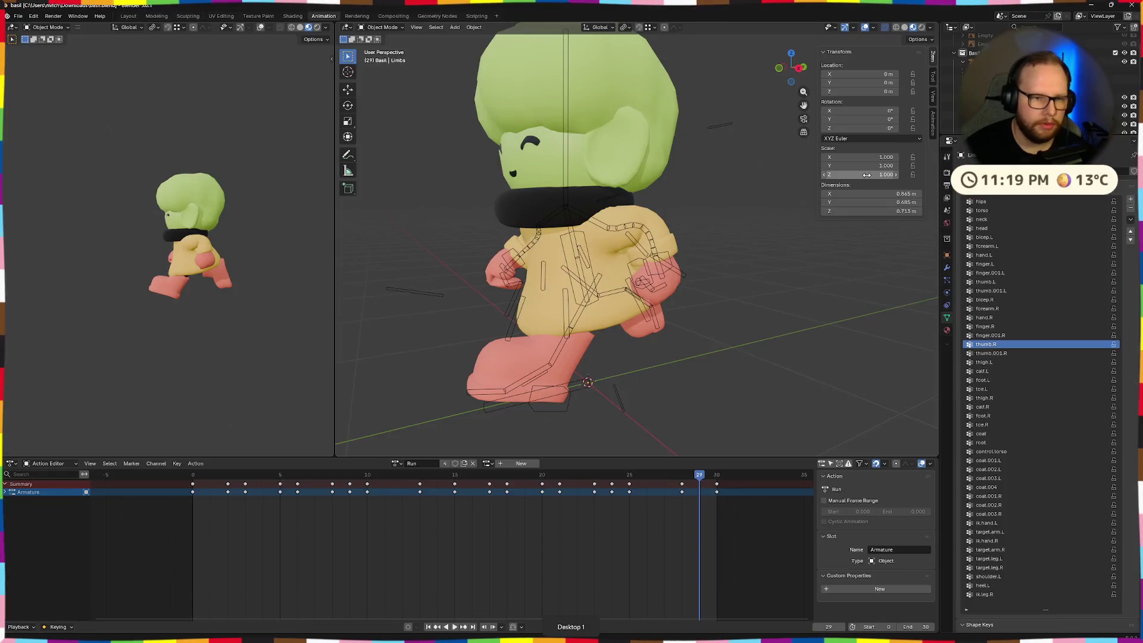
# - Switch from Blender to Visual Studio to view CameraController.cs
pyautogui.hotkey('alt', 'Tab')
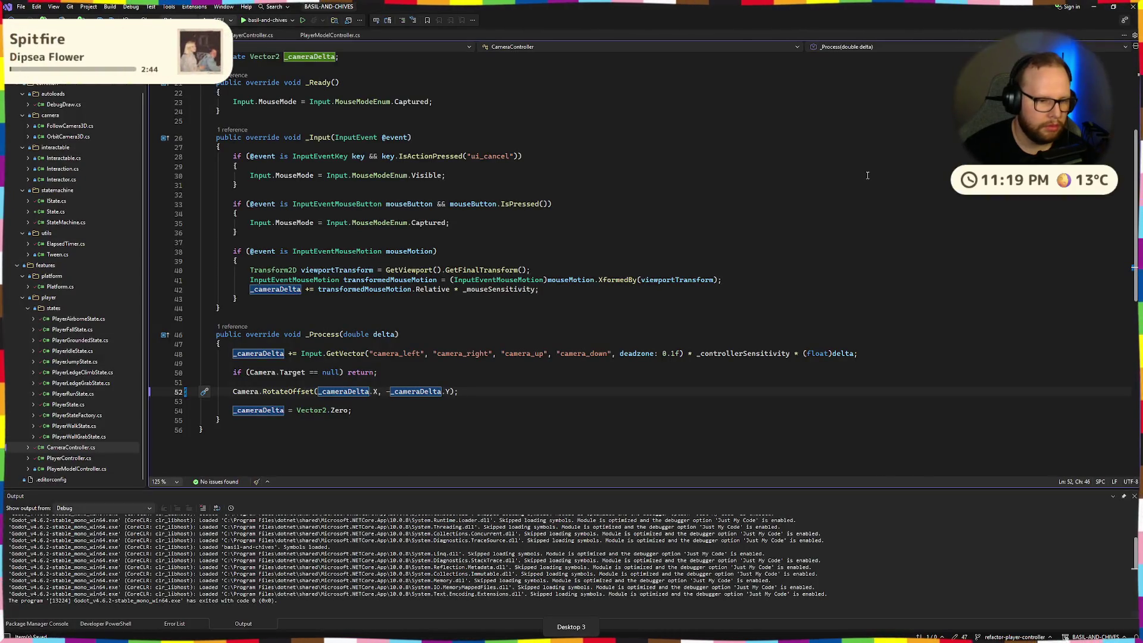
# - Remove the minus before _cameraDelta.Y in the line 52 RotateOffset call
pyautogui.press('BackSpace')
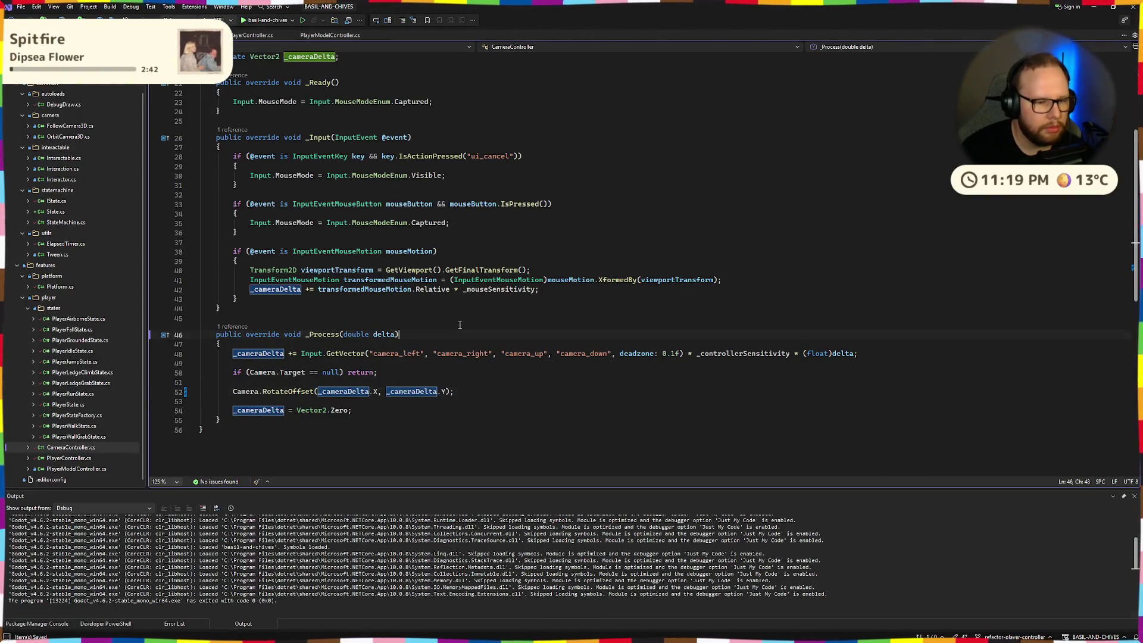
pyautogui.click(459, 325)
pyautogui.press('Down')
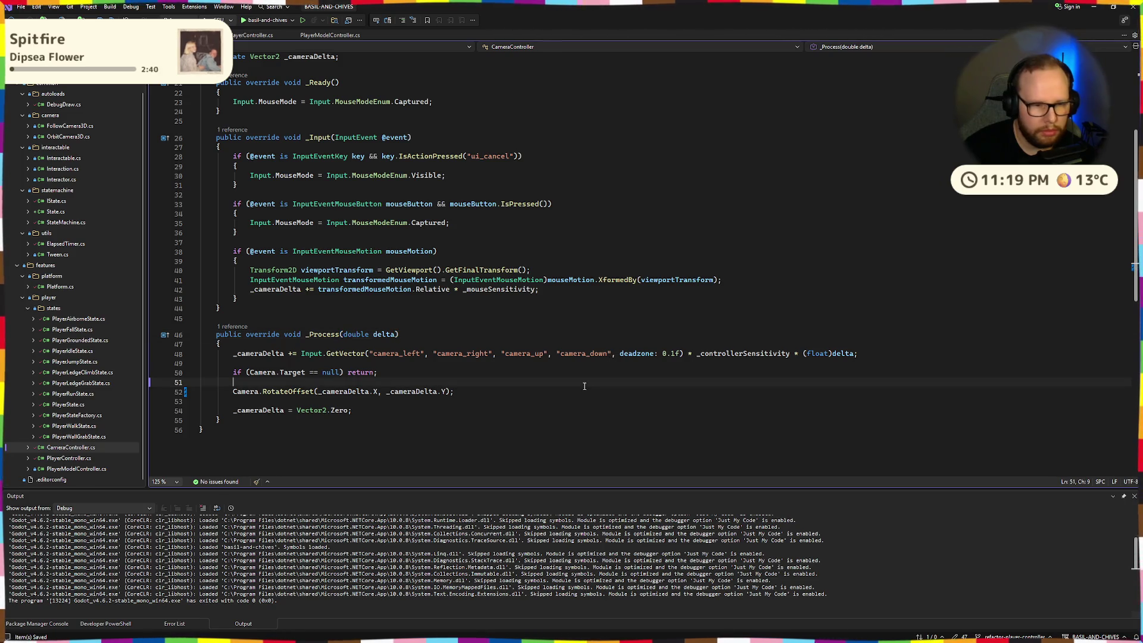
pyautogui.scroll(6, 331, 367)
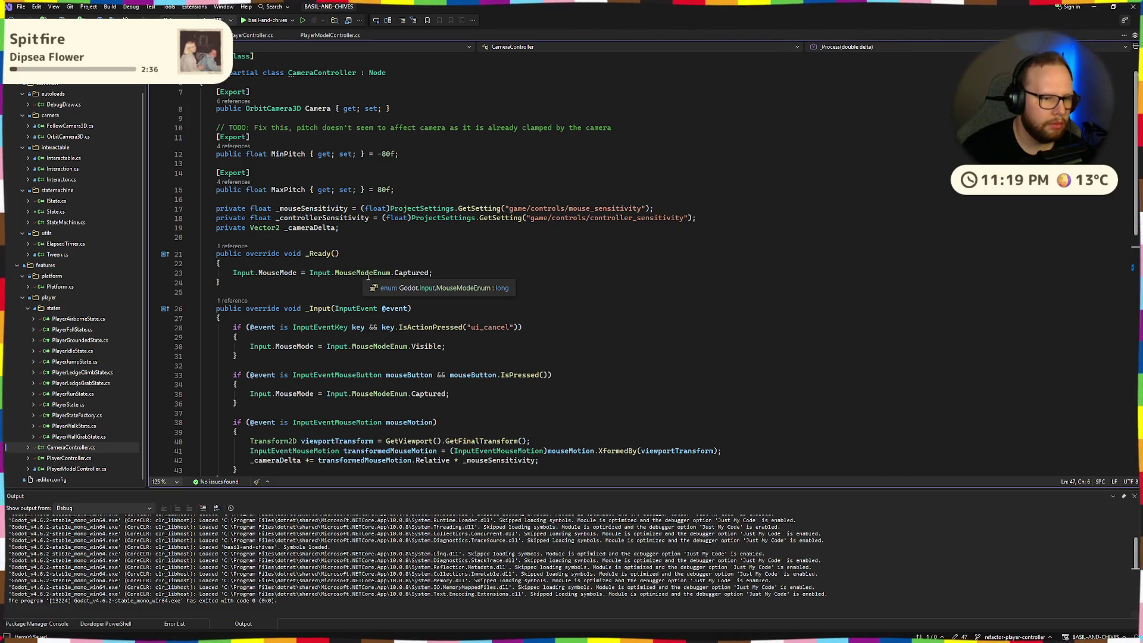
pyautogui.scroll(-4, 372, 272)
# - Scroll through CameraController.cs to review its code, then open FollowCamera3D.cs
pyautogui.click(648, 247)
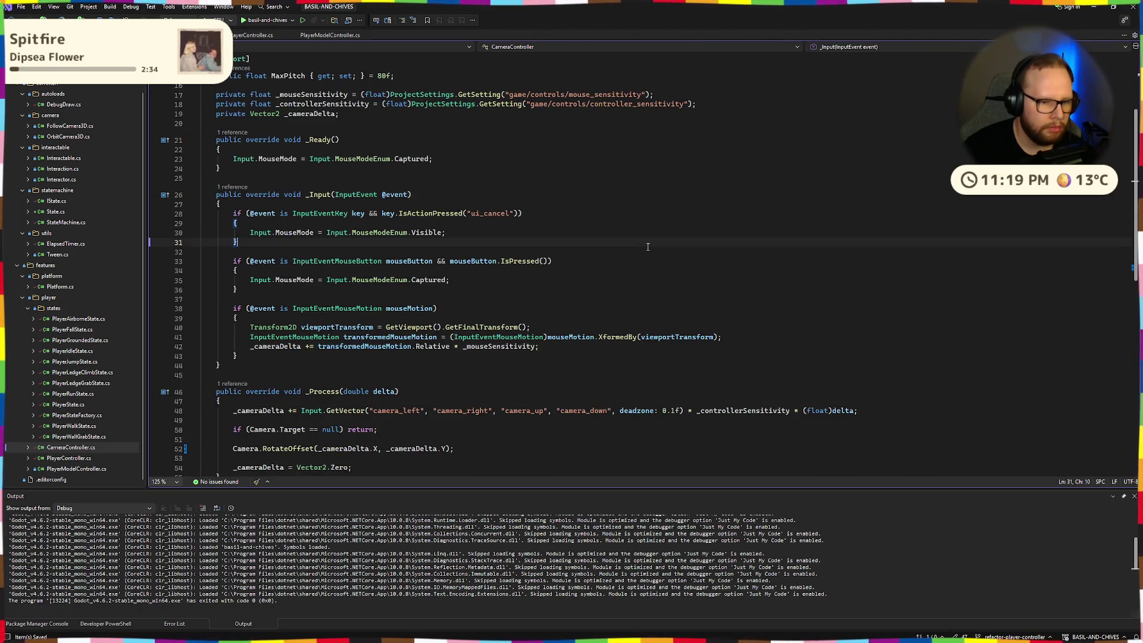
pyautogui.scroll(-4, 648, 247)
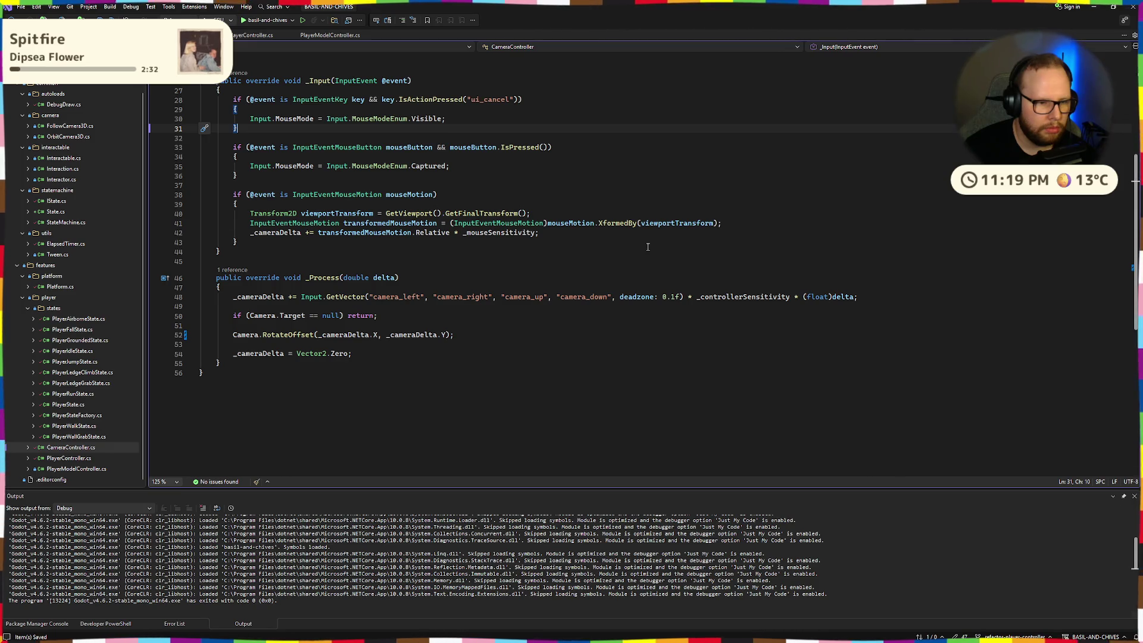
pyautogui.scroll(-4, 648, 246)
pyautogui.scroll(-1, 646, 250)
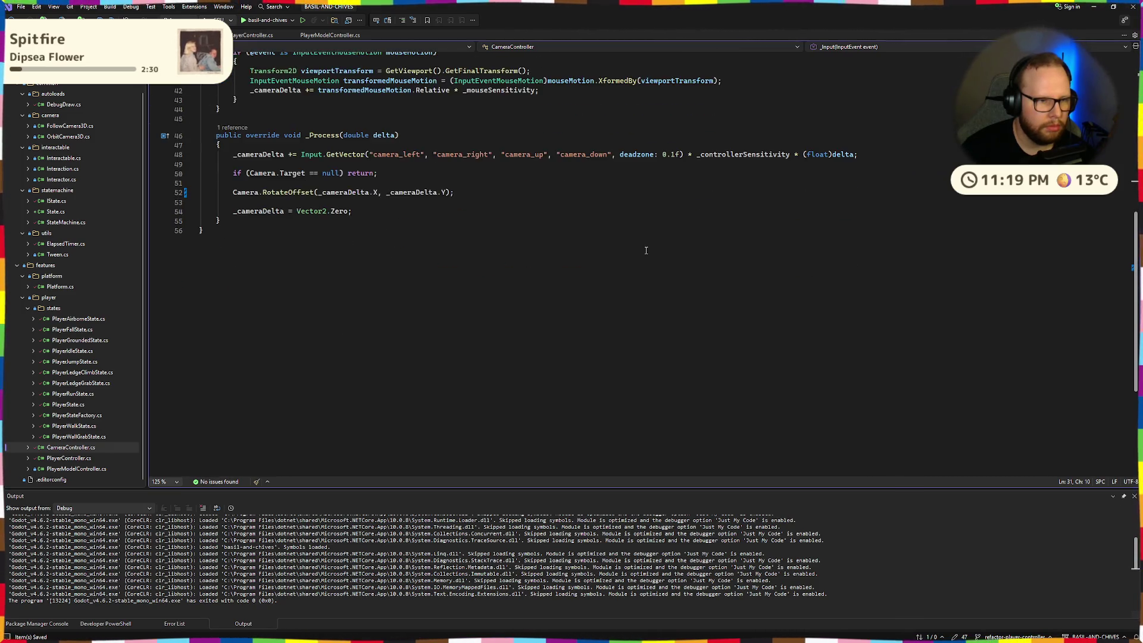
pyautogui.scroll(8, 645, 250)
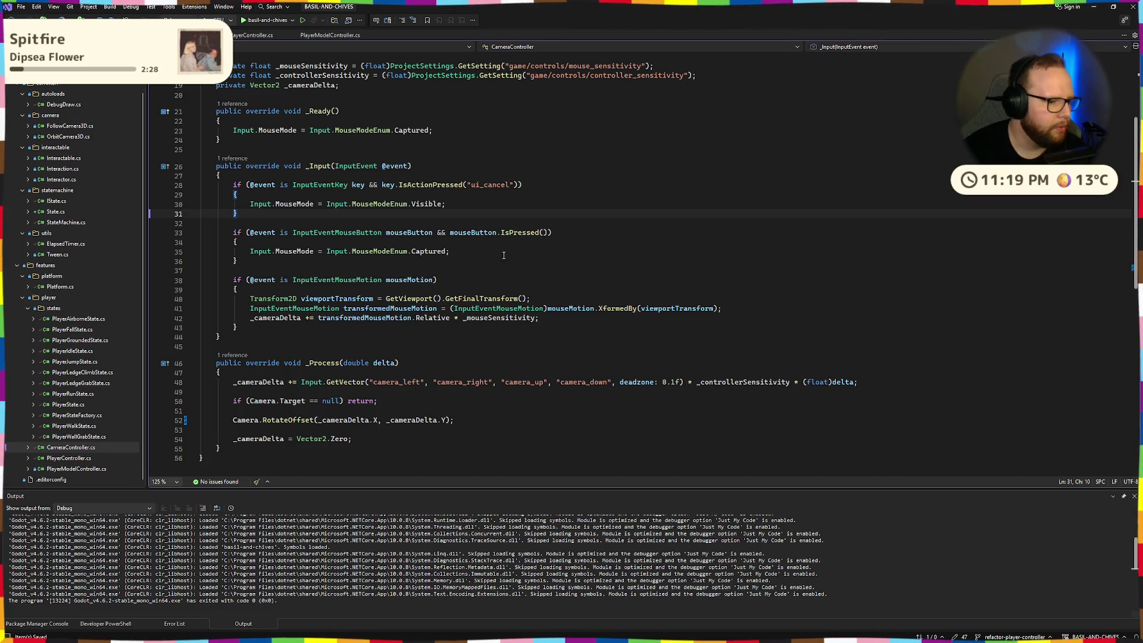
pyautogui.scroll(6, 392, 279)
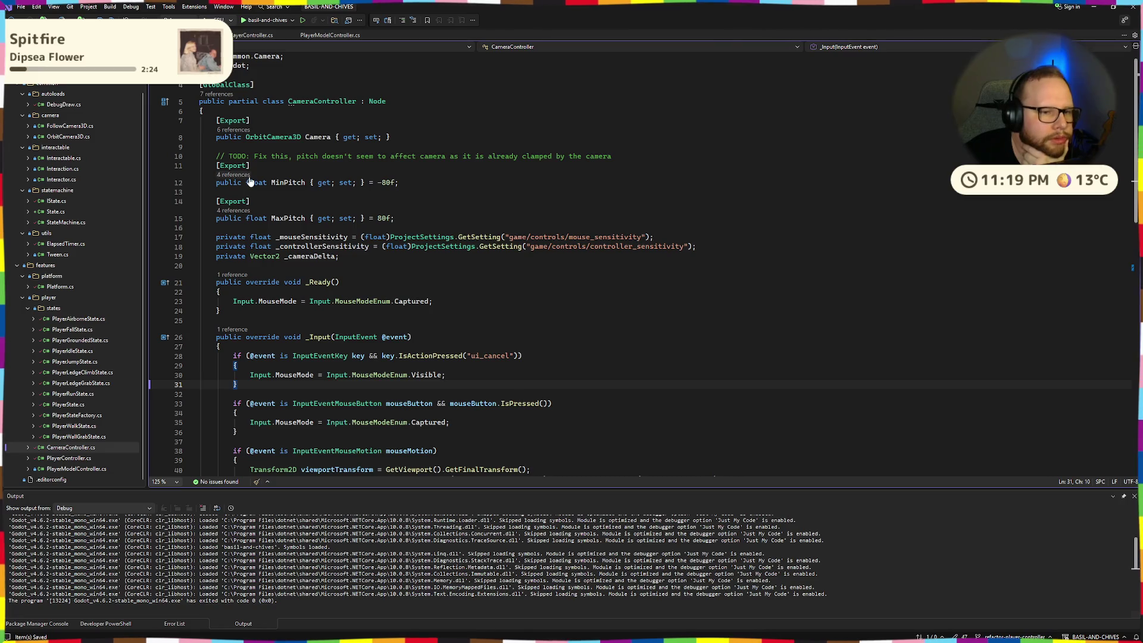
pyautogui.scroll(-2, 480, 259)
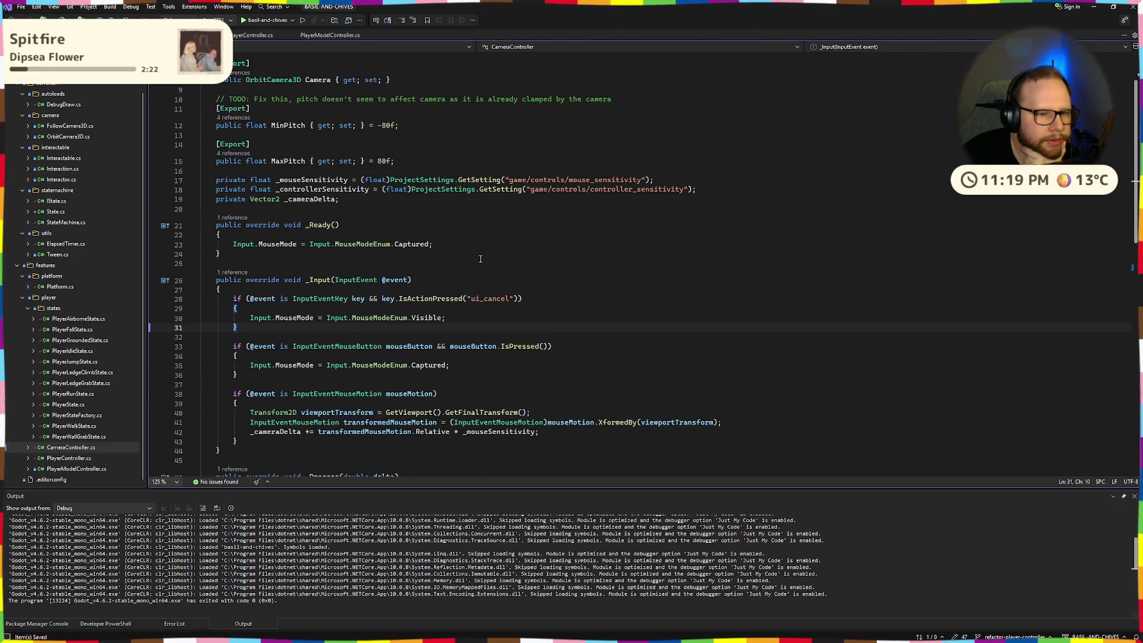
pyautogui.moveTo(233, 244); pyautogui.dragTo(435, 244)
pyautogui.click(435, 244)
pyautogui.scroll(-3, 495, 246)
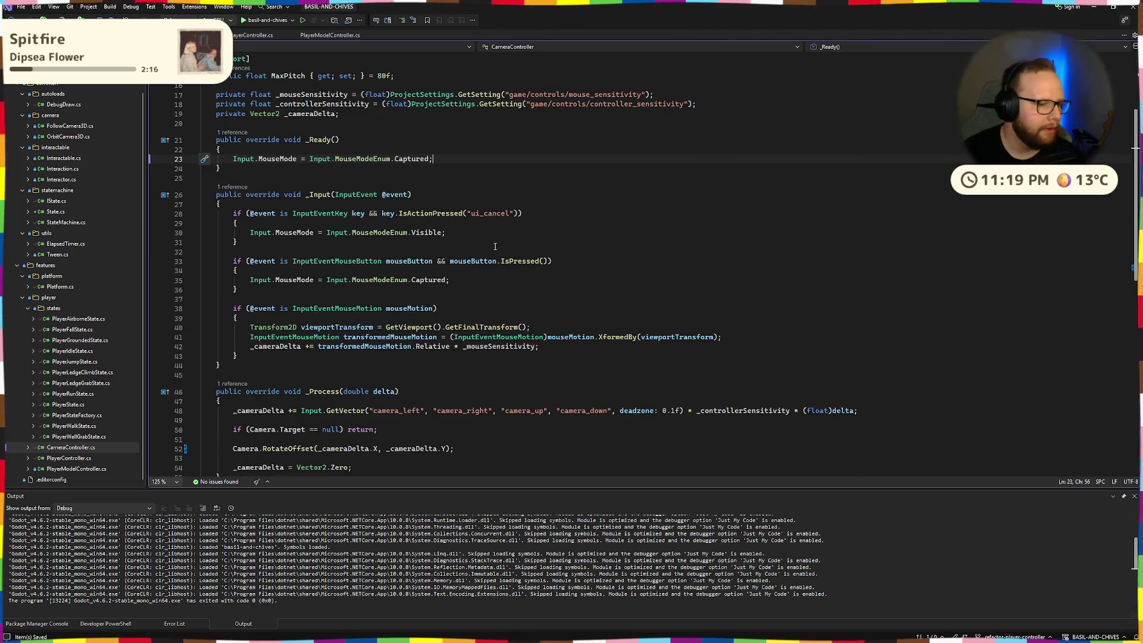
pyautogui.scroll(1, 82, 332)
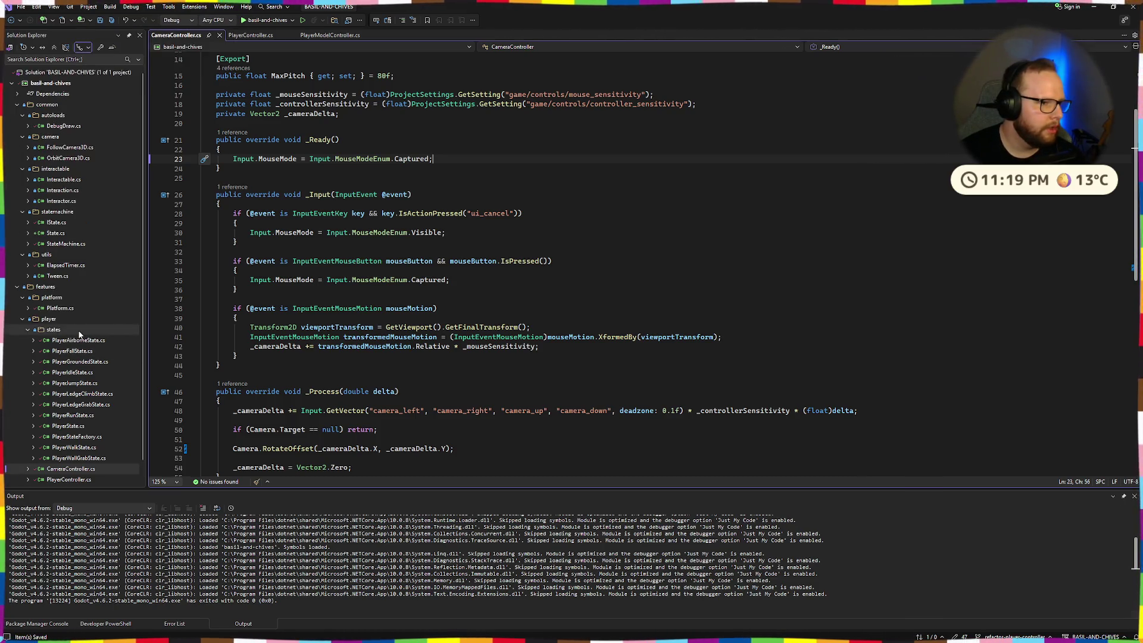
pyautogui.doubleClick(76, 146)
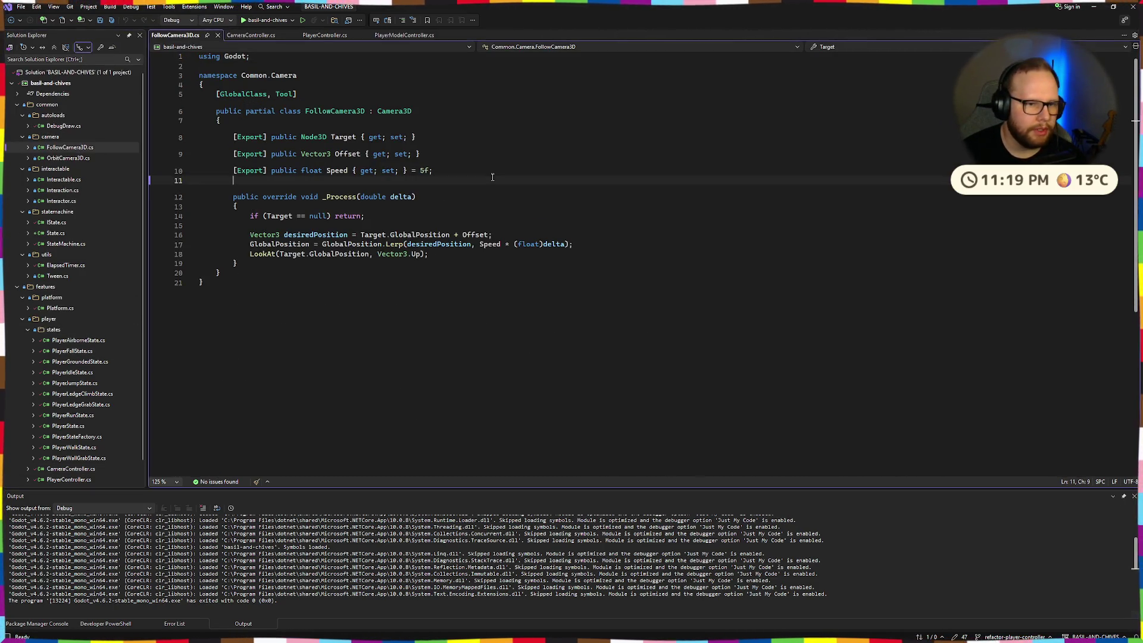
# - Change the '+' before Offset to '-' on FollowCamera3D.cs line 16 and start the build
pyautogui.click(552, 237)
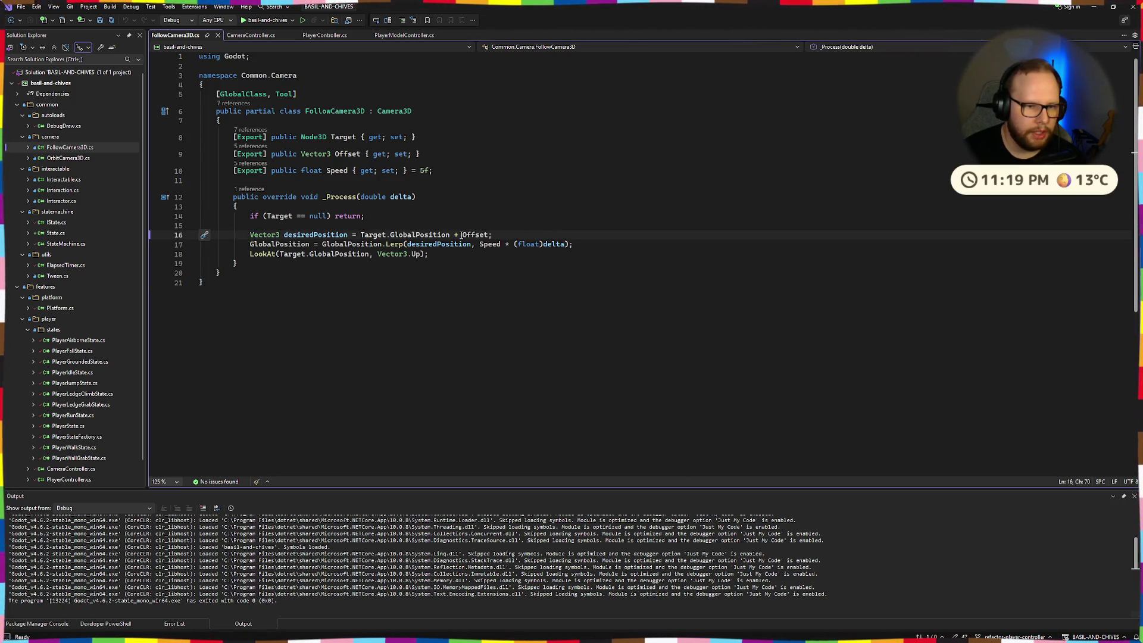
pyautogui.press('BackSpace')
pyautogui.write('-')
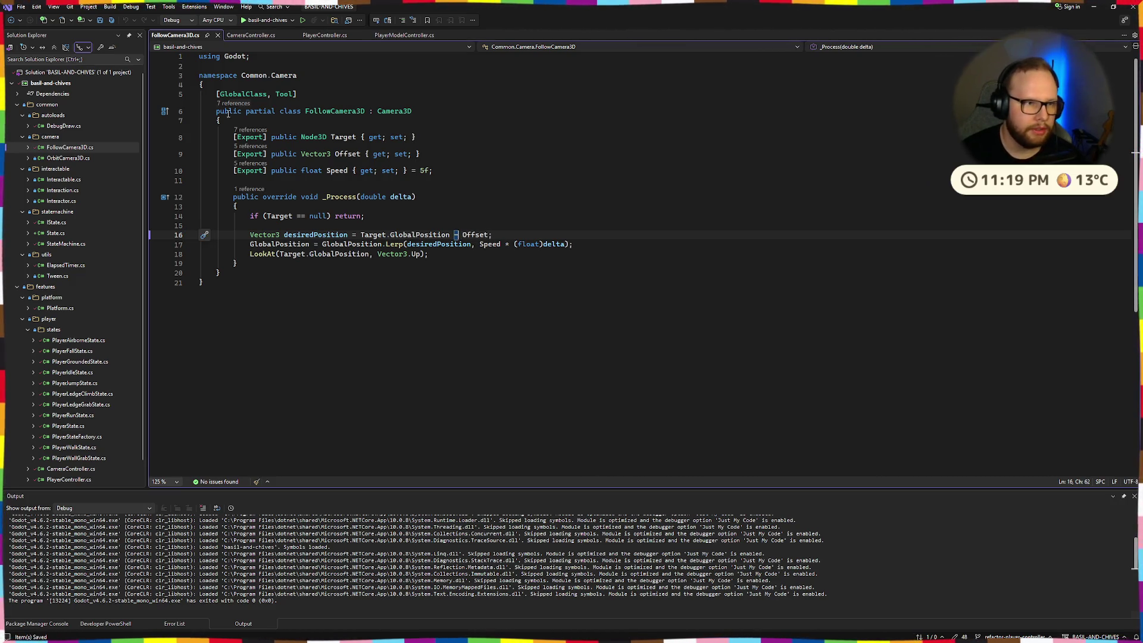
pyautogui.click(262, 21)
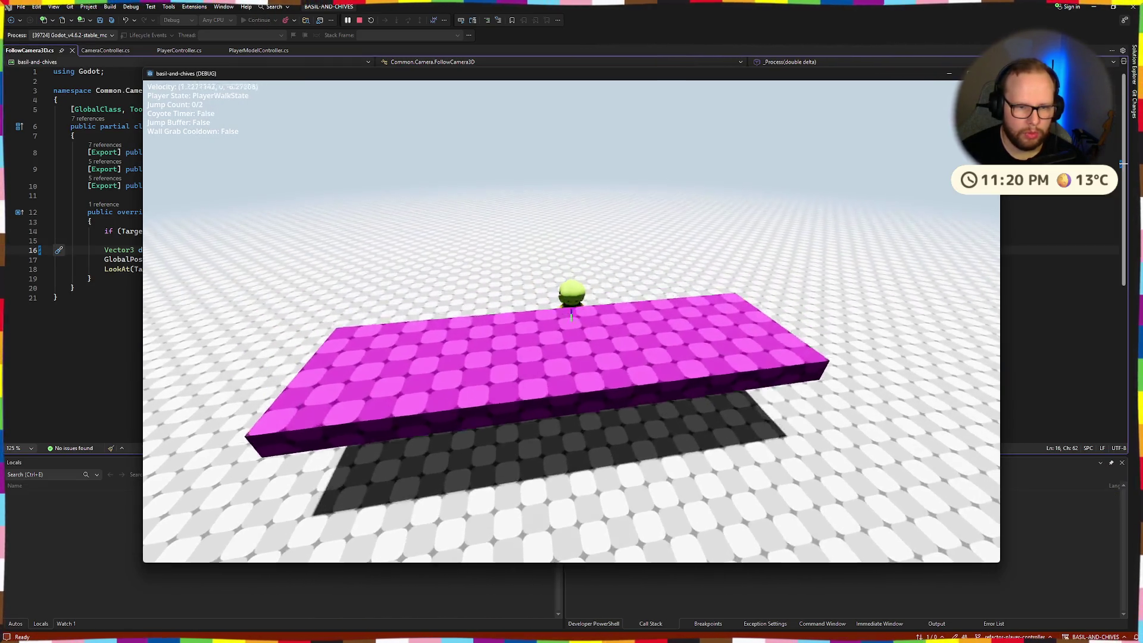
# - Walk, run and jump the player across the test level, then leave the game
pyautogui.press('w')
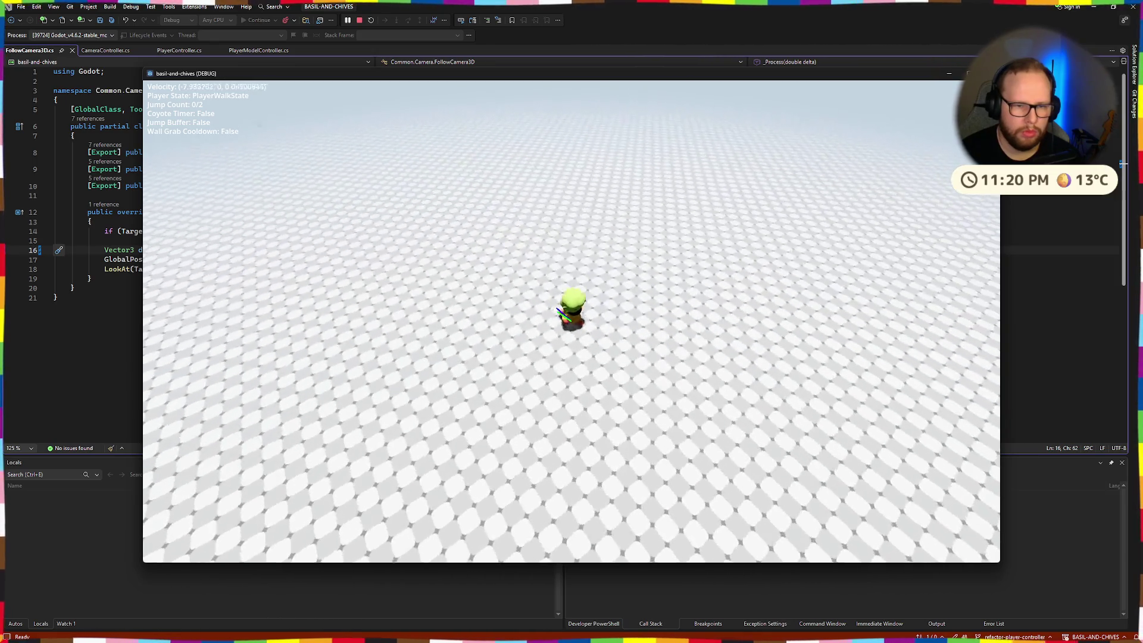
pyautogui.press('shift')
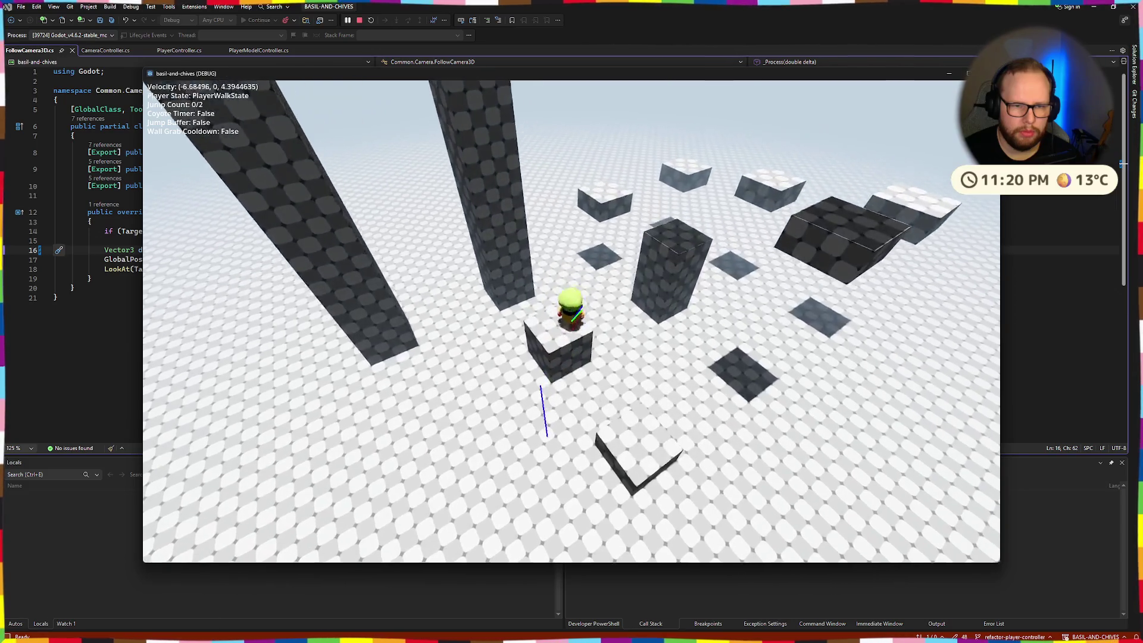
pyautogui.press('space')
pyautogui.press('space')
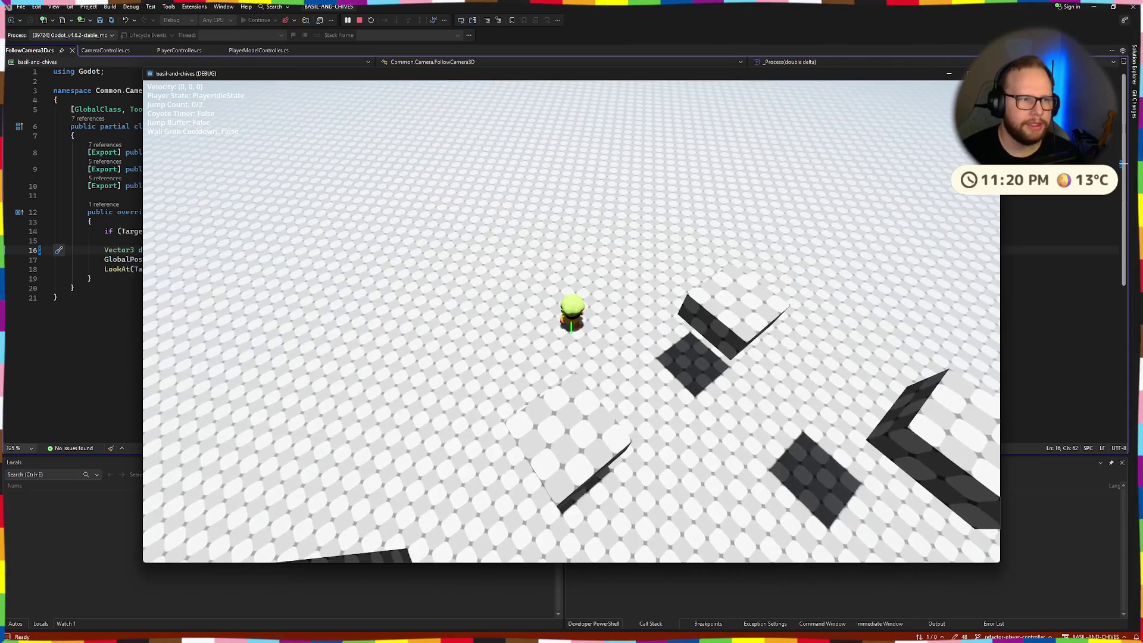
pyautogui.hotkey('alt', 'Tab')
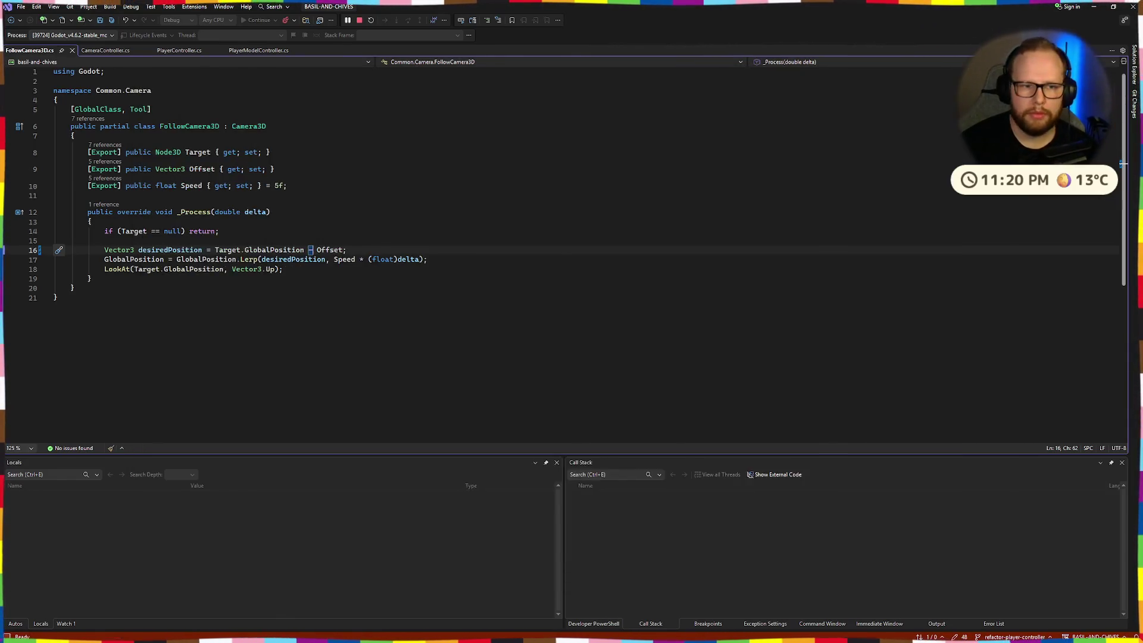
# - Remove the minus before Offset, glance at Blender and the Godot editor, then return to the code
pyautogui.press('BackSpace')
pyautogui.write('+')
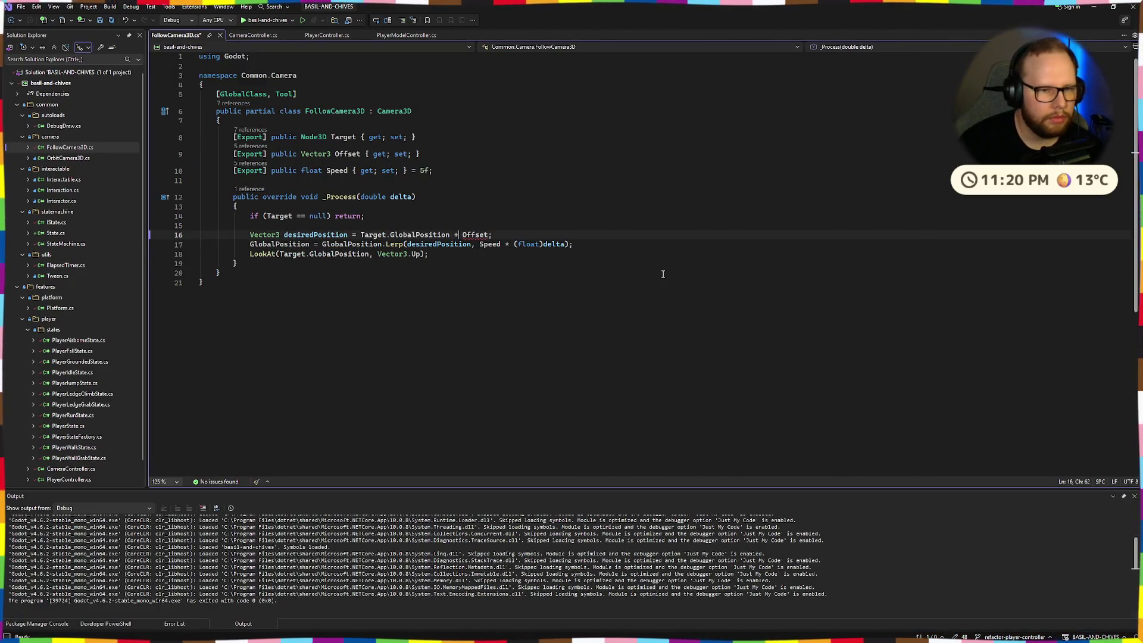
pyautogui.hotkey('alt', 'Tab')
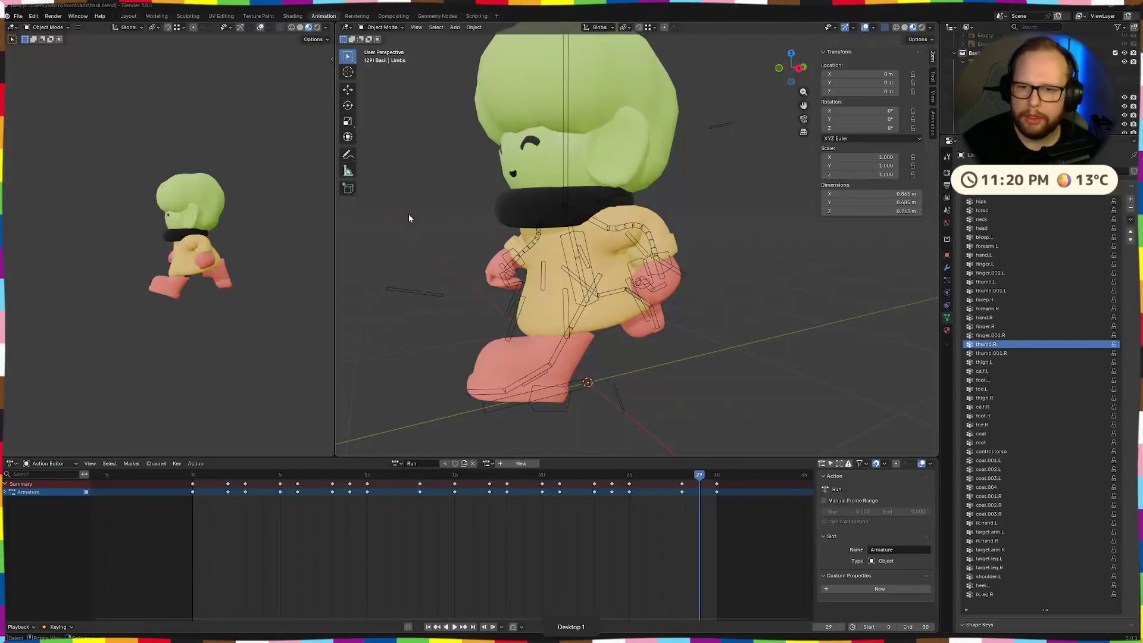
pyautogui.press('ctrl+super+Right')
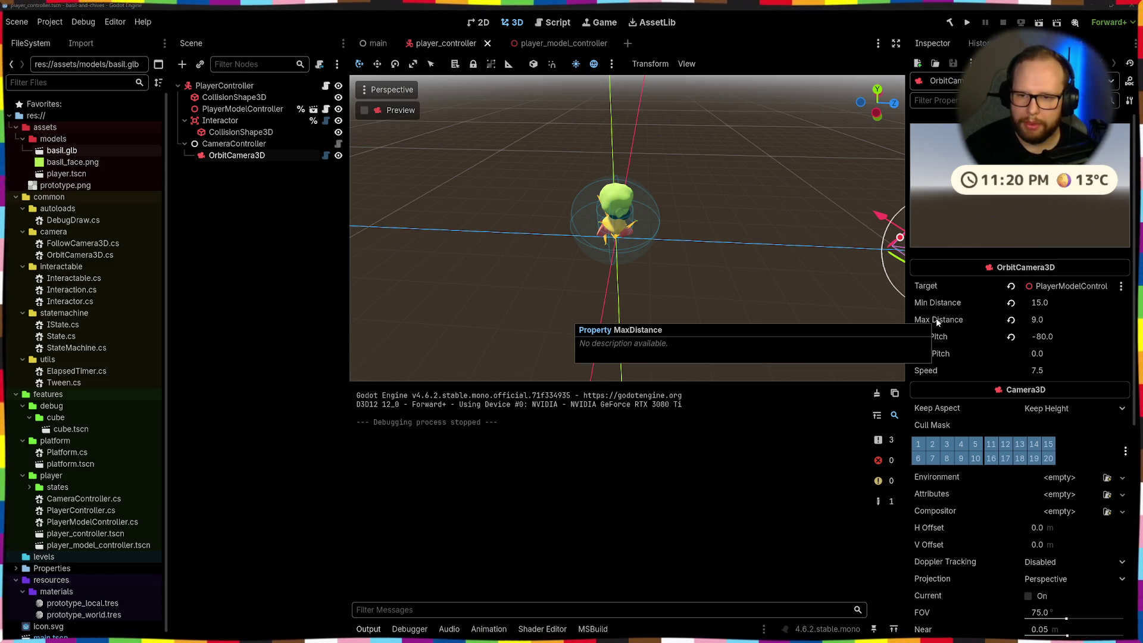
pyautogui.hotkey('alt', 'Tab')
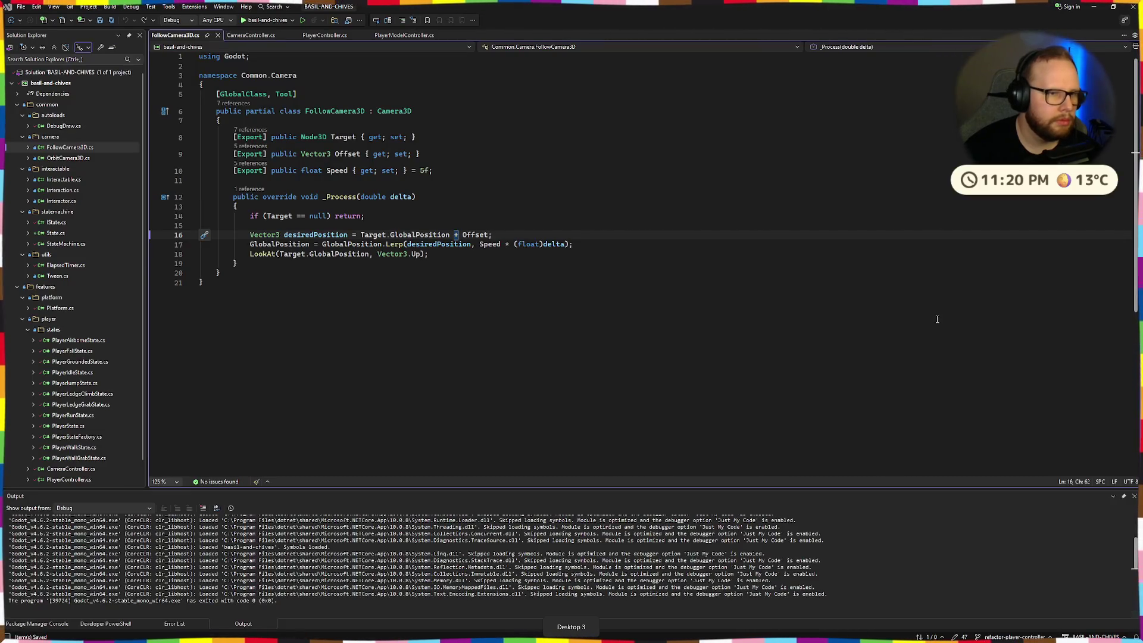
pyautogui.rightClick(640, 174)
# - In CameraController.cs, select RotateOffset on line 52 and search the file for it
pyautogui.click(250, 35)
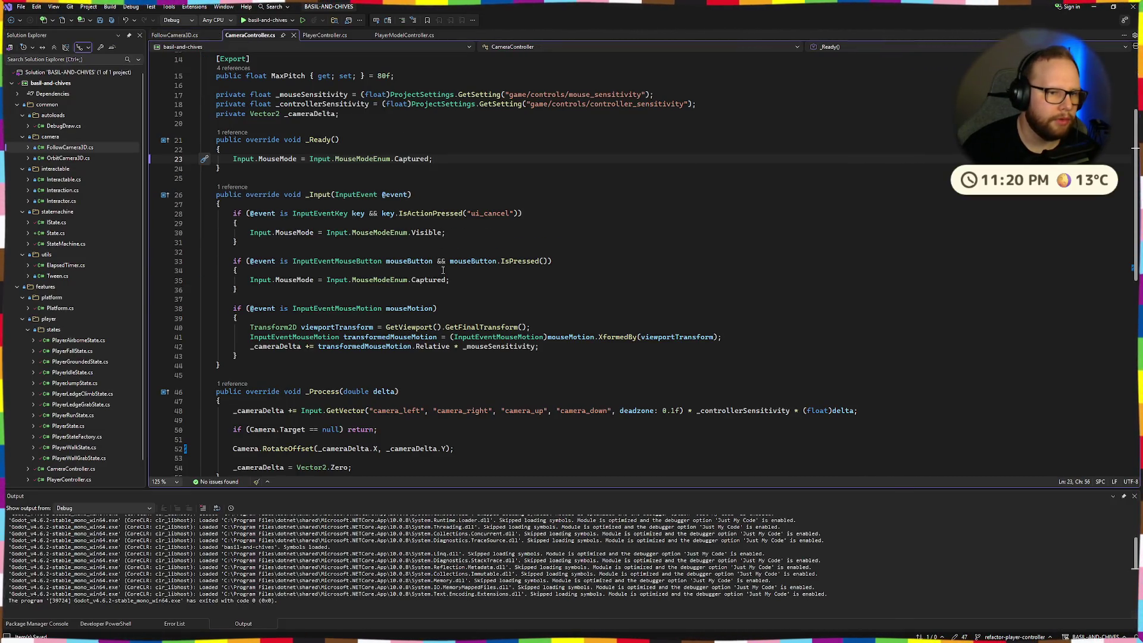
pyautogui.scroll(5, 476, 197)
pyautogui.click(476, 201)
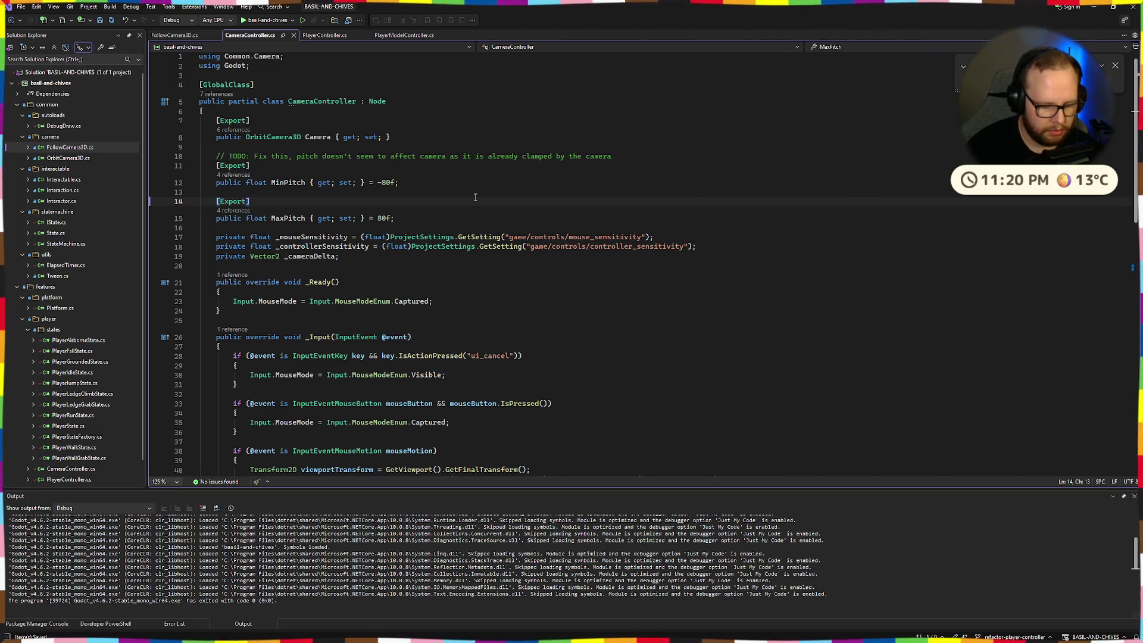
pyautogui.scroll(-10, 476, 197)
pyautogui.doubleClick(288, 264)
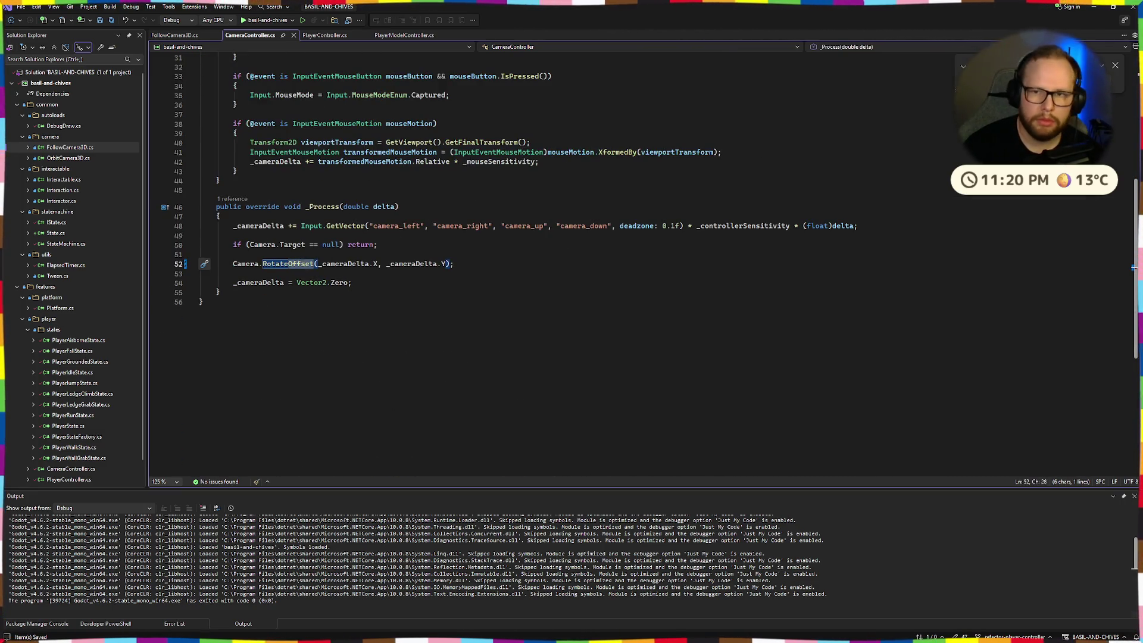
pyautogui.press('F3')
pyautogui.press('Return')
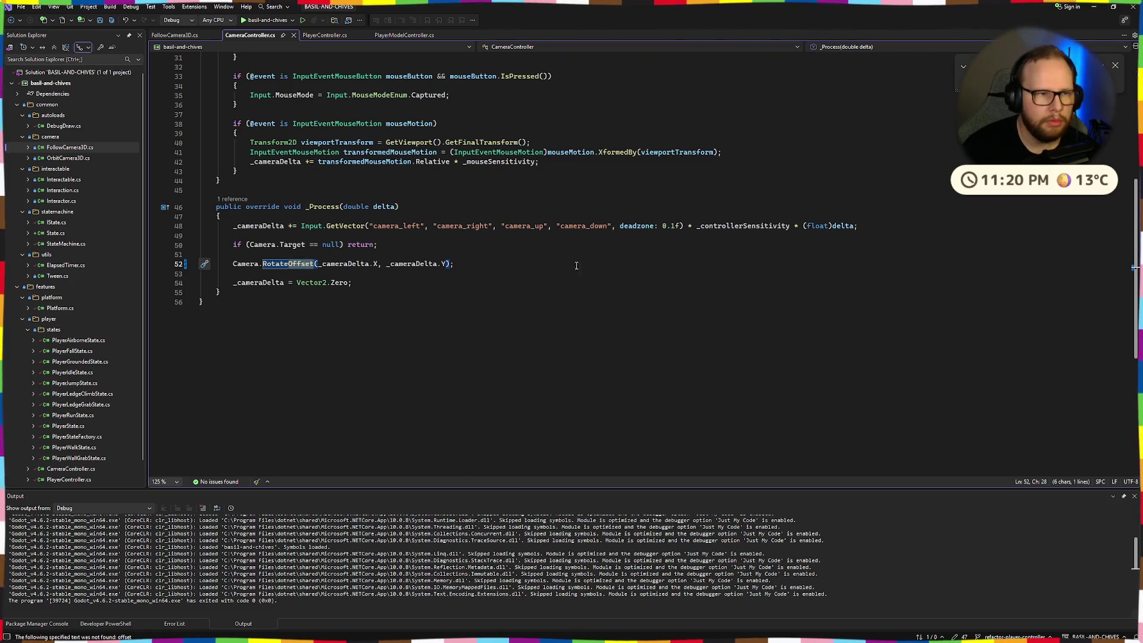
# - Open OrbitCamera3D.cs from Solution Explorer and scroll to its RotateOffset method
pyautogui.click(174, 34)
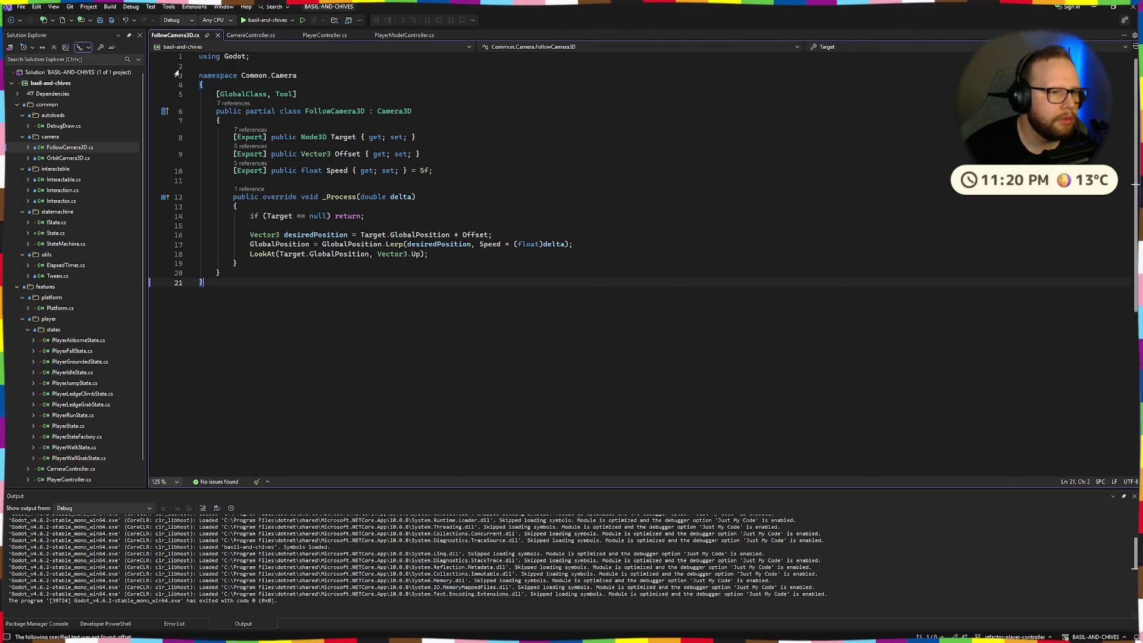
pyautogui.doubleClick(68, 158)
pyautogui.scroll(-4, 369, 241)
pyautogui.scroll(-5, 369, 241)
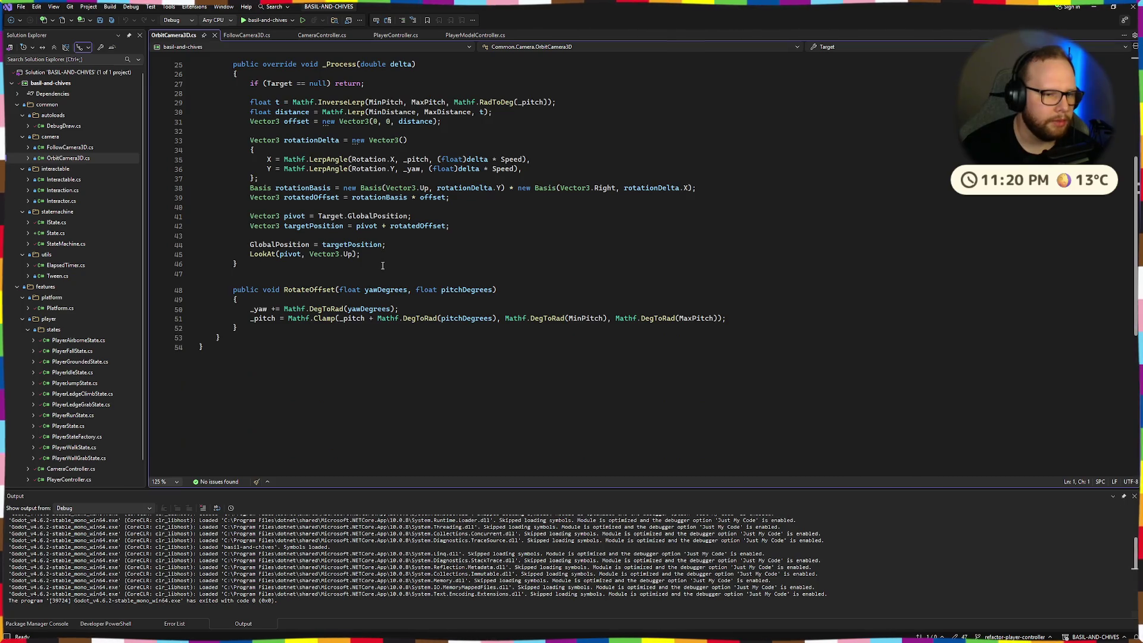
# - Browse the camera scripts, selecting the OrbitCamera3D type name on CameraController line 8
pyautogui.click(372, 254)
pyautogui.scroll(4, 273, 145)
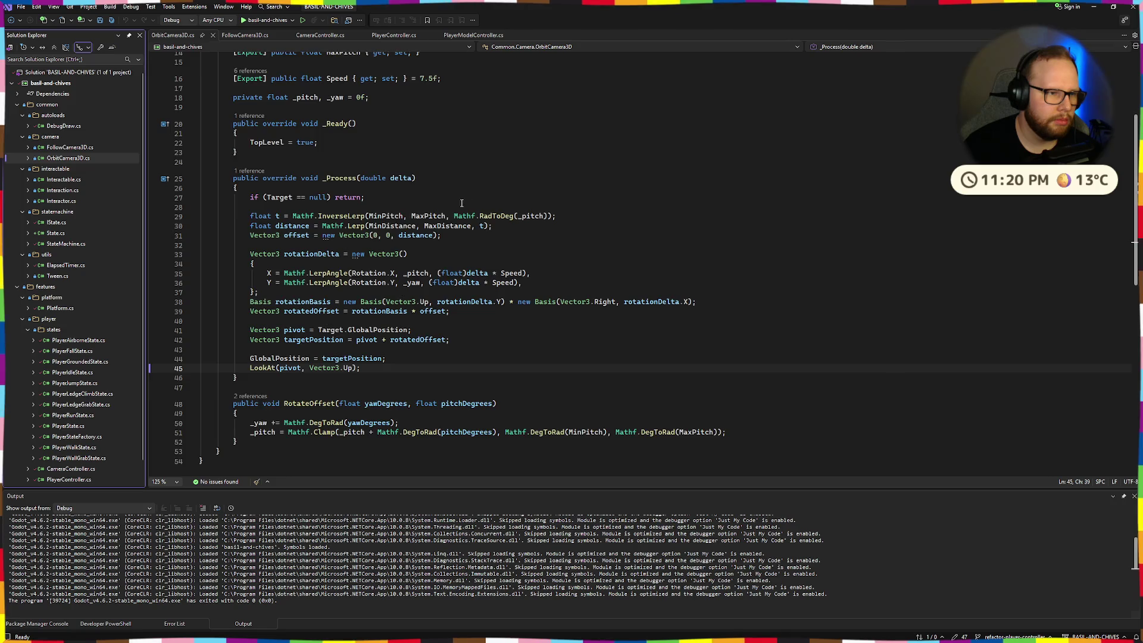
pyautogui.scroll(5, 458, 203)
pyautogui.click(69, 147)
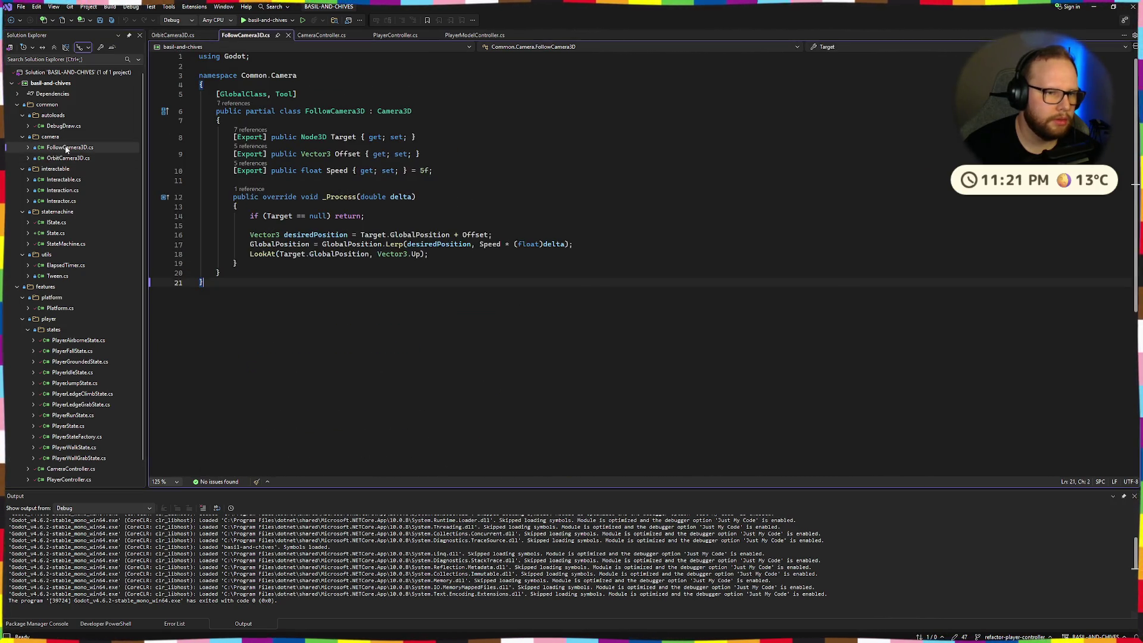
pyautogui.click(67, 158)
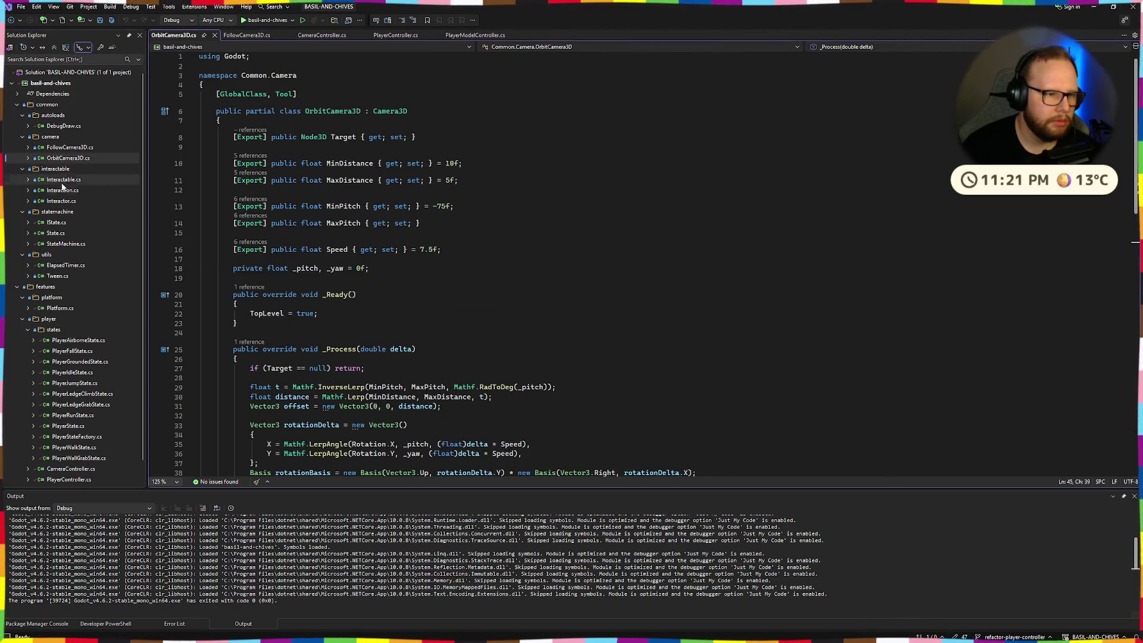
pyautogui.click(291, 37)
pyautogui.click(321, 36)
pyautogui.scroll(10, 336, 157)
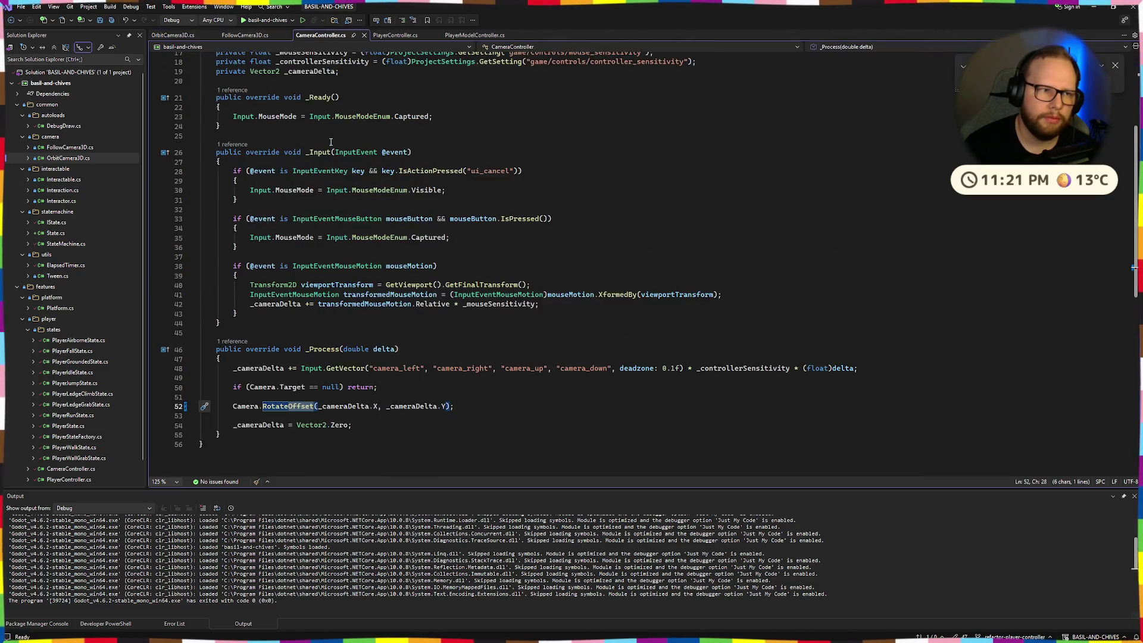
pyautogui.scroll(-5, 336, 157)
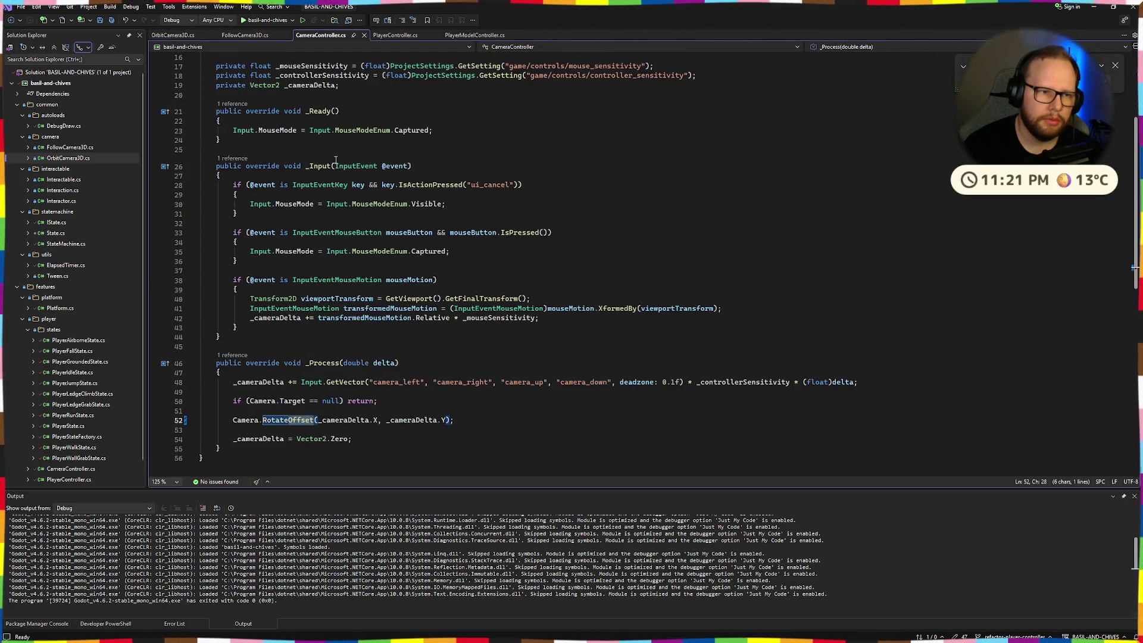
pyautogui.scroll(5, 337, 159)
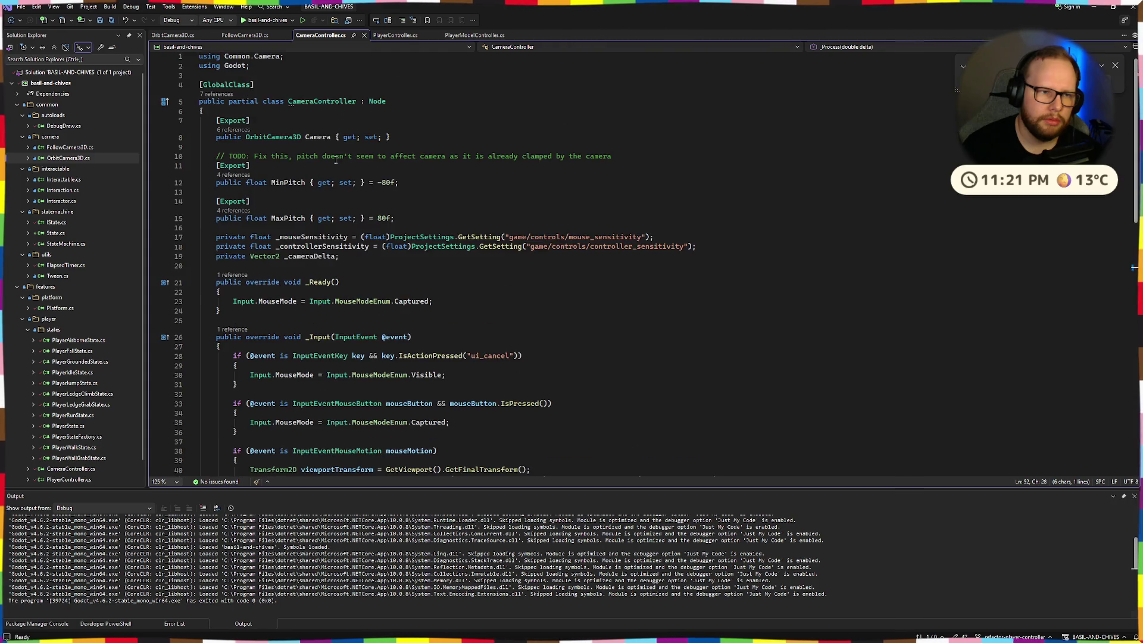
pyautogui.click(268, 138)
pyautogui.doubleClick(266, 138)
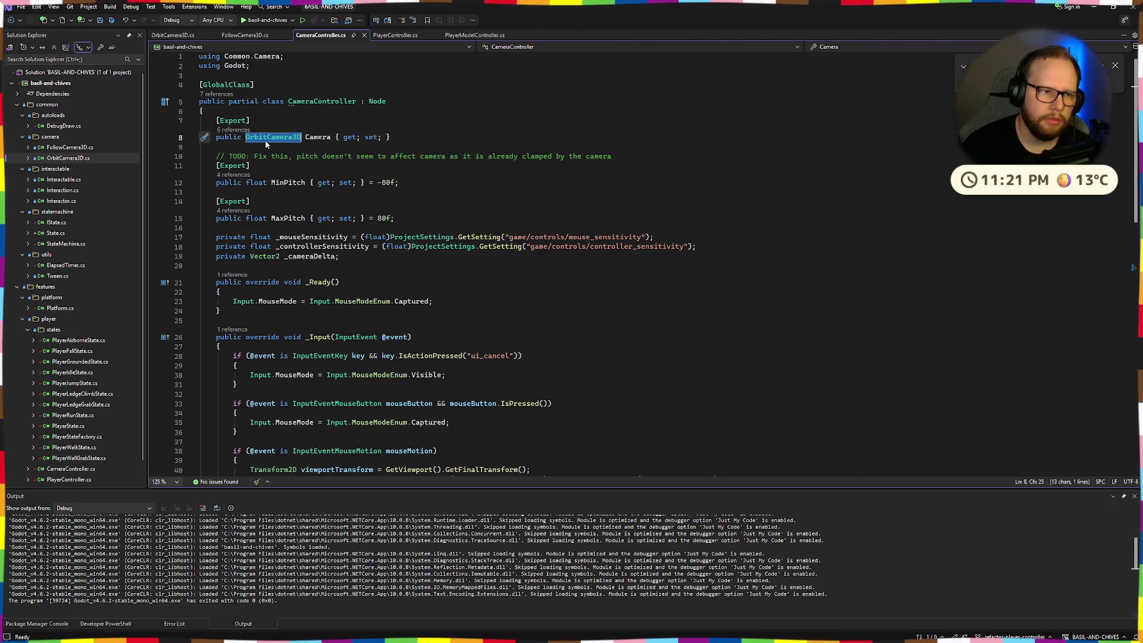
# - Review OrbitCamera3D's _Process, selecting the rotationDelta block and the plus on line 42
pyautogui.click(172, 35)
pyautogui.scroll(-2, 310, 208)
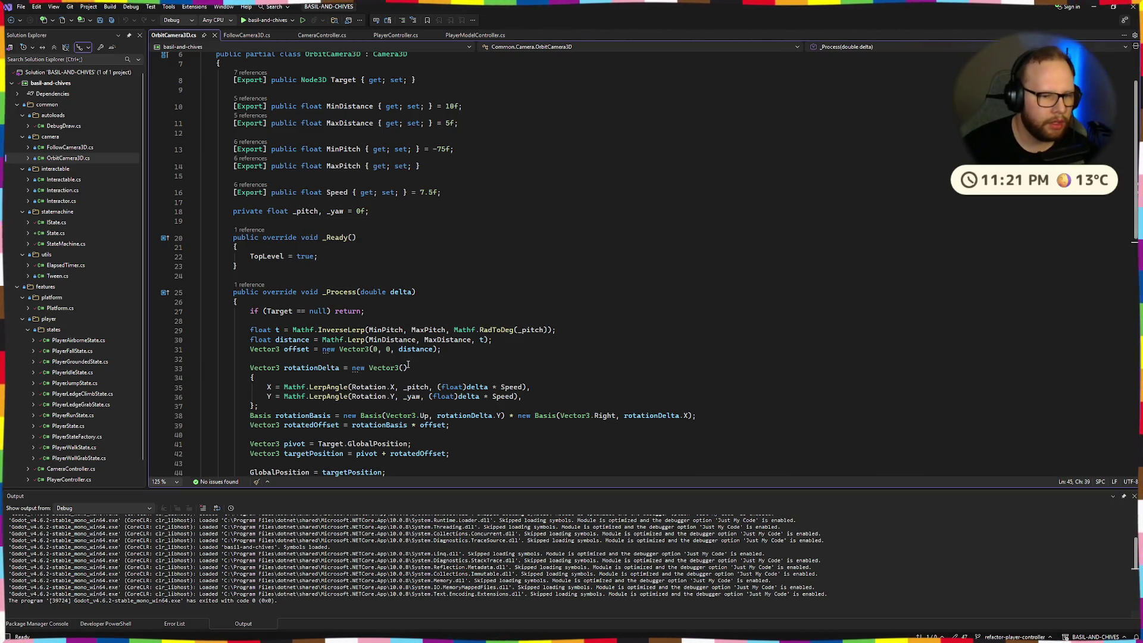
pyautogui.scroll(-2, 505, 300)
pyautogui.click(506, 300)
pyautogui.scroll(-2, 505, 300)
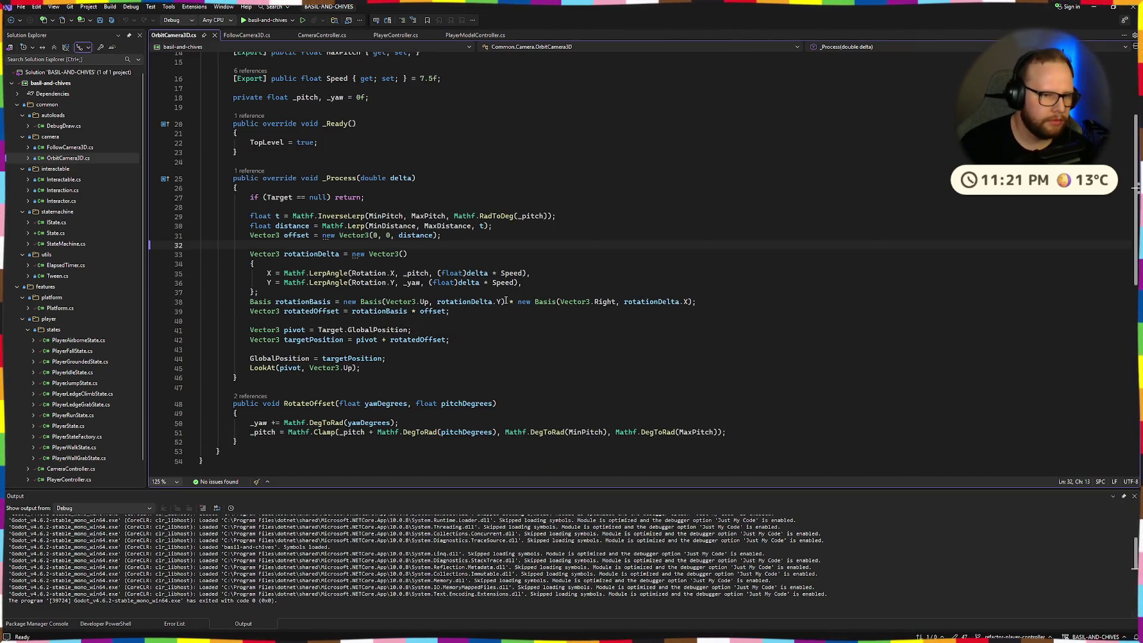
pyautogui.moveTo(247, 257)
pyautogui.mouseDown()
pyautogui.moveTo(407, 255)
pyautogui.moveTo(390, 274)
pyautogui.mouseUp()
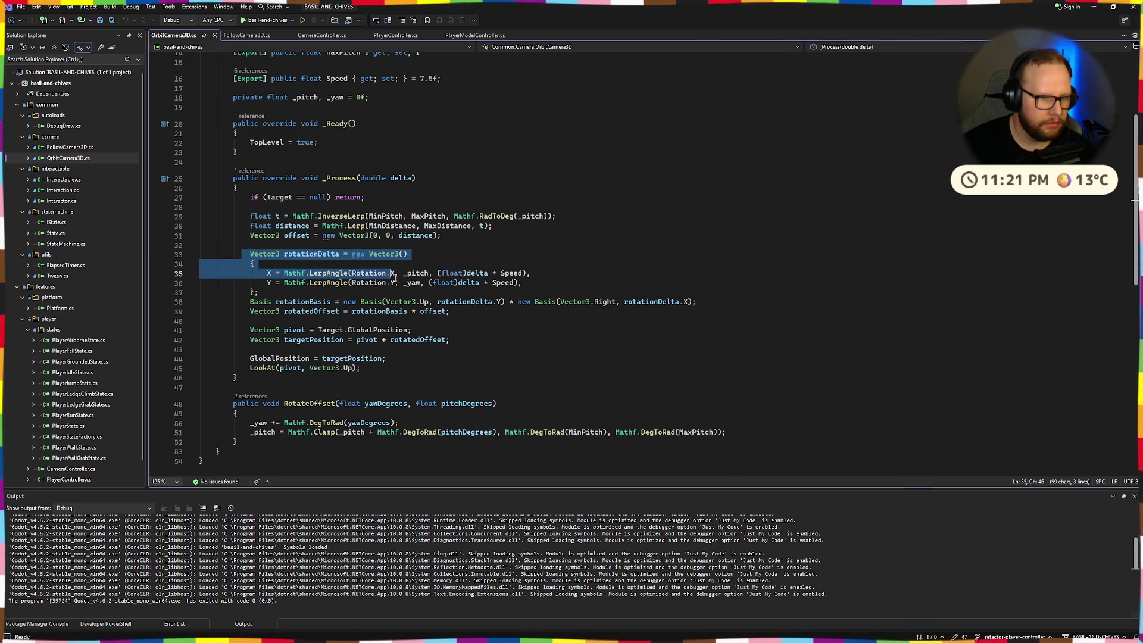
pyautogui.click(493, 258)
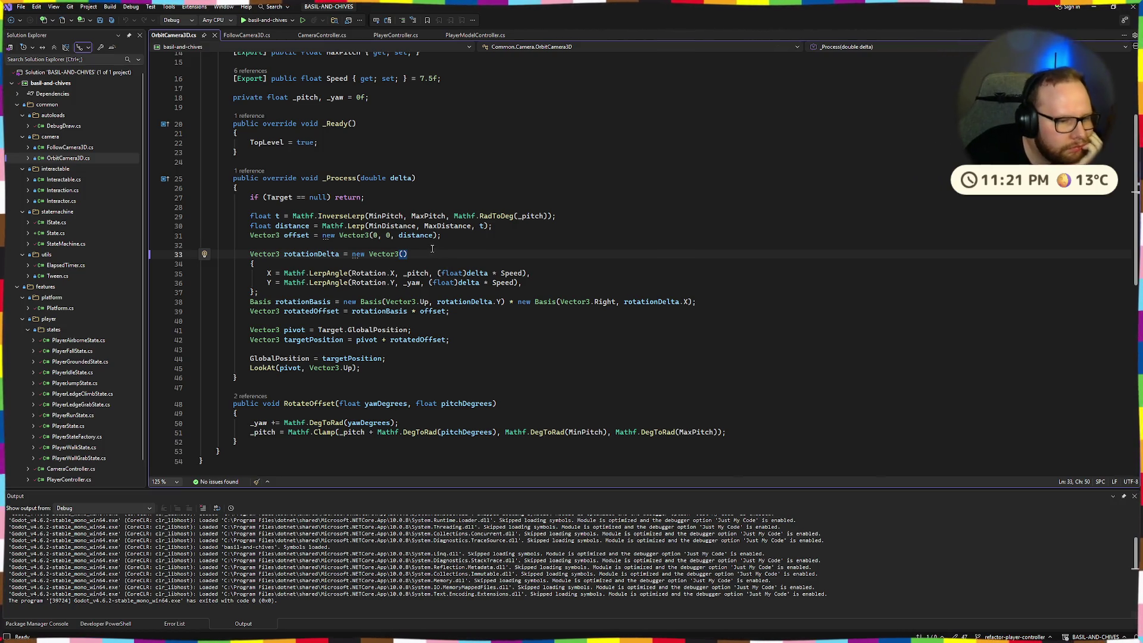
pyautogui.click(475, 350)
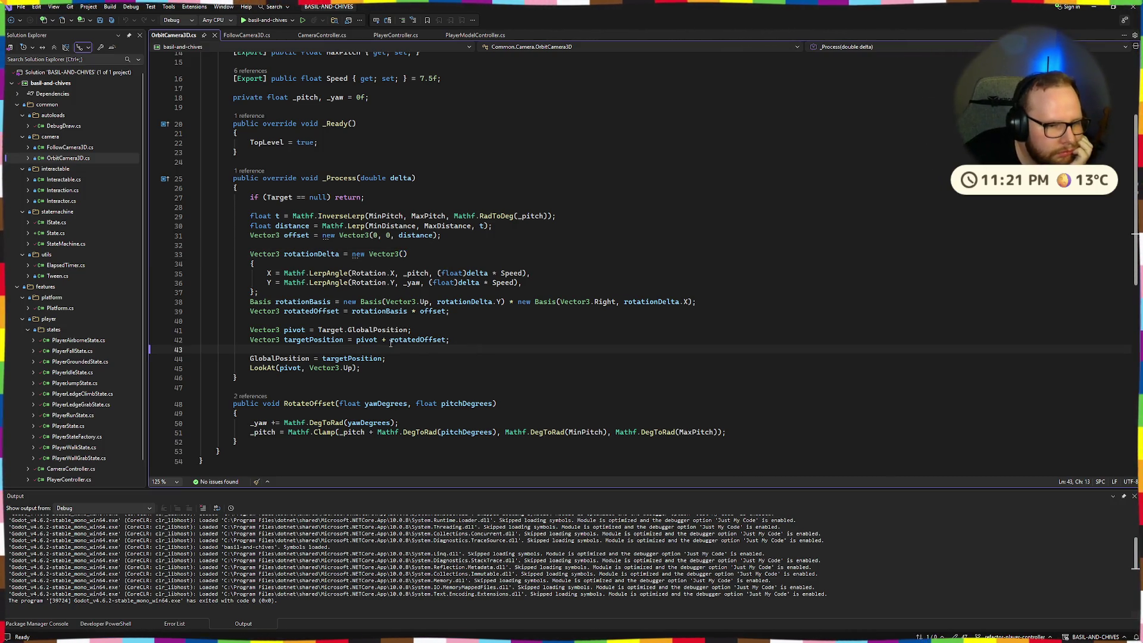
pyautogui.moveTo(379, 341); pyautogui.dragTo(386, 343)
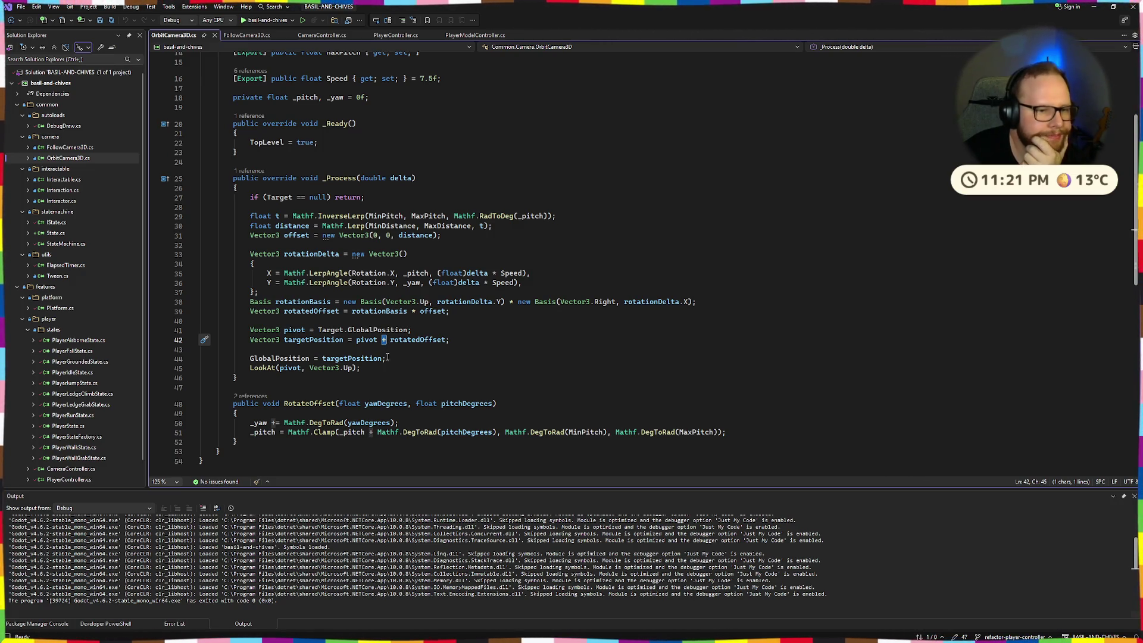
# - Highlight every use of rotationBasis, distance and offset in OrbitCamera3D
pyautogui.doubleClick(390, 312)
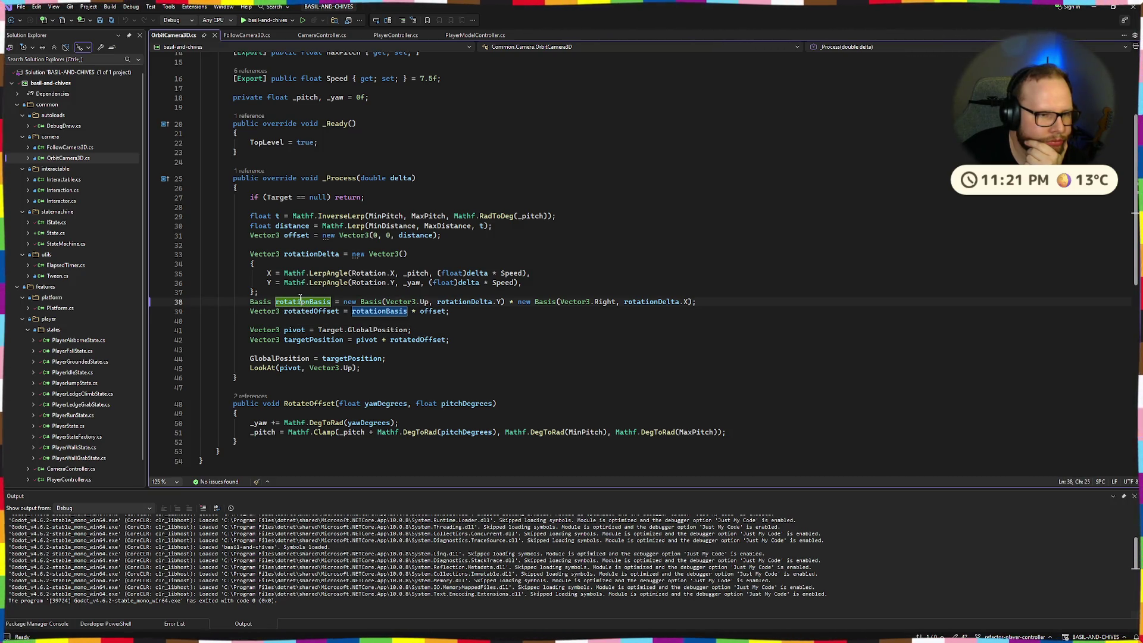
pyautogui.doubleClick(287, 227)
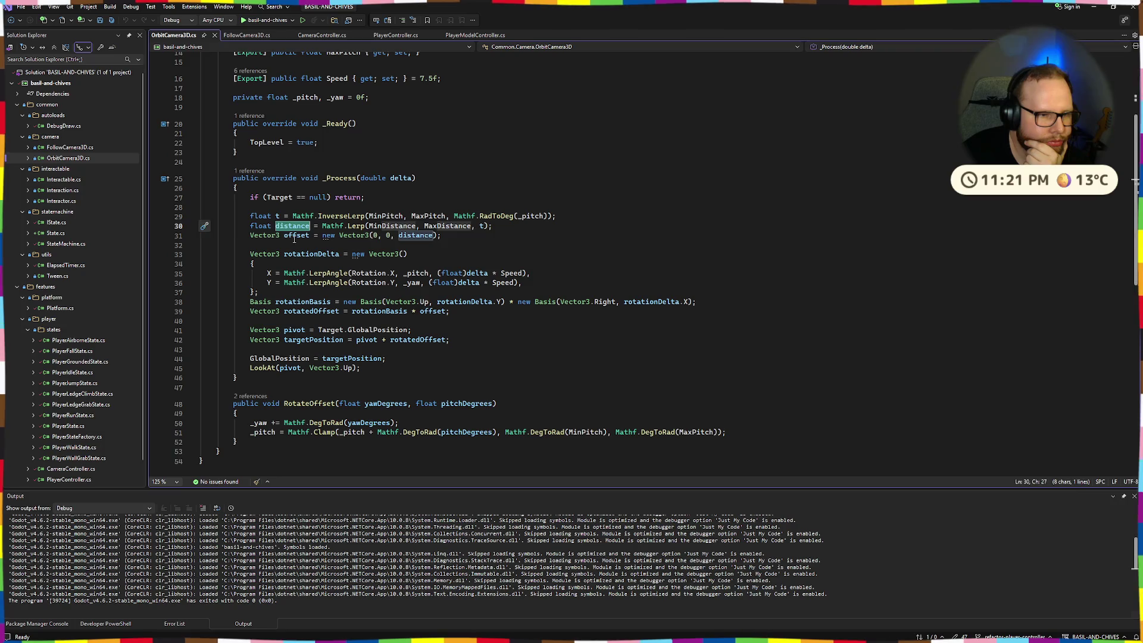
pyautogui.doubleClick(295, 236)
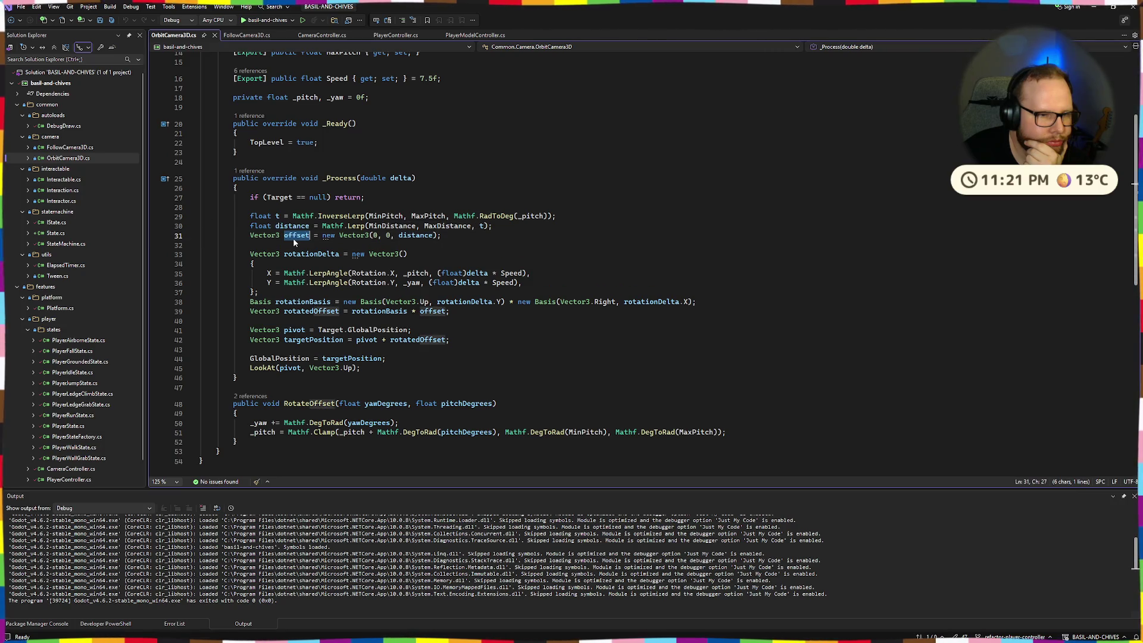
pyautogui.click(498, 239)
pyautogui.doubleClick(388, 312)
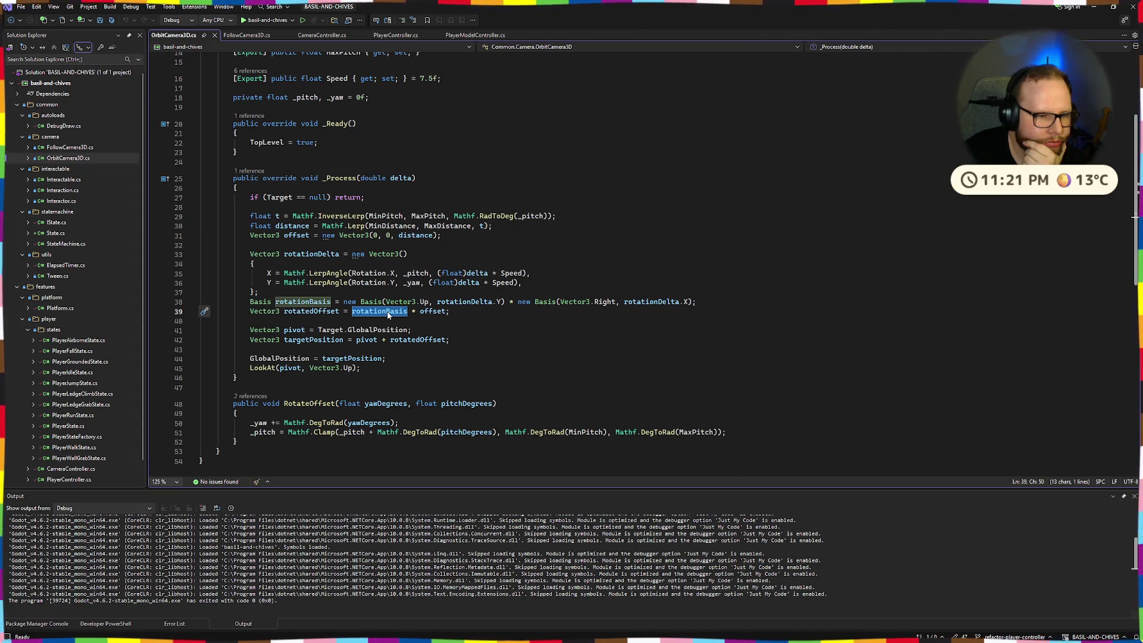
# - Insert '-' before targetPosition on line 44 and start debugging with F5
pyautogui.click(299, 359)
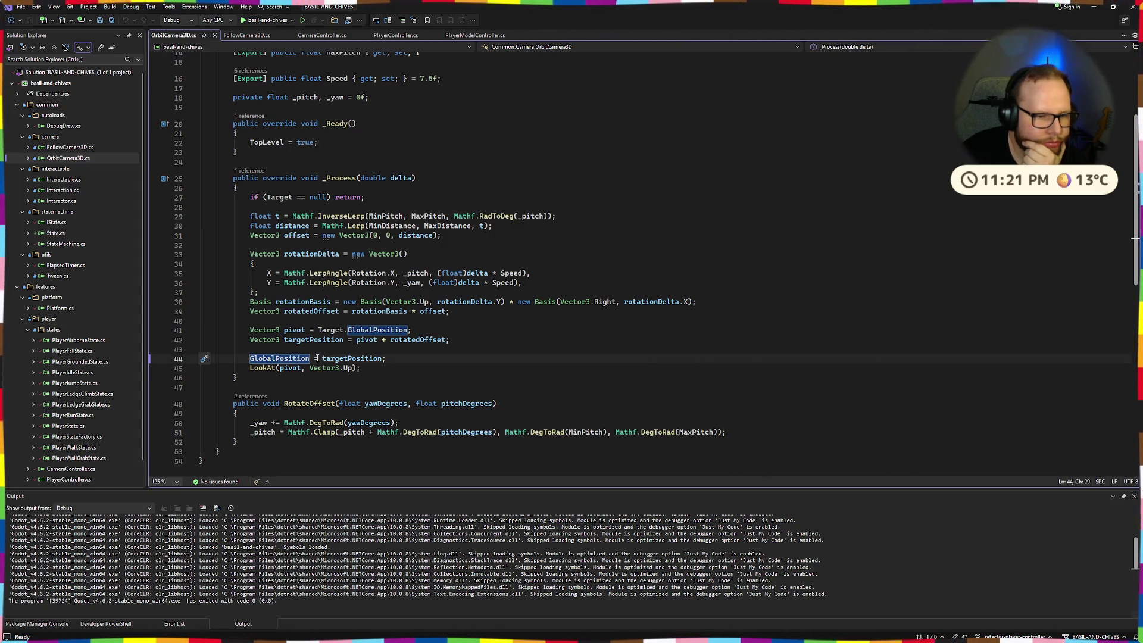
pyautogui.click(323, 359)
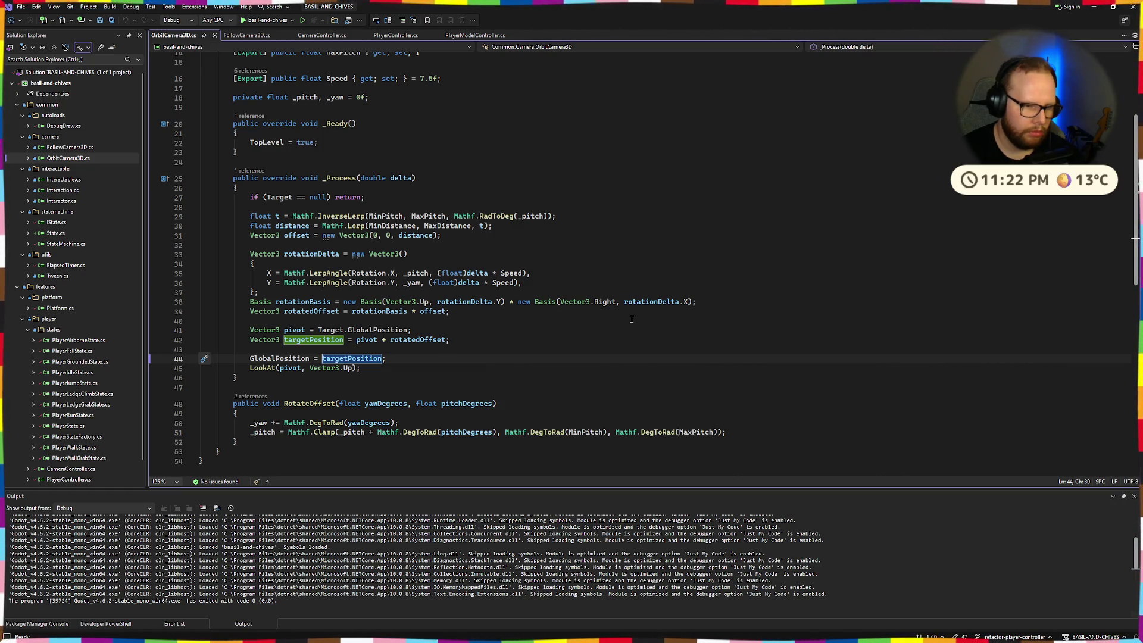
pyautogui.write('-')
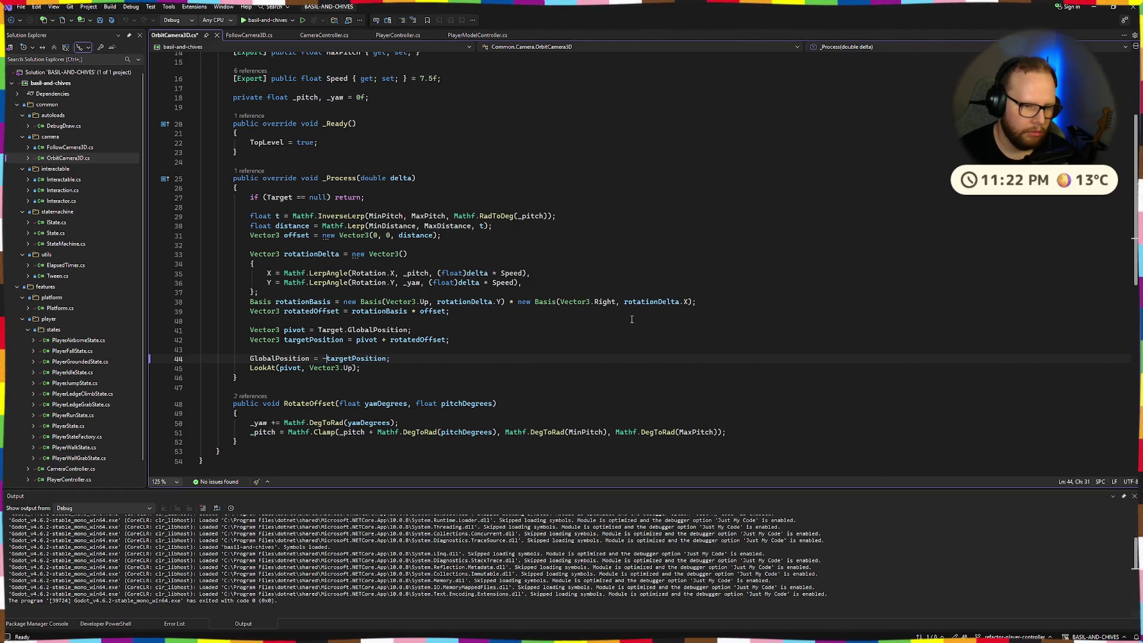
pyautogui.press('F5')
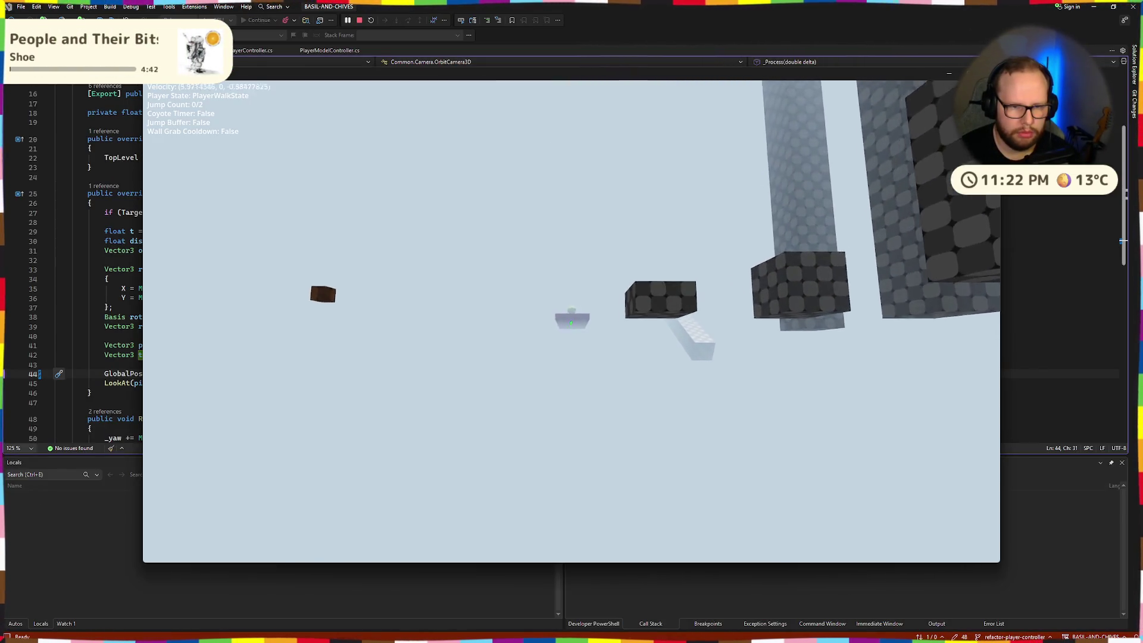
# - Walk the player to test the camera, stop the game, and undo the minus before targetPosition
pyautogui.press('w')
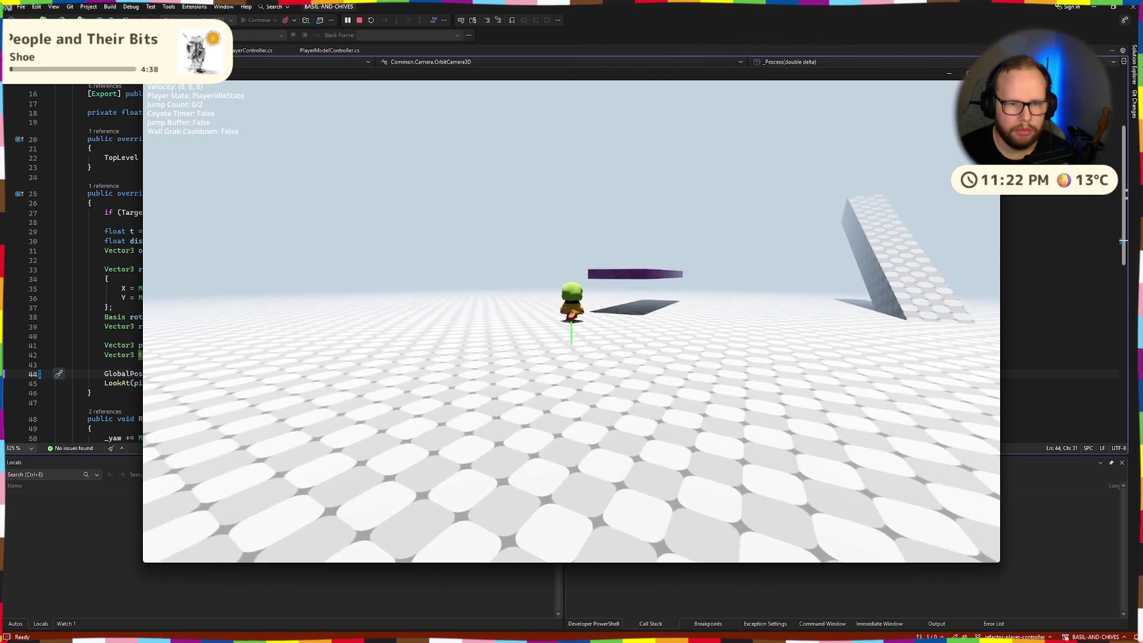
pyautogui.press('Escape')
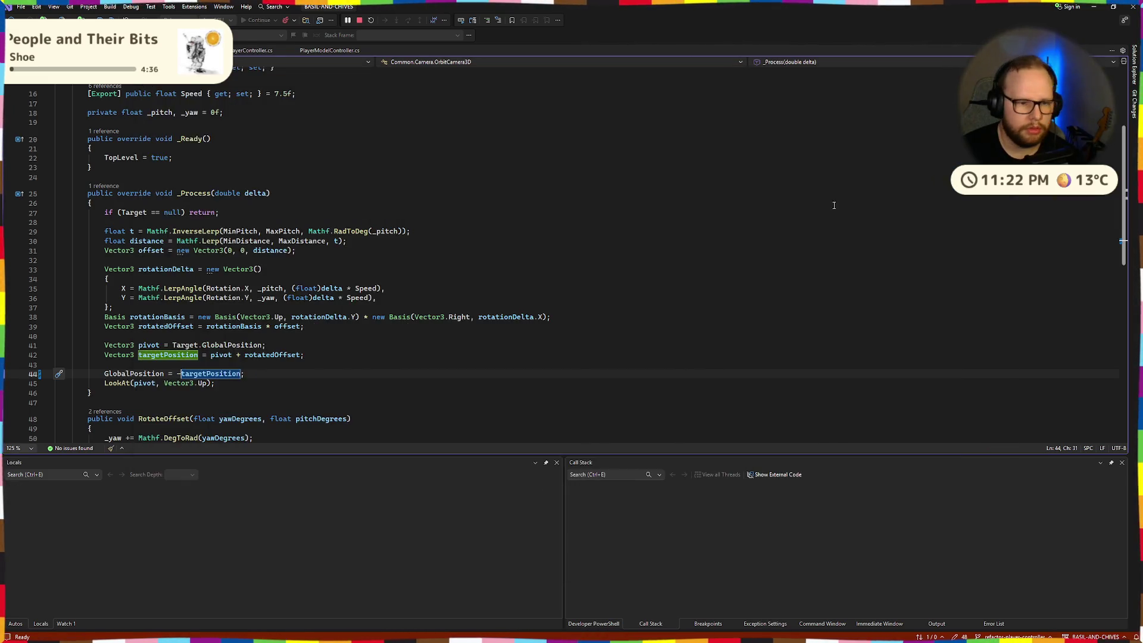
pyautogui.click(628, 341)
pyautogui.hotkey('ctrl', 'z')
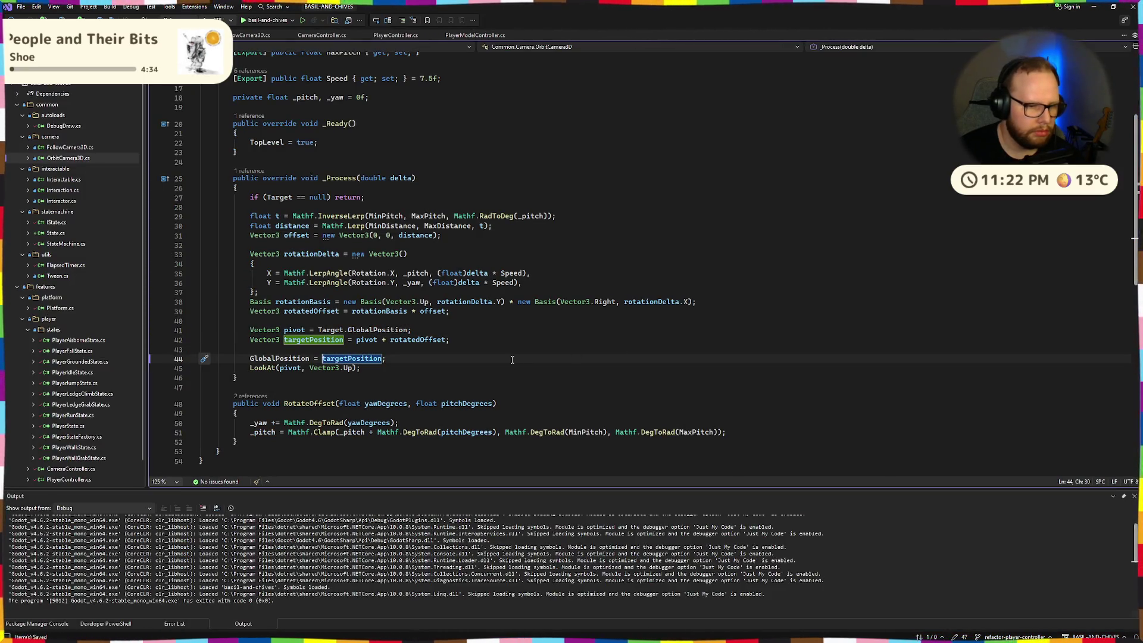
# - Rebuild the .NET project in the Godot editor and orbit the view to face the character
pyautogui.press('ctrl+super+Right')
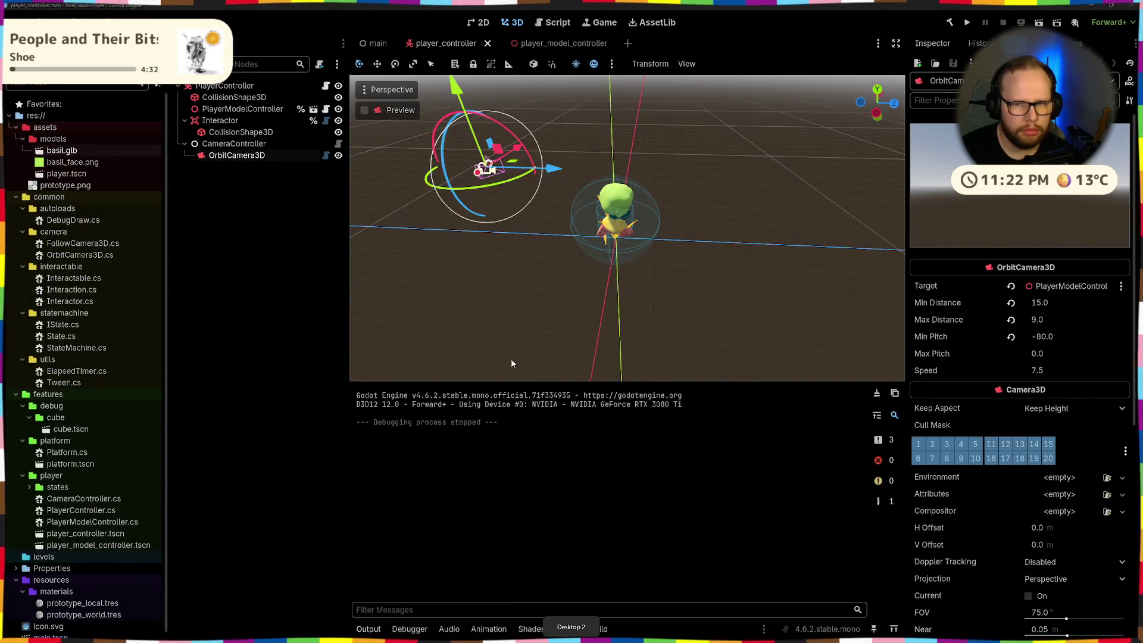
pyautogui.press('F5')
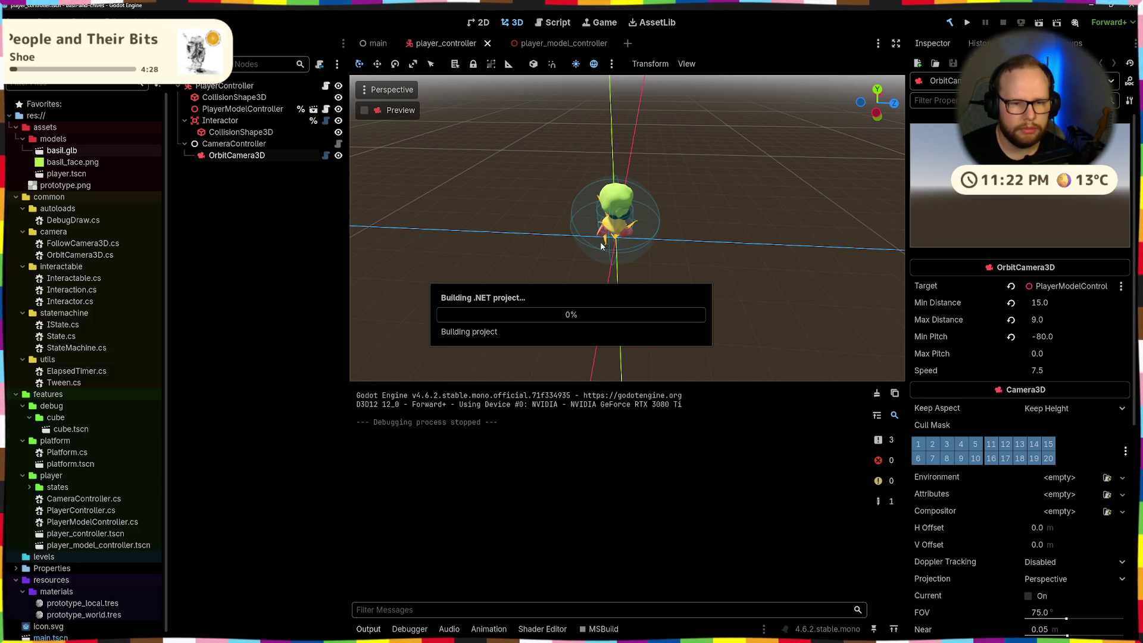
pyautogui.moveTo(632, 307); pyautogui.dragTo(723, 302, button='middle')
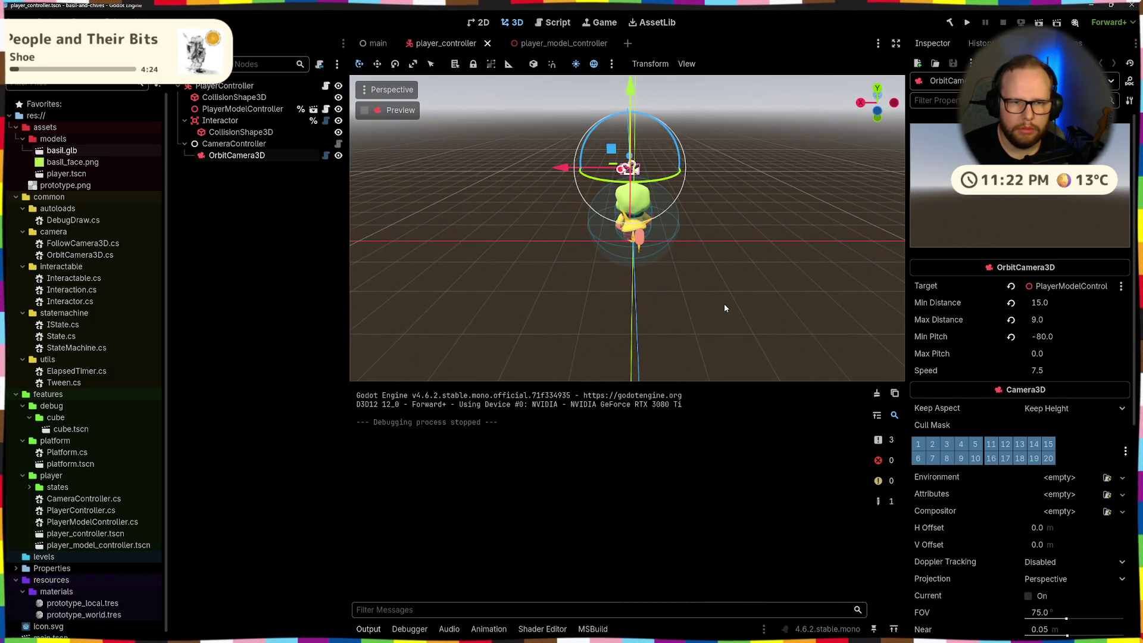
pyautogui.press('ctrl+super+Right')
pyautogui.press('ctrl+super+Right')
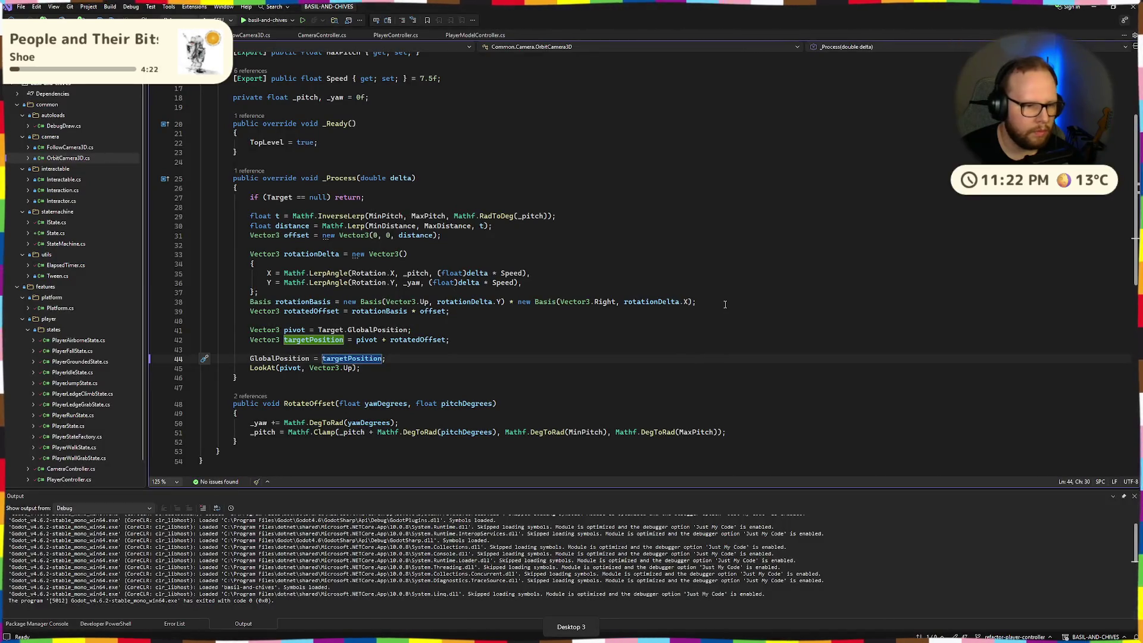
# - Negate distance in the offset vector on OrbitCamera3D line 31 and save
pyautogui.hotkey('ctrl', '-')
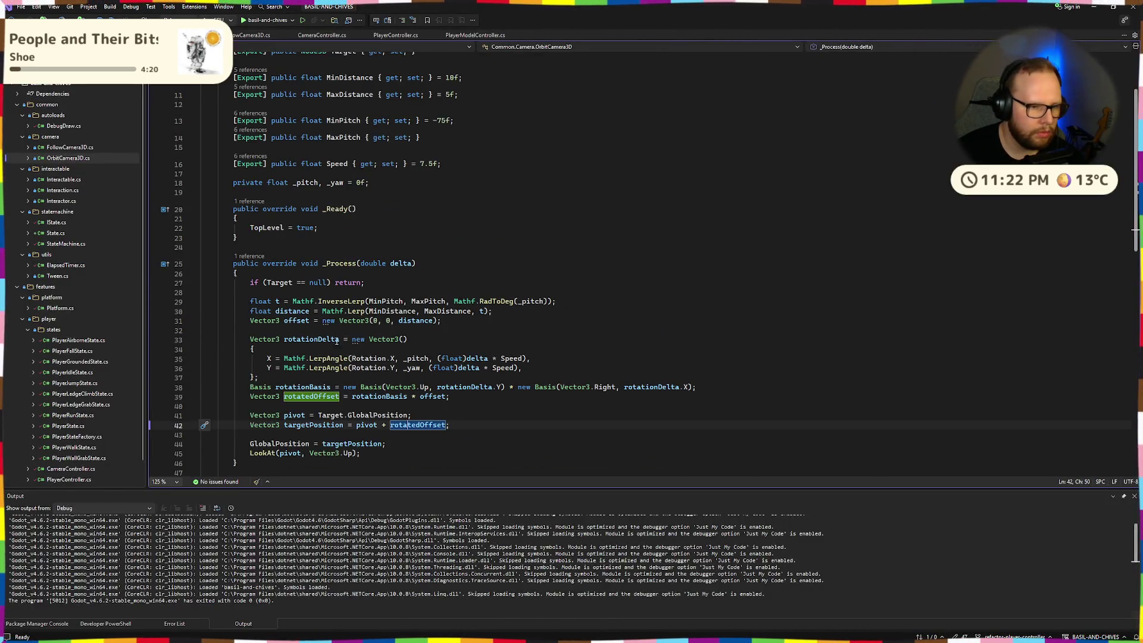
pyautogui.click(324, 321)
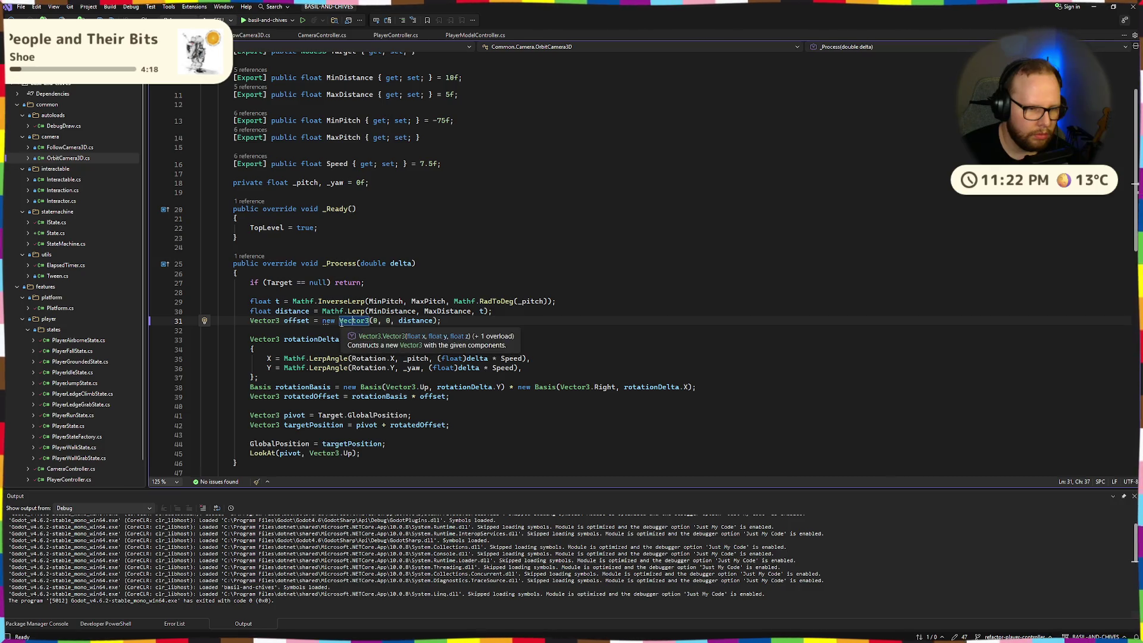
pyautogui.click(398, 321)
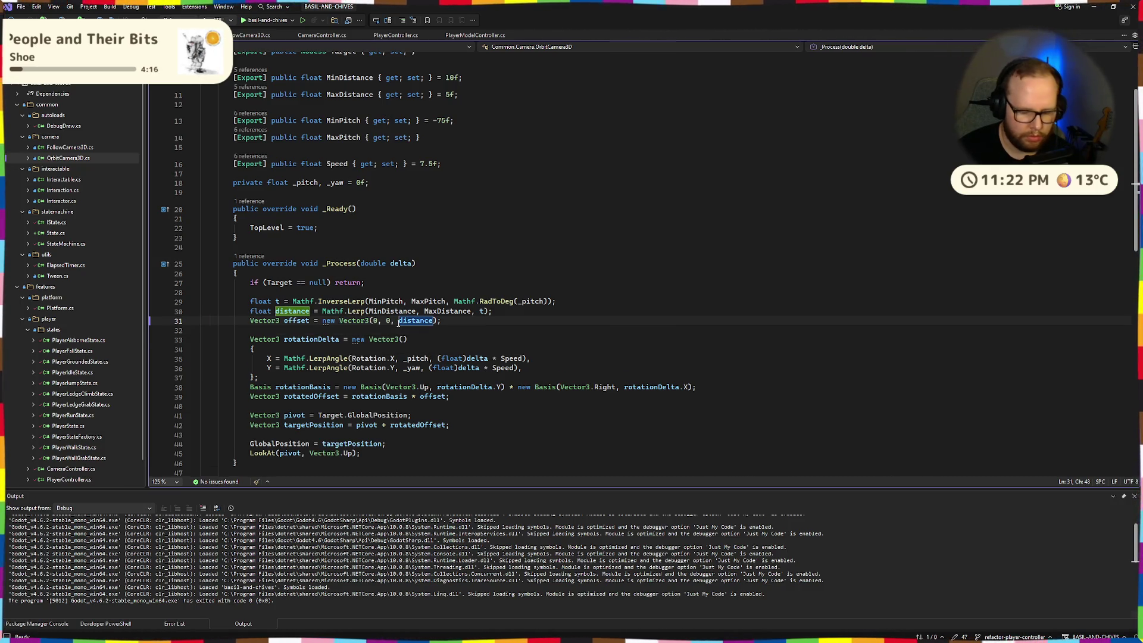
pyautogui.write('-')
pyautogui.hotkey('ctrl', 's')
# - Launch the game with the debugger, walk the character through the level, then quit
pyautogui.press('F5')
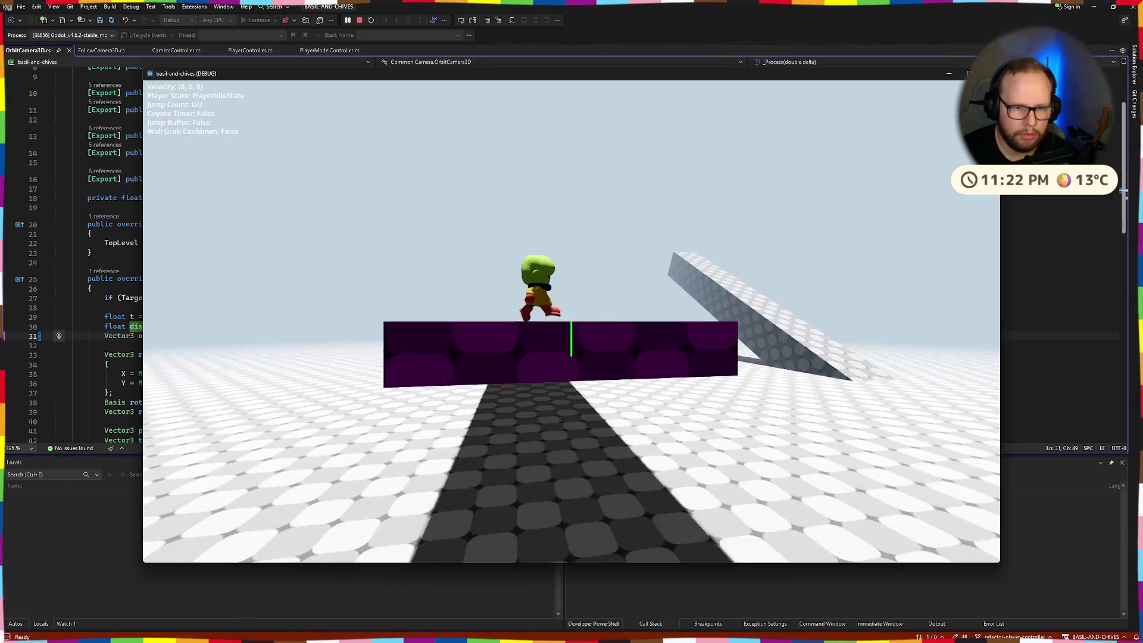
pyautogui.press('w')
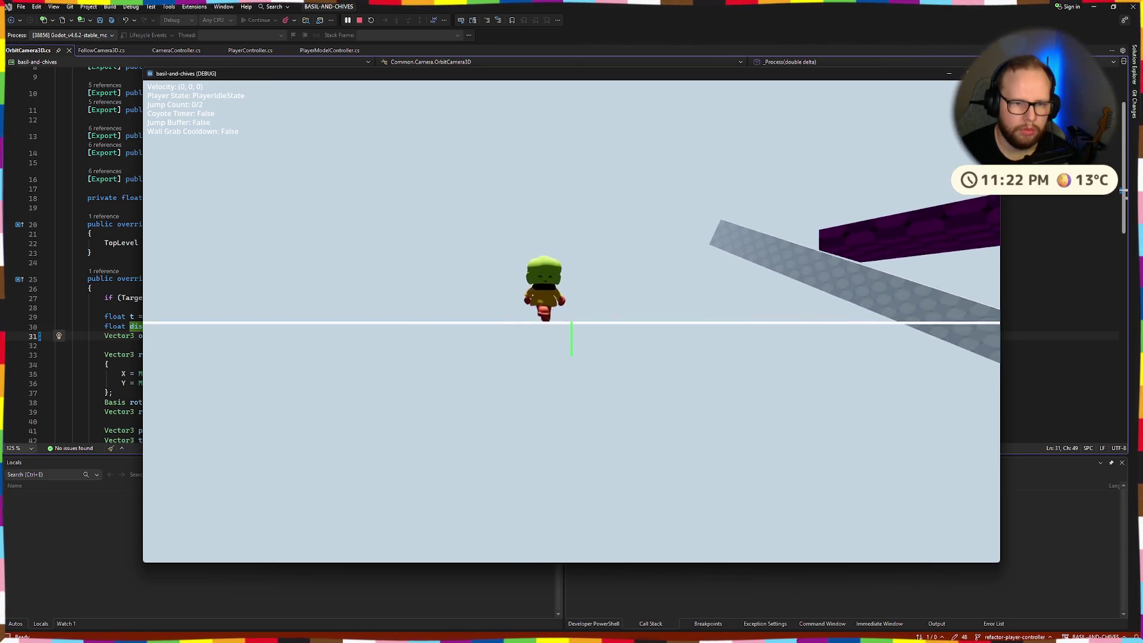
pyautogui.press('Escape')
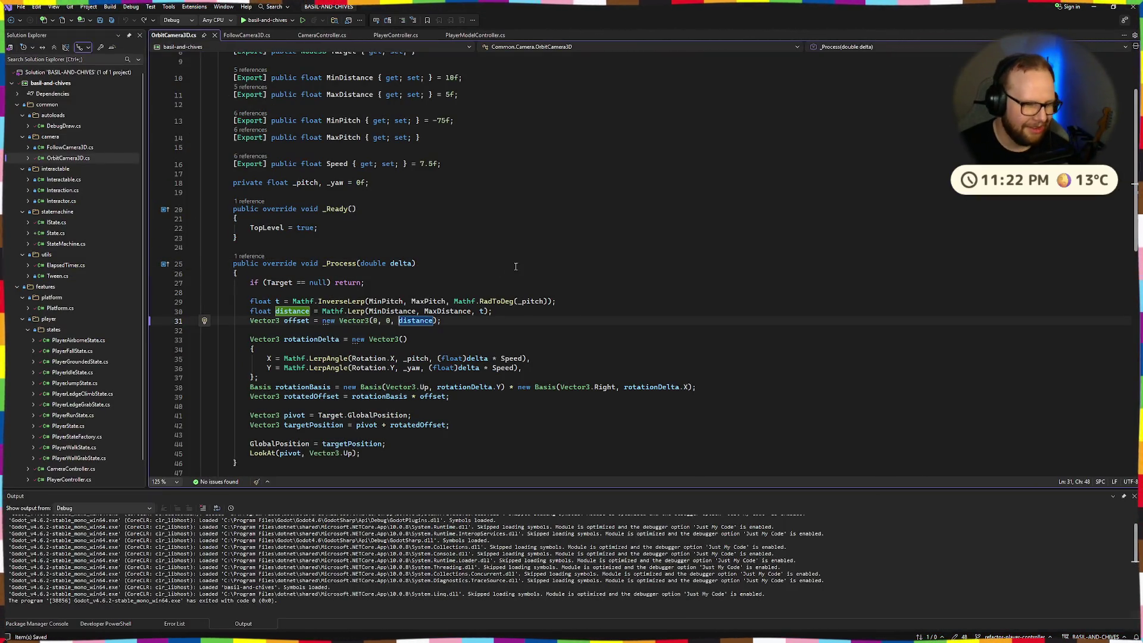
# - Move return onto its own line under the null-Target if and wrap it in braces
pyautogui.click(335, 283)
pyautogui.press('Return')
pyautogui.press('BackSpace')
pyautogui.press('BackSpace')
pyautogui.press('BackSpace')
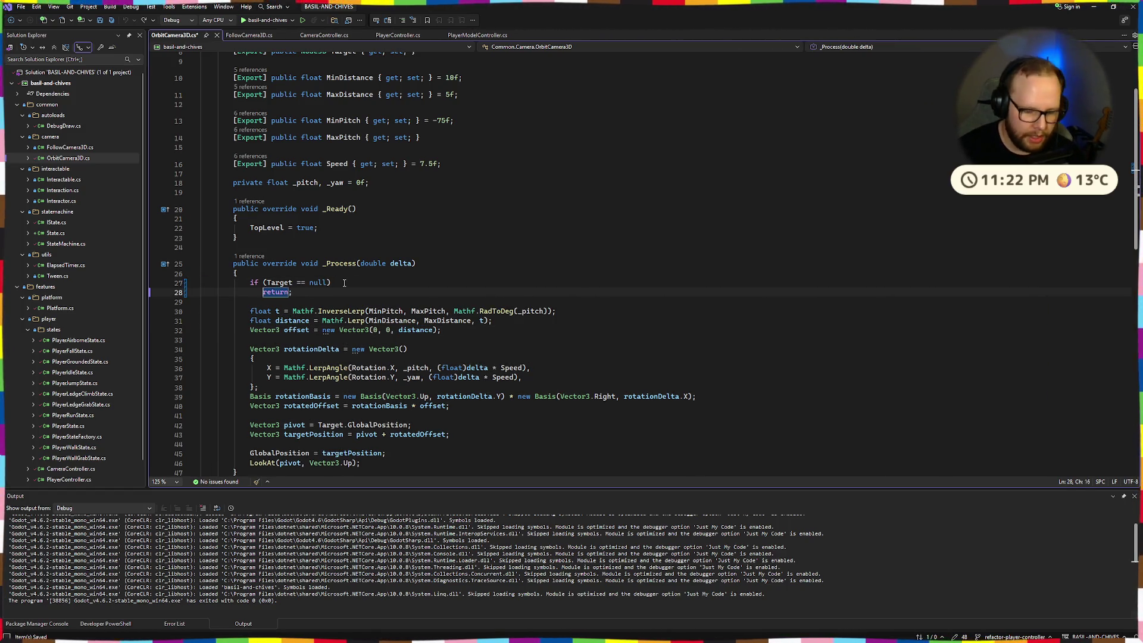
pyautogui.write('{')
pyautogui.press('Return')
pyautogui.press('End')
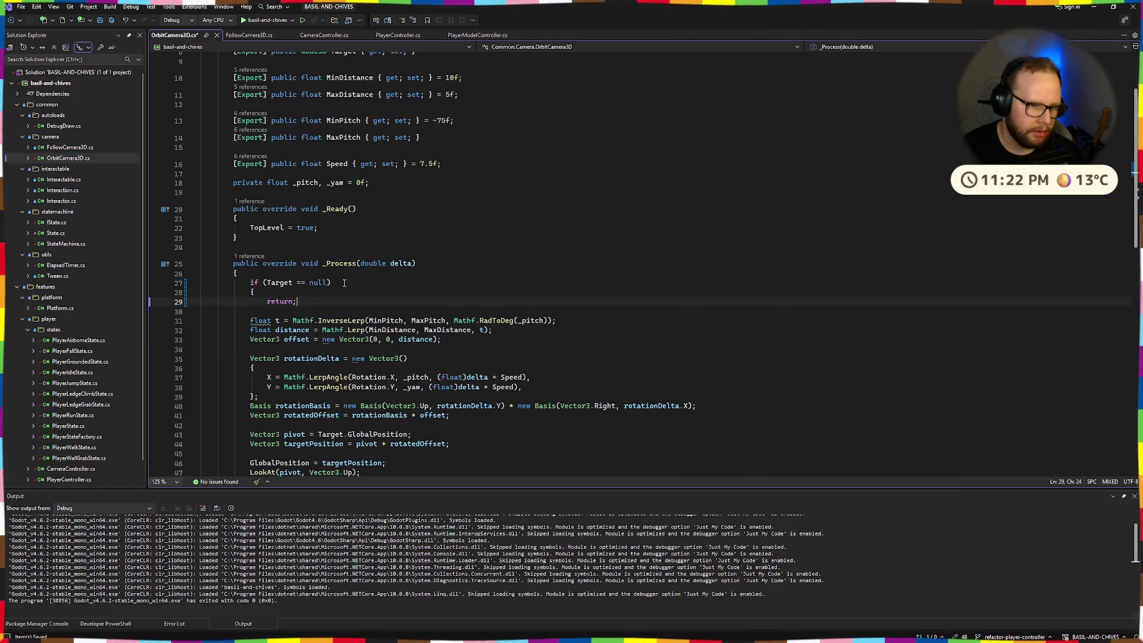
pyautogui.press('Return')
pyautogui.write('}')
# - Review the new braced guard block at the top of _Process
pyautogui.click(344, 282)
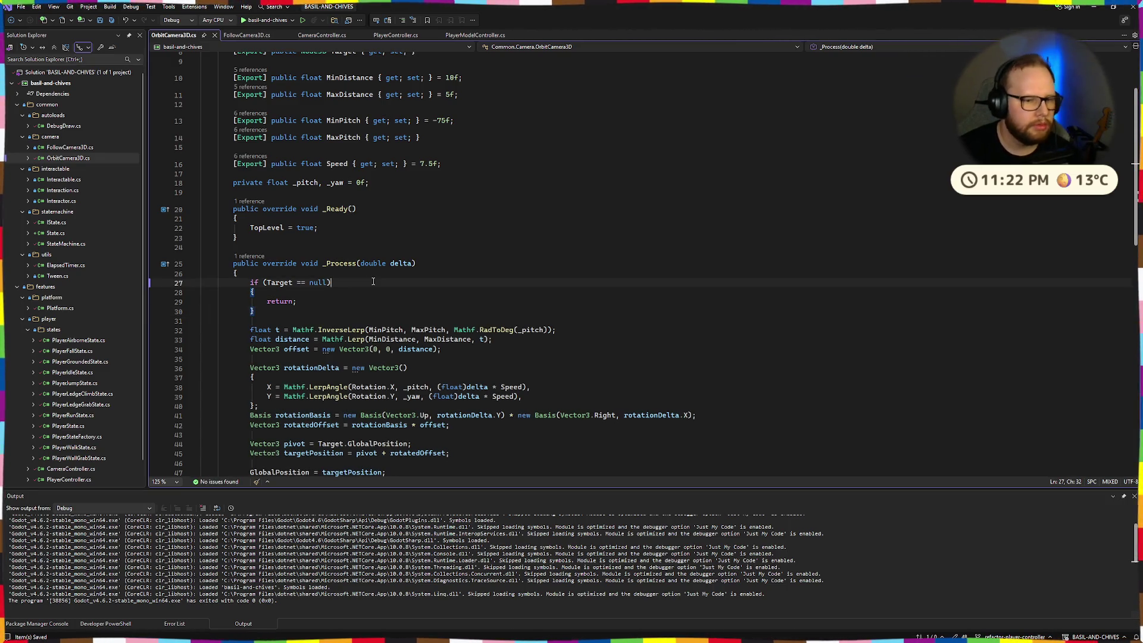
pyautogui.scroll(-3, 373, 282)
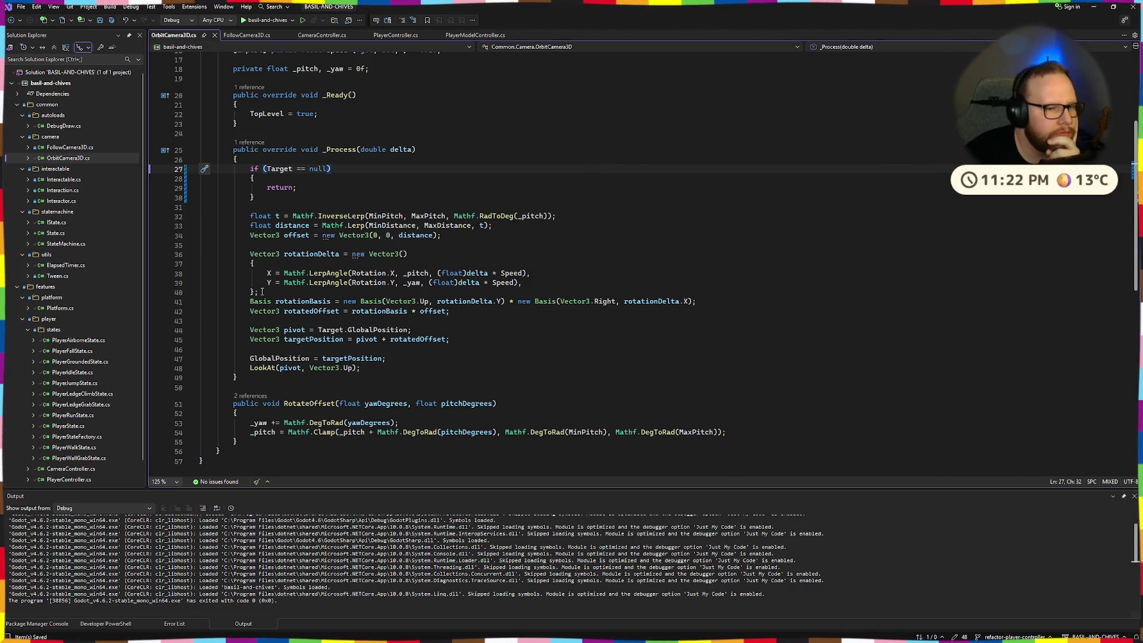
pyautogui.press('Down')
pyautogui.press('Down')
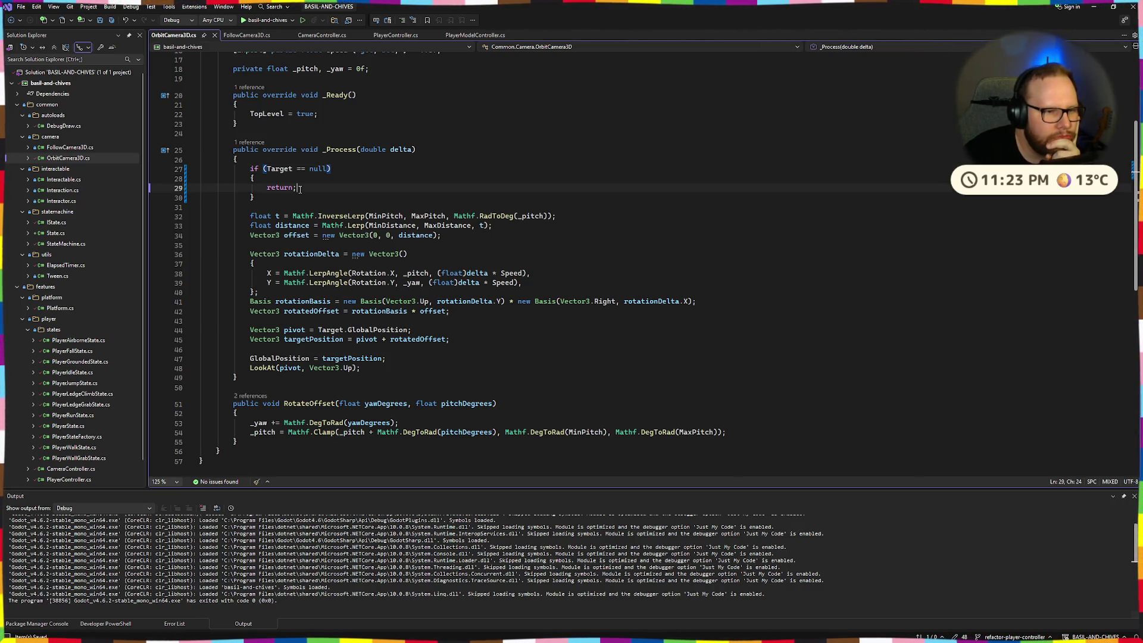
pyautogui.scroll(5, 340, 243)
pyautogui.scroll(-7, 346, 256)
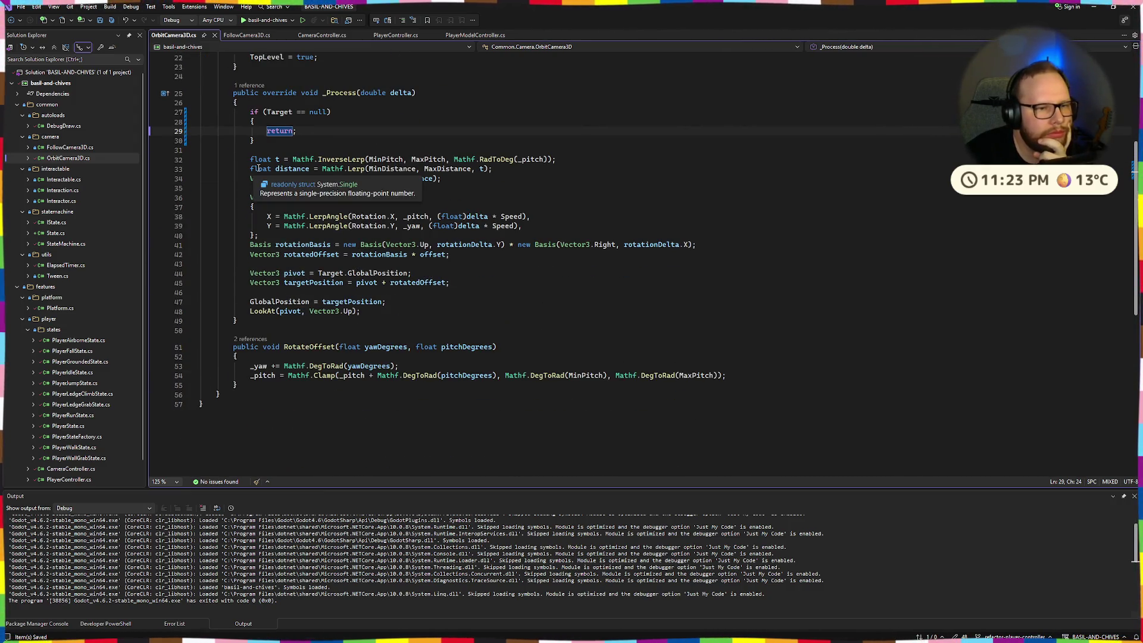
pyautogui.click(388, 143)
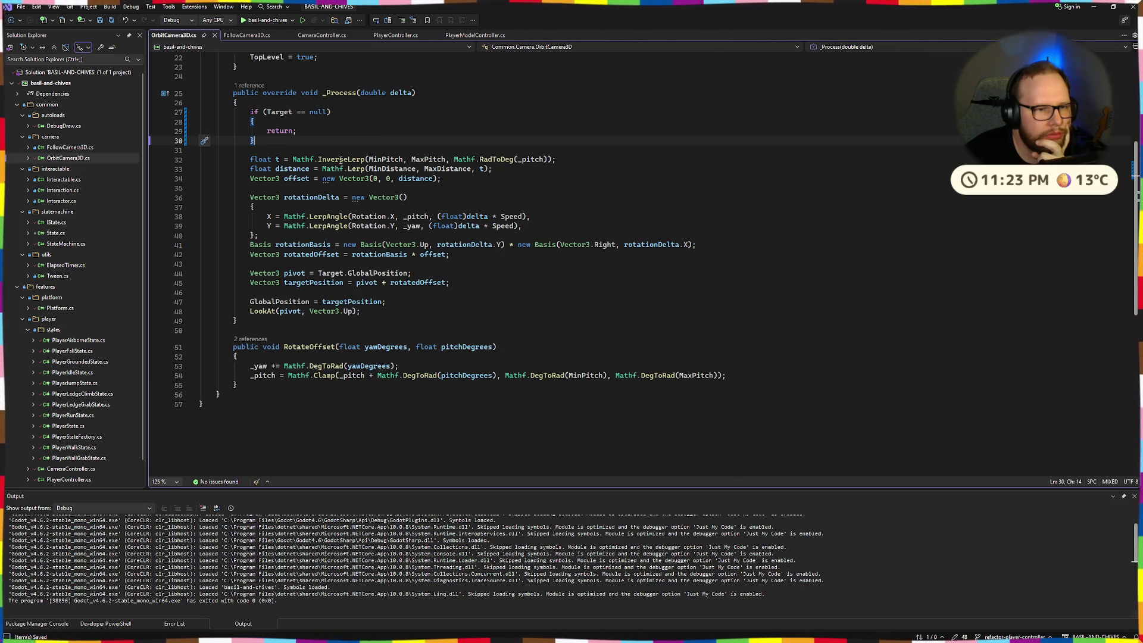
pyautogui.moveTo(340, 160)
pyautogui.moveTo(392, 162)
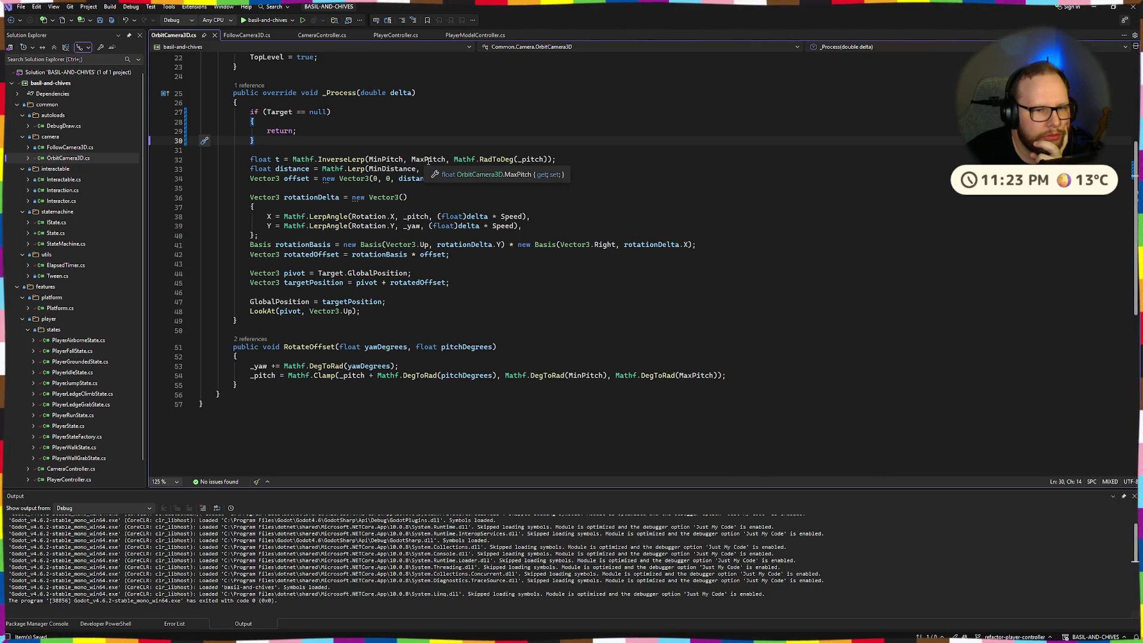
pyautogui.moveTo(464, 163)
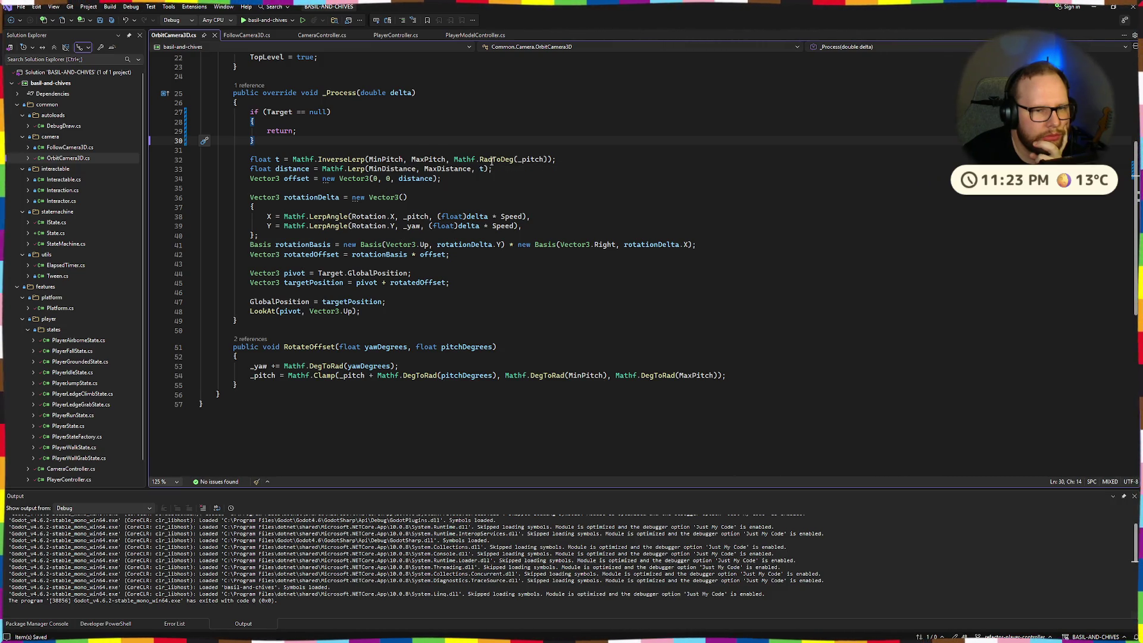
pyautogui.moveTo(509, 161)
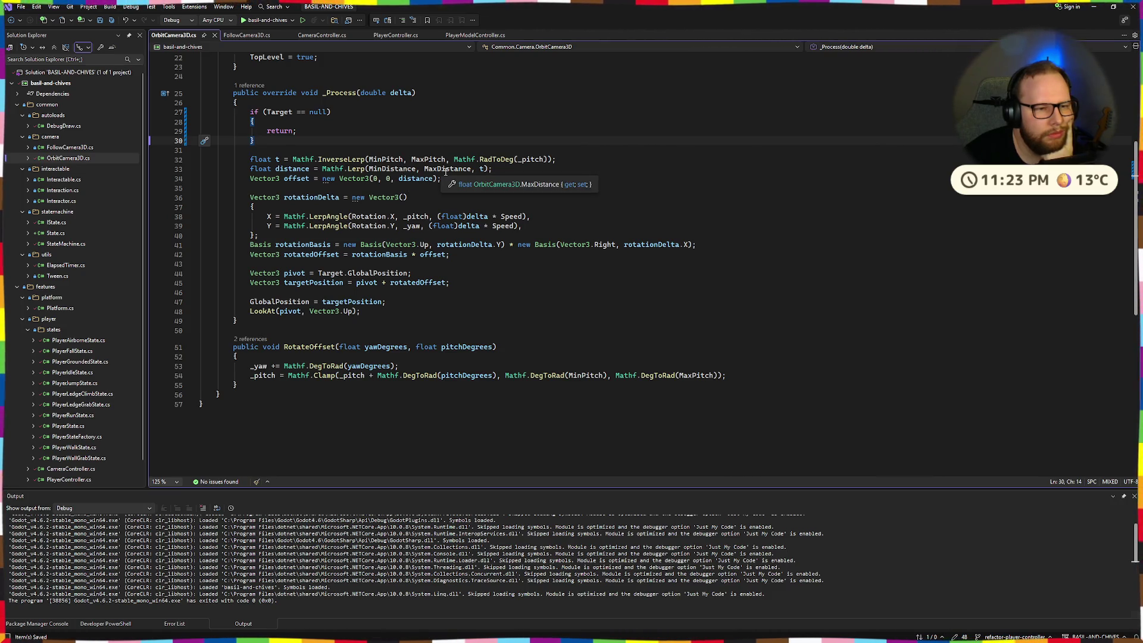
pyautogui.moveTo(261, 158)
pyautogui.mouseDown()
pyautogui.moveTo(557, 159)
pyautogui.moveTo(283, 160)
pyautogui.mouseUp()
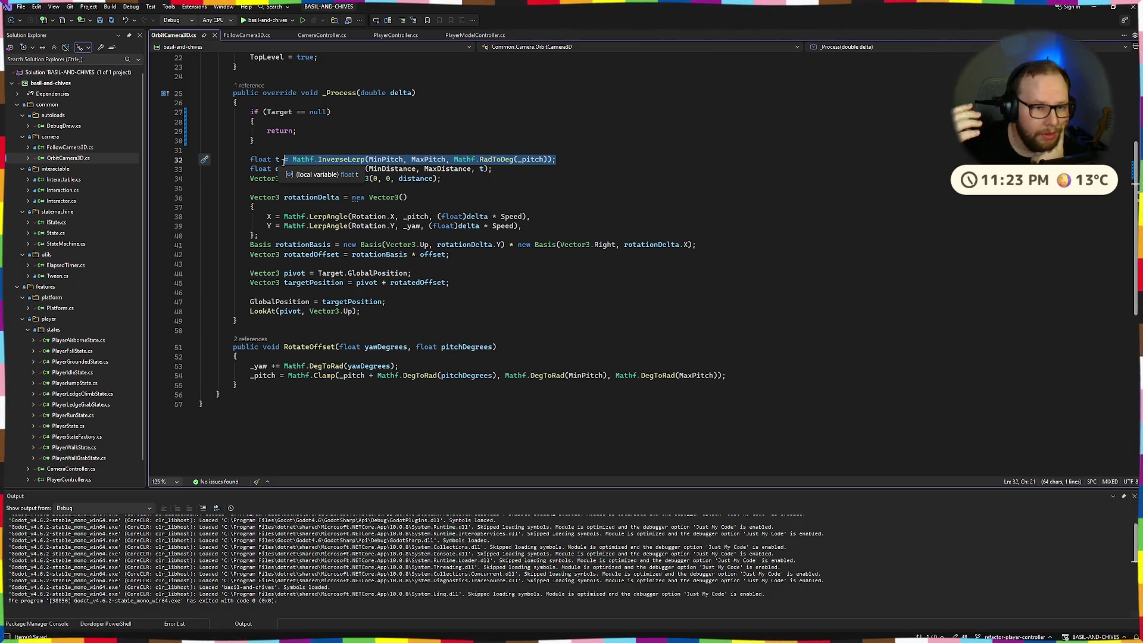
pyautogui.click(386, 159)
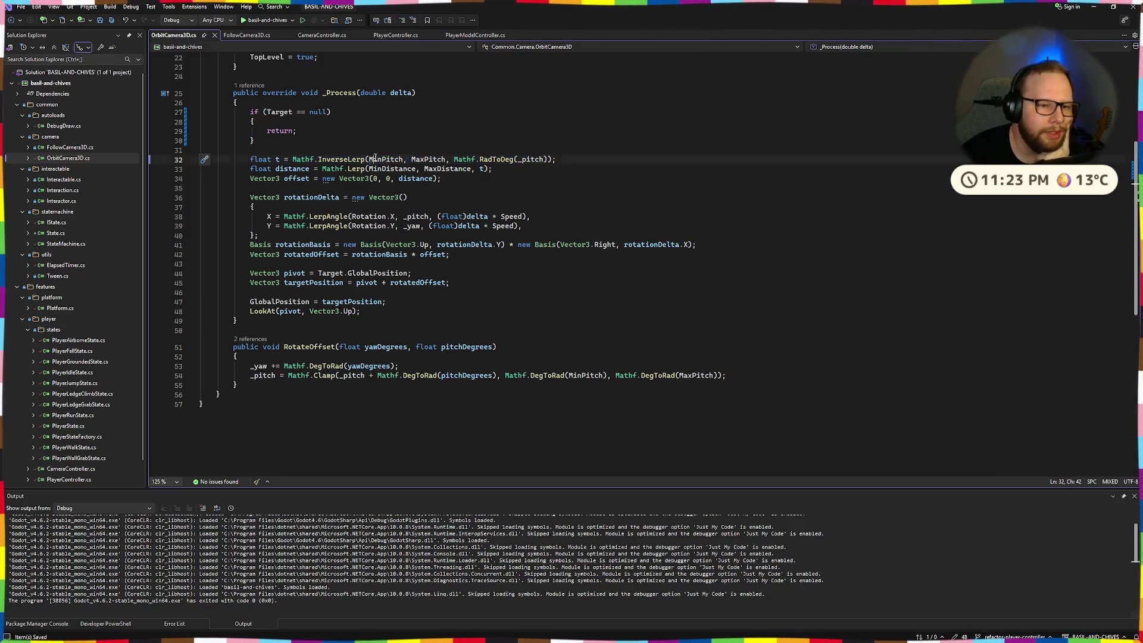
pyautogui.doubleClick(437, 160)
pyautogui.press('Down')
pyautogui.press('Down')
pyautogui.press('Down')
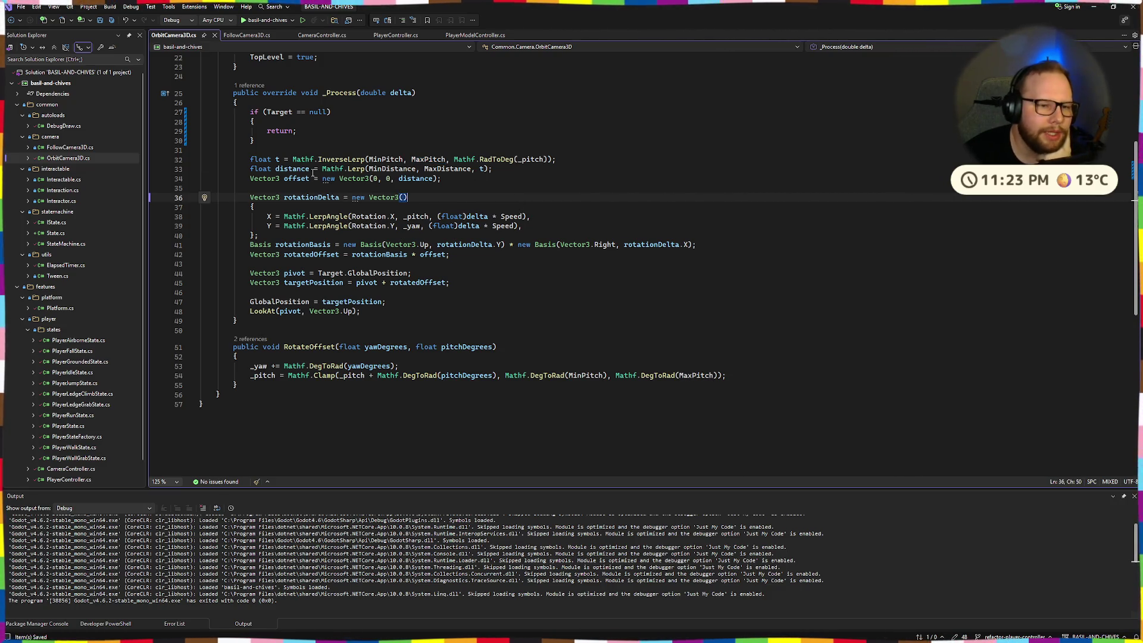
pyautogui.click(523, 168)
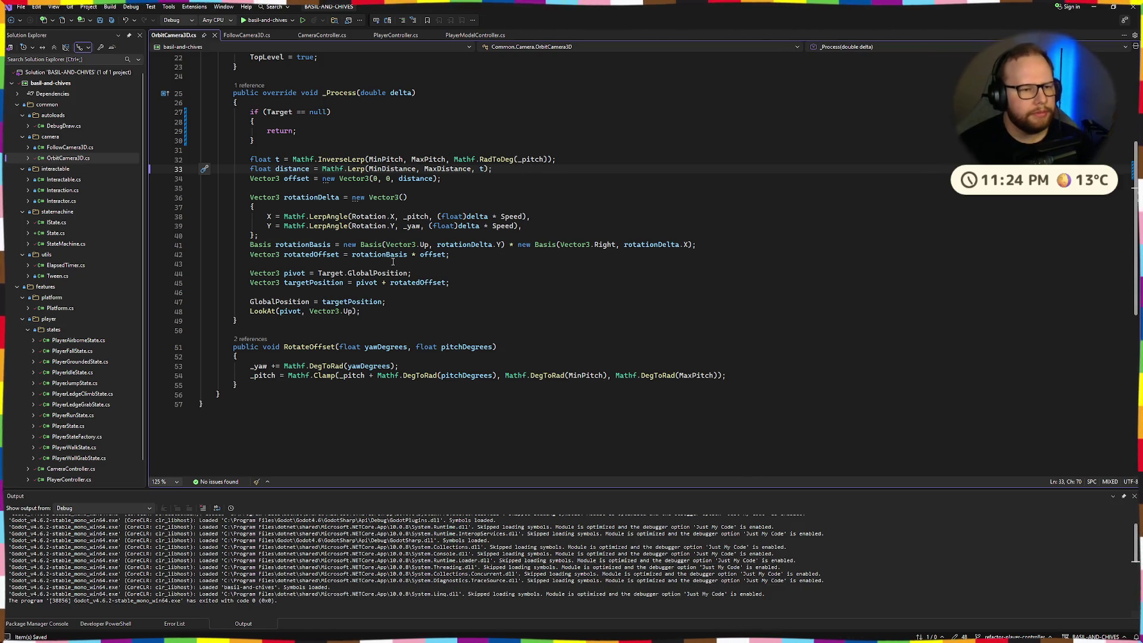
pyautogui.click(465, 182)
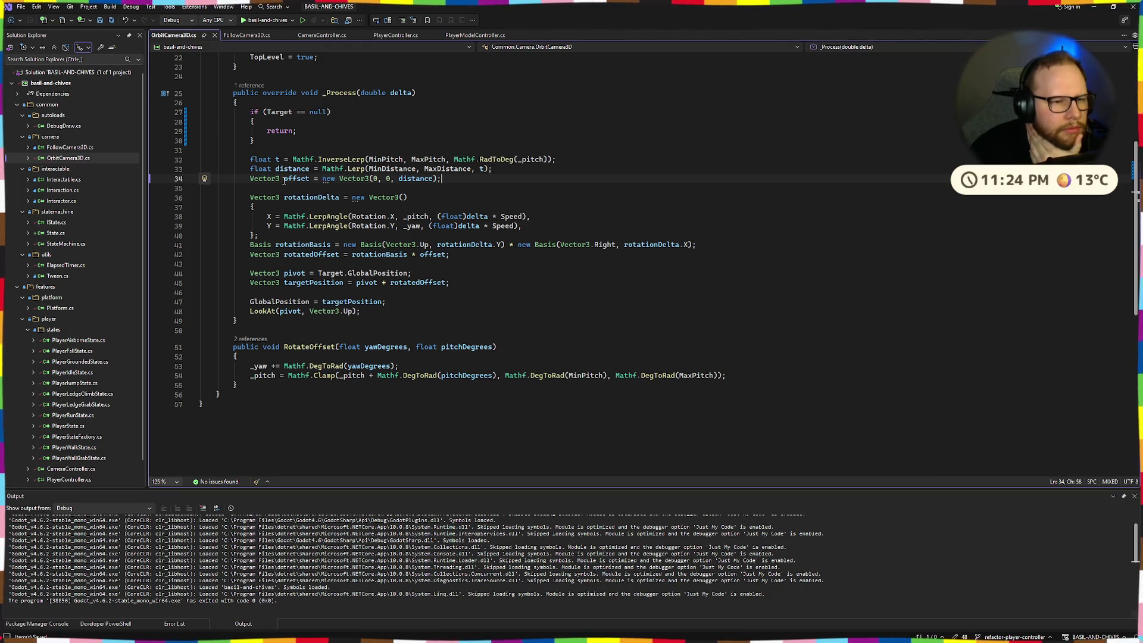
# - Inspect the distance and offset declarations, highlighting every use of distance and offset
pyautogui.moveTo(284, 181); pyautogui.dragTo(442, 179)
pyautogui.click(463, 178)
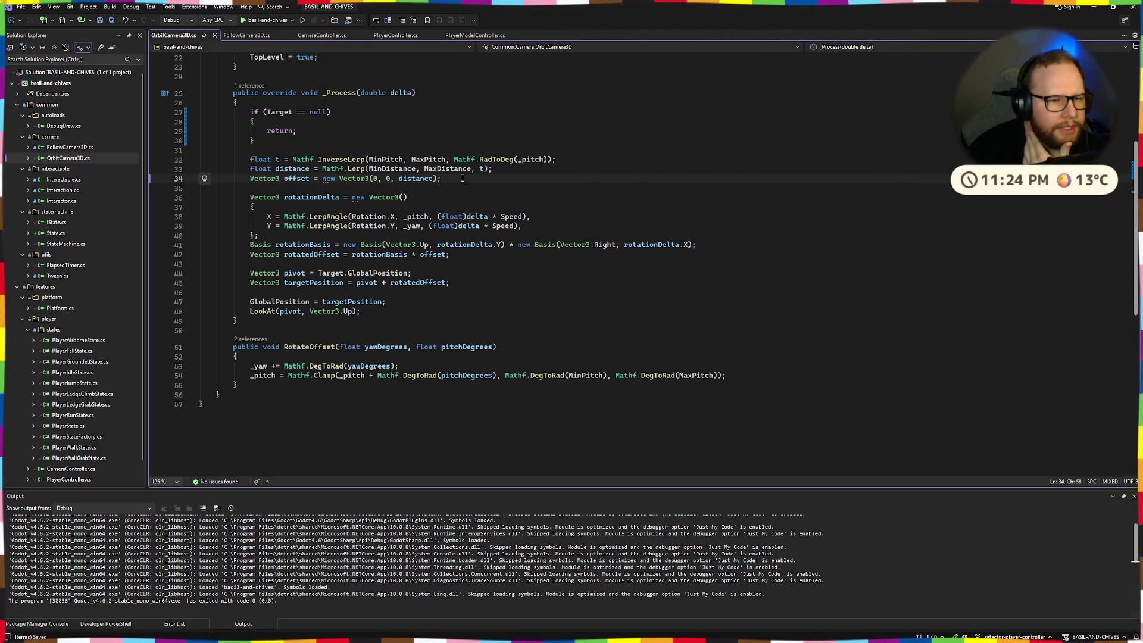
pyautogui.moveTo(258, 174); pyautogui.dragTo(419, 180)
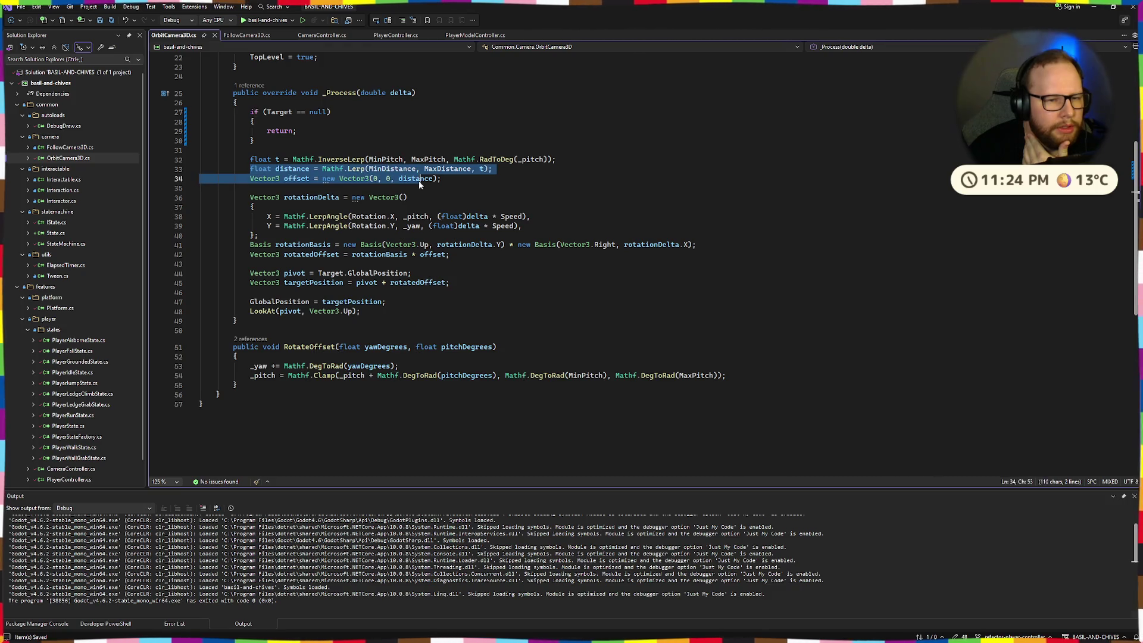
pyautogui.click(420, 180)
pyautogui.click(470, 179)
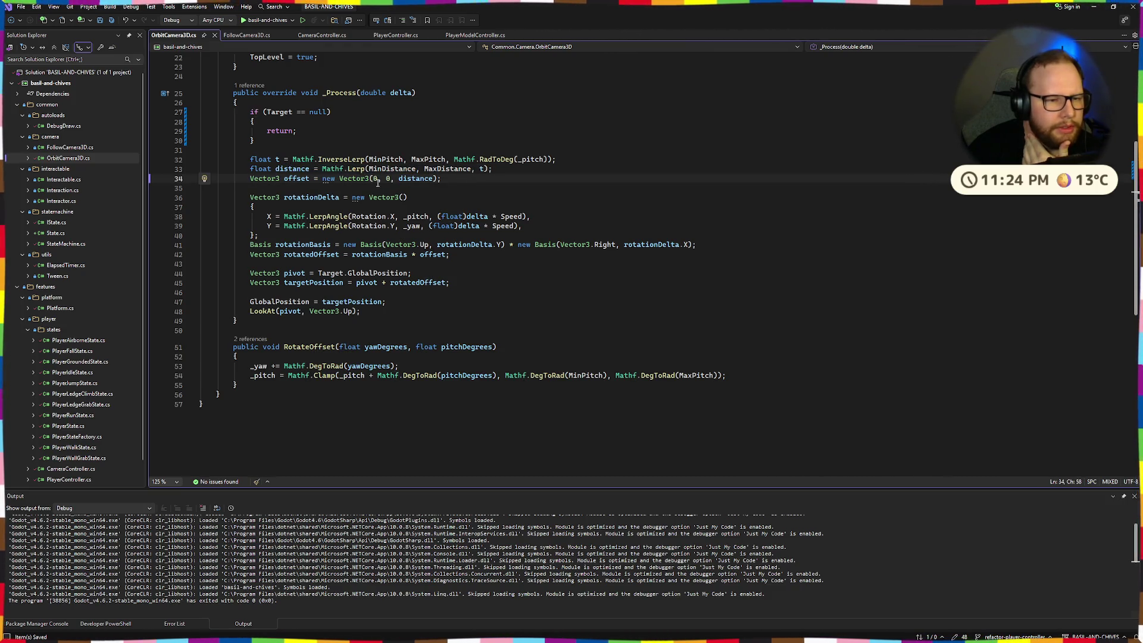
pyautogui.moveTo(286, 183); pyautogui.dragTo(442, 180)
pyautogui.click(440, 180)
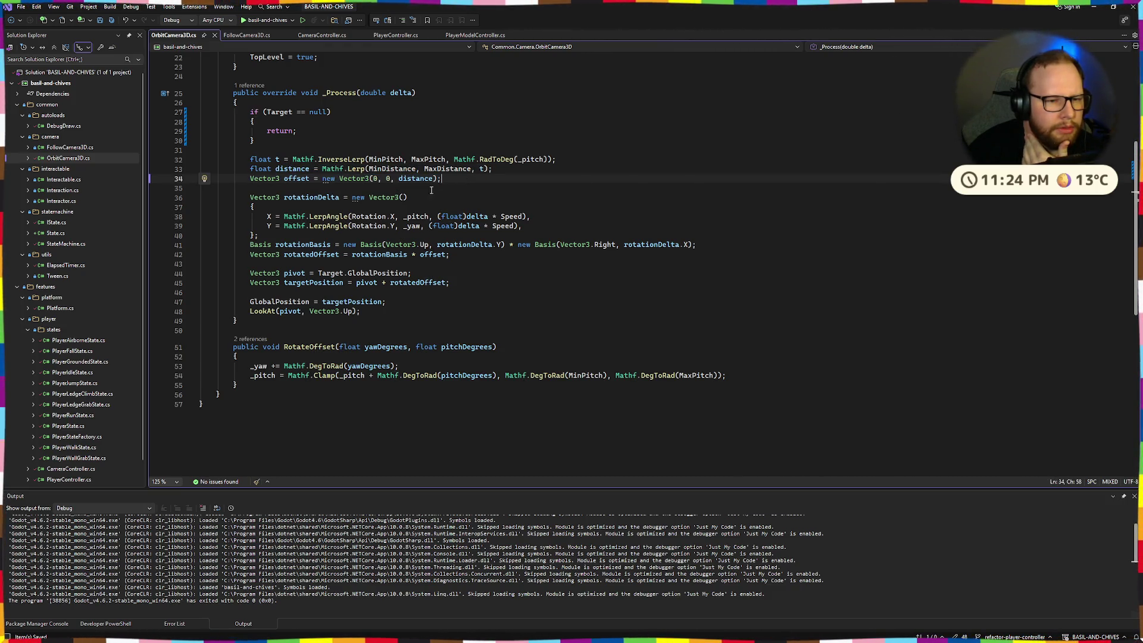
pyautogui.doubleClick(295, 180)
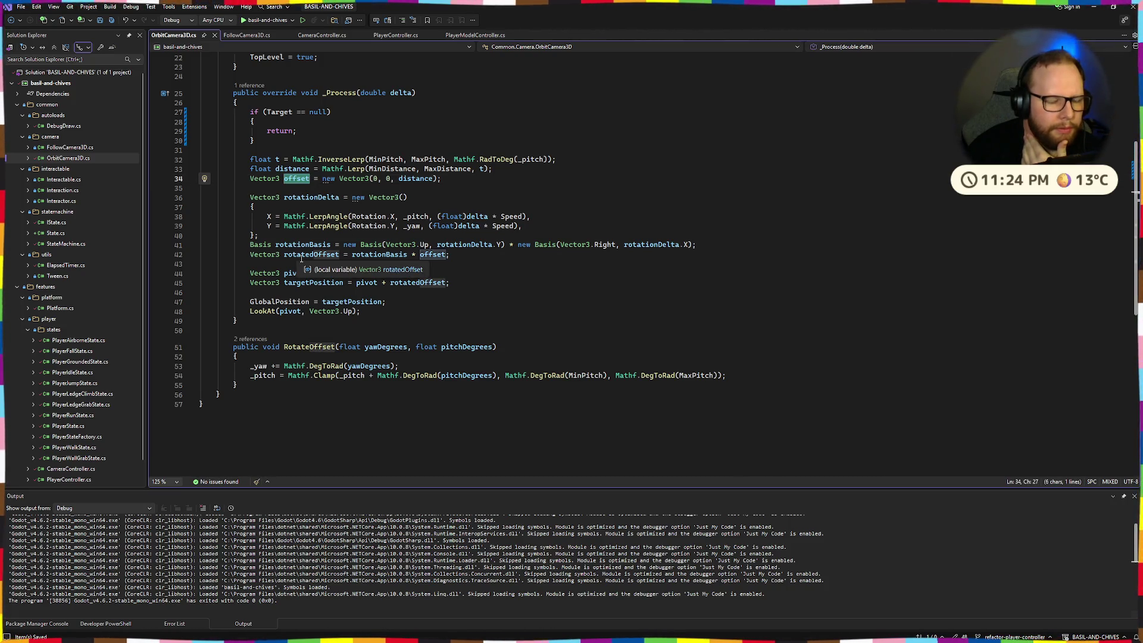
# - Change line 42 to rotationBasis * -offset and start a debug build of the game
pyautogui.click(421, 256)
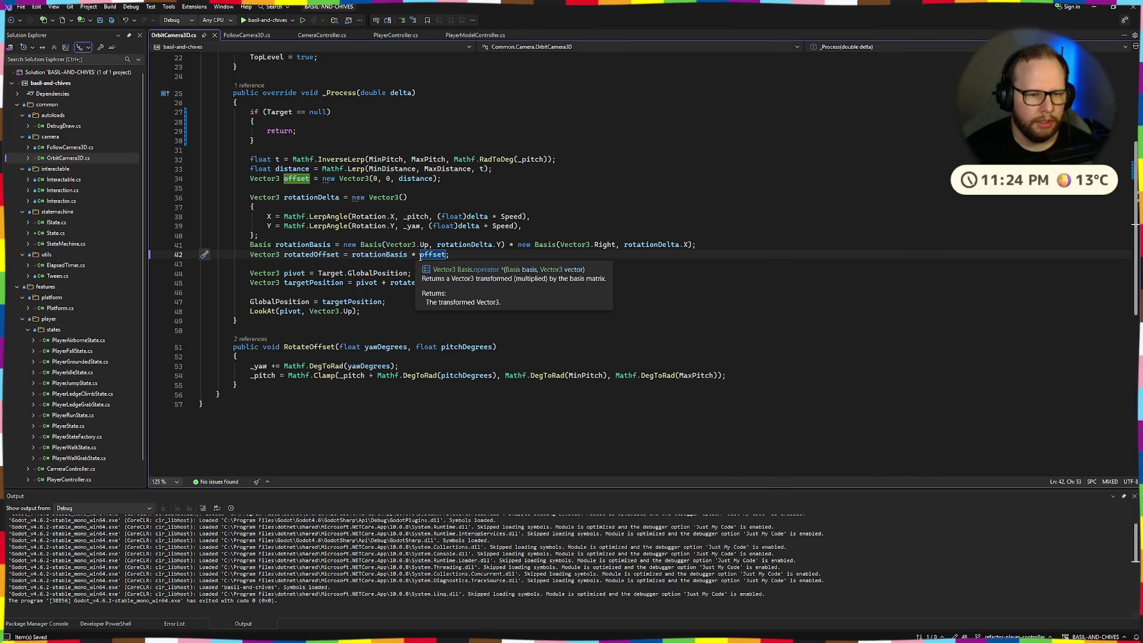
pyautogui.write('-')
pyautogui.click(554, 235)
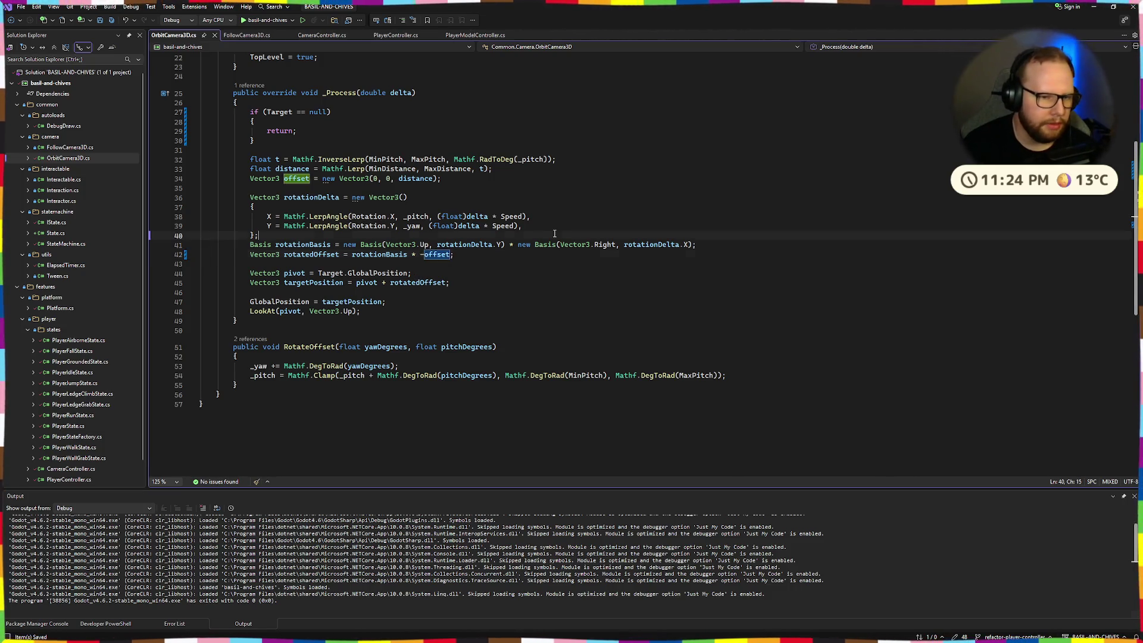
pyautogui.click(246, 21)
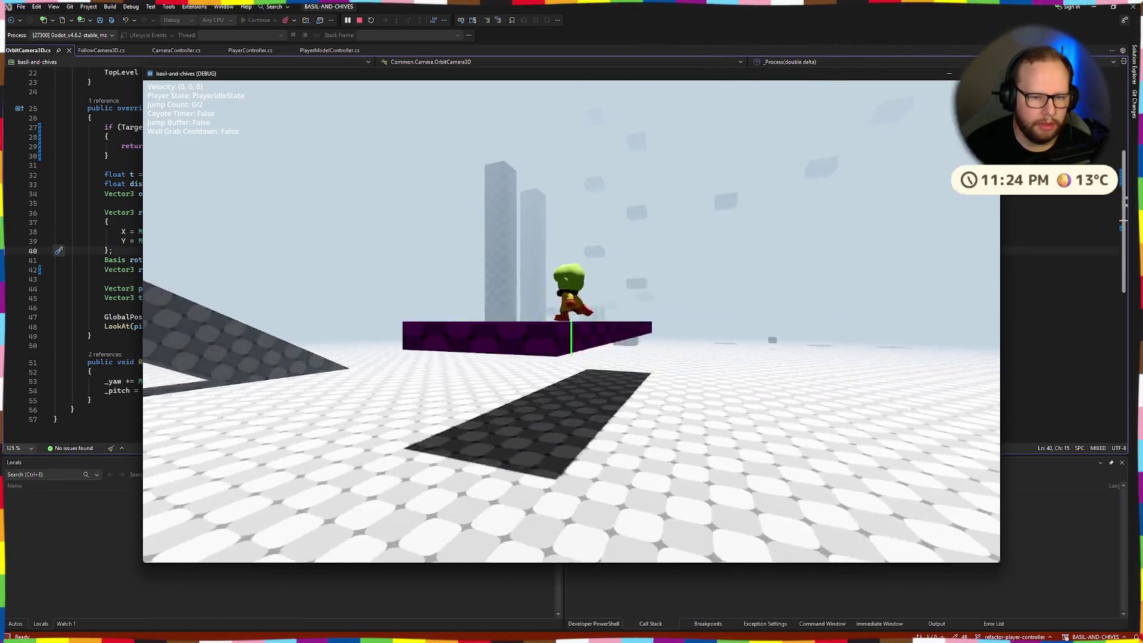
# - Walk the character with S to check the camera, then close the game window
pyautogui.press('s')
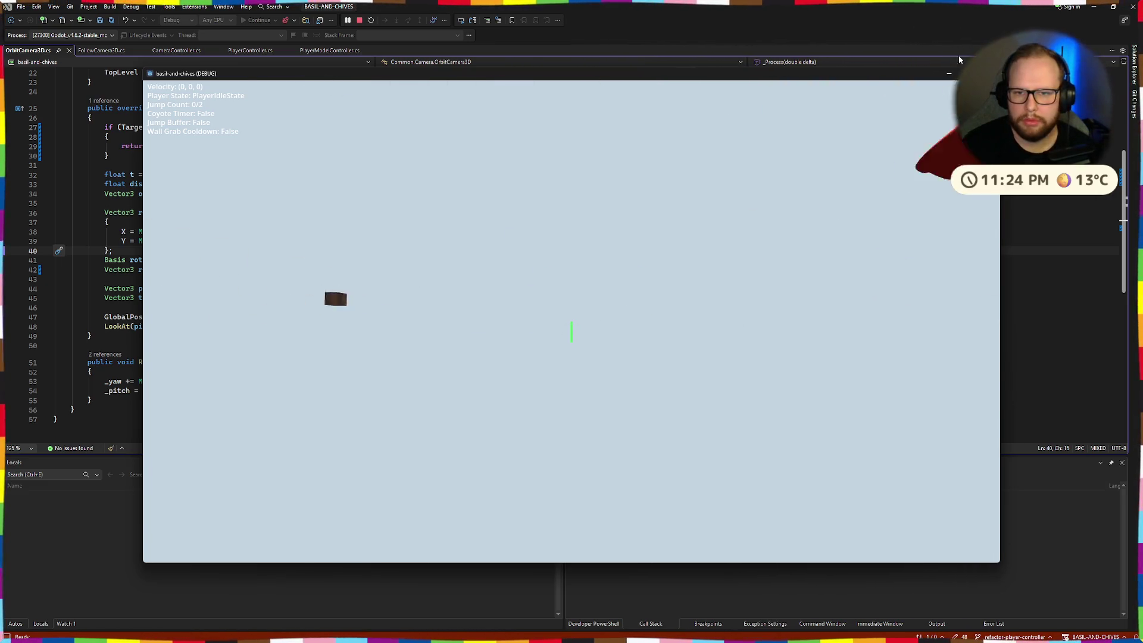
pyautogui.click(989, 74)
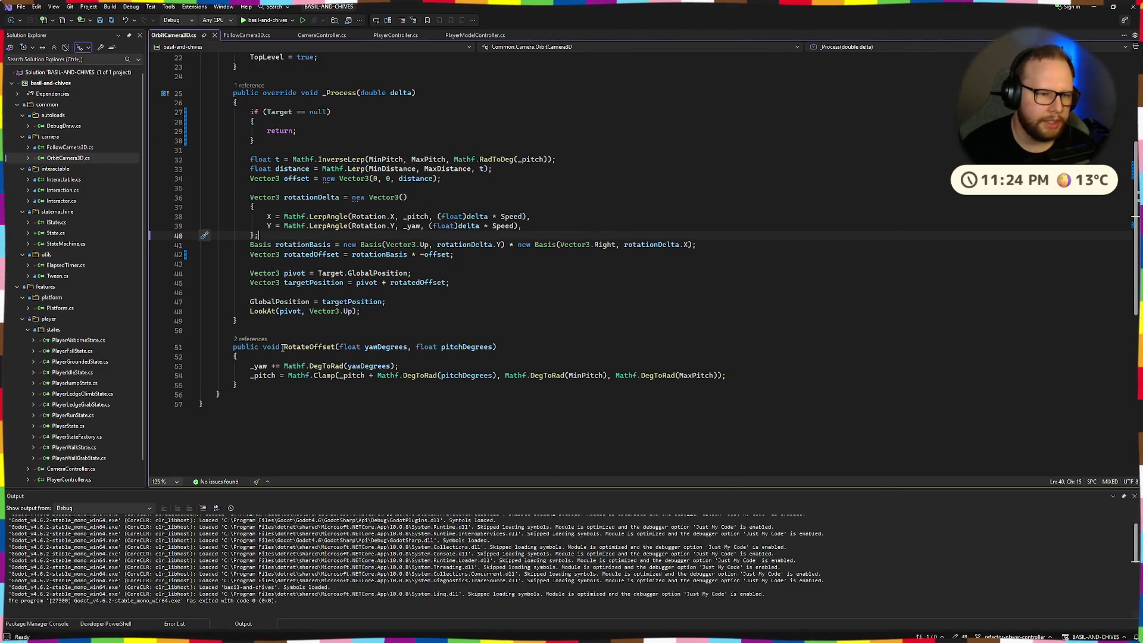
# - Remove the minus before offset on line 42 and save the file
pyautogui.click(423, 255)
pyautogui.press('BackSpace')
pyautogui.hotkey('ctrl', 's')
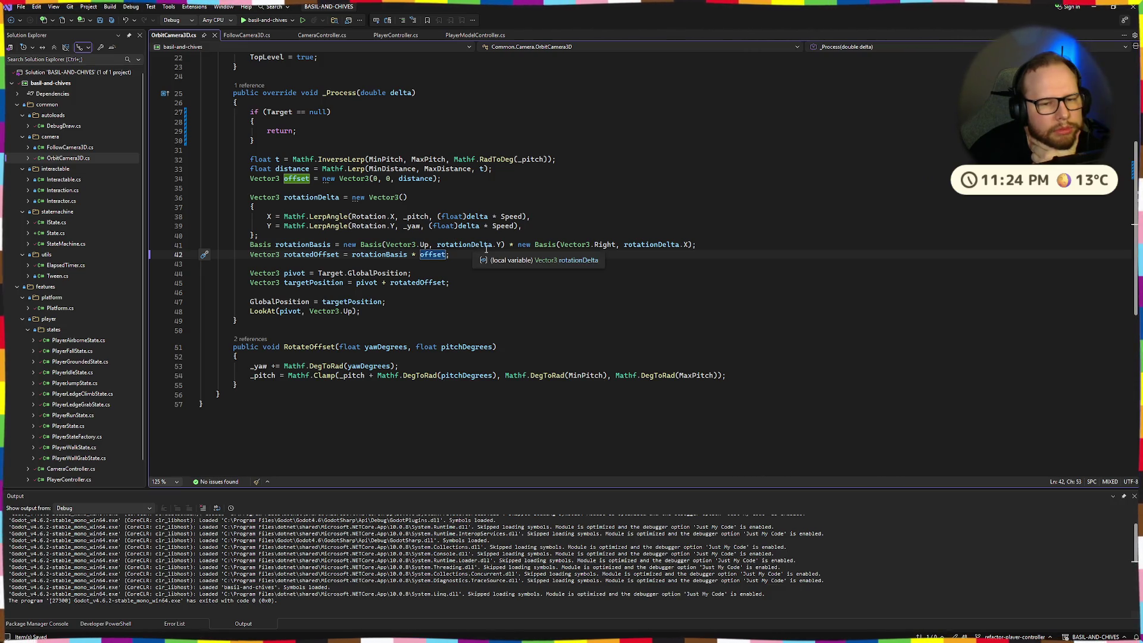
# - Negate rotationBasis on line 42 and start a debug build, which fails with CS0023
pyautogui.press('Up')
pyautogui.press('Up')
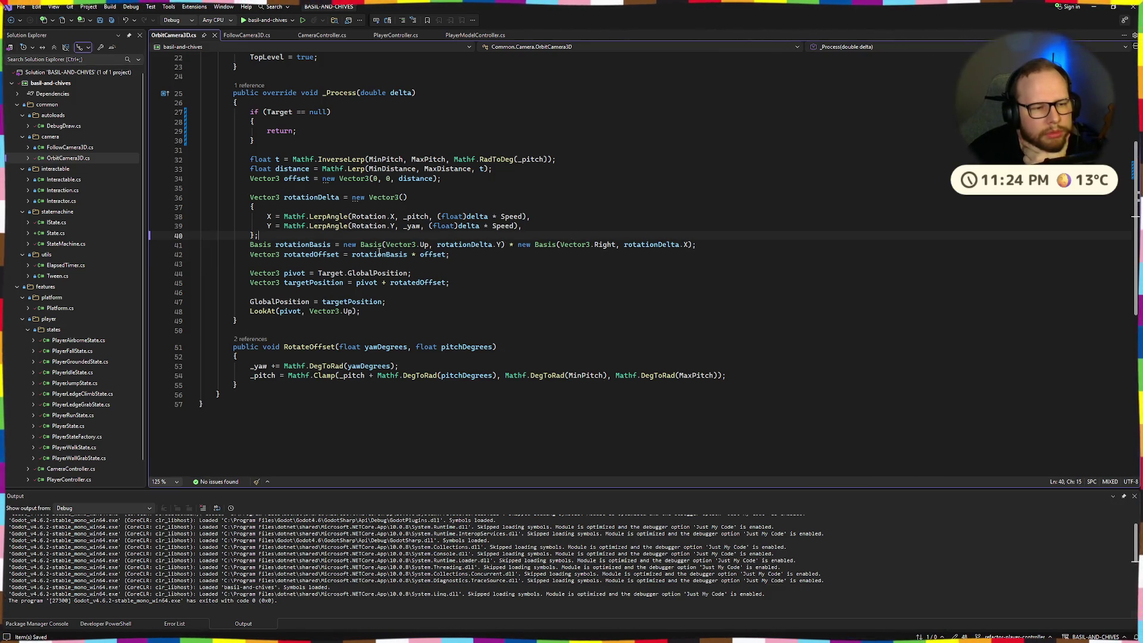
pyautogui.click(469, 246)
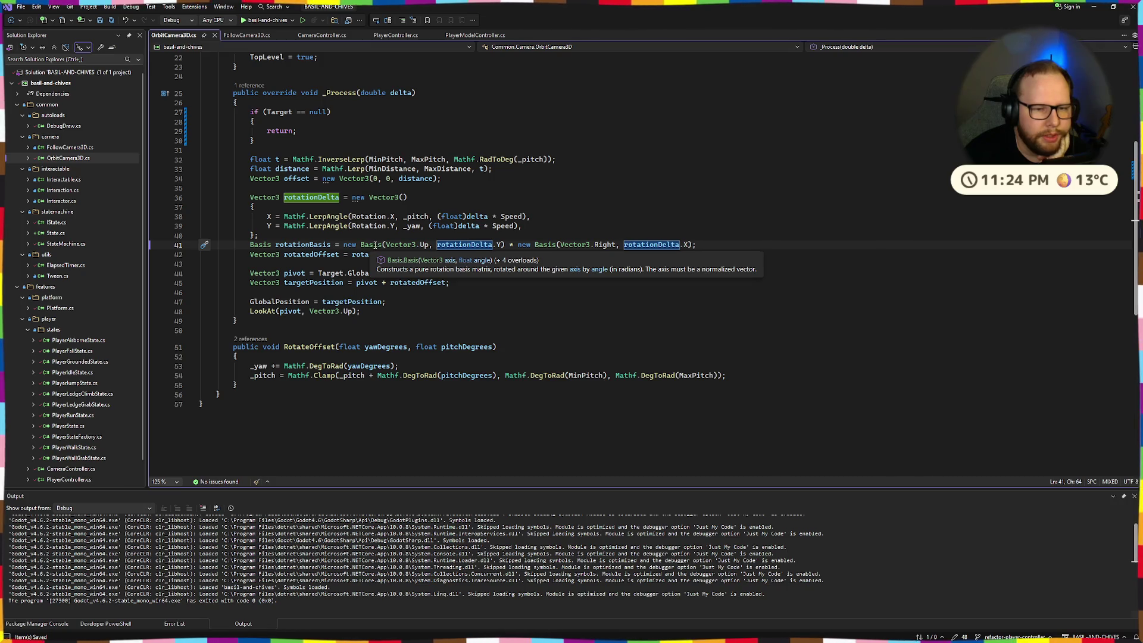
pyautogui.doubleClick(471, 244)
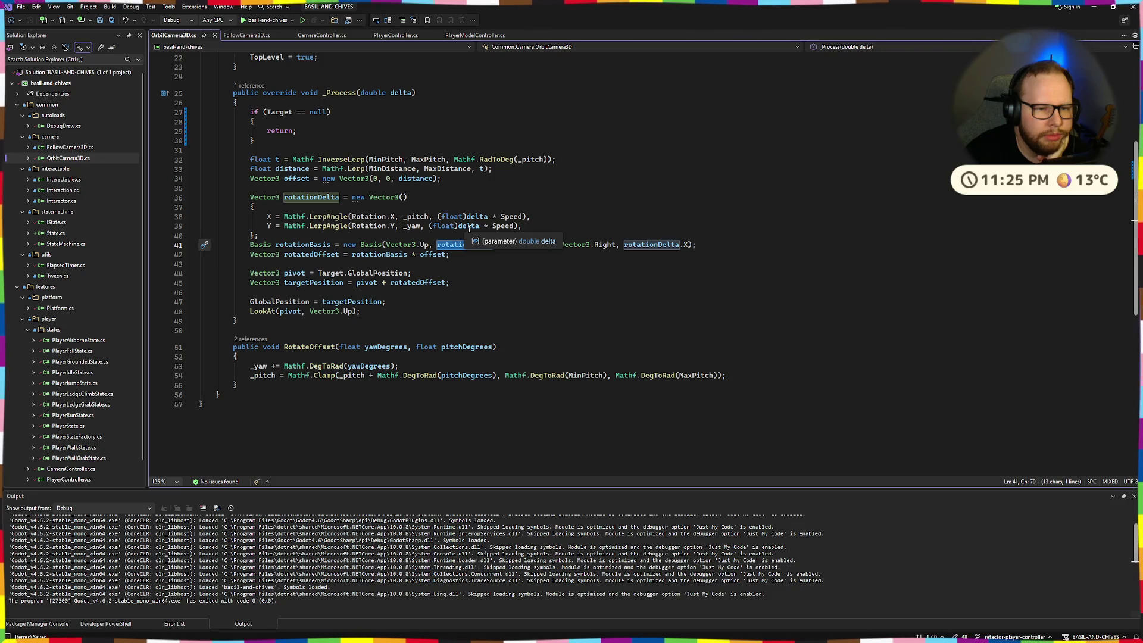
pyautogui.press('Up')
pyautogui.press('Up')
pyautogui.press('Up')
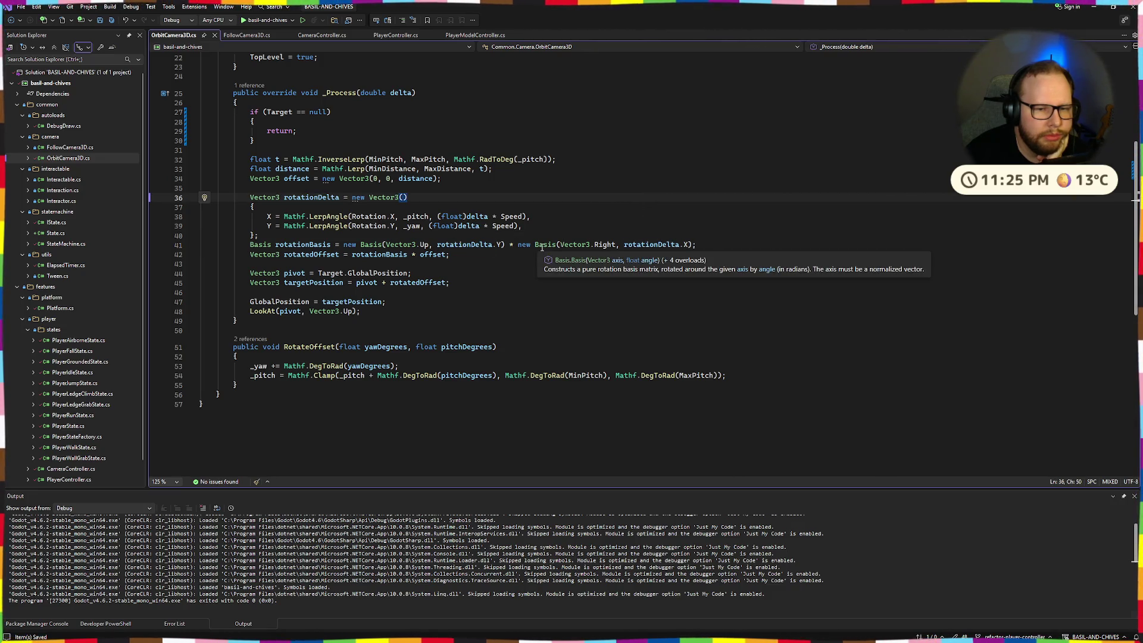
pyautogui.click(352, 255)
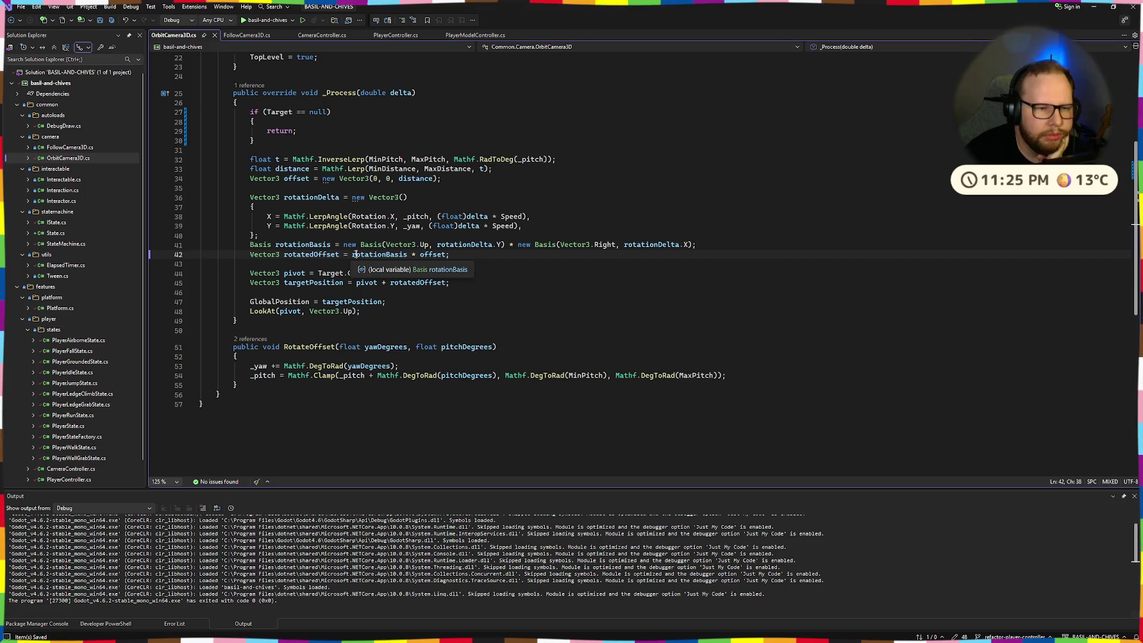
pyautogui.write('-')
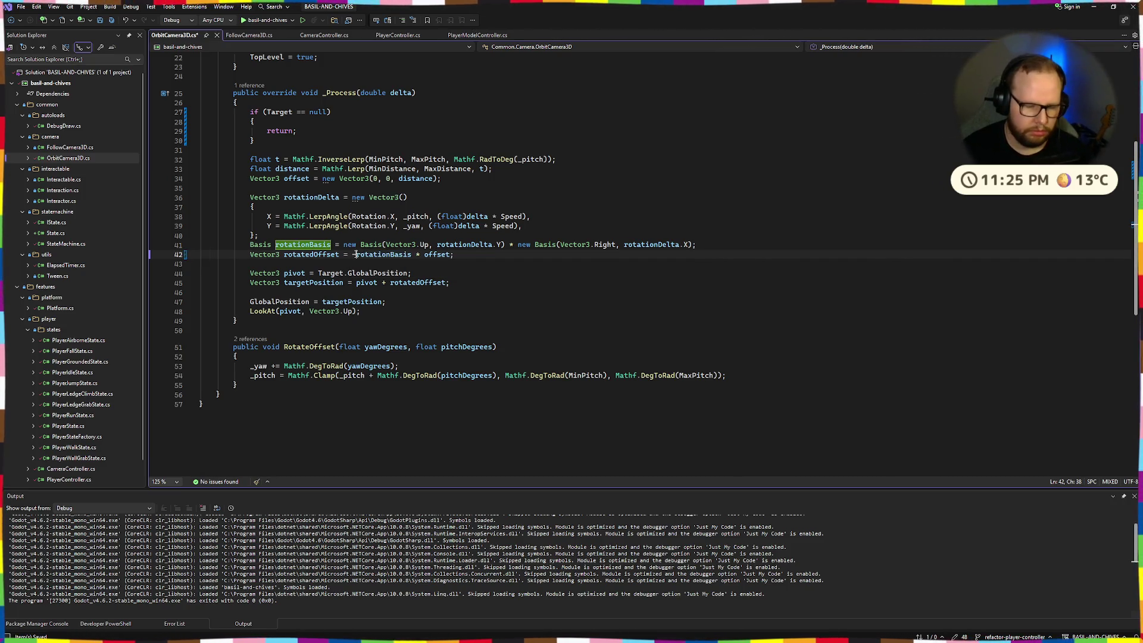
pyautogui.click(268, 21)
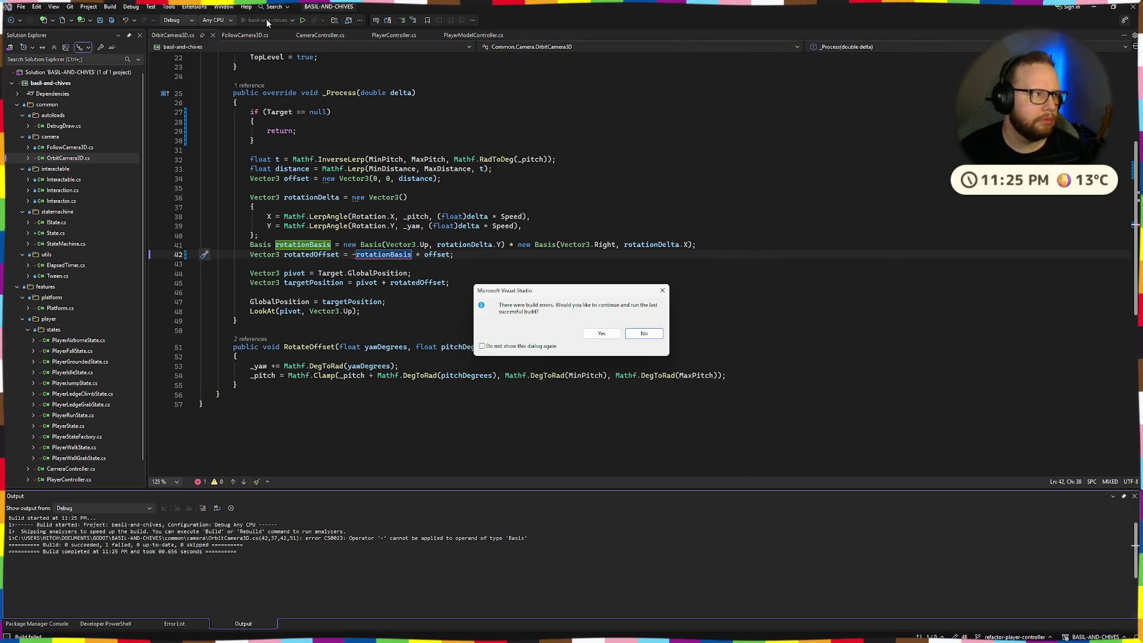
# - Decline the last successful build and replace the basis negation with a -1 * factor, saving
pyautogui.click(643, 333)
pyautogui.press('BackSpace')
pyautogui.write('-')
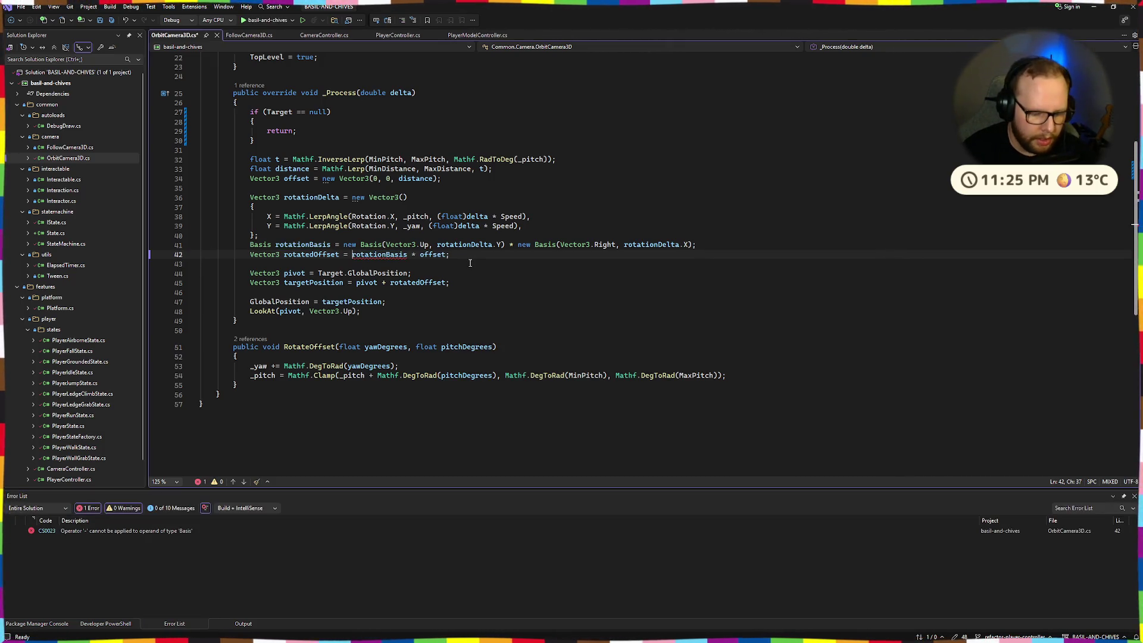
pyautogui.write('1 *')
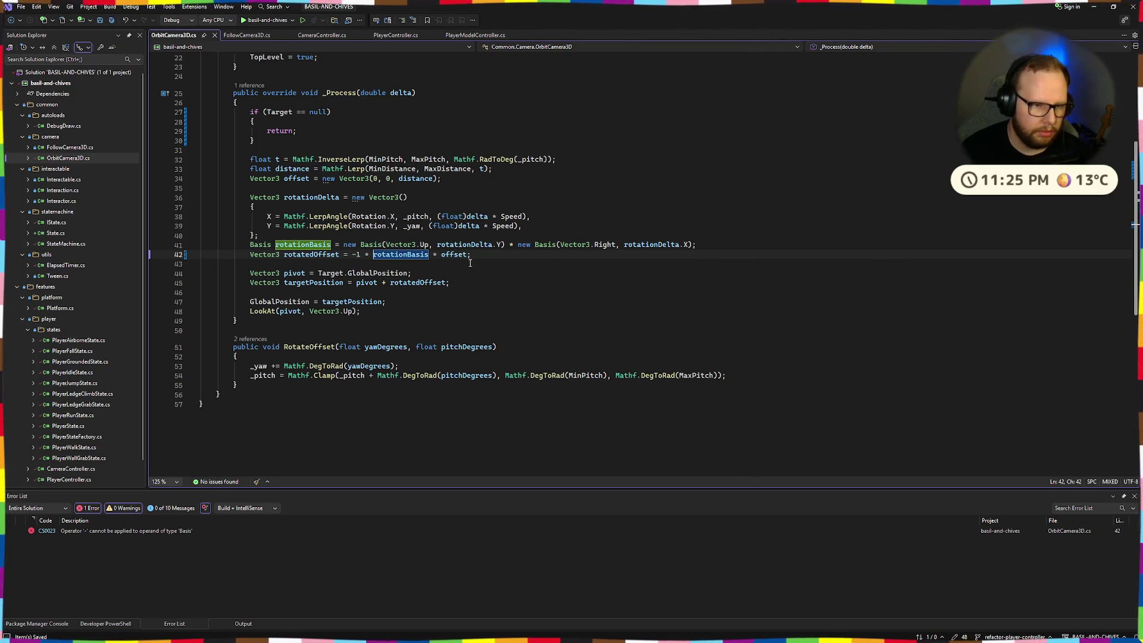
pyautogui.hotkey('ctrl', 's')
# - Try -1.0f as the factor, save, then delete it so line 42 reads rotationBasis * offset
pyautogui.click(359, 254)
pyautogui.write('f')
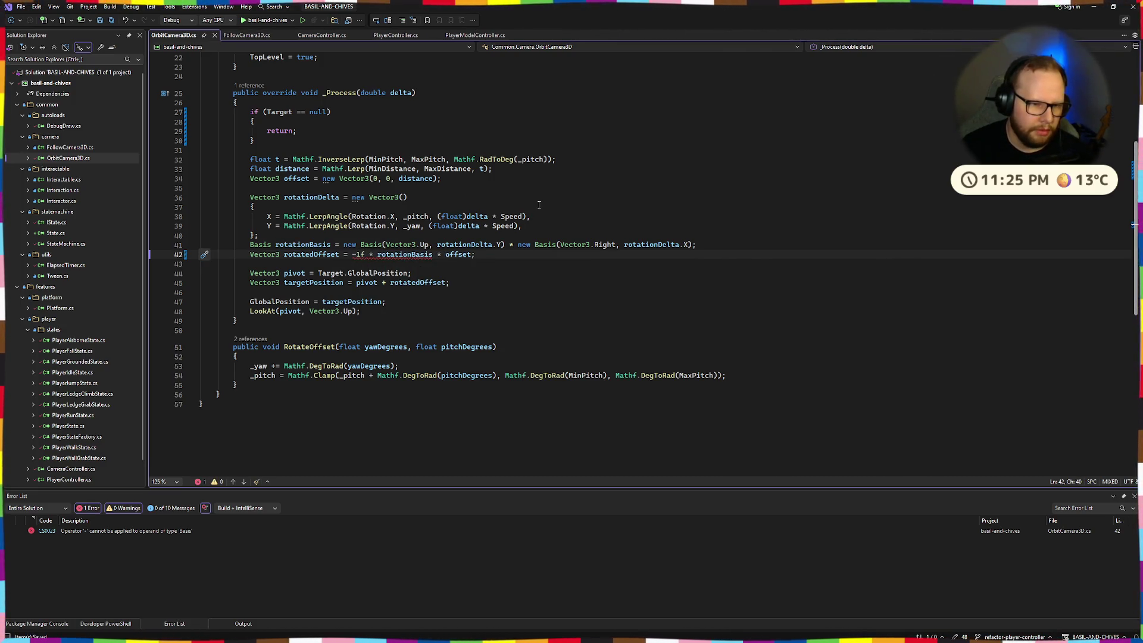
pyautogui.press('BackSpace')
pyautogui.write('.0f')
pyautogui.hotkey('ctrl', 's')
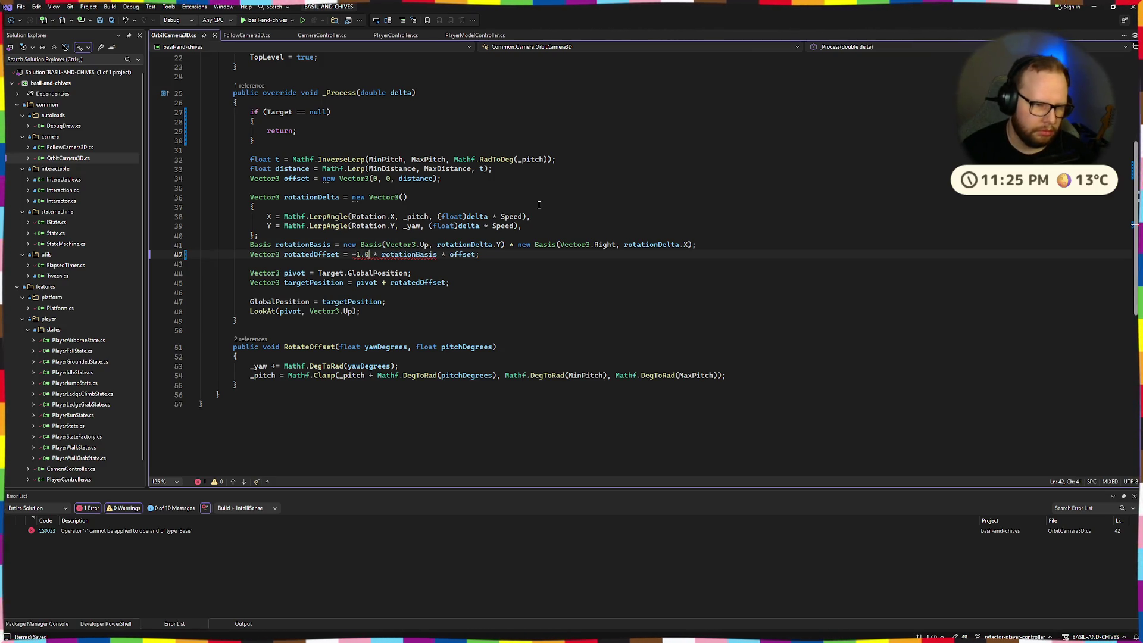
pyautogui.press('BackSpace')
pyautogui.press('BackSpace')
pyautogui.press('BackSpace')
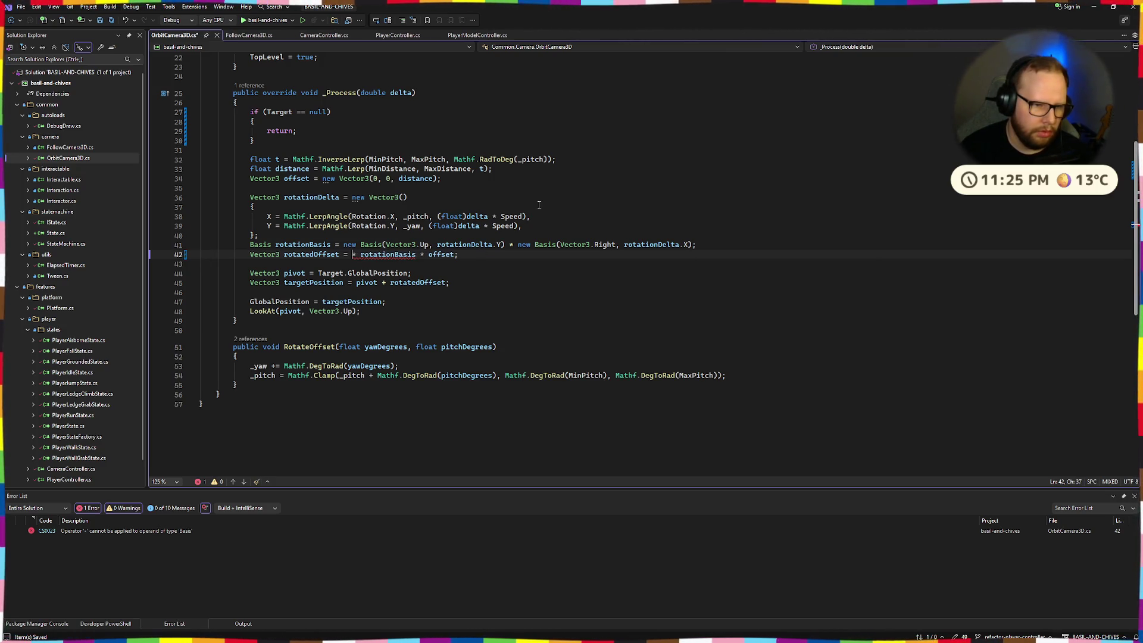
pyautogui.press('BackSpace')
pyautogui.press('BackSpace')
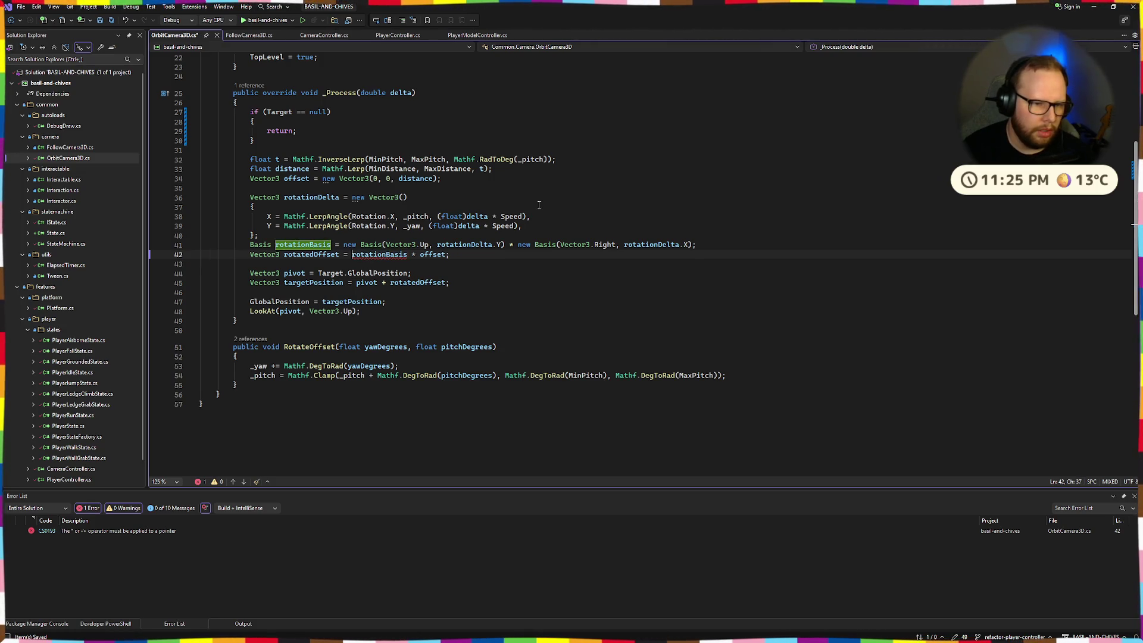
pyautogui.click(658, 200)
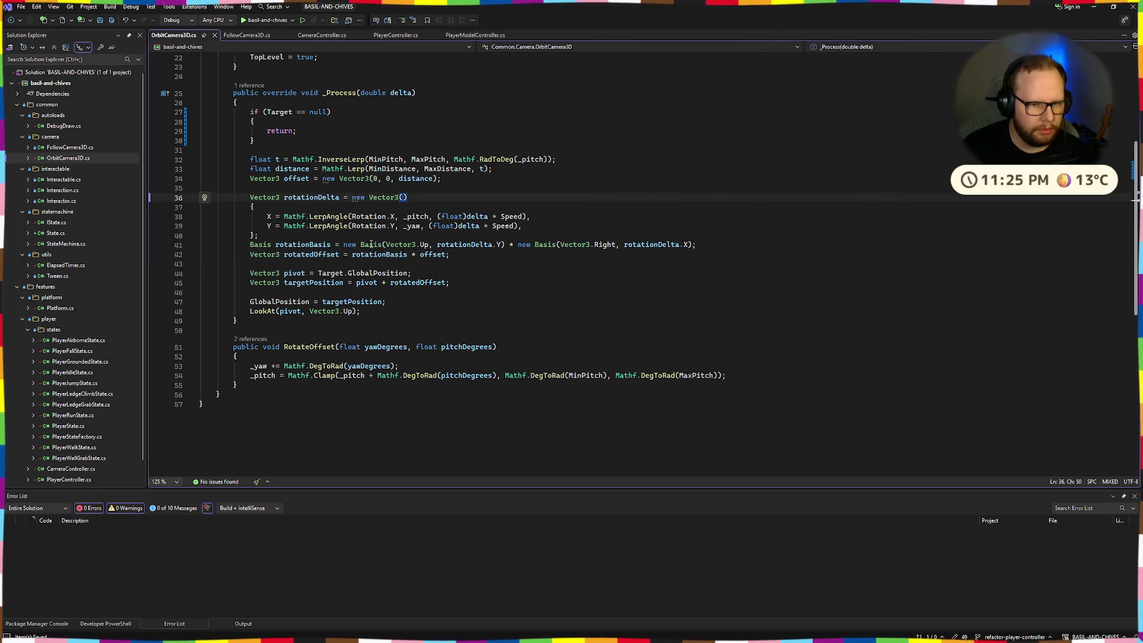
# - Negate Vector3.Right on line 41 and run the game to test the camera
pyautogui.click(561, 245)
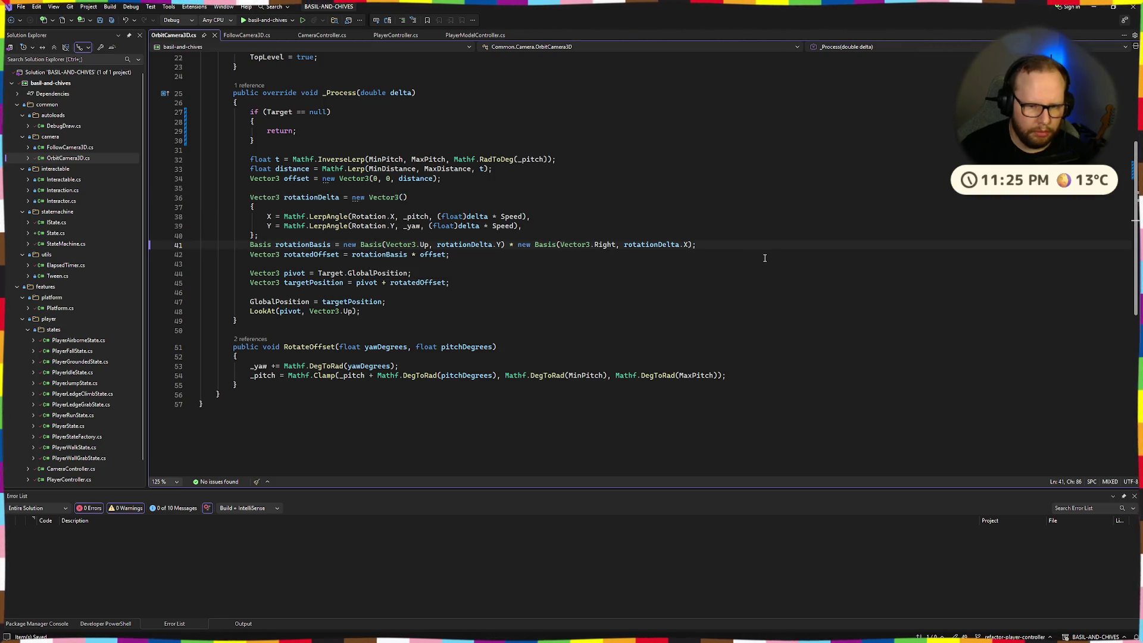
pyautogui.write('-')
pyautogui.click(254, 20)
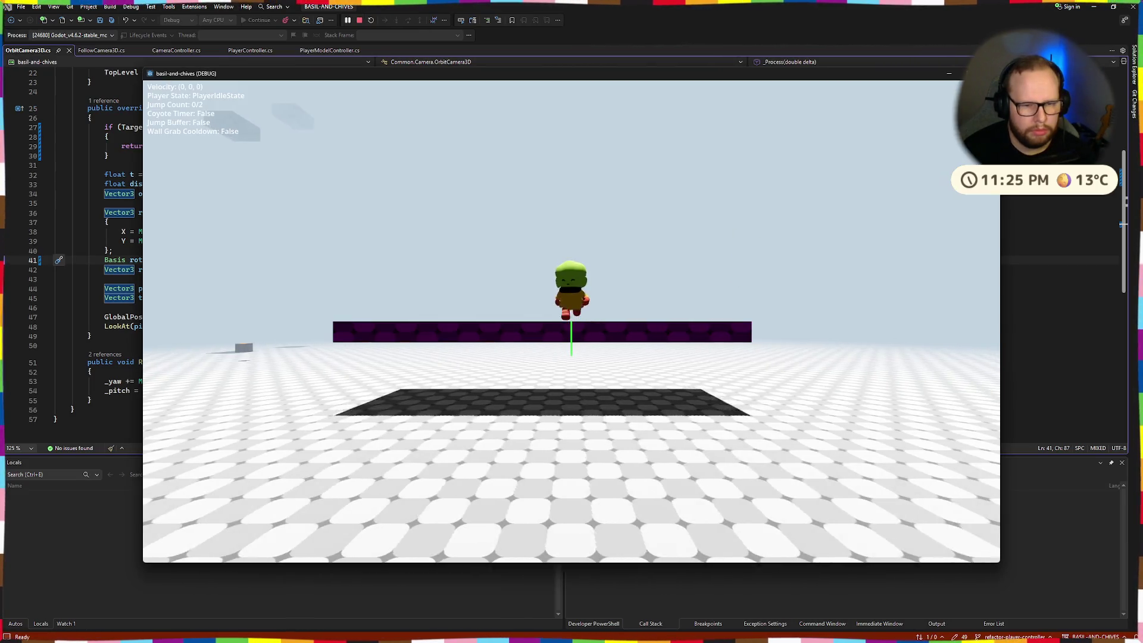
# - Walk the player toward the purple wall with W, then leave the game and return to the code
pyautogui.press('w')
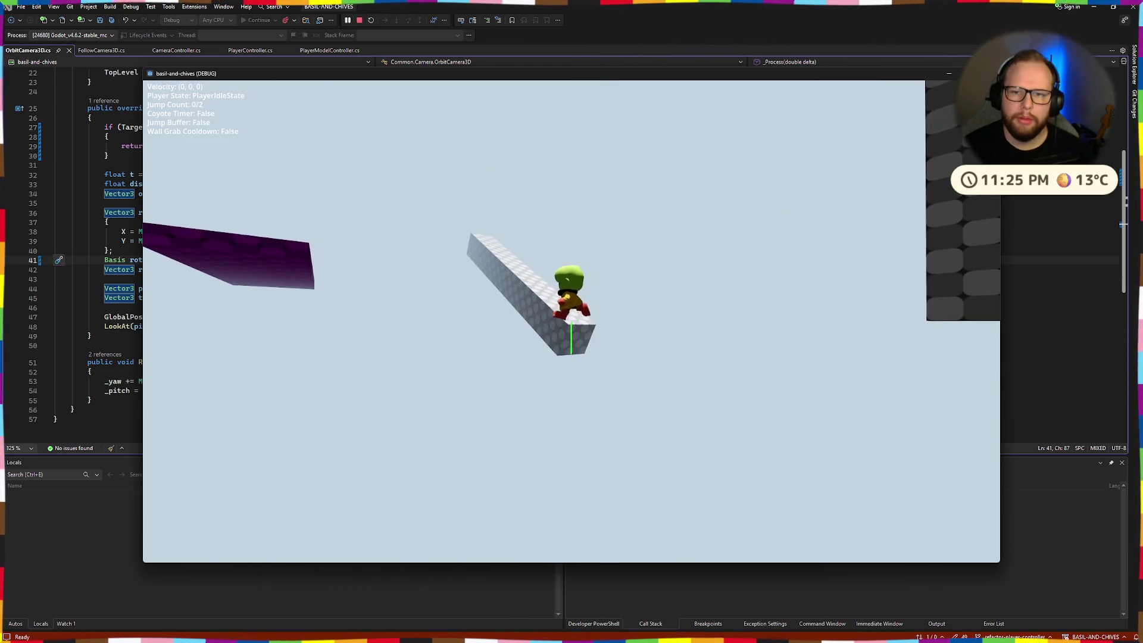
pyautogui.hotkey('alt', 'Tab')
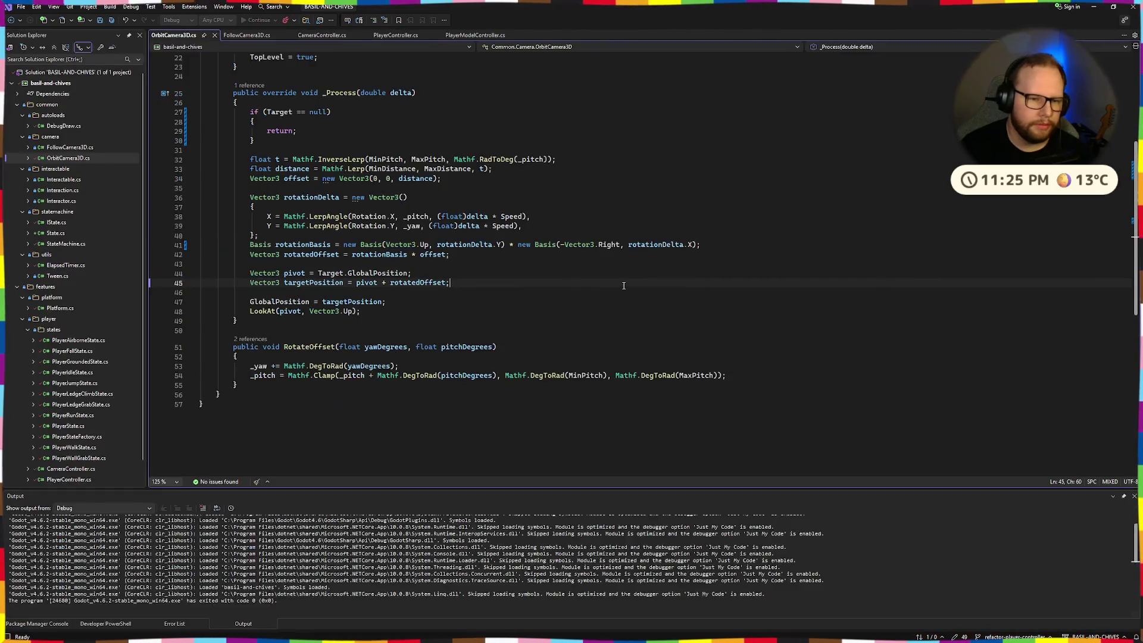
pyautogui.click(560, 207)
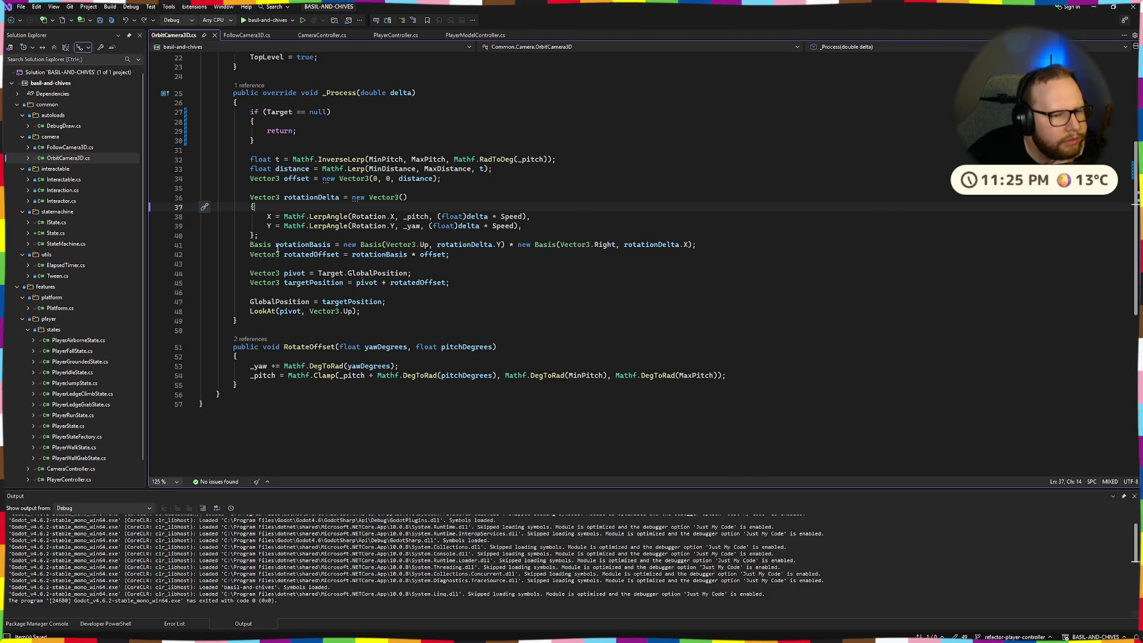
# - Restore plain Vector3.Right on line 41 and read the Basis constructor Quick Info
pyautogui.moveTo(277, 249); pyautogui.dragTo(420, 246)
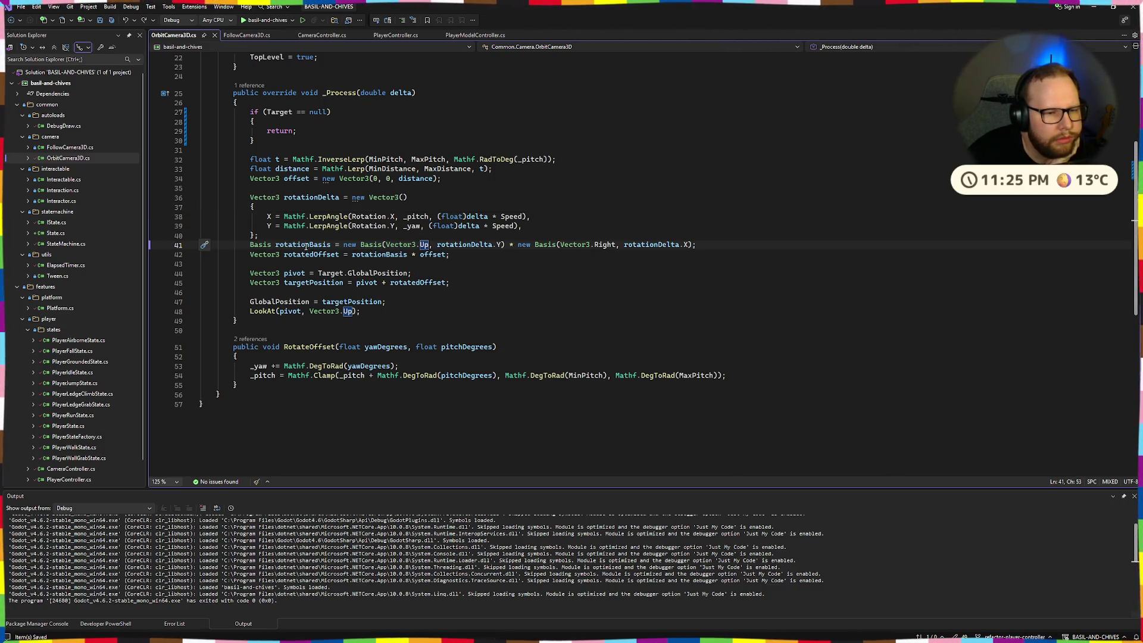
pyautogui.moveTo(375, 246)
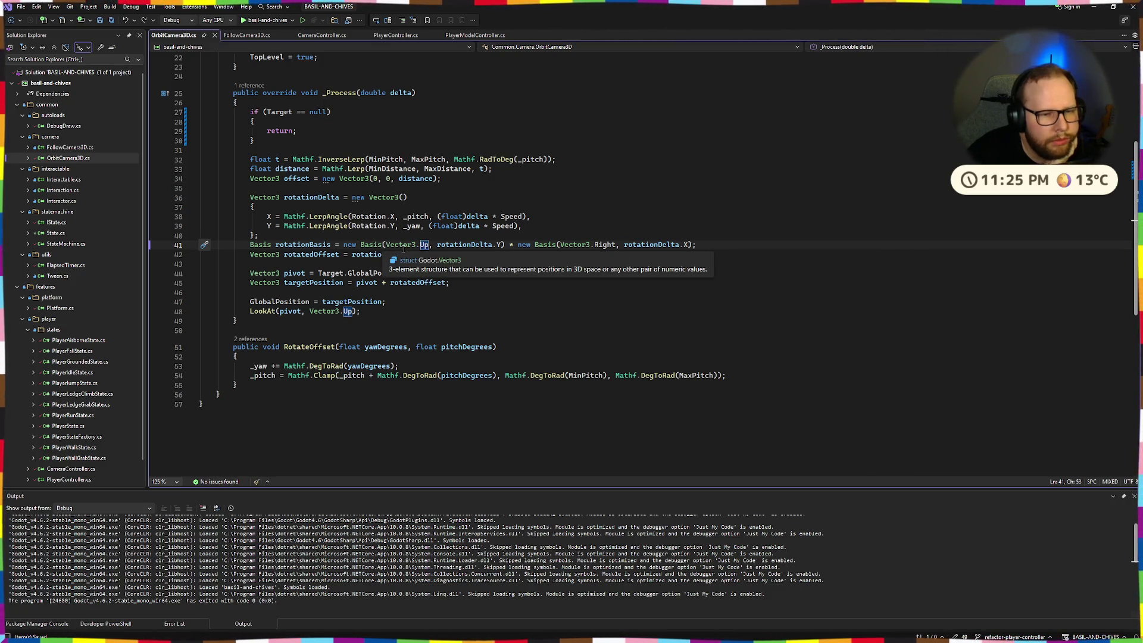
pyautogui.click(583, 238)
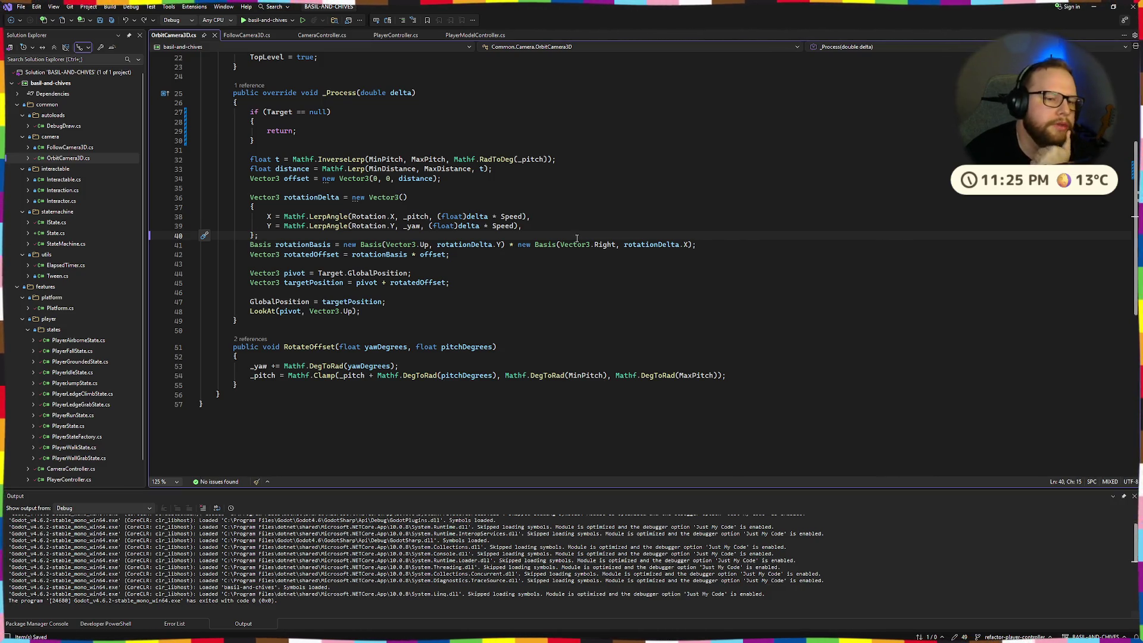
pyautogui.scroll(3, 434, 212)
# - Review the offset uses, the GlobalPosition assignment and the pivot line in OrbitCamera3D.cs
pyautogui.scroll(3, 440, 195)
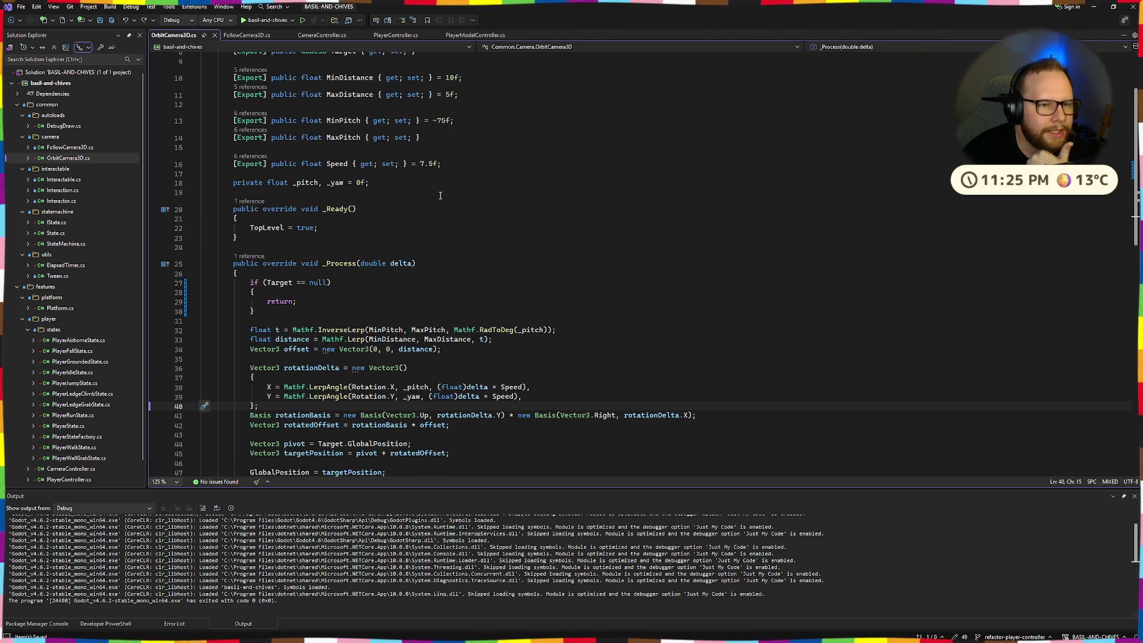
pyautogui.scroll(-3, 441, 189)
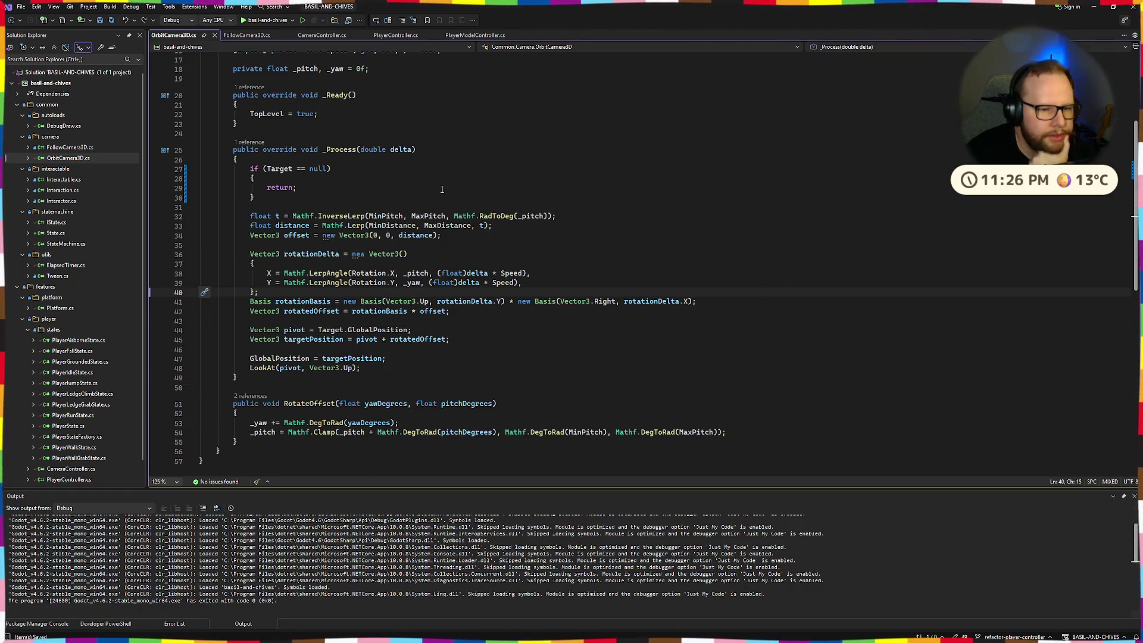
pyautogui.scroll(-1, 442, 190)
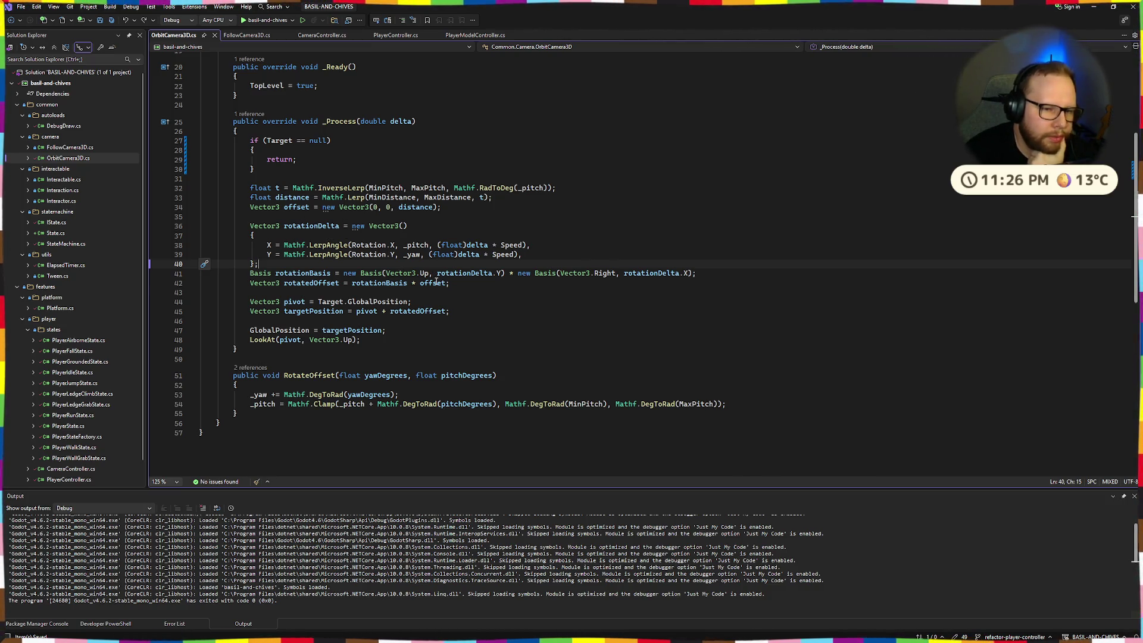
pyautogui.doubleClick(437, 282)
pyautogui.click(495, 327)
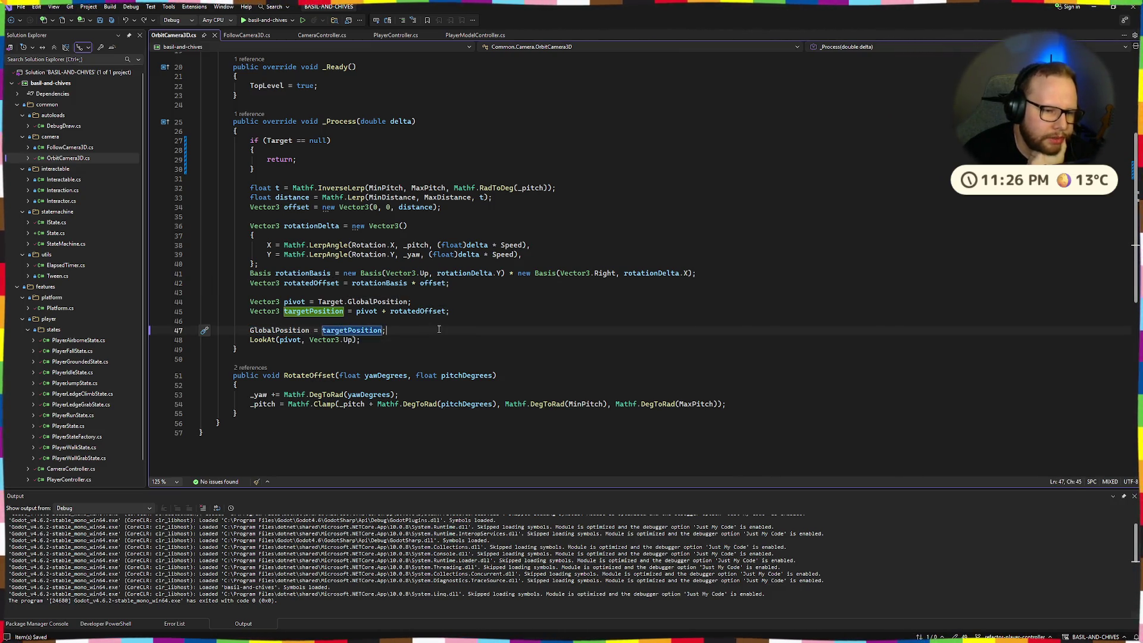
pyautogui.click(299, 327)
pyautogui.click(435, 324)
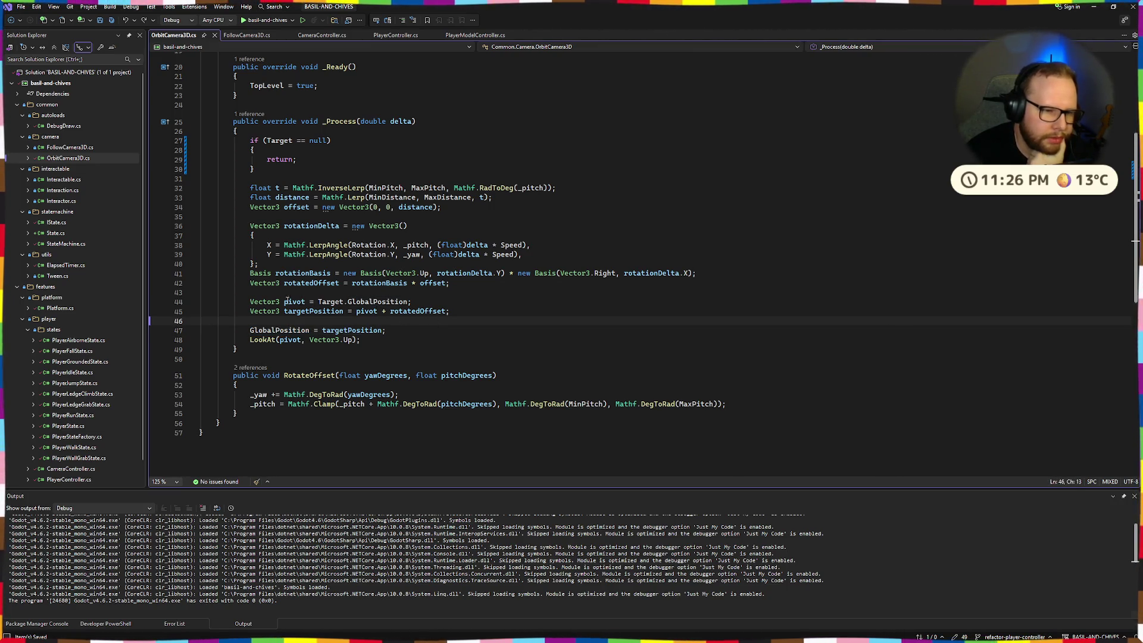
pyautogui.click(264, 302)
pyautogui.click(443, 302)
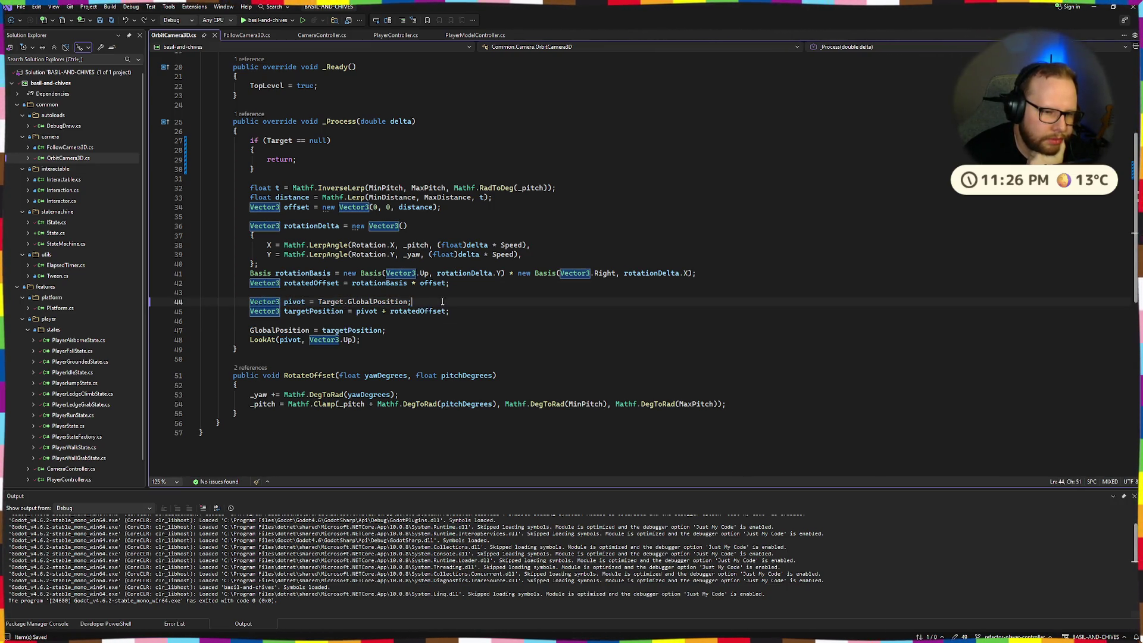
# - Change the + on line 45 to - (pivot - rotatedOffset) and start debugging
pyautogui.doubleClick(384, 311)
pyautogui.write('-')
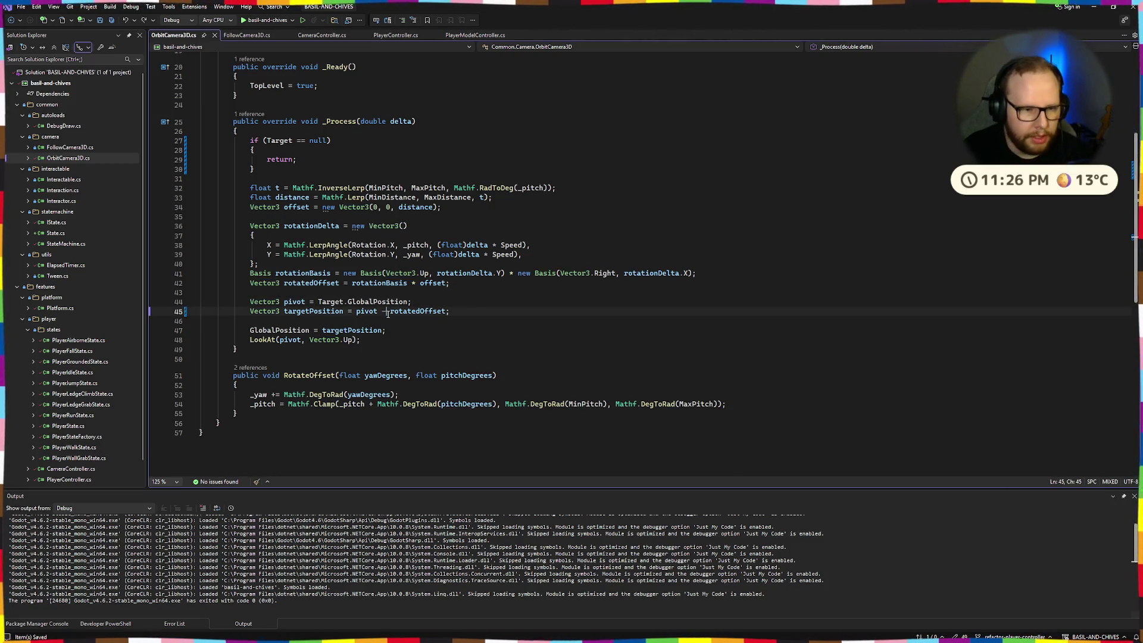
pyautogui.click(252, 21)
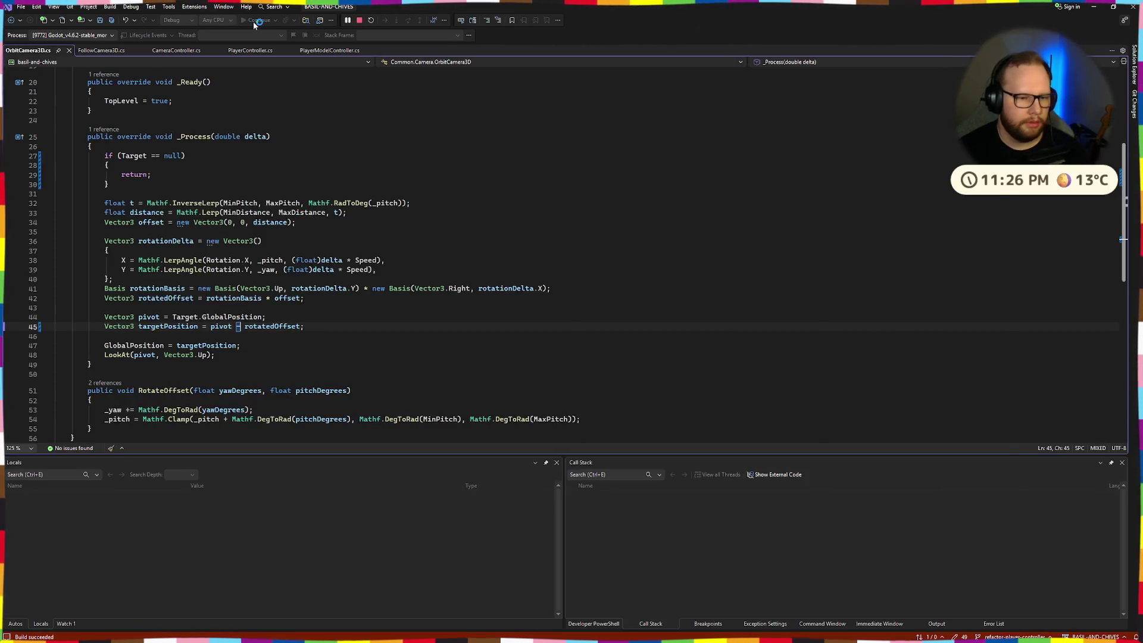
# - Walk the player across the level with W, then close the game
pyautogui.press('w')
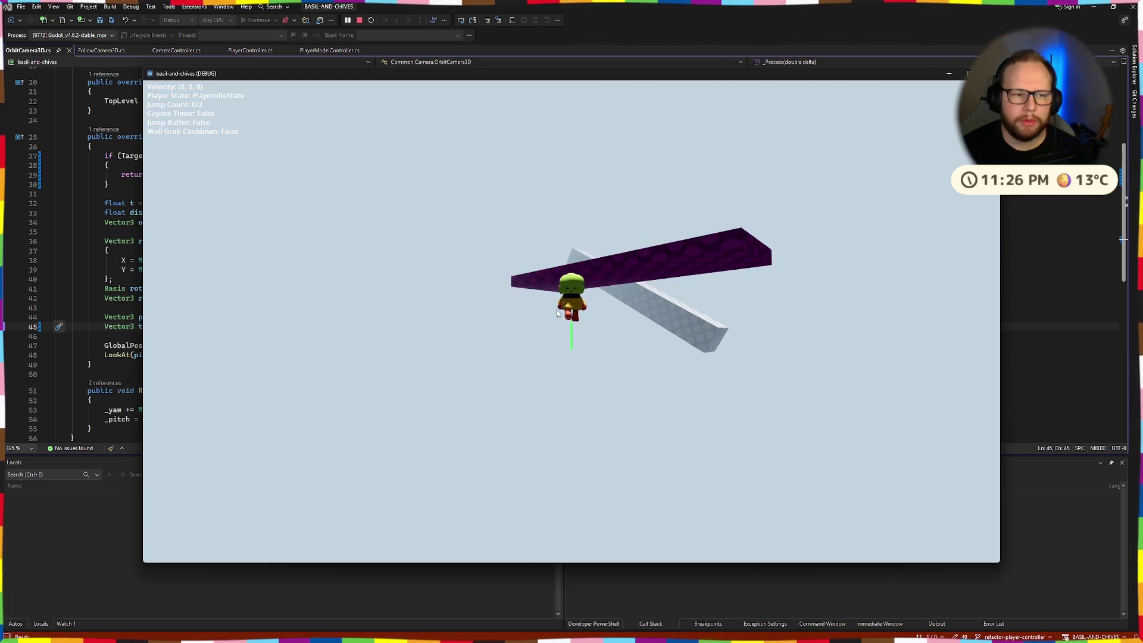
pyautogui.hotkey('alt', 'Tab')
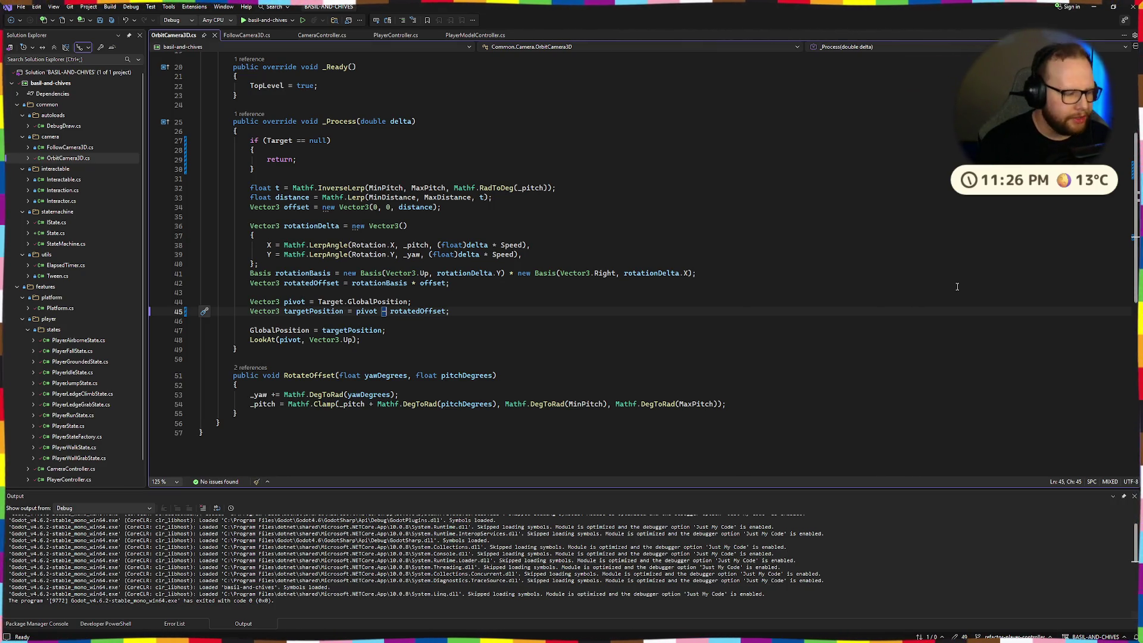
pyautogui.press('BackSpace')
pyautogui.write('-')
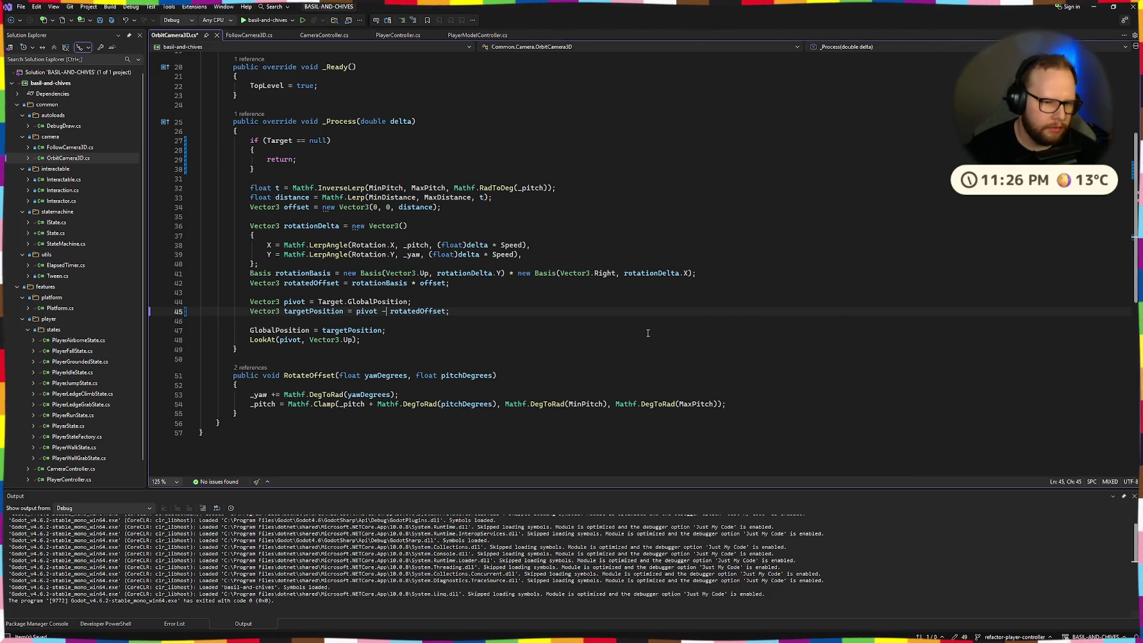
pyautogui.press('Up')
pyautogui.press('Up')
pyautogui.press('Up')
pyautogui.hotkey('ctrl', 'Left')
pyautogui.hotkey('ctrl', 's')
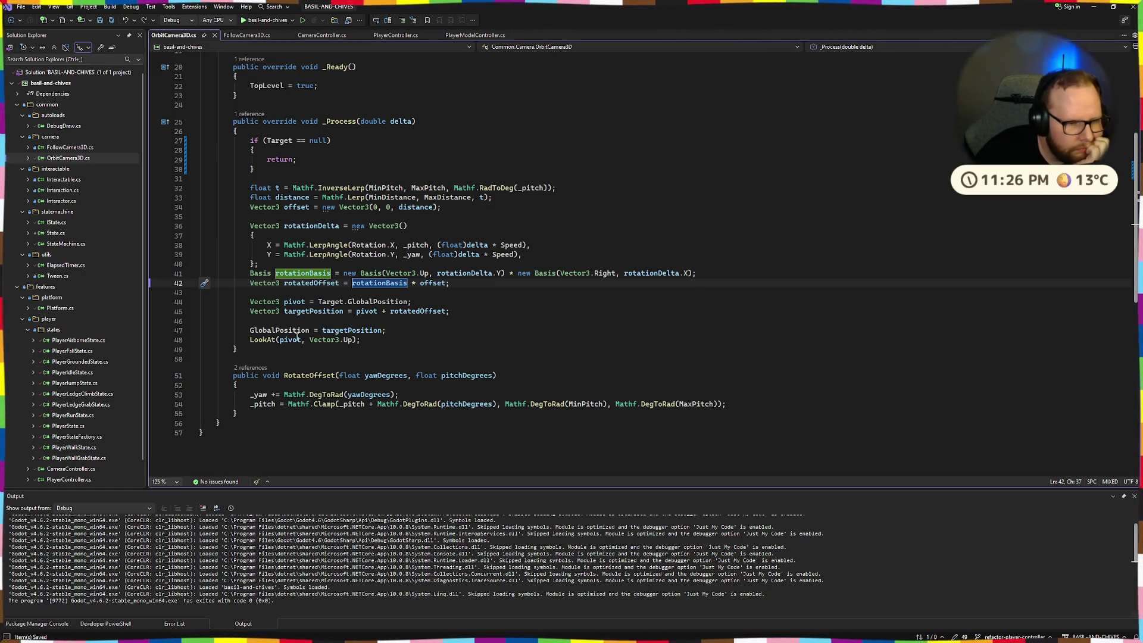
pyautogui.moveTo(243, 301); pyautogui.dragTo(449, 312)
pyautogui.click(436, 304)
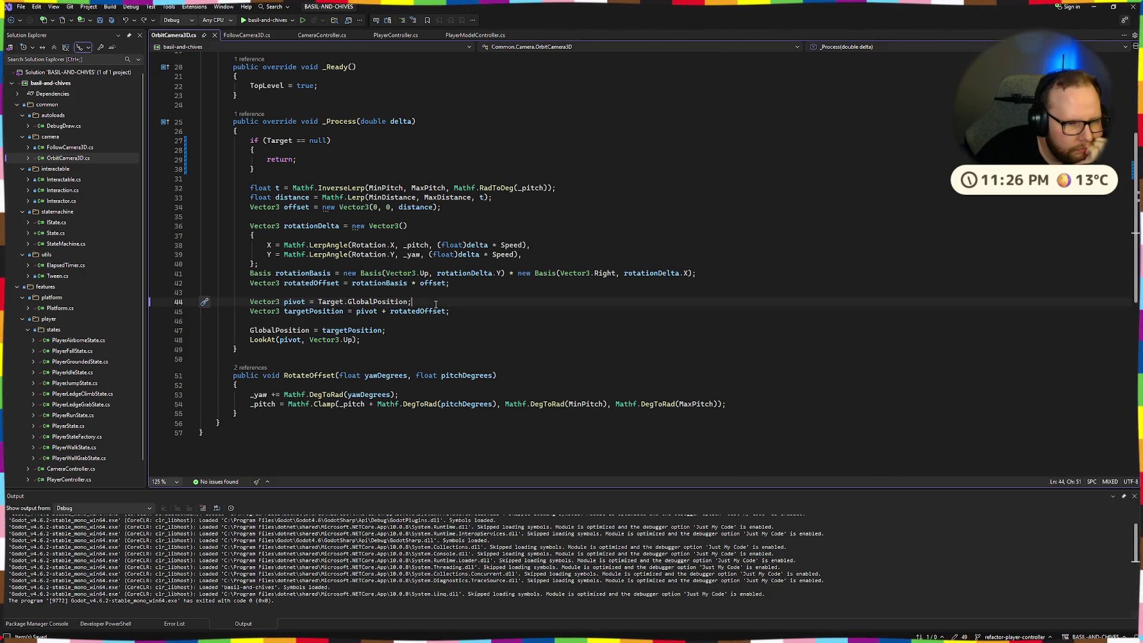
pyautogui.doubleClick(296, 302)
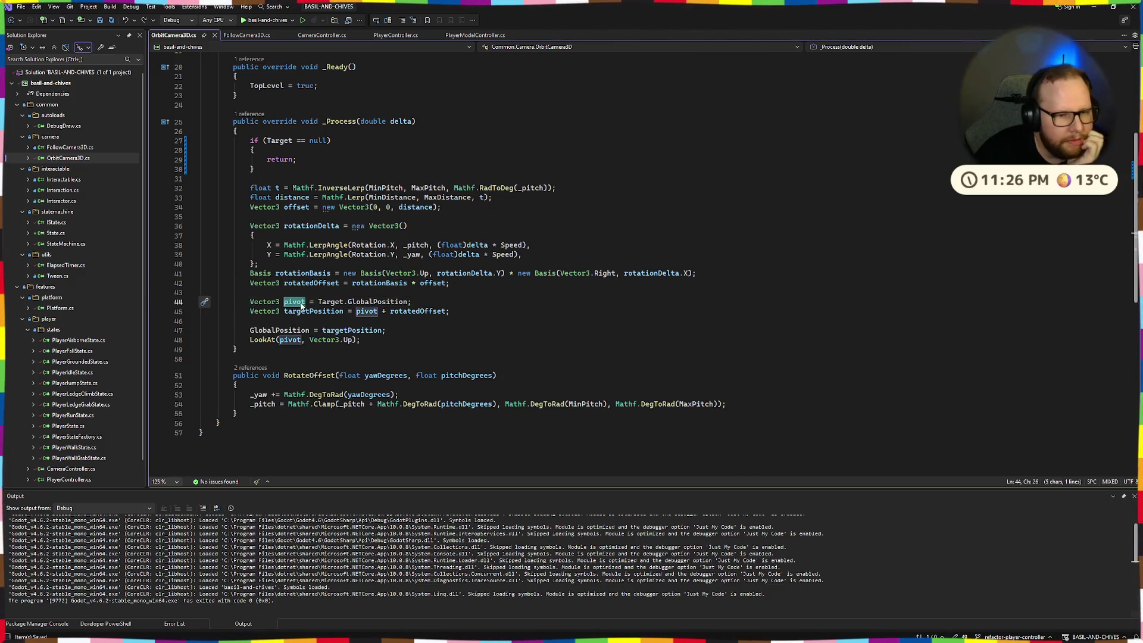
pyautogui.doubleClick(332, 303)
pyautogui.scroll(1, 392, 312)
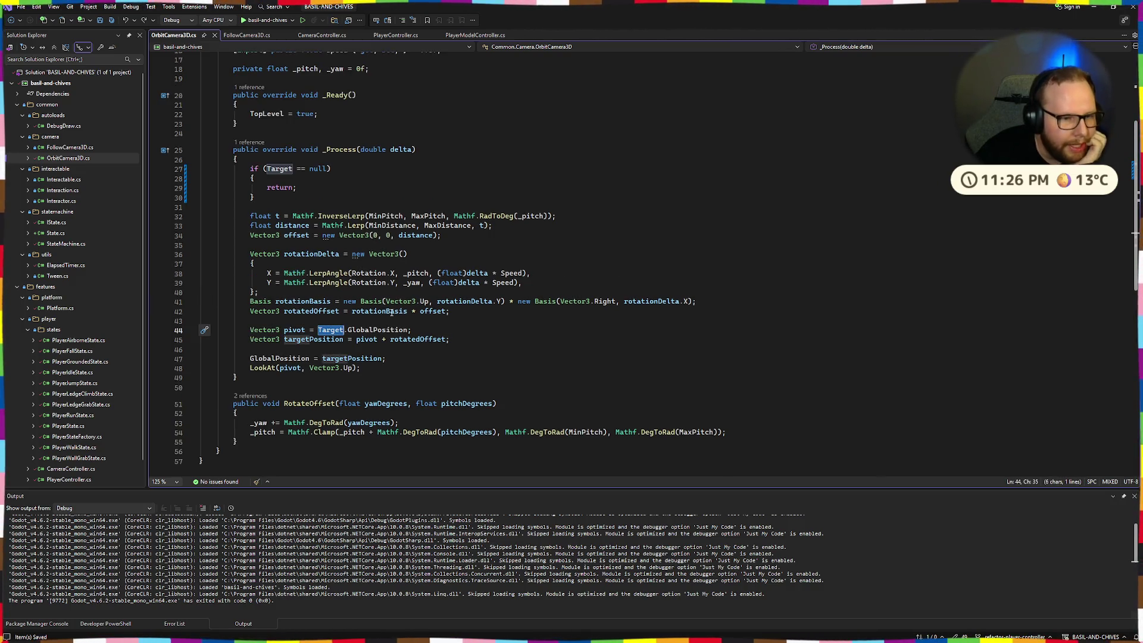
pyautogui.click(477, 325)
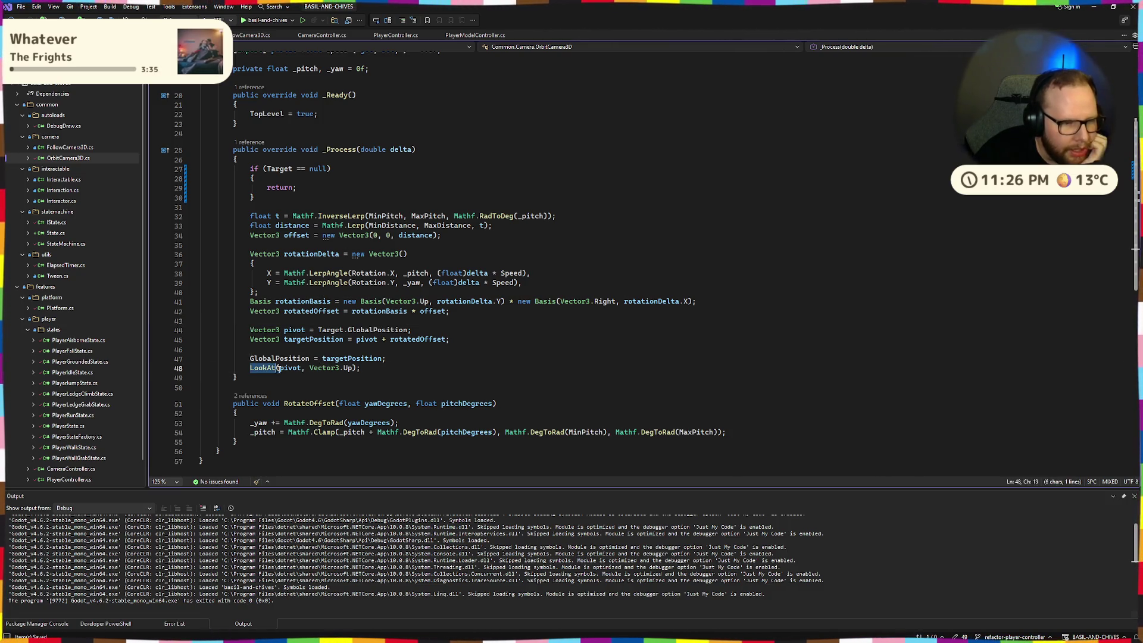
pyautogui.click(377, 367)
pyautogui.doubleClick(288, 368)
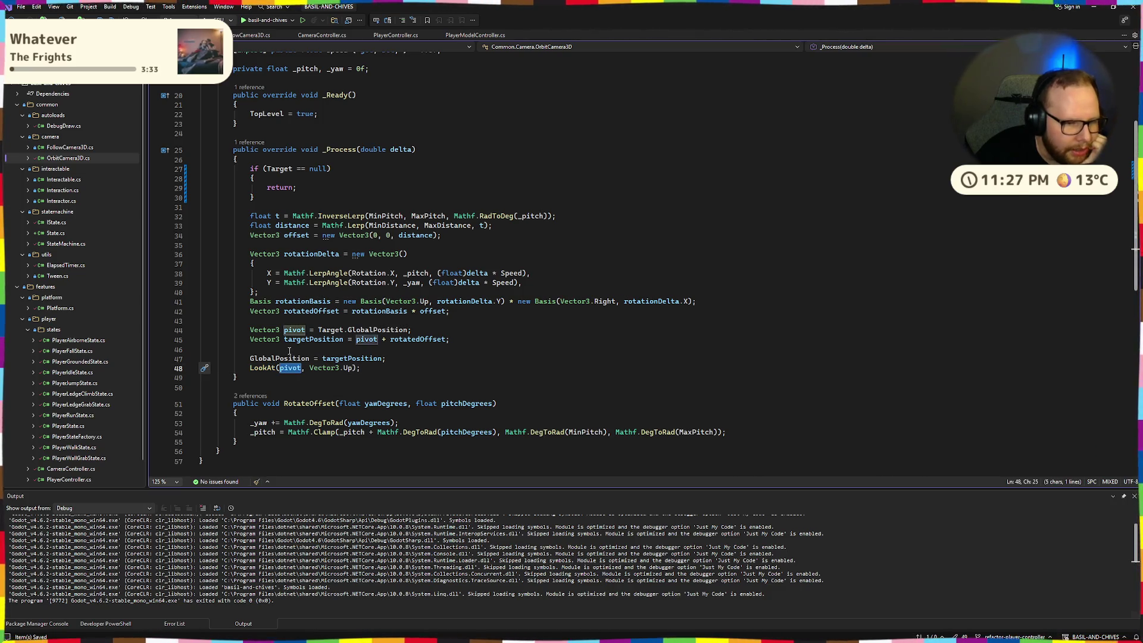
pyautogui.doubleClick(287, 330)
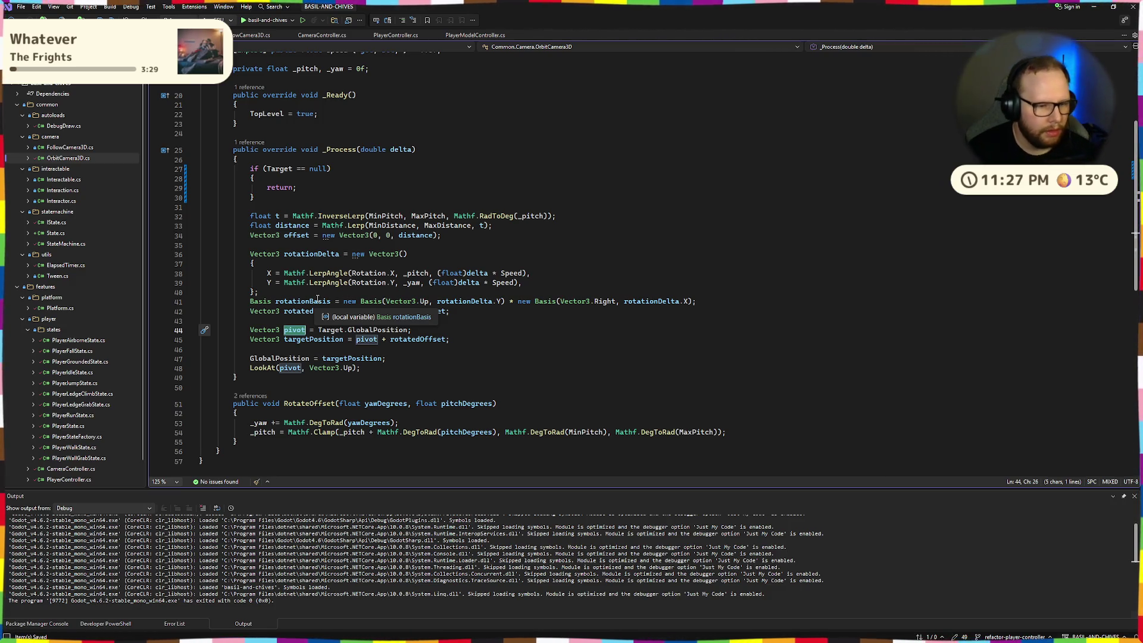
# - Rename the pivot variable to target everywhere with Ctrl+R
pyautogui.hotkey('ctrl', 'r')
pyautogui.hotkey('ctrl', 'r')
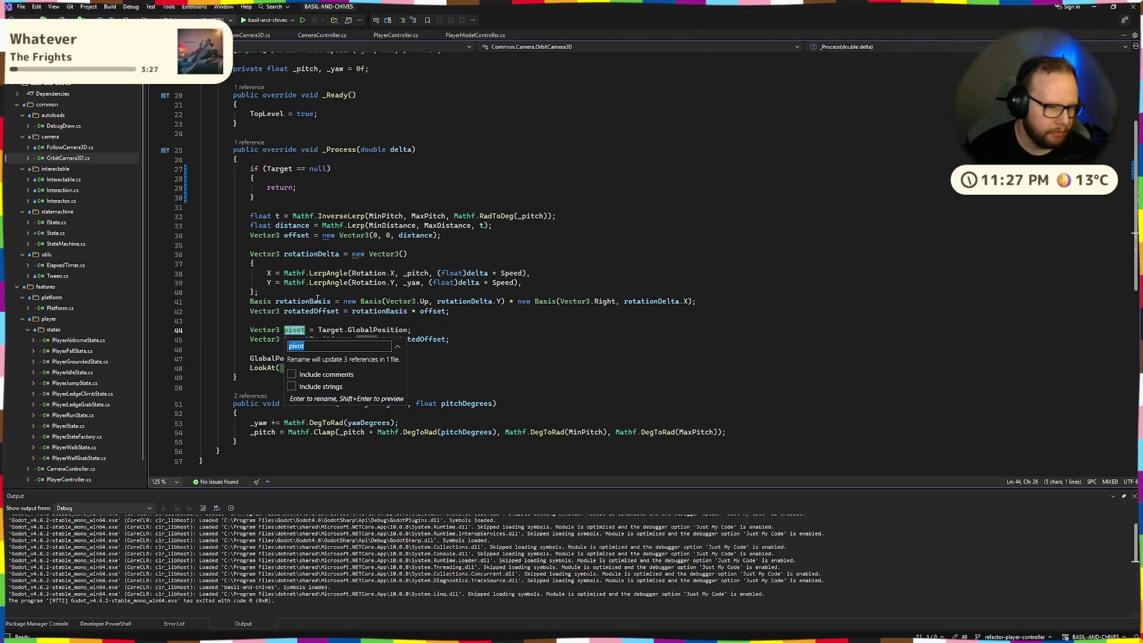
pyautogui.write('targe\\')
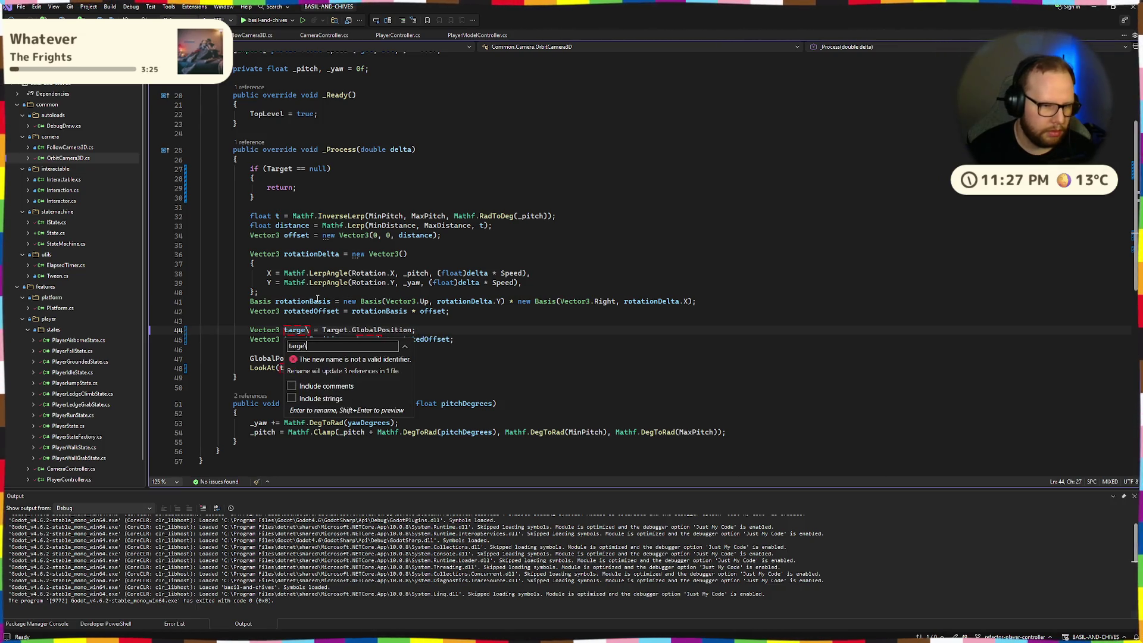
pyautogui.press('BackSpace')
pyautogui.write('t')
pyautogui.press('Return')
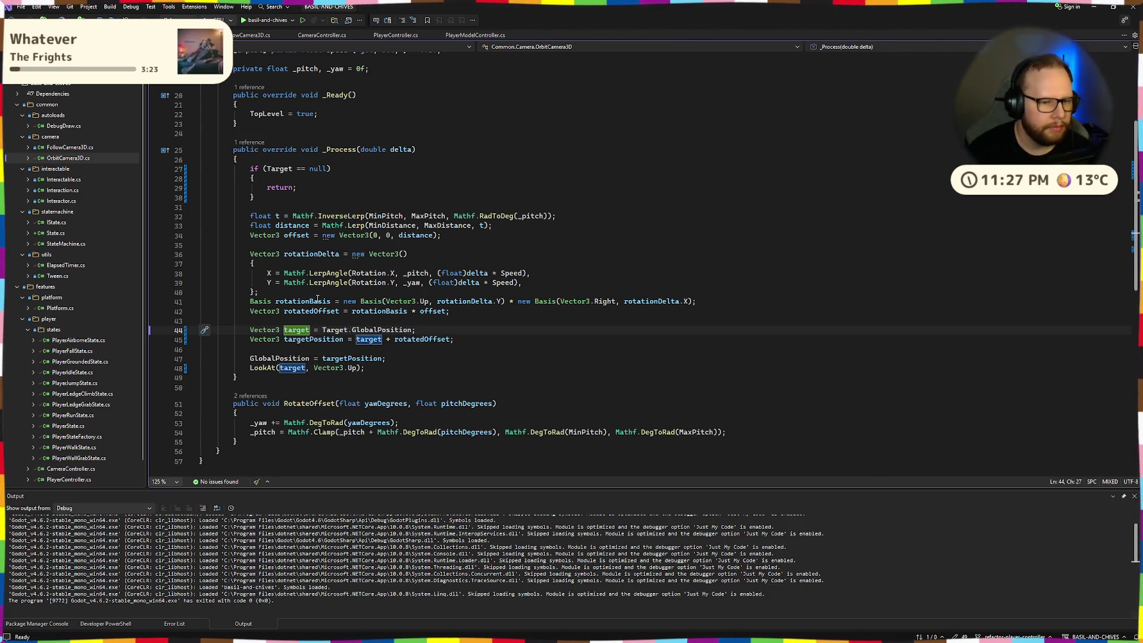
# - Inspect the uses of rotatedOffset and the plus operator on line 45
pyautogui.click(523, 321)
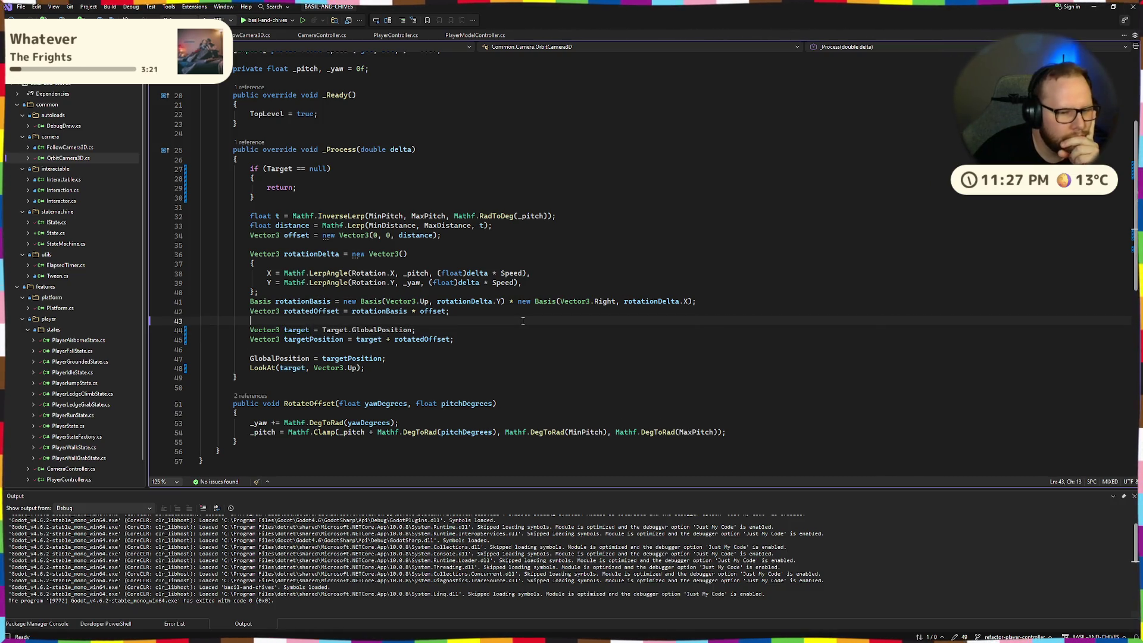
pyautogui.doubleClick(395, 340)
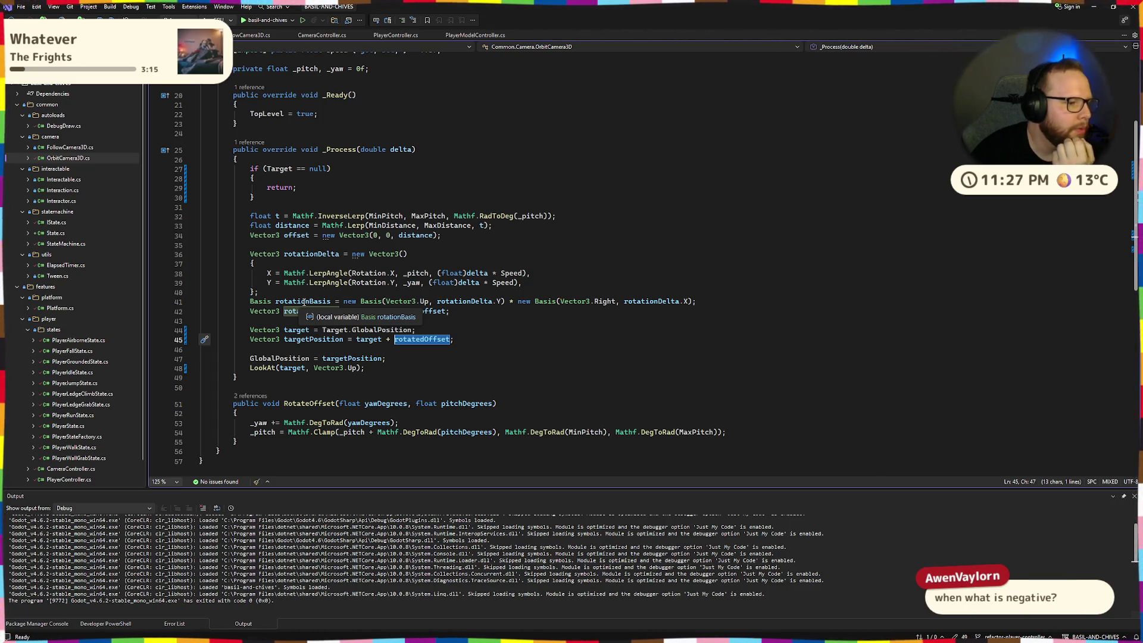
pyautogui.click(529, 286)
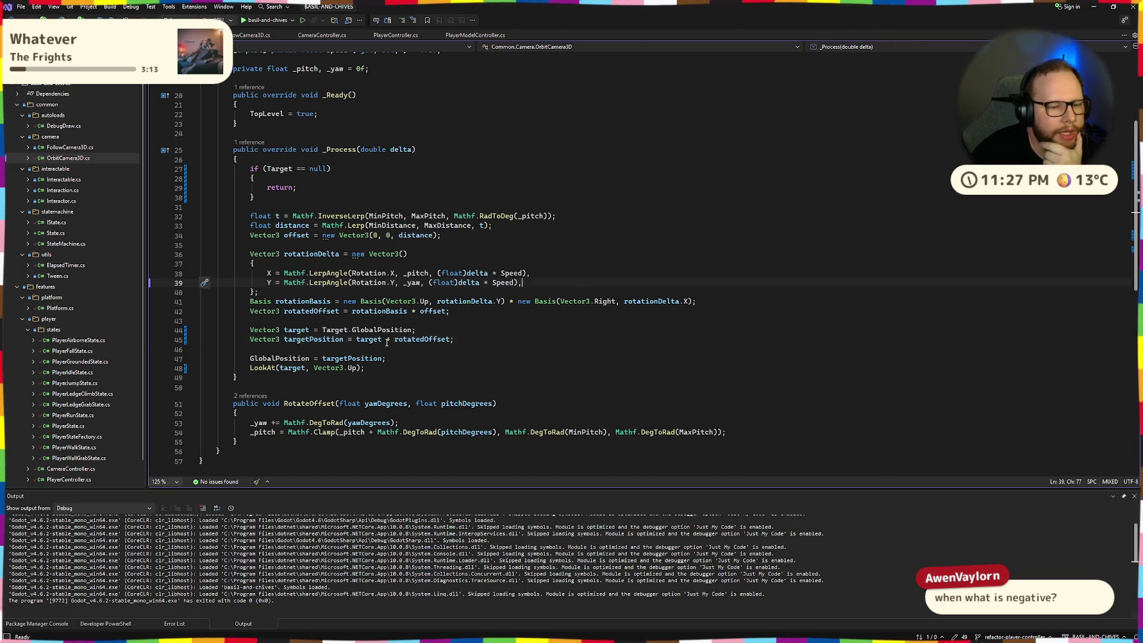
pyautogui.doubleClick(387, 341)
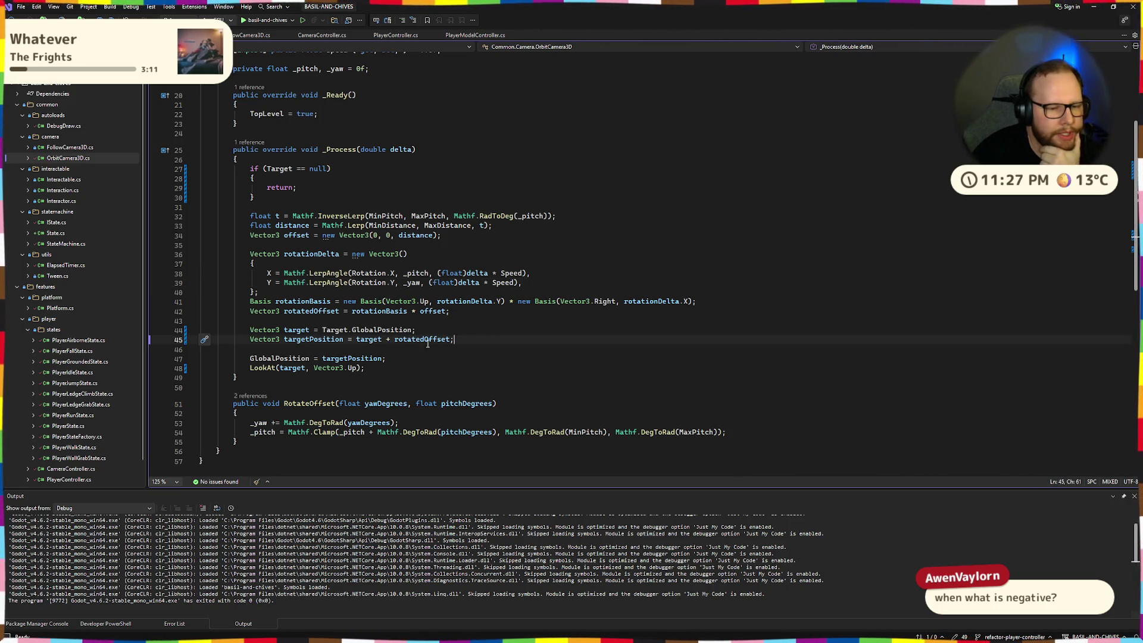
pyautogui.doubleClick(427, 342)
pyautogui.click(372, 340)
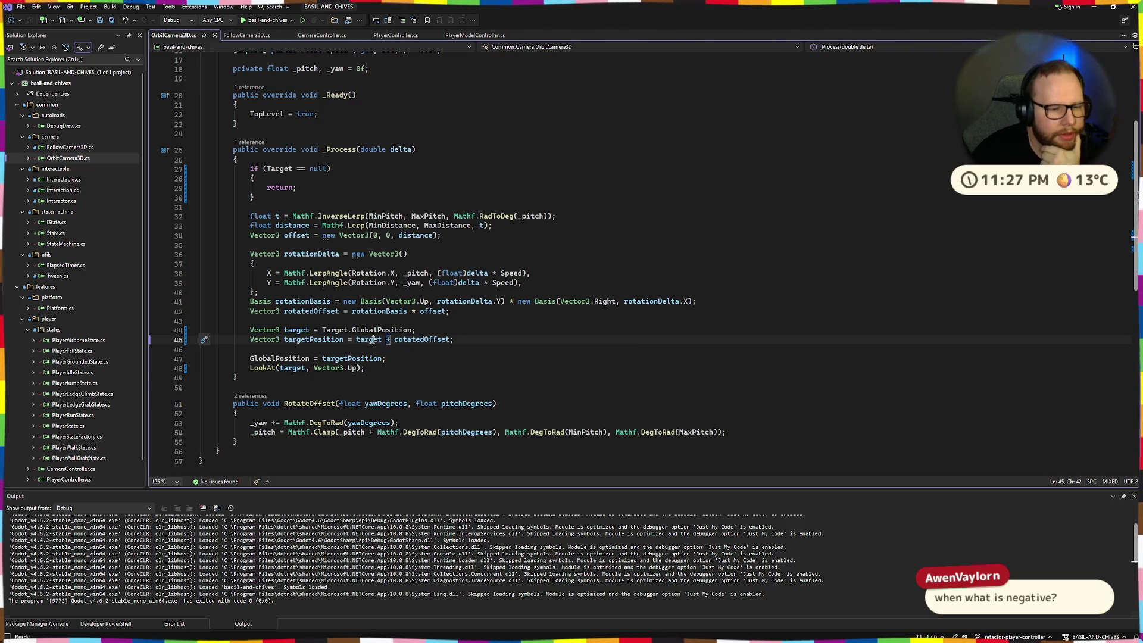
pyautogui.press('Right')
pyautogui.press('Right')
pyautogui.press('Right')
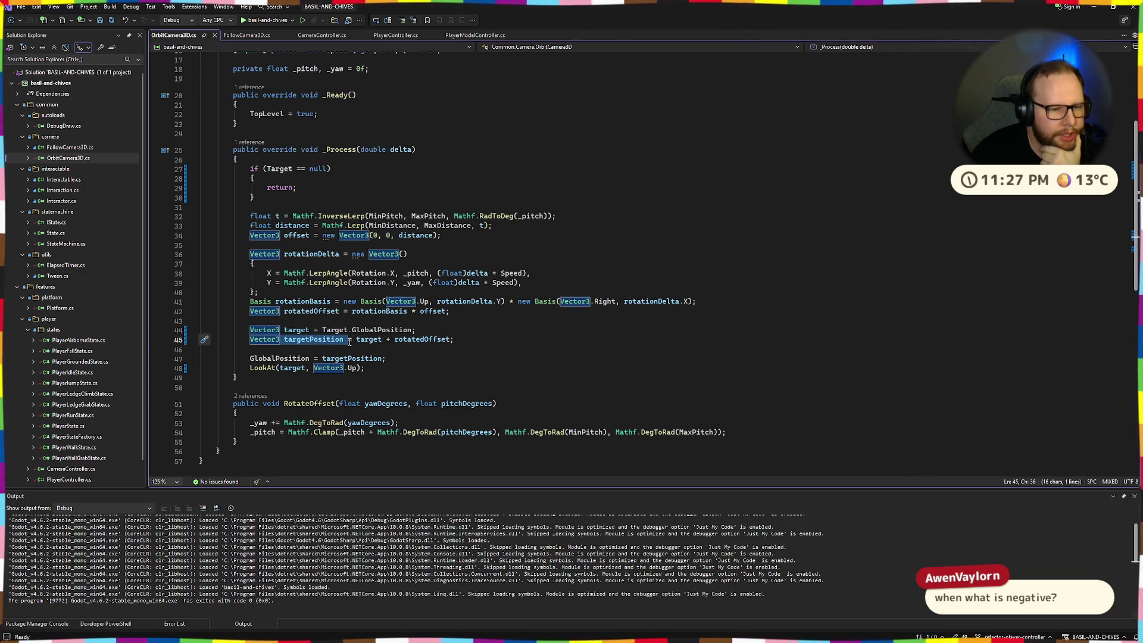
# - Check the references of targetPosition and the target declaration on line 44
pyautogui.doubleClick(307, 341)
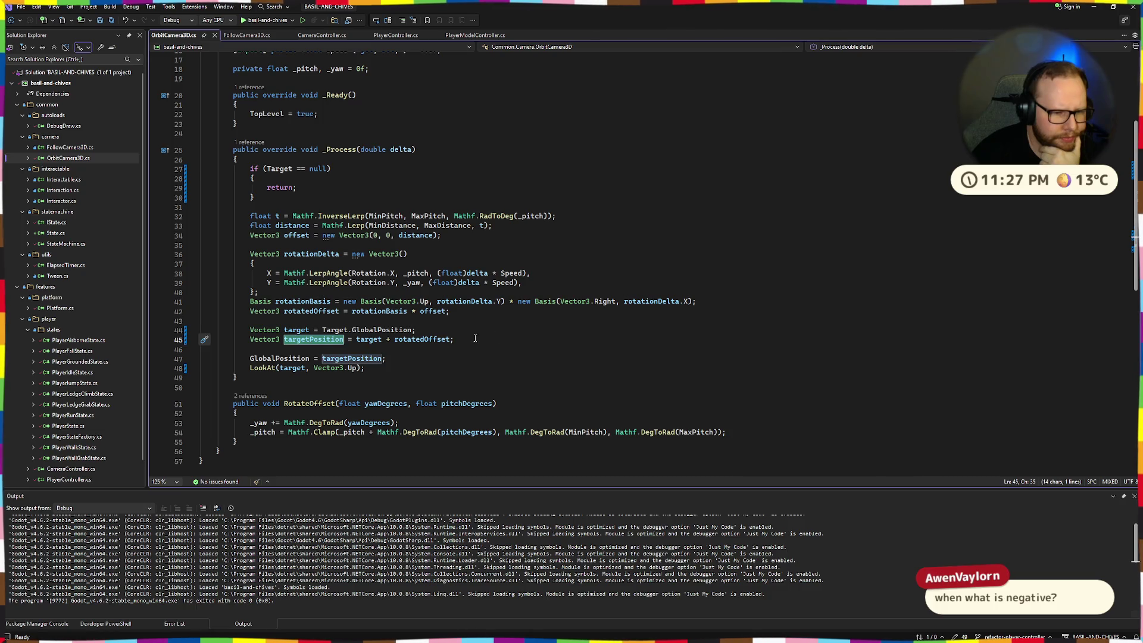
pyautogui.press('Up')
pyautogui.press('End')
pyautogui.doubleClick(285, 331)
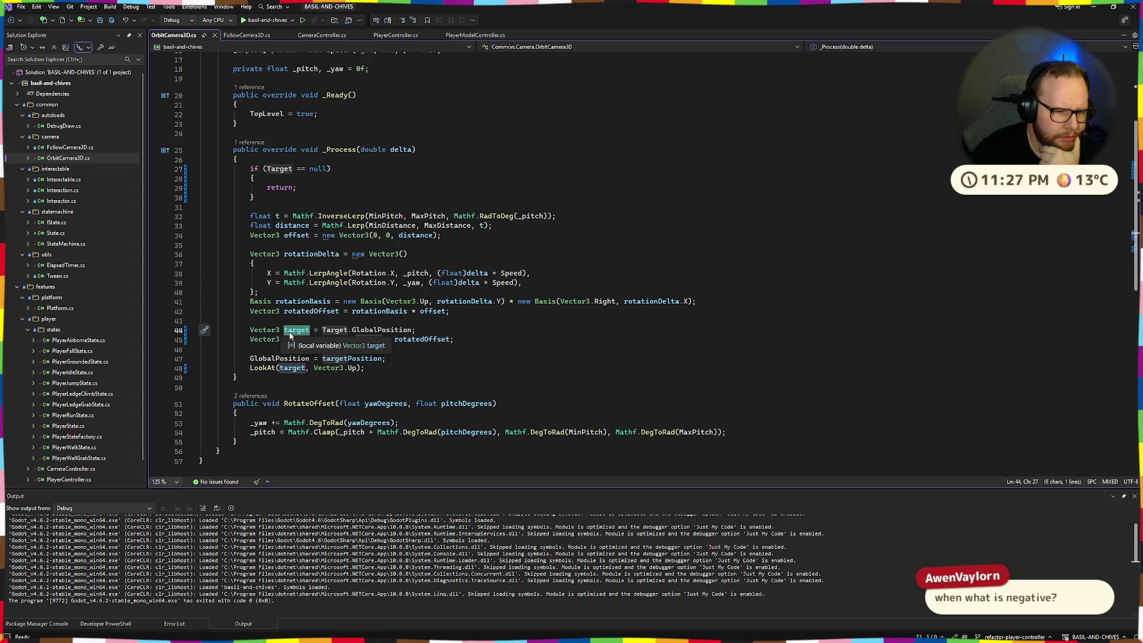
pyautogui.click(440, 332)
pyautogui.doubleClick(293, 330)
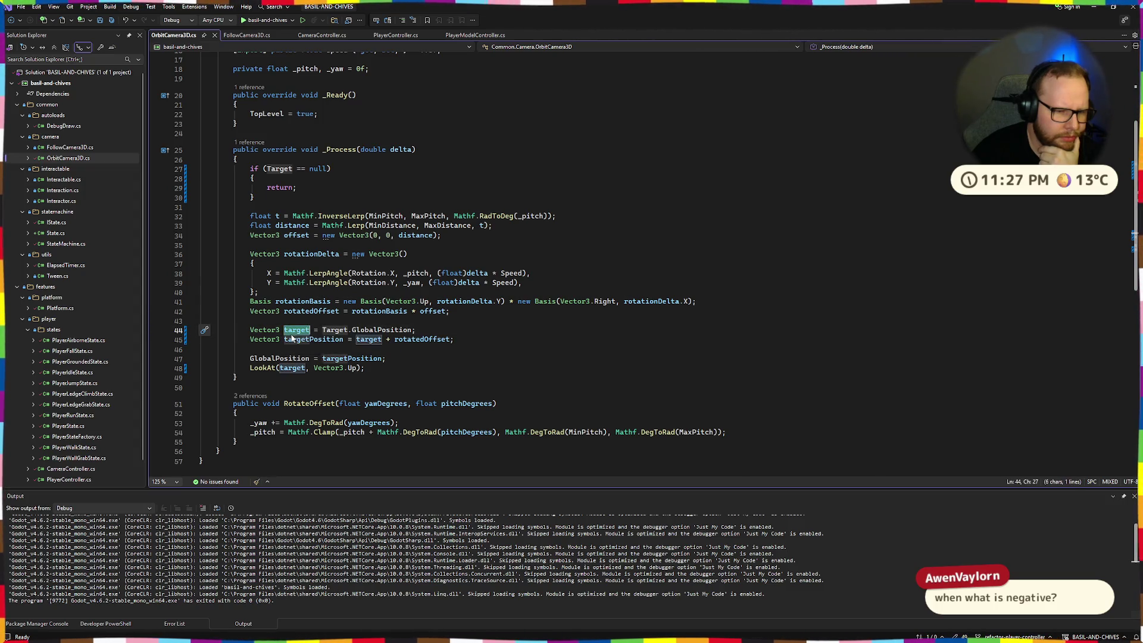
pyautogui.doubleClick(301, 339)
pyautogui.doubleClick(292, 331)
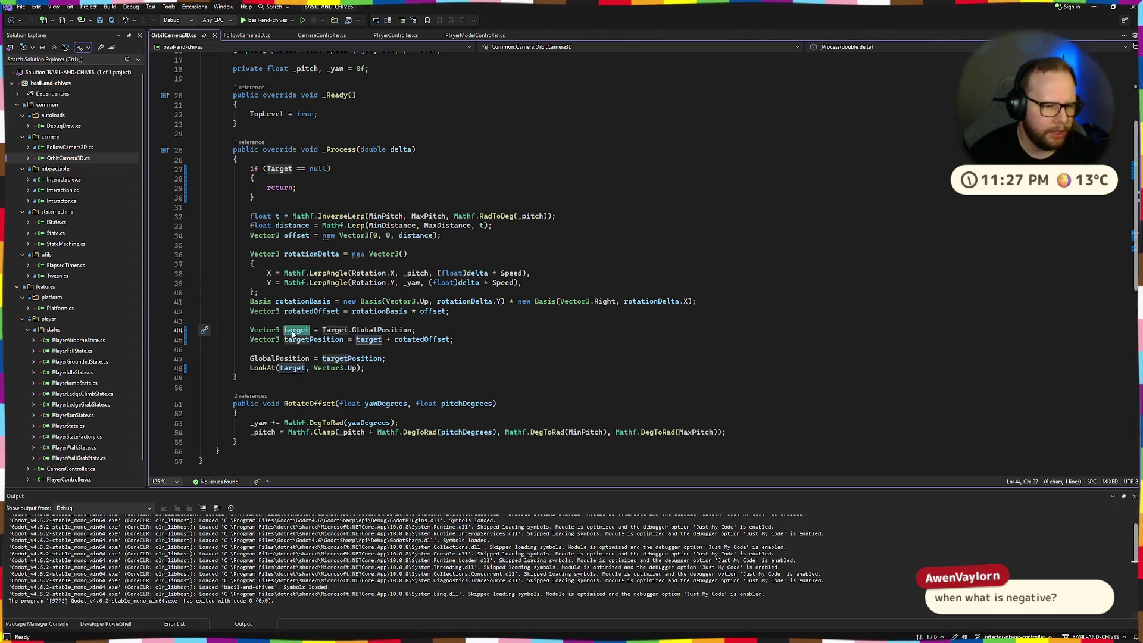
# - Rename target back to pivot and switch to the Godot editor desktop
pyautogui.hotkey('ctrl', 'r')
pyautogui.hotkey('ctrl', 'r')
pyautogui.write('pivot')
pyautogui.press('Return')
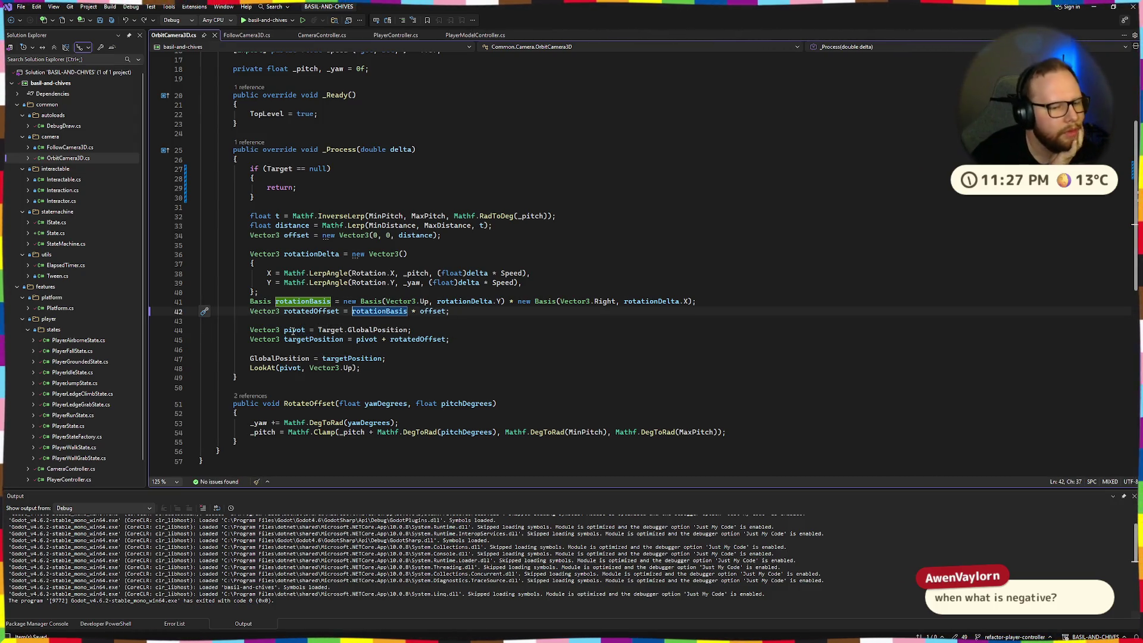
pyautogui.press('ctrl+super+Right')
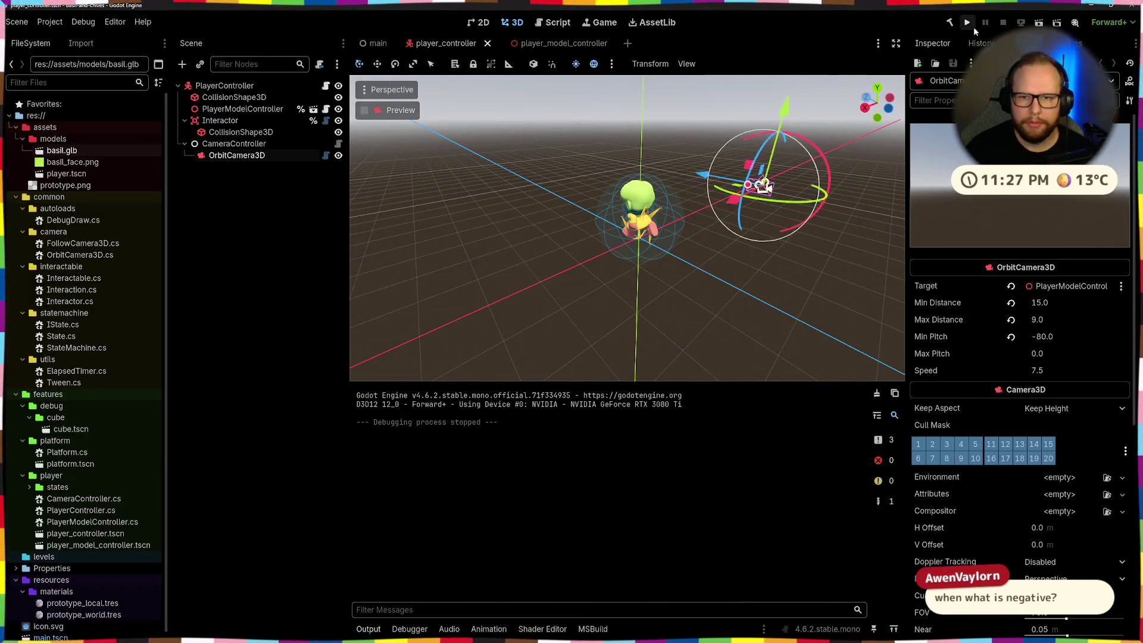
# - Rebuild the C# project and frame the orbit camera and player in the 3D viewport
pyautogui.press('F5')
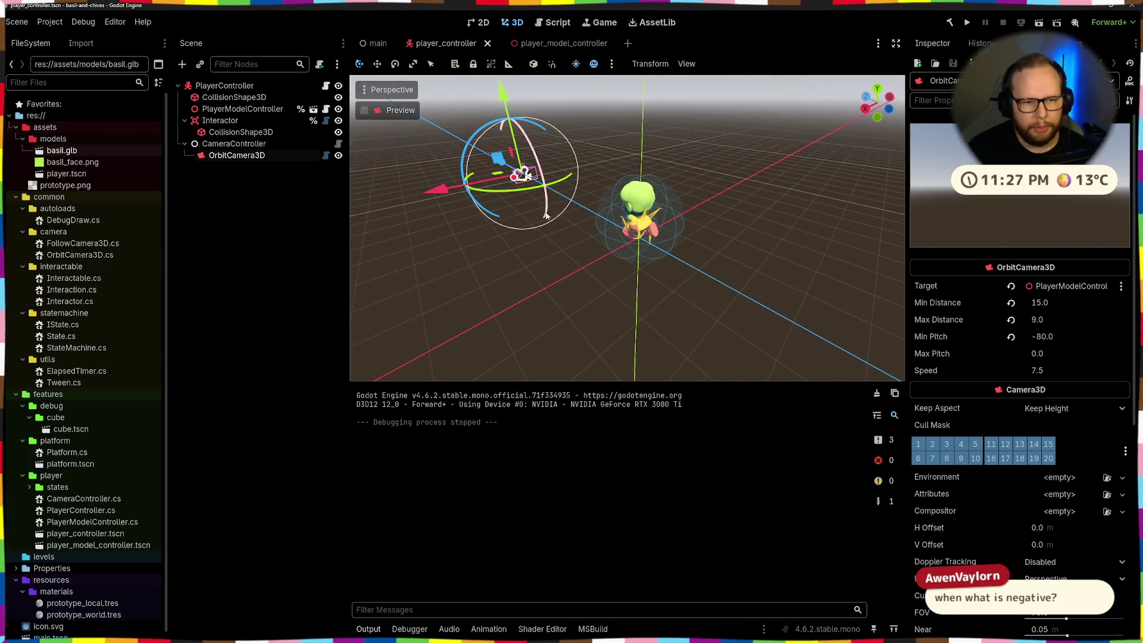
pyautogui.scroll(-2, 581, 229)
pyautogui.press('f')
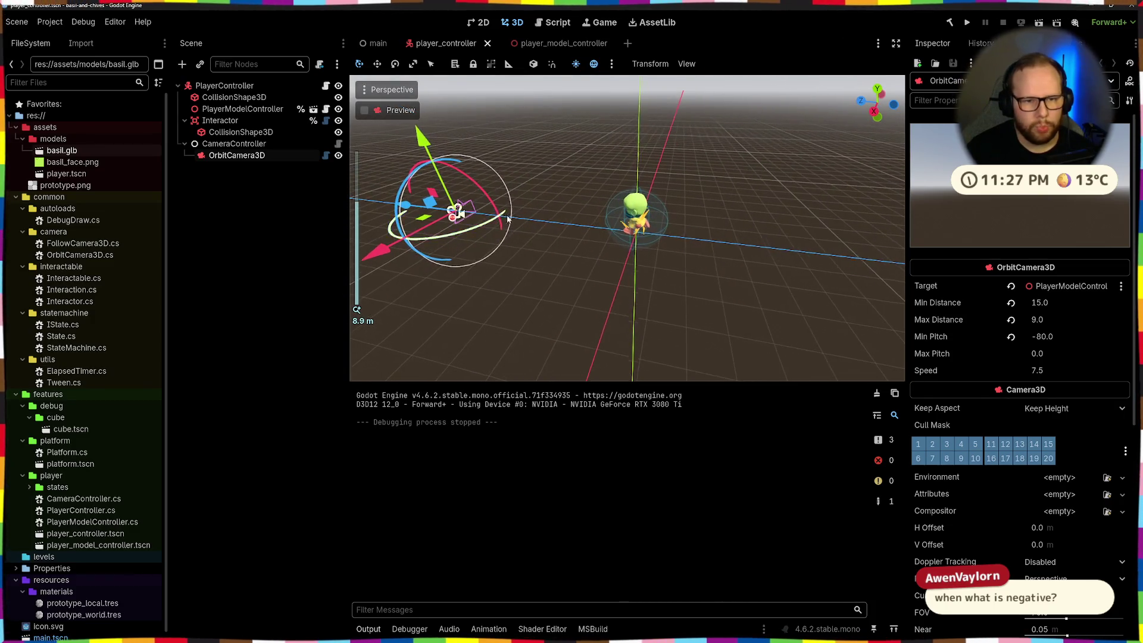
pyautogui.scroll(5, 560, 235)
pyautogui.moveTo(551, 244); pyautogui.dragTo(773, 137, button='right')
pyautogui.click(869, 107)
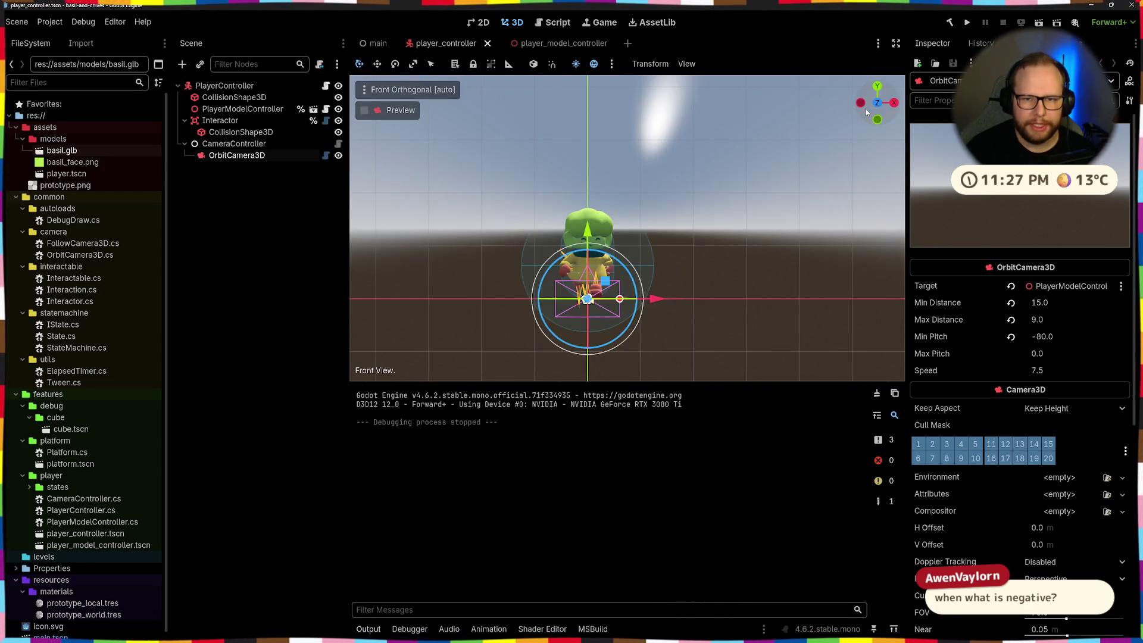
pyautogui.moveTo(775, 232); pyautogui.dragTo(666, 278, button='middle')
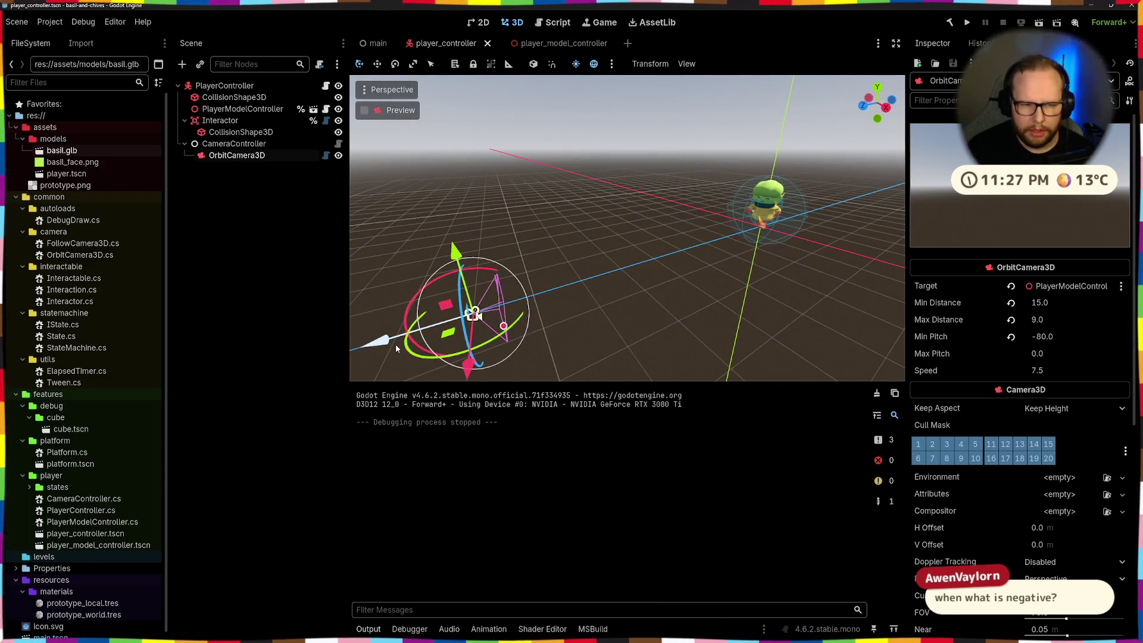
# - Try moving the camera along its axes, undo it, then view the Basil model's front in Blender
pyautogui.moveTo(387, 341); pyautogui.dragTo(394, 338)
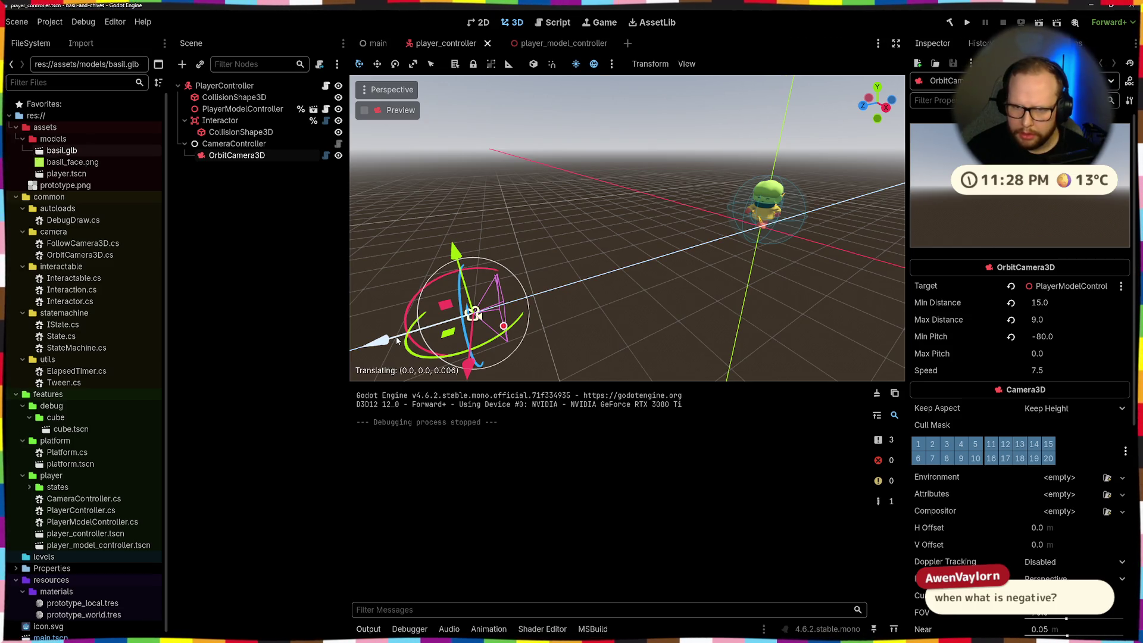
pyautogui.click(768, 203)
pyautogui.moveTo(768, 203); pyautogui.dragTo(755, 248, button='middle')
pyautogui.moveTo(754, 249)
pyautogui.mouseDown()
pyautogui.moveTo(697, 252)
pyautogui.moveTo(795, 238)
pyautogui.mouseUp()
pyautogui.hotkey('ctrl', 'z')
pyautogui.hotkey('ctrl', 'z')
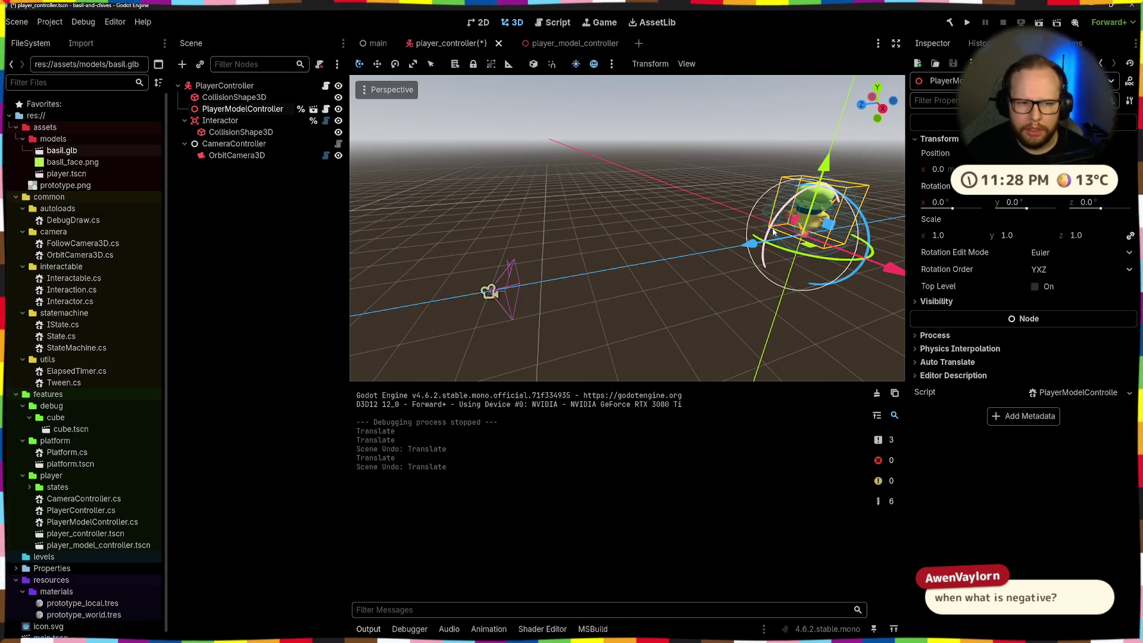
pyautogui.hotkey('alt', 'Tab')
pyautogui.moveTo(773, 232)
pyautogui.mouseDown(button='middle')
pyautogui.moveTo(737, 124)
pyautogui.moveTo(785, 141)
pyautogui.mouseUp(button='middle')
pyautogui.scroll(-3, 787, 77)
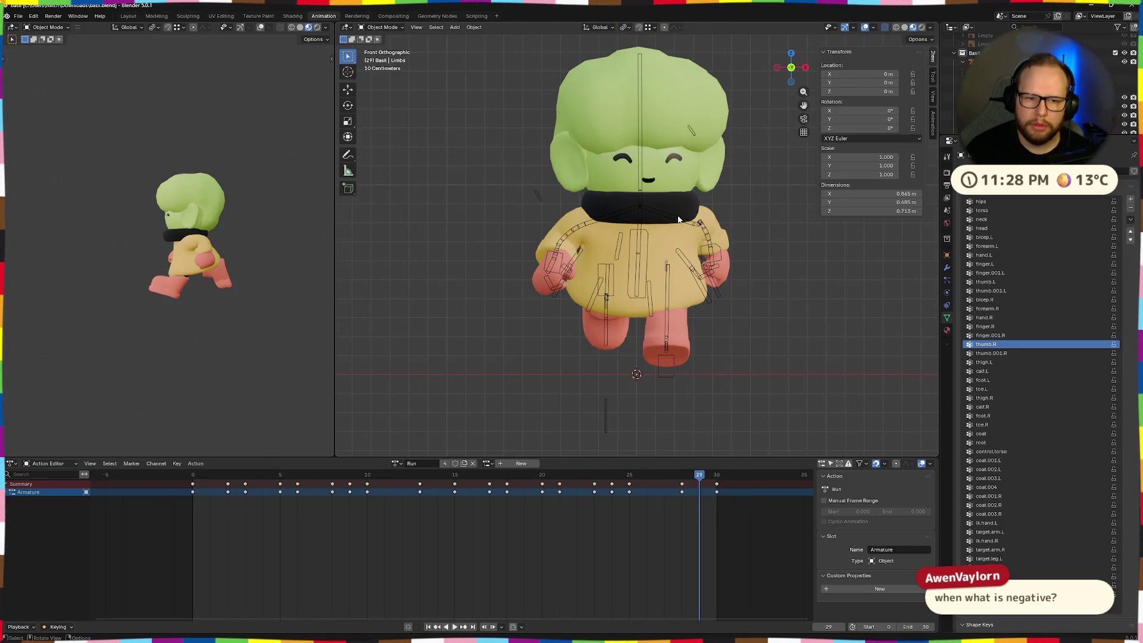
pyautogui.scroll(-3, 694, 212)
pyautogui.moveTo(626, 250)
pyautogui.mouseDown(button='middle')
pyautogui.moveTo(788, 263)
pyautogui.moveTo(725, 182)
pyautogui.mouseUp(button='middle')
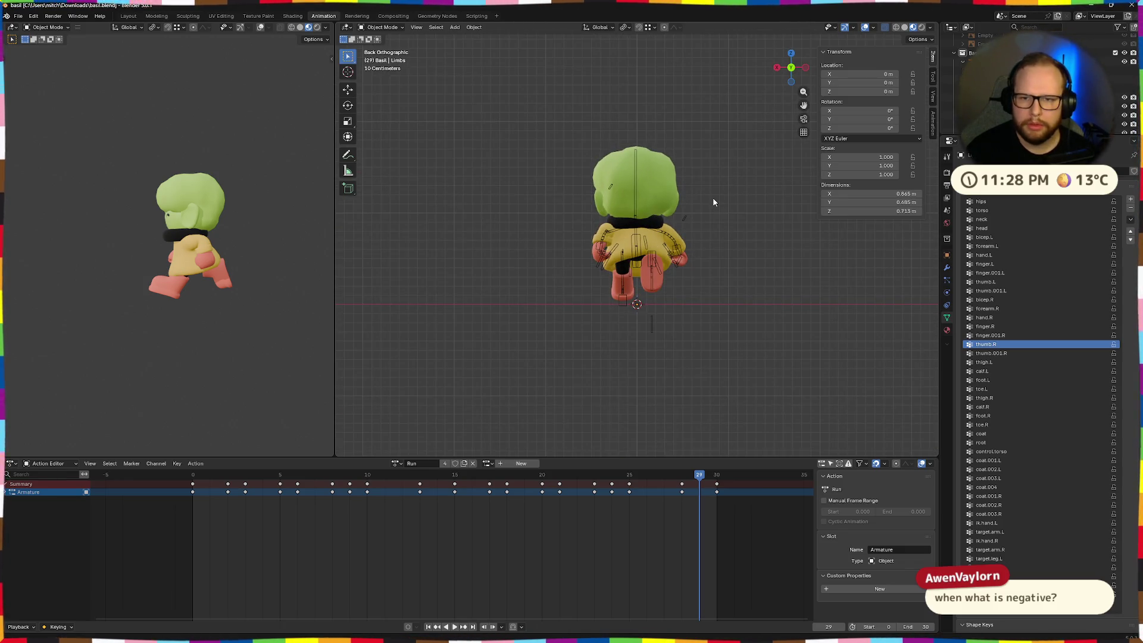
pyautogui.press('ctrl+super+Right')
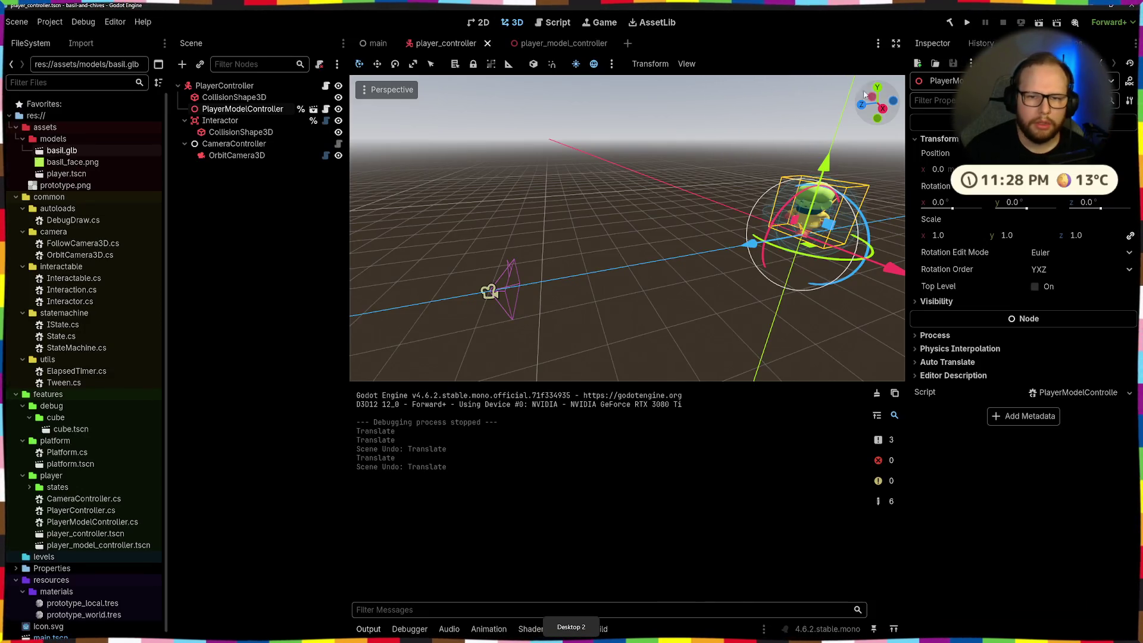
pyautogui.click(861, 103)
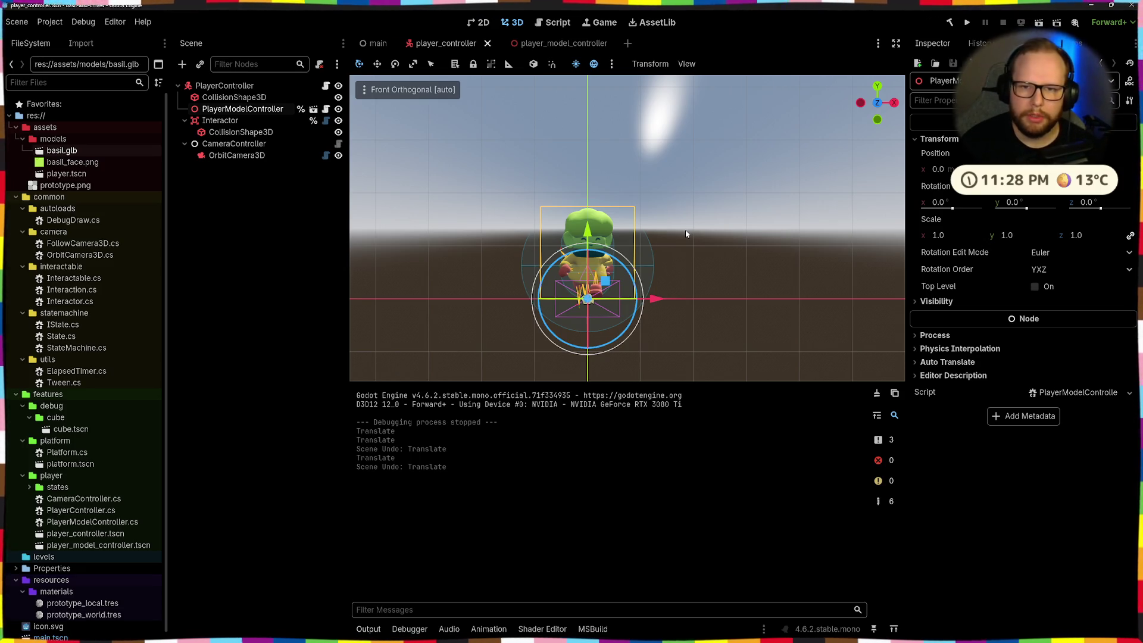
pyautogui.press('ctrl+super+Right')
pyautogui.press('ctrl+super+Left')
pyautogui.press('ctrl+super+Left')
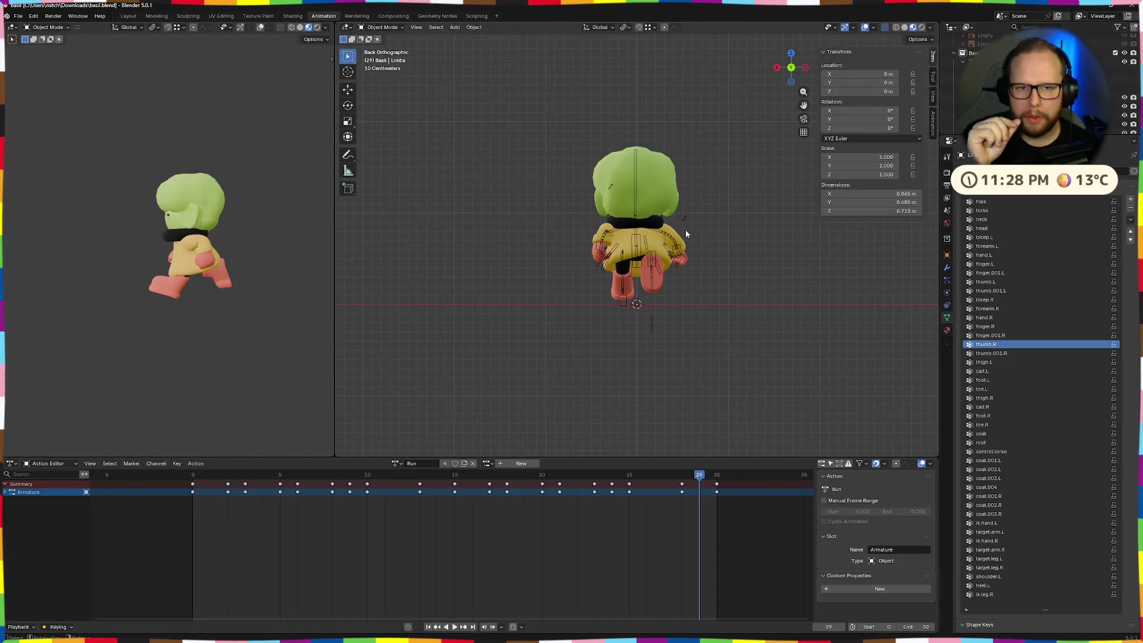
pyautogui.press('ctrl+super+Right')
pyautogui.moveTo(685, 230)
pyautogui.mouseDown(button='middle')
pyautogui.moveTo(644, 243)
pyautogui.moveTo(534, 227)
pyautogui.mouseUp(button='middle')
pyautogui.scroll(-2, 644, 244)
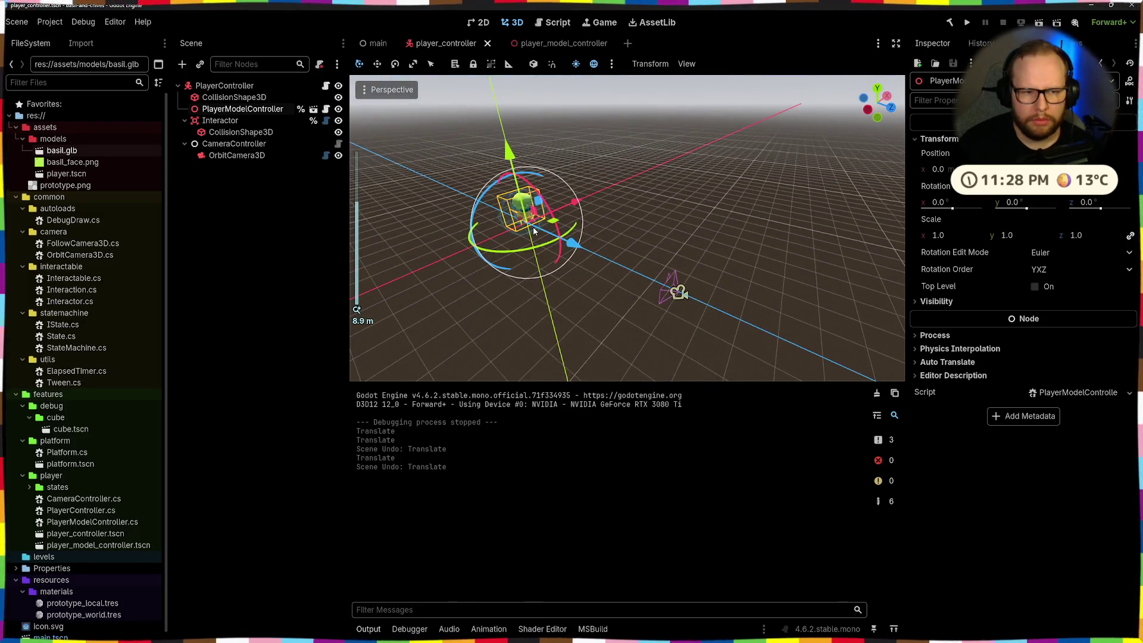
pyautogui.click(280, 234)
# - Rotate the PlayerModelController node to 180° on the Y axis
pyautogui.click(265, 109)
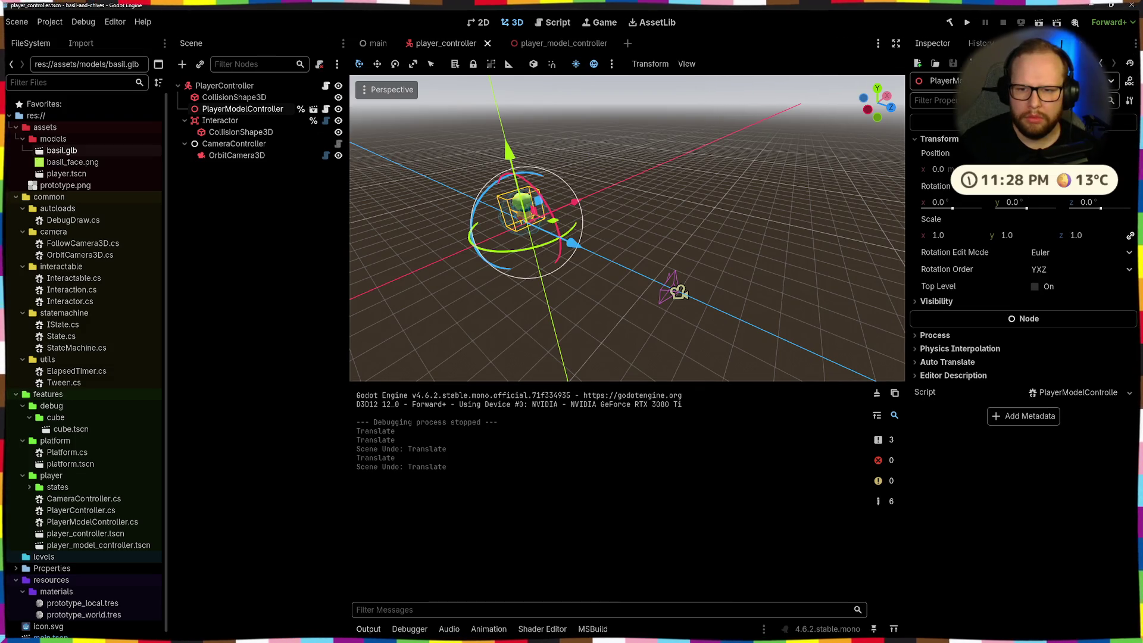
pyautogui.click(1024, 203)
pyautogui.write('180')
pyautogui.press('Return')
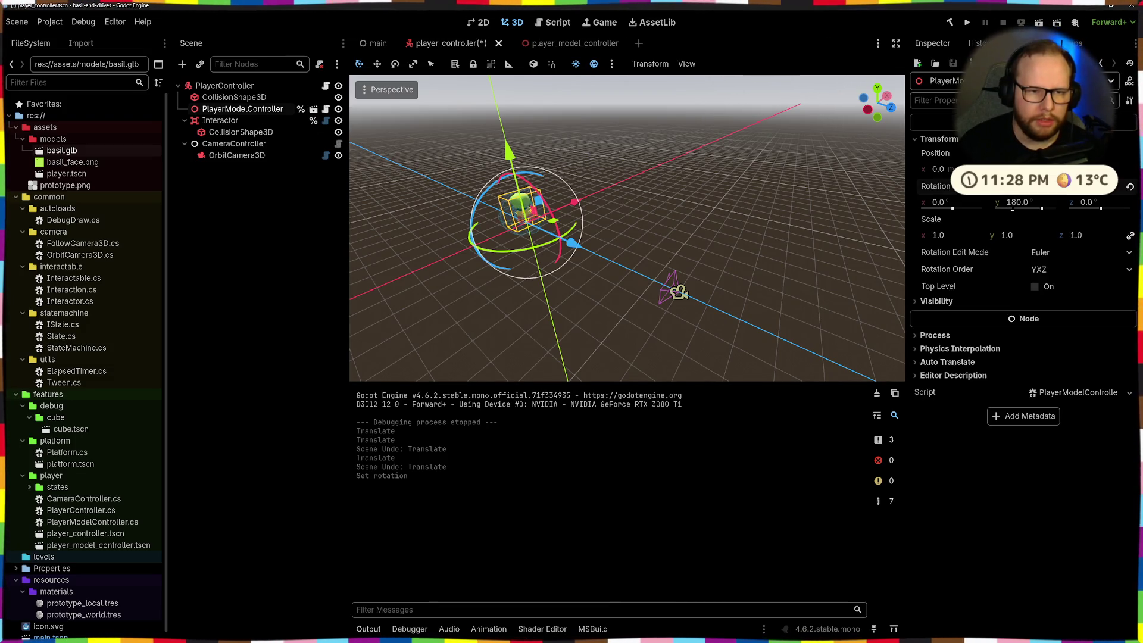
pyautogui.click(655, 228)
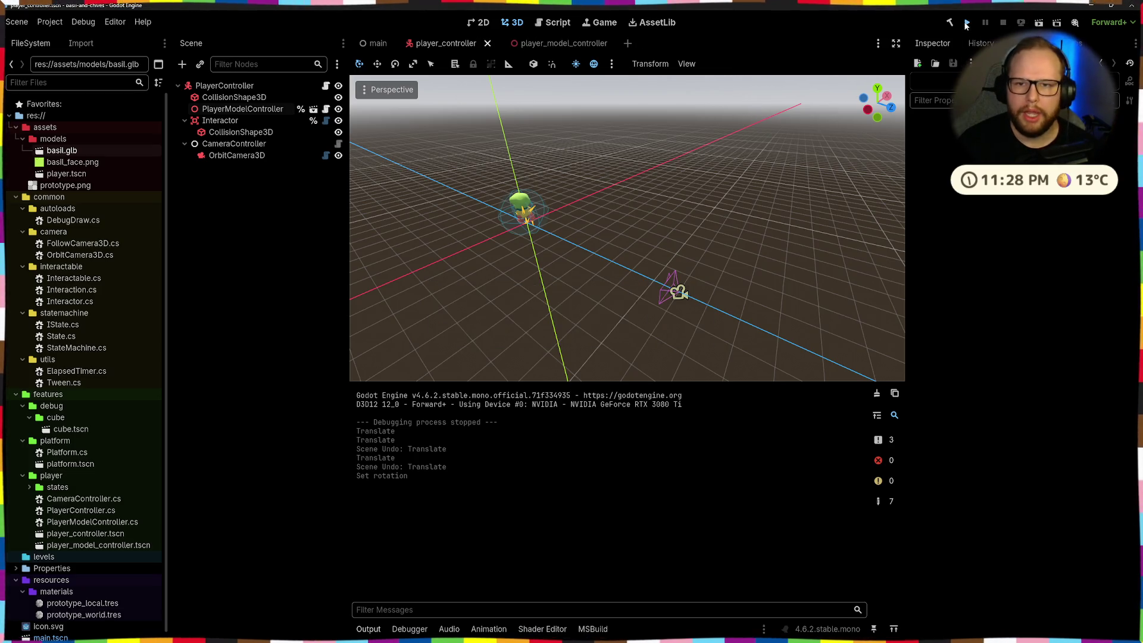
# - Save and run the game, run and jump the player through the test level, then close it
pyautogui.press('F5')
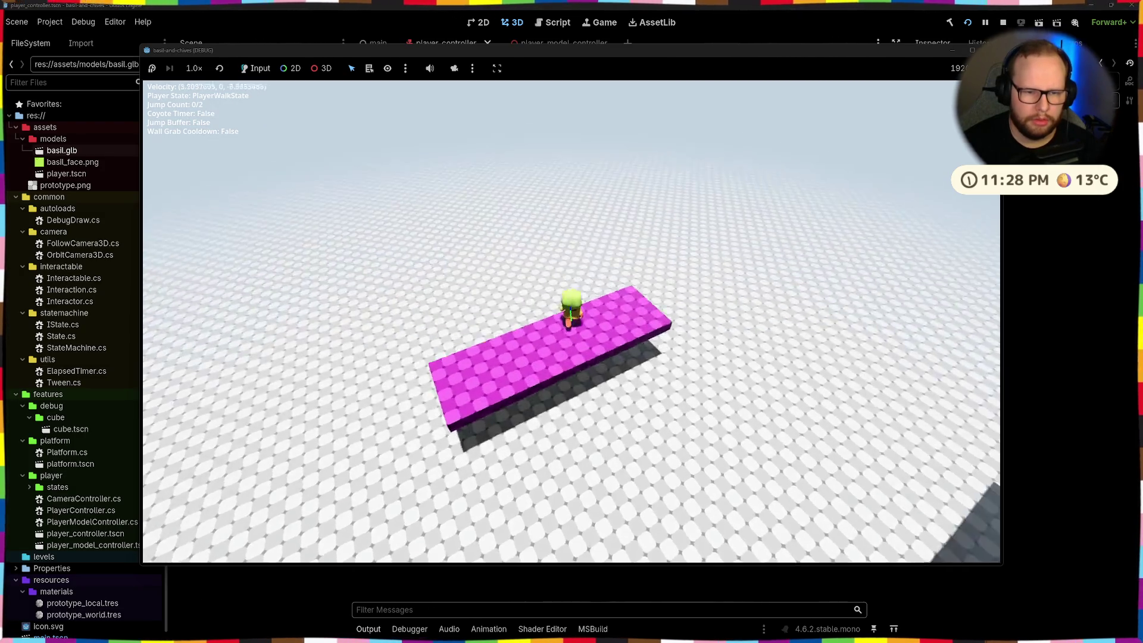
pyautogui.press('w')
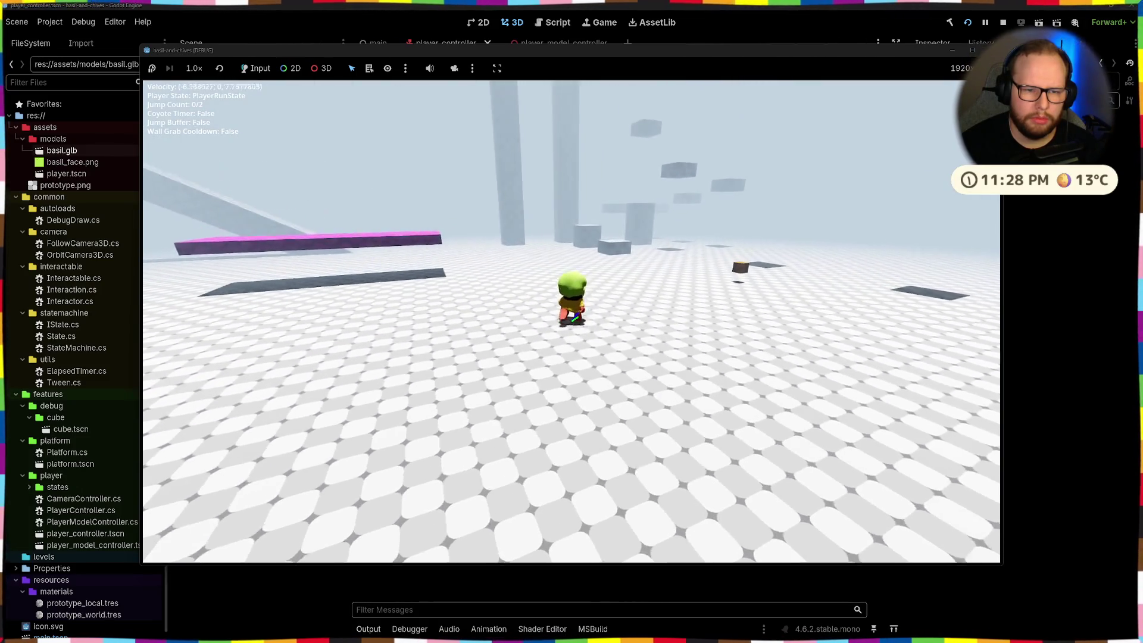
pyautogui.press('space')
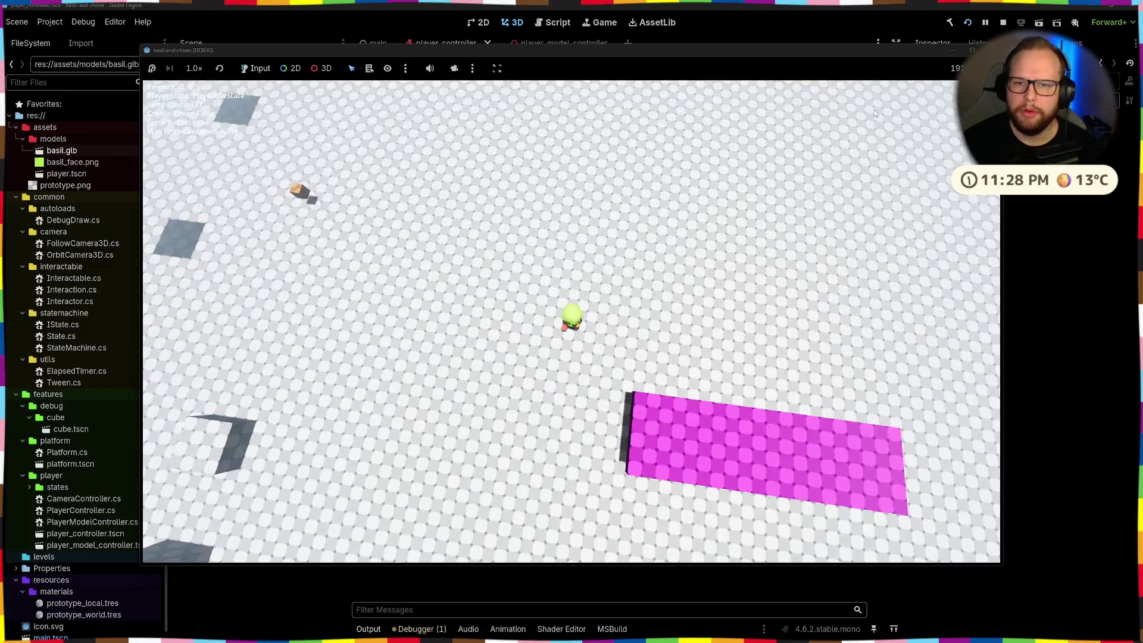
pyautogui.press('F8')
pyautogui.press('ctrl+super+Right')
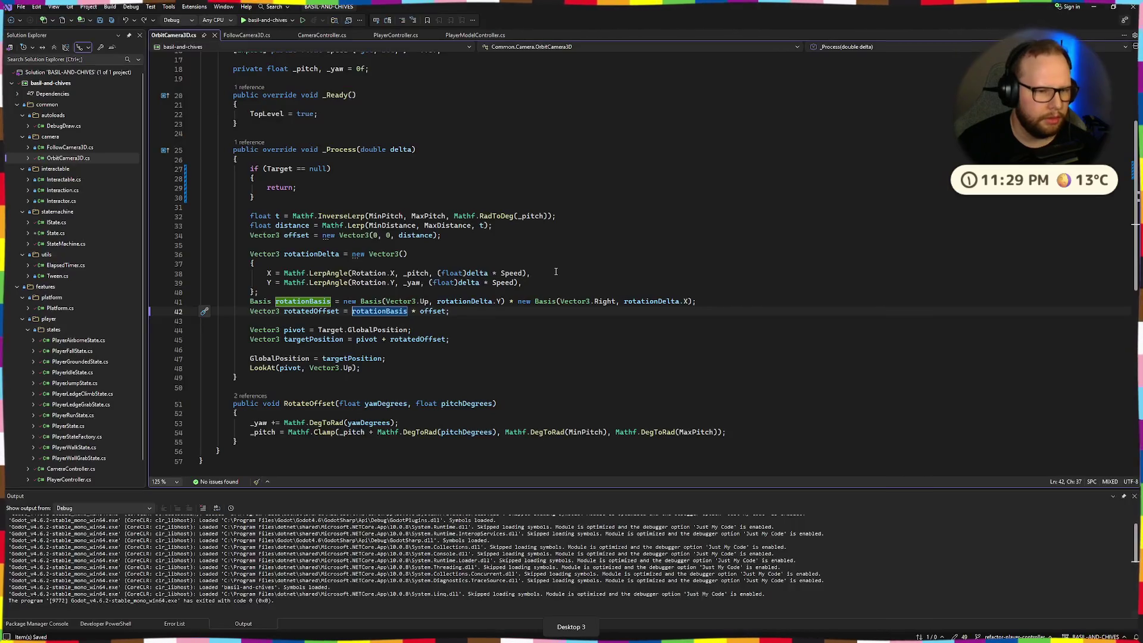
# - In CameraController.cs, negate _cameraDelta.Y in the line 52 RotateOffset call
pyautogui.scroll(5, 284, 290)
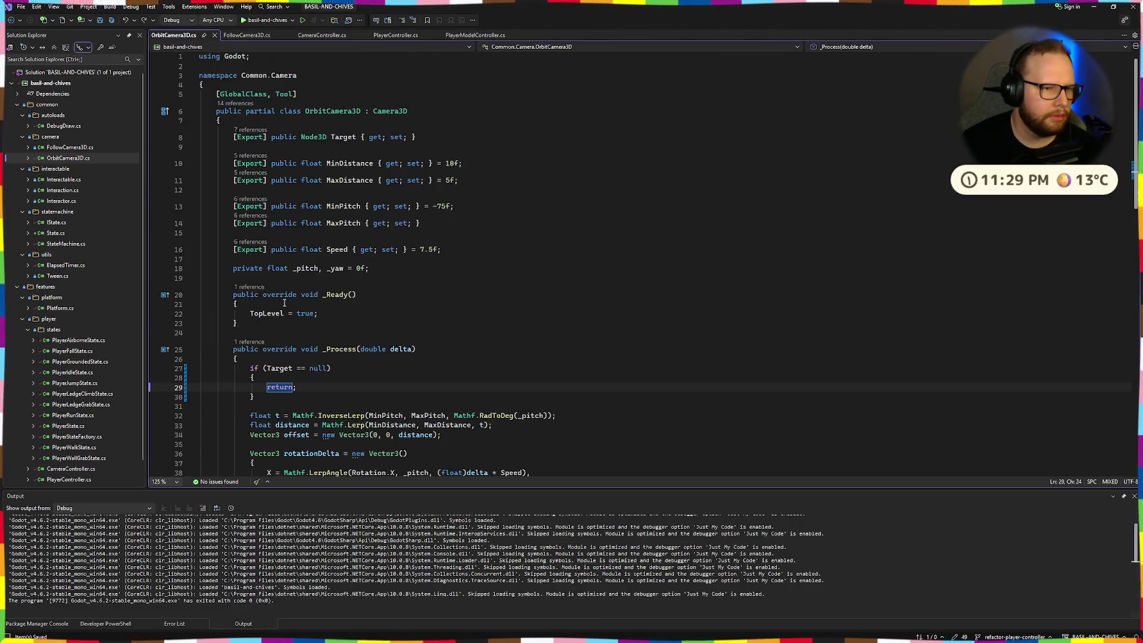
pyautogui.scroll(-8, 285, 301)
pyautogui.scroll(1, 286, 313)
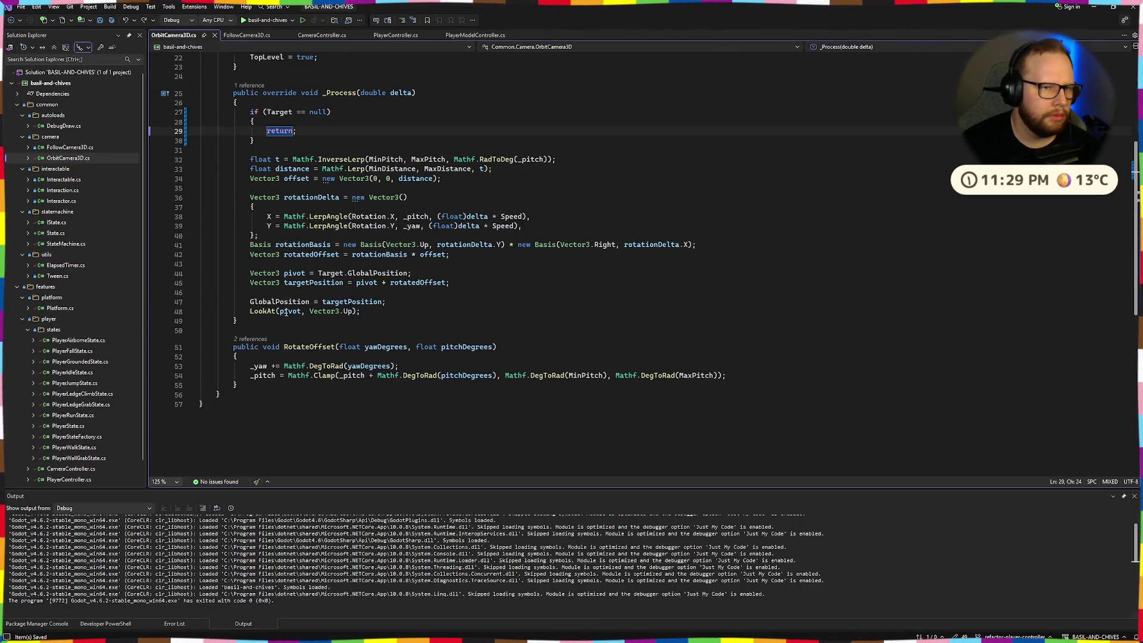
pyautogui.click(322, 35)
pyautogui.scroll(-10, 394, 272)
pyautogui.hotkey('ctrl', 'z')
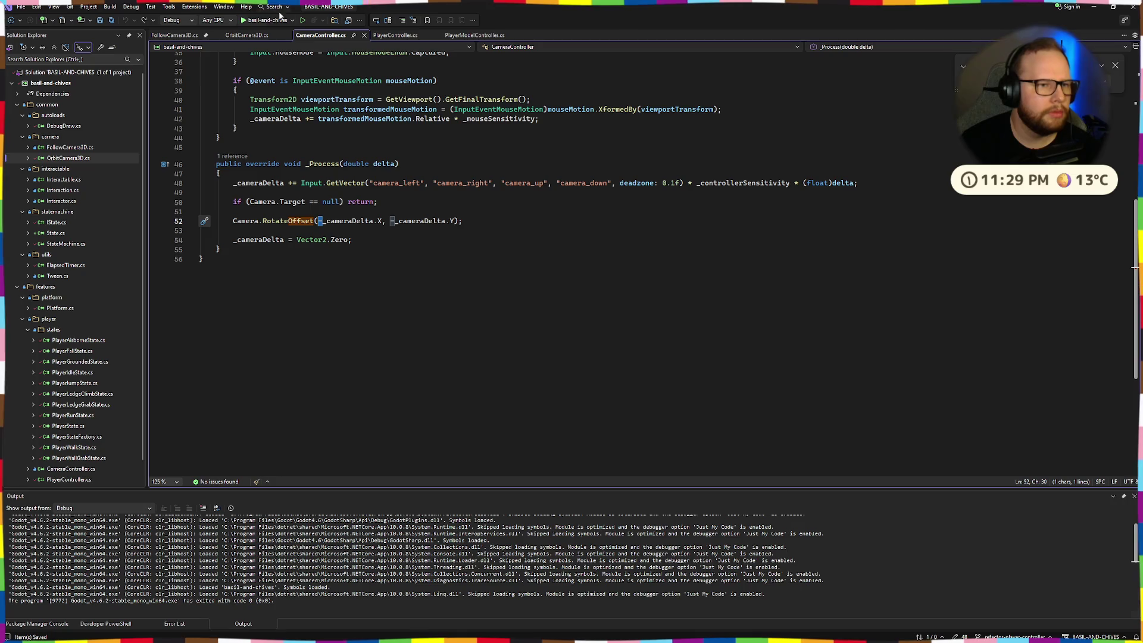
# - Start a debug run and jump around the magenta platform while swinging the camera
pyautogui.click(251, 21)
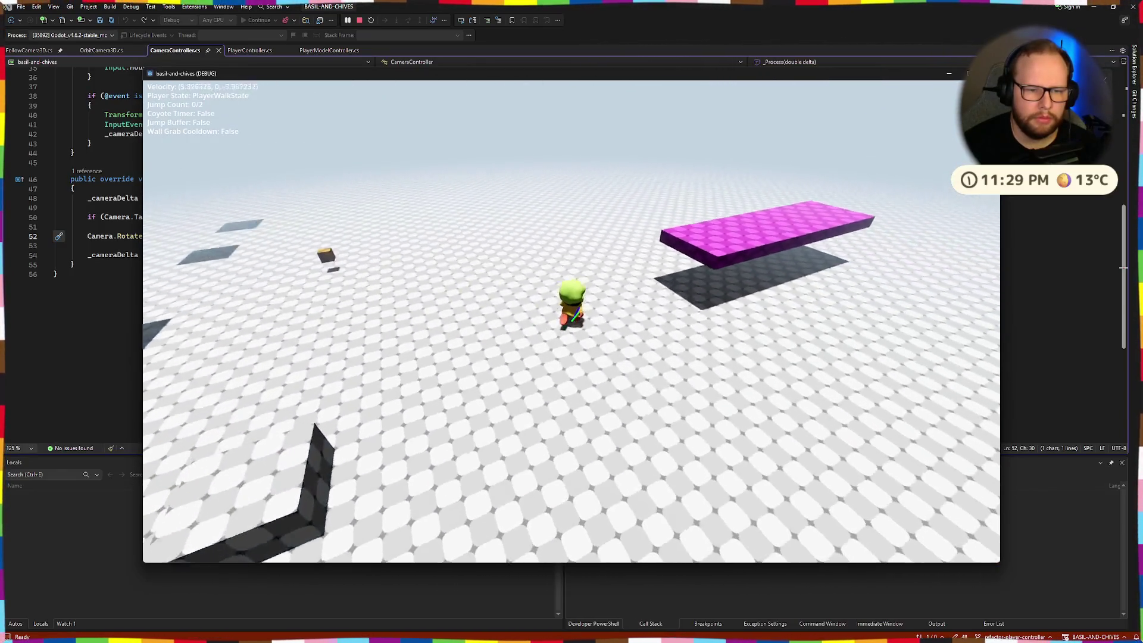
pyautogui.press('space')
pyautogui.press('space')
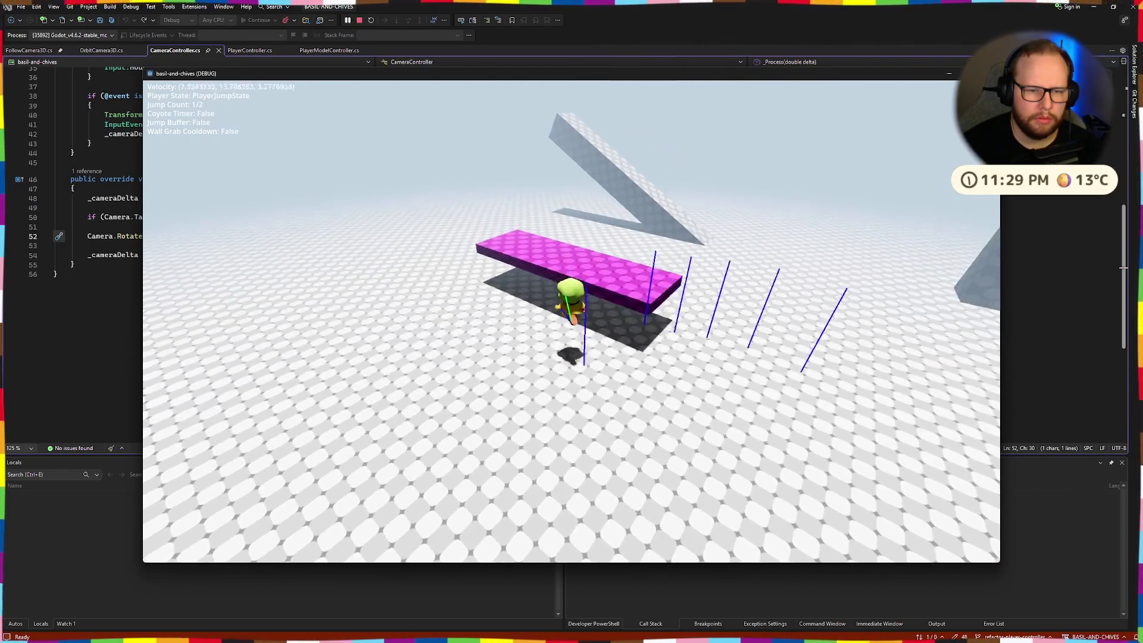
pyautogui.press('space')
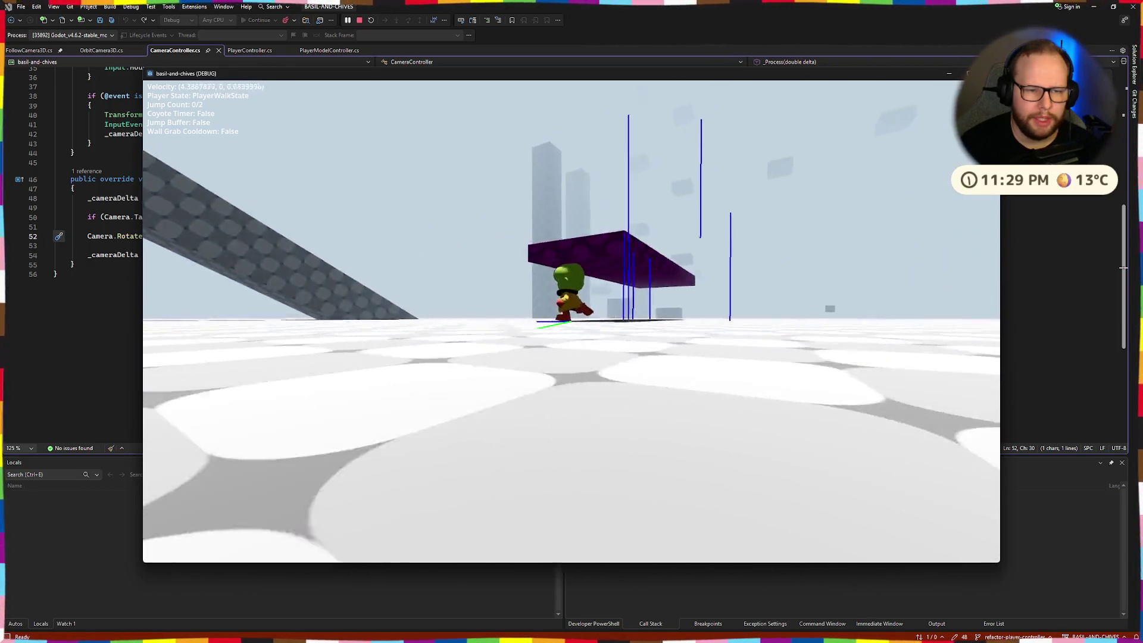
pyautogui.press('space')
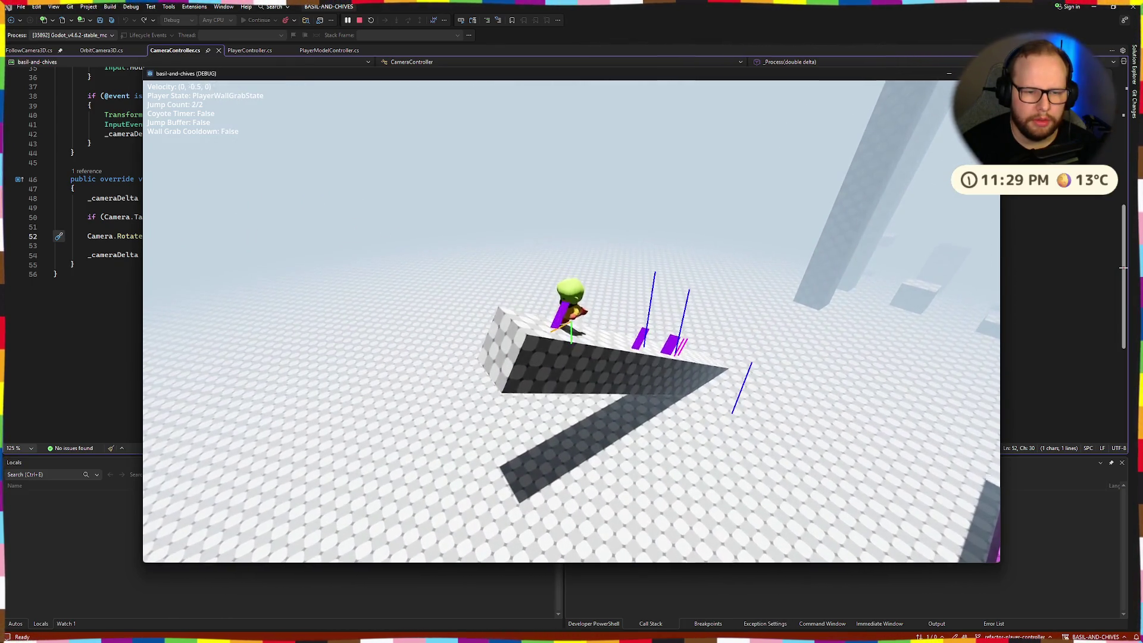
pyautogui.press('space')
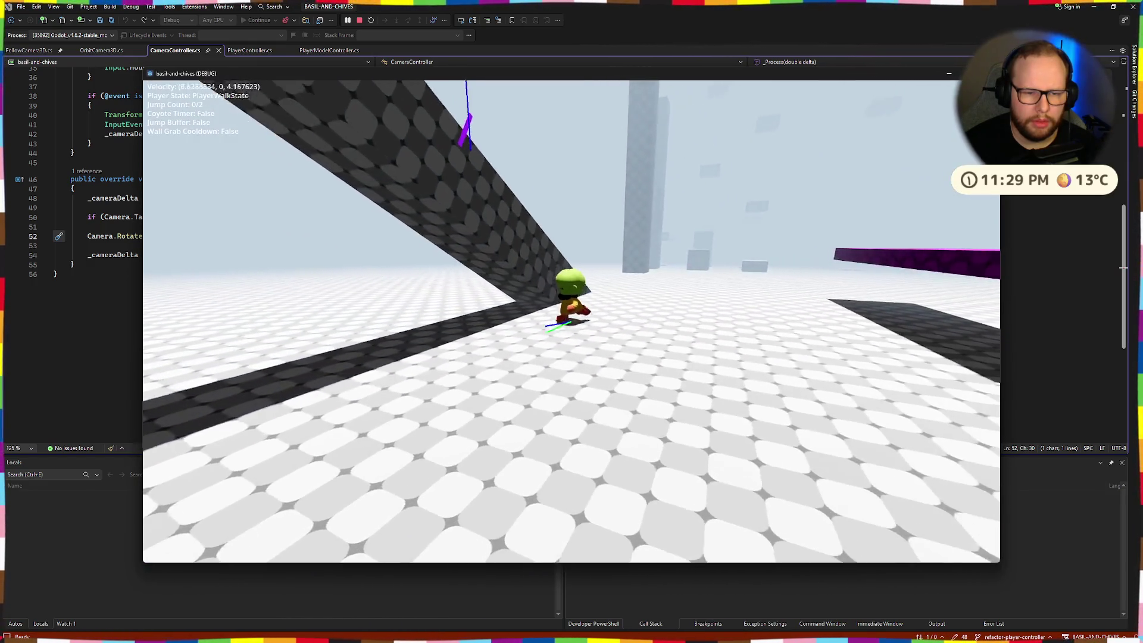
# - Walk to the ramp, jump onto and off the purple platform, then quit the game
pyautogui.press('w')
pyautogui.press('w')
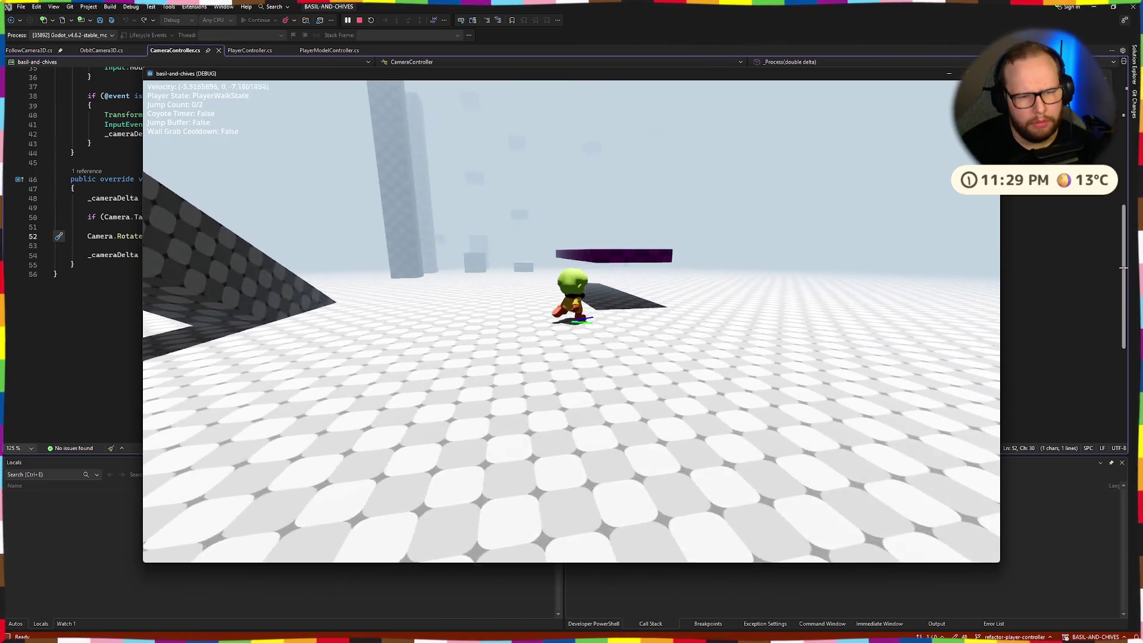
pyautogui.press('w')
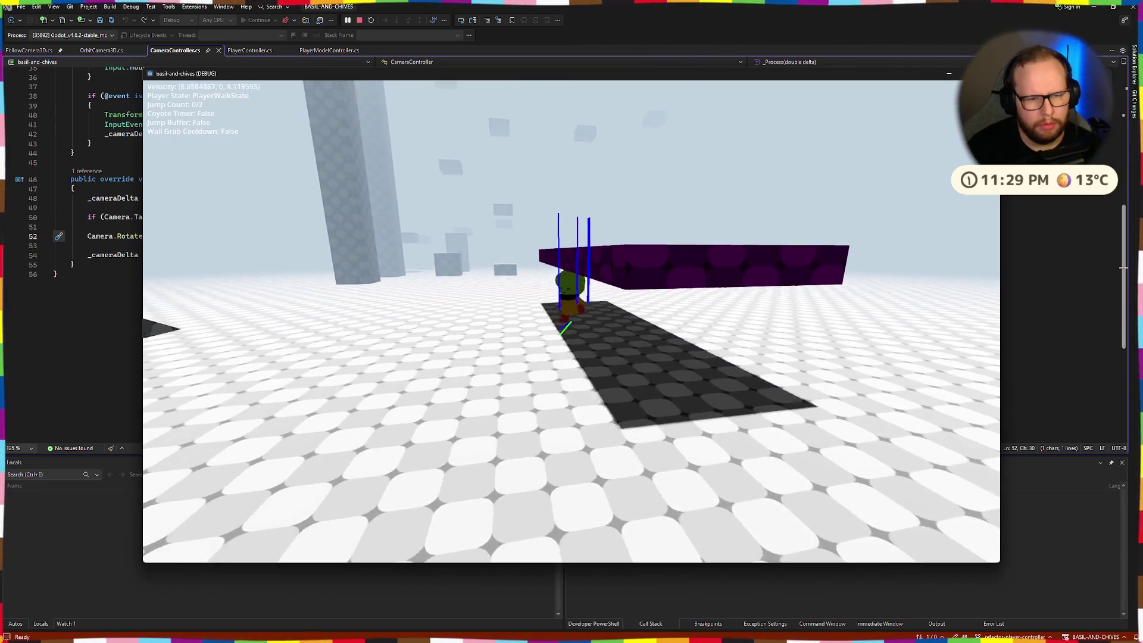
pyautogui.press('w')
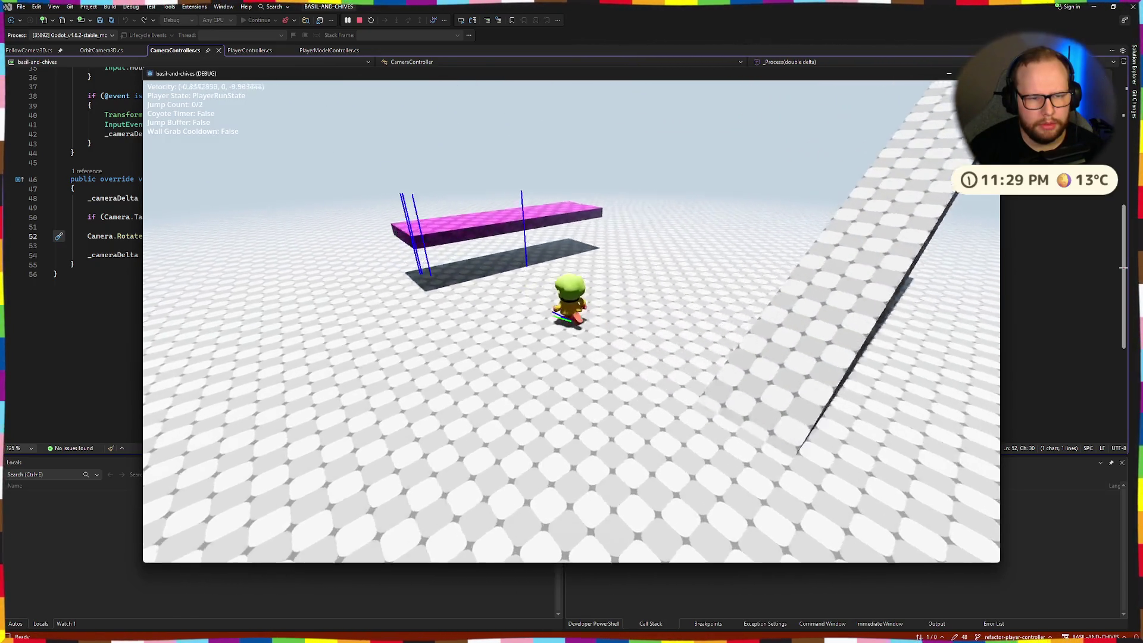
pyautogui.press('space')
pyautogui.press('w')
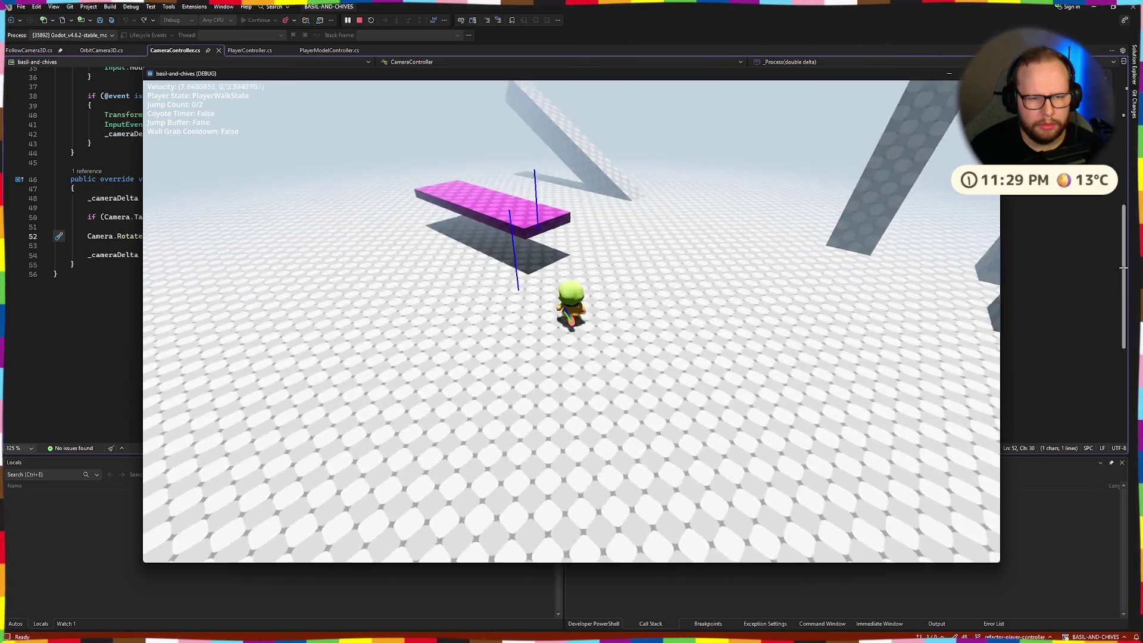
pyautogui.press('space')
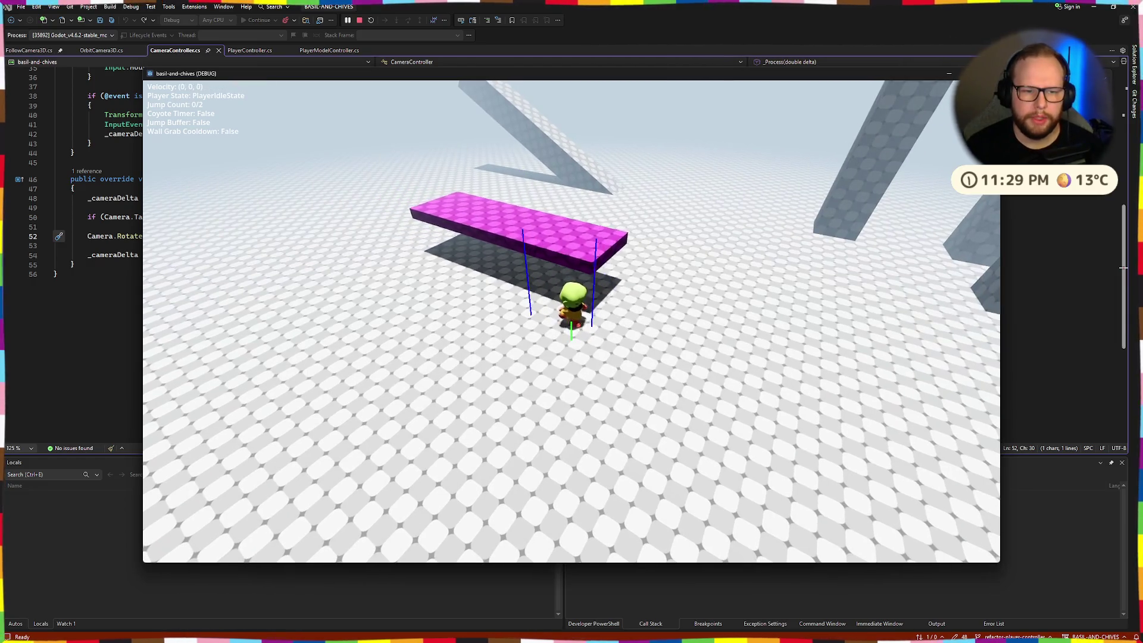
pyautogui.hotkey('alt', 'F4')
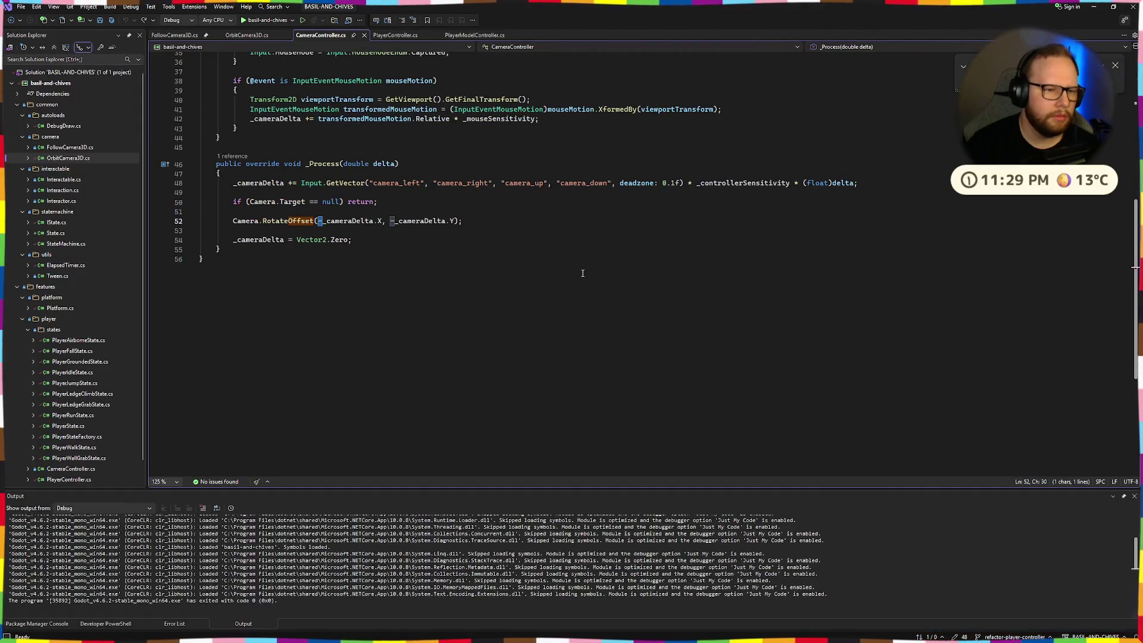
# - Back in Godot, undo the player model's 180° Y rotation
pyautogui.press('ctrl+super+Right')
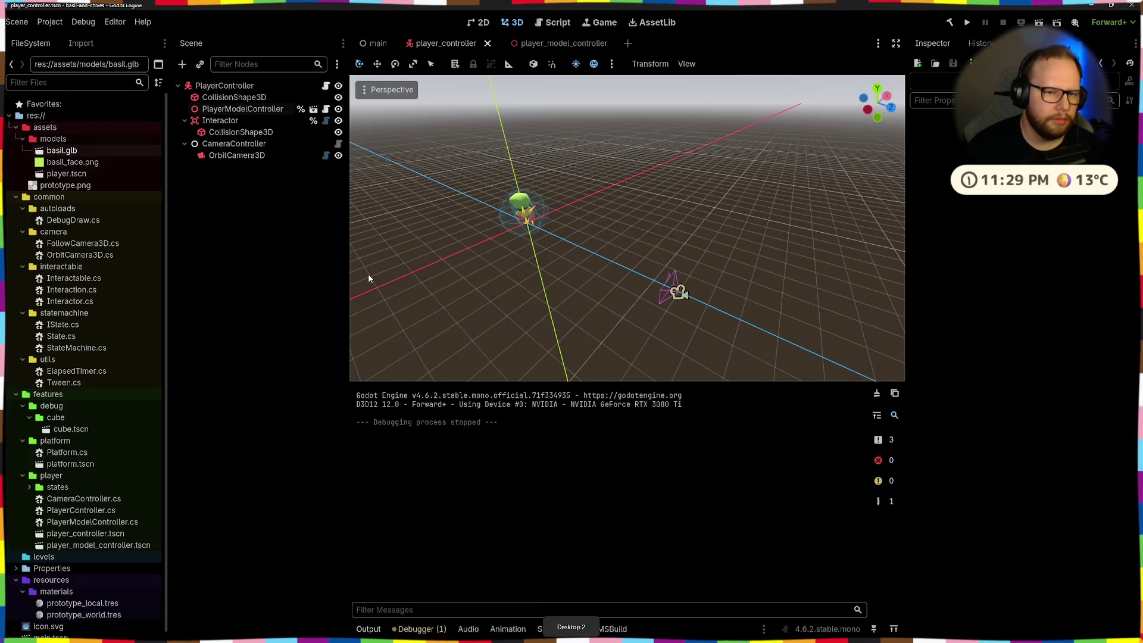
pyautogui.moveTo(662, 380)
pyautogui.mouseDown(button='middle')
pyautogui.moveTo(624, 341)
pyautogui.moveTo(516, 331)
pyautogui.moveTo(682, 334)
pyautogui.moveTo(603, 315)
pyautogui.mouseUp(button='middle')
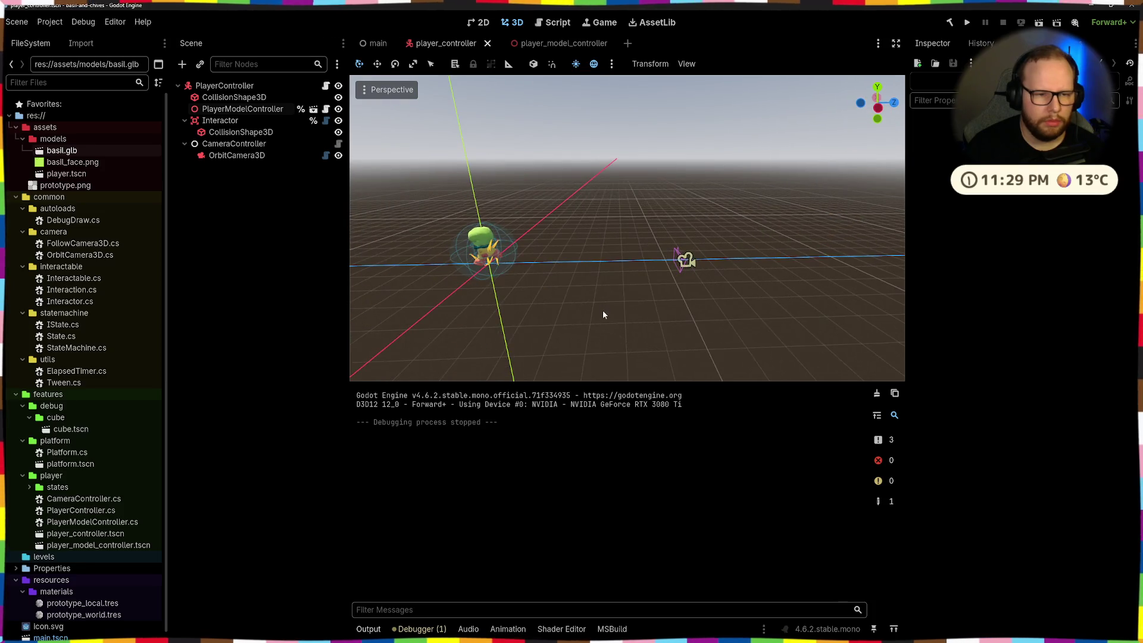
pyautogui.hotkey('ctrl', 'z')
# - Select the OrbitCamera3D node and save the player_controller scene
pyautogui.click(686, 261)
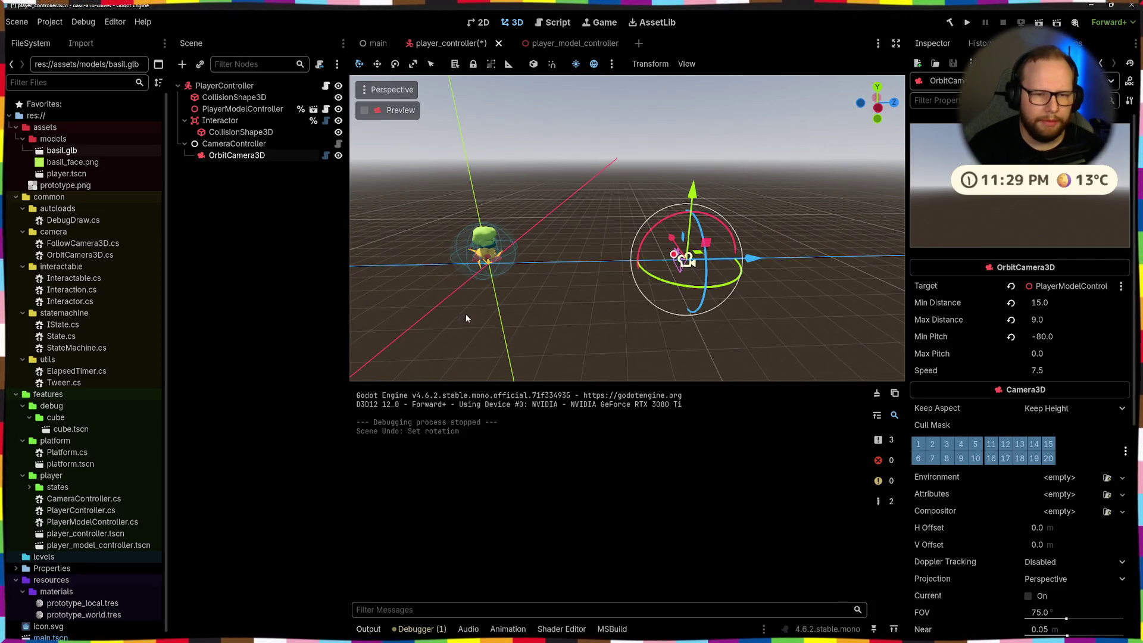
pyautogui.moveTo(467, 318)
pyautogui.mouseDown(button='middle')
pyautogui.moveTo(734, 309)
pyautogui.moveTo(603, 345)
pyautogui.moveTo(677, 264)
pyautogui.moveTo(671, 302)
pyautogui.moveTo(538, 270)
pyautogui.mouseUp(button='middle')
pyautogui.scroll(-3, 650, 308)
pyautogui.hotkey('ctrl', 's')
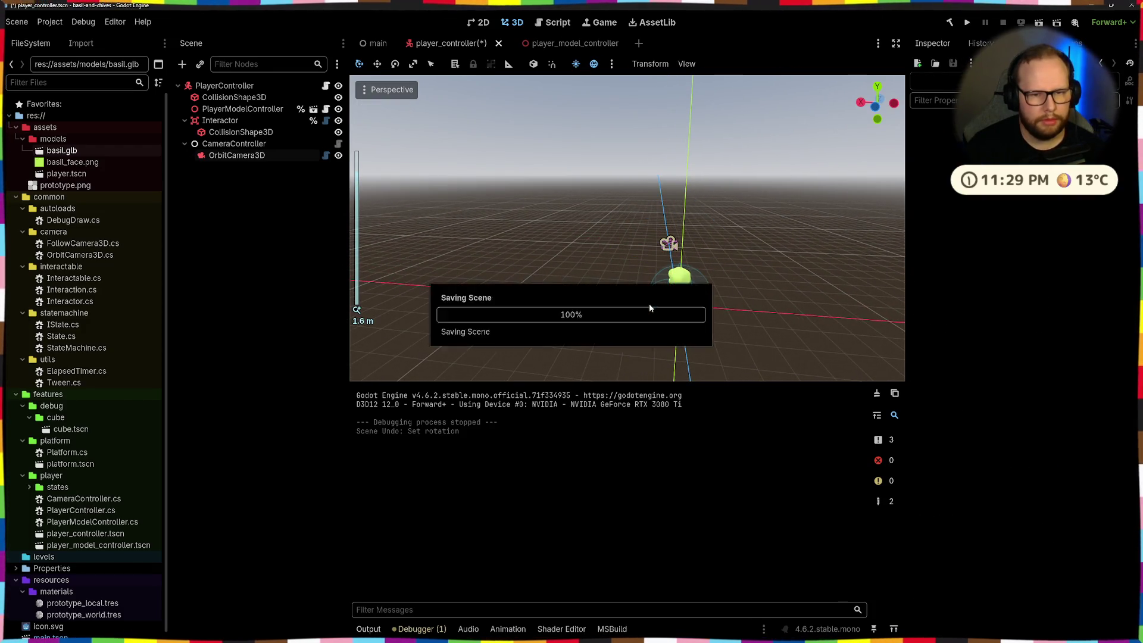
# - Orbit and zoom the viewport to look down at the character
pyautogui.moveTo(649, 307); pyautogui.dragTo(610, 312, button='middle')
pyautogui.scroll(5, 609, 312)
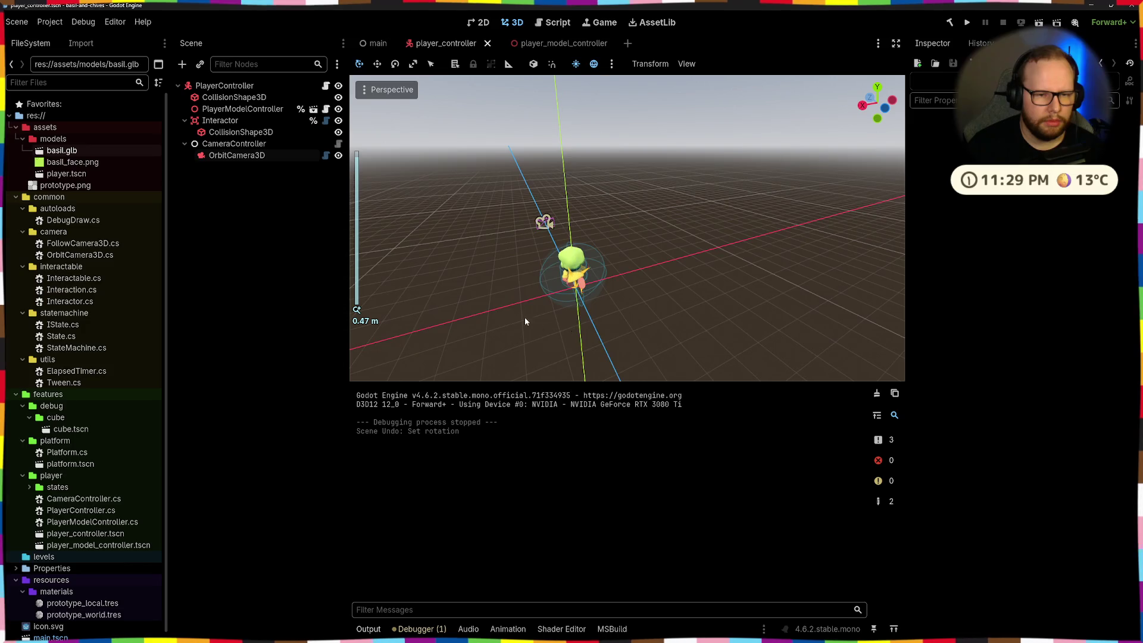
pyautogui.scroll(3, 548, 275)
pyautogui.moveTo(549, 275)
pyautogui.mouseDown(button='middle')
pyautogui.moveTo(511, 353)
pyautogui.moveTo(671, 282)
pyautogui.moveTo(762, 279)
pyautogui.moveTo(528, 259)
pyautogui.moveTo(683, 301)
pyautogui.moveTo(708, 329)
pyautogui.moveTo(583, 246)
pyautogui.moveTo(535, 262)
pyautogui.mouseUp(button='middle')
pyautogui.scroll(-10, 679, 283)
pyautogui.scroll(5, 708, 329)
# - Set the Y position of both the Interactor and CollisionShape3D to 0
pyautogui.click(236, 154)
pyautogui.click(220, 120)
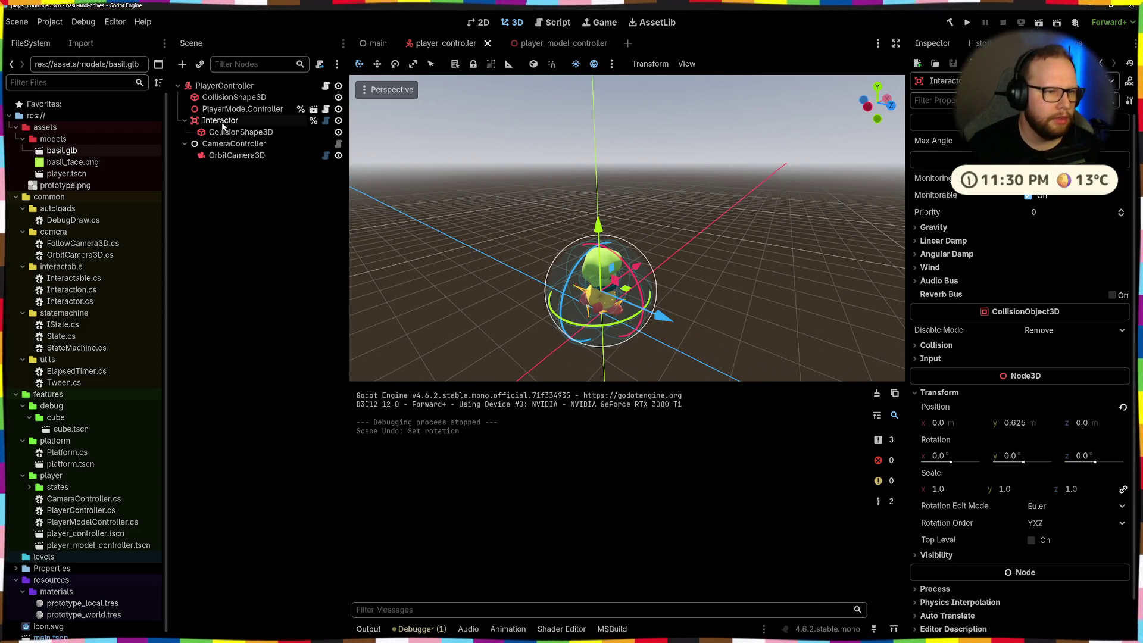
pyautogui.click(1020, 426)
pyautogui.write('0')
pyautogui.press('Return')
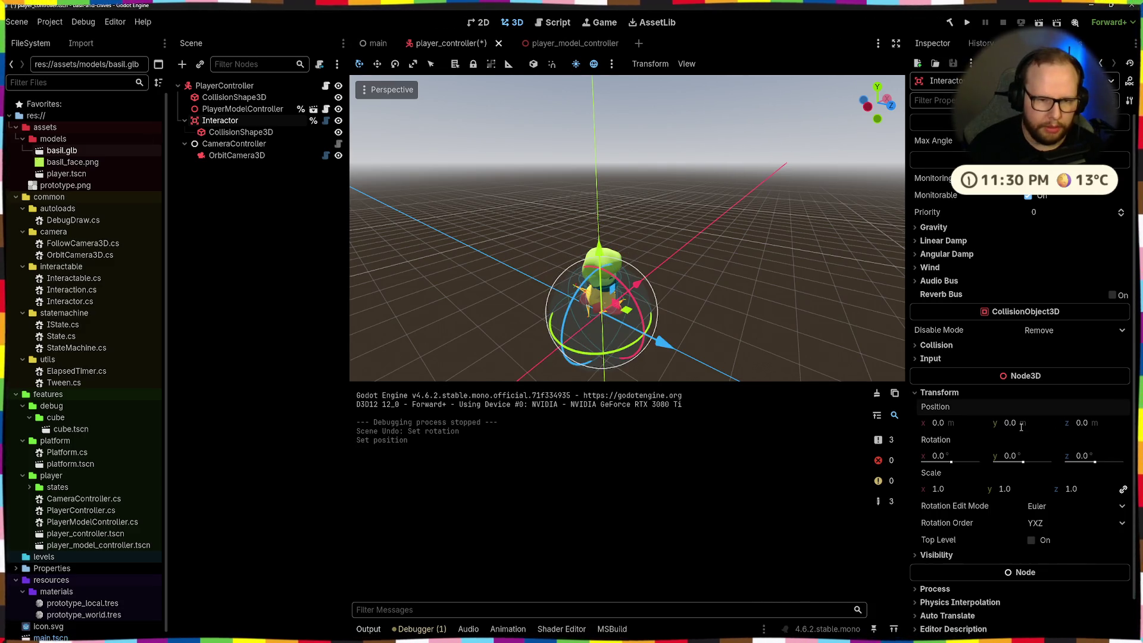
pyautogui.click(234, 98)
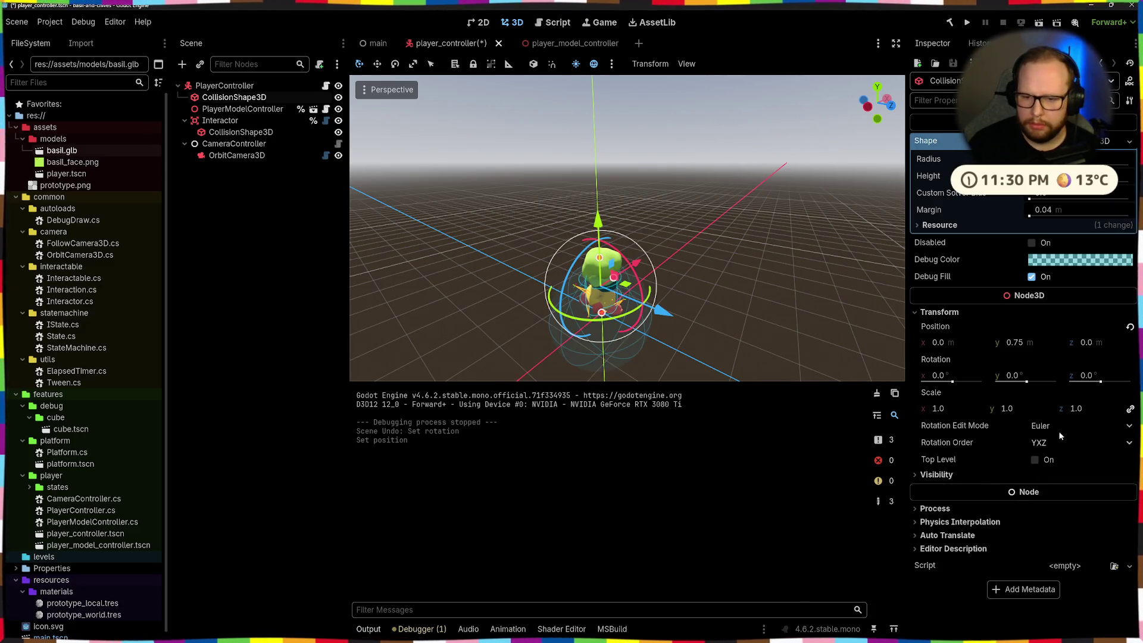
pyautogui.click(1021, 343)
pyautogui.write('0')
pyautogui.press('Return')
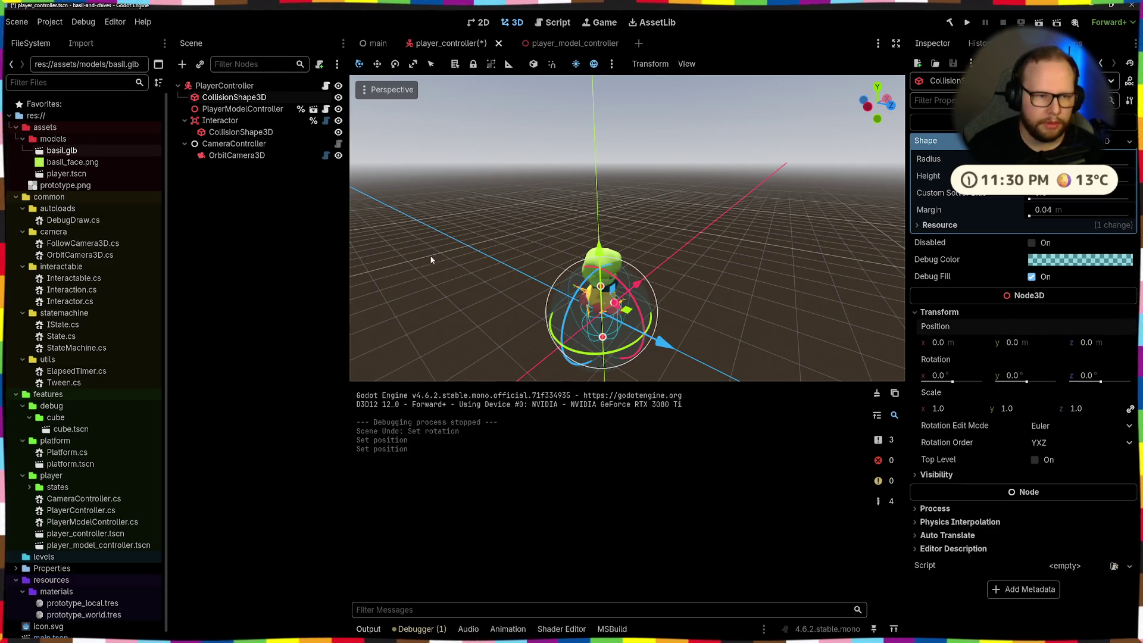
# - Select PlayerModelController, view the model from below, and run the project
pyautogui.click(243, 109)
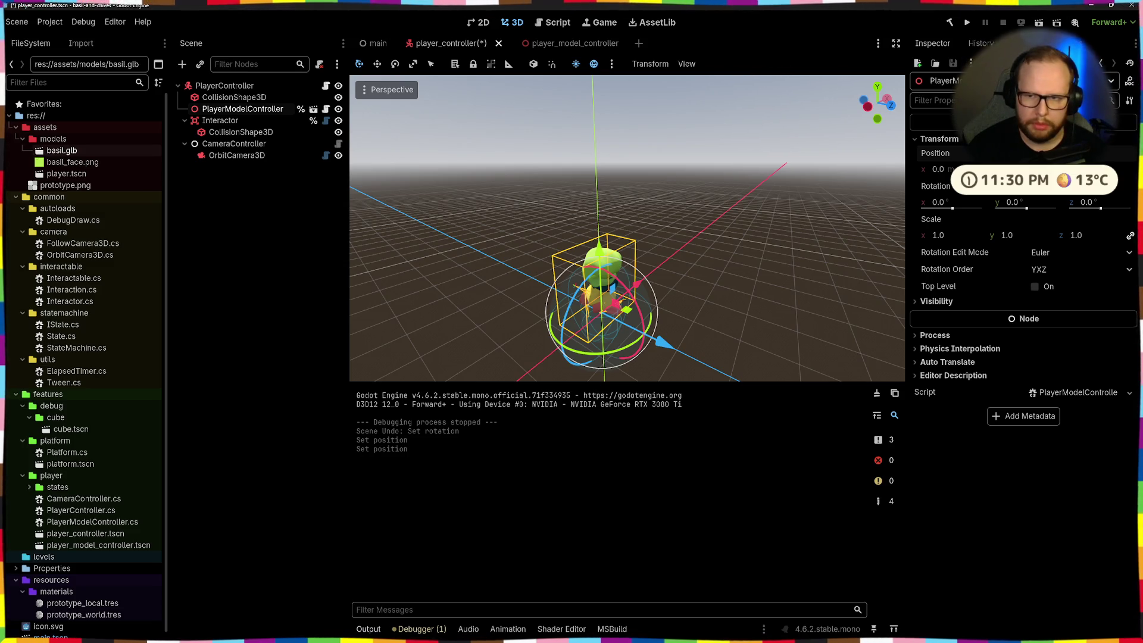
pyautogui.moveTo(600, 249); pyautogui.dragTo(602, 245)
pyautogui.moveTo(602, 245); pyautogui.dragTo(604, 252, button='middle')
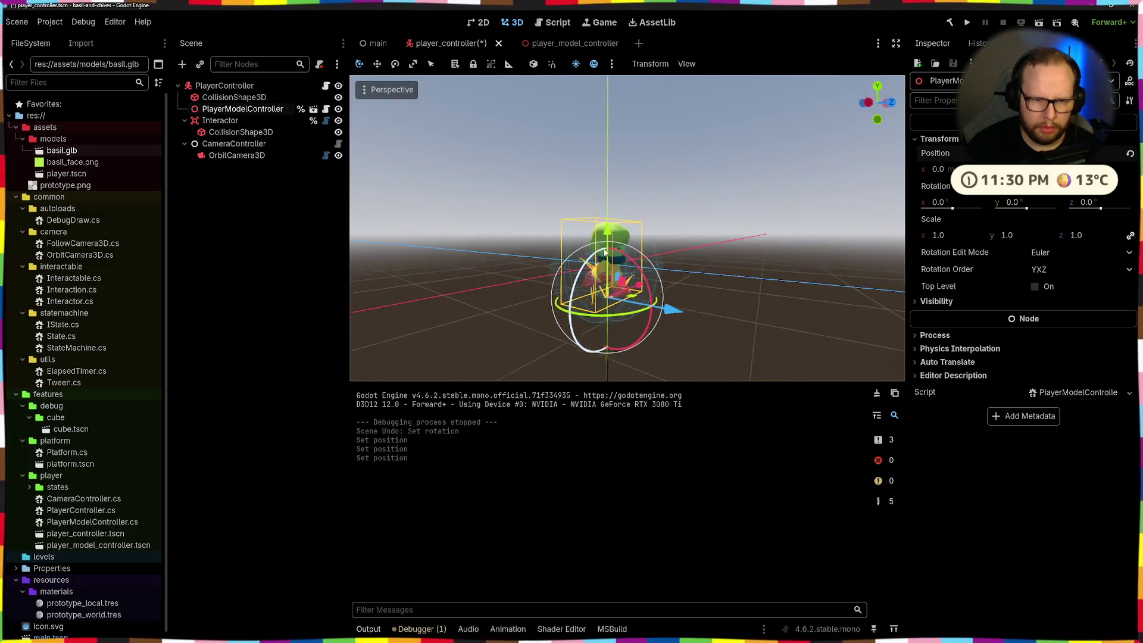
pyautogui.press('F5')
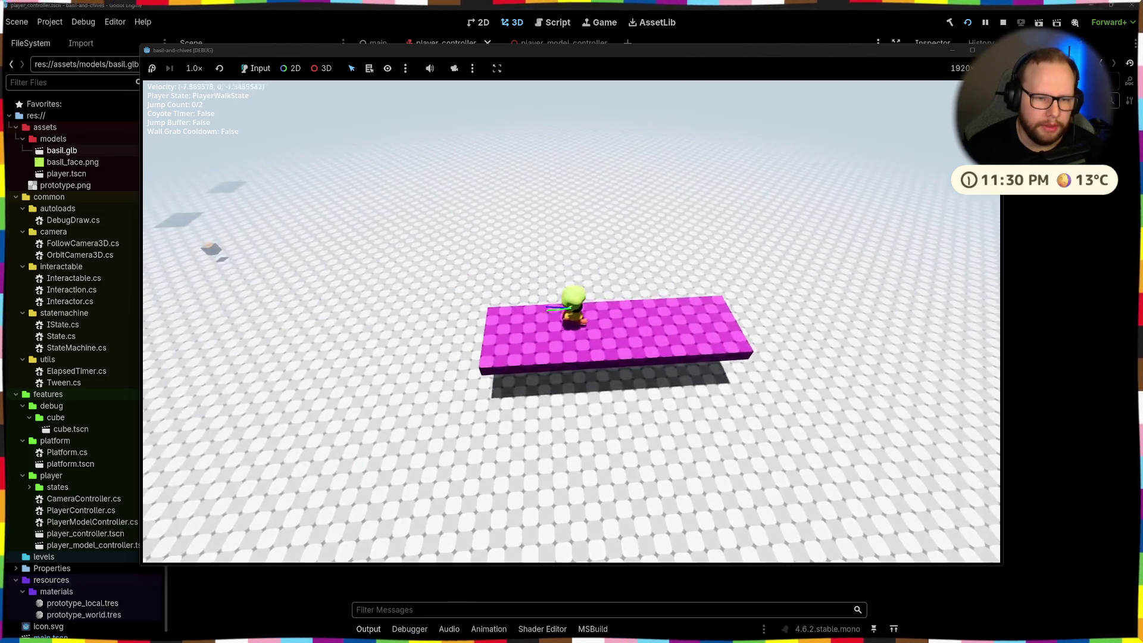
# - Run the player forward, steer onto the ramp, keep running through the level, then close the game
pyautogui.press('w')
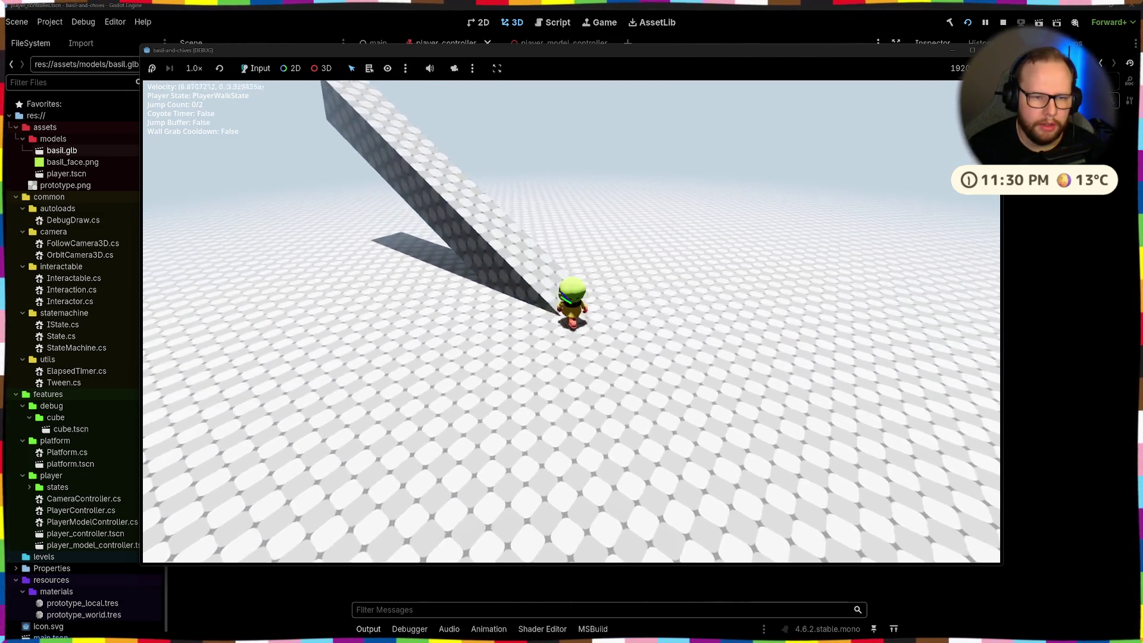
pyautogui.press('a')
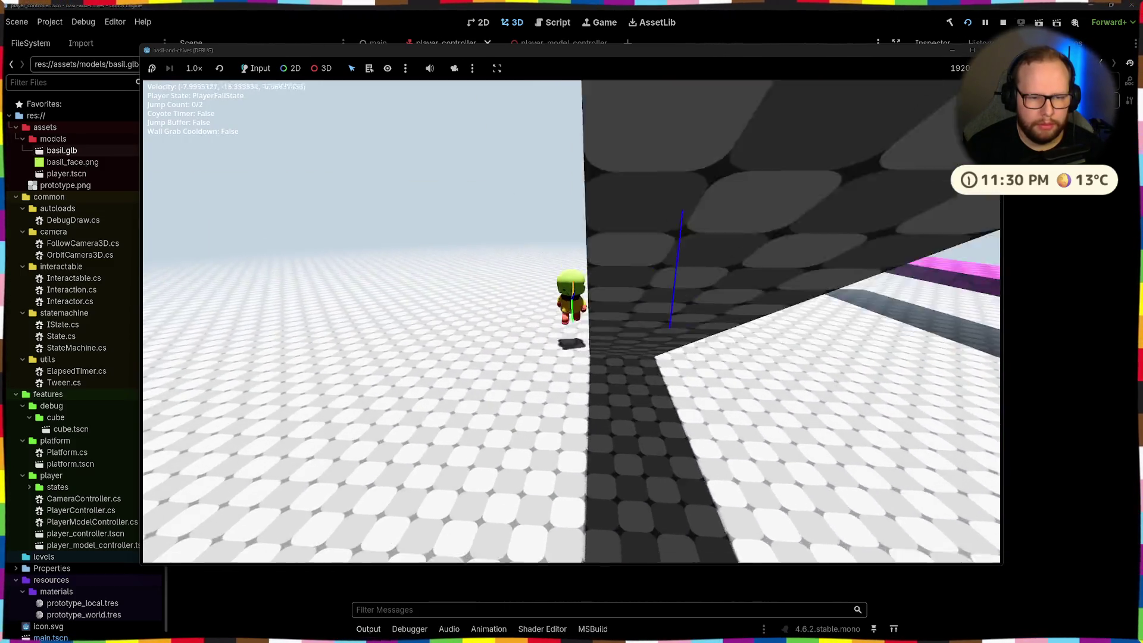
pyautogui.press('w')
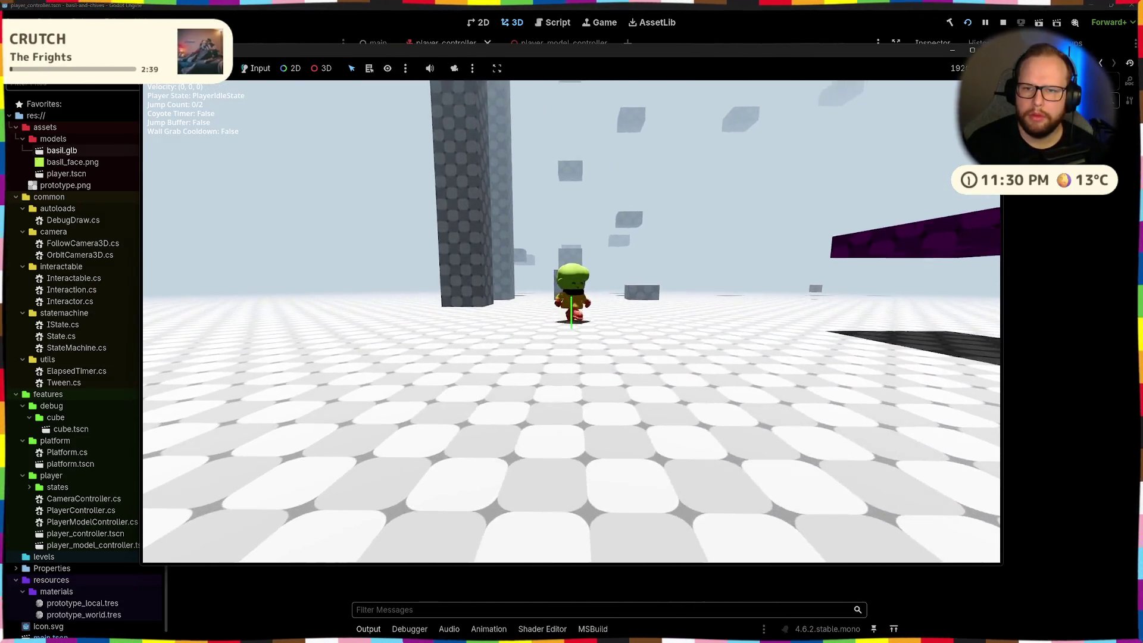
pyautogui.press('F8')
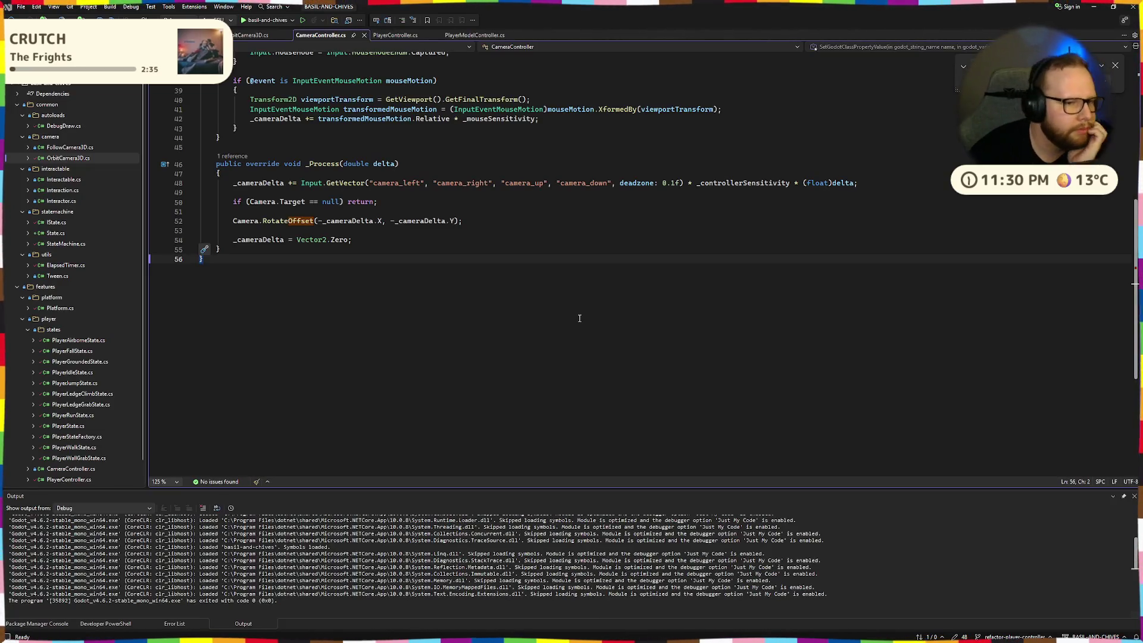
# - In OrbitCamera3D.cs, read through the LookAt and GlobalPosition lines of _Process
pyautogui.scroll(5, 579, 319)
pyautogui.hotkey('ctrl', 'Tab')
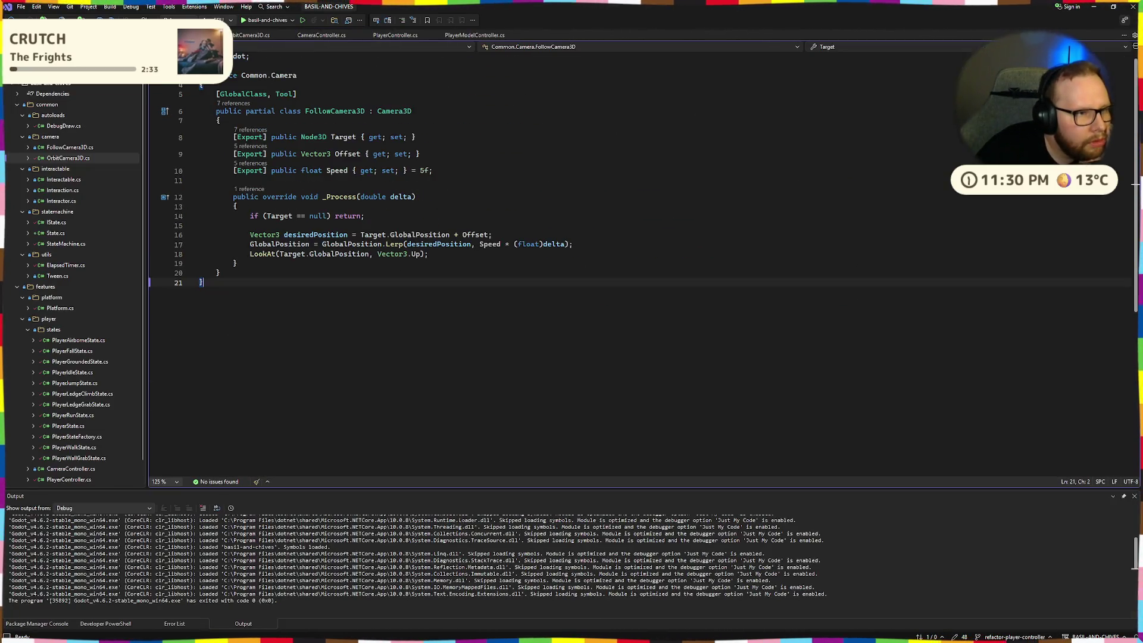
pyautogui.click(492, 191)
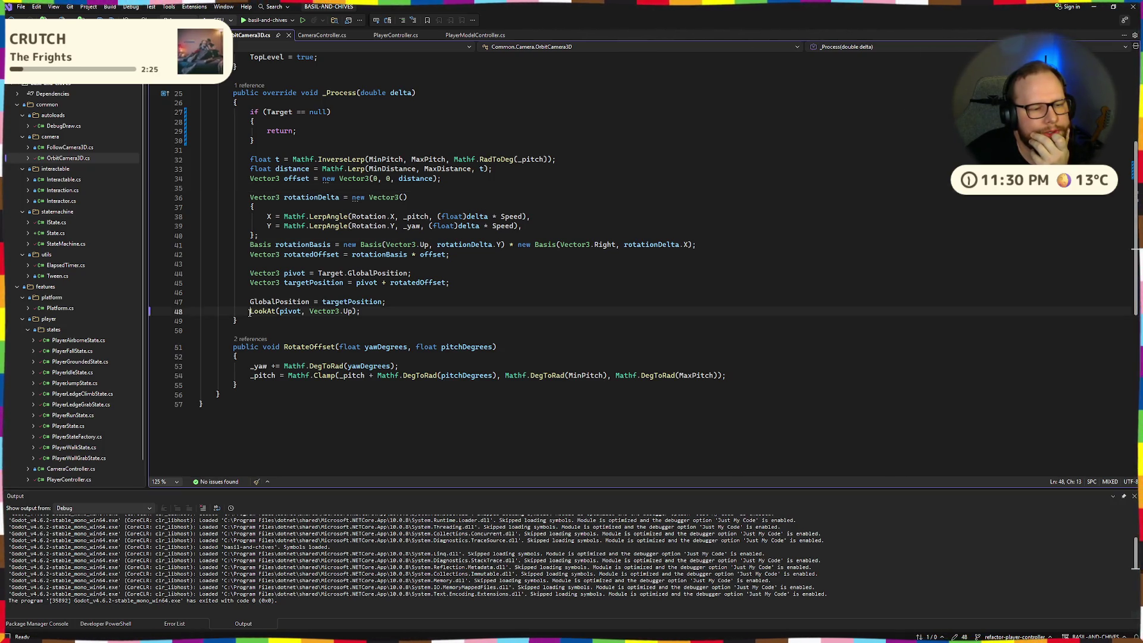
pyautogui.moveTo(250, 312); pyautogui.dragTo(360, 312)
pyautogui.click(365, 313)
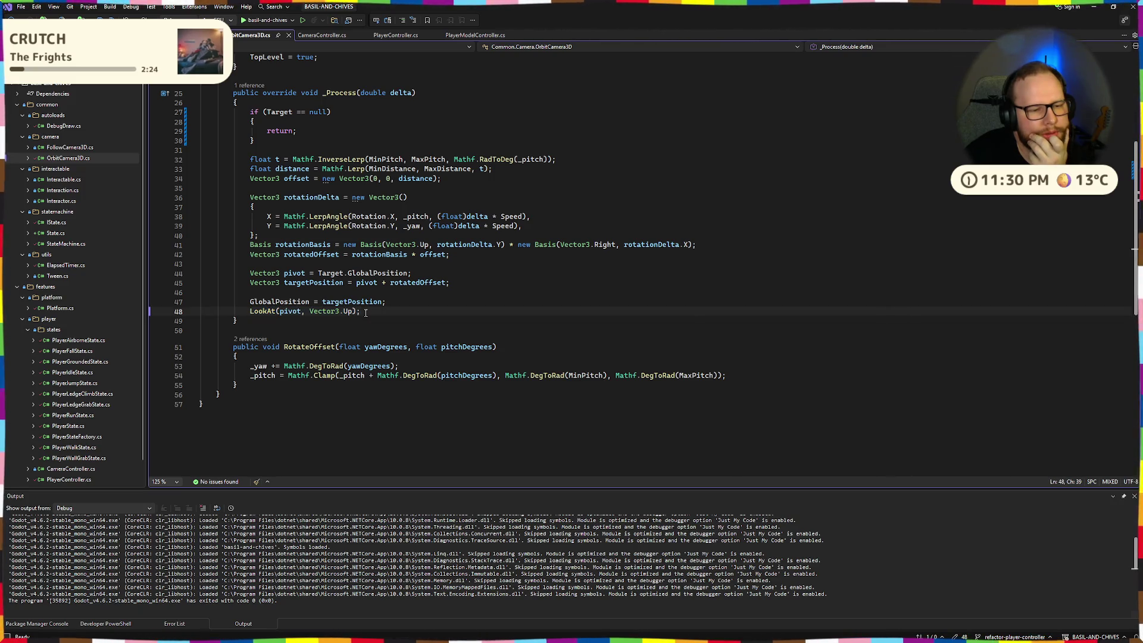
pyautogui.click(279, 300)
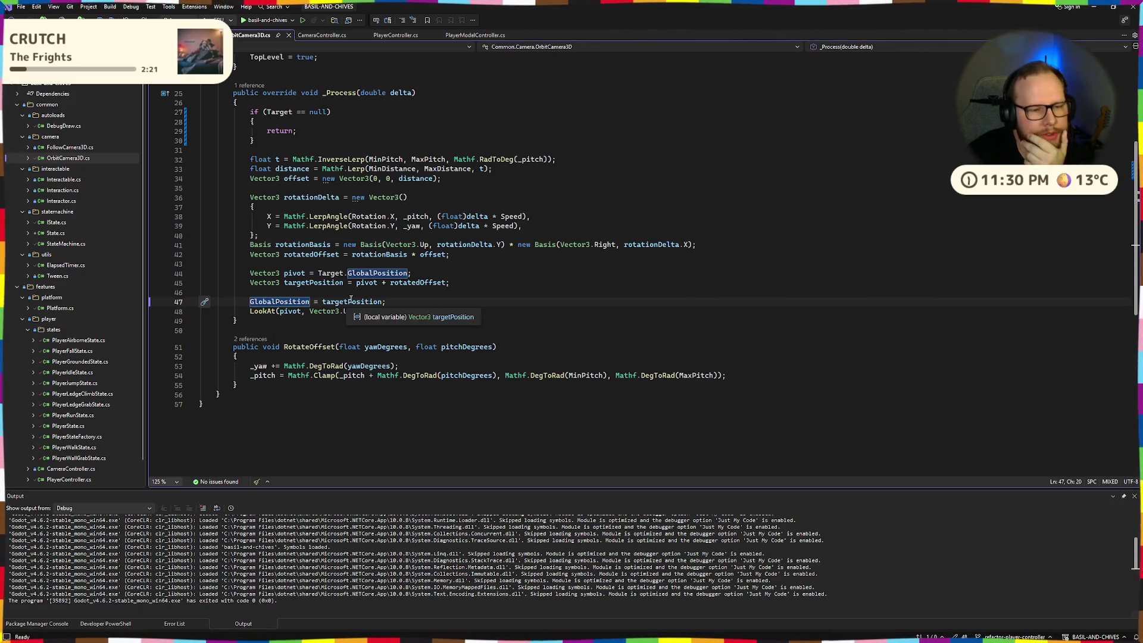
# - Inspect the targetPosition calculation and rotationDelta declaration without editing anything
pyautogui.click(315, 284)
pyautogui.click(374, 285)
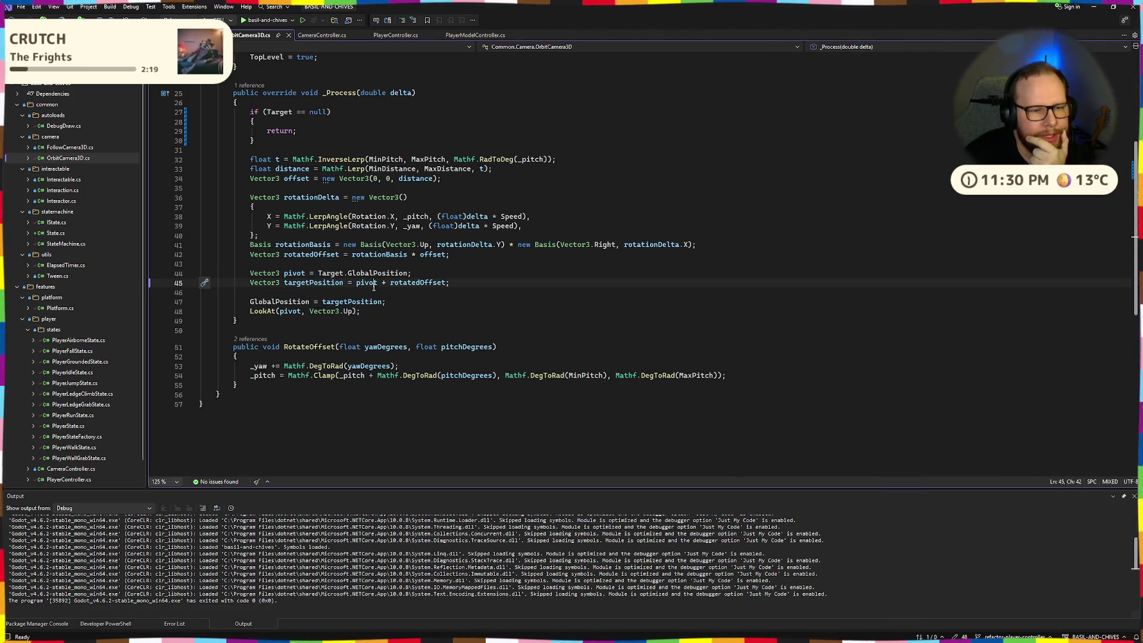
pyautogui.click(478, 287)
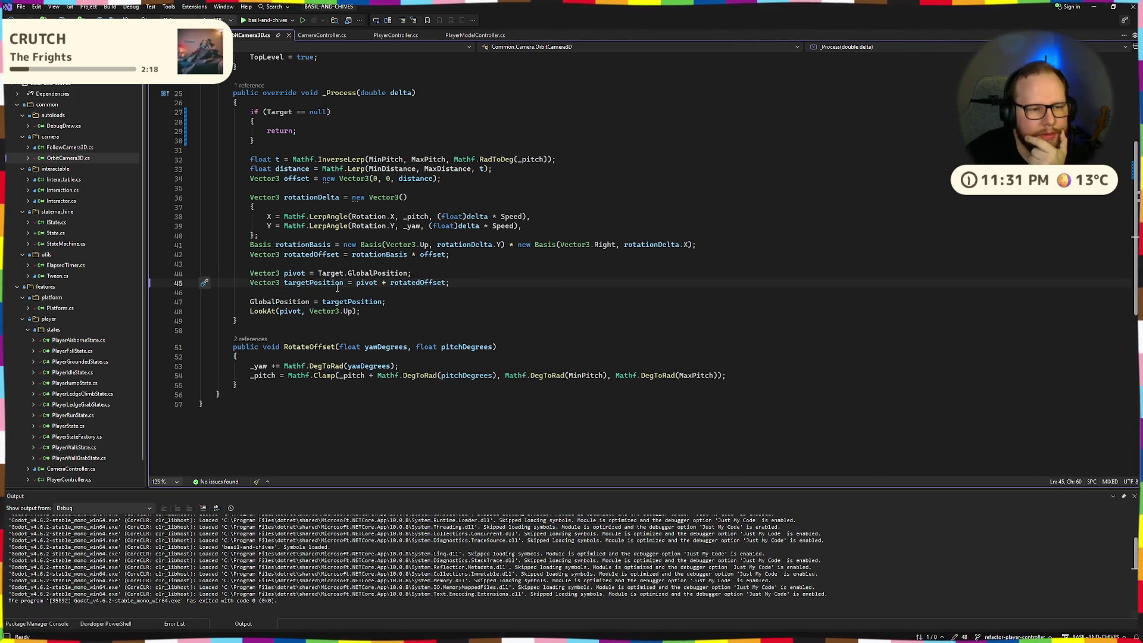
pyautogui.moveTo(352, 272)
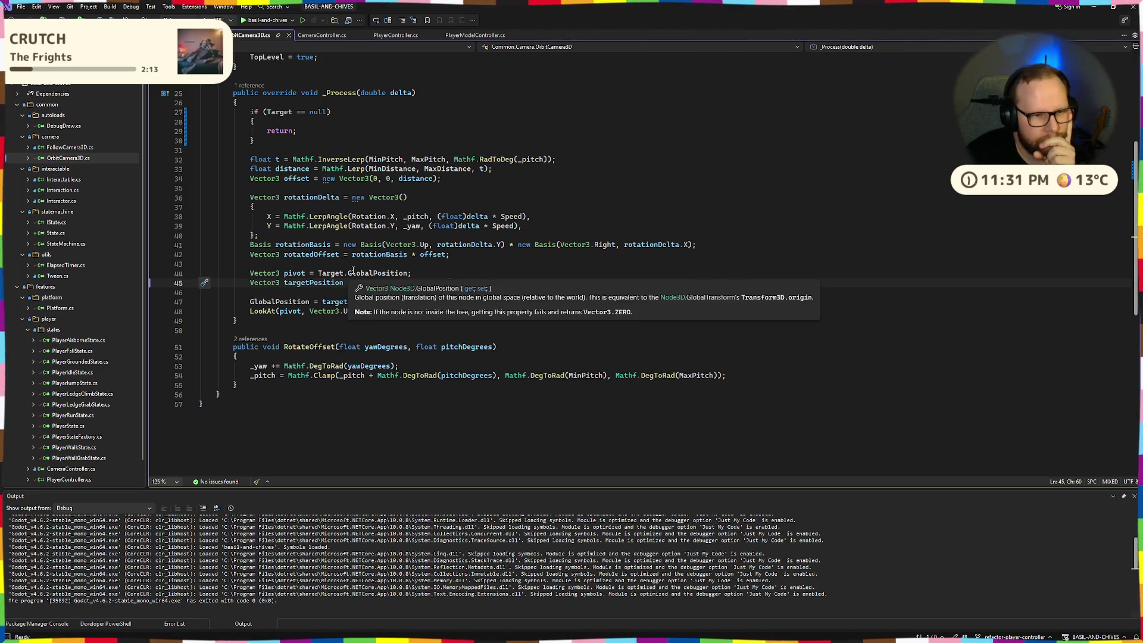
pyautogui.click(520, 202)
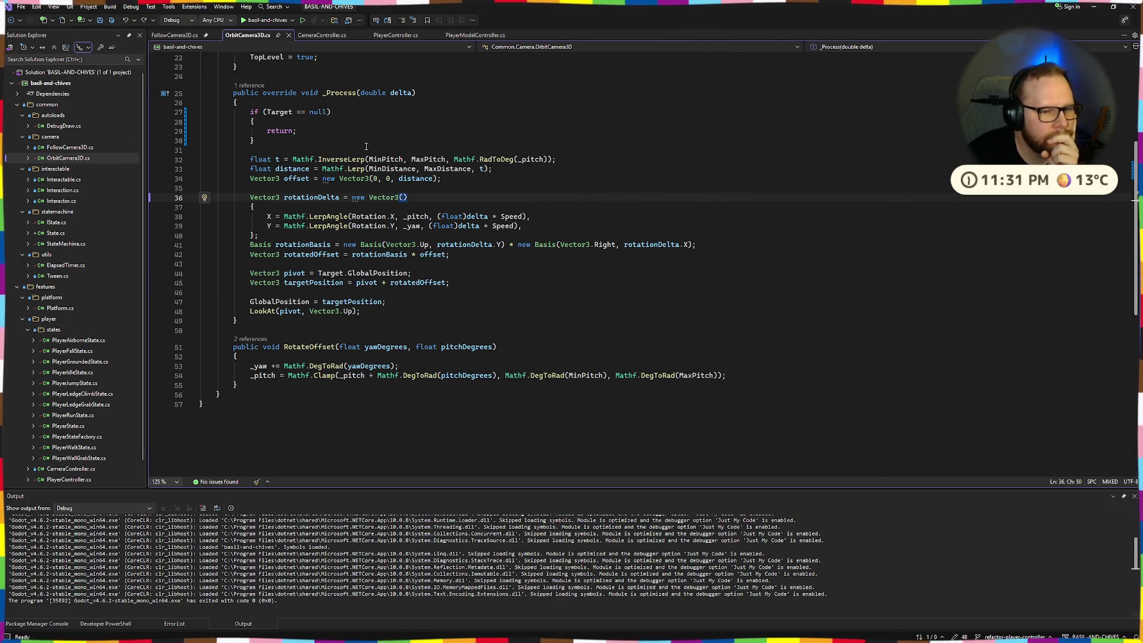
pyautogui.doubleClick(385, 284)
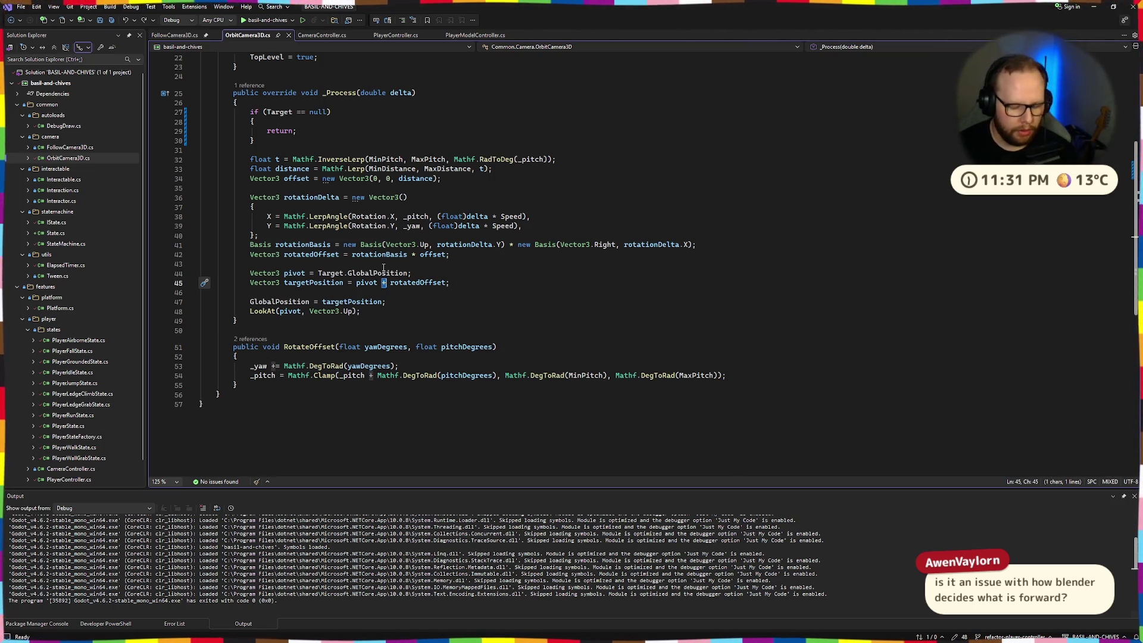
pyautogui.press('ctrl+super+Right')
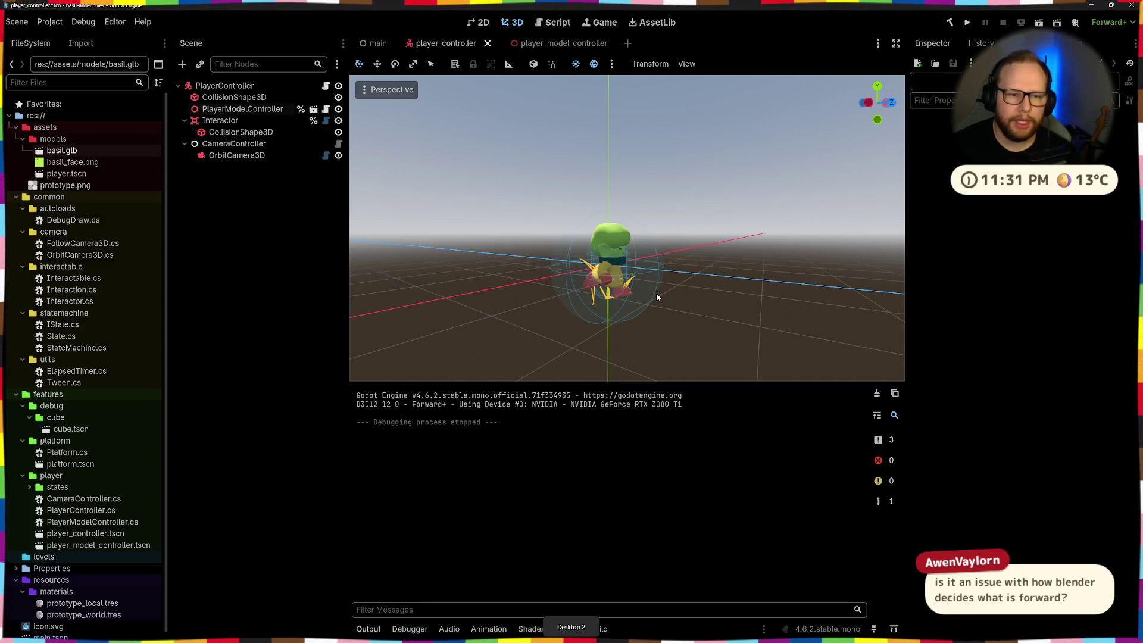
# - In the Godot viewport, frame the character, select the player model, and orbit around it
pyautogui.moveTo(657, 297)
pyautogui.keyDown('shift'); pyautogui.mouseDown(button='middle')
pyautogui.moveTo(740, 304)
pyautogui.moveTo(586, 224)
pyautogui.moveTo(530, 215)
pyautogui.mouseUp(button='middle'); pyautogui.keyUp('shift')
pyautogui.press('f')
pyautogui.scroll(-3, 641, 256)
pyautogui.scroll(2, 659, 270)
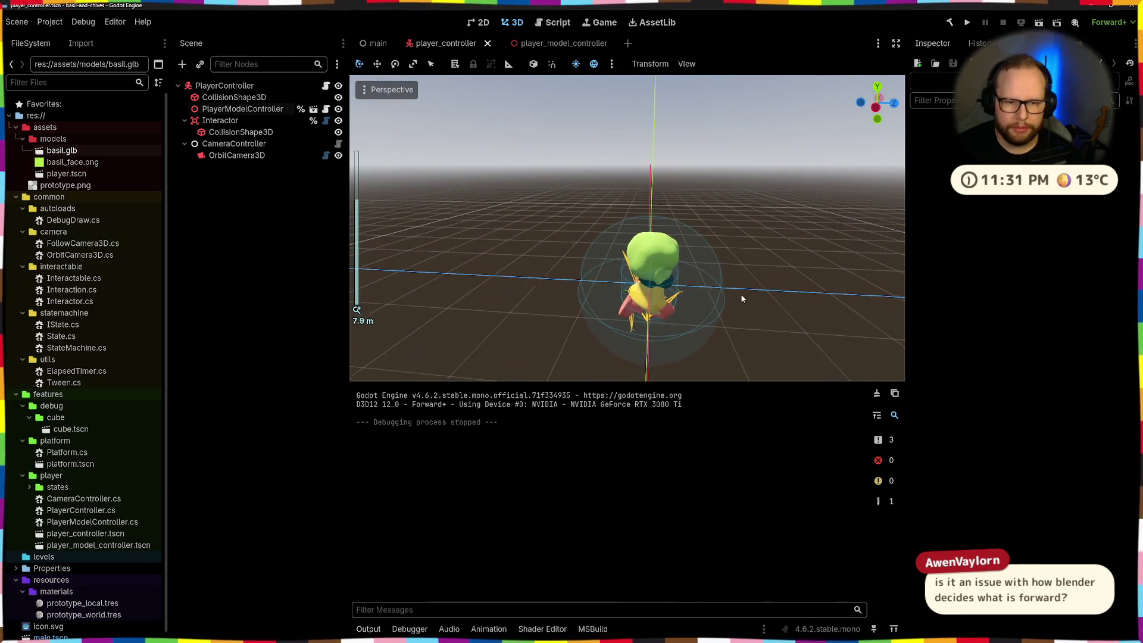
pyautogui.keyDown('shift'); pyautogui.moveTo(741, 298); pyautogui.dragTo(542, 229, button='middle'); pyautogui.keyUp('shift')
pyautogui.click(542, 232)
pyautogui.moveTo(609, 263)
pyautogui.mouseDown(button='middle')
pyautogui.moveTo(865, 113)
pyautogui.moveTo(845, 229)
pyautogui.moveTo(788, 234)
pyautogui.mouseUp(button='middle')
# - Switch to Blender and orbit out of Back Orthographic to see the character from behind
pyautogui.hotkey('alt', 'Tab')
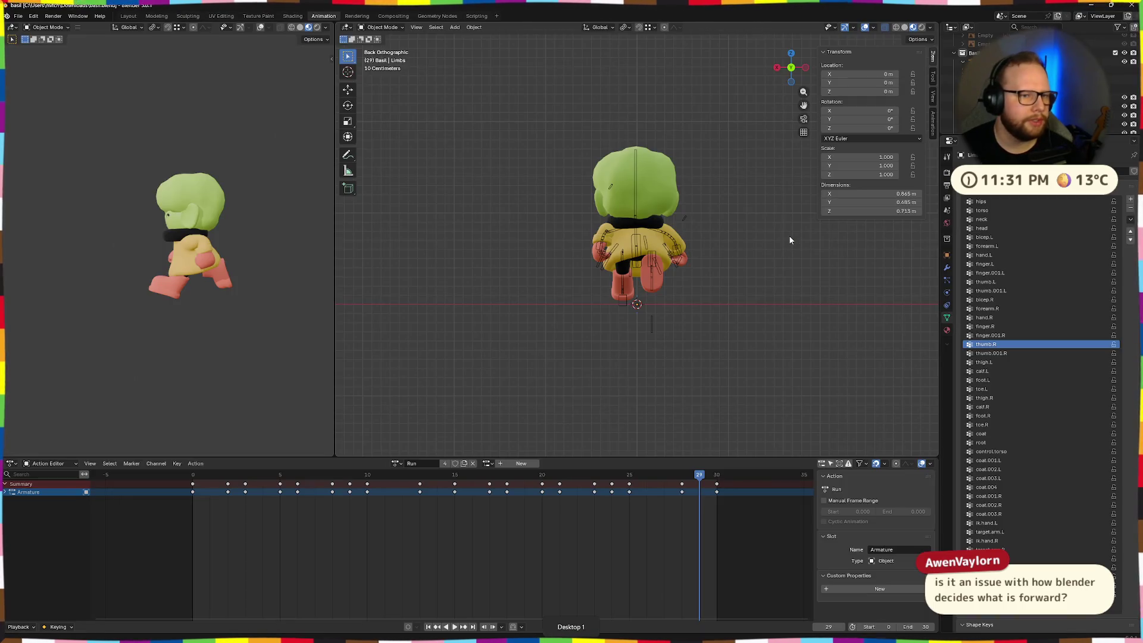
pyautogui.hotkey('alt', 'Tab')
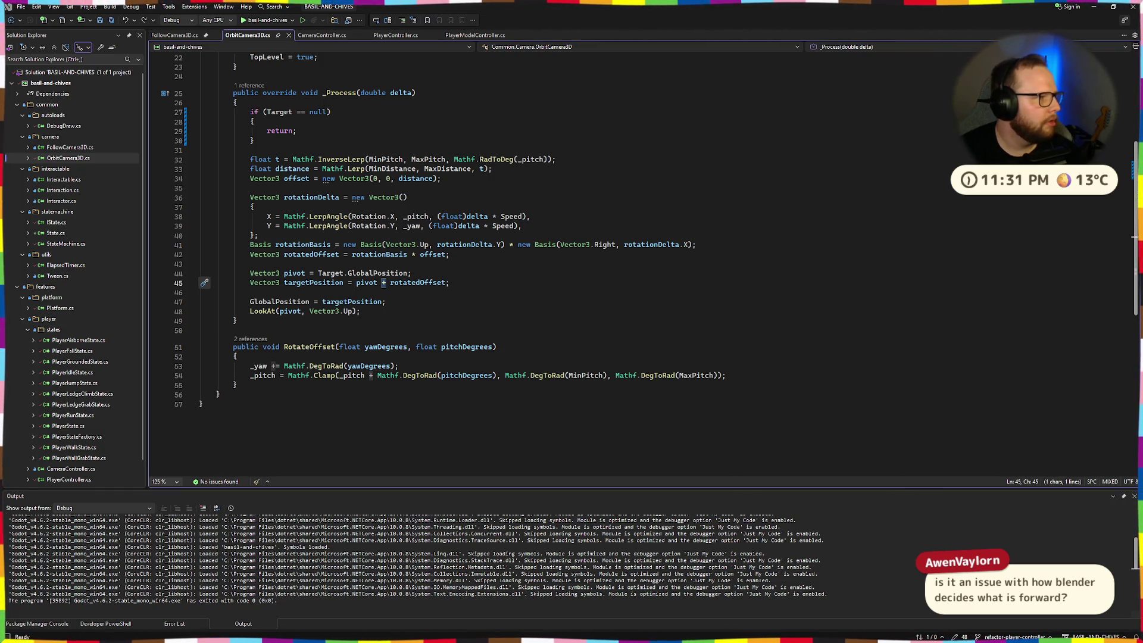
pyautogui.press('ctrl+super+Right')
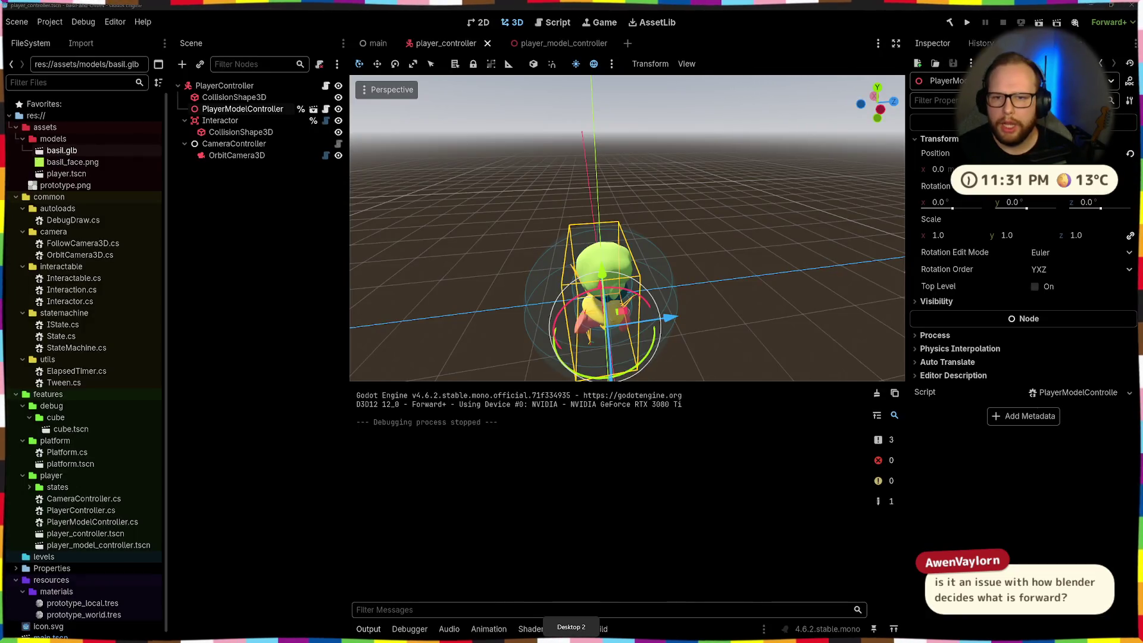
pyautogui.moveTo(625, 203); pyautogui.dragTo(563, 194, button='middle')
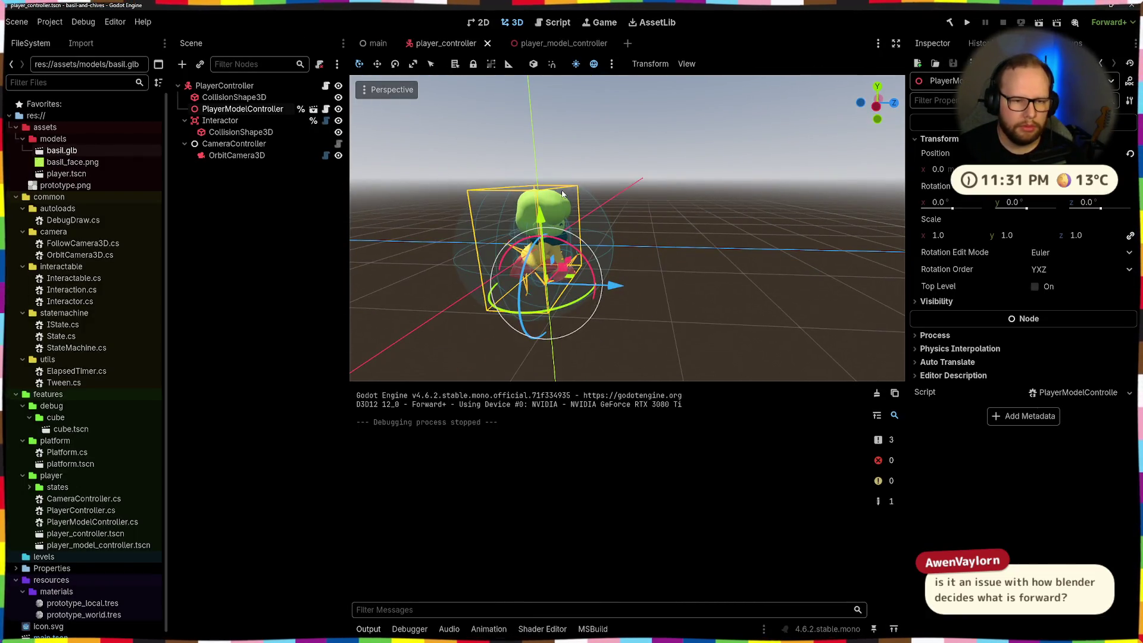
pyautogui.press('ctrl+super+Left')
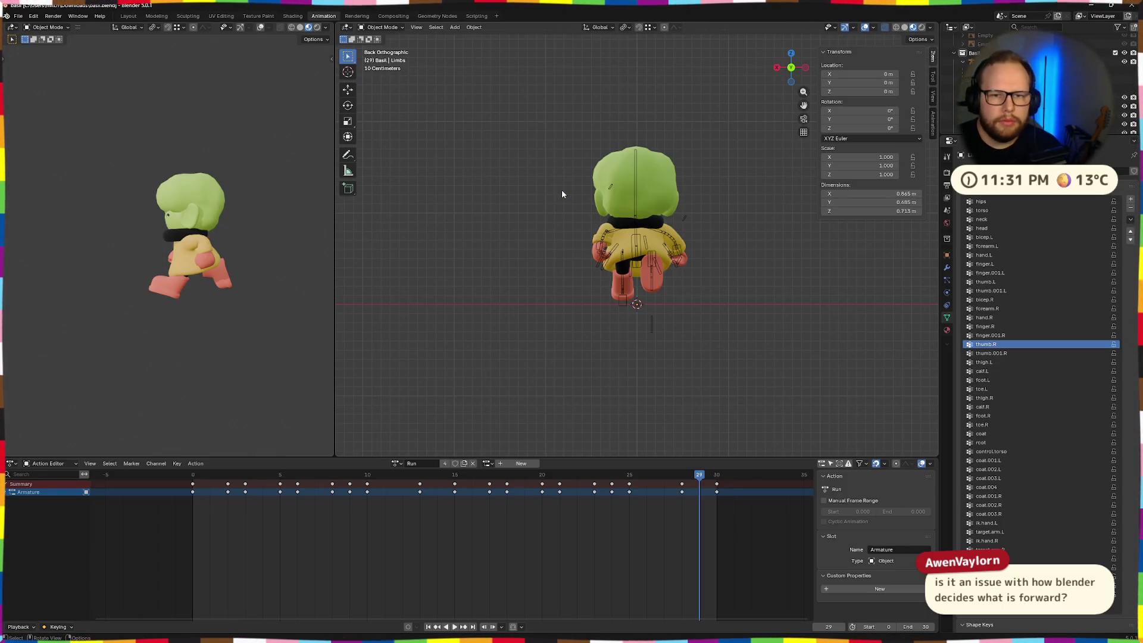
pyautogui.moveTo(674, 202); pyautogui.dragTo(796, 234, button='middle')
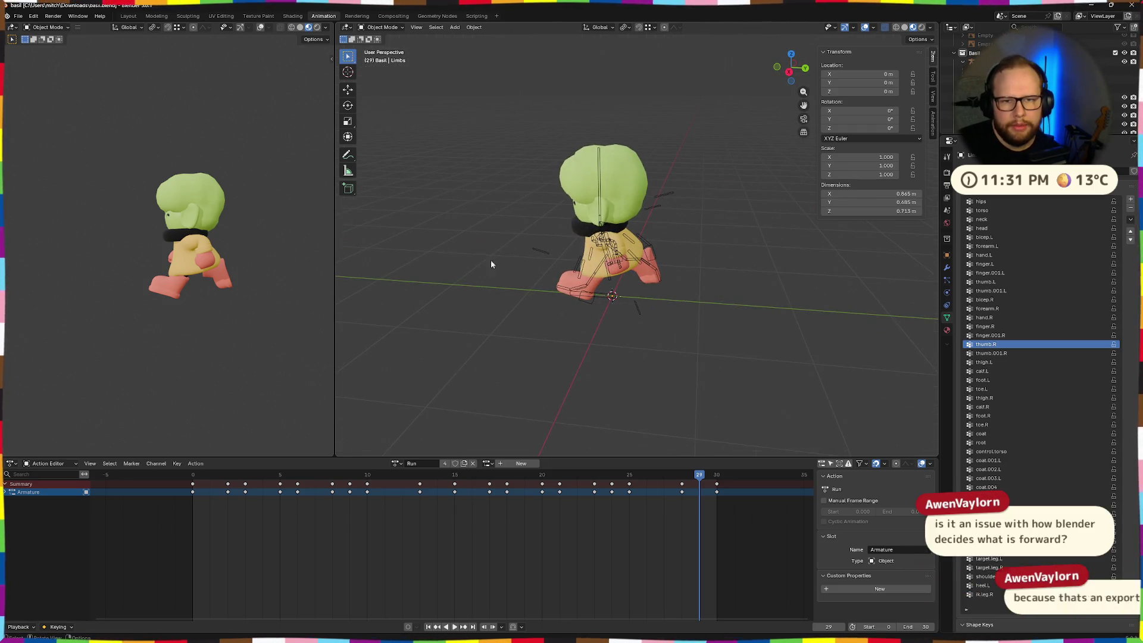
pyautogui.moveTo(490, 260)
pyautogui.mouseDown(button='middle')
pyautogui.moveTo(488, 283)
pyautogui.moveTo(462, 256)
pyautogui.moveTo(581, 255)
pyautogui.moveTo(548, 254)
pyautogui.moveTo(666, 279)
pyautogui.mouseUp(button='middle')
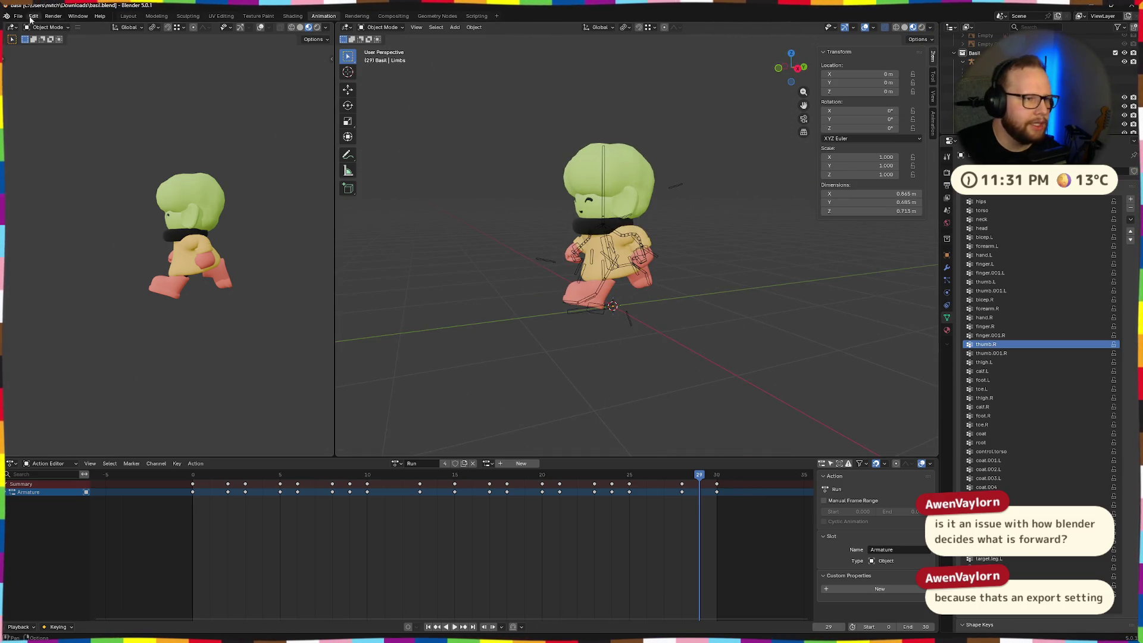
# - Start a glTF 2.0 export and expand its Data, Transform and Include sections
pyautogui.click(18, 16)
pyautogui.moveTo(36, 152)
pyautogui.click(154, 233)
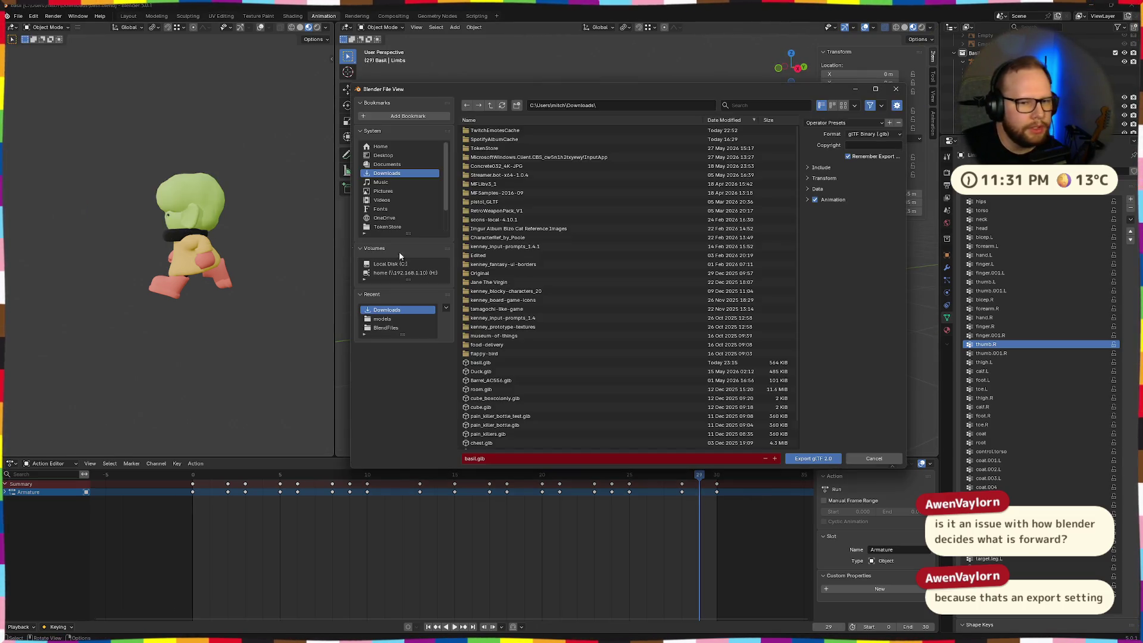
pyautogui.click(807, 189)
pyautogui.click(806, 179)
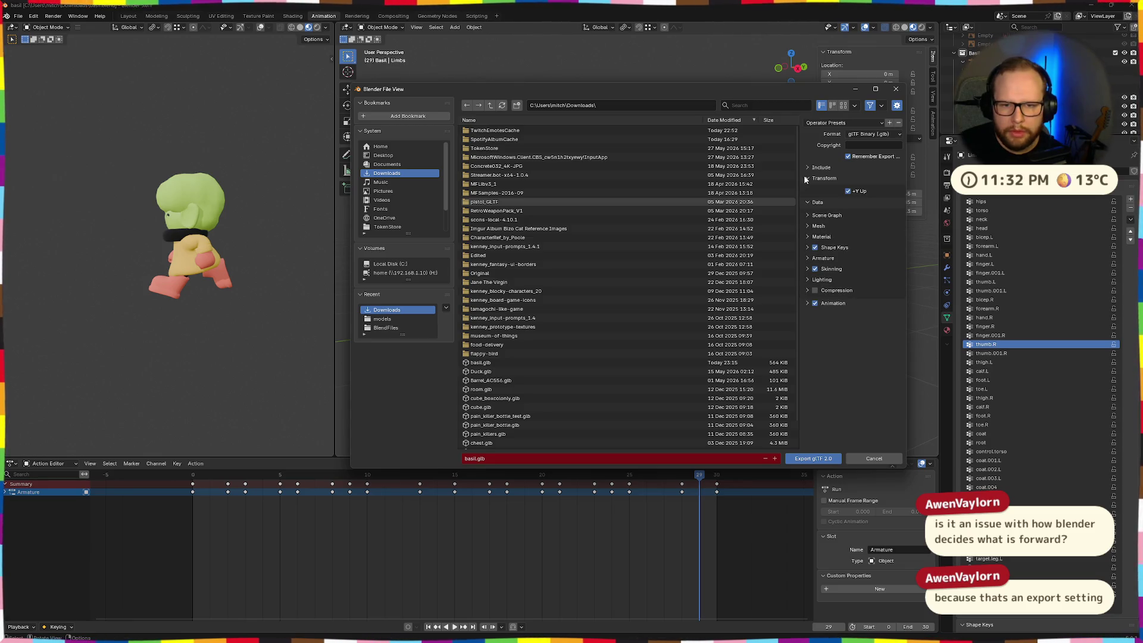
pyautogui.click(805, 167)
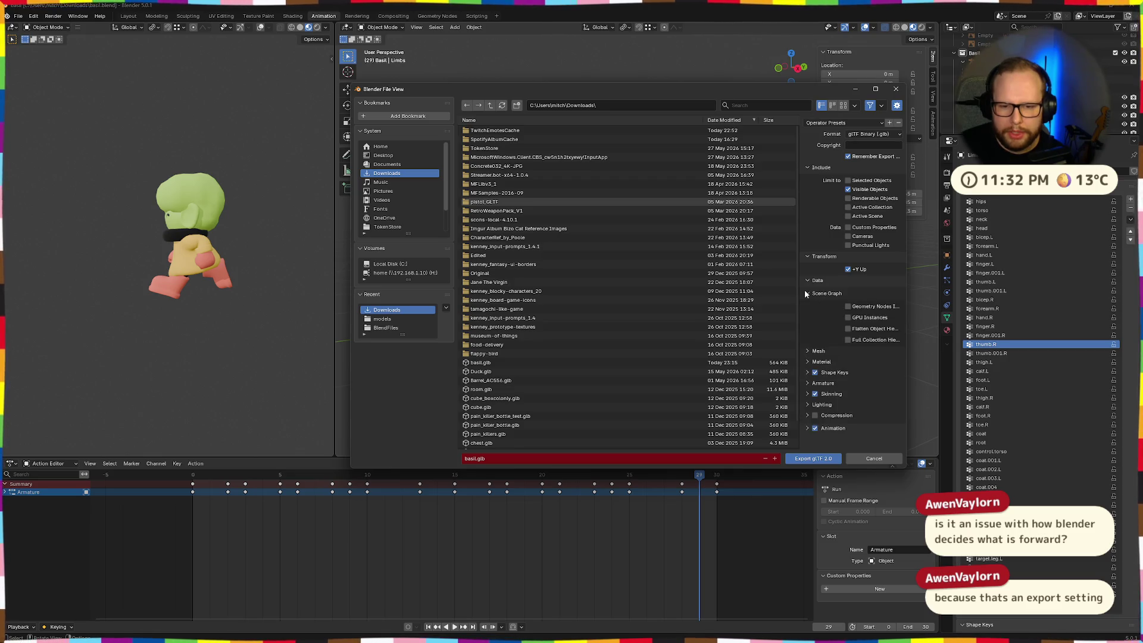
# - Expand and collapse the Mesh, Scene Graph and Material sections, then widen the settings panel
pyautogui.click(807, 304)
pyautogui.click(807, 304)
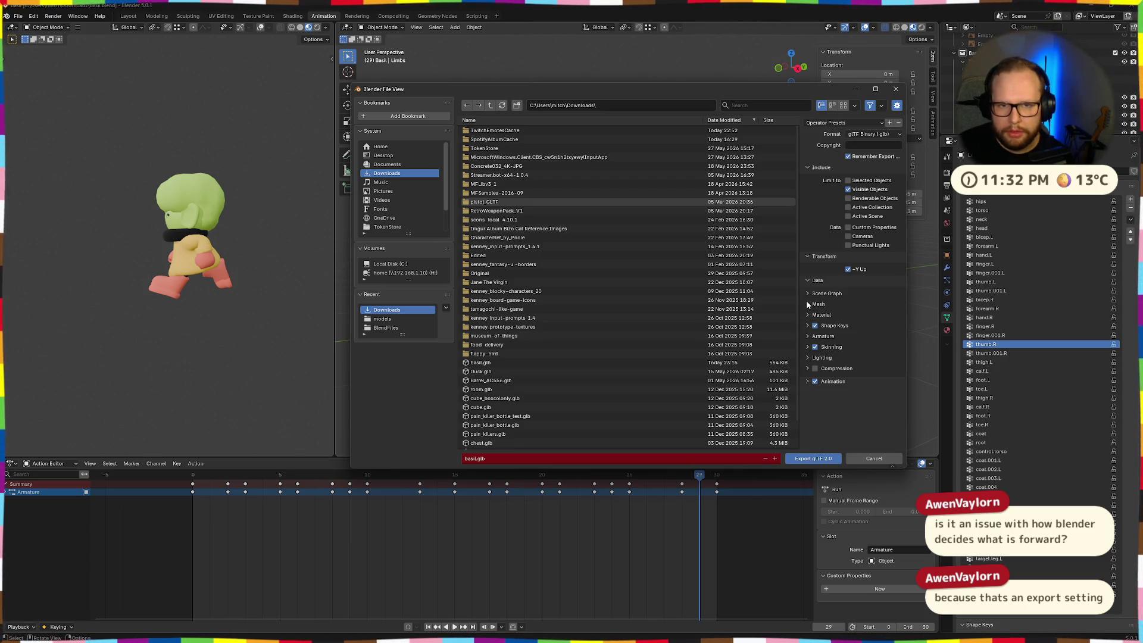
pyautogui.click(807, 293)
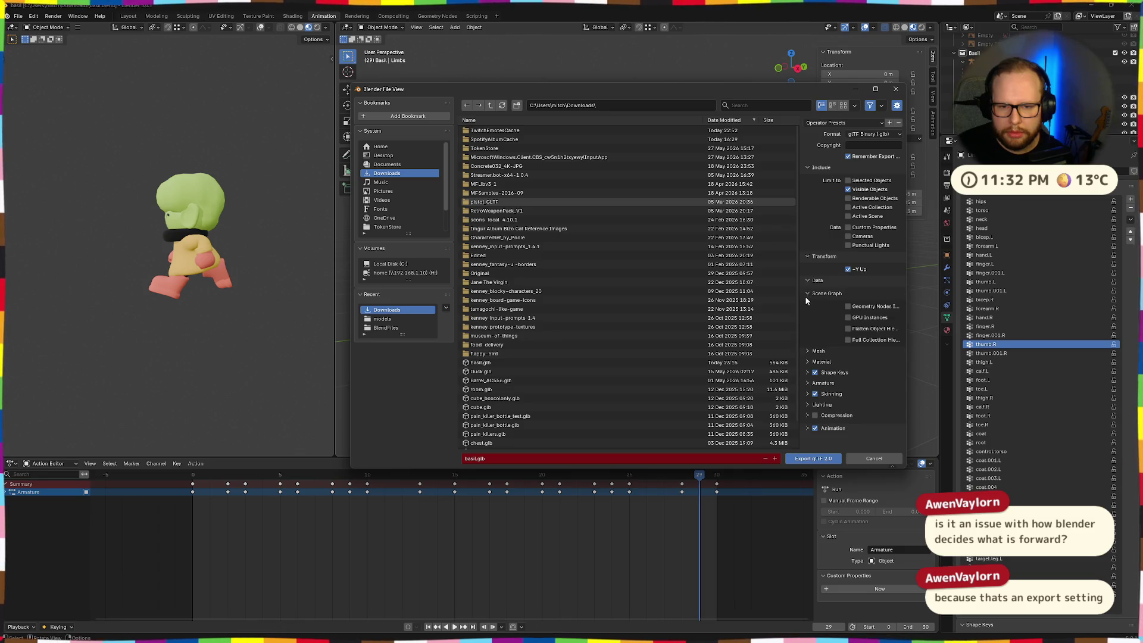
pyautogui.click(807, 294)
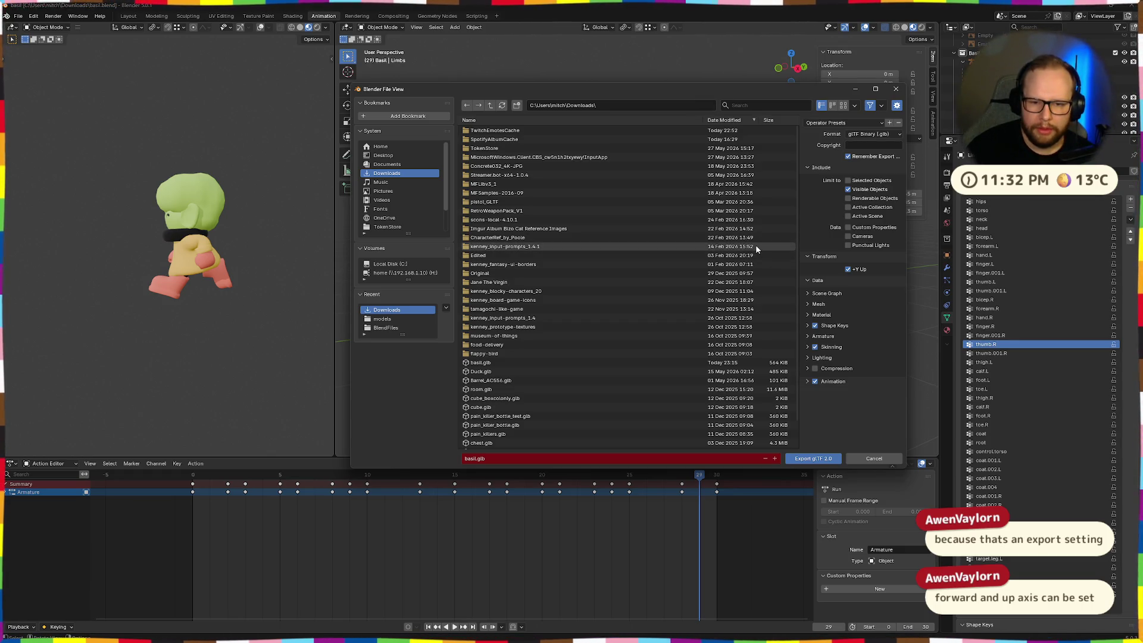
pyautogui.click(808, 303)
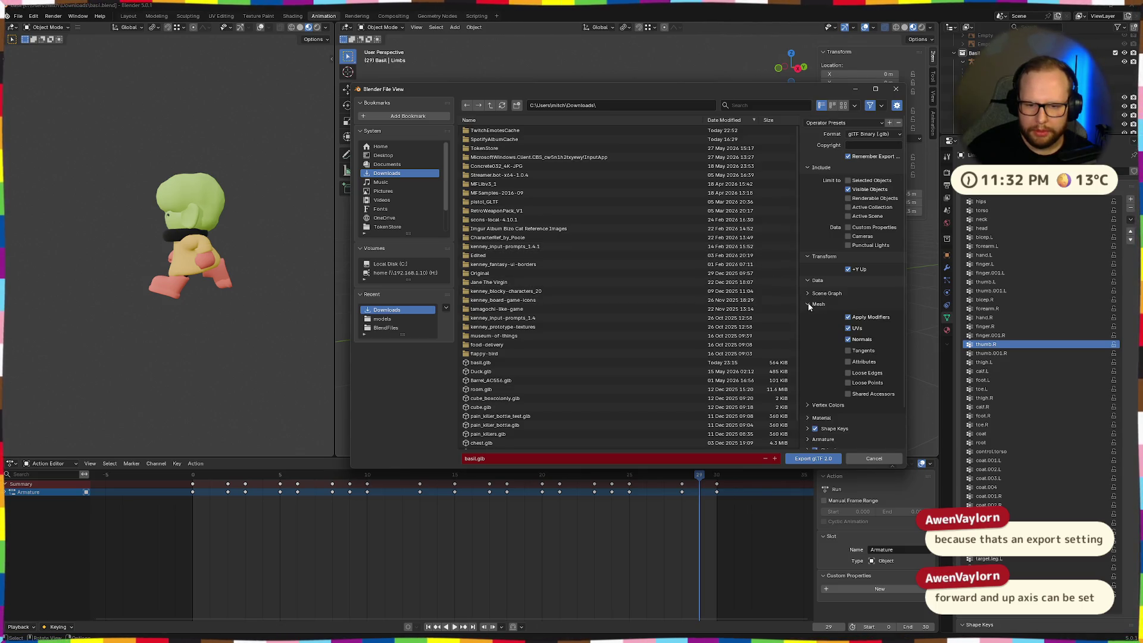
pyautogui.click(809, 303)
pyautogui.click(802, 309)
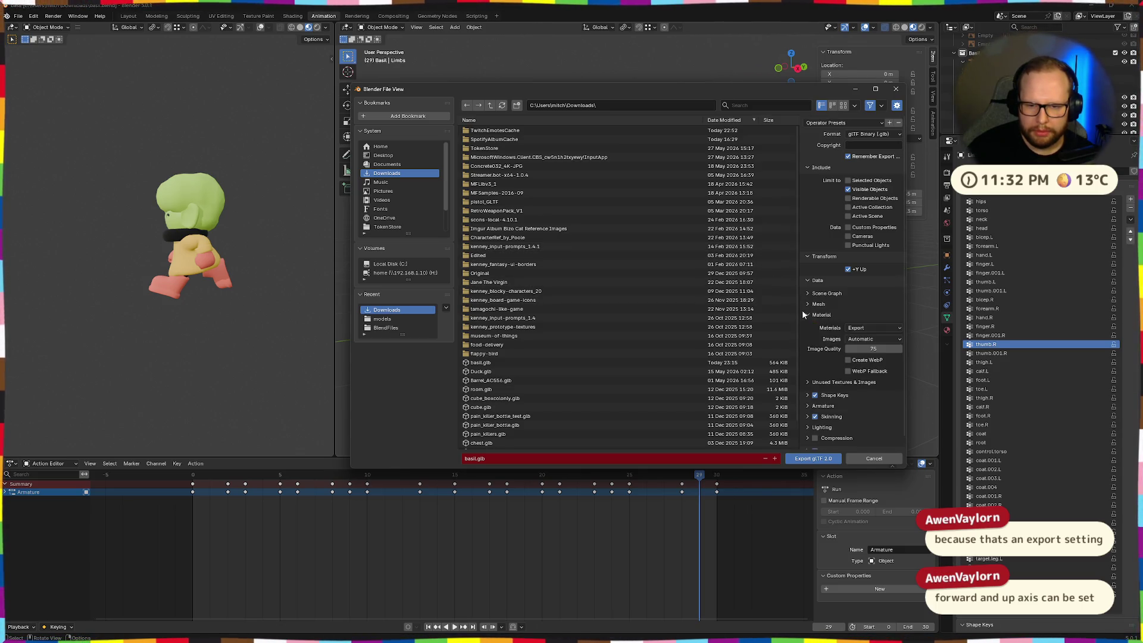
pyautogui.click(802, 309)
pyautogui.click(805, 293)
pyautogui.click(805, 293)
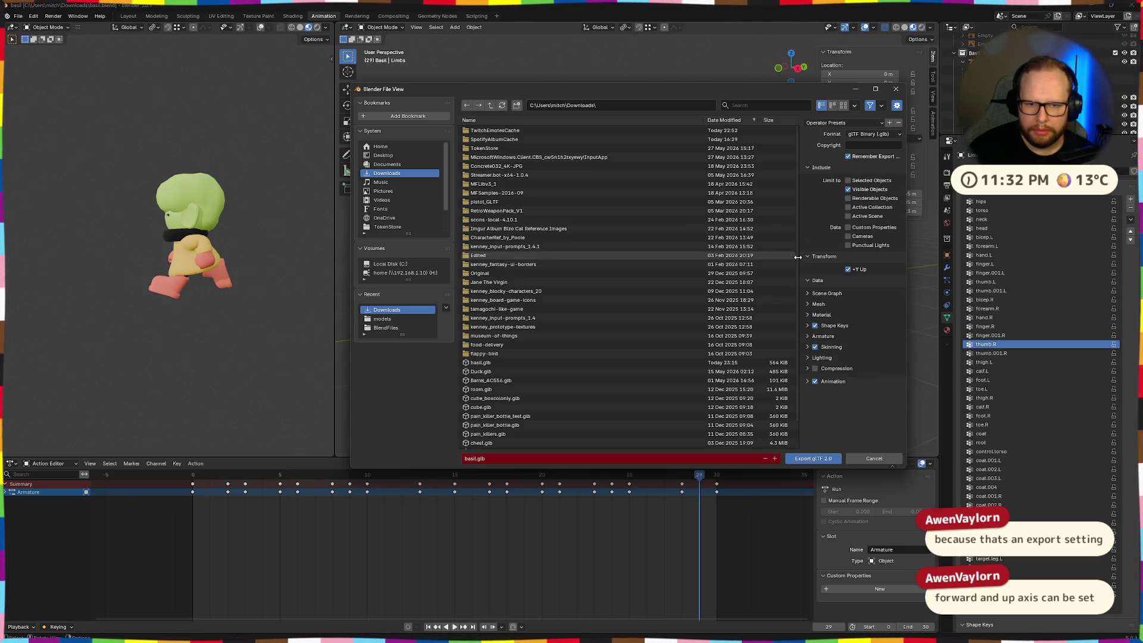
pyautogui.moveTo(800, 256); pyautogui.dragTo(695, 256)
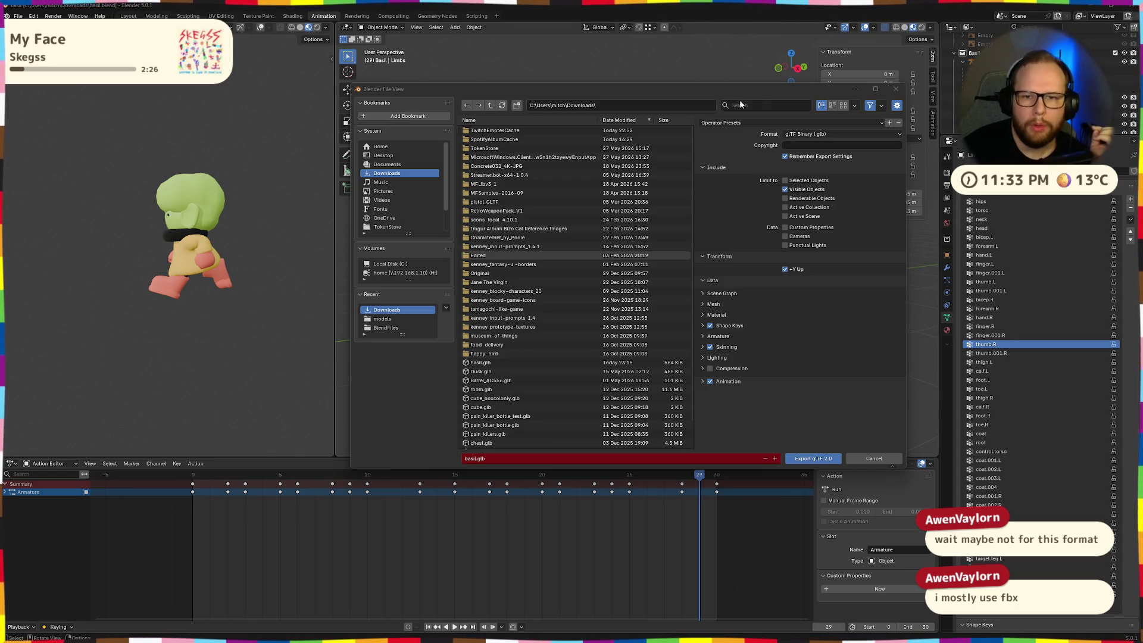
# - Cancel the glTF export window without exporting
pyautogui.click(896, 89)
# - View the character from behind and try the interaction modes, ending in Sculpt Mode
pyautogui.click(805, 68)
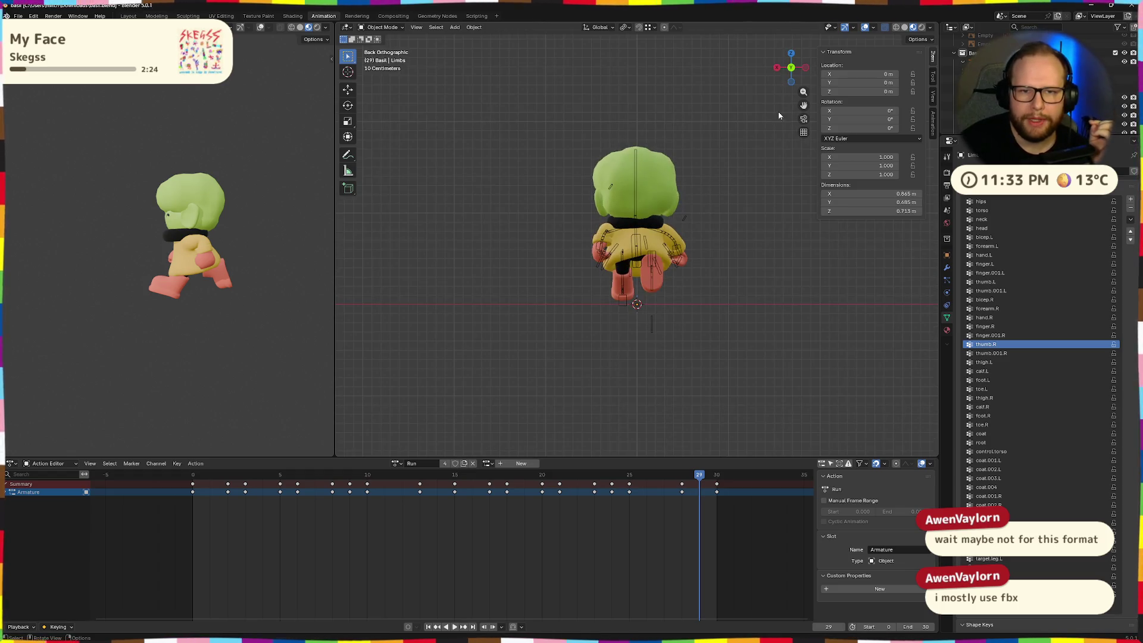
pyautogui.scroll(3, 759, 125)
pyautogui.scroll(-1, 714, 149)
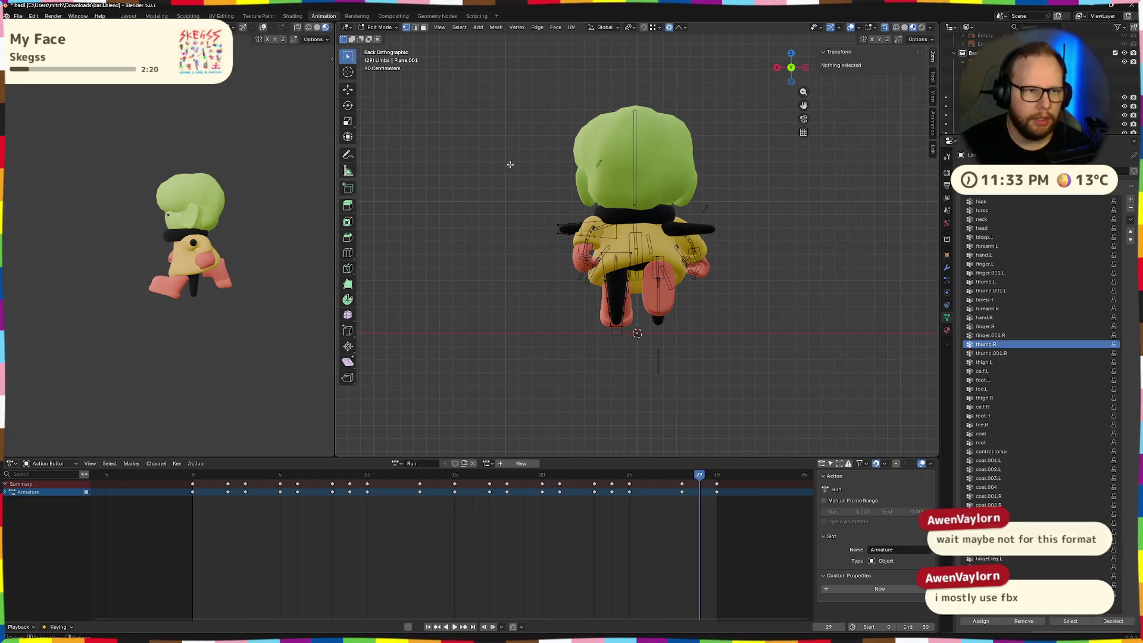
pyautogui.hotkey('ctrl', 'Tab')
pyautogui.click(405, 173)
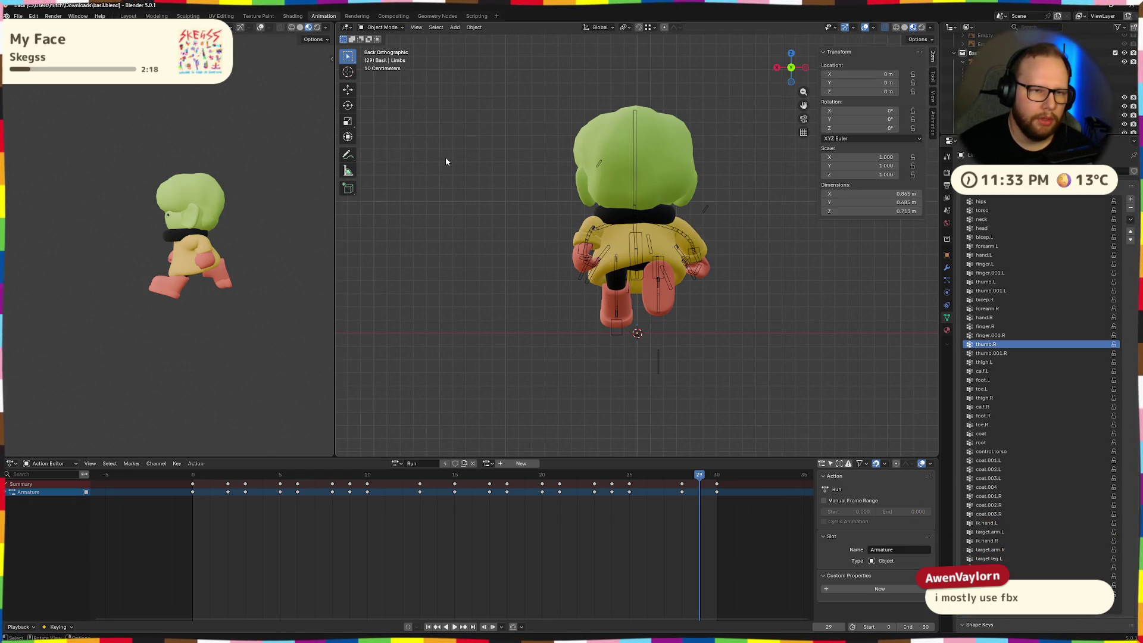
pyautogui.hotkey('ctrl', 'Tab')
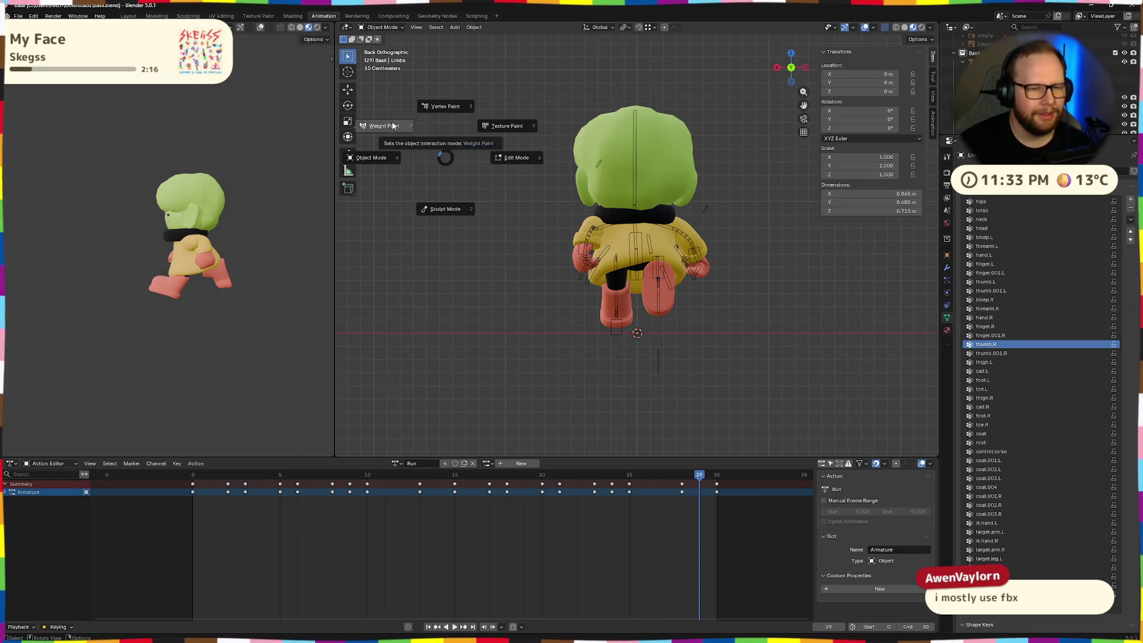
pyautogui.click(445, 209)
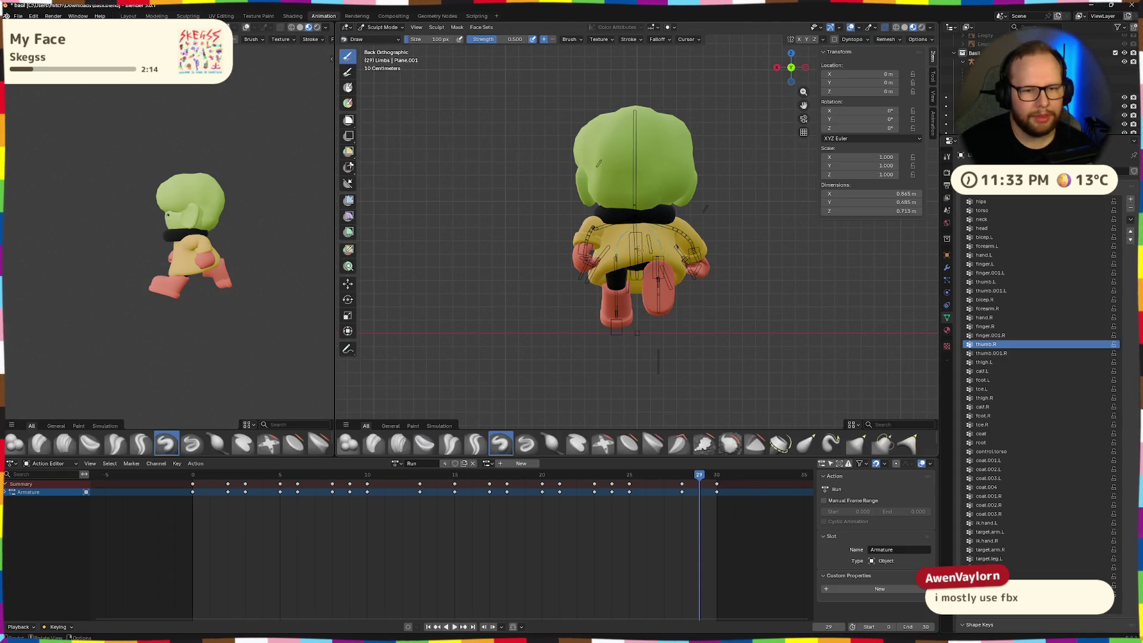
pyautogui.hotkey('alt', 'z')
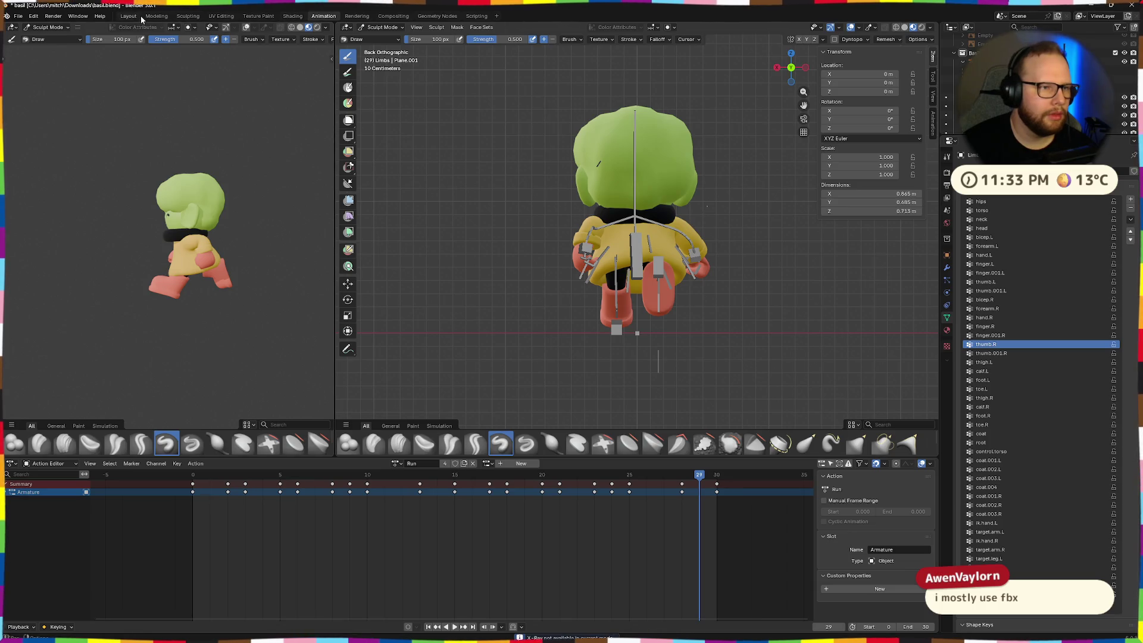
# - In the Modeling workspace, select the armature and clear its bone rotations and positions
pyautogui.click(139, 16)
pyautogui.click(157, 16)
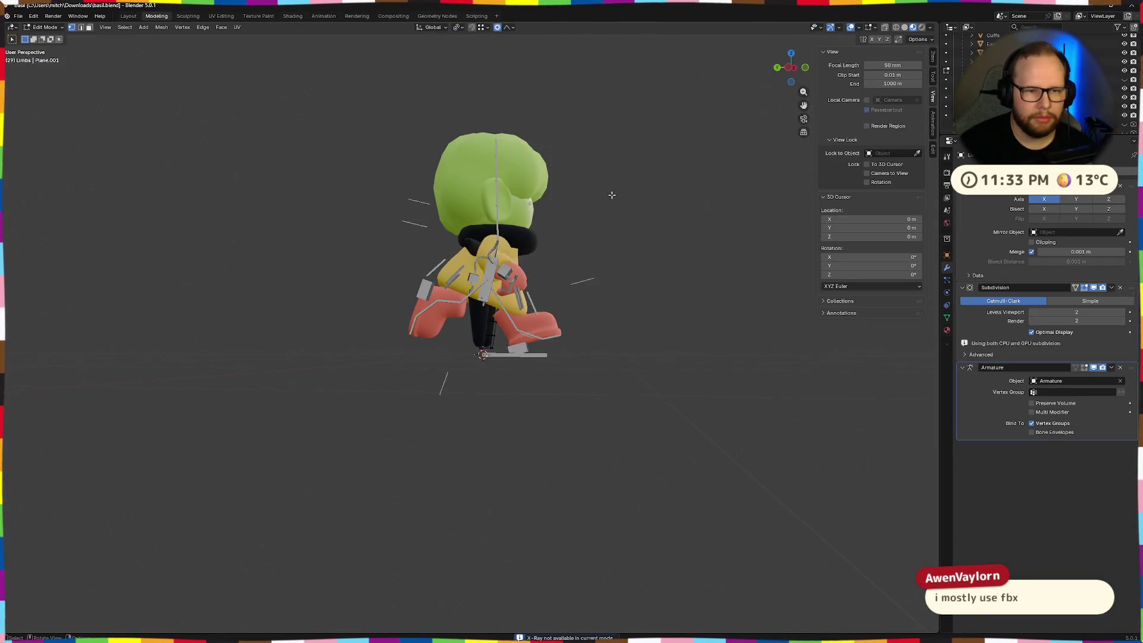
pyautogui.press('Tab')
pyautogui.click(516, 272)
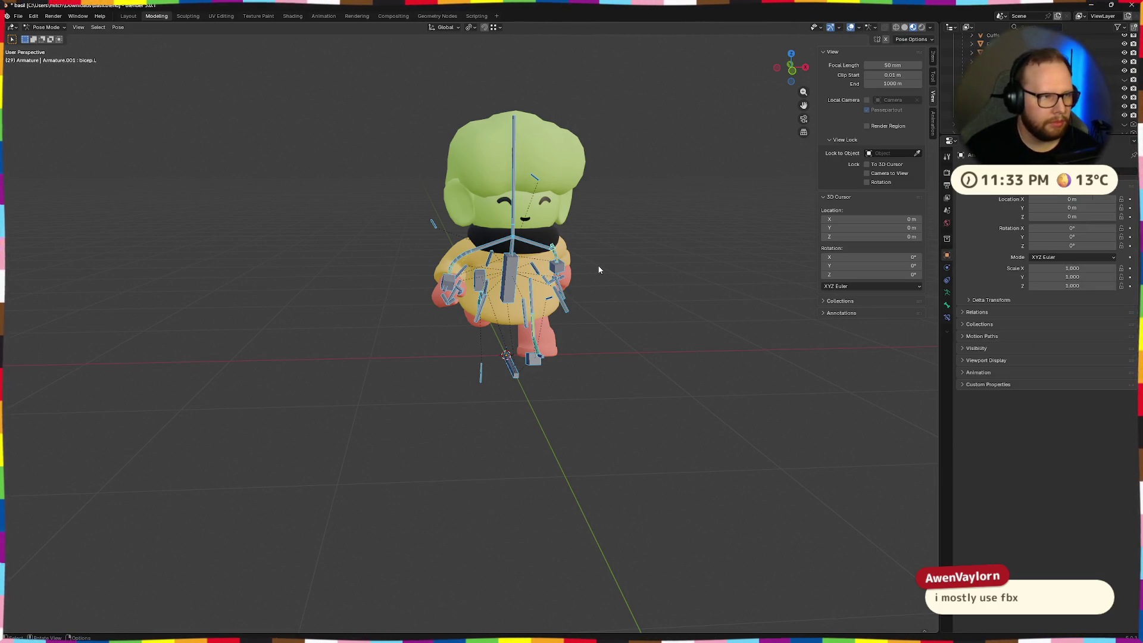
pyautogui.hotkey('alt', 'r')
pyautogui.hotkey('alt', 'a')
# - Select all of the armature's bones and start a Z rotation, then cancel it, leaving the pose unchanged
pyautogui.moveTo(760, 280)
pyautogui.mouseDown(button='middle')
pyautogui.moveTo(615, 288)
pyautogui.moveTo(636, 300)
pyautogui.moveTo(567, 287)
pyautogui.mouseUp(button='middle')
pyautogui.scroll(-5, 636, 300)
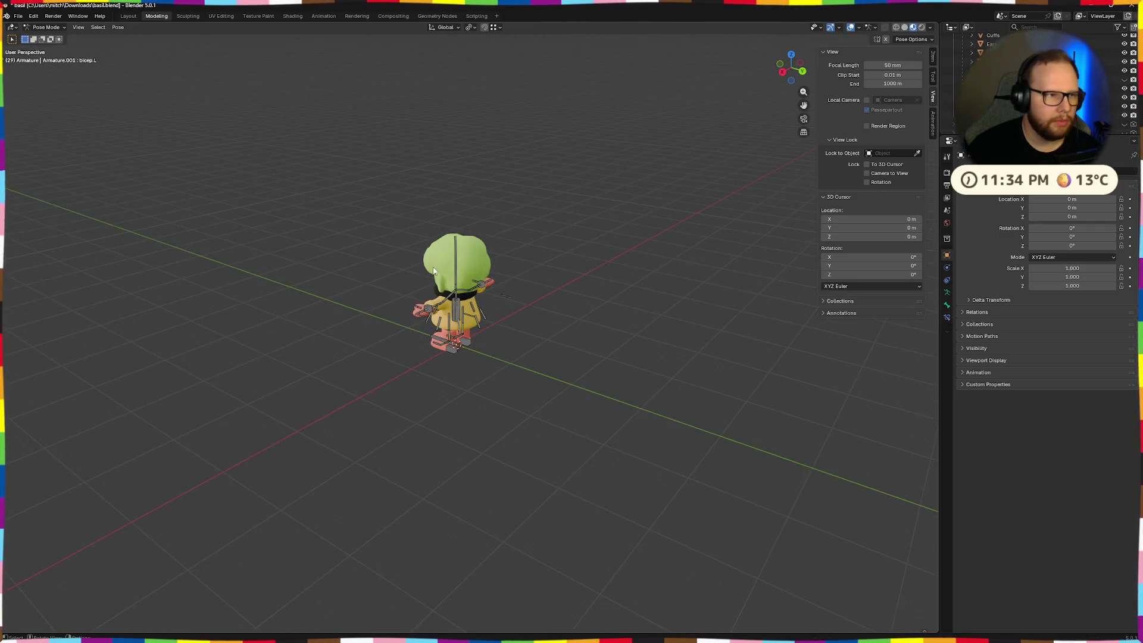
pyautogui.moveTo(314, 190); pyautogui.dragTo(493, 355)
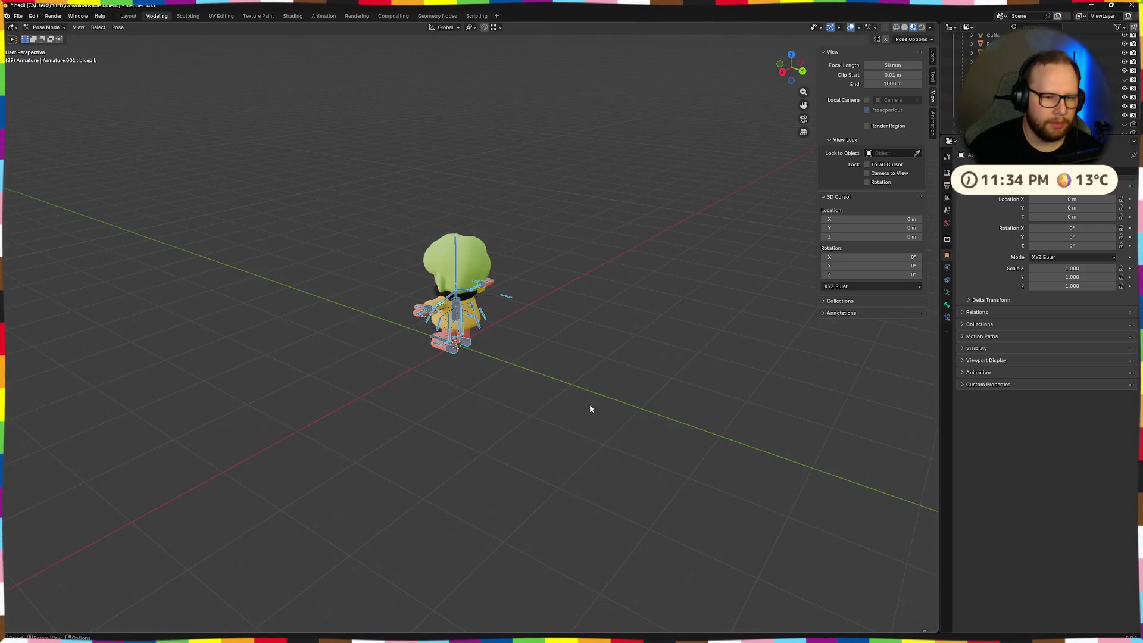
pyautogui.press('z')
pyautogui.rightClick(525, 266)
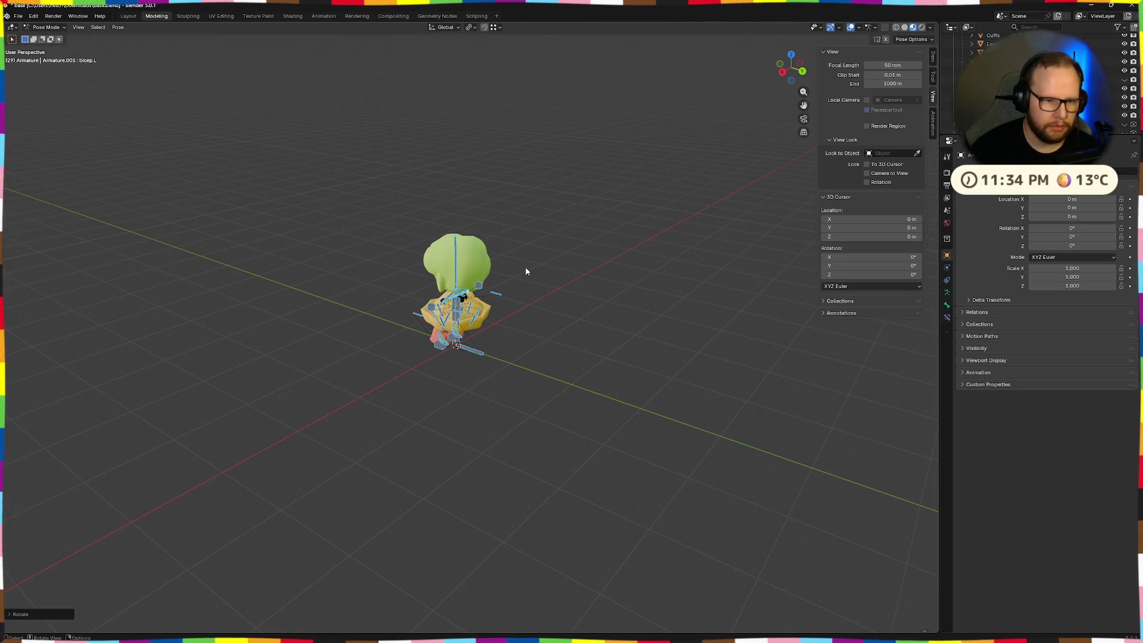
pyautogui.moveTo(526, 266); pyautogui.dragTo(505, 244, button='middle')
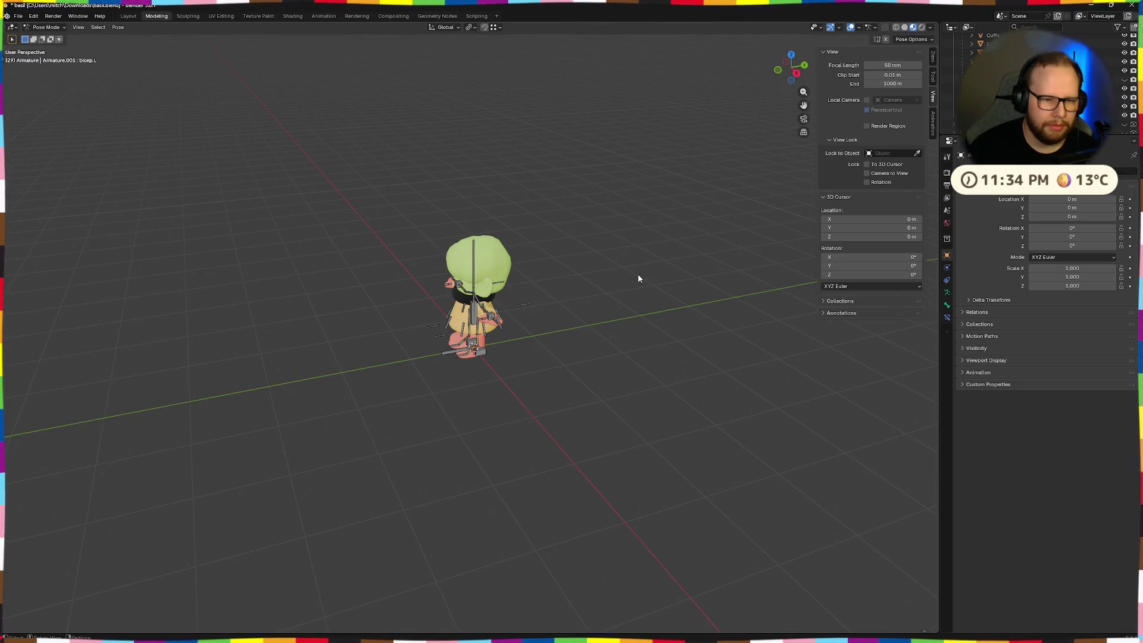
pyautogui.moveTo(605, 278)
pyautogui.mouseDown(button='middle')
pyautogui.moveTo(548, 283)
pyautogui.moveTo(612, 274)
pyautogui.moveTo(576, 294)
pyautogui.mouseUp(button='middle')
# - Return the armature to Object Mode and cancel the first trial rotations
pyautogui.hotkey('ctrl', 'Tab')
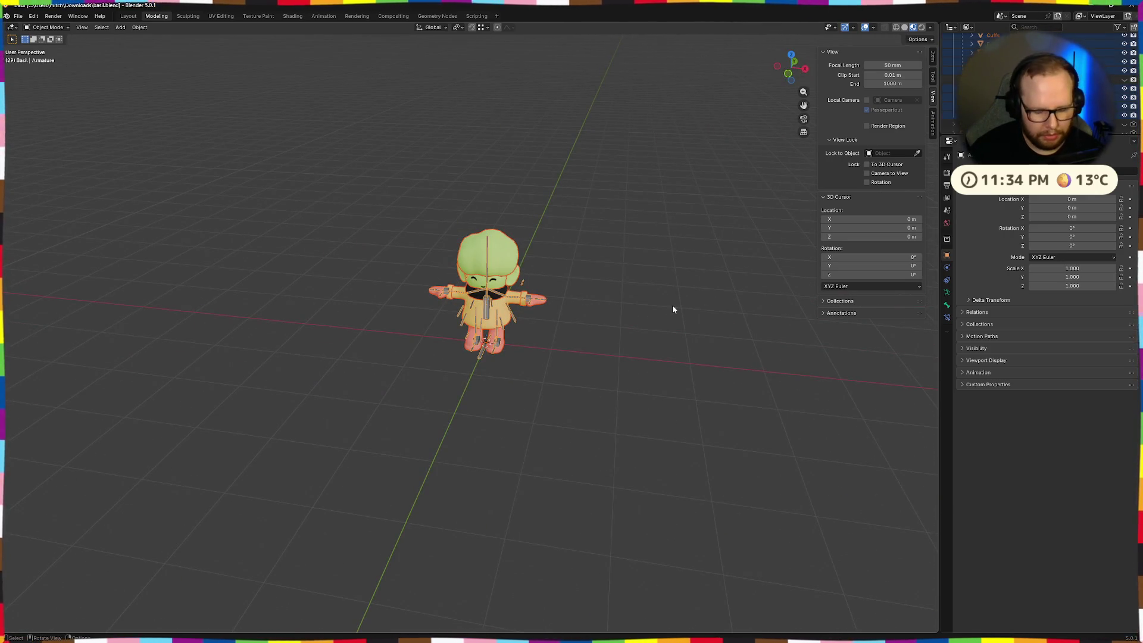
pyautogui.write('rz')
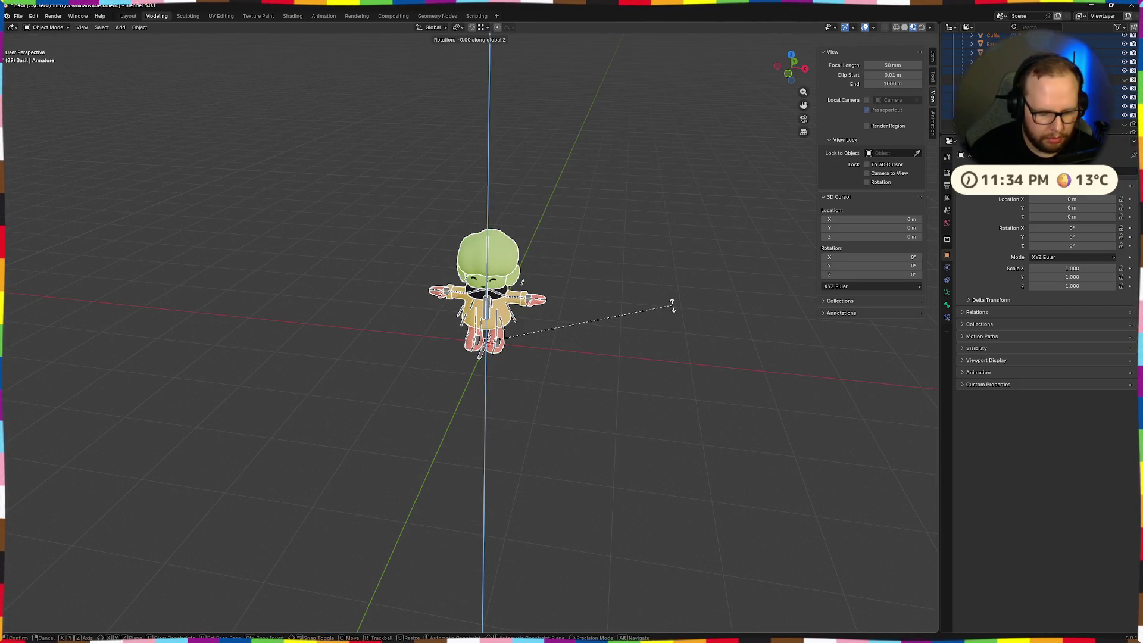
pyautogui.write('180')
pyautogui.press('BackSpace')
pyautogui.press('BackSpace')
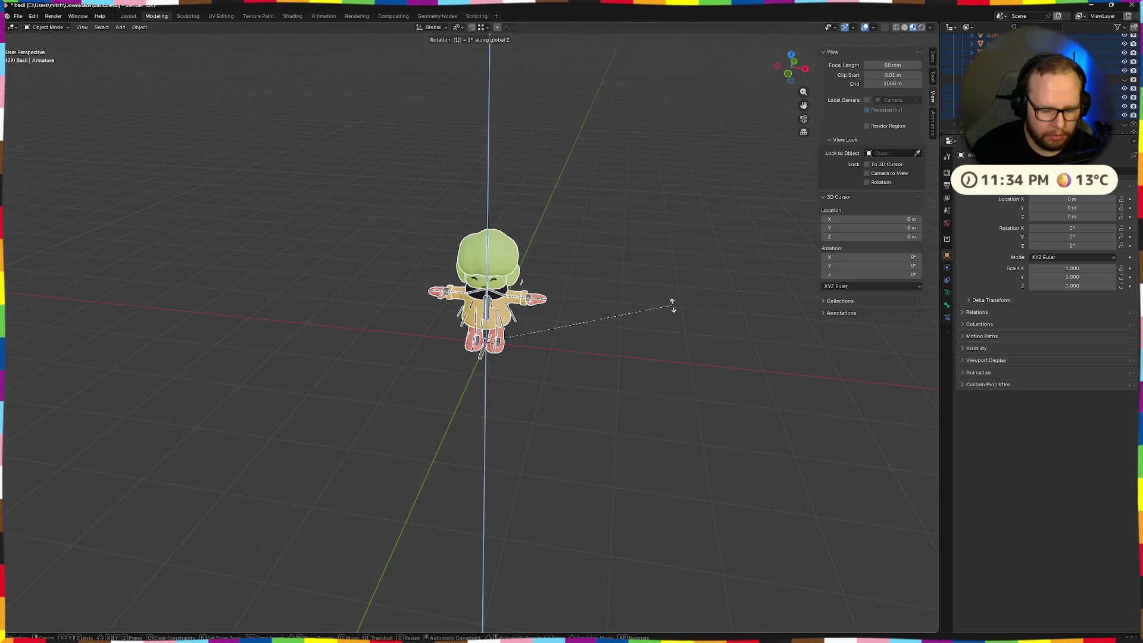
pyautogui.write('180')
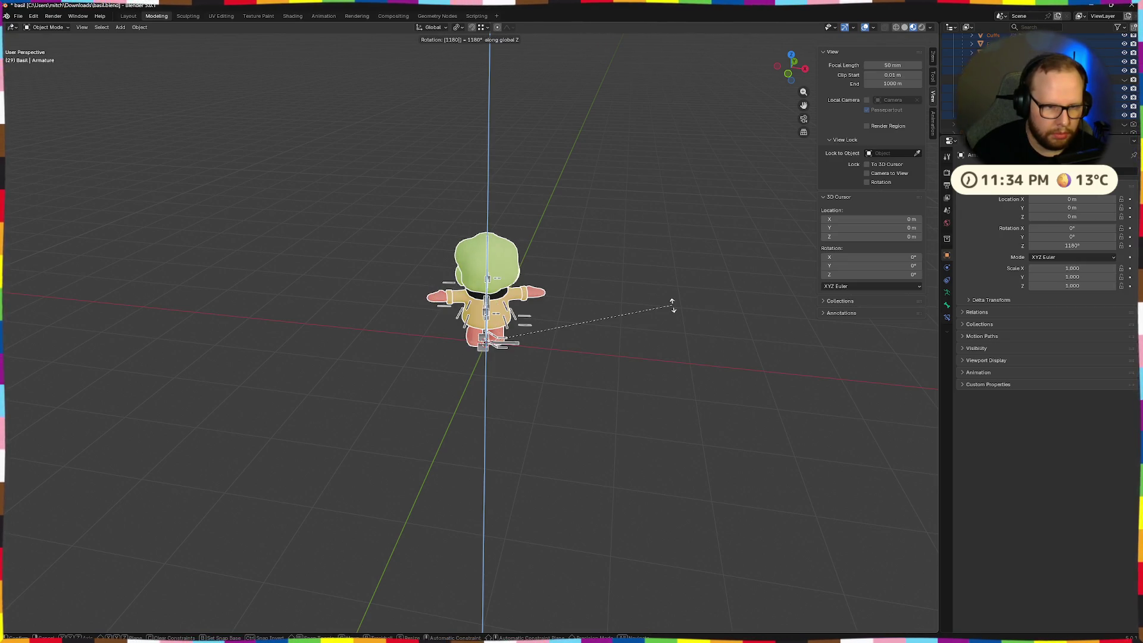
pyautogui.press('Escape')
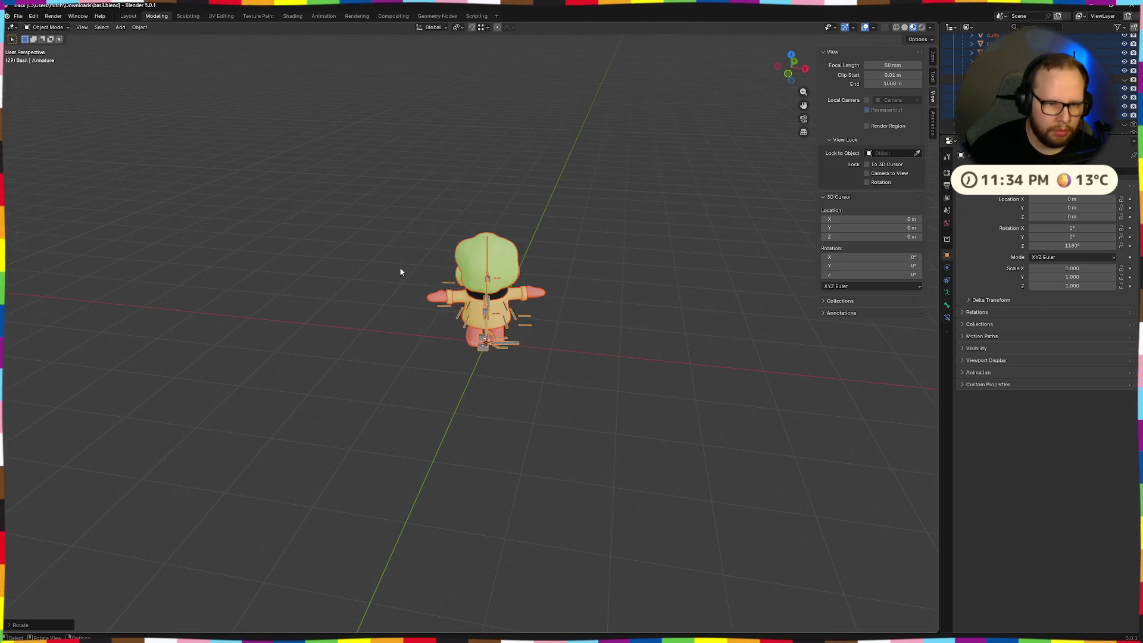
pyautogui.moveTo(401, 271)
pyautogui.mouseDown(button='middle')
pyautogui.moveTo(601, 284)
pyautogui.moveTo(587, 277)
pyautogui.mouseUp(button='middle')
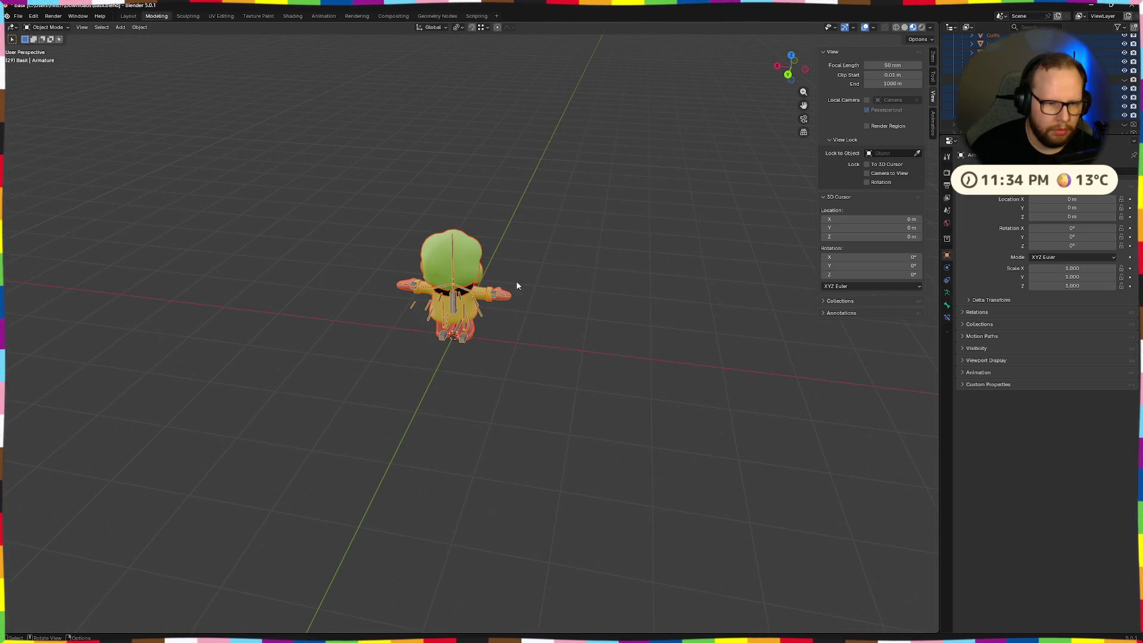
pyautogui.moveTo(517, 286); pyautogui.dragTo(528, 287, button='middle')
pyautogui.write('r18')
pyautogui.press('Escape')
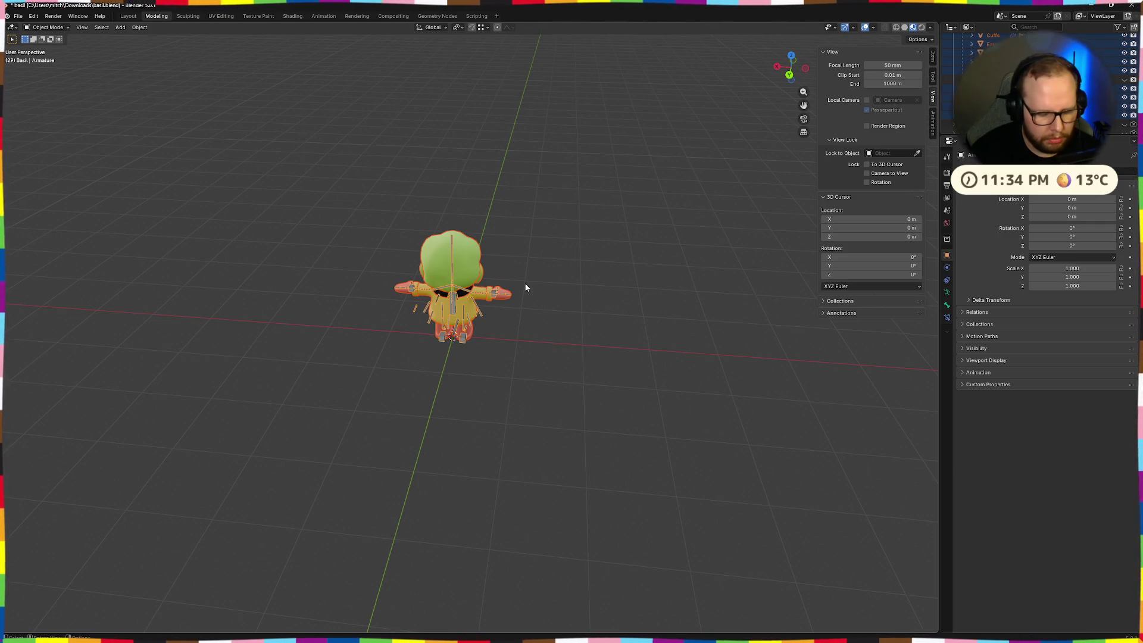
# - Try a -90° turn about Z, check the facing, then undo it
pyautogui.write('rz')
pyautogui.write('180')
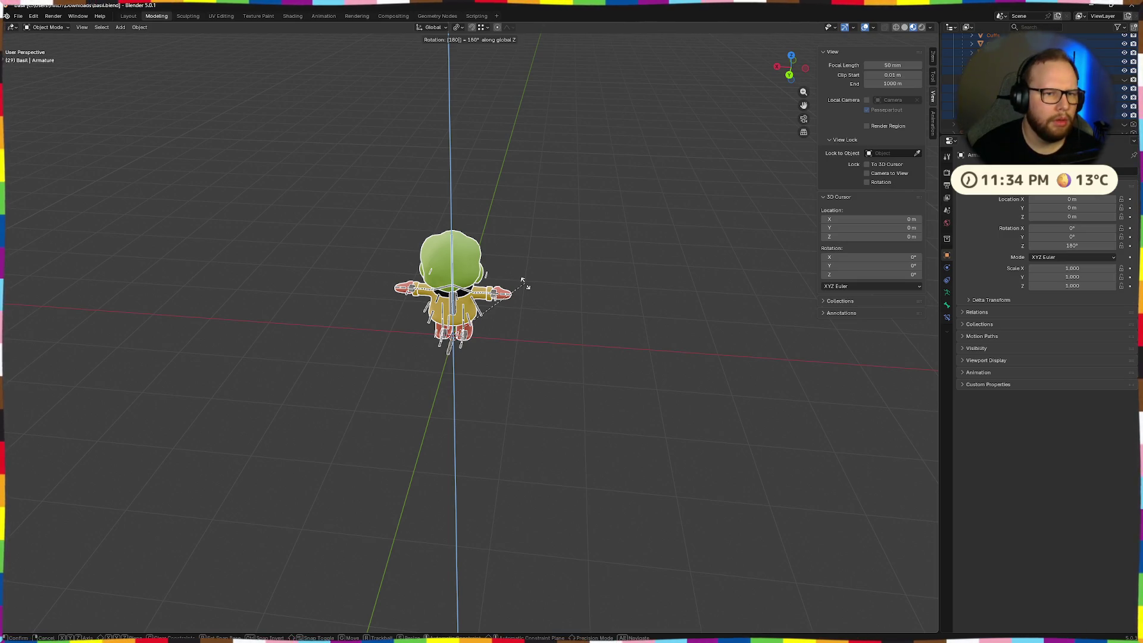
pyautogui.write('-')
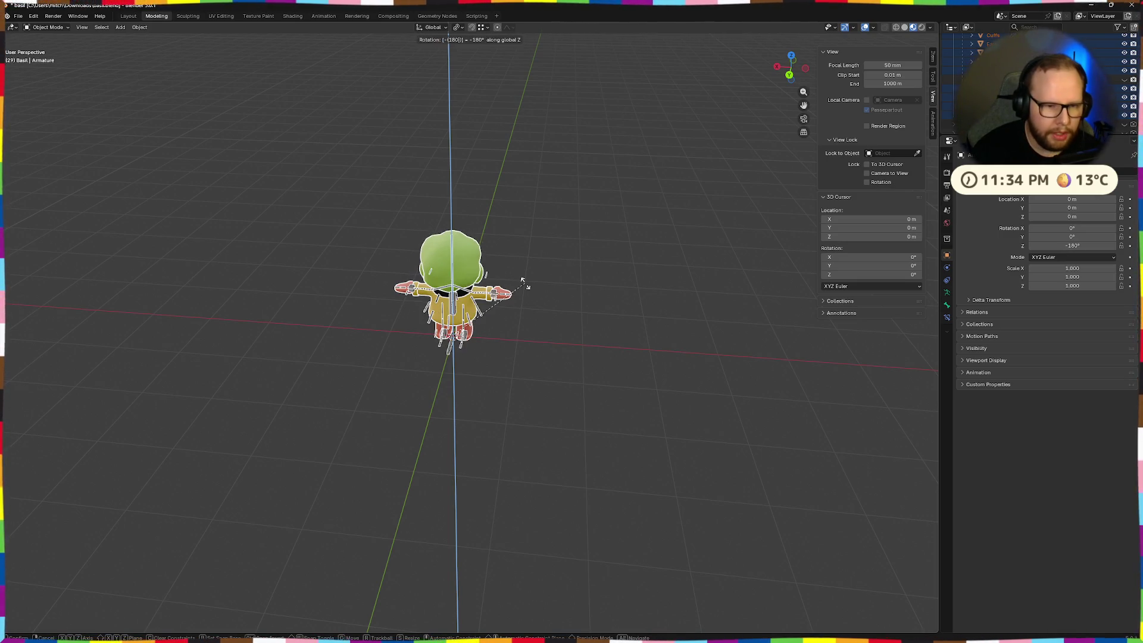
pyautogui.press('BackSpace')
pyautogui.press('BackSpace')
pyautogui.press('BackSpace')
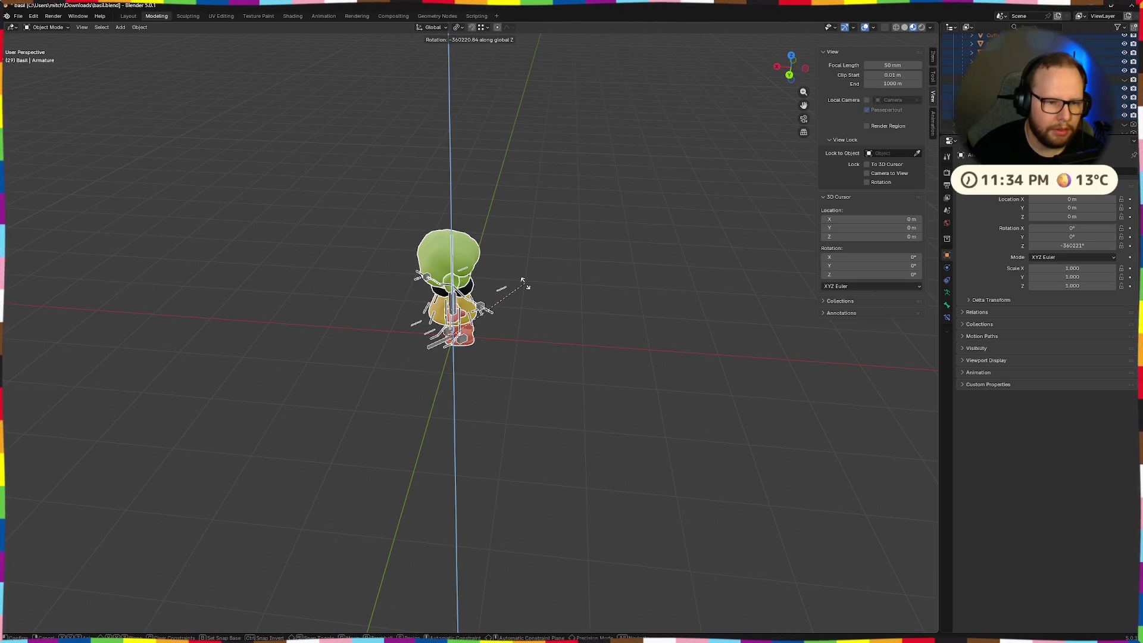
pyautogui.write('-90')
pyautogui.press('Return')
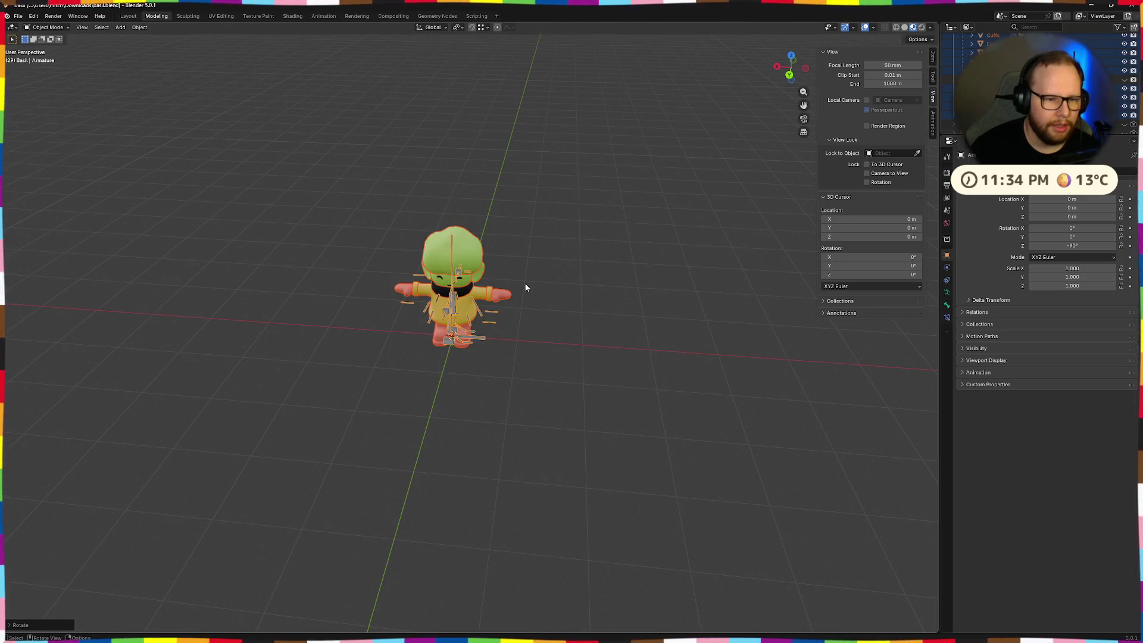
pyautogui.moveTo(516, 283)
pyautogui.mouseDown(button='middle')
pyautogui.moveTo(365, 285)
pyautogui.moveTo(476, 290)
pyautogui.moveTo(539, 341)
pyautogui.moveTo(644, 330)
pyautogui.mouseUp(button='middle')
pyautogui.scroll(2, 540, 341)
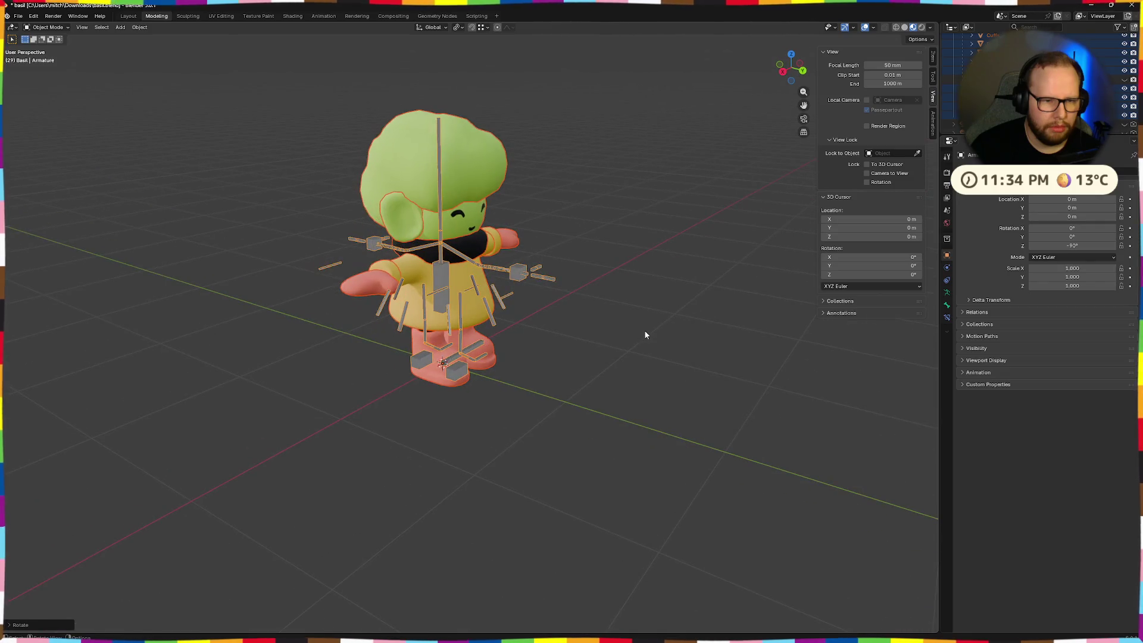
pyautogui.hotkey('ctrl', 'z')
pyautogui.scroll(-1, 678, 329)
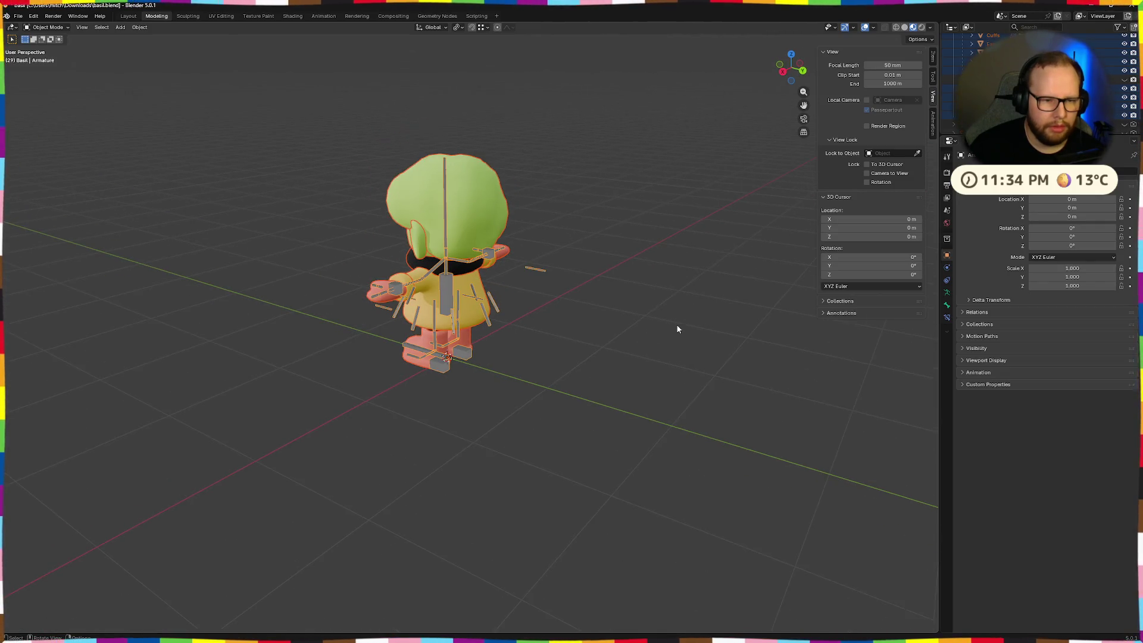
# - Rotate the armature 180° about Z, check it from behind, and play the Run animation
pyautogui.click(466, 30)
pyautogui.click(477, 61)
pyautogui.moveTo(488, 149); pyautogui.dragTo(541, 196, button='middle')
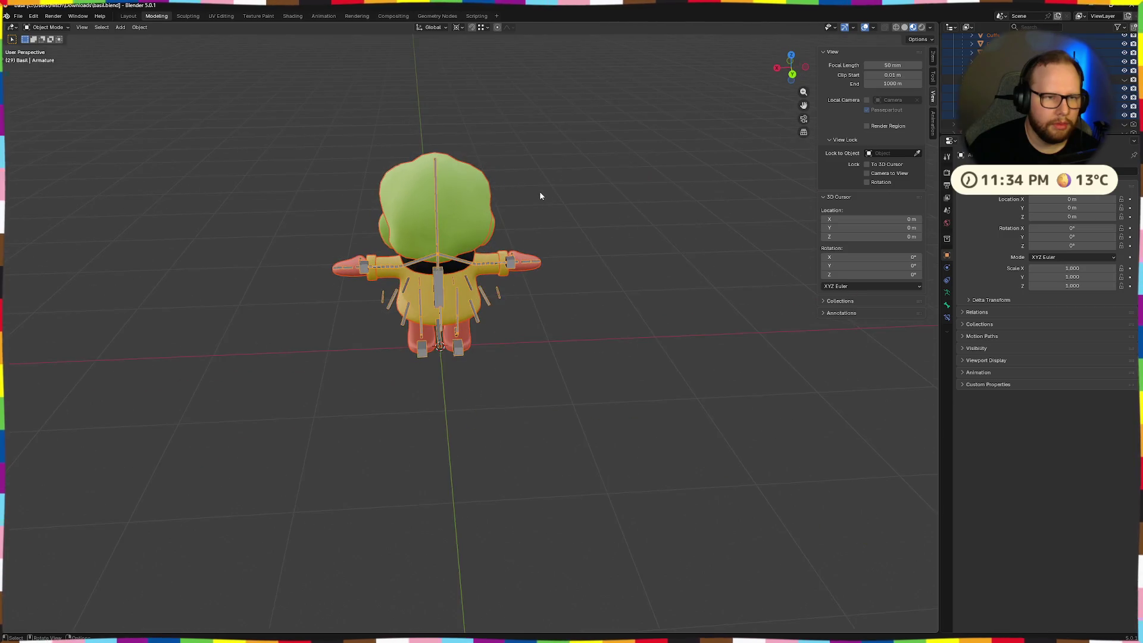
pyautogui.write('rz180')
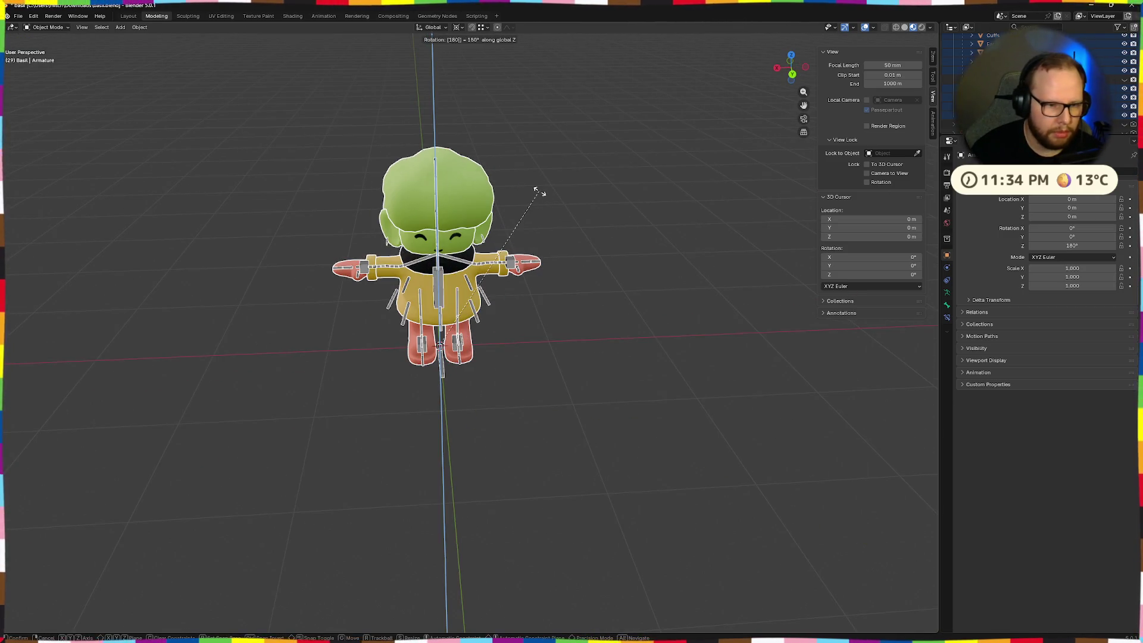
pyautogui.press('Return')
pyautogui.moveTo(636, 201)
pyautogui.mouseDown(button='middle')
pyautogui.moveTo(592, 209)
pyautogui.moveTo(446, 55)
pyautogui.mouseUp(button='middle')
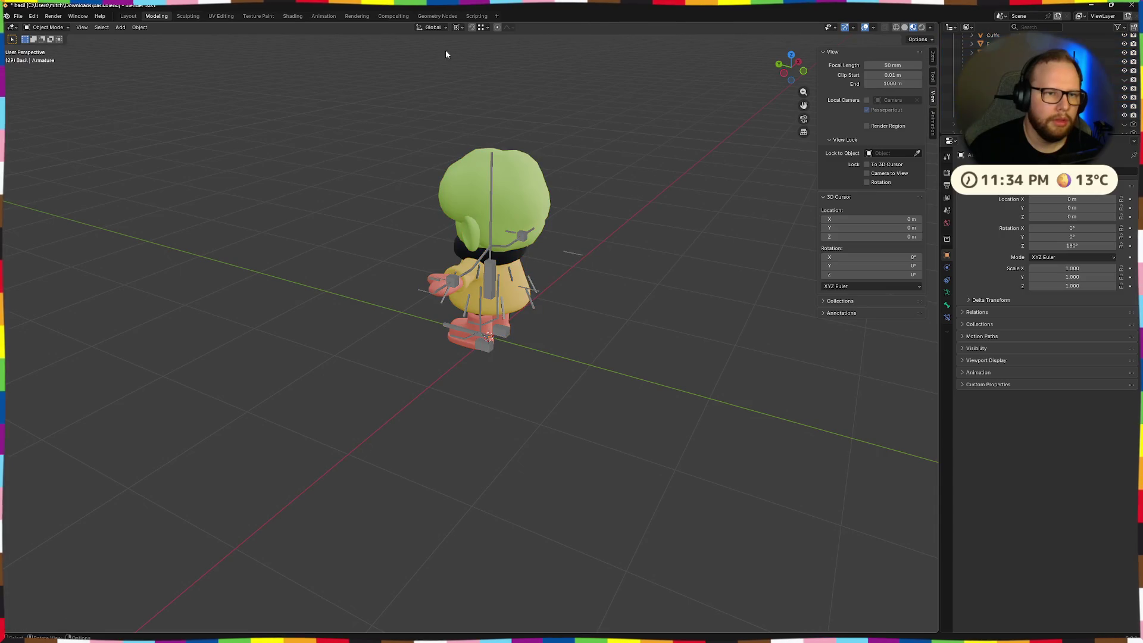
pyautogui.moveTo(520, 175)
pyautogui.mouseDown(button='middle')
pyautogui.moveTo(481, 170)
pyautogui.moveTo(460, 148)
pyautogui.moveTo(513, 186)
pyautogui.mouseUp(button='middle')
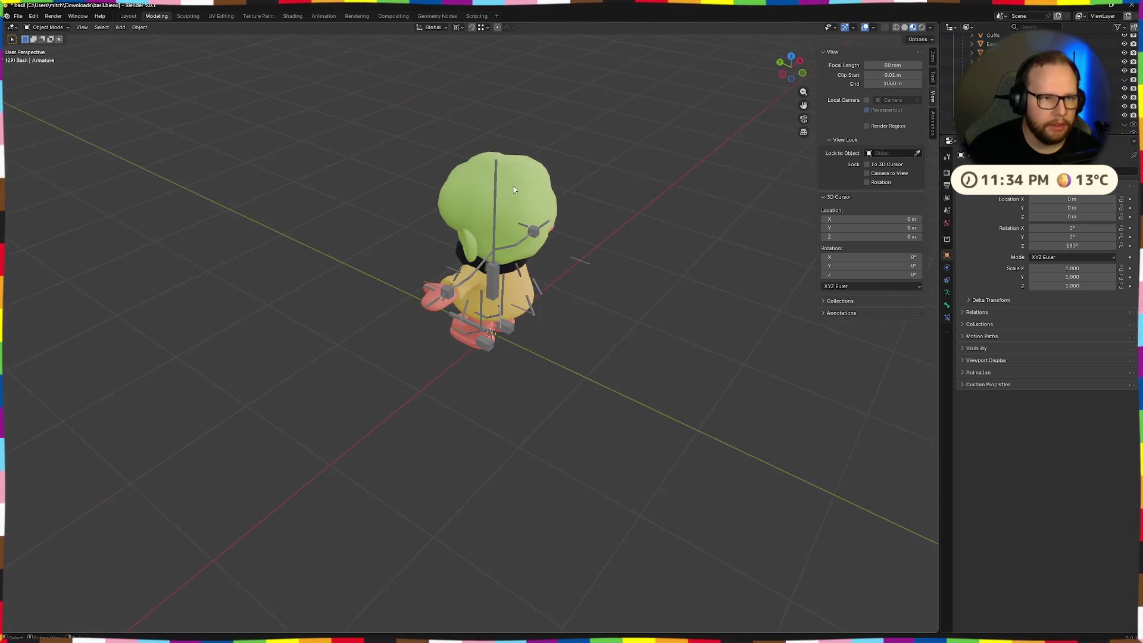
pyautogui.click(324, 16)
pyautogui.press('space')
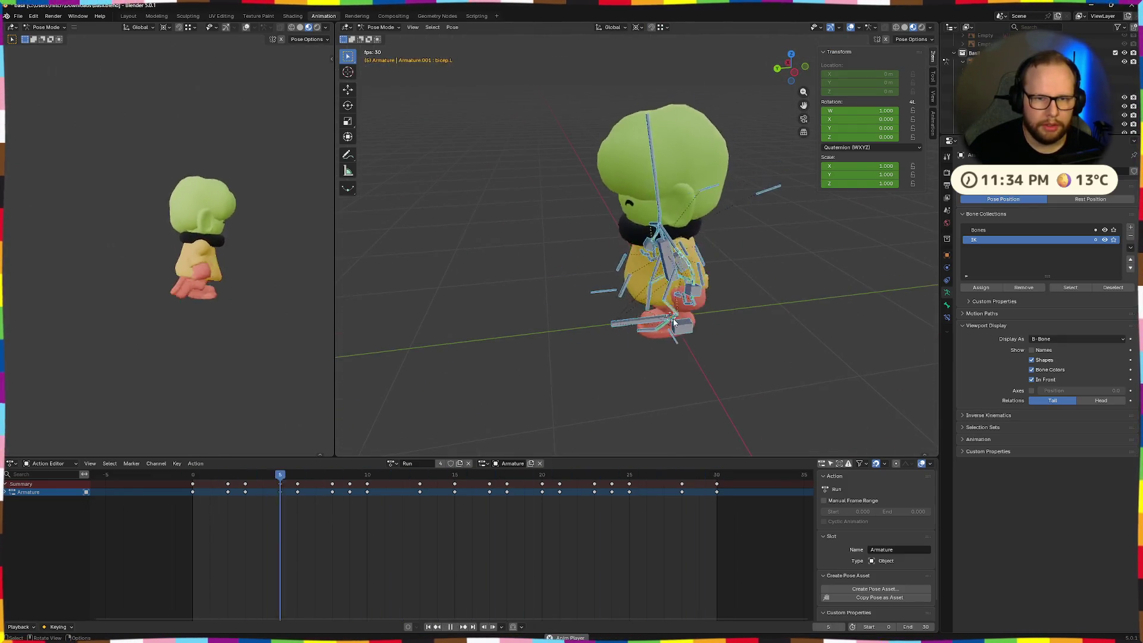
# - View the running character from the opposite side, stop playback and deselect the bones
pyautogui.press('KP_9')
pyautogui.moveTo(705, 307)
pyautogui.mouseDown(button='middle')
pyautogui.moveTo(732, 310)
pyautogui.moveTo(694, 306)
pyautogui.moveTo(708, 306)
pyautogui.mouseUp(button='middle')
pyautogui.press('space')
pyautogui.click(533, 291)
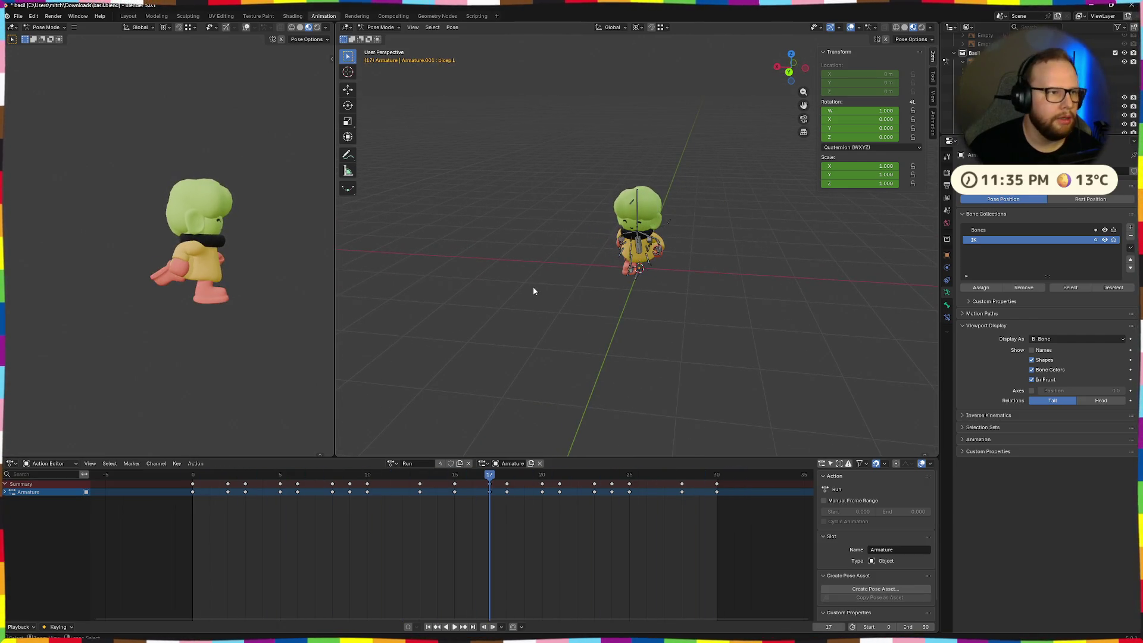
# - Export the rotated Basil model as a glTF 2.0 file
pyautogui.click(18, 16)
pyautogui.moveTo(35, 152)
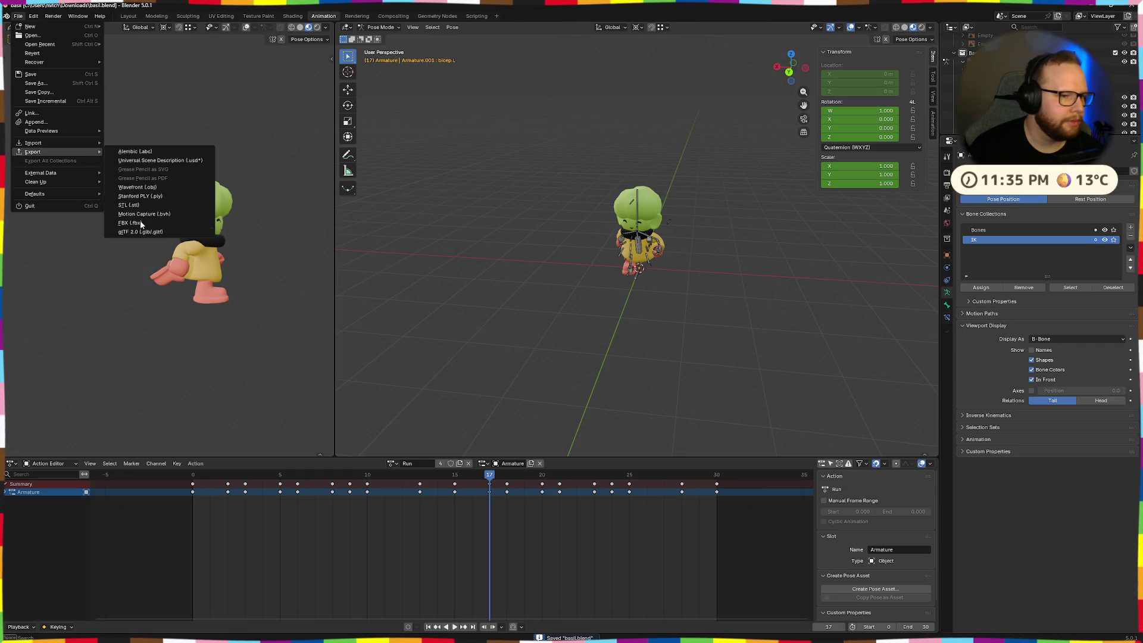
pyautogui.click(171, 232)
pyautogui.click(806, 458)
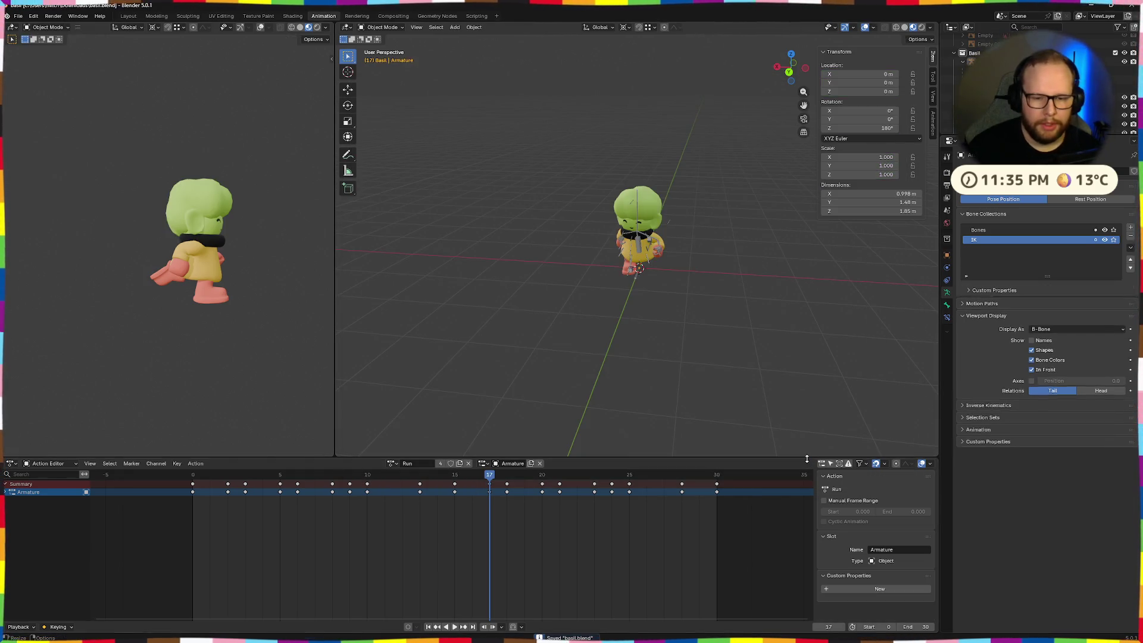
pyautogui.press('ctrl+super+Right')
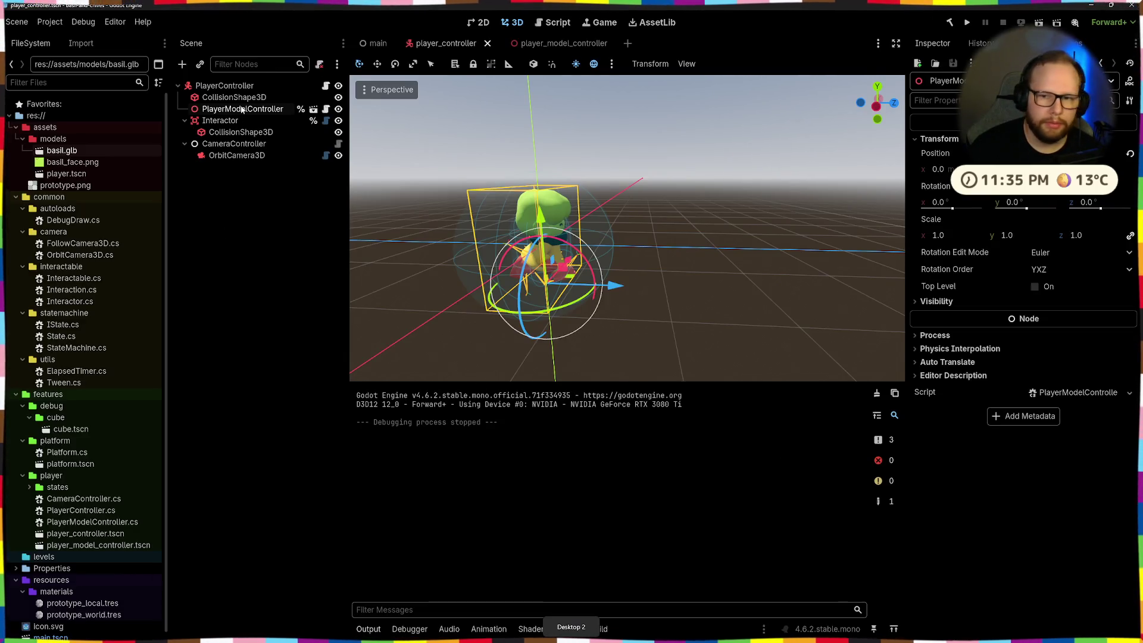
# - Copy the new basil.glb from Downloads into the project's models folder
pyautogui.click(258, 288)
pyautogui.moveTo(419, 273)
pyautogui.mouseDown(button='middle')
pyautogui.moveTo(549, 258)
pyautogui.moveTo(576, 270)
pyautogui.moveTo(422, 288)
pyautogui.mouseUp(button='middle')
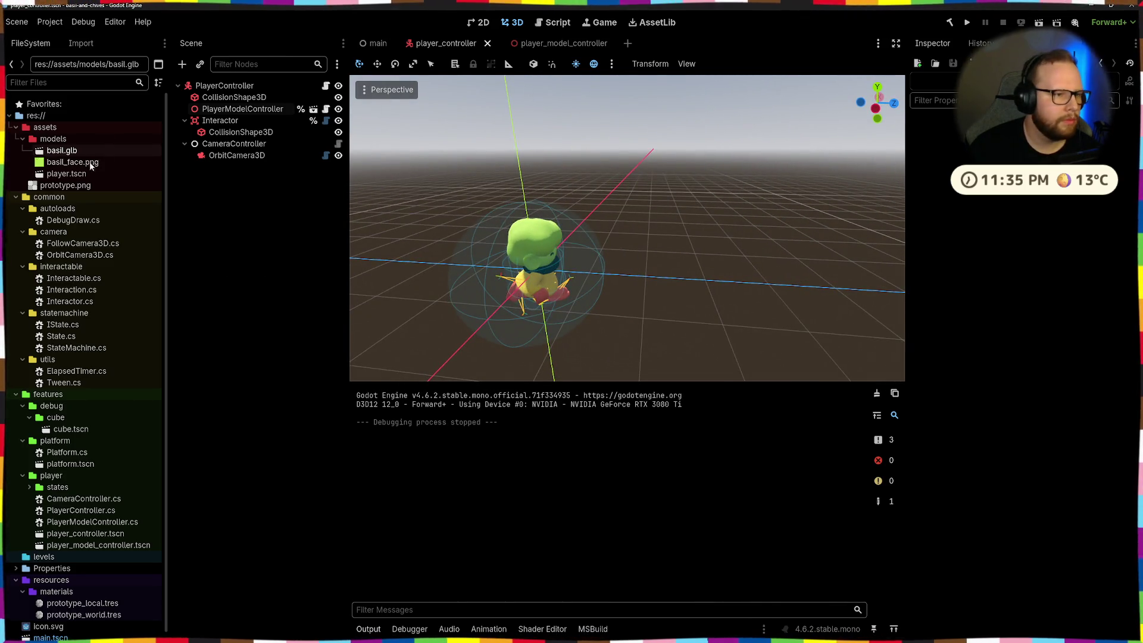
pyautogui.hotkey('alt', 'Tab')
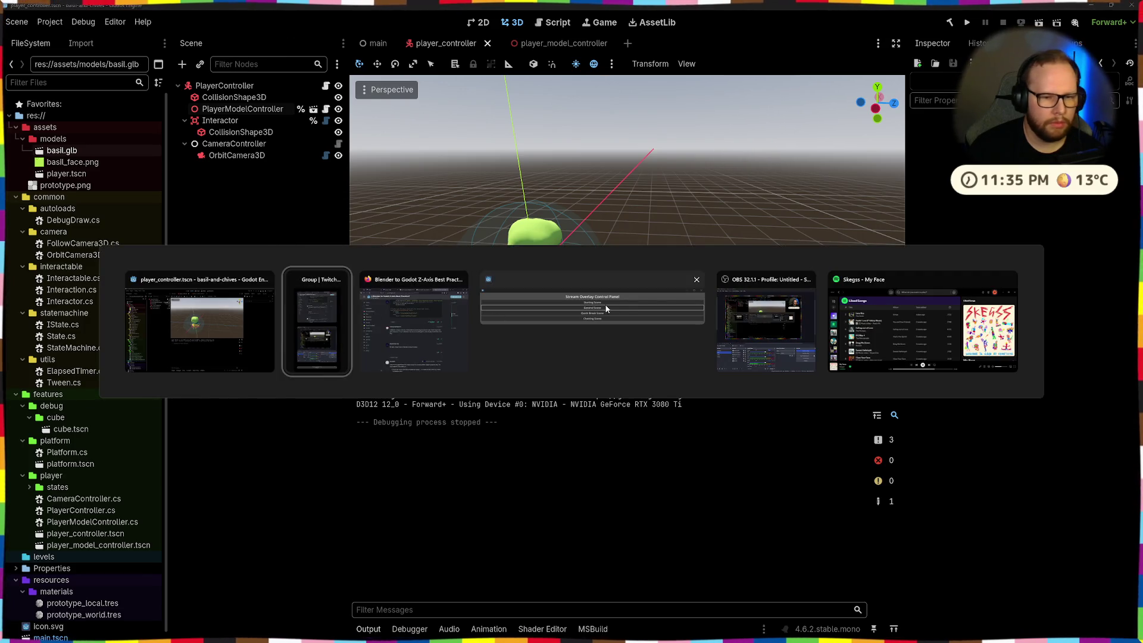
pyautogui.click(250, 324)
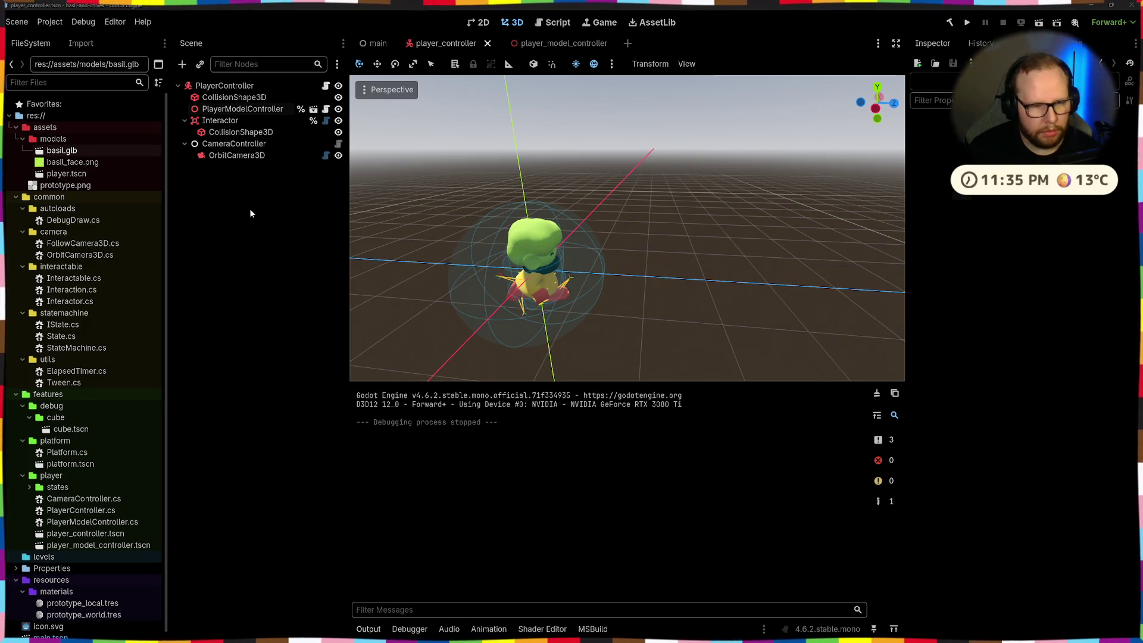
pyautogui.press('super+e')
pyautogui.click(374, 217)
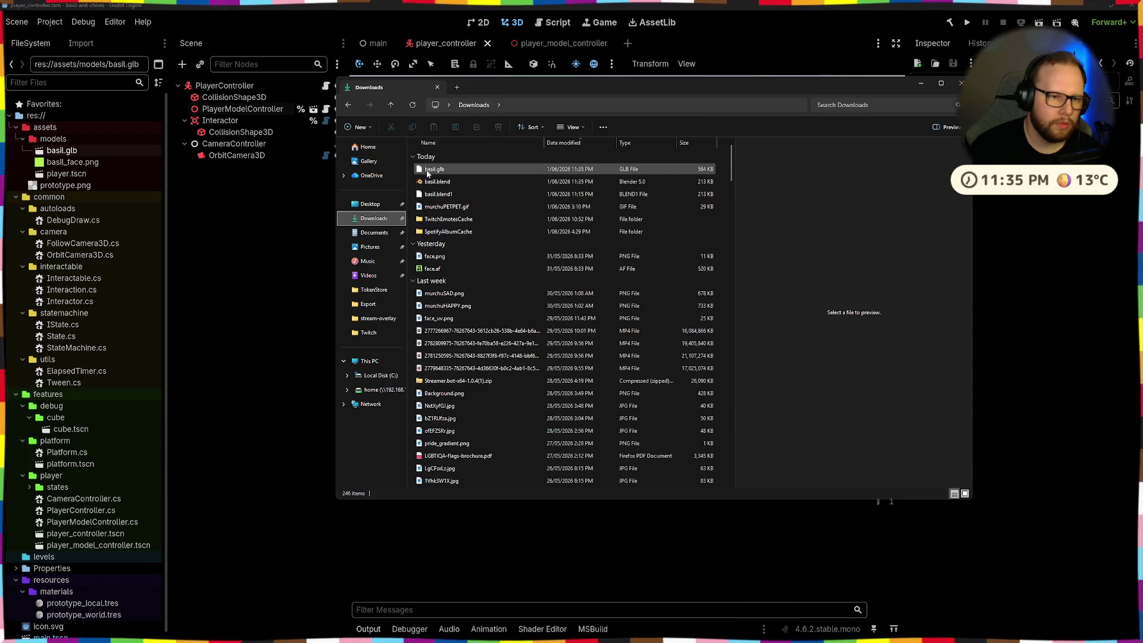
pyautogui.moveTo(426, 173)
pyautogui.mouseDown()
pyautogui.moveTo(68, 157)
pyautogui.moveTo(53, 142)
pyautogui.mouseUp()
# - Preview the Run animation in basil.glb's Advanced Import Settings, then close them
pyautogui.doubleClick(62, 151)
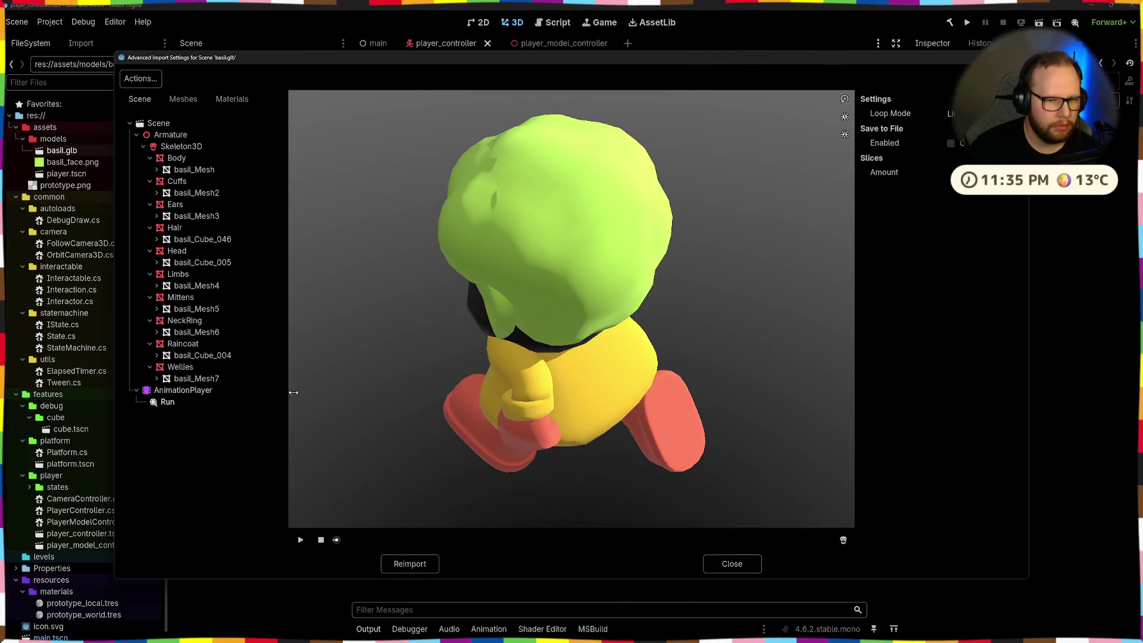
pyautogui.click(300, 540)
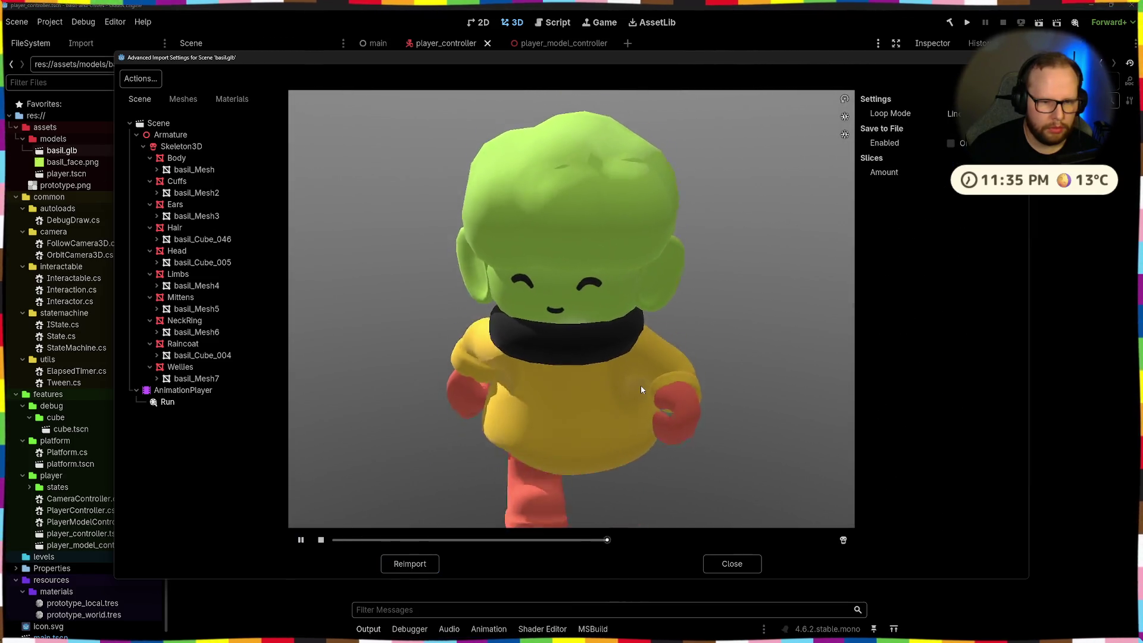
pyautogui.click(732, 563)
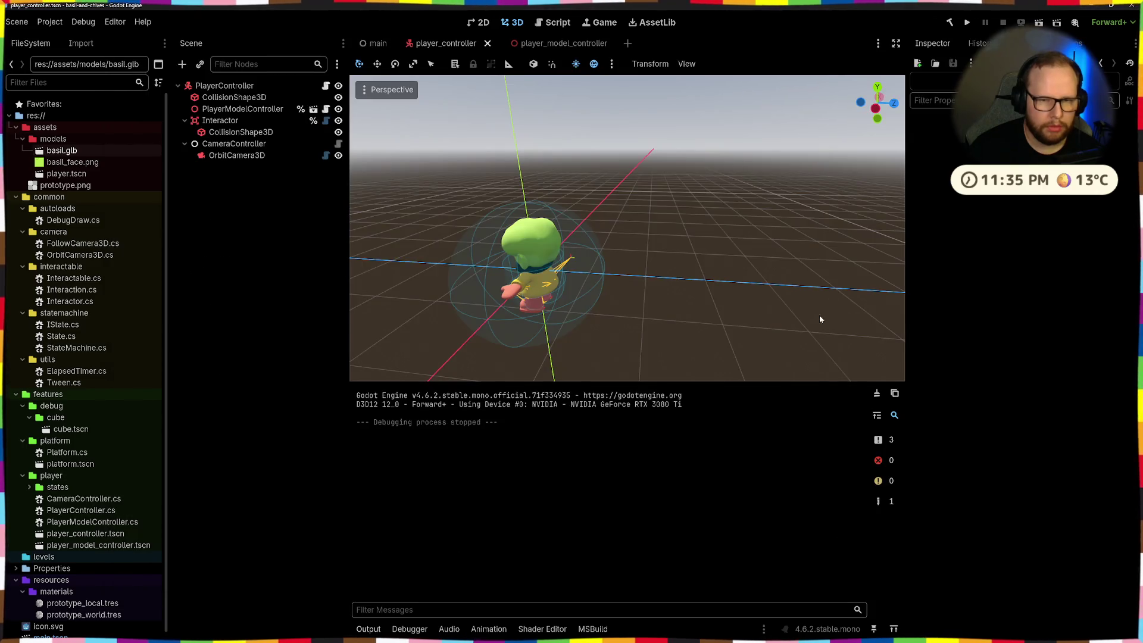
# - Save the player controller scene, keeping the node's unique name
pyautogui.moveTo(650, 262)
pyautogui.mouseDown(button='middle')
pyautogui.moveTo(250, 245)
pyautogui.moveTo(627, 247)
pyautogui.mouseUp(button='middle')
pyautogui.hotkey('ctrl', 's')
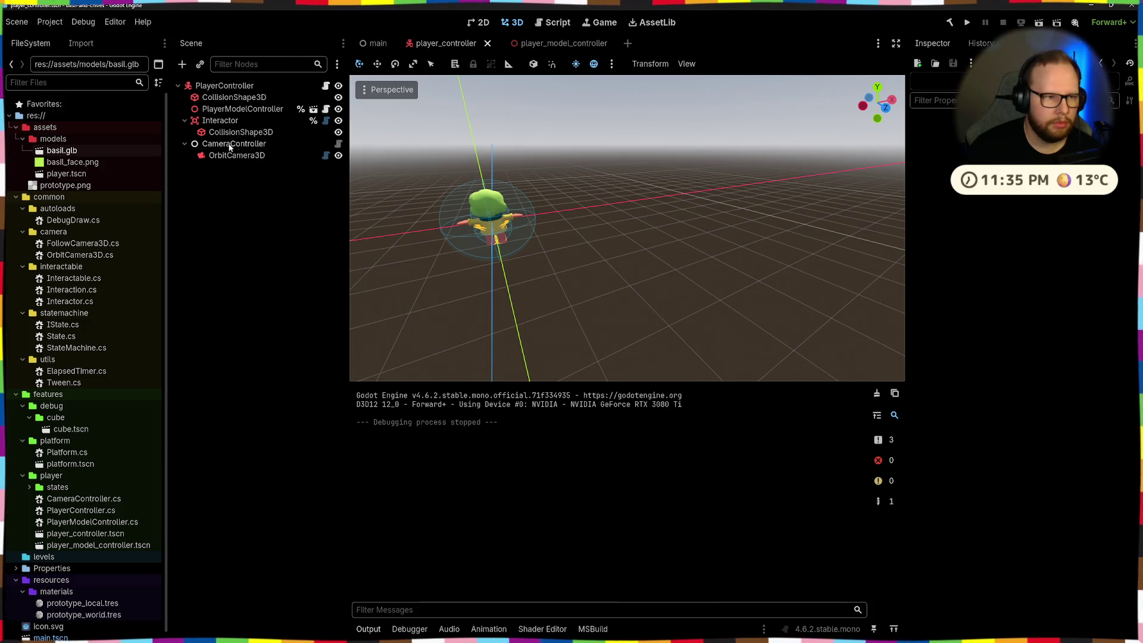
pyautogui.click(301, 108)
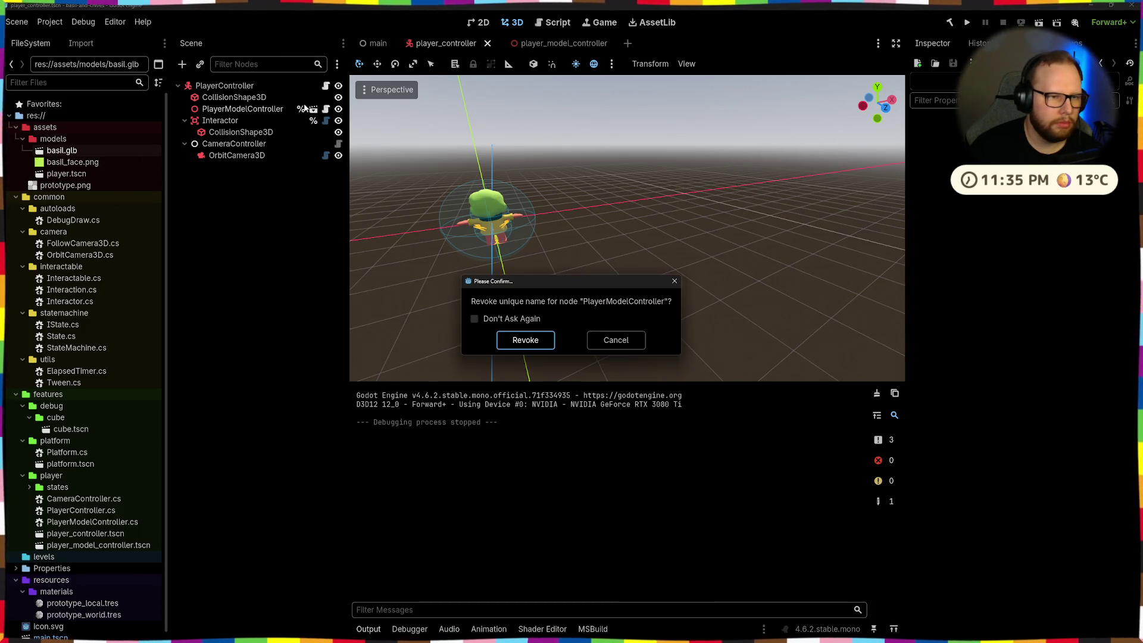
pyautogui.click(619, 344)
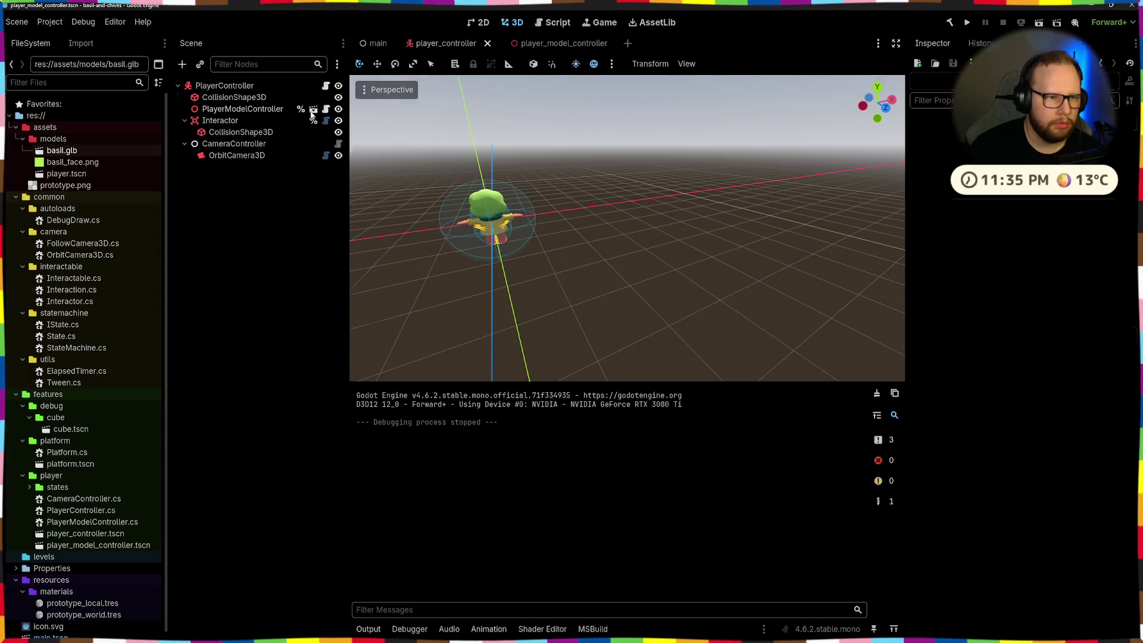
# - Open the player_model_controller scene and run the project
pyautogui.click(313, 110)
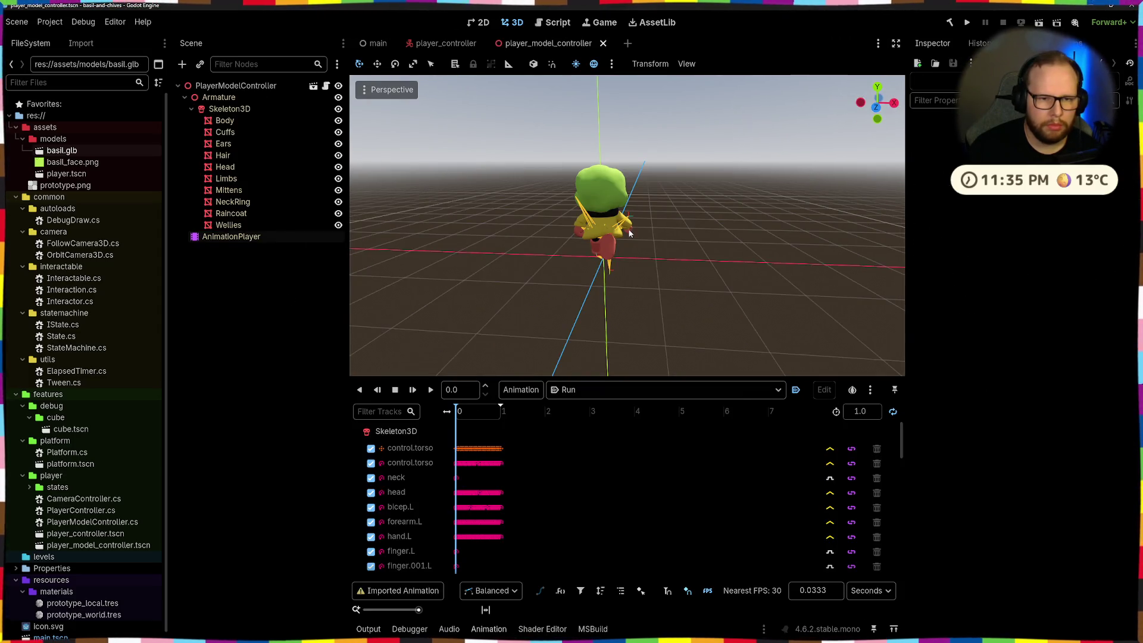
pyautogui.moveTo(630, 234); pyautogui.dragTo(533, 237, button='middle')
pyautogui.click(967, 22)
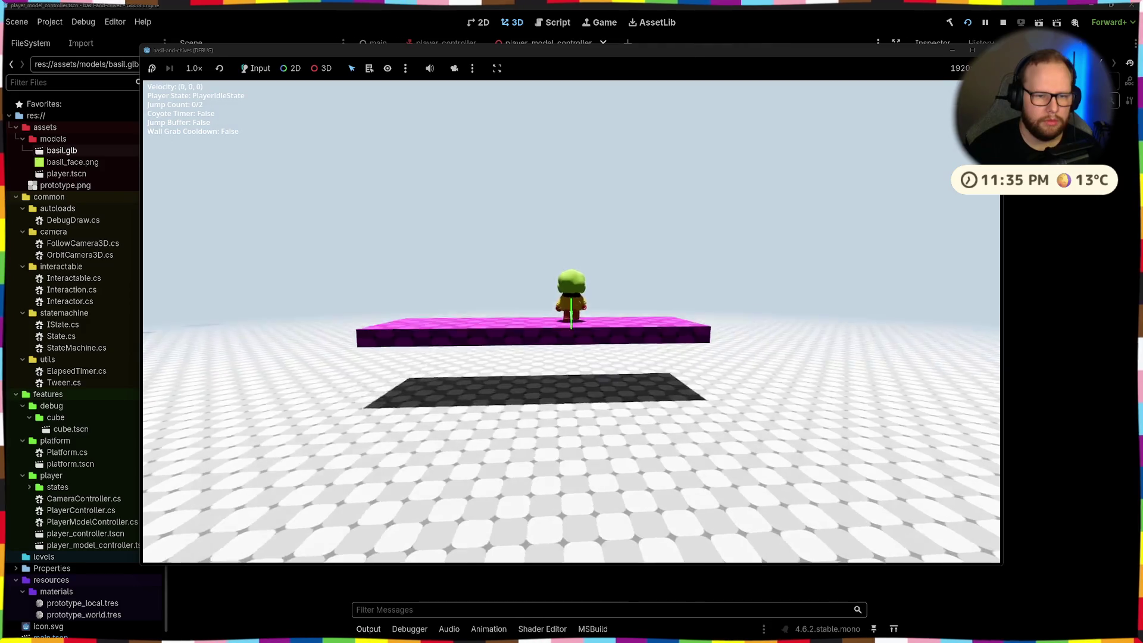
# - Walk and run Basil off the platform and jump him up onto a ledge
pyautogui.press('d')
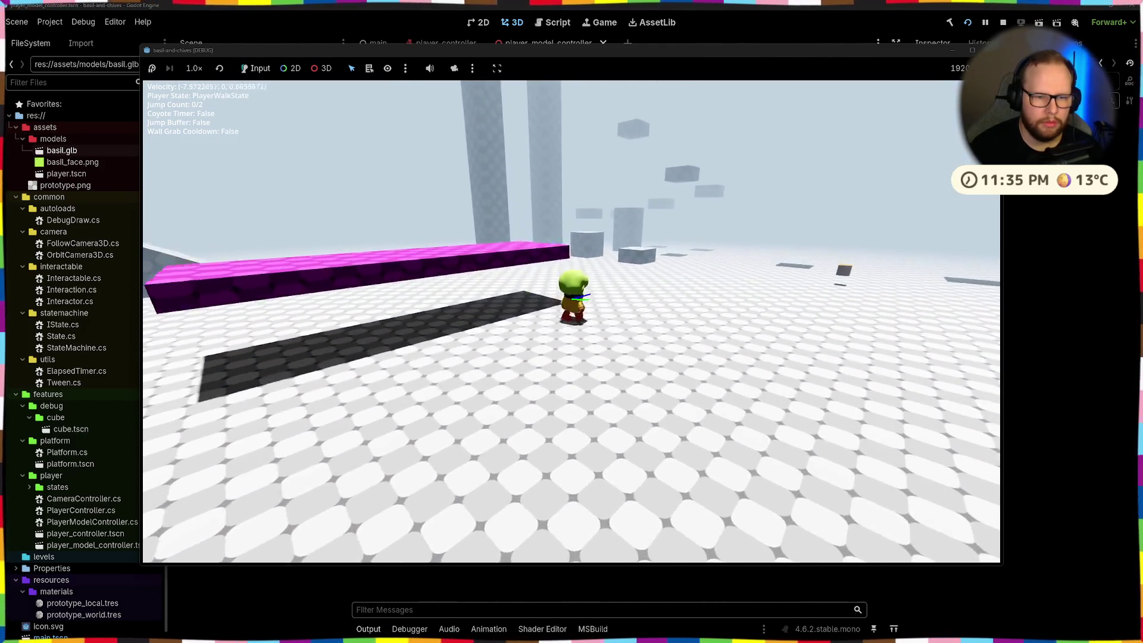
pyautogui.press('shift')
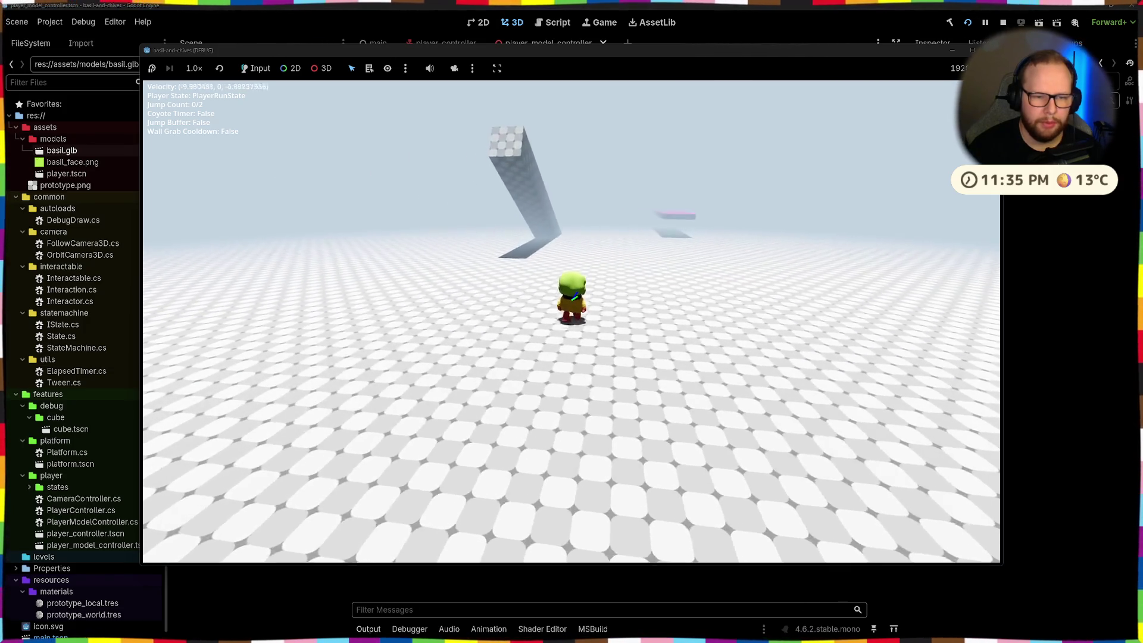
pyautogui.press('space')
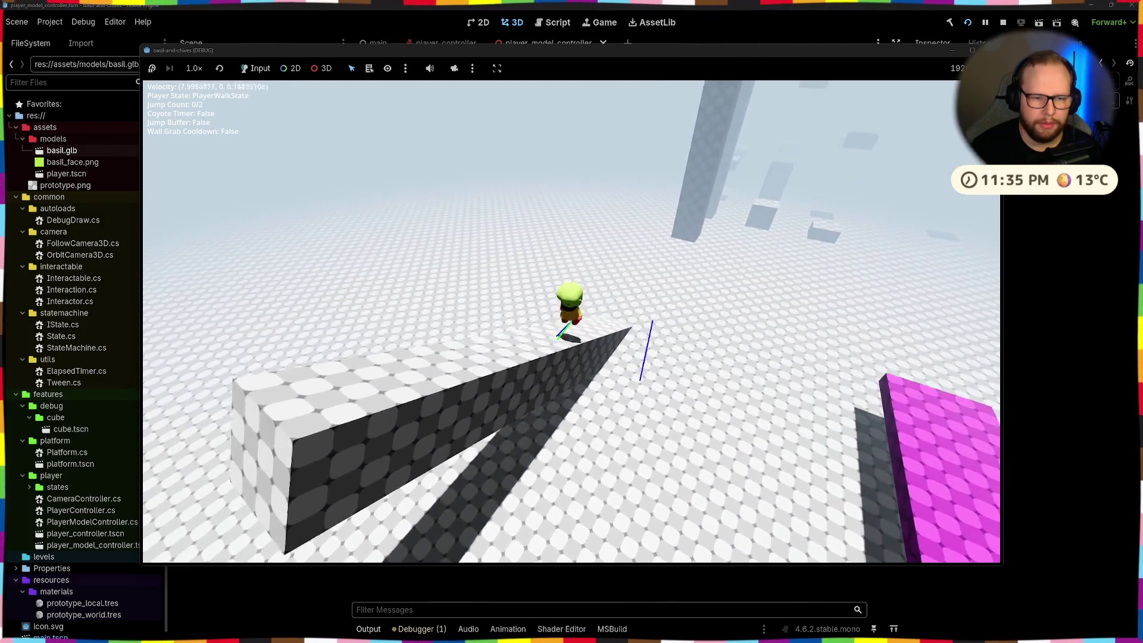
pyautogui.press('w')
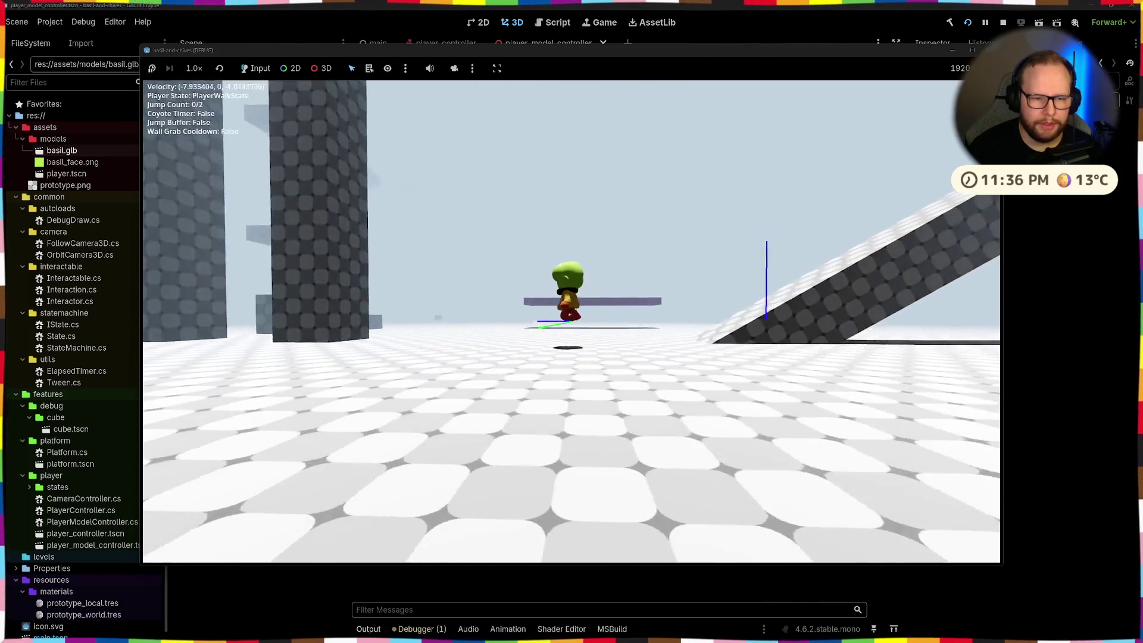
# - Walk Basil toward the pillars and jump him onto the floating blocks
pyautogui.press('w')
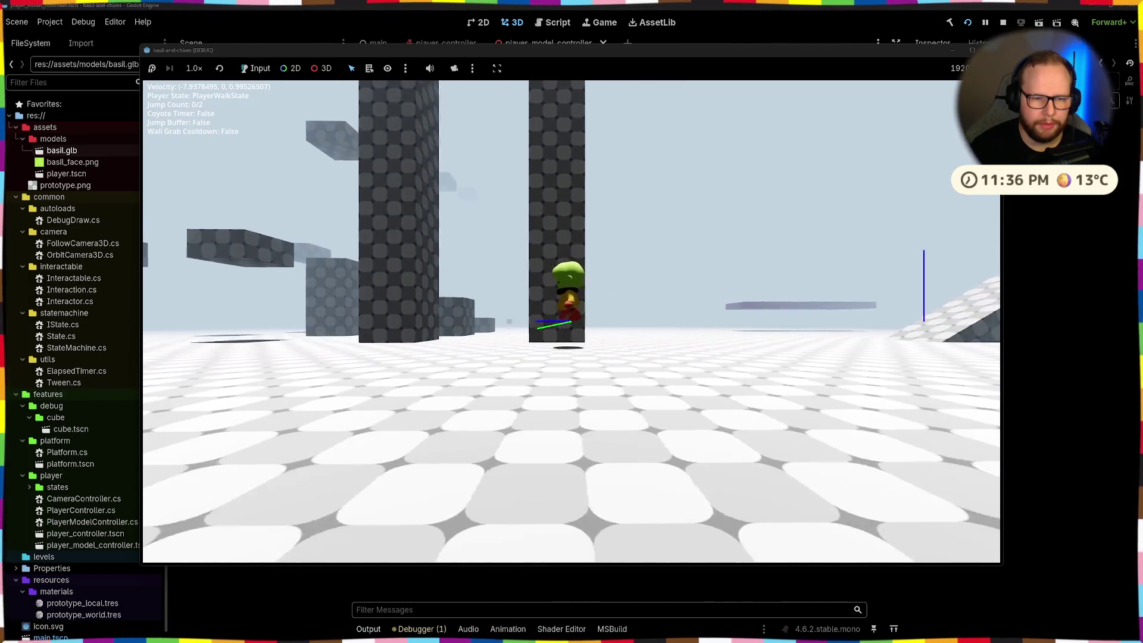
pyautogui.press('d')
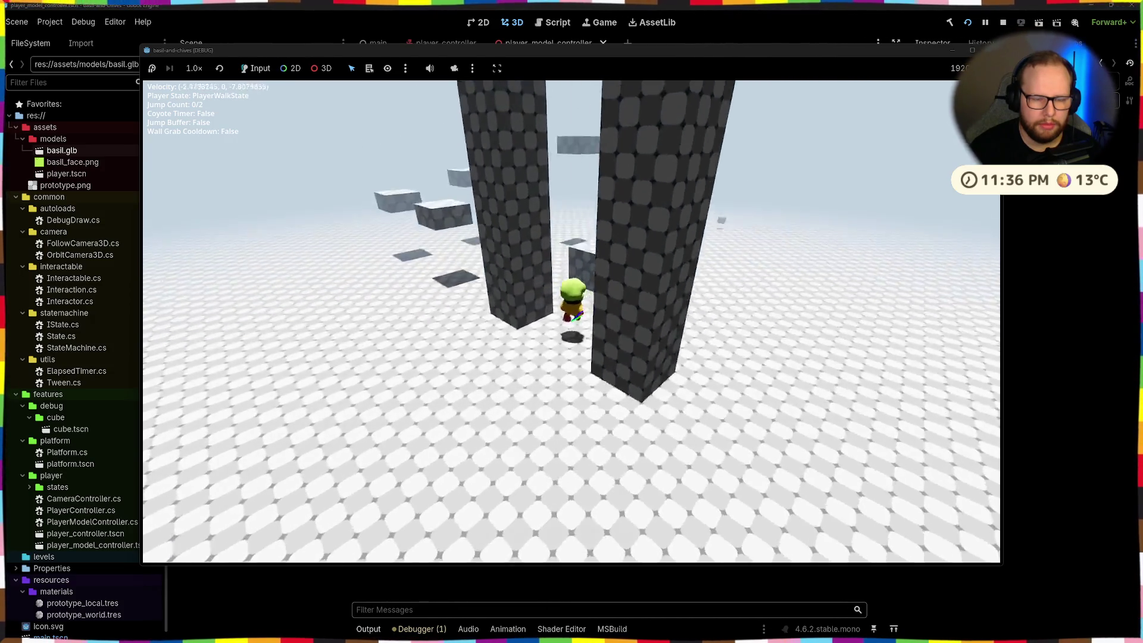
pyautogui.press('space')
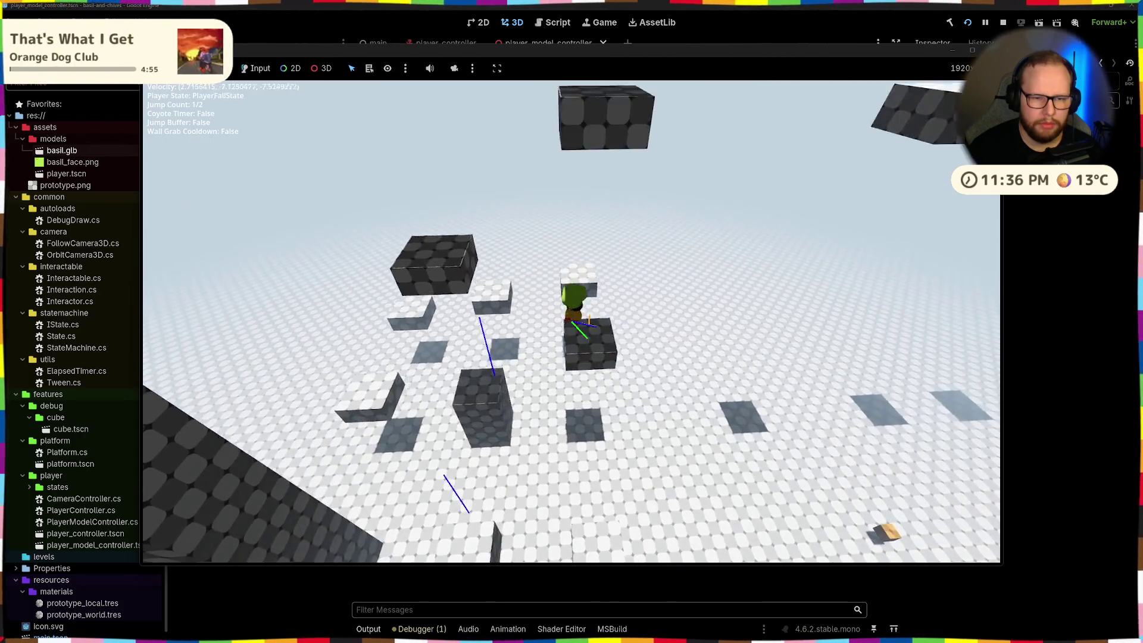
pyautogui.press('w')
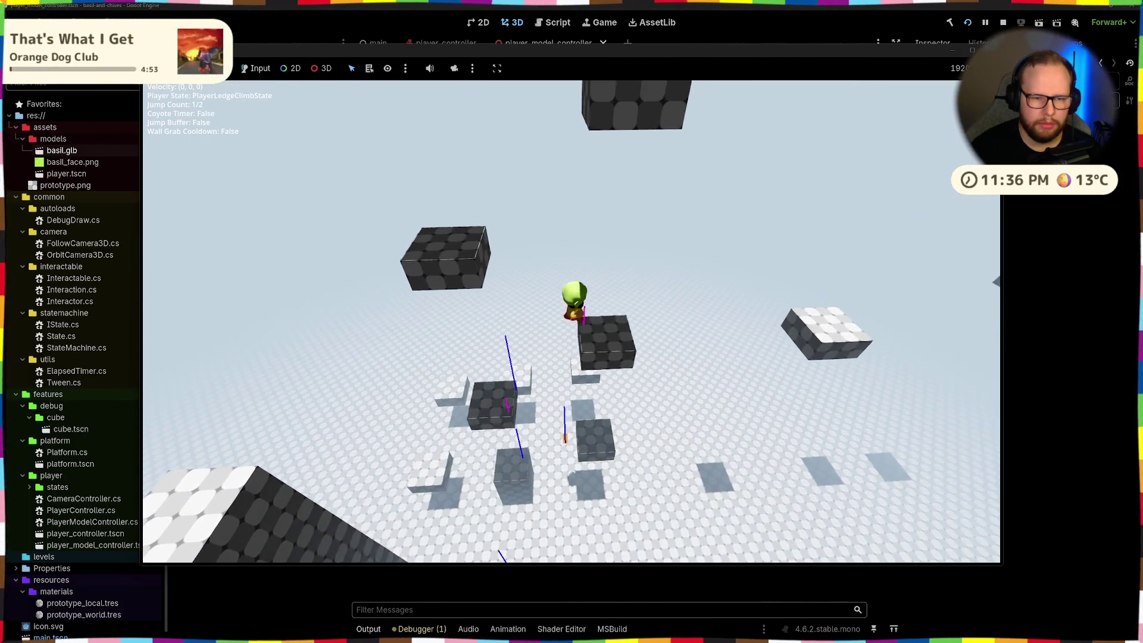
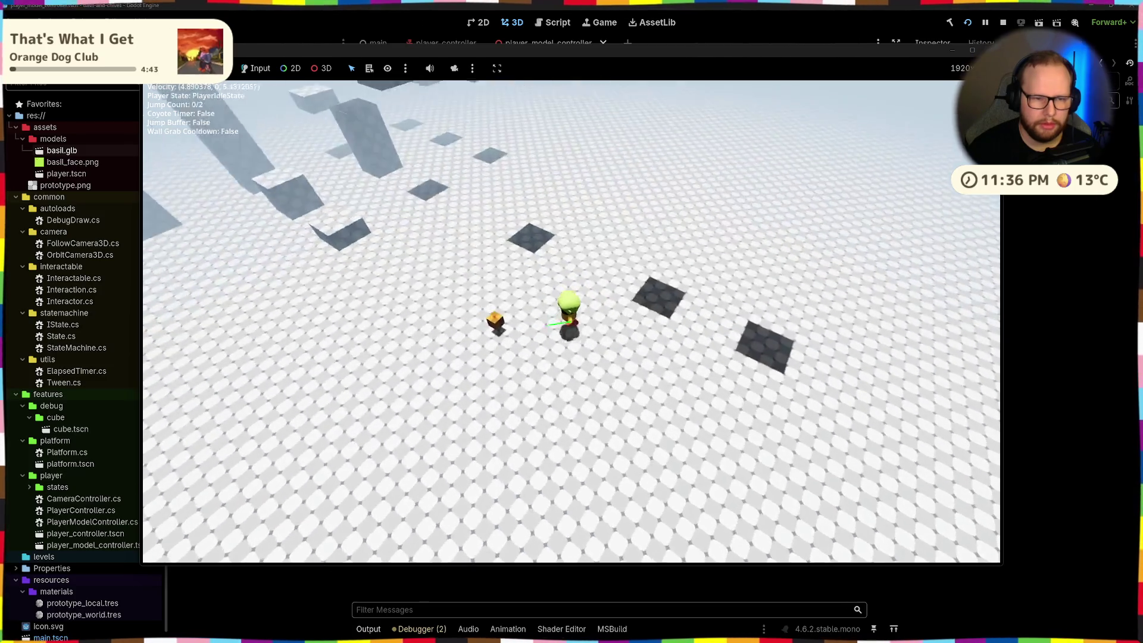
# - Walk, run and double-jump the character in the running game
pyautogui.press('a')
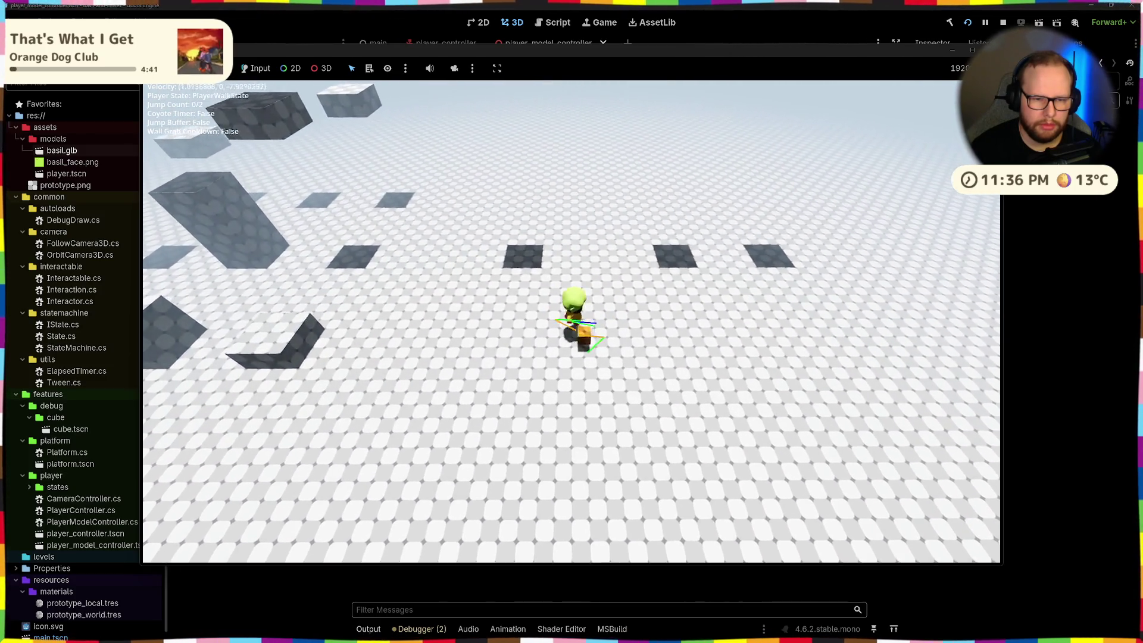
pyautogui.press('shift')
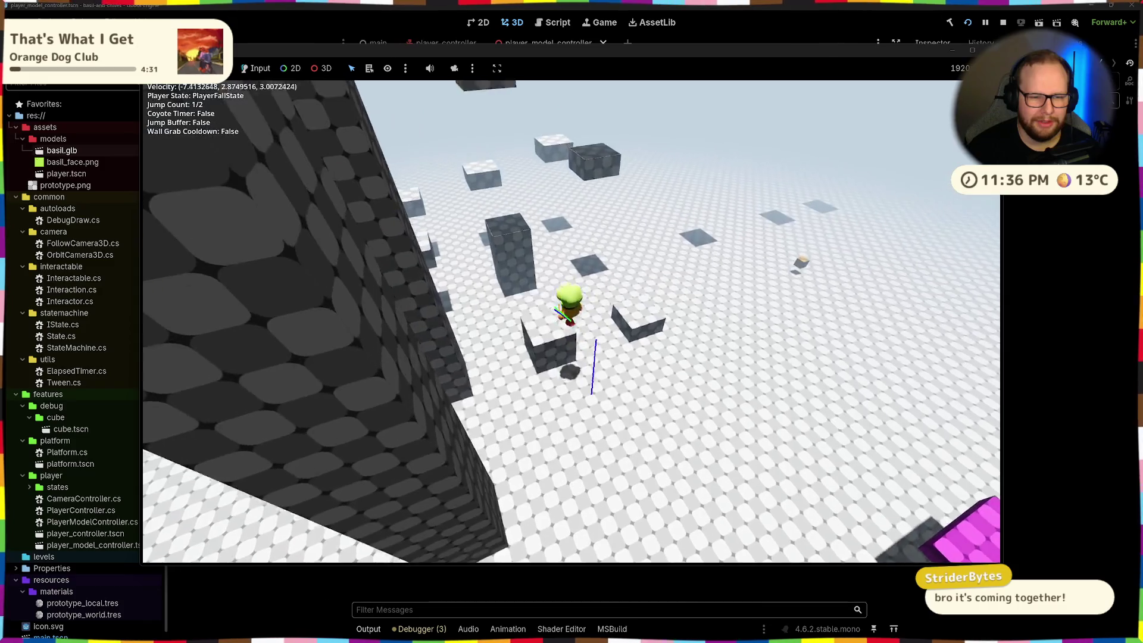
pyautogui.press('space')
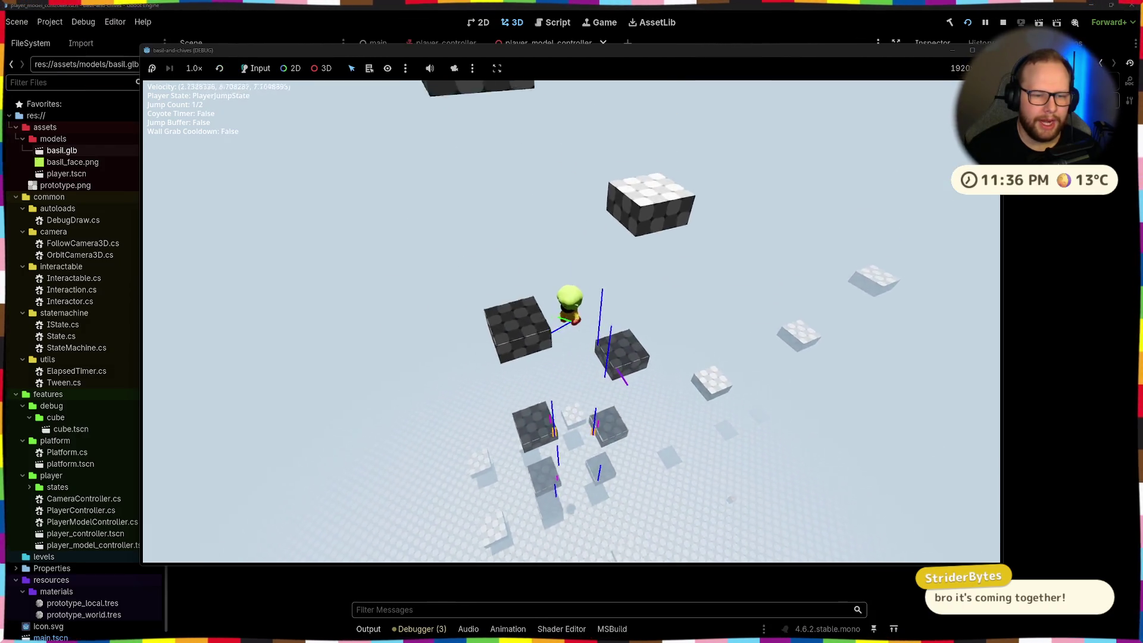
pyautogui.press('space')
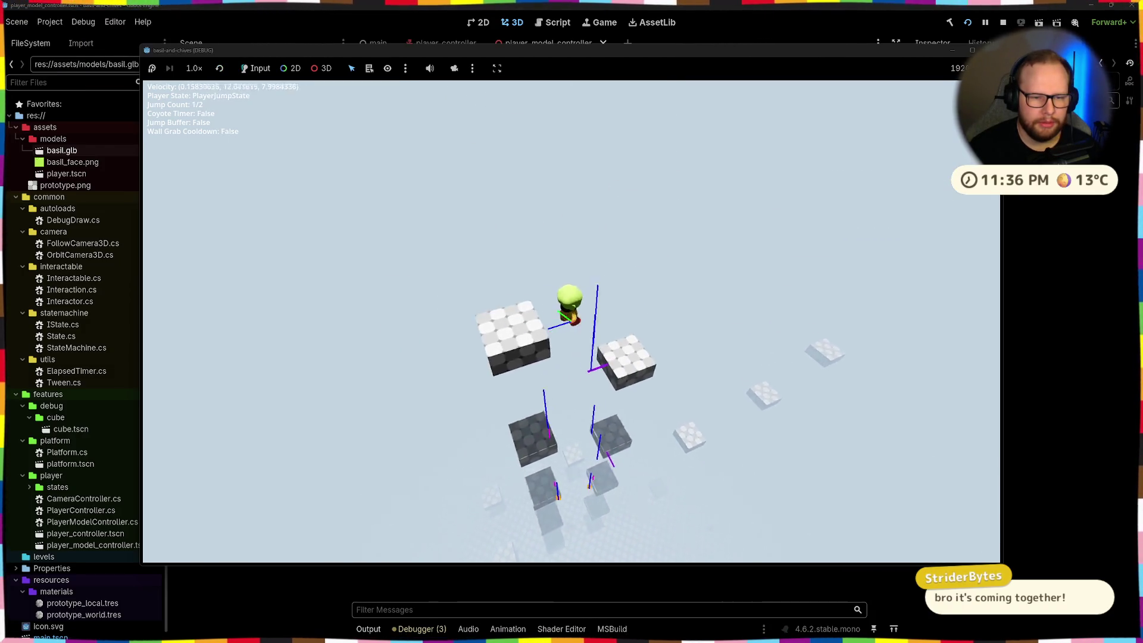
pyautogui.press('space')
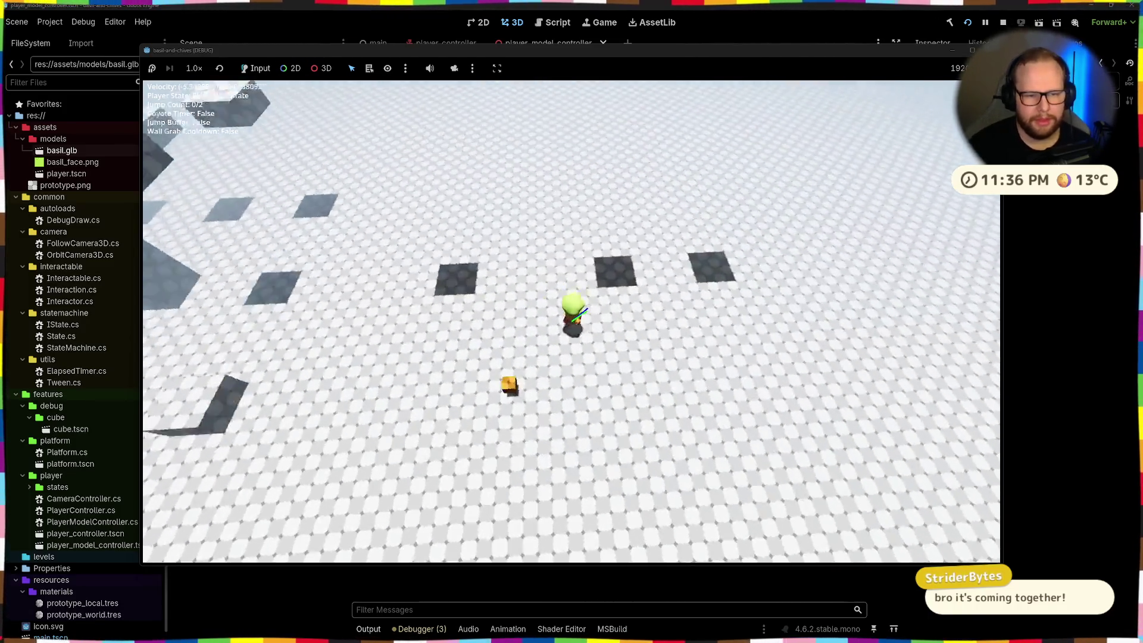
# - Grab the wall, climb the pillar, catch and drop a ledge, double-jump, then stop the game with F8
pyautogui.press('w')
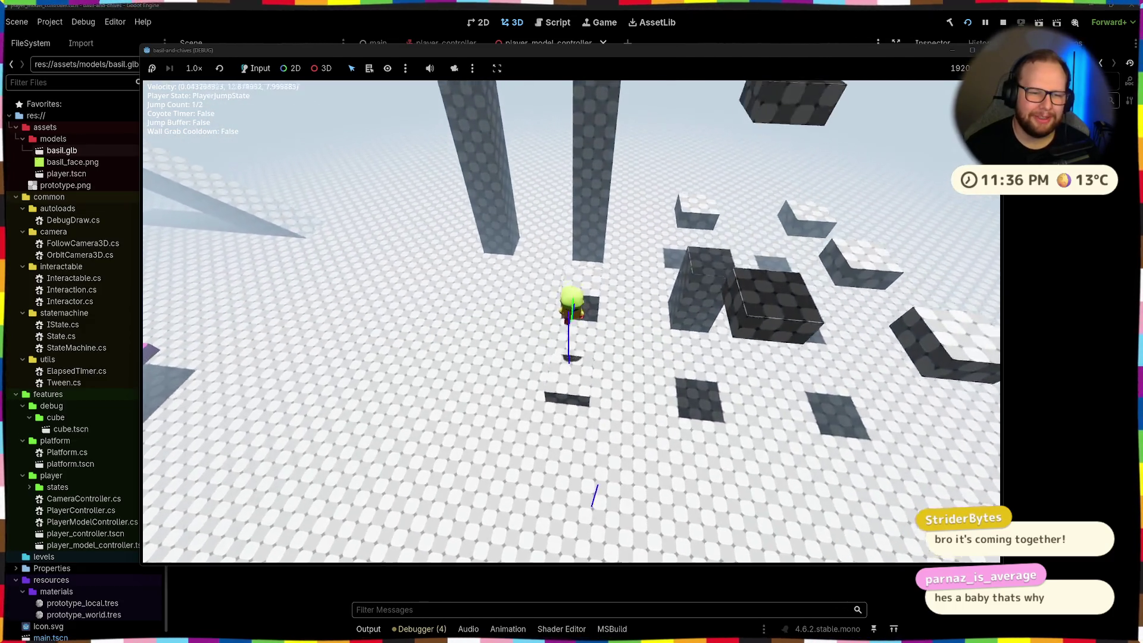
pyautogui.press('space')
pyautogui.press('space')
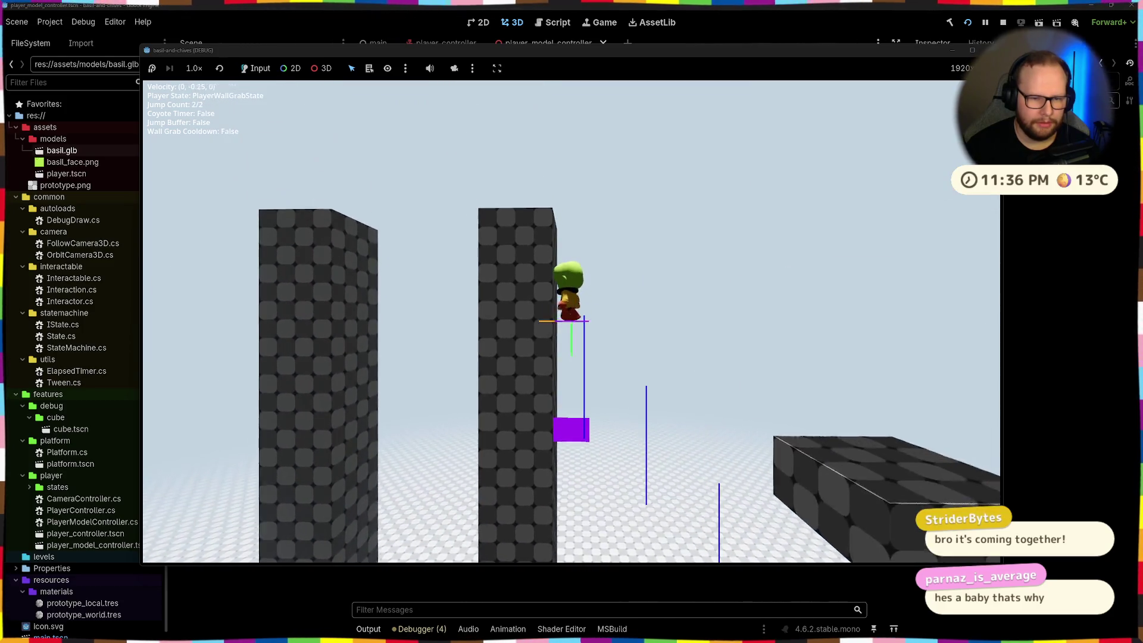
pyautogui.press('space')
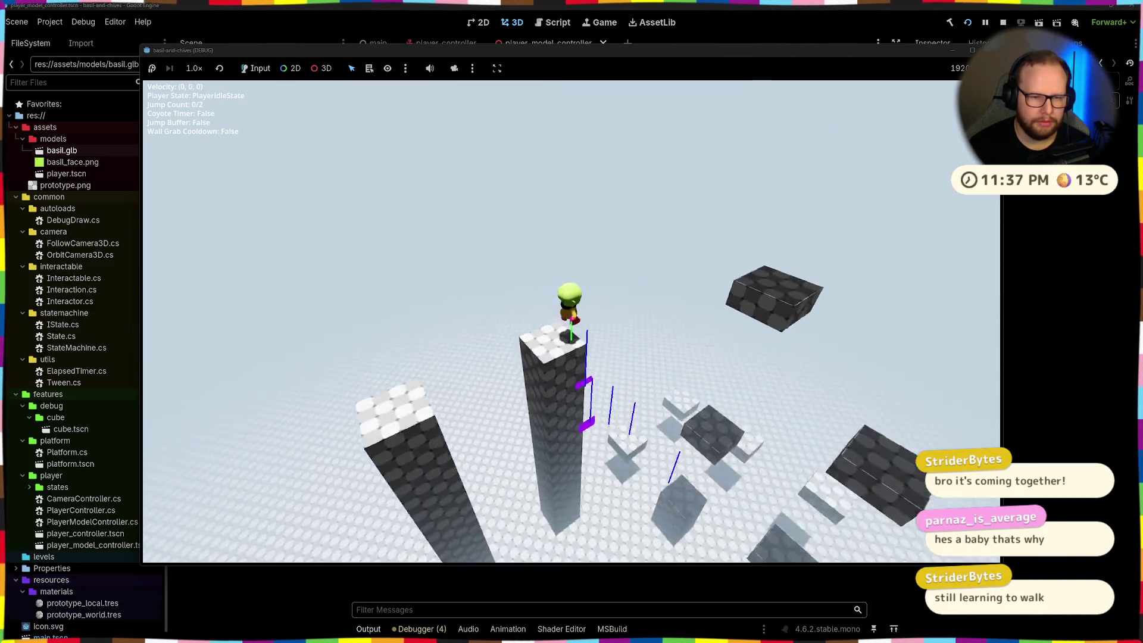
pyautogui.press('w')
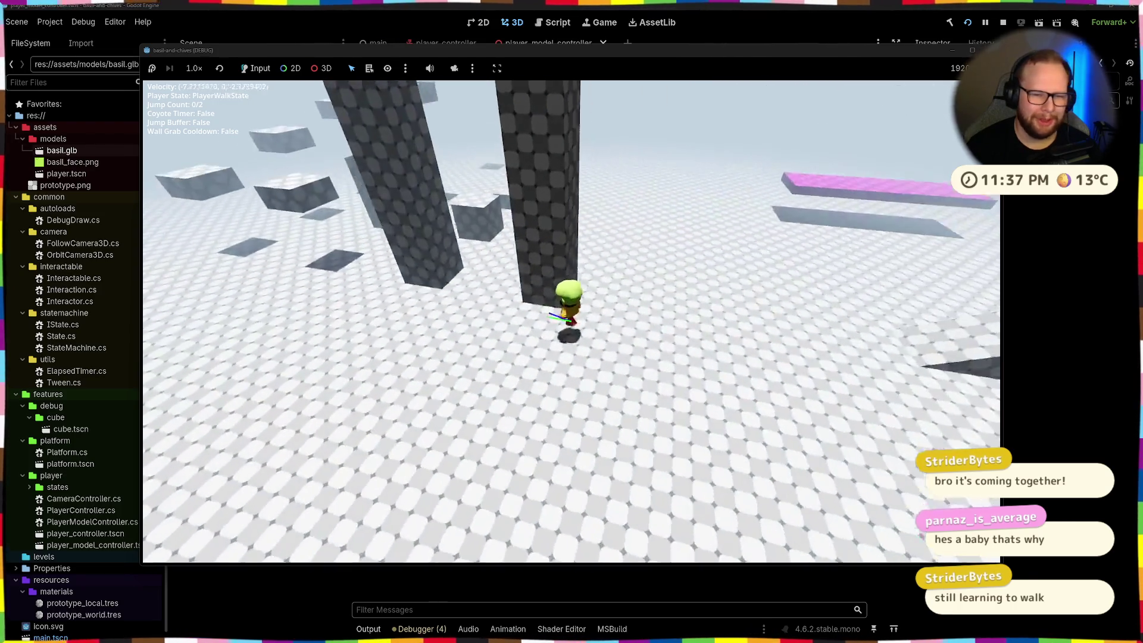
pyautogui.press('space')
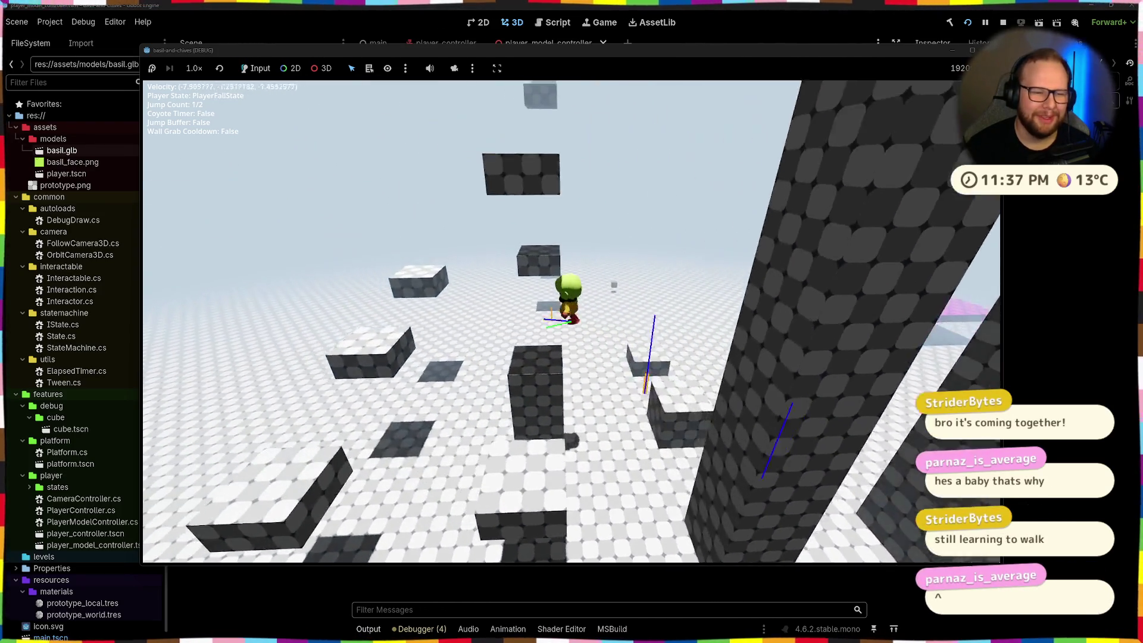
pyautogui.press('space')
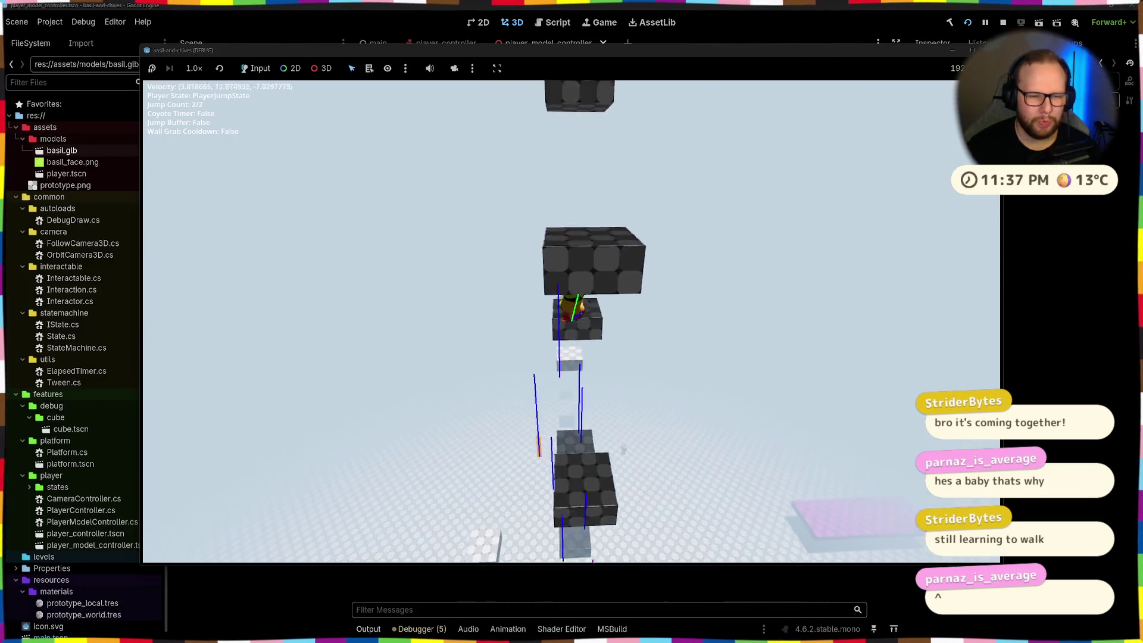
pyautogui.press('space')
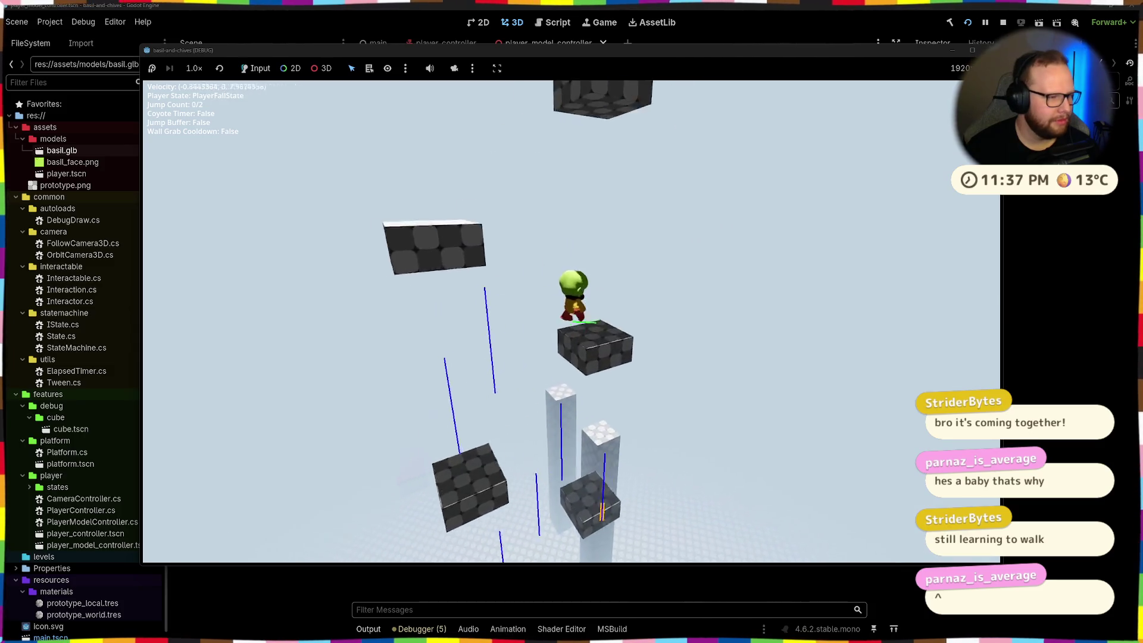
pyautogui.press('space')
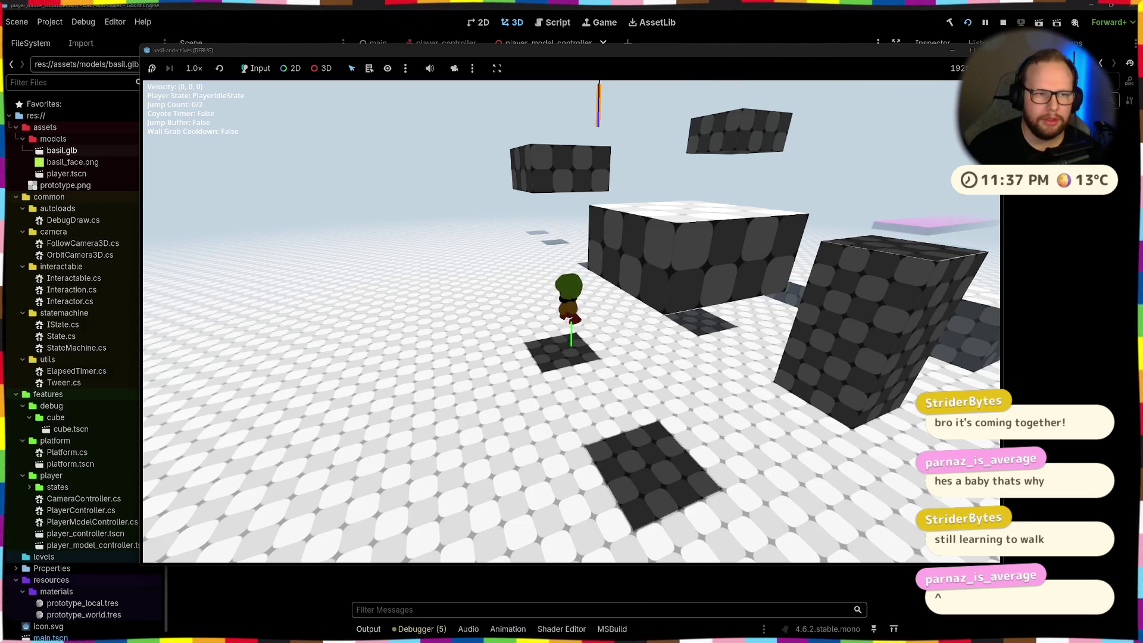
pyautogui.press('super')
pyautogui.press('super')
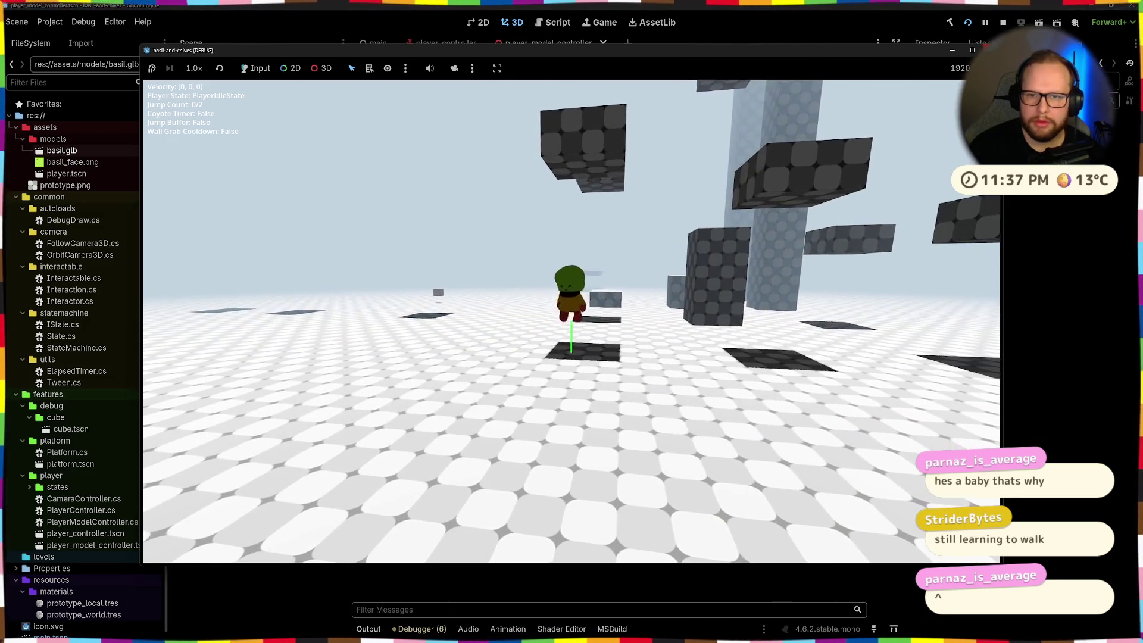
pyautogui.press('F8')
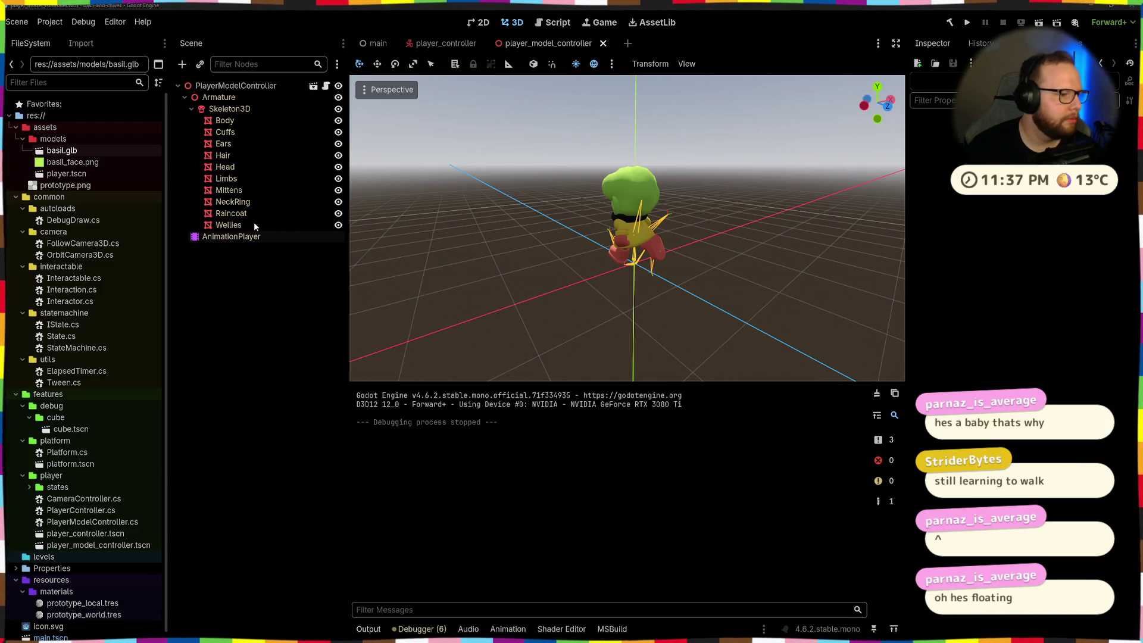
# - In the player_controller scene, select PlayerModelController and inspect its placement from several angles
pyautogui.moveTo(536, 268)
pyautogui.mouseDown(button='middle')
pyautogui.moveTo(577, 267)
pyautogui.moveTo(358, 304)
pyautogui.mouseUp(button='middle')
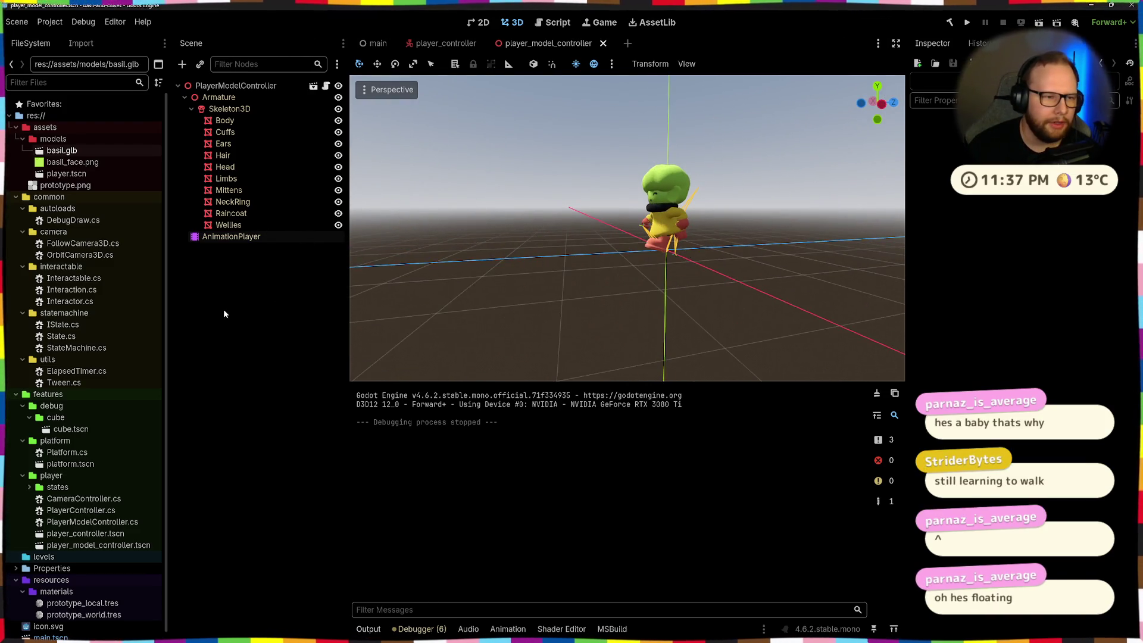
pyautogui.click(441, 45)
pyautogui.scroll(8, 616, 208)
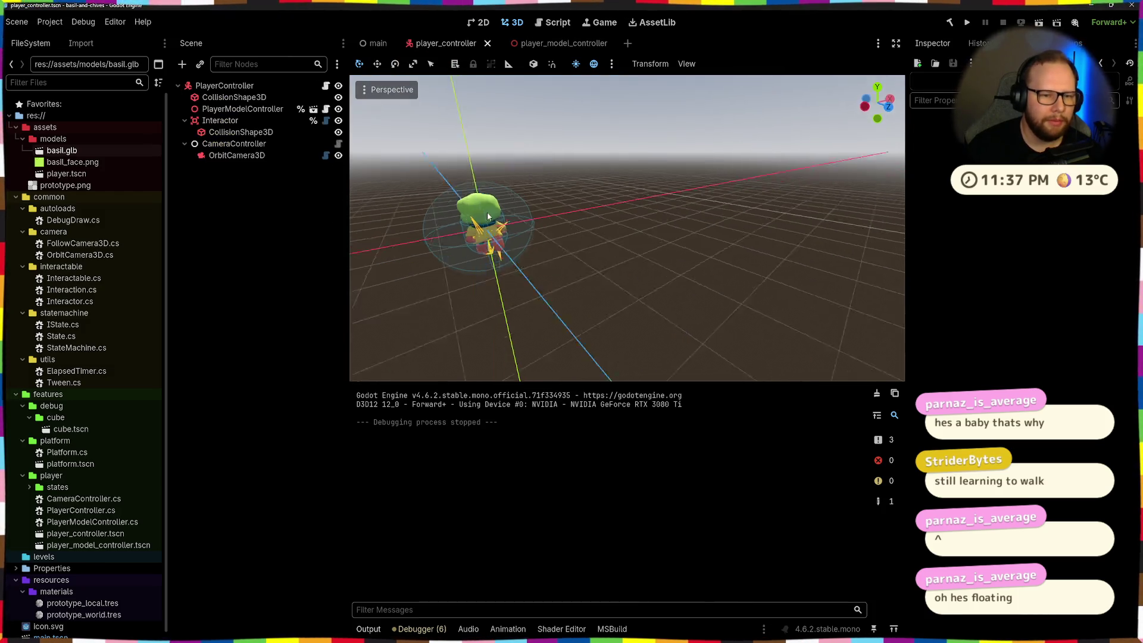
pyautogui.scroll(-5, 619, 211)
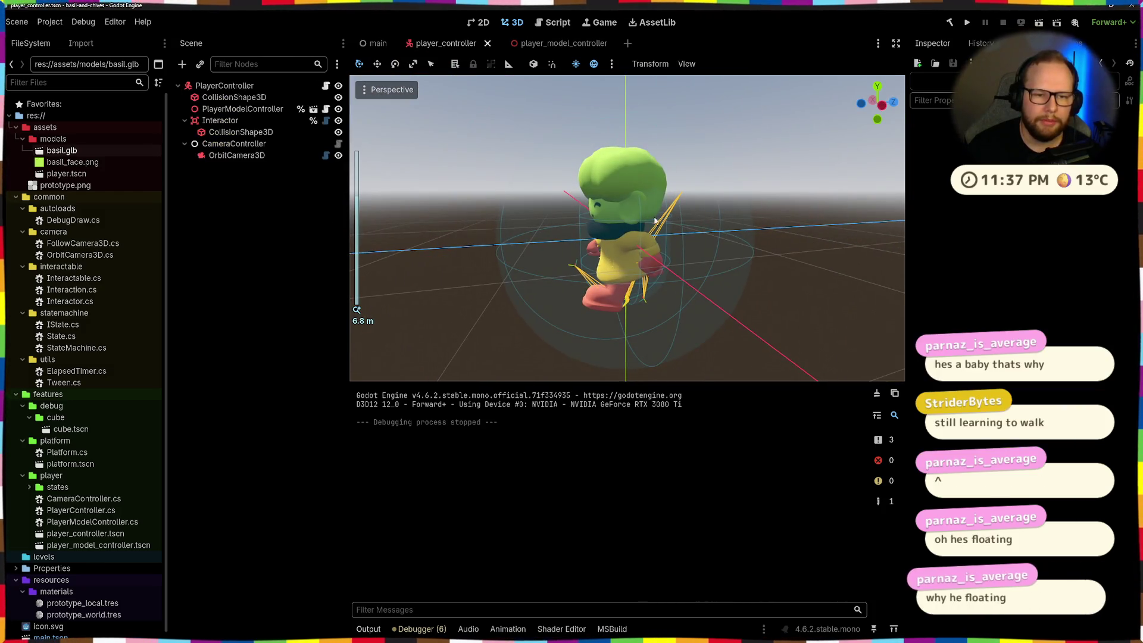
pyautogui.scroll(-5, 673, 227)
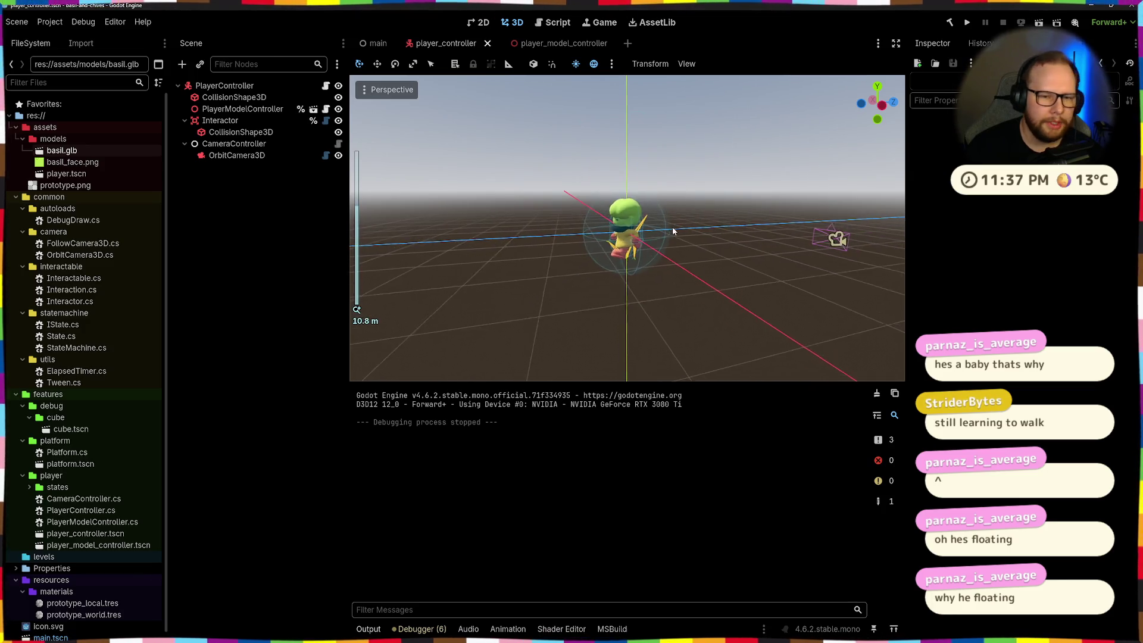
pyautogui.scroll(5, 672, 225)
pyautogui.moveTo(673, 225)
pyautogui.mouseDown(button='middle')
pyautogui.moveTo(703, 240)
pyautogui.moveTo(640, 229)
pyautogui.moveTo(834, 224)
pyautogui.mouseUp(button='middle')
pyautogui.click(245, 111)
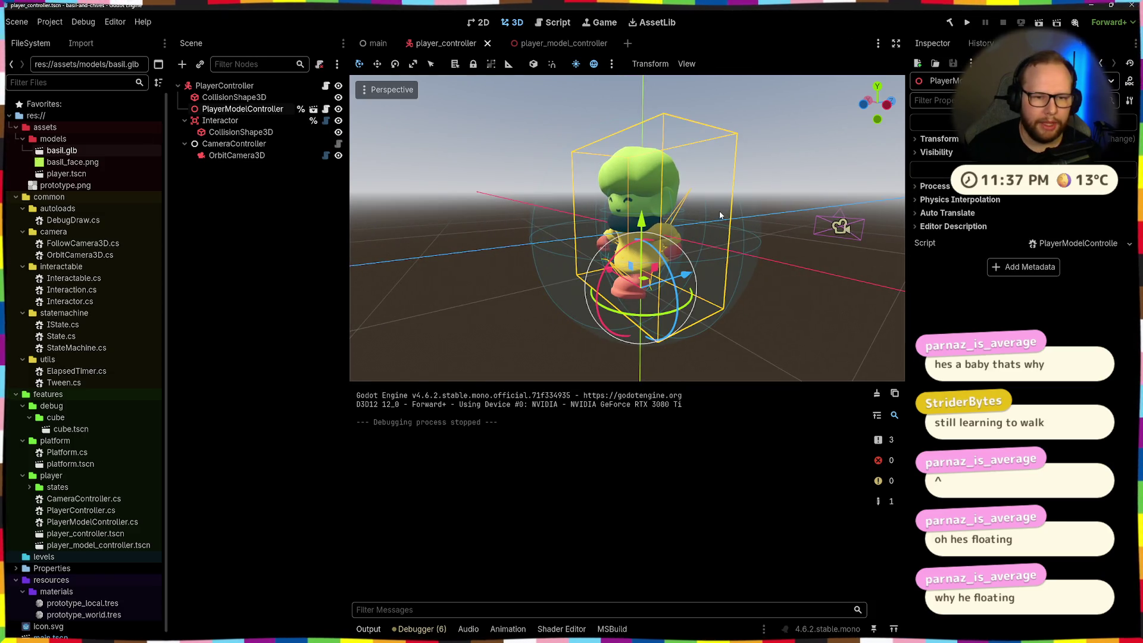
pyautogui.moveTo(719, 211)
pyautogui.mouseDown(button='middle')
pyautogui.moveTo(760, 201)
pyautogui.moveTo(684, 216)
pyautogui.mouseUp(button='middle')
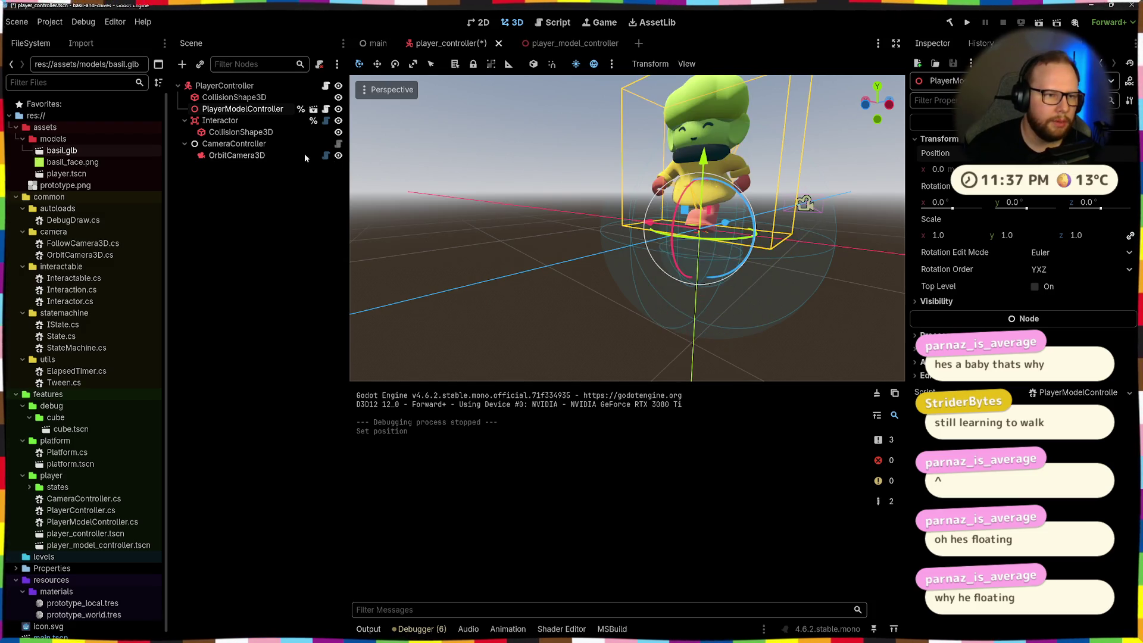
# - Return to player_model_controller, clear the selection and run the project again
pyautogui.click(313, 110)
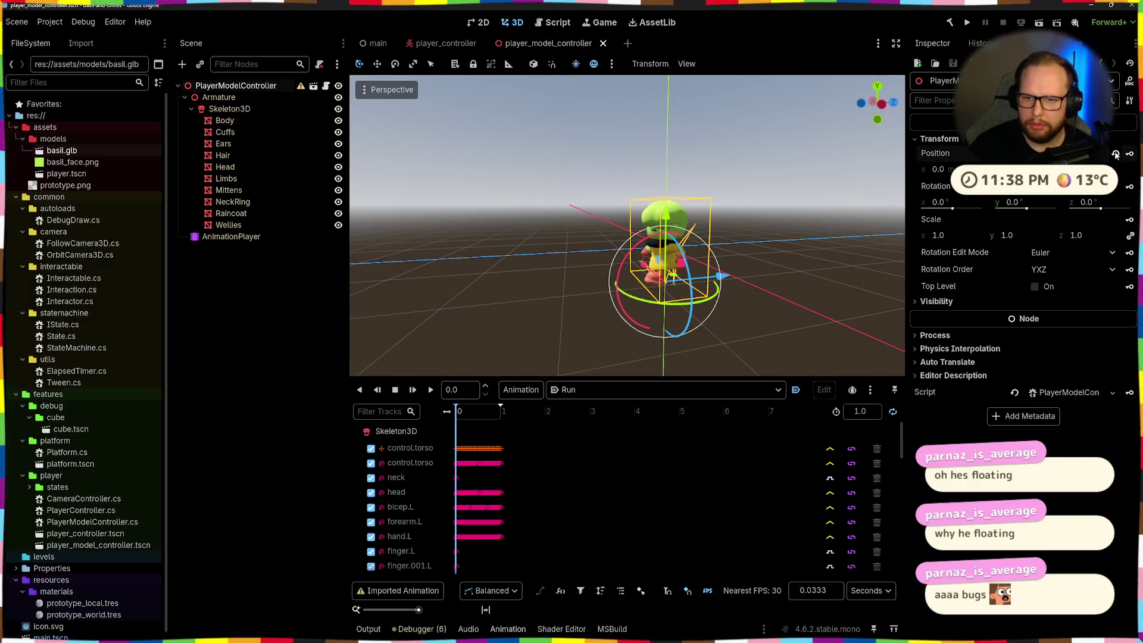
pyautogui.click(278, 297)
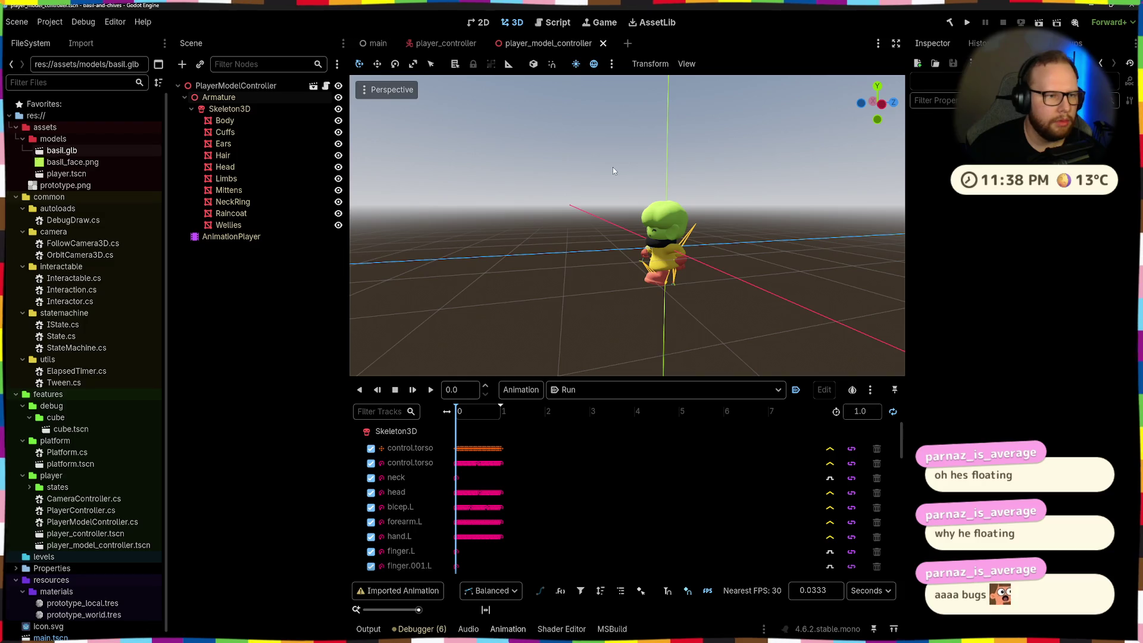
pyautogui.click(967, 23)
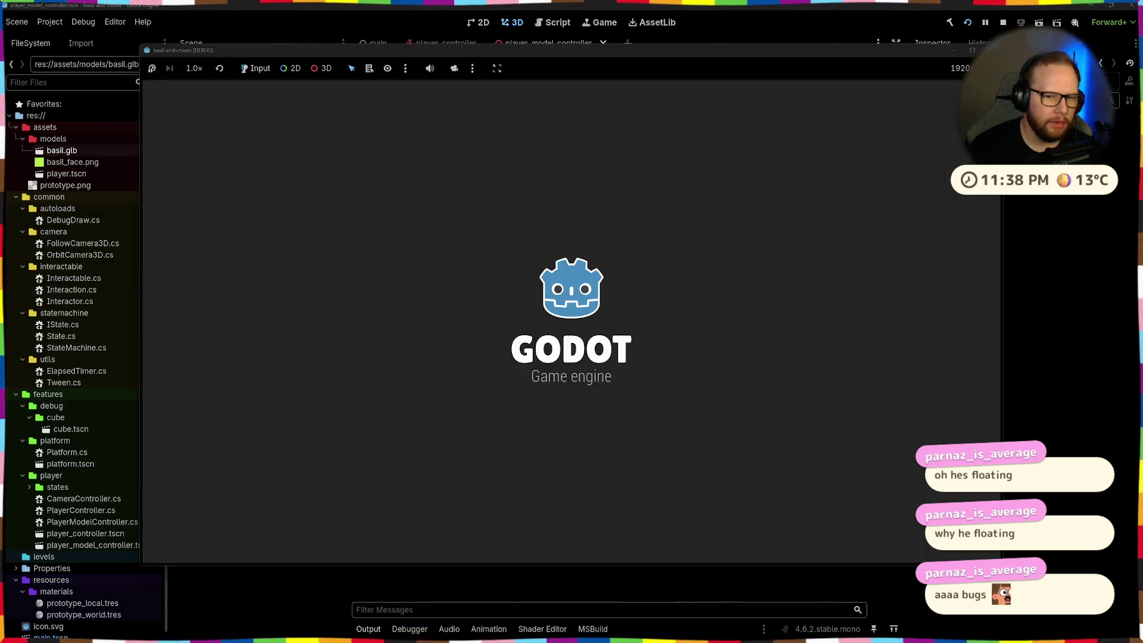
# - Walk across the magenta platform, jump, grab block ledges and climb onto a block
pyautogui.press('w')
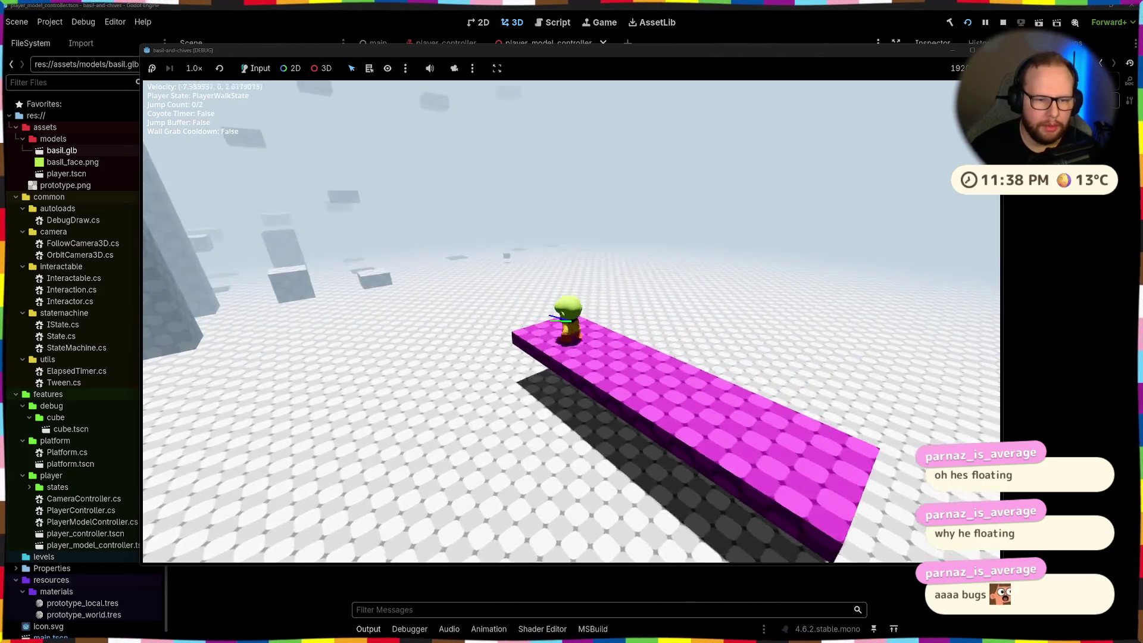
pyautogui.press('d')
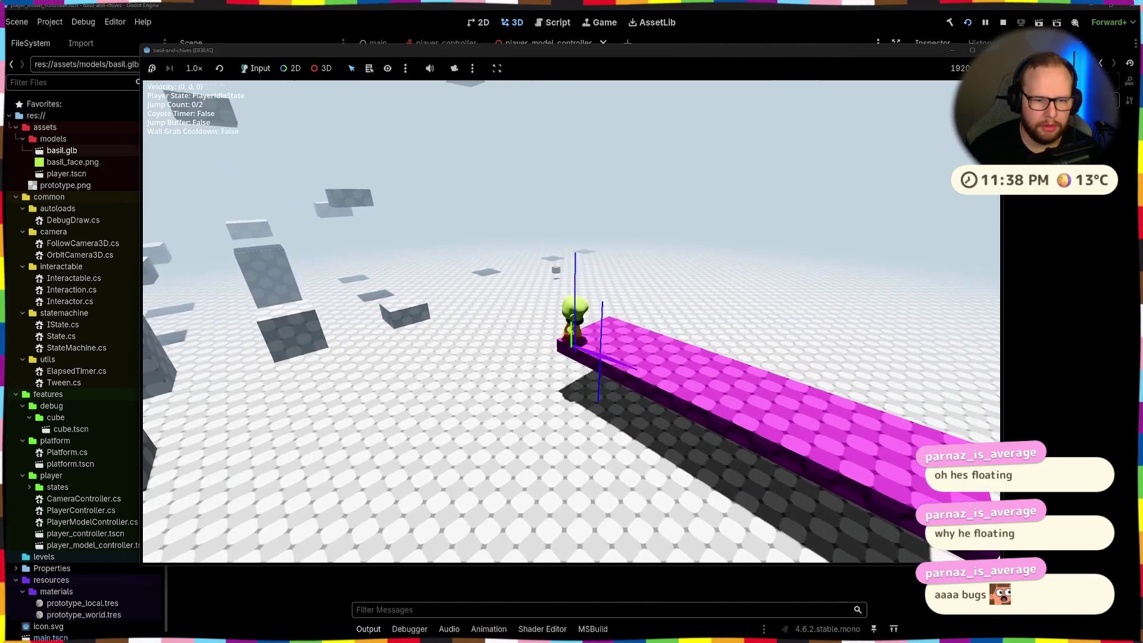
pyautogui.press('a')
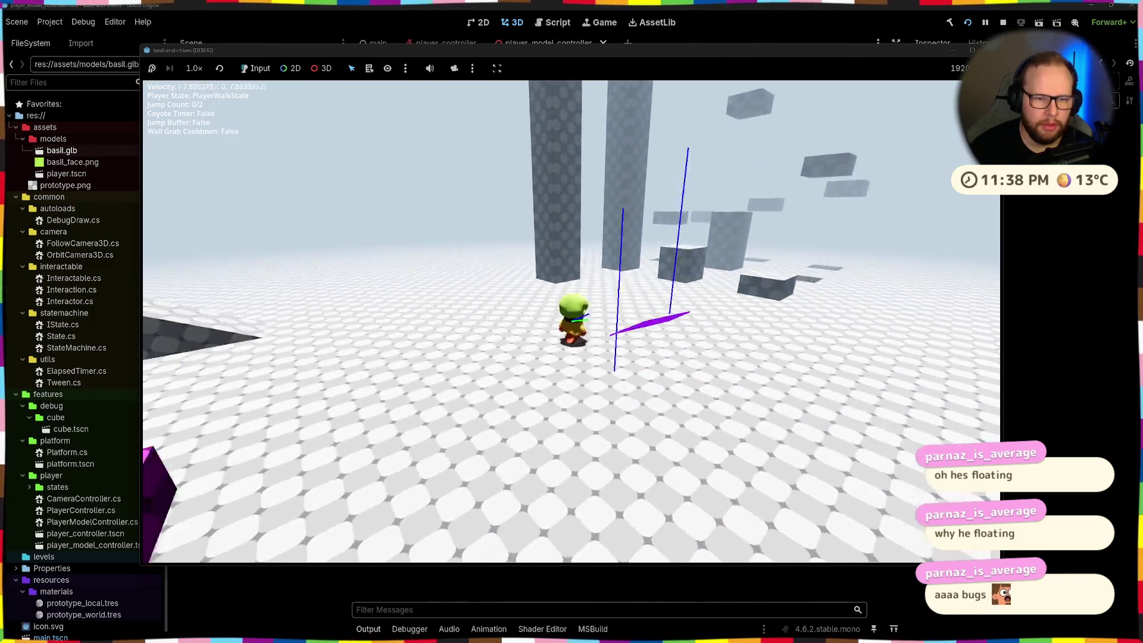
pyautogui.press('d')
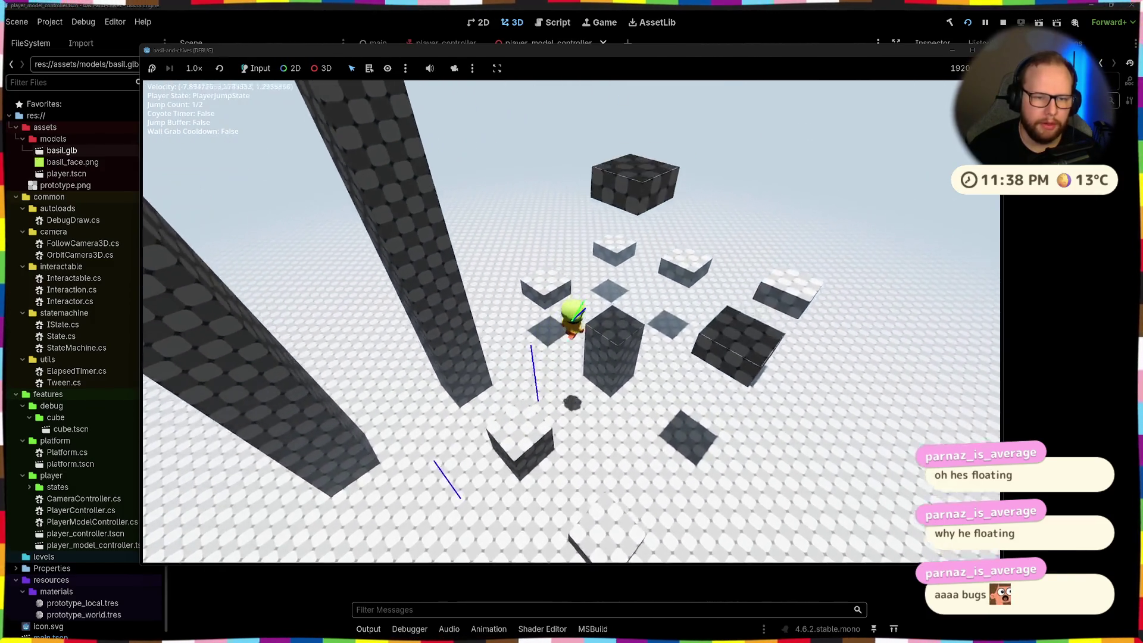
pyautogui.press('space')
pyautogui.press('space')
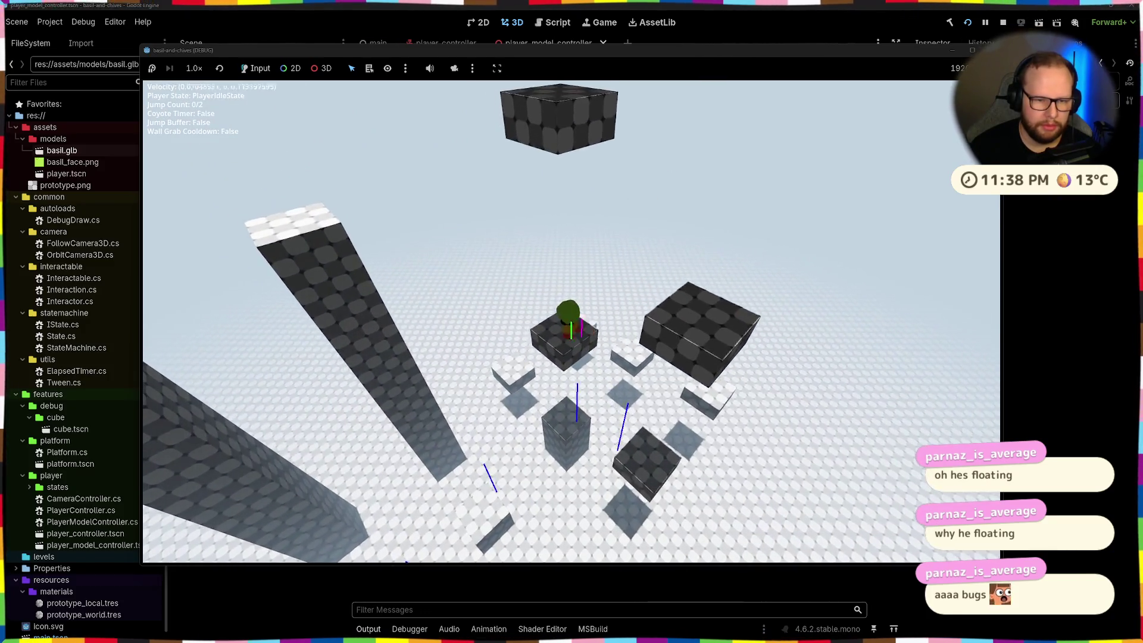
pyautogui.press('w')
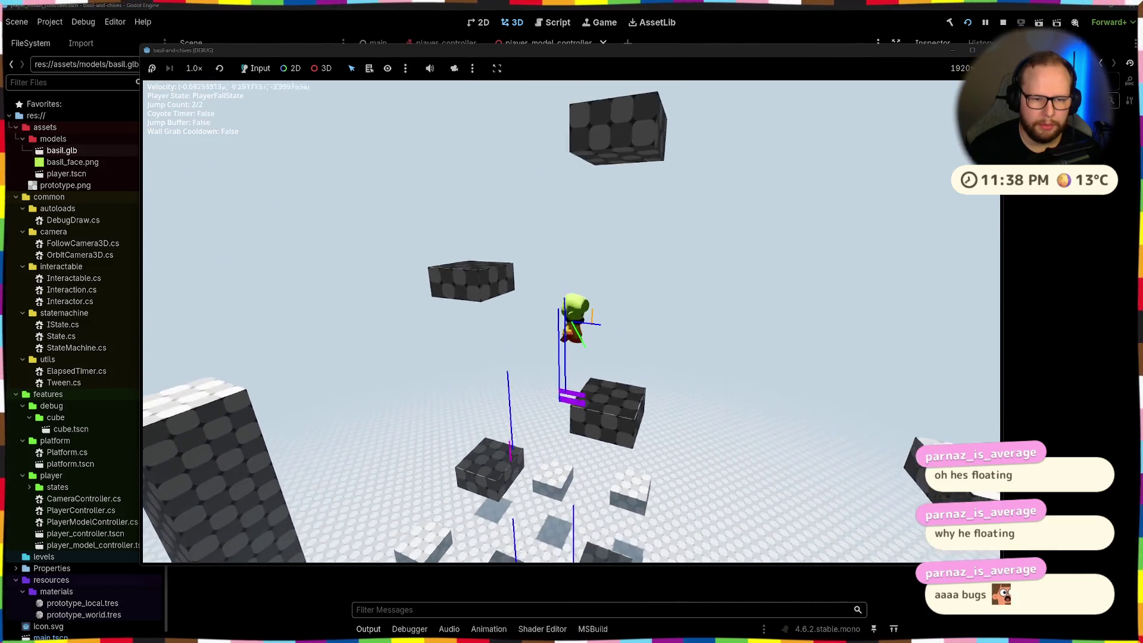
pyautogui.press('space')
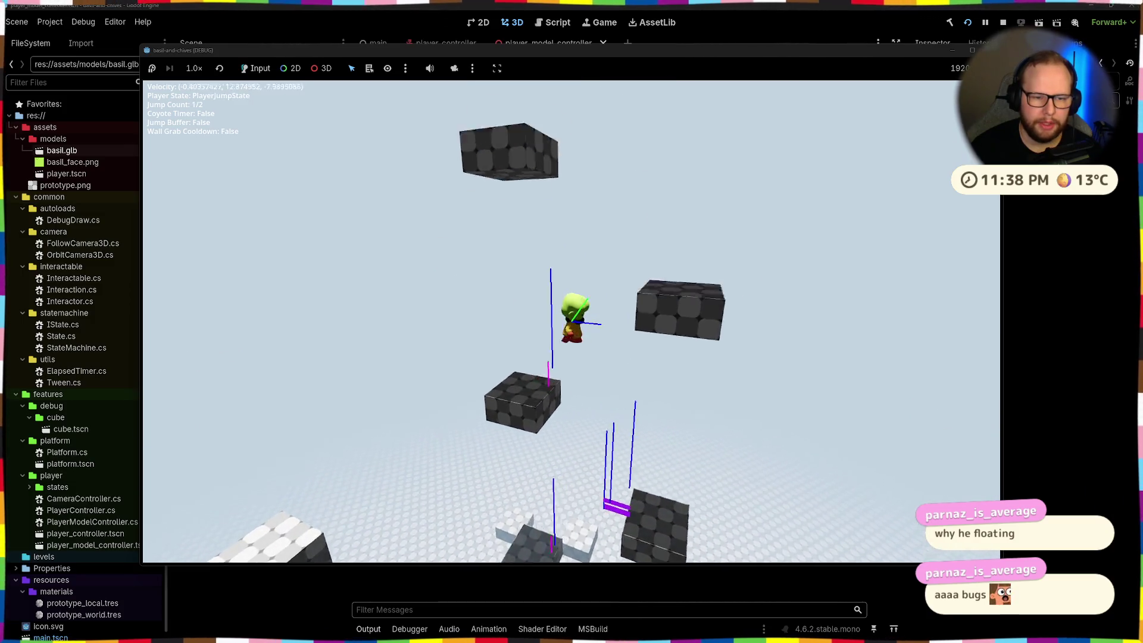
pyautogui.press('space')
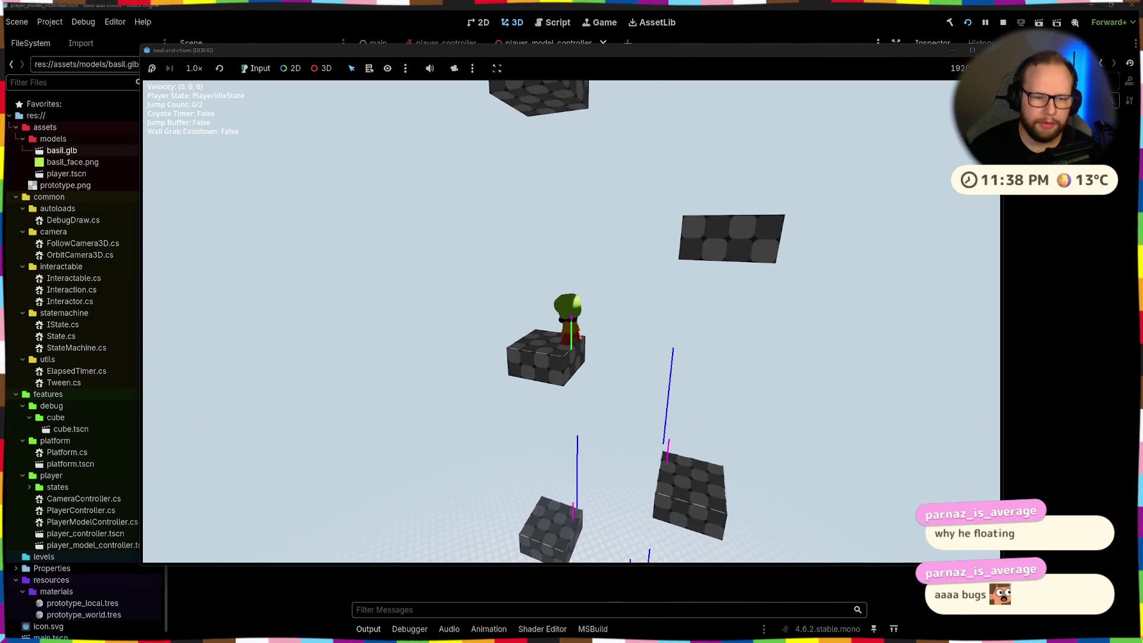
pyautogui.press('space')
pyautogui.press('space')
pyautogui.press('w')
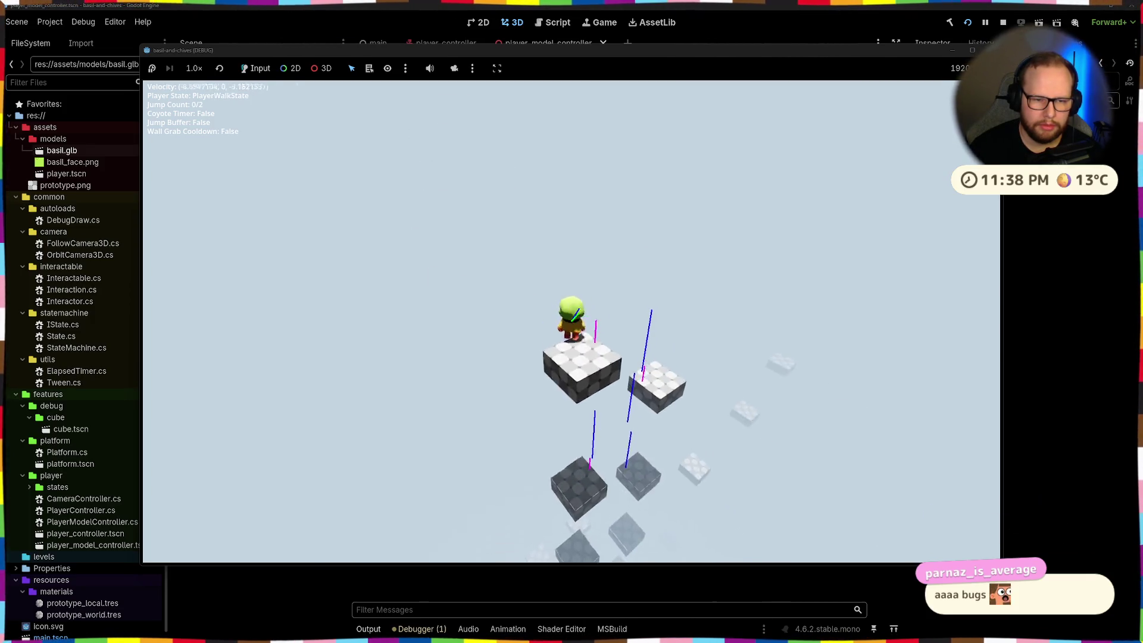
pyautogui.press('w')
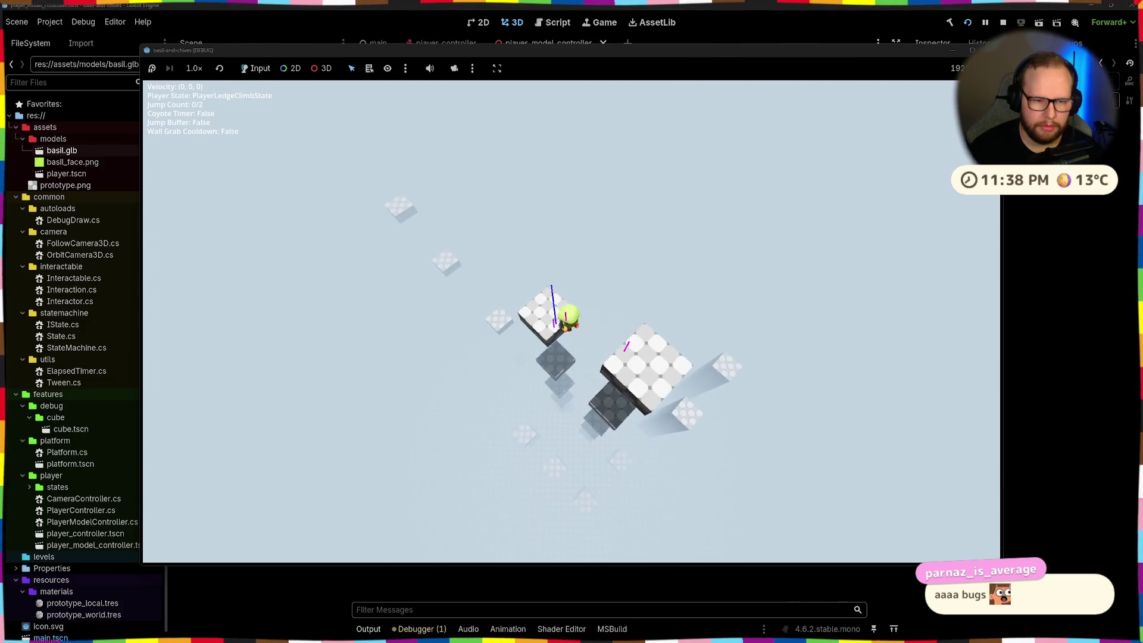
# - Swing the camera around the player and run onto the pink platform
pyautogui.press('w')
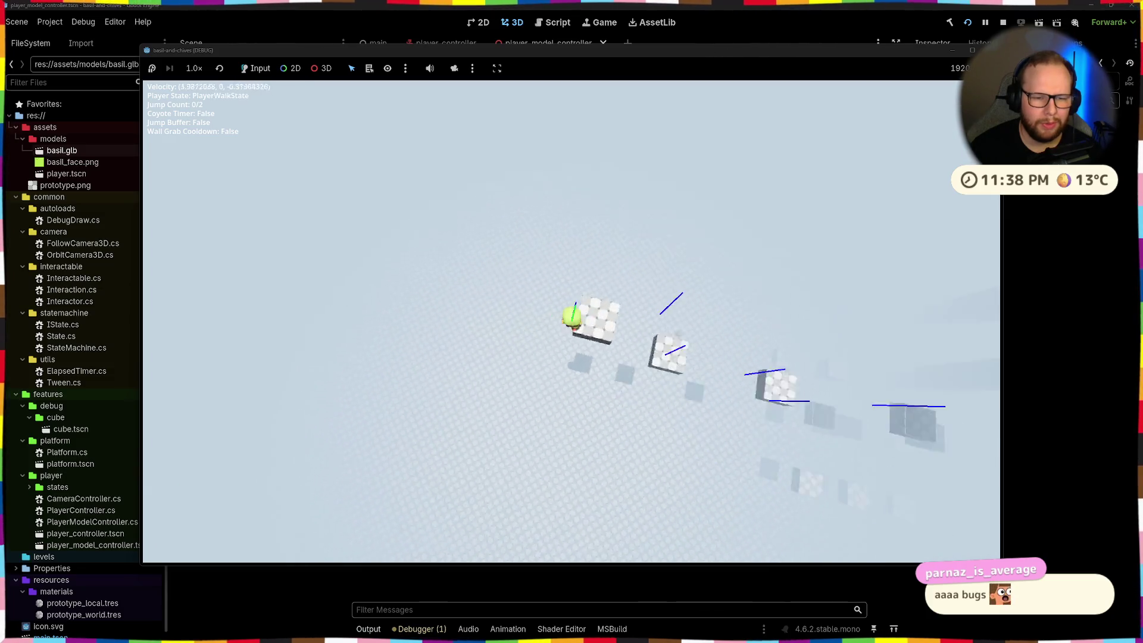
pyautogui.press('w')
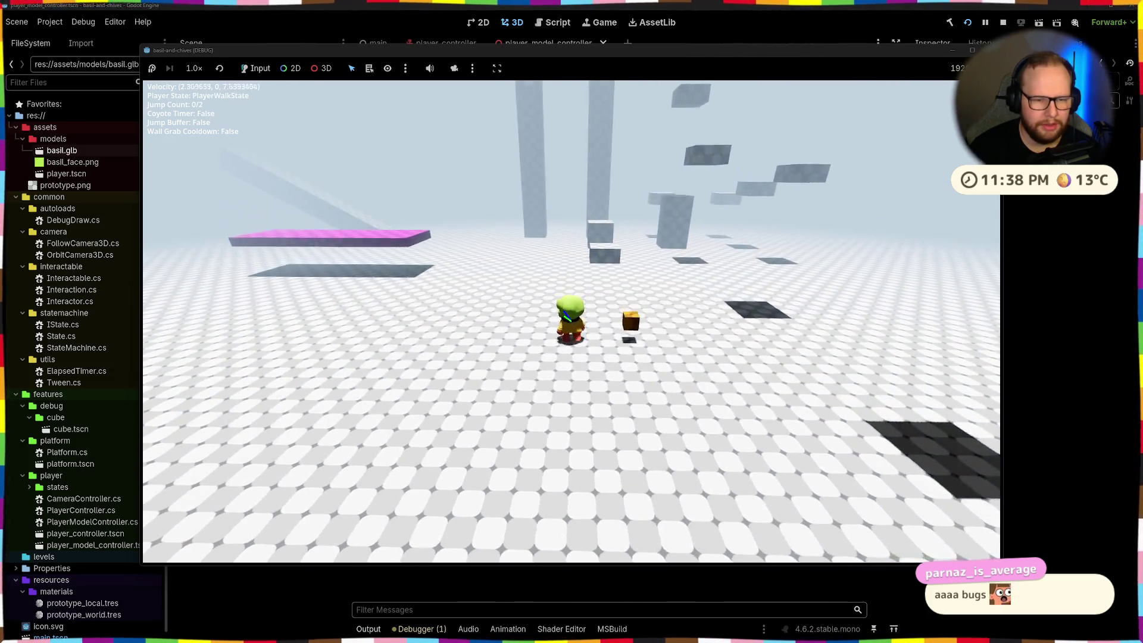
pyautogui.press('w')
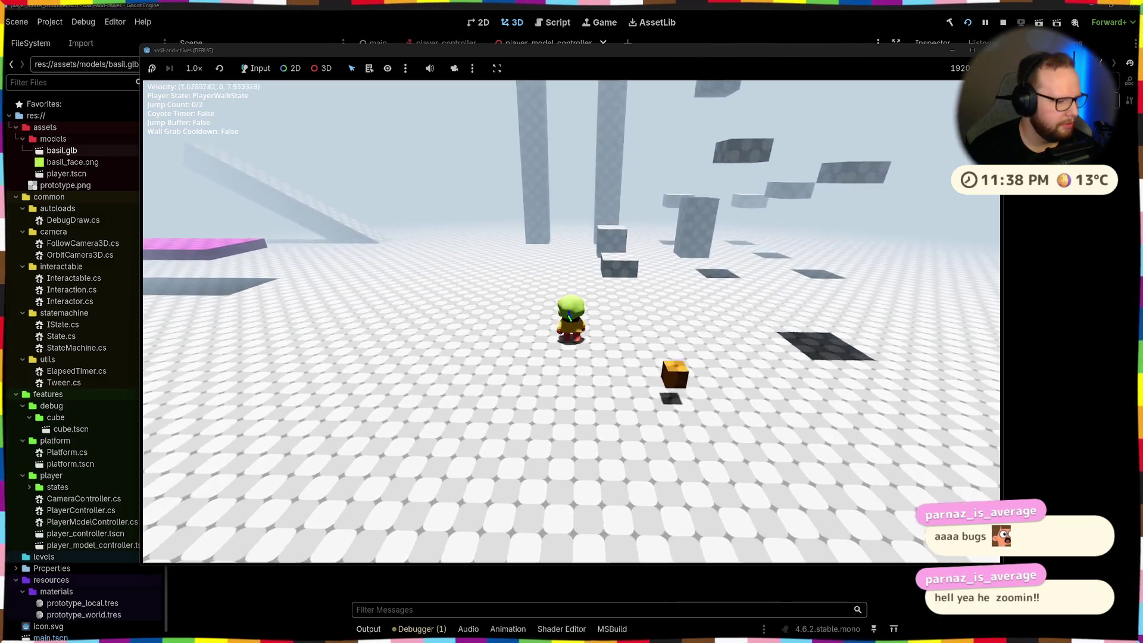
pyautogui.press('shift')
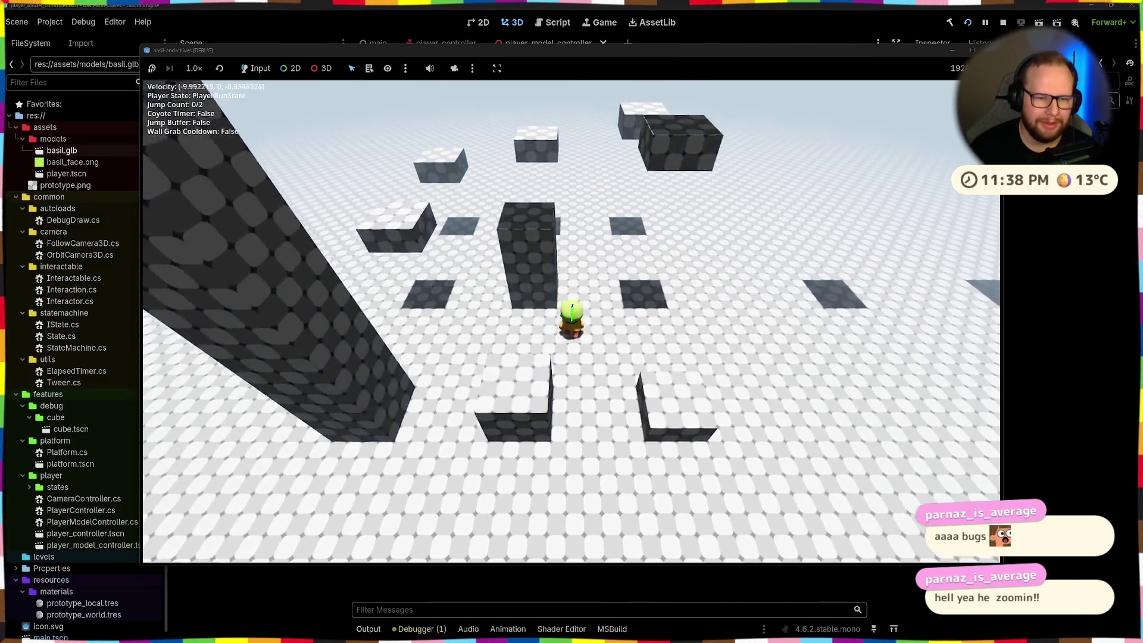
pyautogui.press('w')
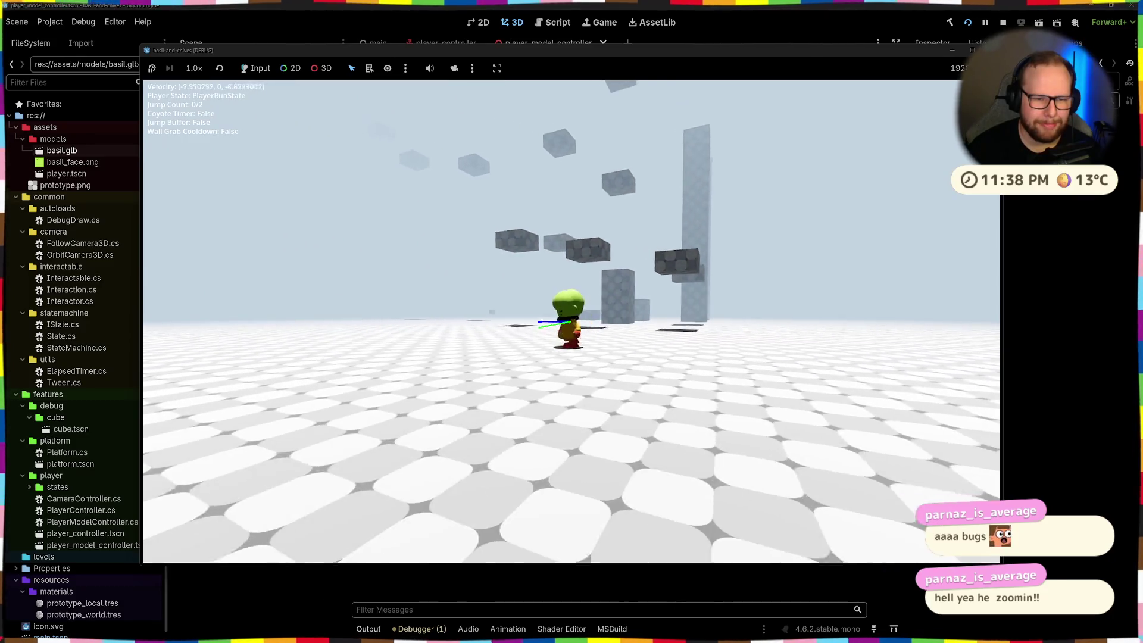
pyautogui.press('w')
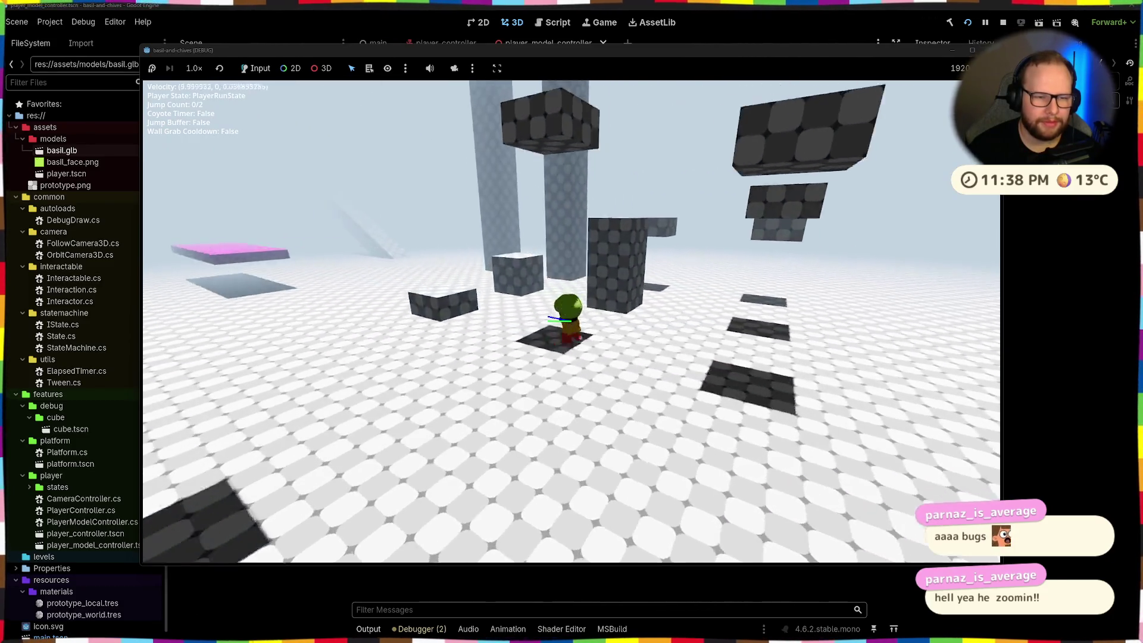
pyautogui.press('w')
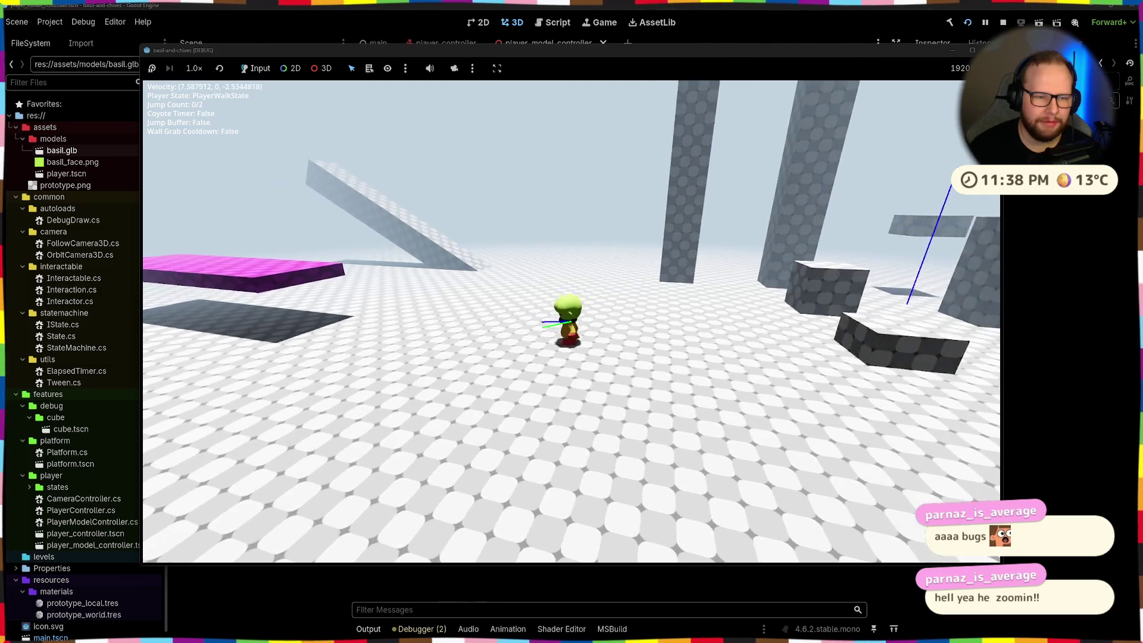
pyautogui.press('w')
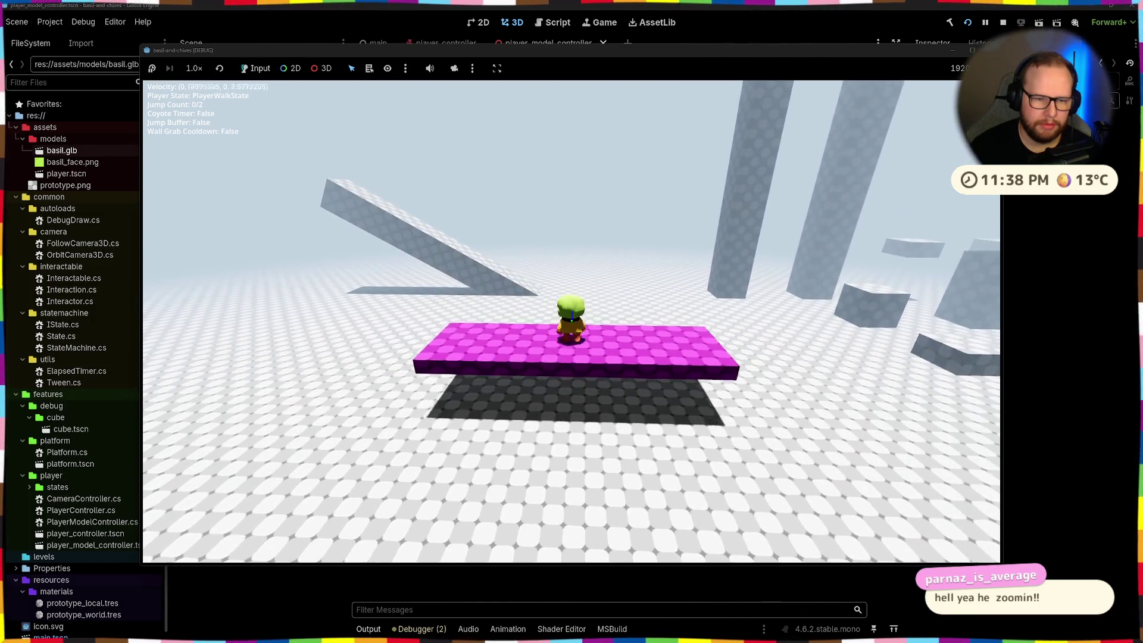
pyautogui.press('w')
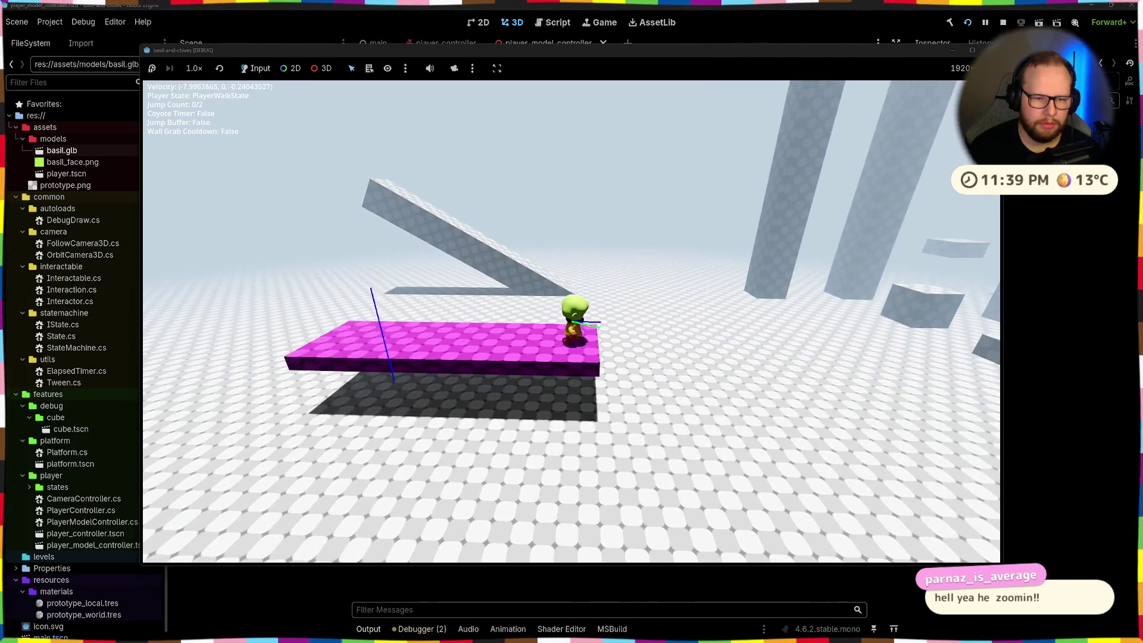
# - Jump and walk off the platform, stop the game with F8, then relaunch it
pyautogui.press('space')
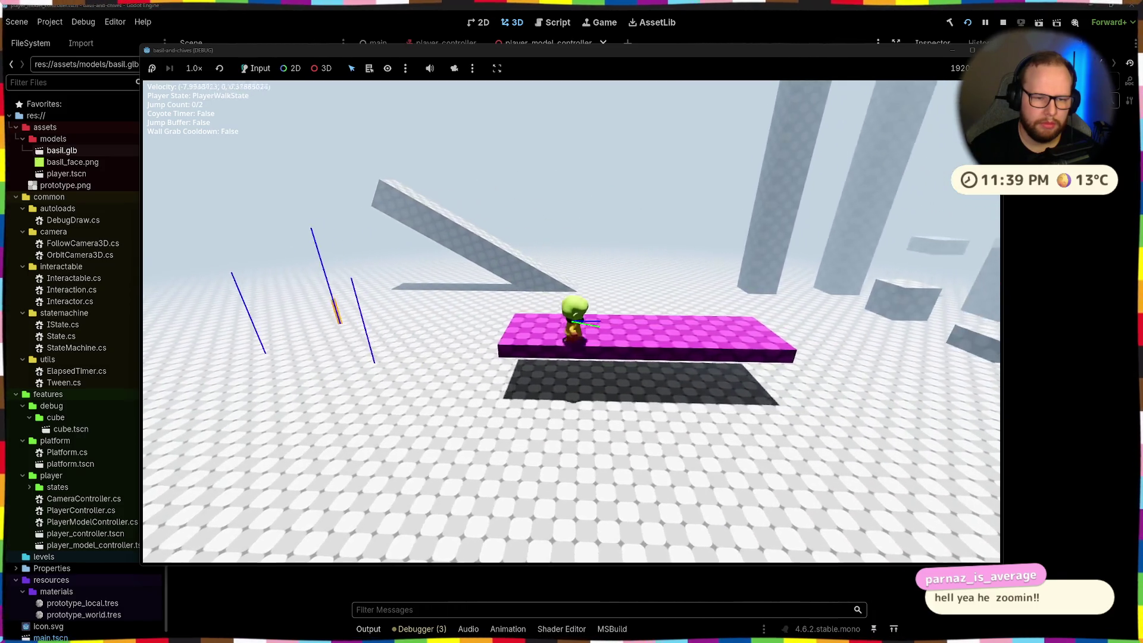
pyautogui.press('w')
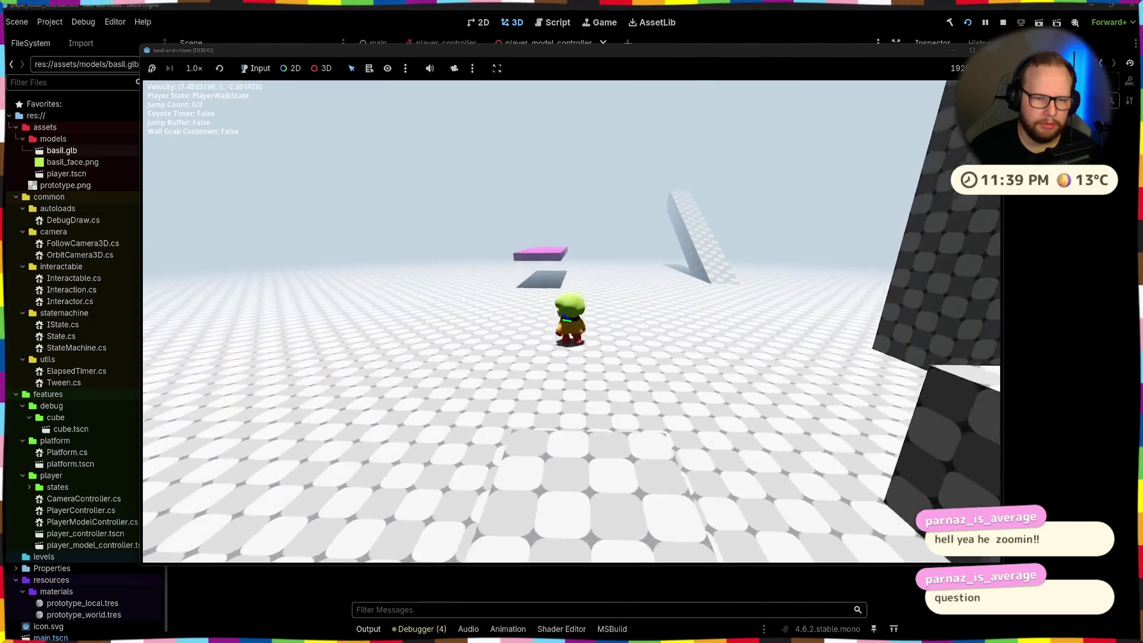
pyautogui.press('space')
pyautogui.press('space')
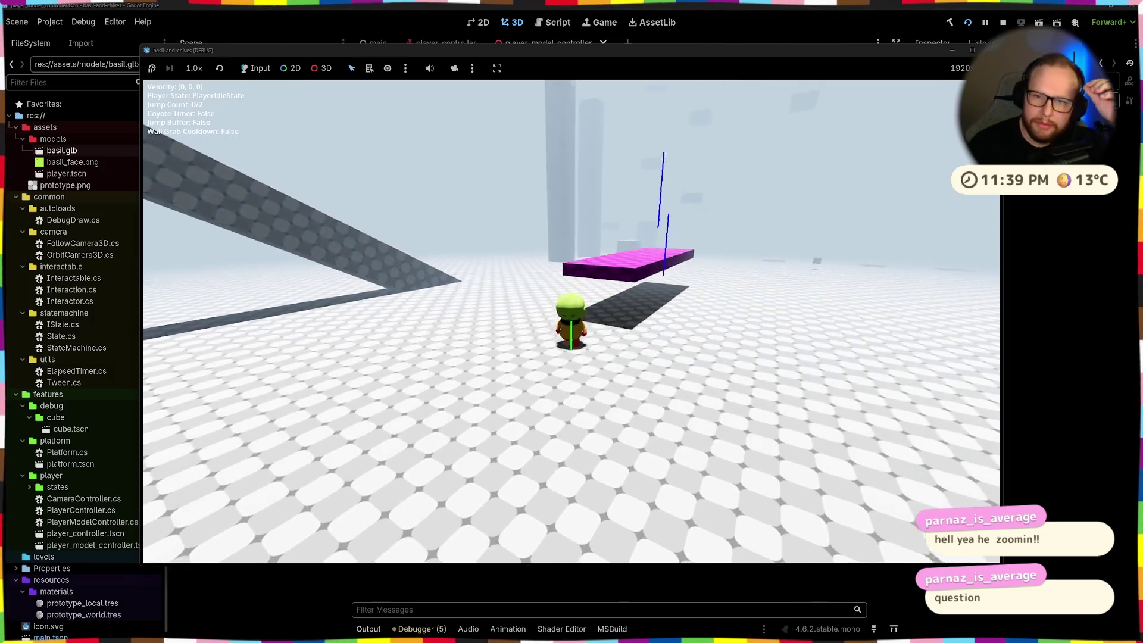
pyautogui.press('F8')
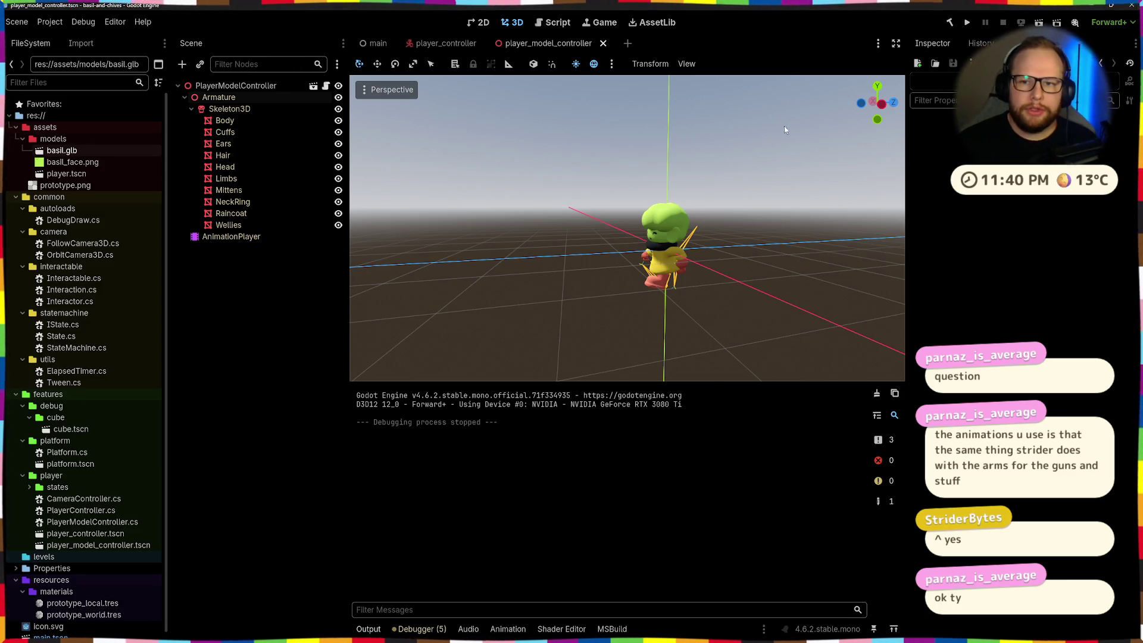
pyautogui.click(968, 22)
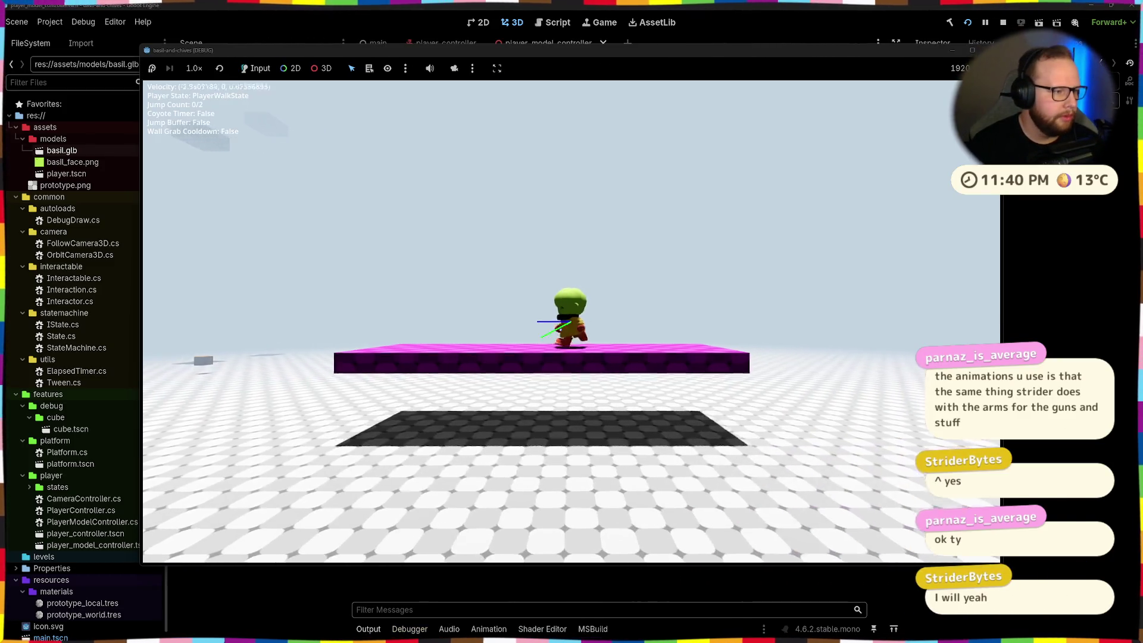
pyautogui.press('w')
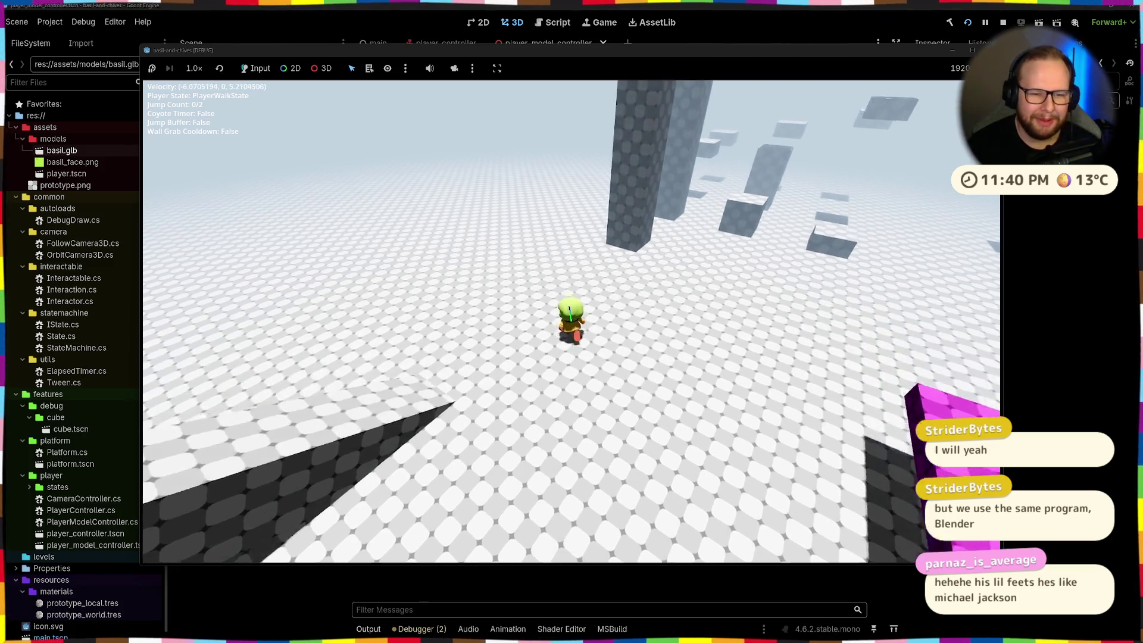
pyautogui.press('w')
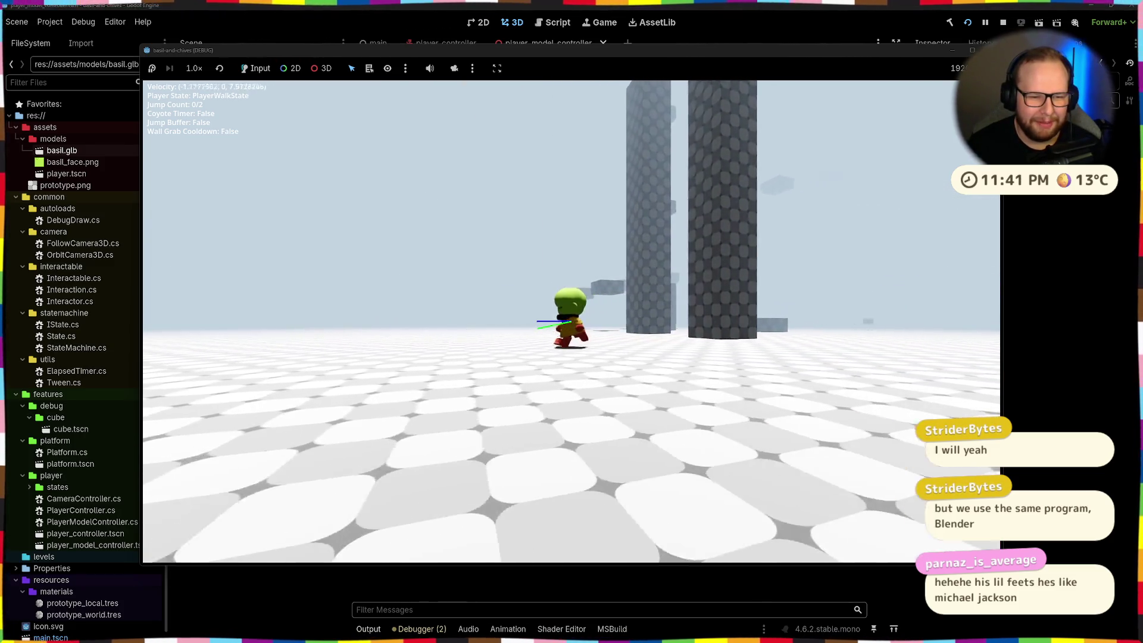
pyautogui.press('shift')
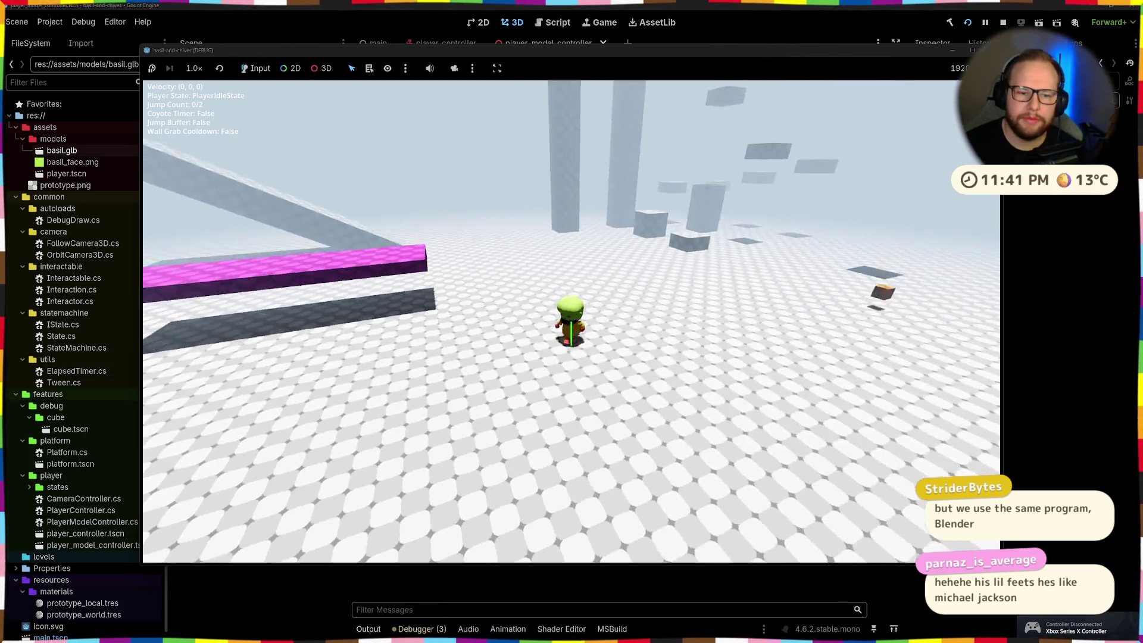
pyautogui.press('F8')
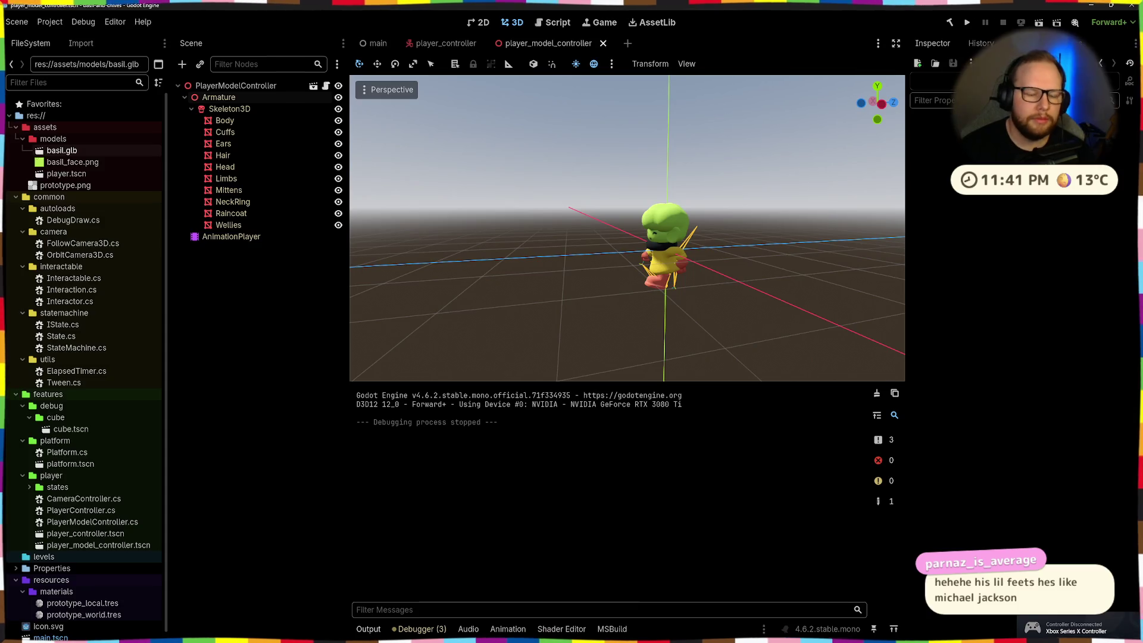
pyautogui.hotkey('alt', 'Tab')
# - Browse the action list and switch between Dope Sheet and Action Editor on the Run action
pyautogui.scroll(4, 671, 309)
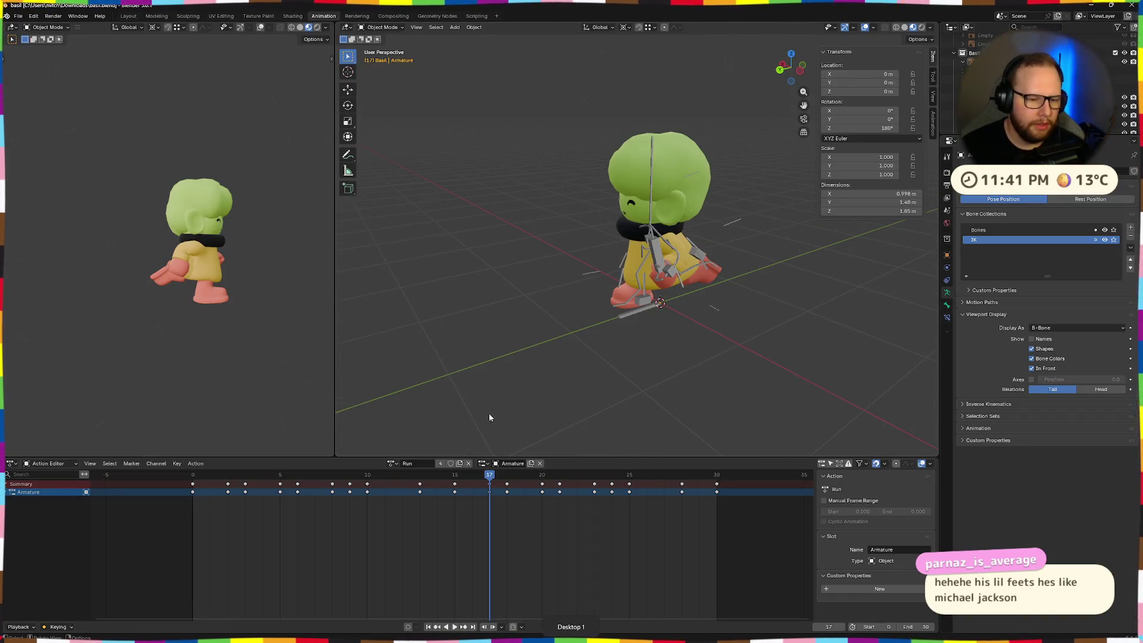
pyautogui.click(390, 464)
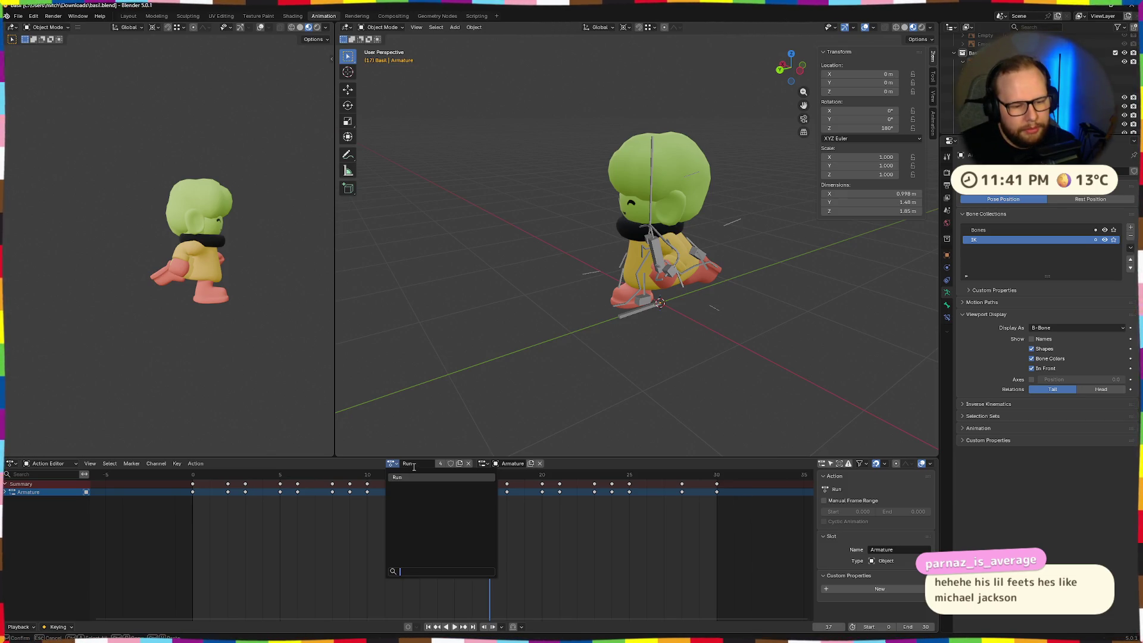
pyautogui.click(288, 465)
pyautogui.click(390, 465)
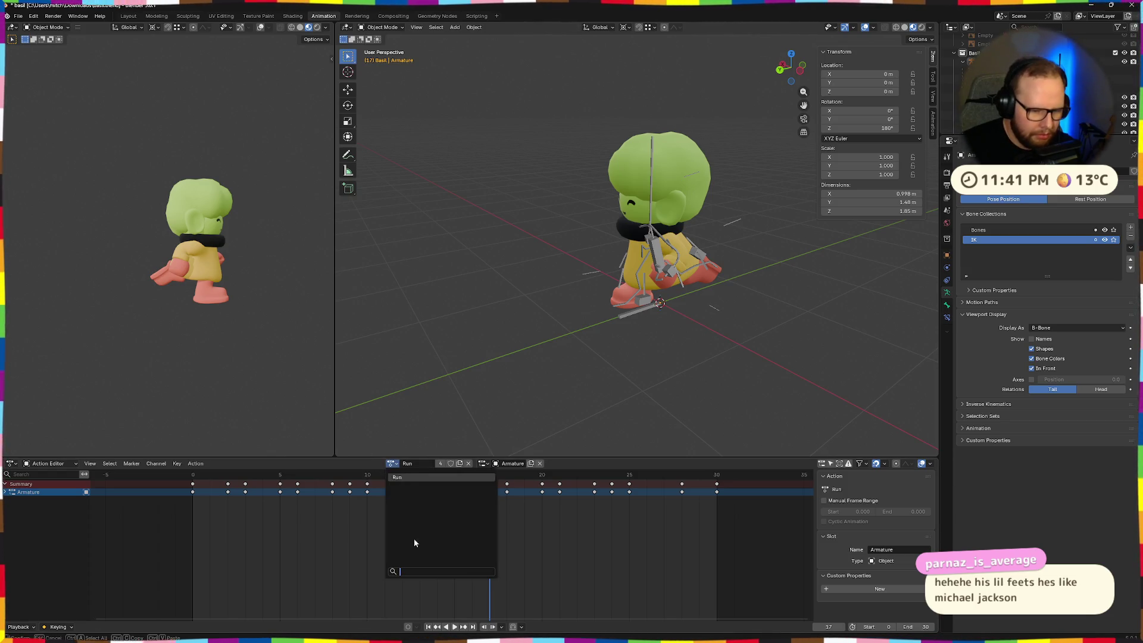
pyautogui.click(435, 466)
pyautogui.click(393, 464)
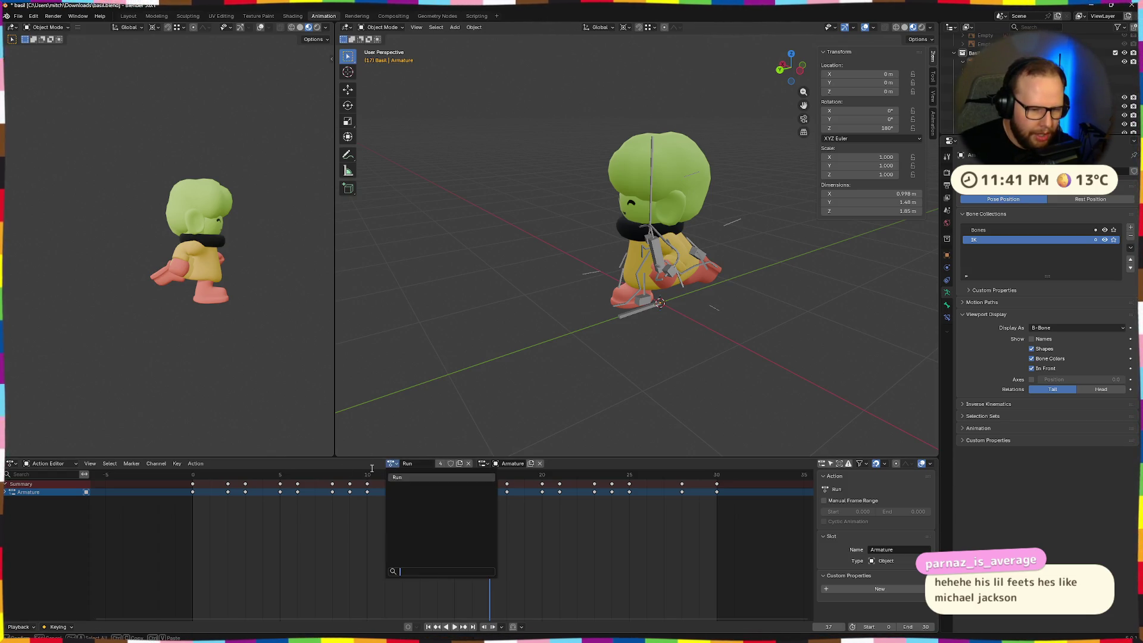
pyautogui.click(51, 464)
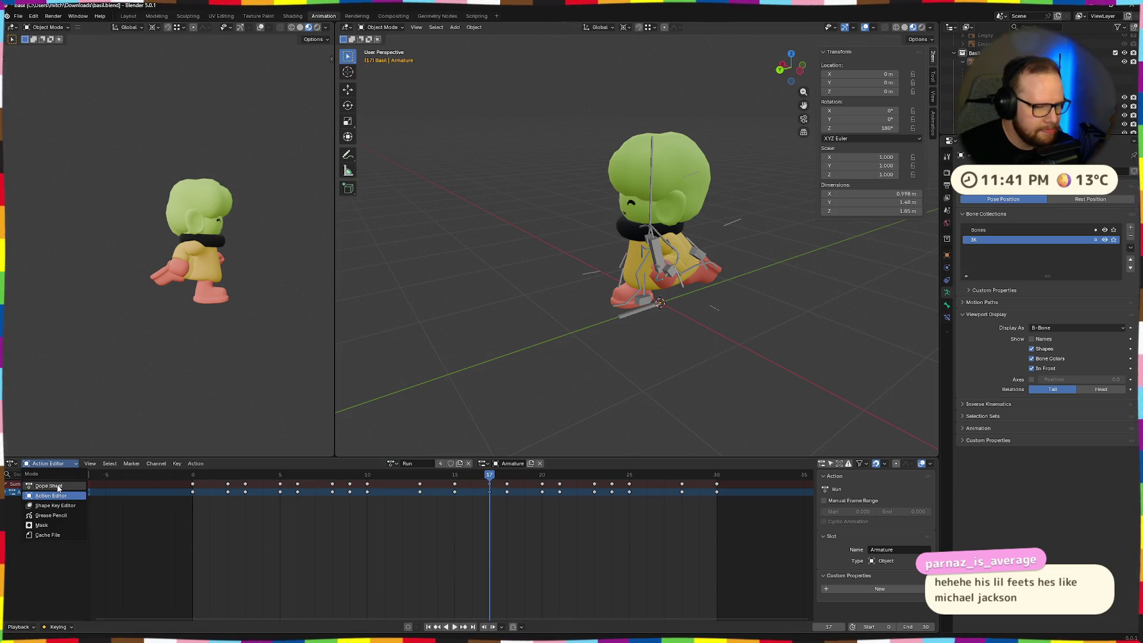
pyautogui.click(48, 486)
pyautogui.click(49, 463)
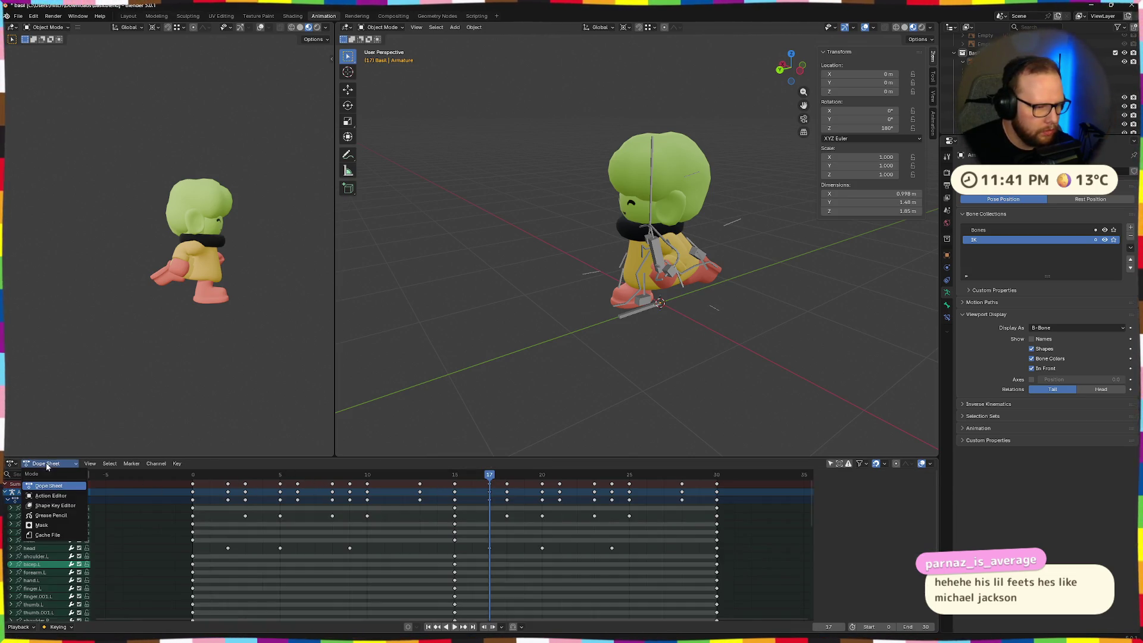
pyautogui.click(50, 496)
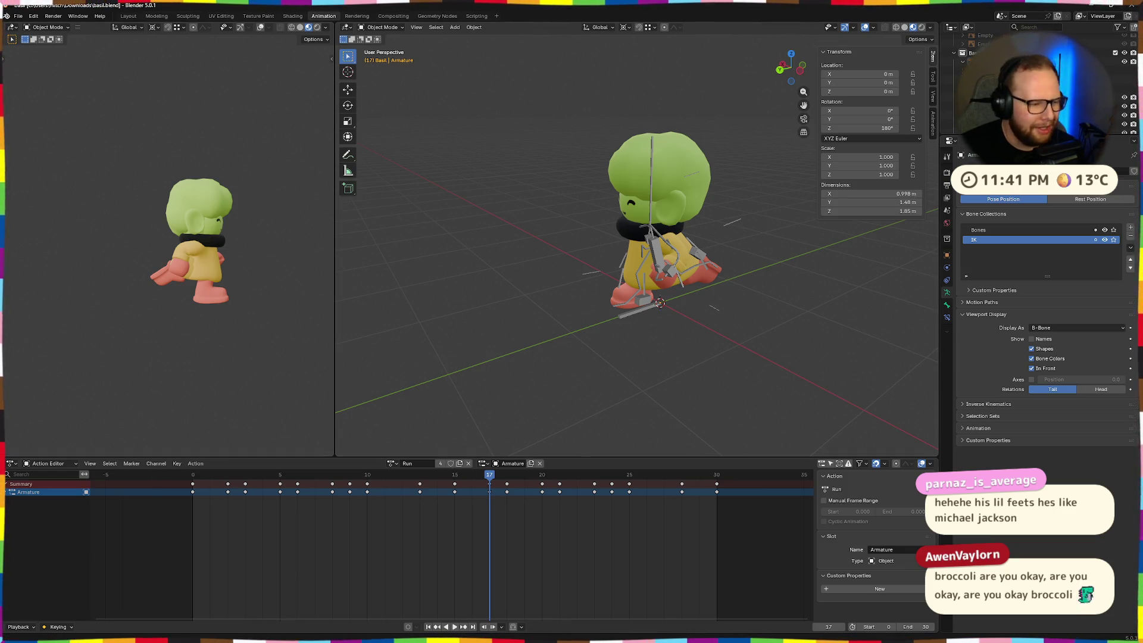
# - View the character from below and look through the available actions again
pyautogui.scroll(5, 752, 202)
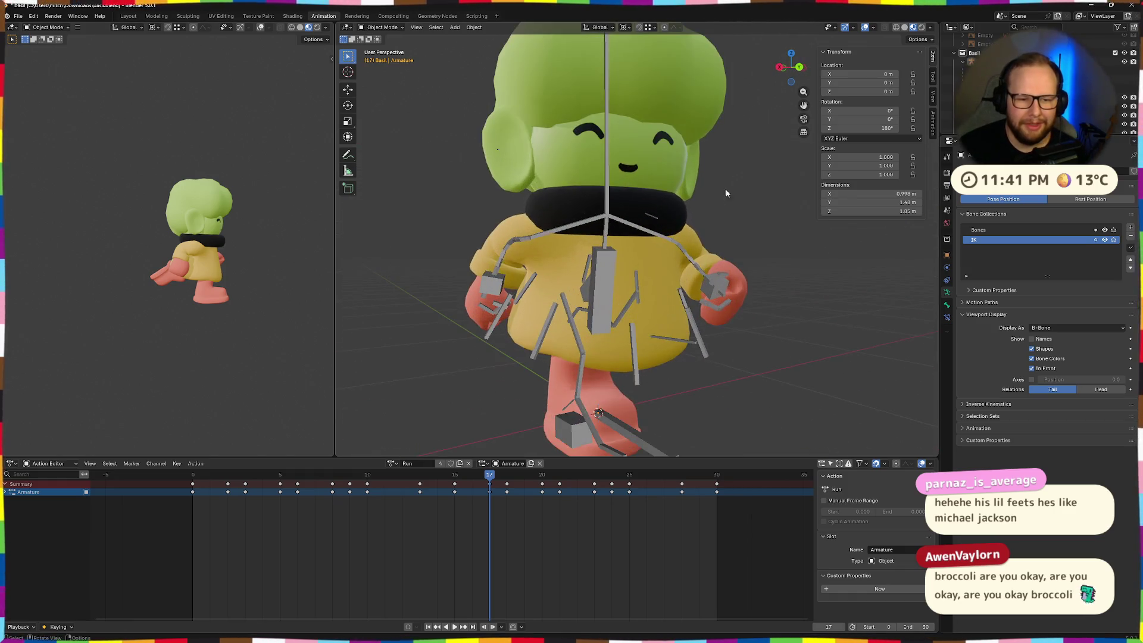
pyautogui.moveTo(752, 201)
pyautogui.mouseDown(button='middle')
pyautogui.moveTo(657, 155)
pyautogui.moveTo(696, 207)
pyautogui.moveTo(749, 242)
pyautogui.moveTo(726, 271)
pyautogui.moveTo(721, 256)
pyautogui.mouseUp(button='middle')
pyautogui.scroll(-4, 730, 241)
pyautogui.scroll(5, 730, 241)
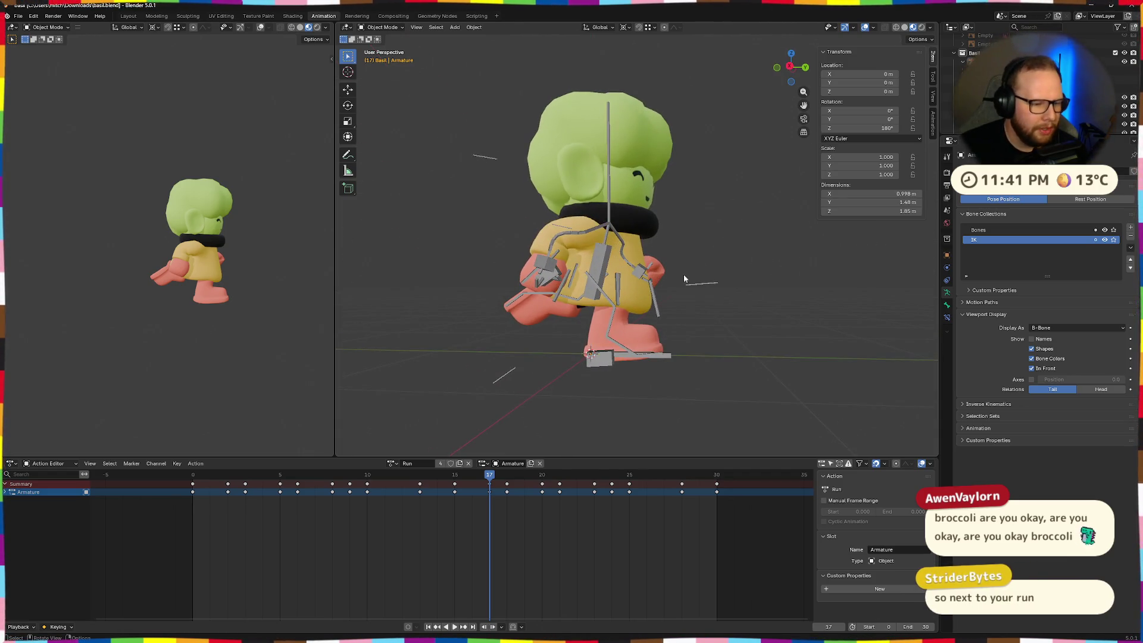
pyautogui.click(392, 465)
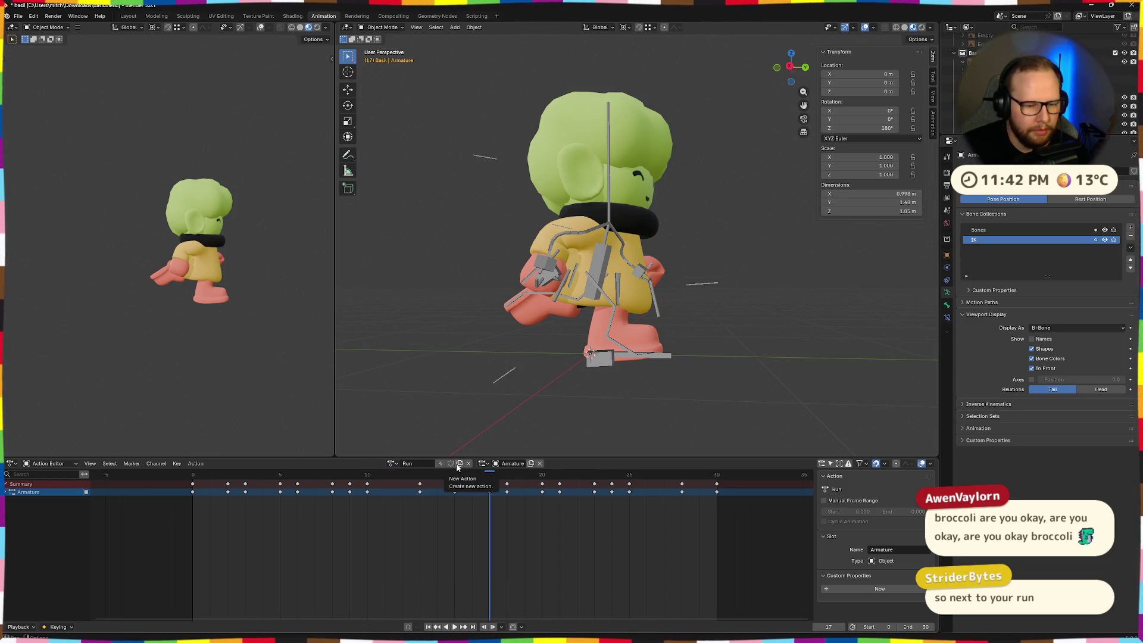
pyautogui.click(403, 468)
pyautogui.write('Idle')
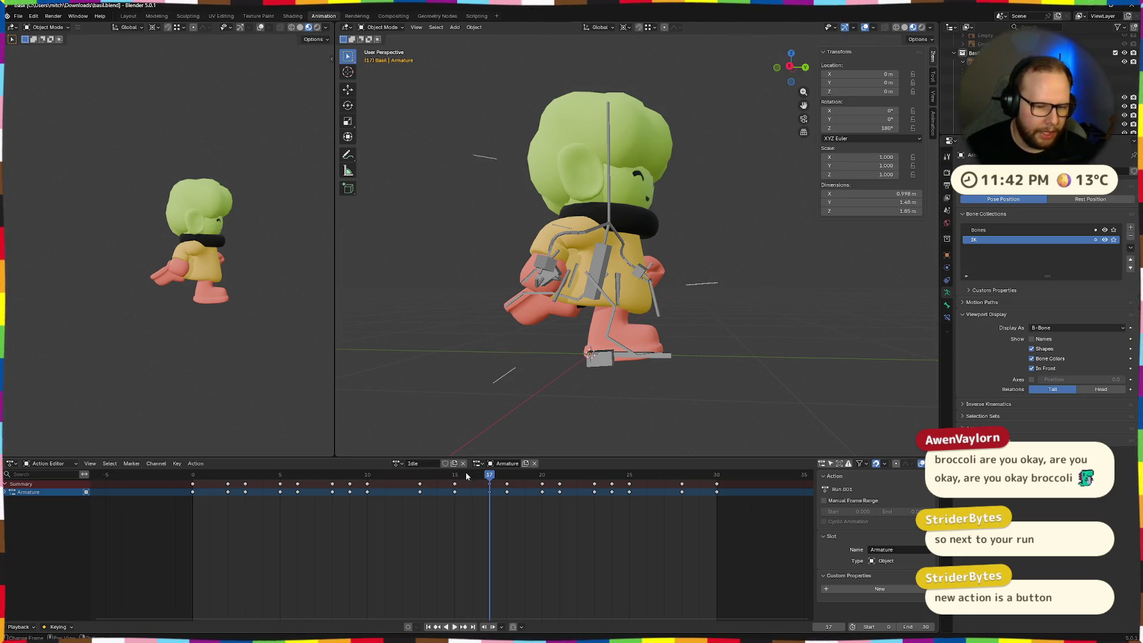
# - Switch from Run back to Idle and delete all of Idle's keyframes
pyautogui.scroll(-2, 476, 482)
pyautogui.moveTo(616, 359)
pyautogui.mouseDown(button='middle')
pyautogui.moveTo(595, 402)
pyautogui.moveTo(572, 409)
pyautogui.mouseUp(button='middle')
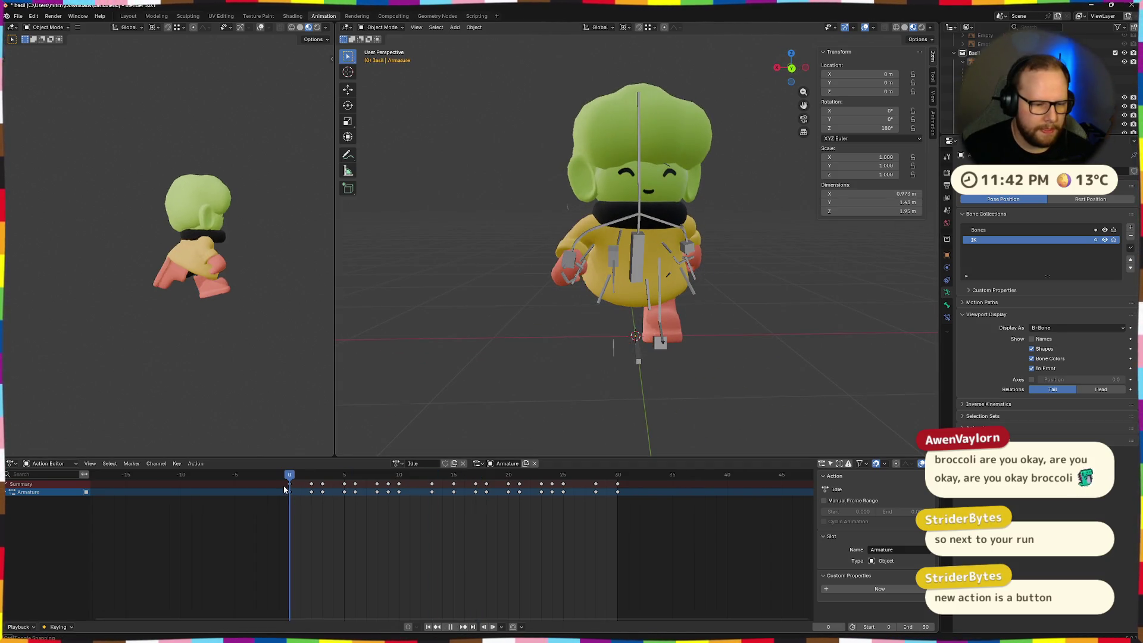
pyautogui.click(398, 465)
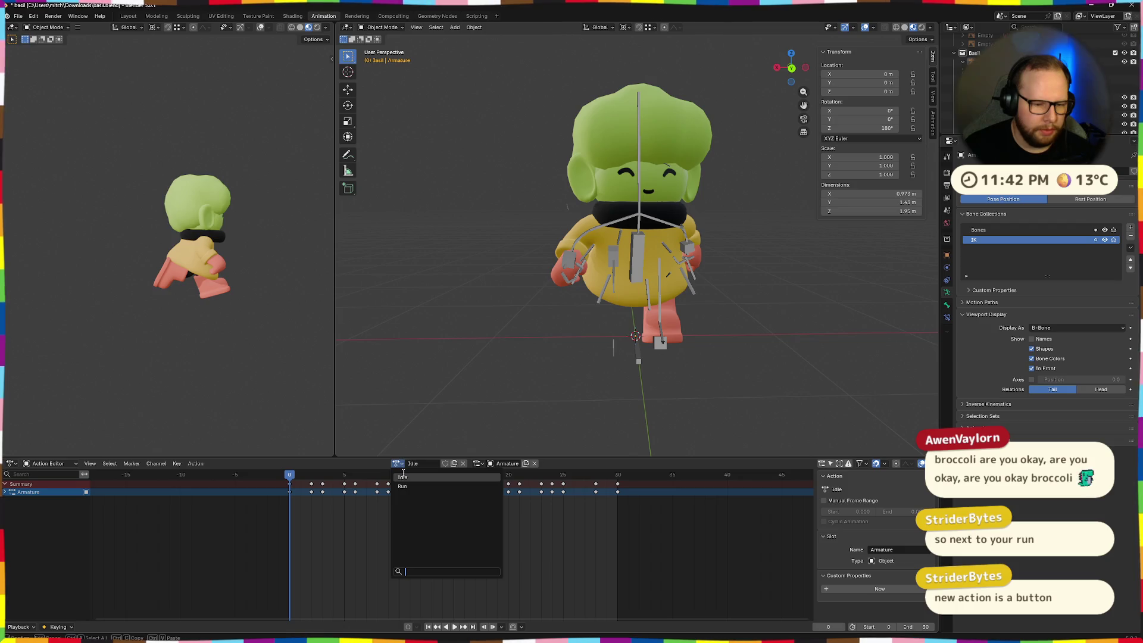
pyautogui.click(406, 487)
pyautogui.click(391, 464)
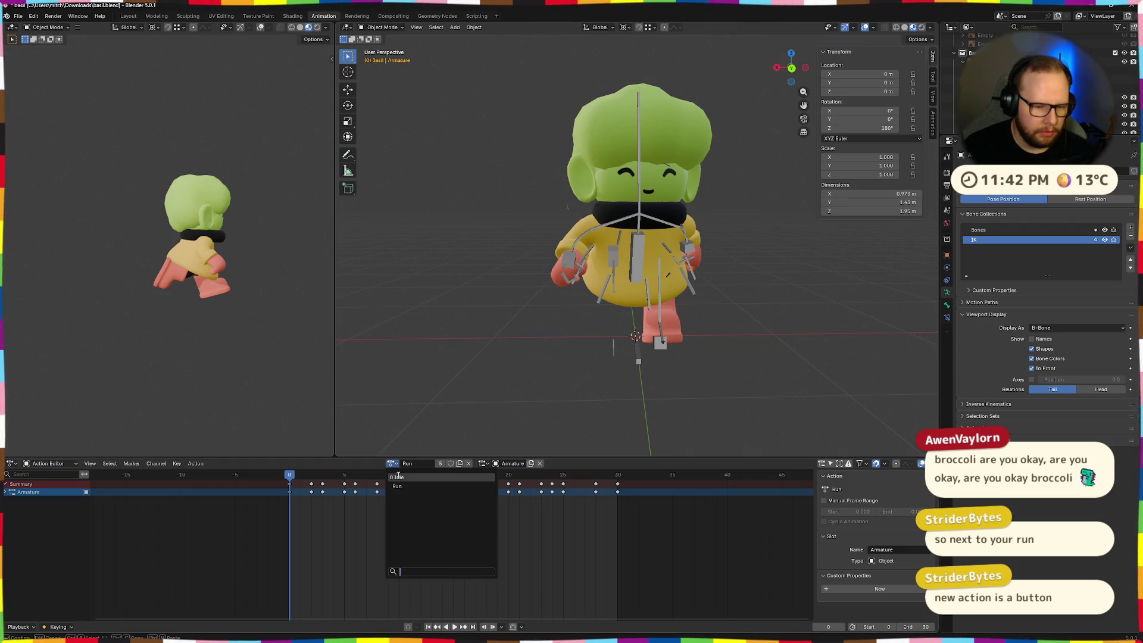
pyautogui.click(401, 478)
pyautogui.press('Home')
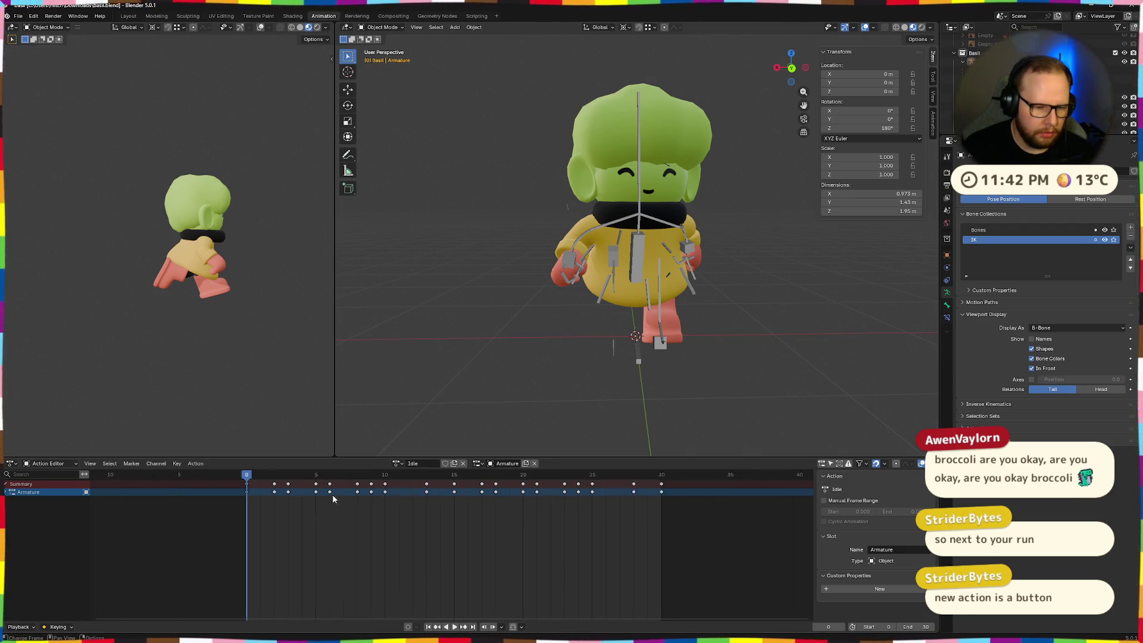
pyautogui.press('x')
pyautogui.click(277, 509)
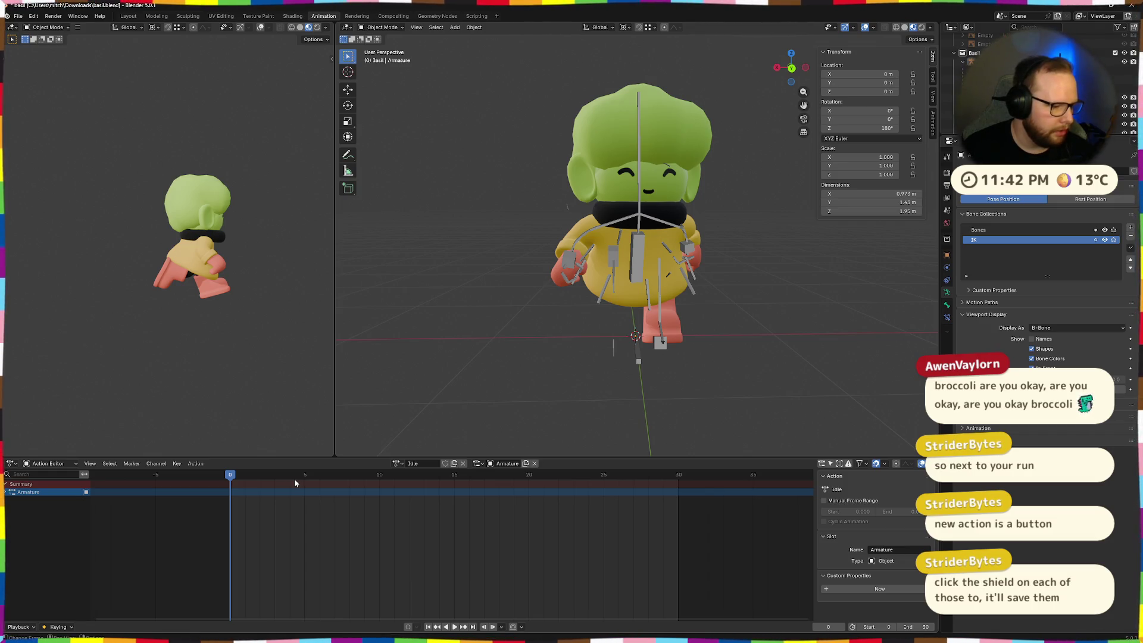
# - Save the file, confirm Run still has its keys, and return to the empty Idle action
pyautogui.hotkey('ctrl', 's')
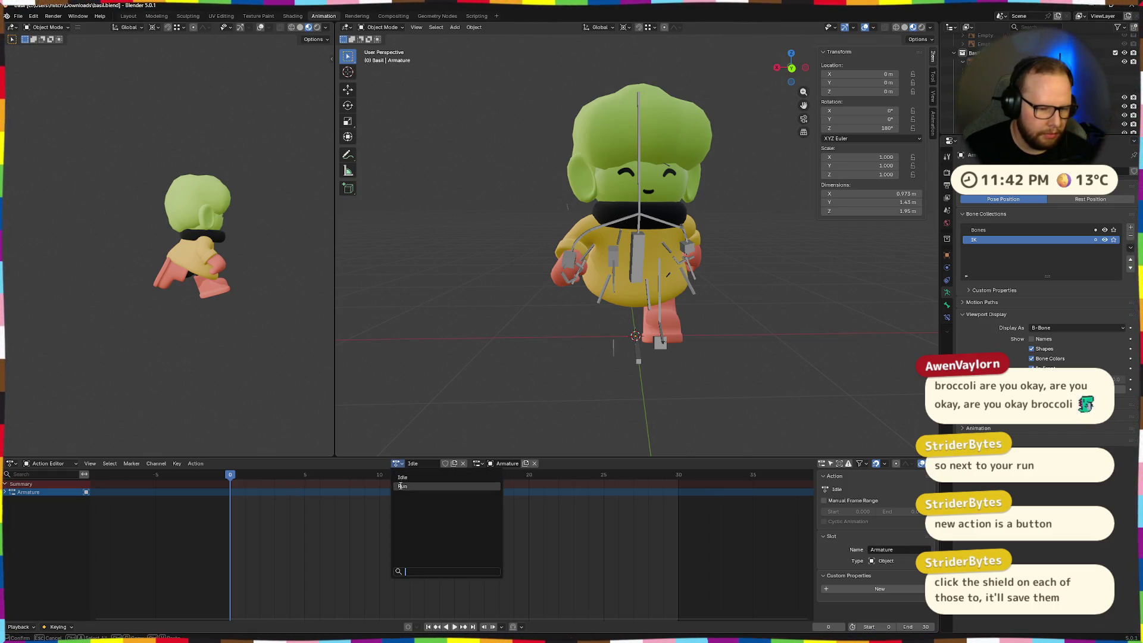
pyautogui.click(403, 482)
pyautogui.click(395, 464)
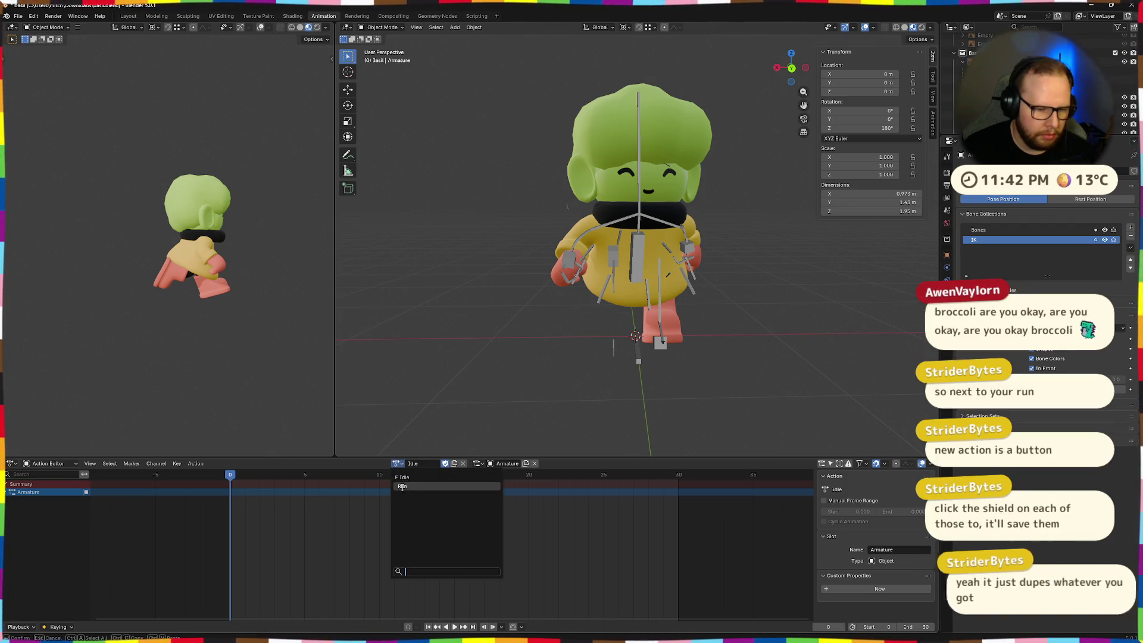
pyautogui.click(438, 471)
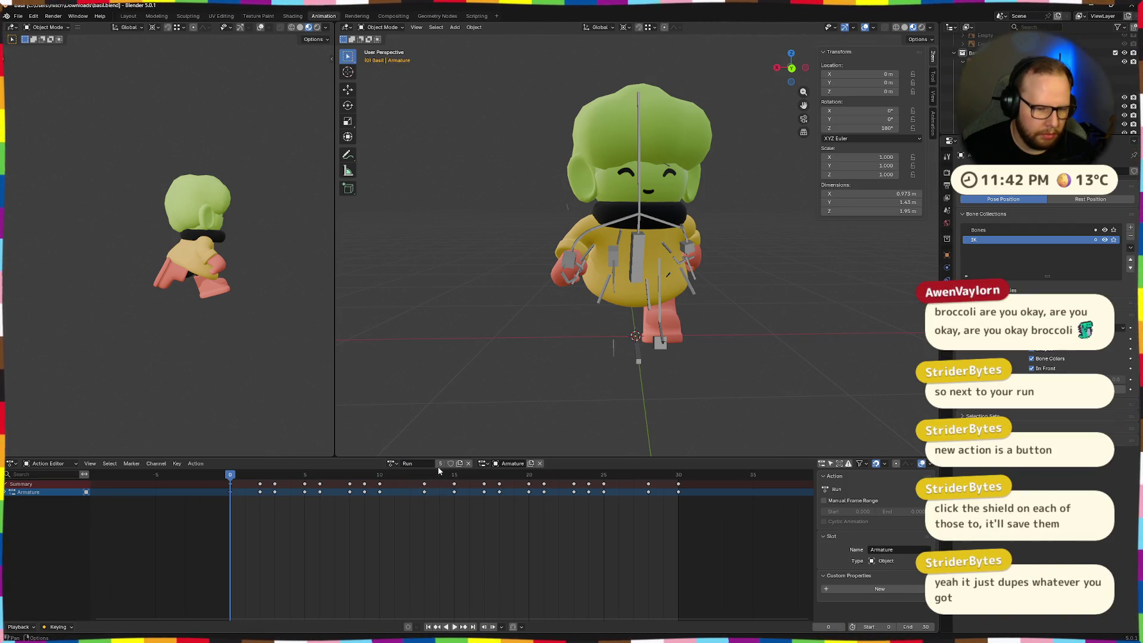
pyautogui.click(396, 464)
pyautogui.click(404, 483)
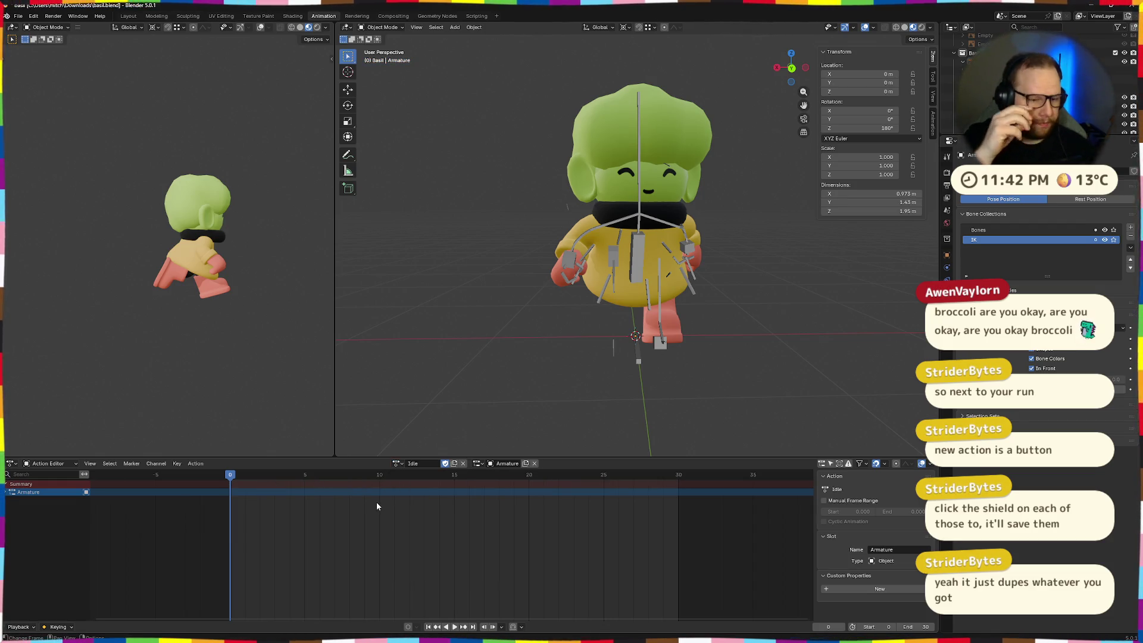
pyautogui.press('Home')
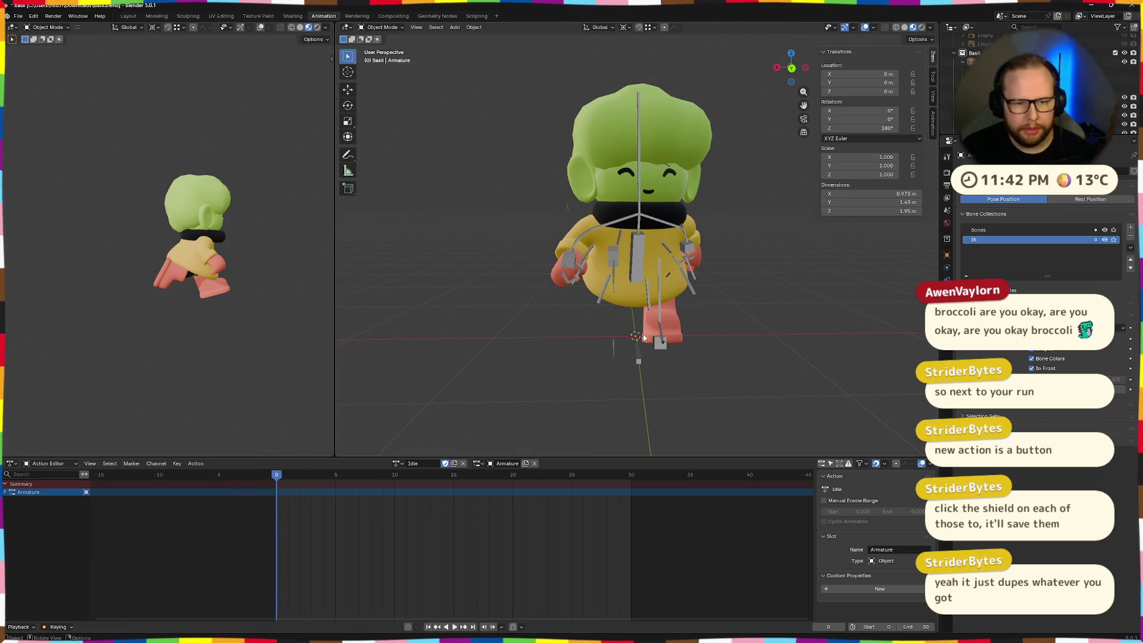
pyautogui.press('Home')
pyautogui.moveTo(643, 405); pyautogui.dragTo(607, 407, button='middle')
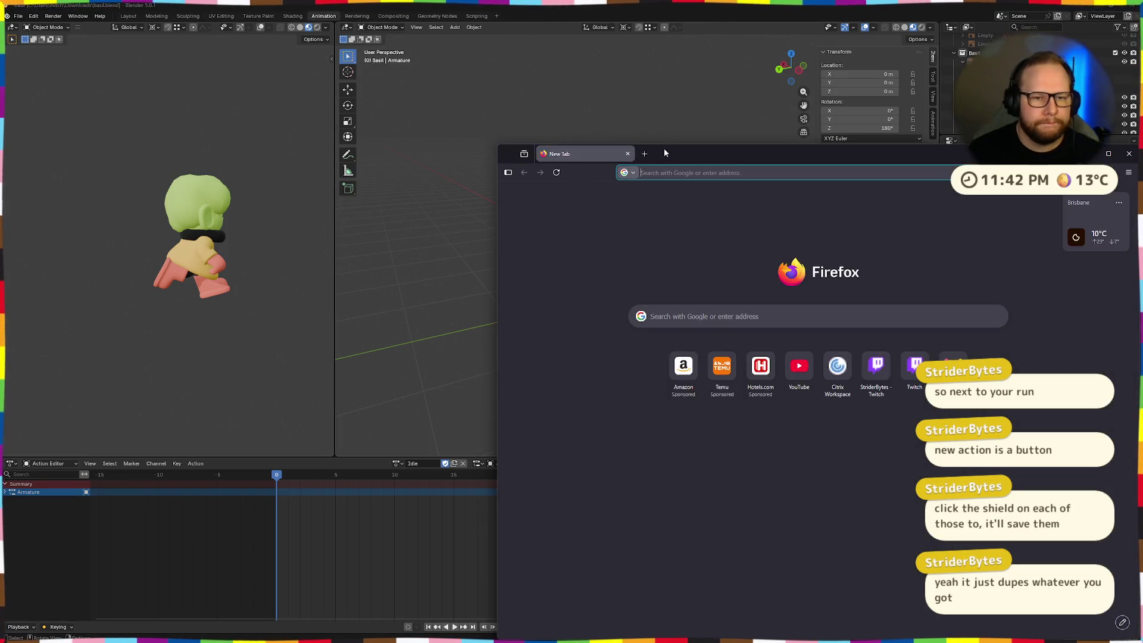
# - Search 'game idle animations' and open the Idle Animations in Video Games video
pyautogui.moveTo(663, 148); pyautogui.dragTo(438, 87)
pyautogui.click(529, 250)
pyautogui.write('game idle anima')
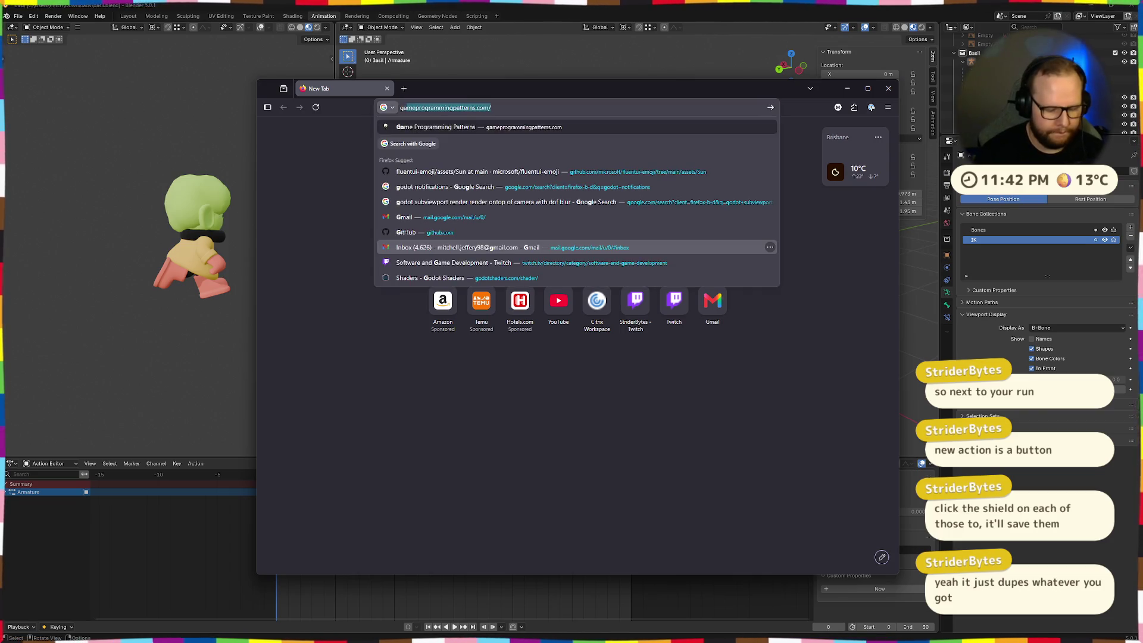
pyautogui.write('tions')
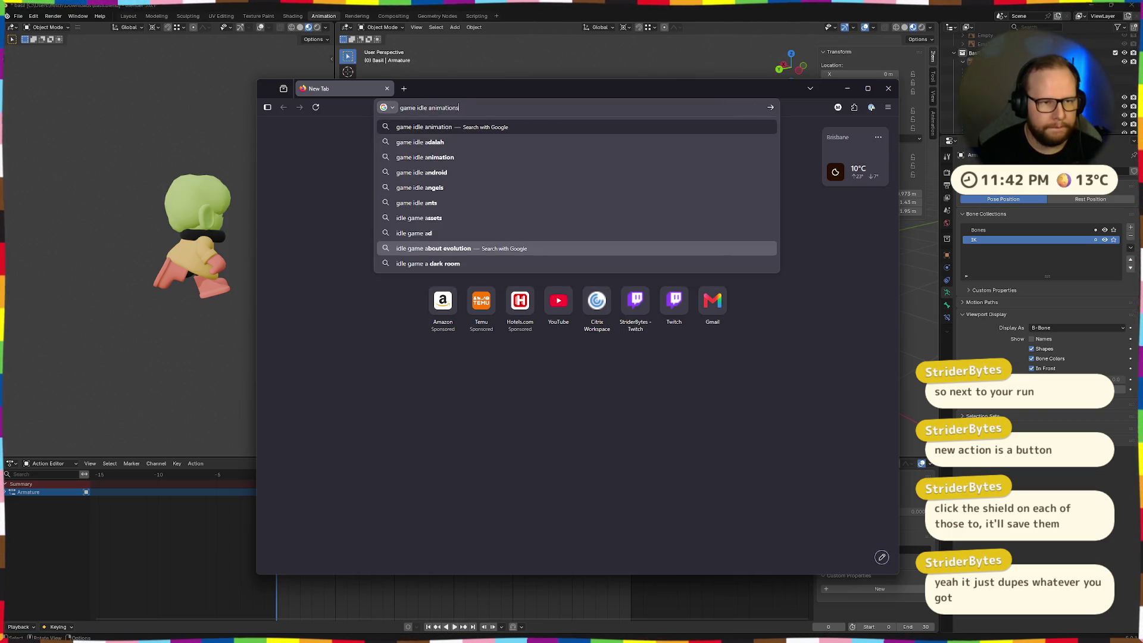
pyautogui.press('Return')
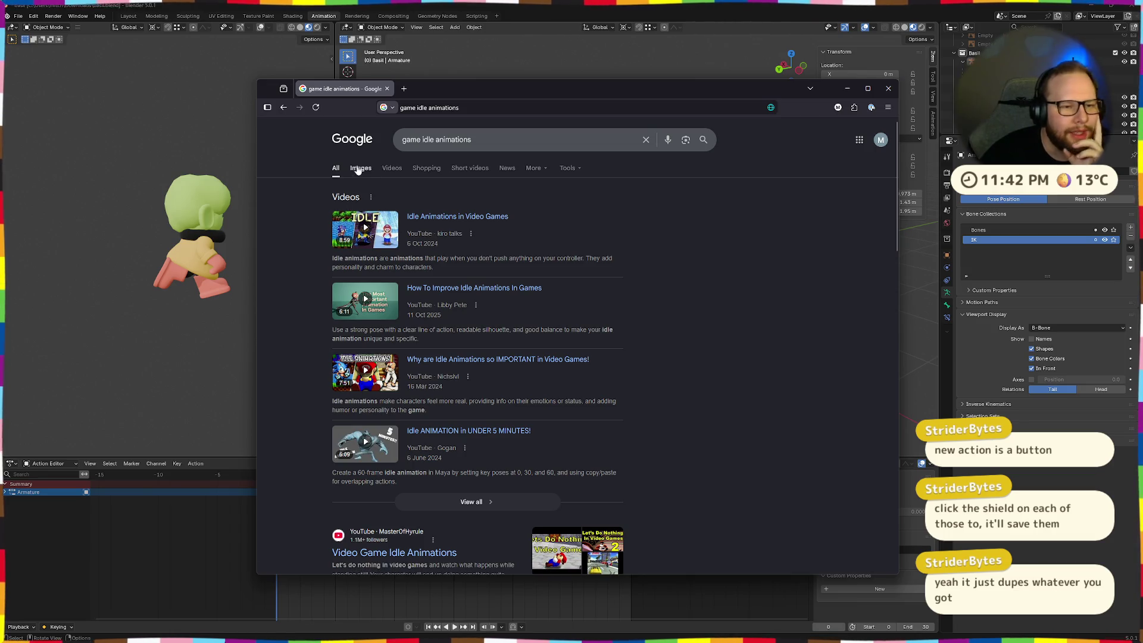
pyautogui.click(380, 225)
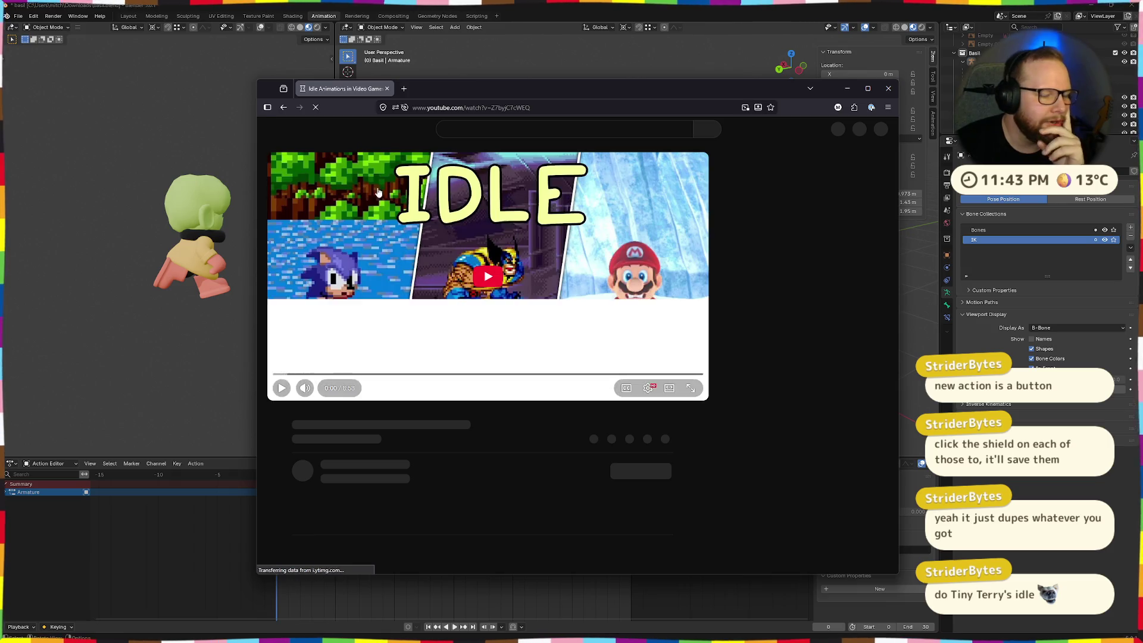
# - In a new tab, search 'tiny terry's turbo trip idle animation', then go back to the video
pyautogui.click(403, 88)
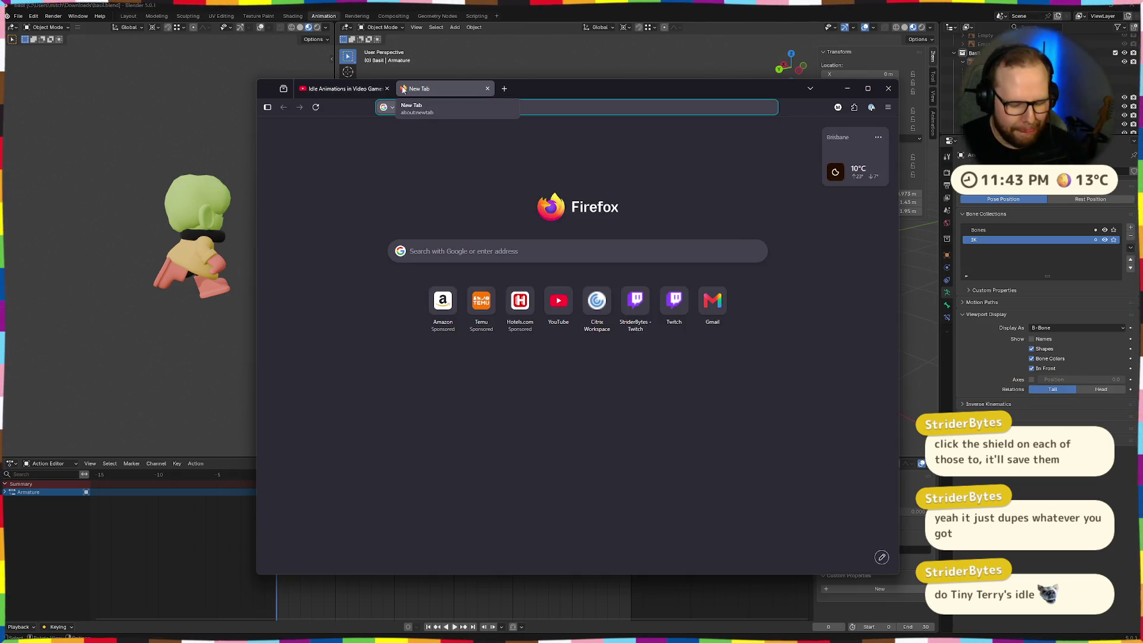
pyautogui.write('tiny terr')
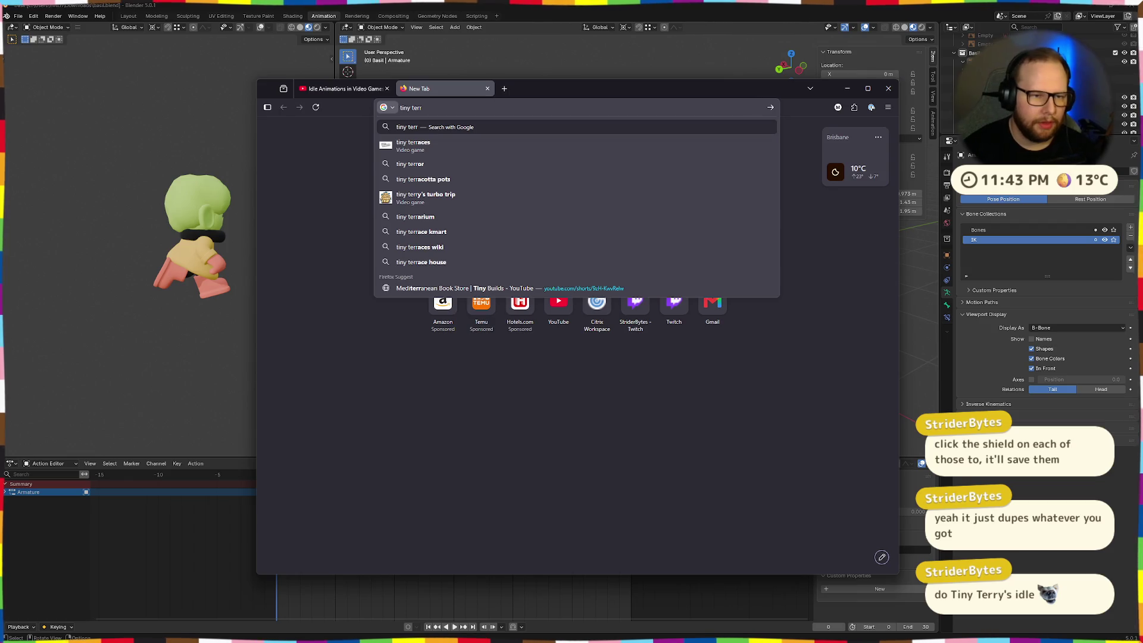
pyautogui.press('Down')
pyautogui.press('Down')
pyautogui.press('Down')
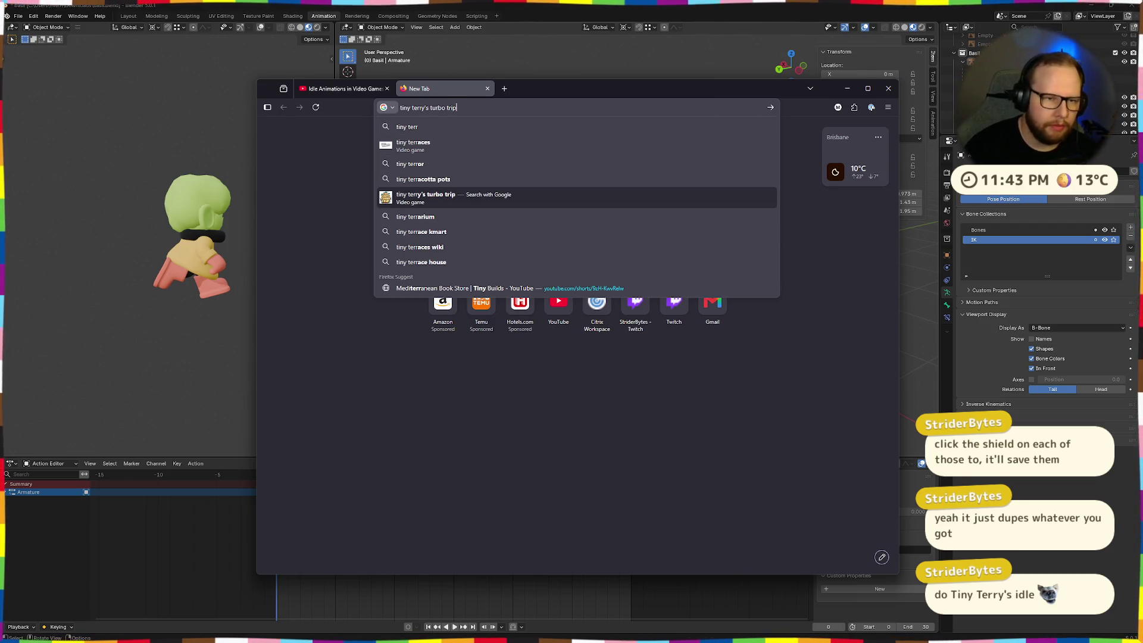
pyautogui.write(' idle')
pyautogui.press('Return')
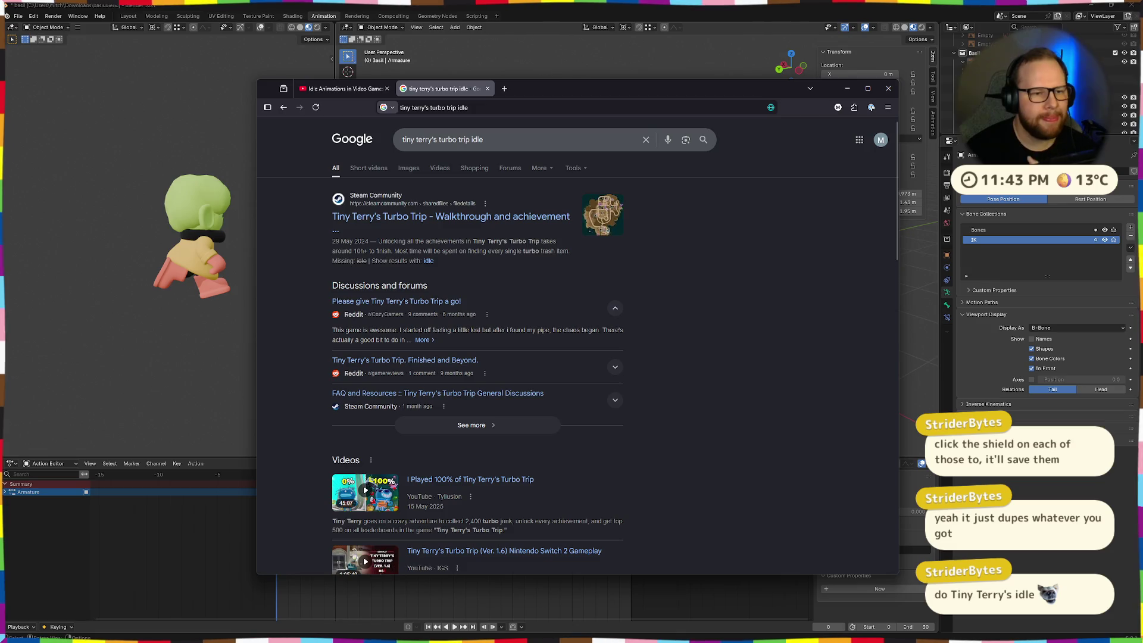
pyautogui.scroll(-5, 558, 390)
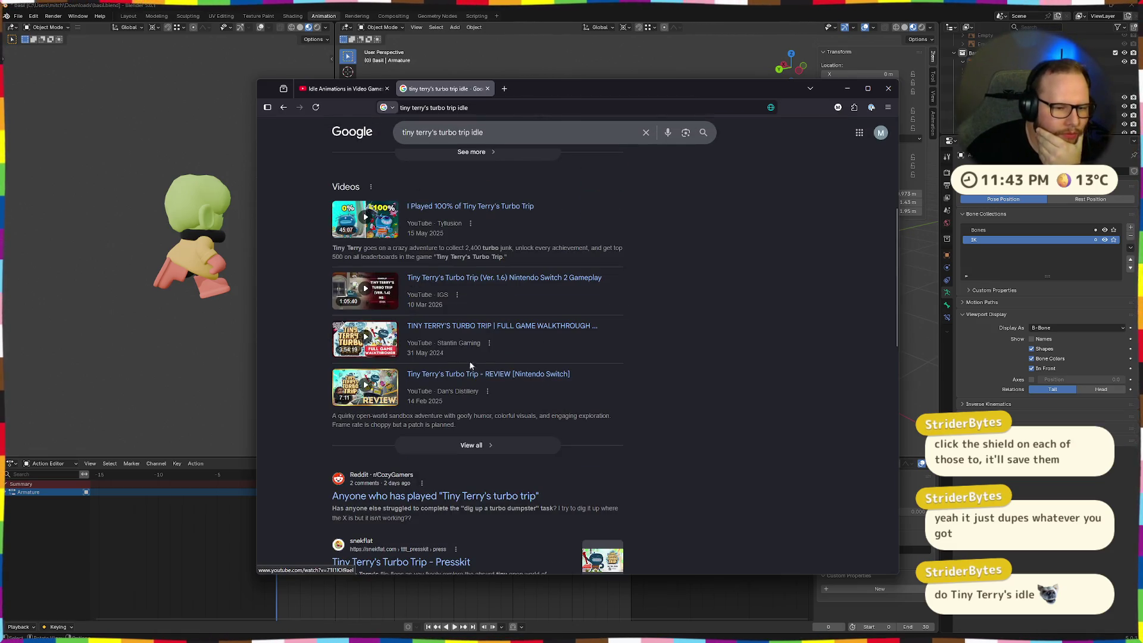
pyautogui.scroll(5, 419, 360)
pyautogui.click(516, 141)
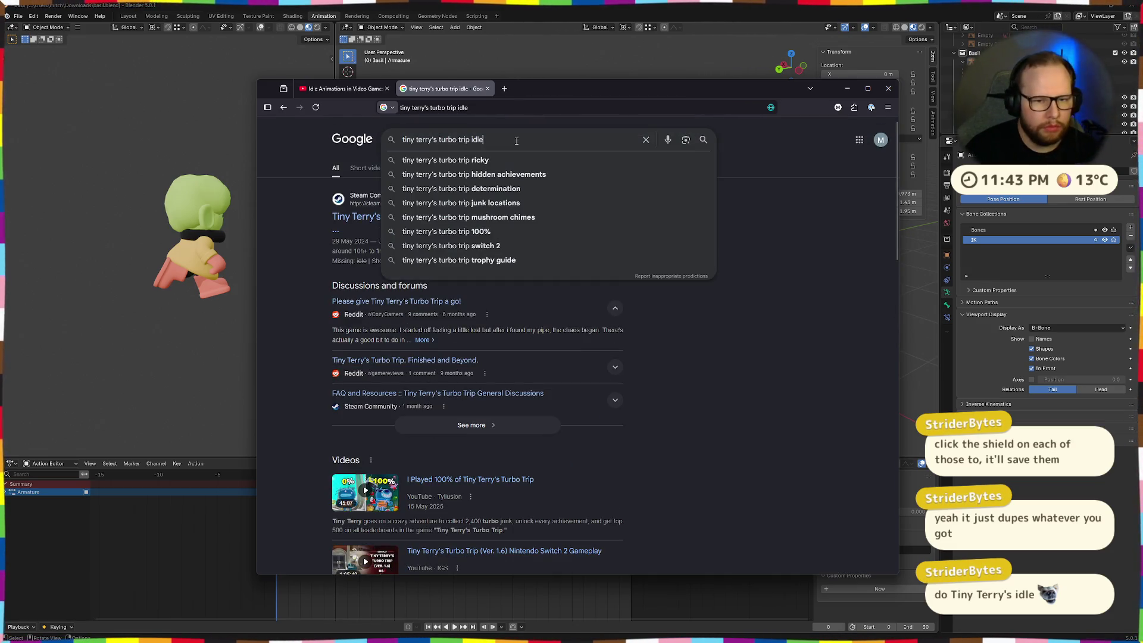
pyautogui.write(' an')
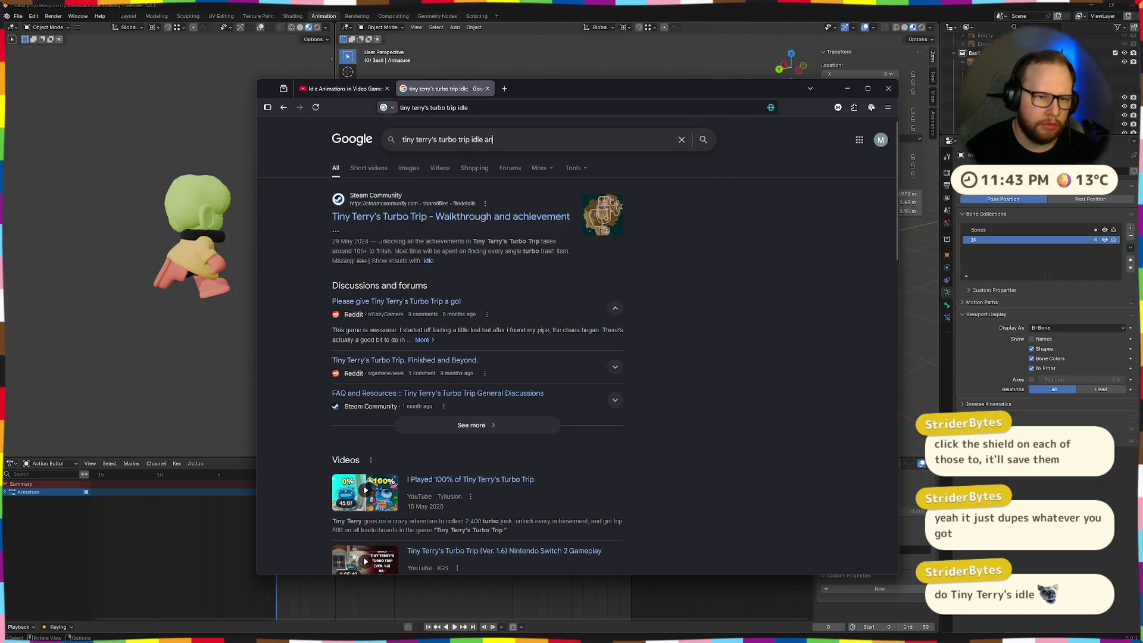
pyautogui.write('imation')
pyautogui.press('Return')
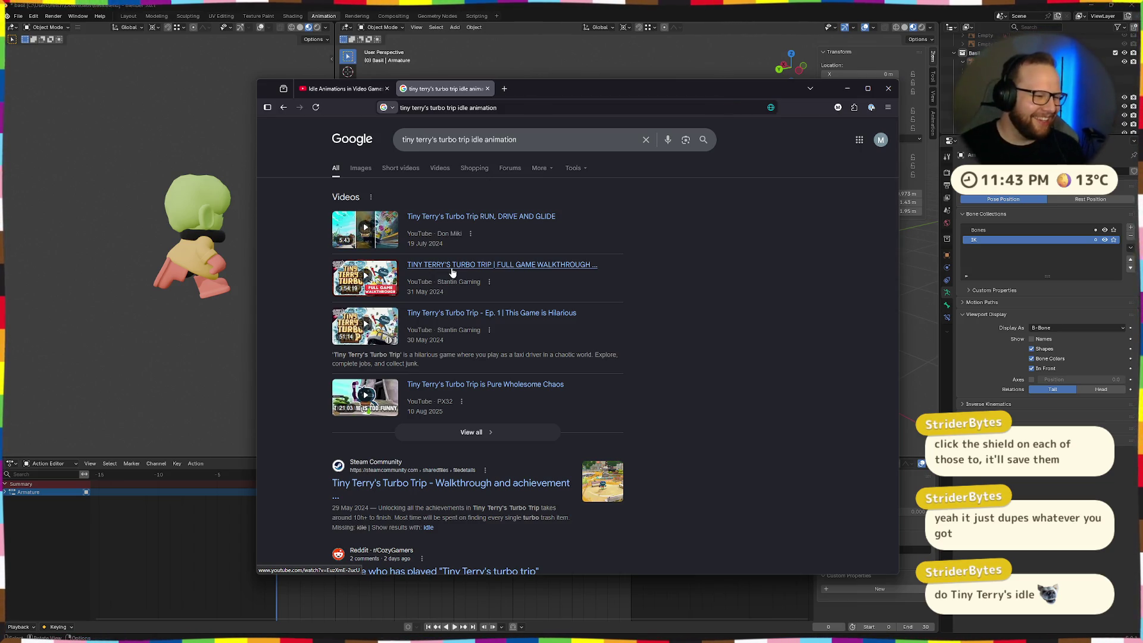
pyautogui.hotkey('ctrl', 'Tab')
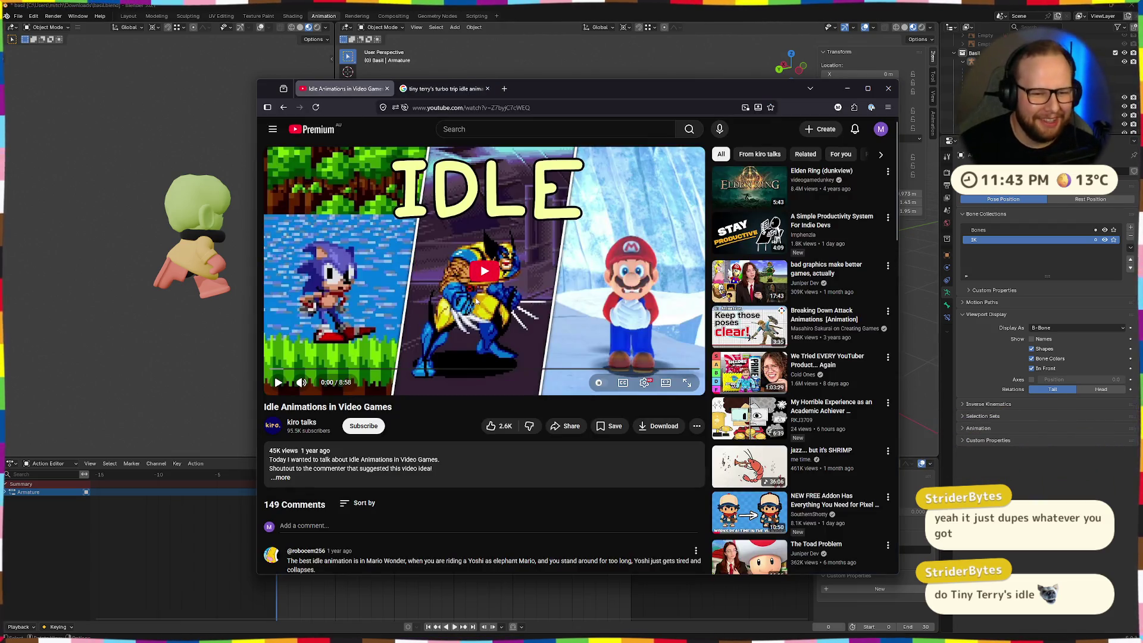
# - Skip through the video past the Sonic and Earthworm Jim examples to beyond 3:31
pyautogui.moveTo(302, 382)
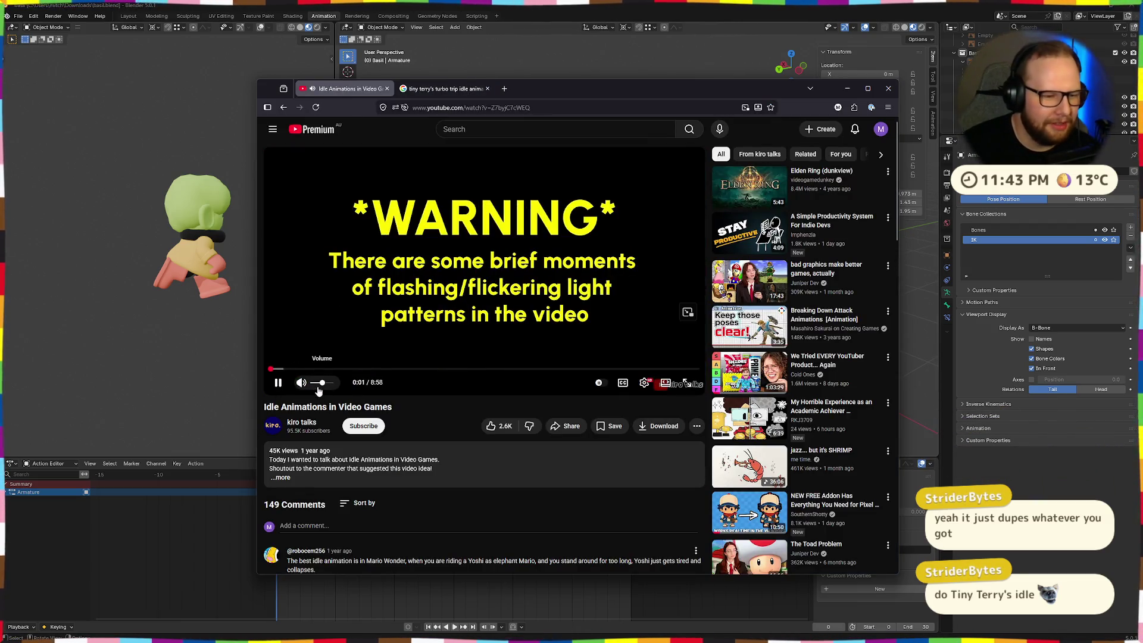
pyautogui.click(302, 369)
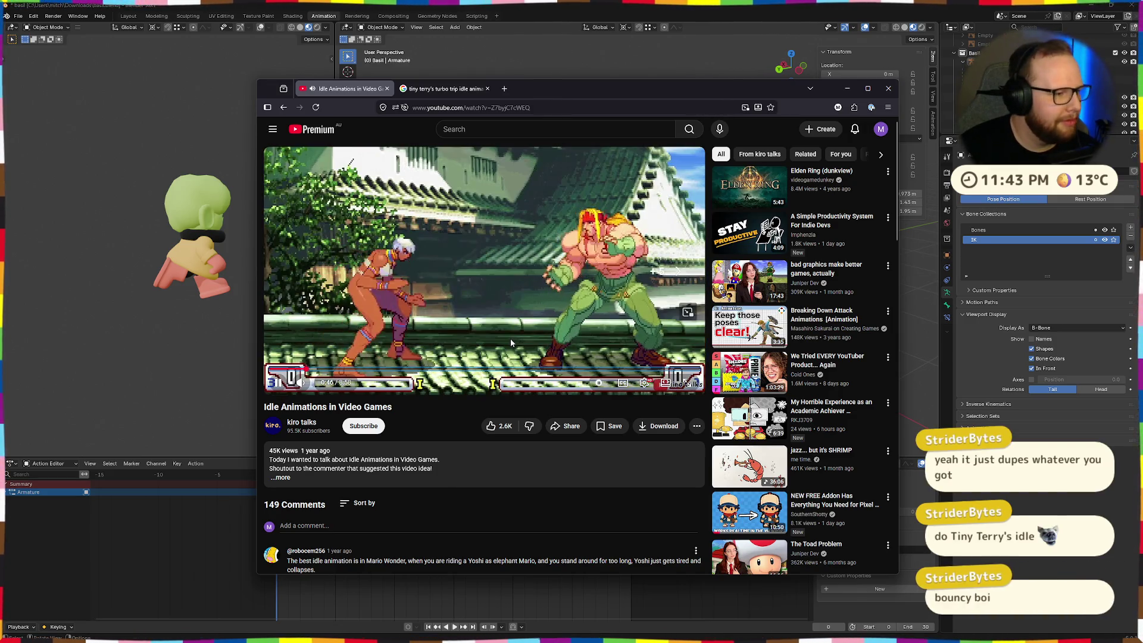
pyautogui.press('l')
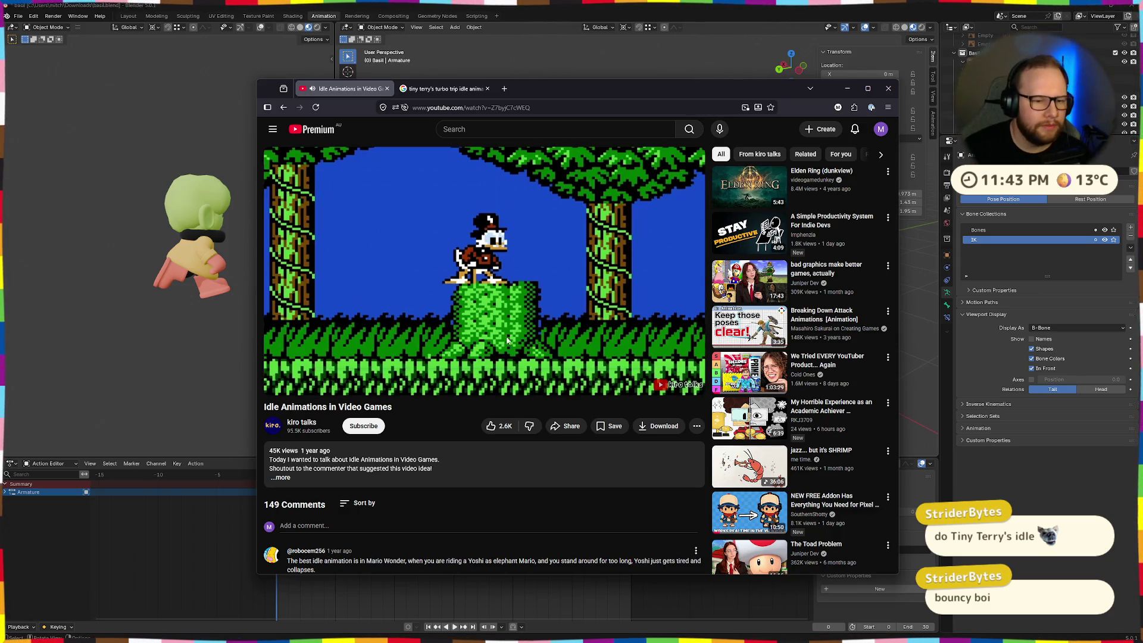
pyautogui.click(337, 369)
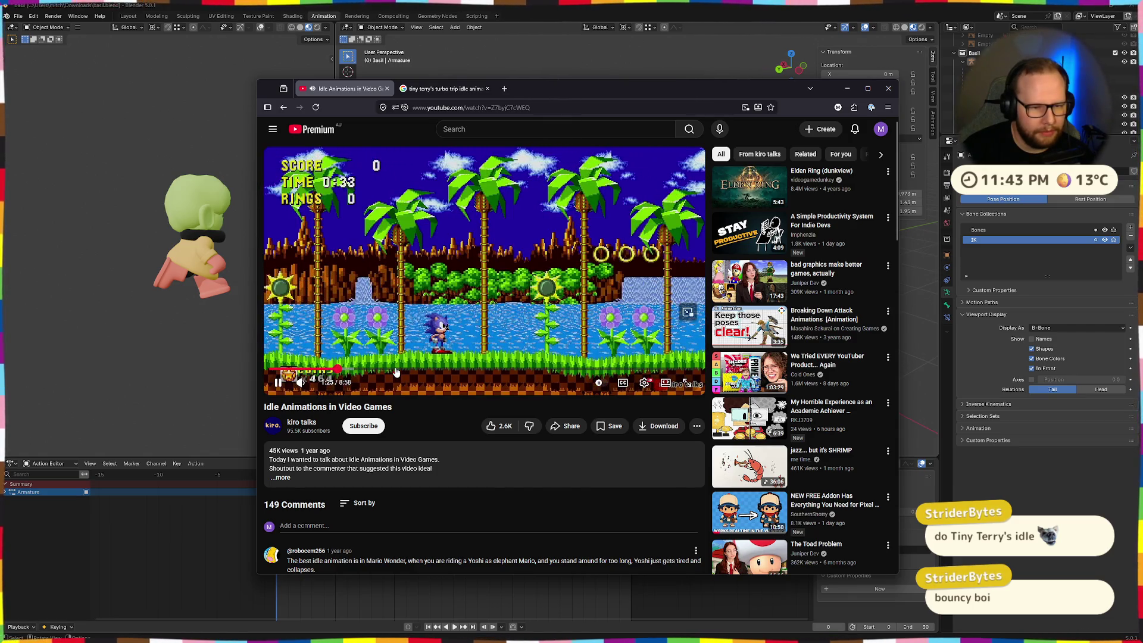
pyautogui.click(397, 369)
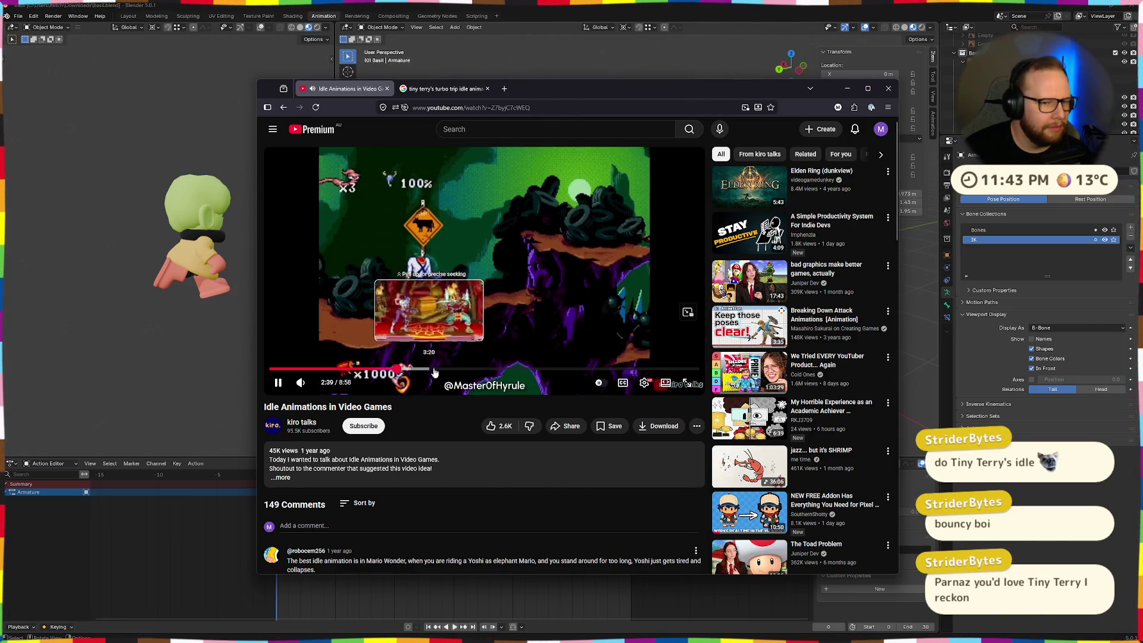
pyautogui.click(438, 369)
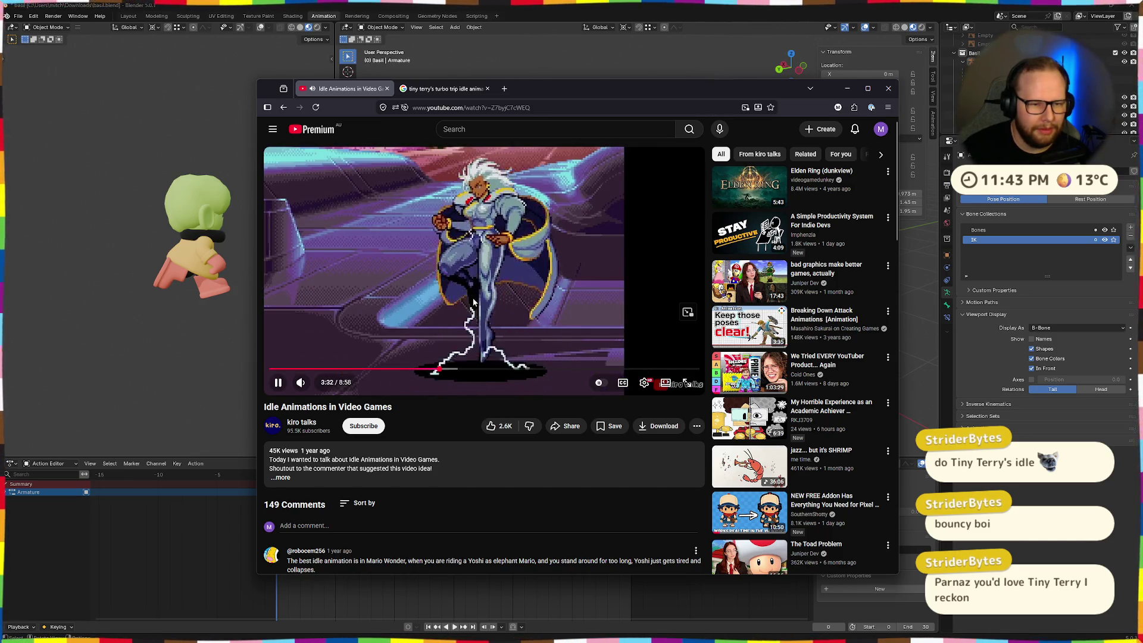
pyautogui.press('Right')
pyautogui.press('Right')
pyautogui.press('Right')
pyautogui.press('Right')
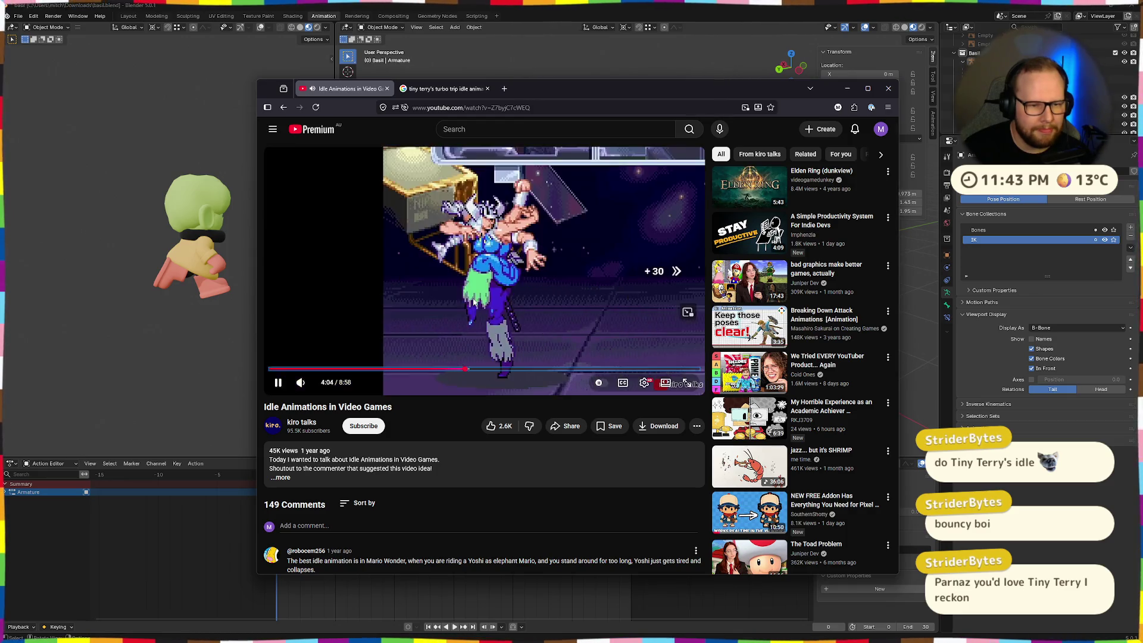
pyautogui.press('Right')
pyautogui.press('Right')
pyautogui.press('Right')
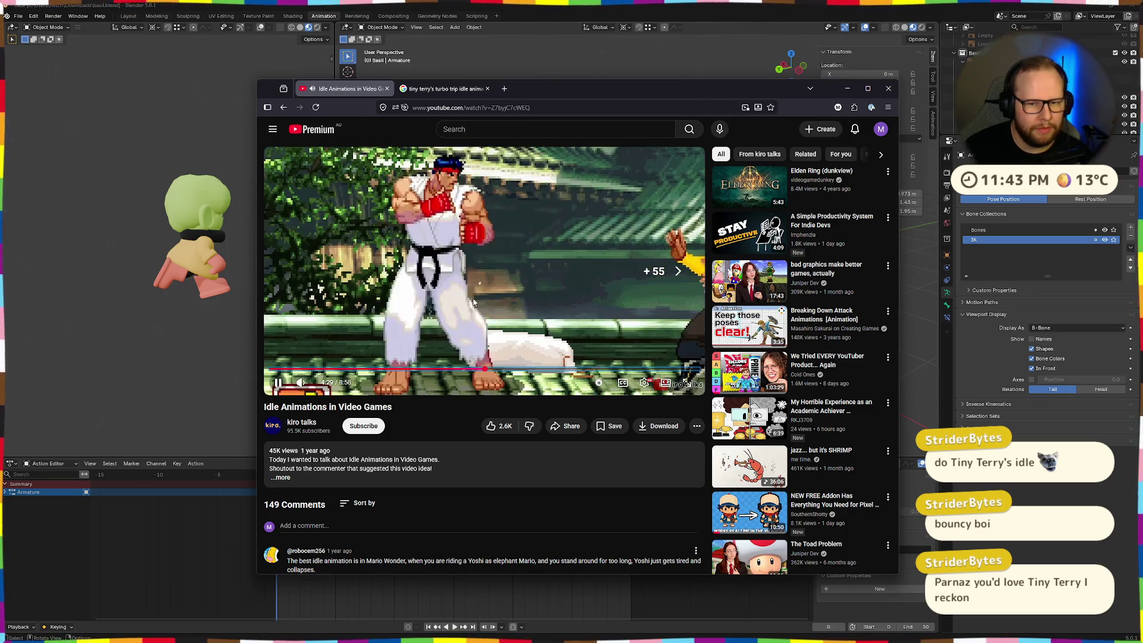
pyautogui.press('Right')
pyautogui.press('Right')
pyautogui.press('Right')
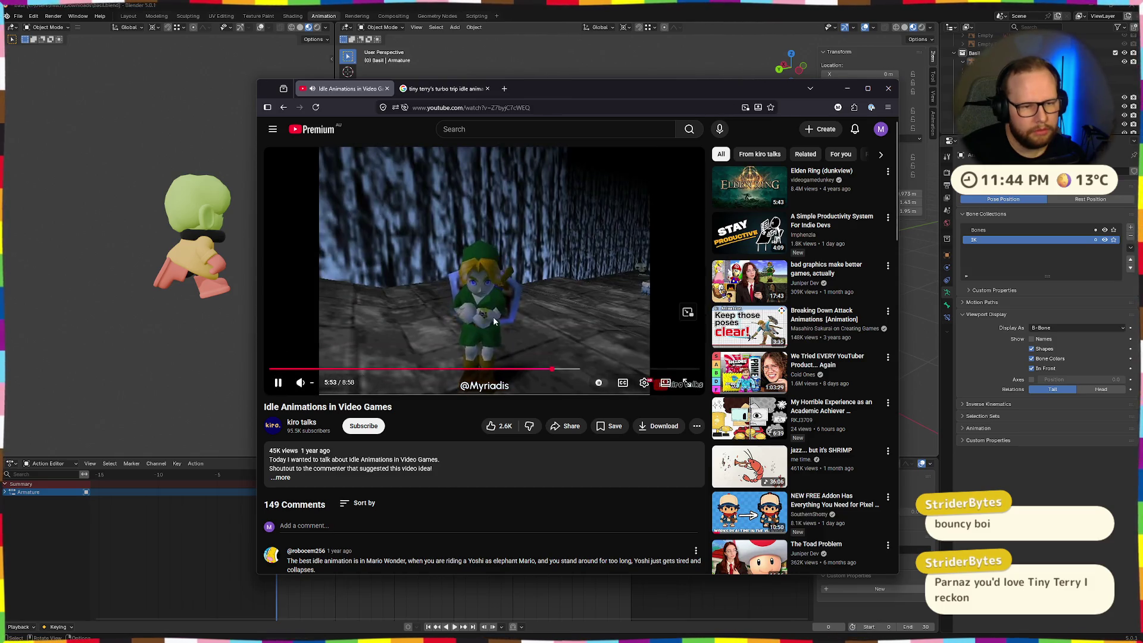
# - Pause at 5:54, jump to 6:07, resume playback, then return to Blender
pyautogui.click(313, 323)
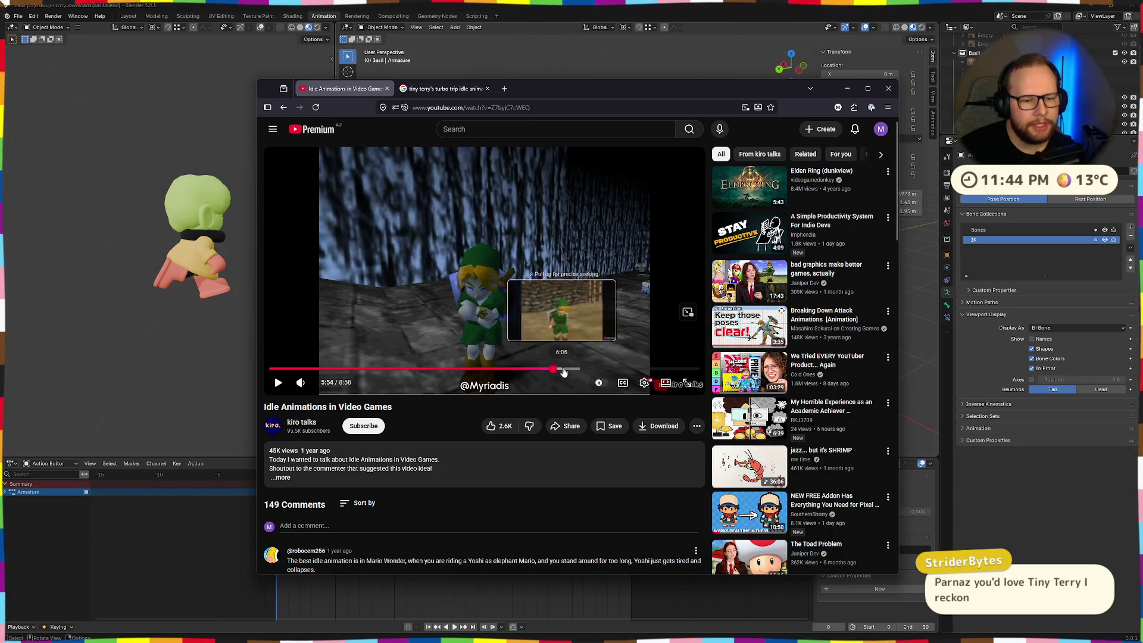
pyautogui.click(563, 370)
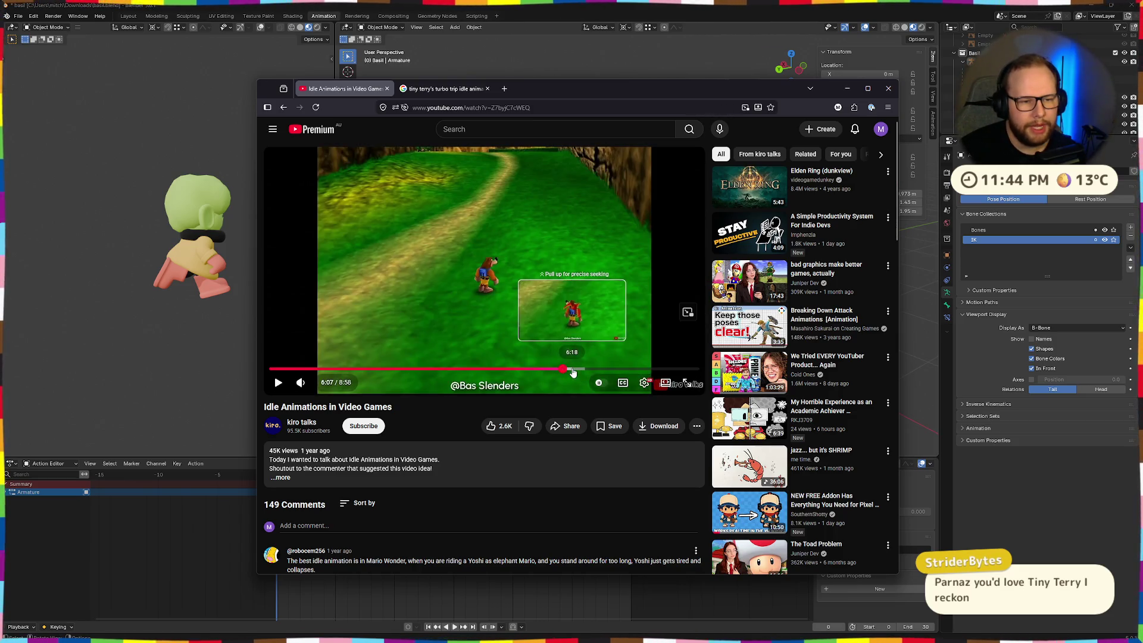
pyautogui.click(277, 386)
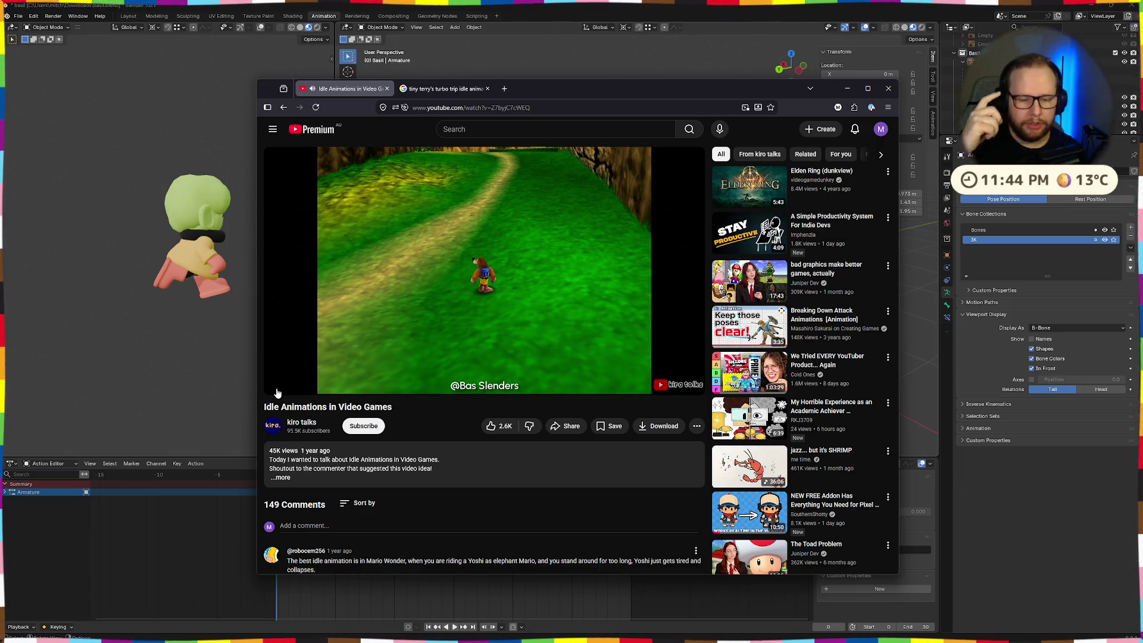
pyautogui.hotkey('alt', 'Tab')
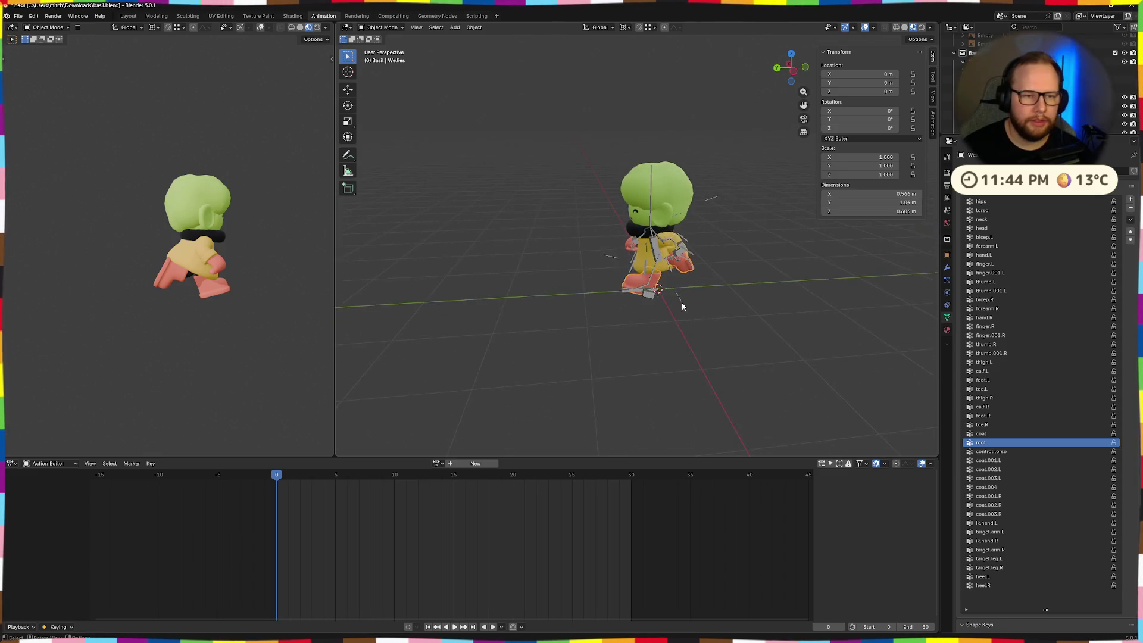
# - In Pose Mode, select all armature bones, clear their location, rotation and scale, and save basil.blend
pyautogui.scroll(3, 681, 303)
pyautogui.moveTo(599, 378); pyautogui.dragTo(755, 329, button='middle')
pyautogui.scroll(-2, 755, 329)
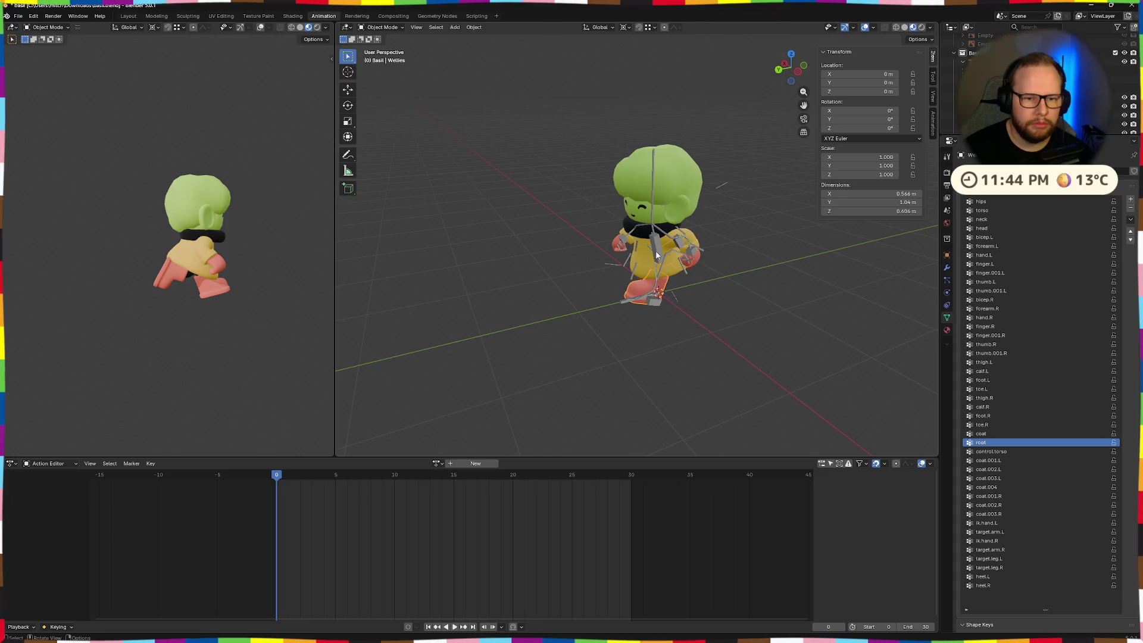
pyautogui.click(674, 296)
pyautogui.moveTo(674, 296); pyautogui.dragTo(786, 290, button='middle')
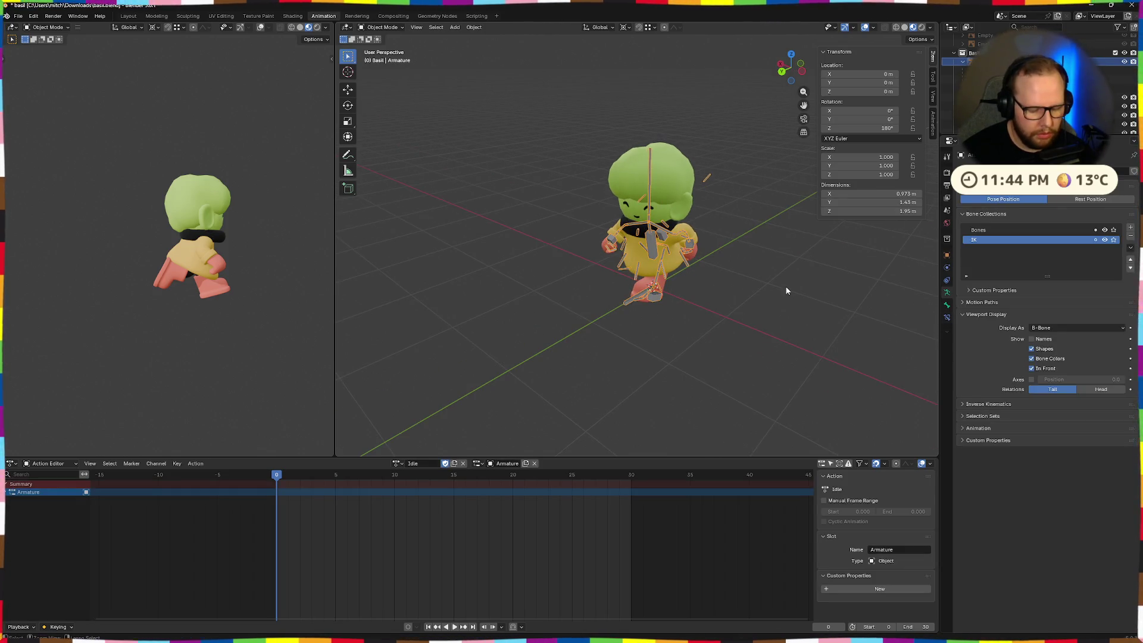
pyautogui.hotkey('ctrl', 'Tab')
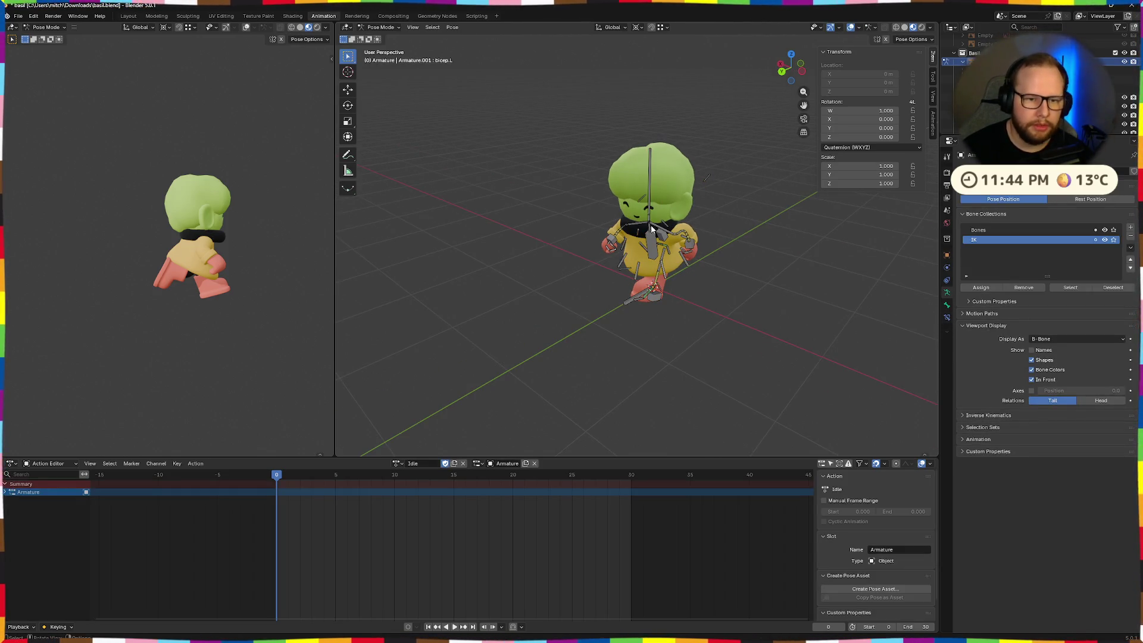
pyautogui.click(654, 237)
pyautogui.press('a')
pyautogui.hotkey('alt', 'g')
pyautogui.hotkey('alt', 'r')
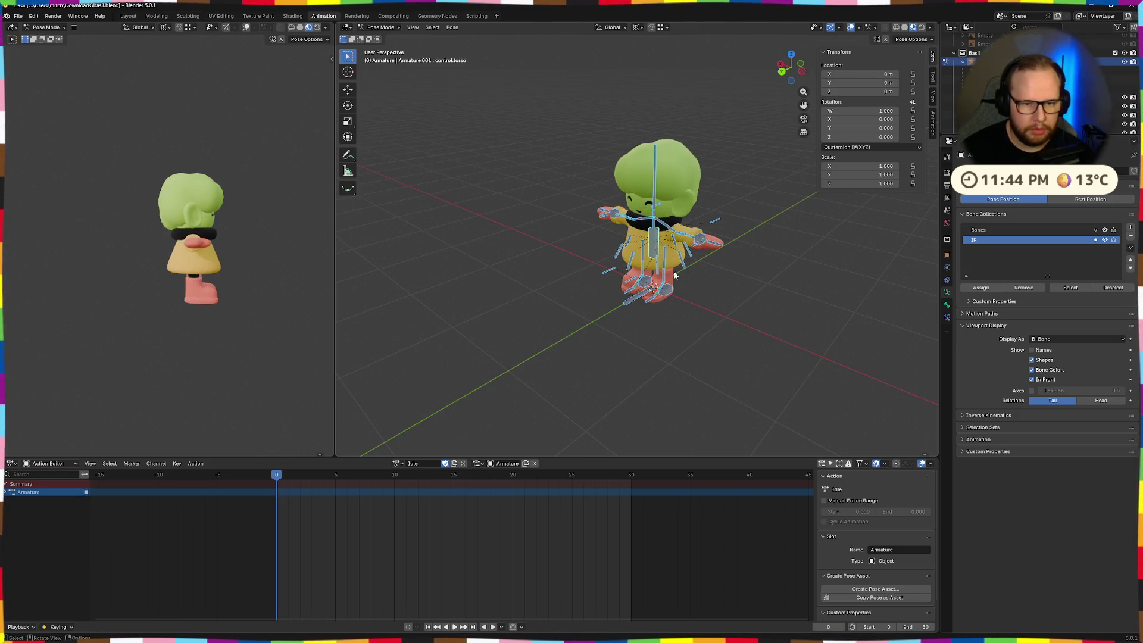
pyautogui.hotkey('alt', 'a')
pyautogui.scroll(5, 691, 331)
pyautogui.hotkey('ctrl', 's')
# - Set the end frame to 60 and fit the frame range in the action editor
pyautogui.moveTo(691, 331)
pyautogui.mouseDown(button='middle')
pyautogui.moveTo(770, 314)
pyautogui.moveTo(729, 336)
pyautogui.moveTo(653, 340)
pyautogui.mouseUp(button='middle')
pyautogui.moveTo(735, 296); pyautogui.dragTo(565, 322, button='middle')
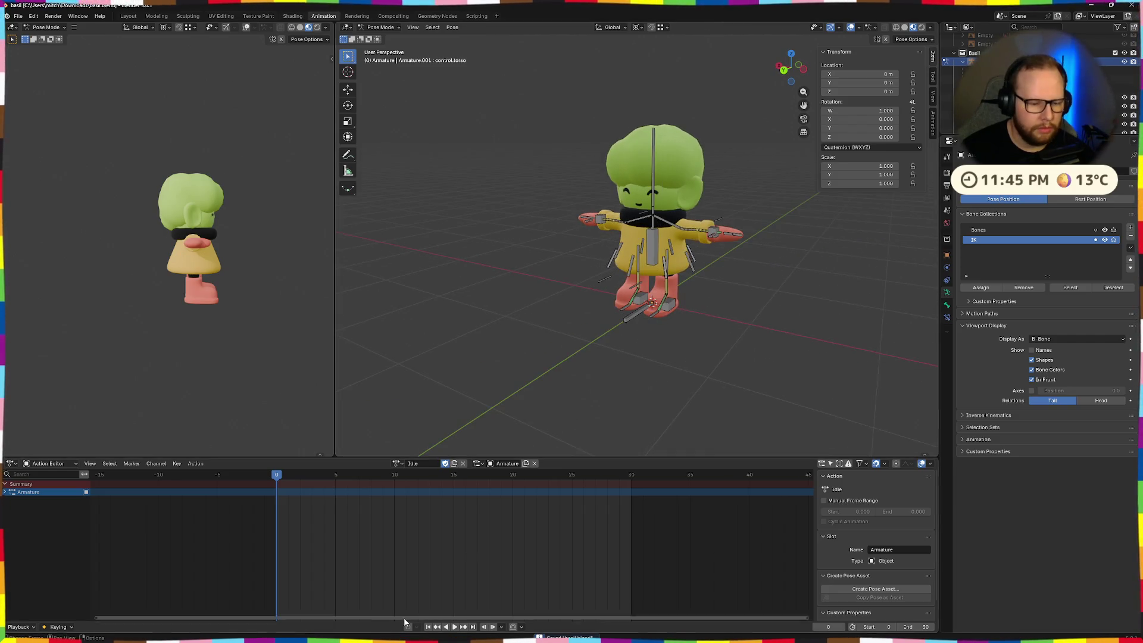
pyautogui.moveTo(550, 386)
pyautogui.mouseDown(button='middle')
pyautogui.moveTo(562, 352)
pyautogui.moveTo(599, 437)
pyautogui.mouseUp(button='middle')
pyautogui.scroll(2, 600, 437)
pyautogui.write('60')
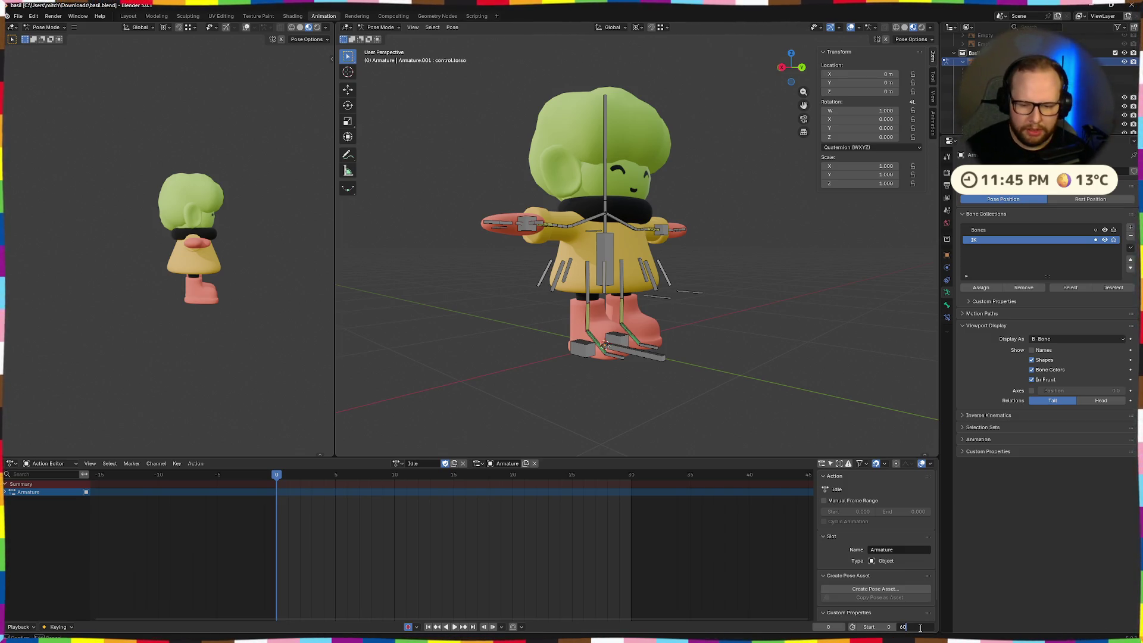
pyautogui.press('Return')
pyautogui.press('Home')
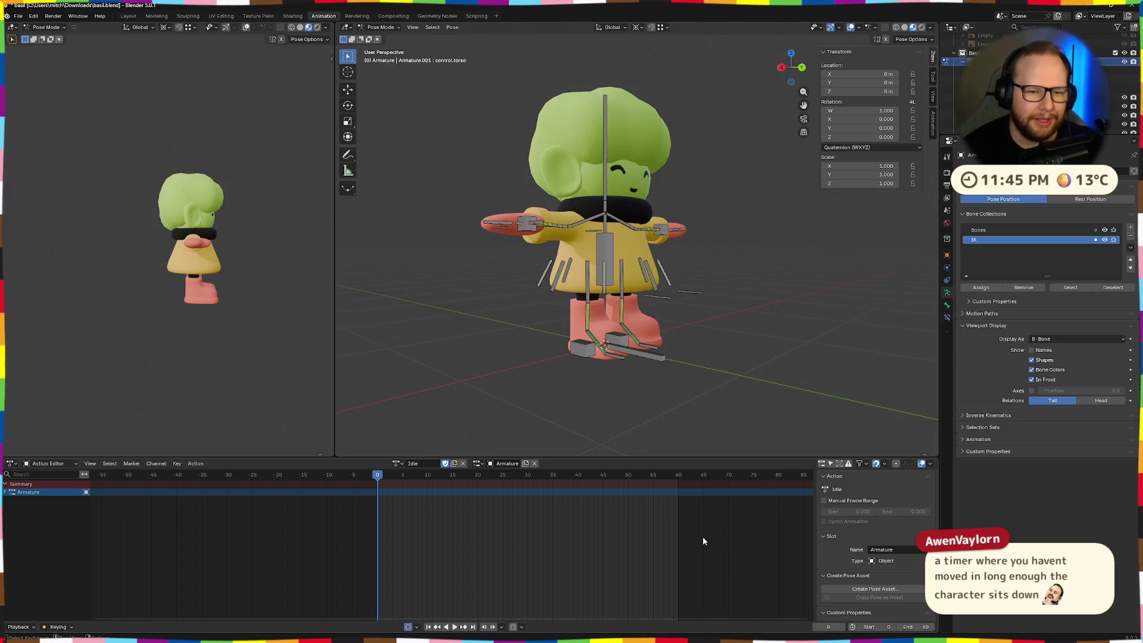
# - Select ik.hand.L from a straight back view and move it down toward the hip
pyautogui.moveTo(698, 388)
pyautogui.mouseDown(button='middle')
pyautogui.moveTo(621, 394)
pyautogui.moveTo(675, 398)
pyautogui.moveTo(562, 292)
pyautogui.moveTo(666, 262)
pyautogui.moveTo(732, 297)
pyautogui.moveTo(767, 297)
pyautogui.mouseUp(button='middle')
pyautogui.scroll(-5, 674, 399)
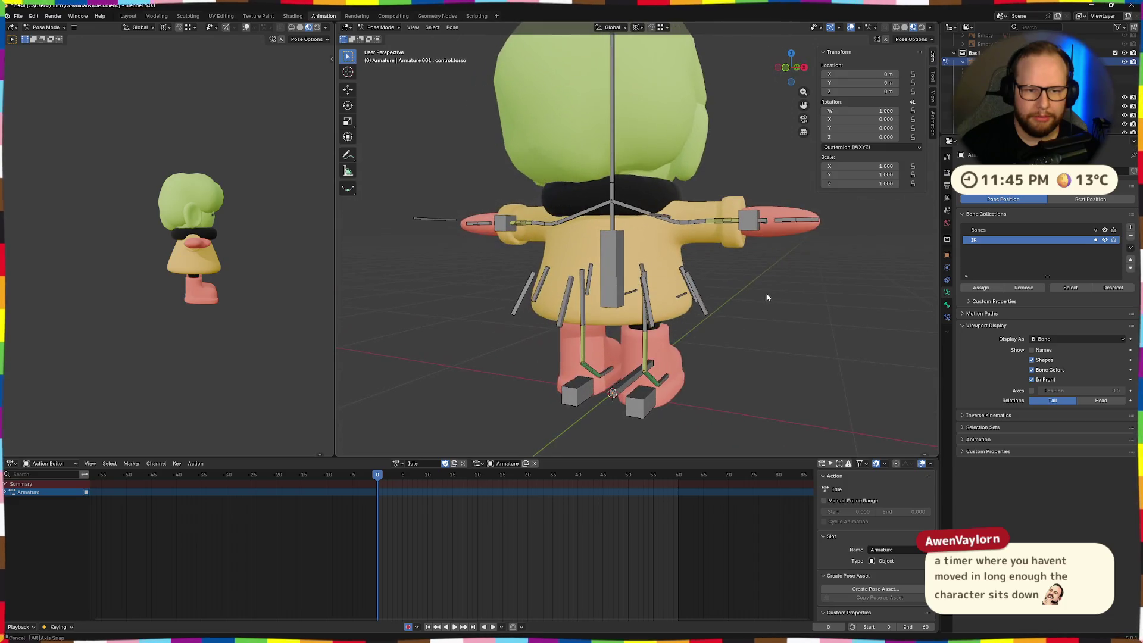
pyautogui.moveTo(744, 240)
pyautogui.mouseDown(button='middle')
pyautogui.moveTo(780, 263)
pyautogui.moveTo(768, 262)
pyautogui.moveTo(786, 244)
pyautogui.mouseUp(button='middle')
pyautogui.click(779, 232)
pyautogui.click(773, 232)
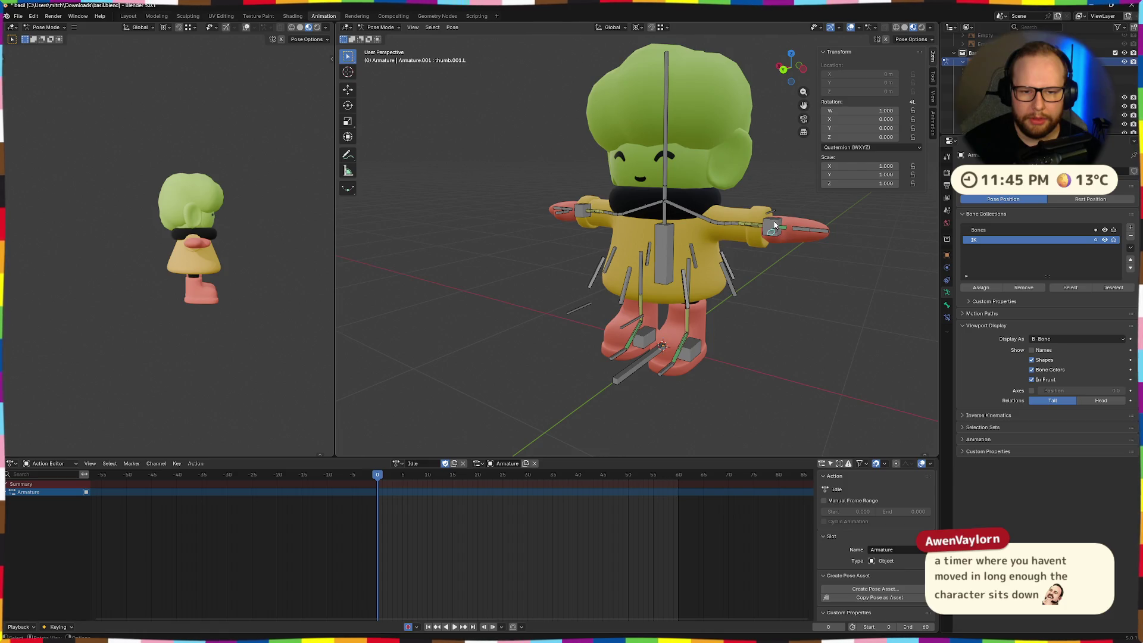
pyautogui.click(783, 69)
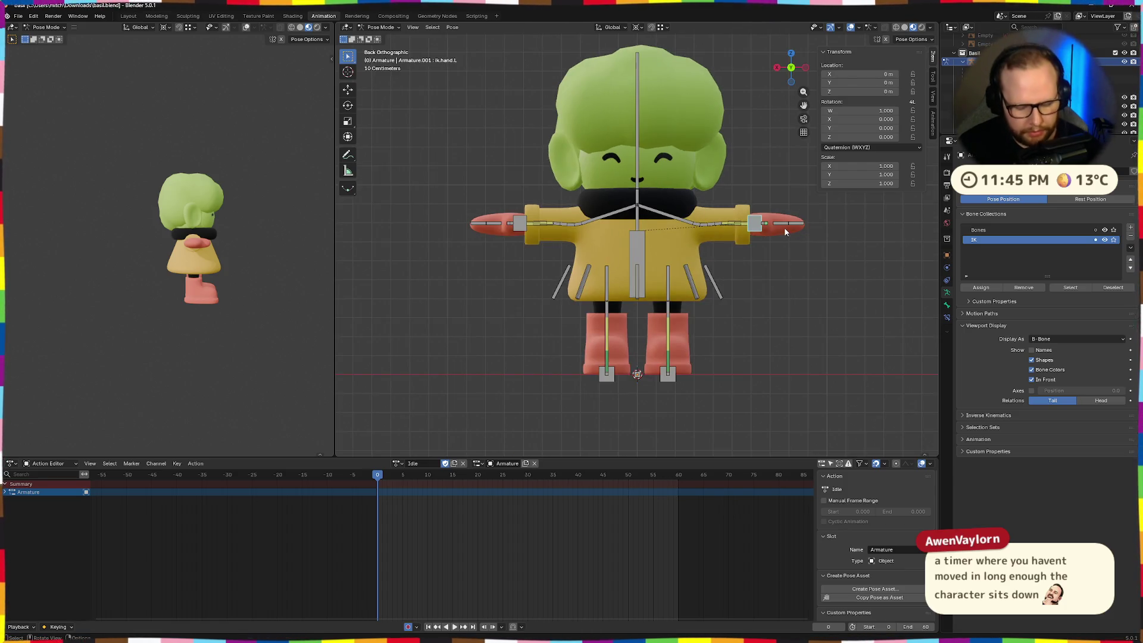
pyautogui.press('g')
pyautogui.click(755, 280)
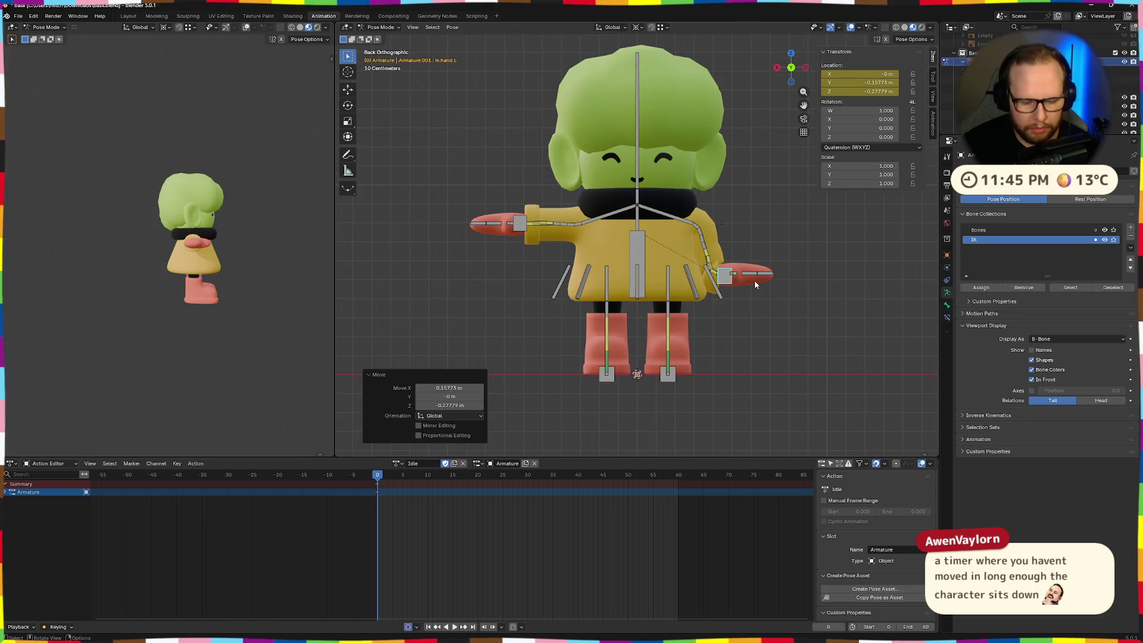
# - Try rotating the hand control about the Z and Y axes, then undo the rotation
pyautogui.press('r')
pyautogui.press('z')
pyautogui.press('z')
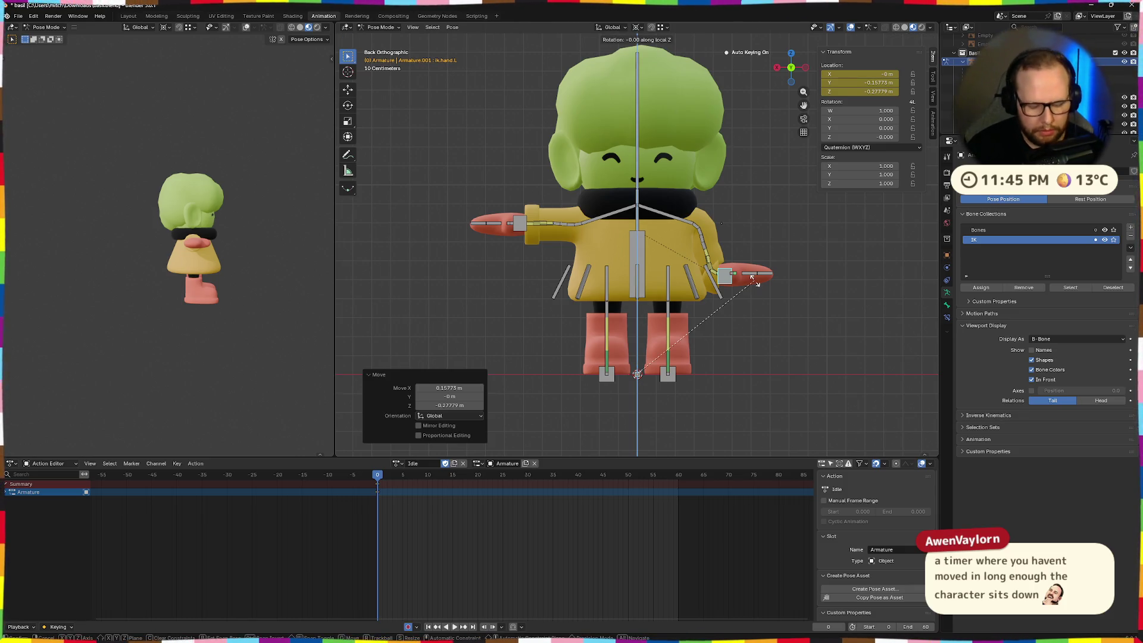
pyautogui.press('Escape')
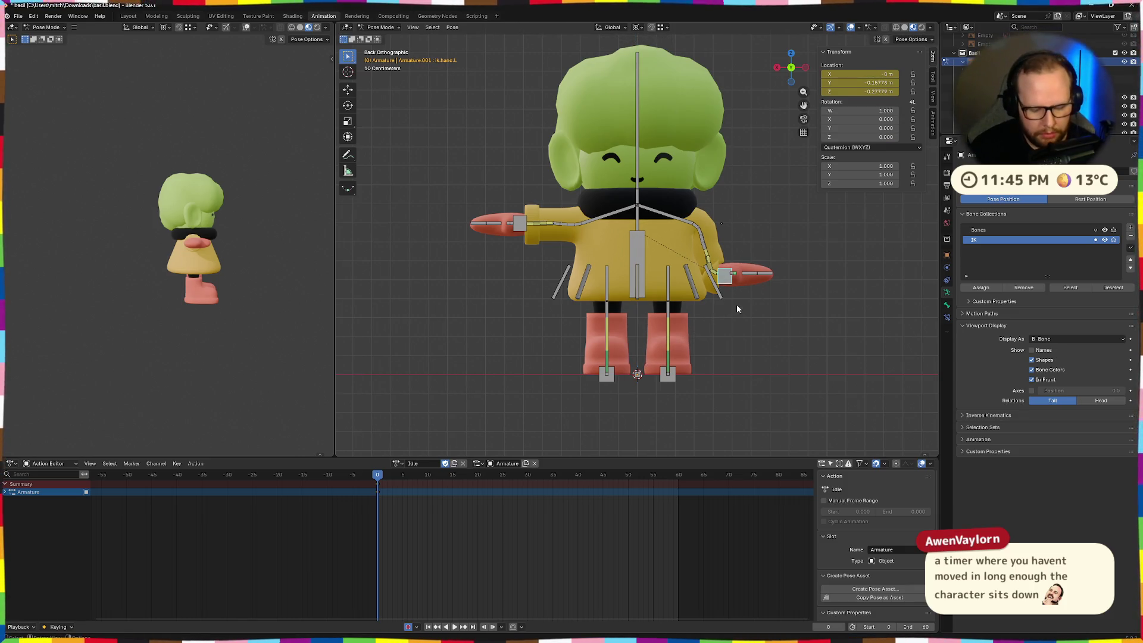
pyautogui.press('r')
pyautogui.press('z')
pyautogui.press('Escape')
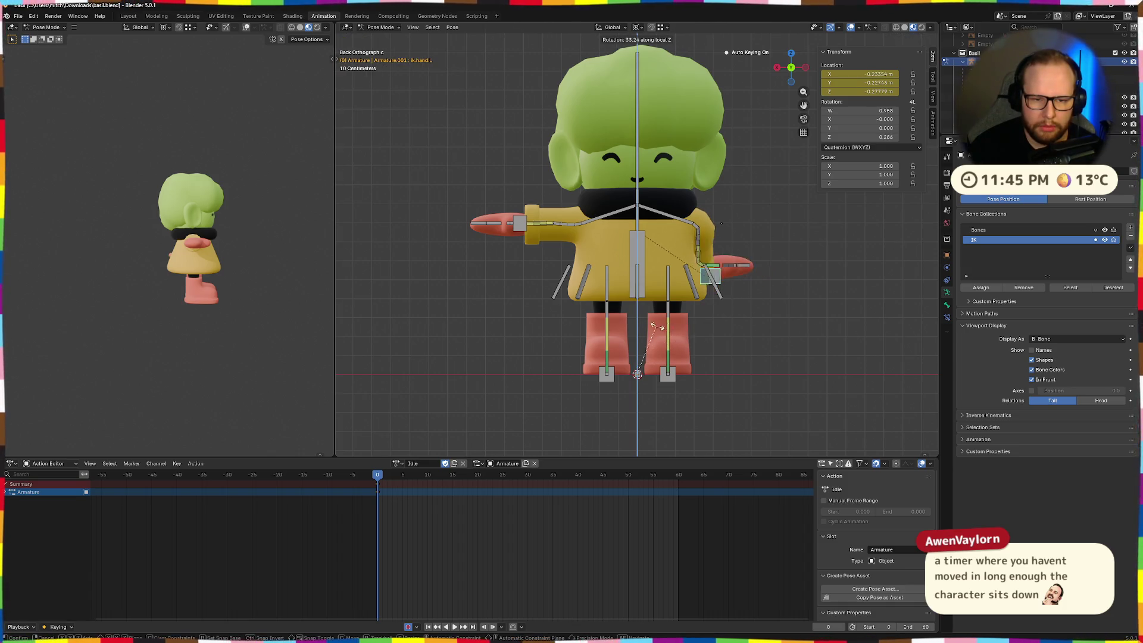
pyautogui.moveTo(790, 332); pyautogui.dragTo(844, 337, button='middle')
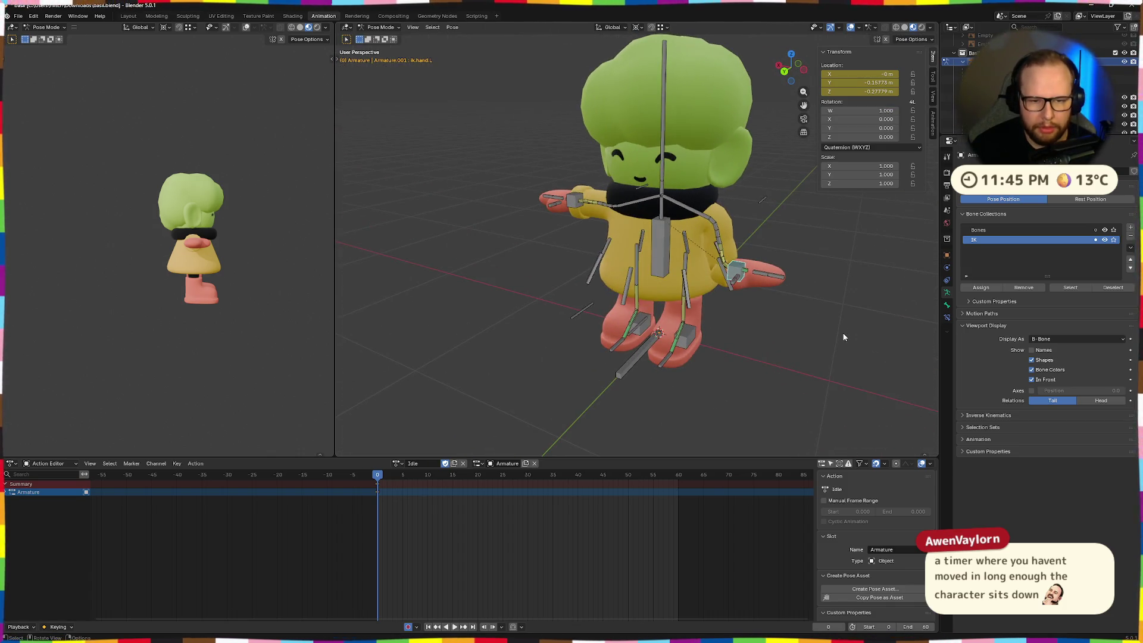
pyautogui.press('y')
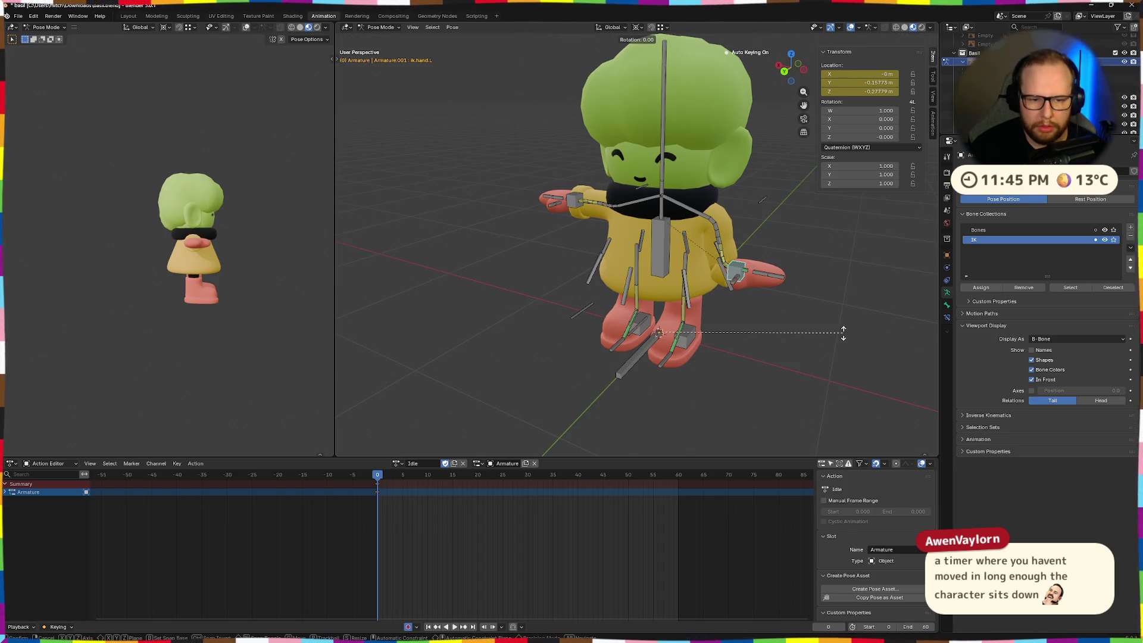
pyautogui.press('Escape')
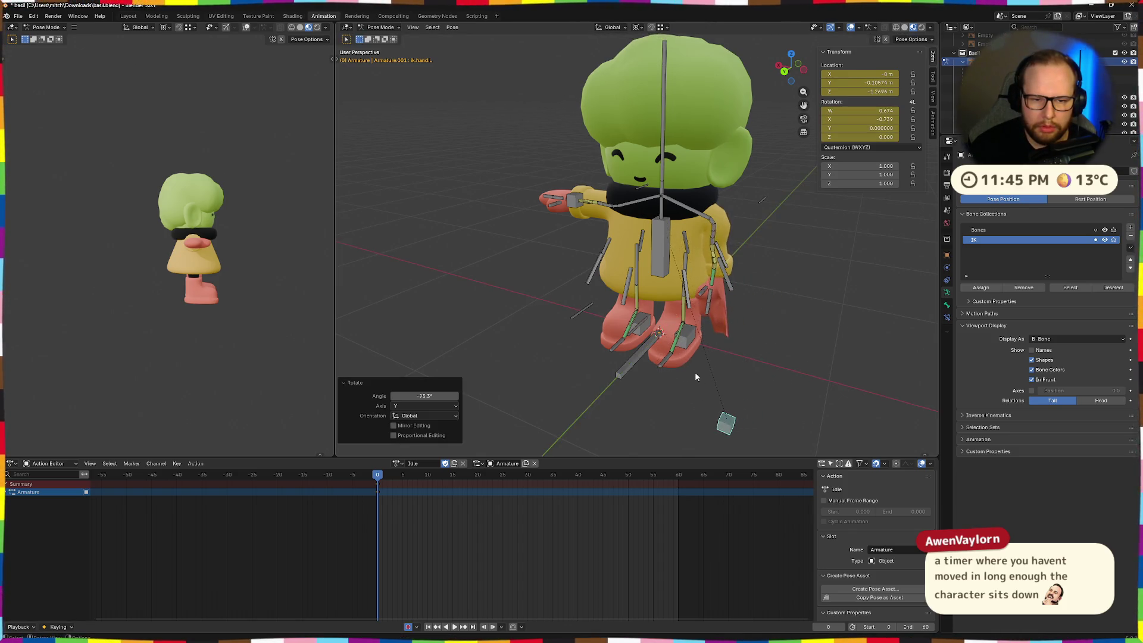
pyautogui.moveTo(695, 372)
pyautogui.mouseDown(button='middle')
pyautogui.moveTo(752, 330)
pyautogui.moveTo(716, 368)
pyautogui.moveTo(685, 369)
pyautogui.moveTo(708, 377)
pyautogui.moveTo(628, 365)
pyautogui.mouseUp(button='middle')
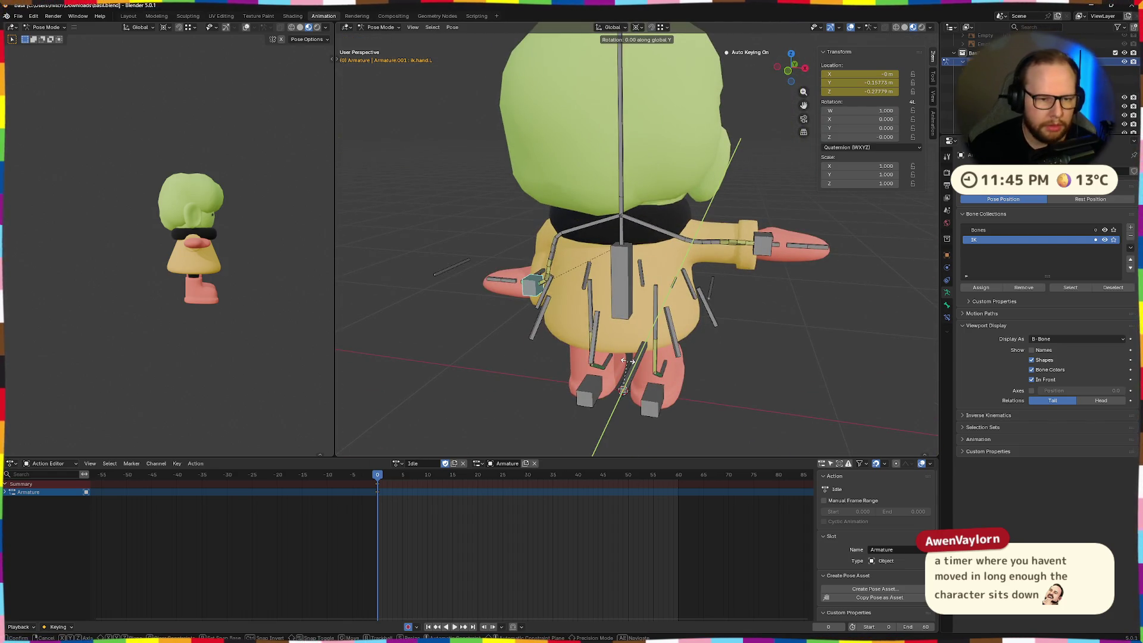
pyautogui.click(635, 144)
pyautogui.hotkey('ctrl', 'z')
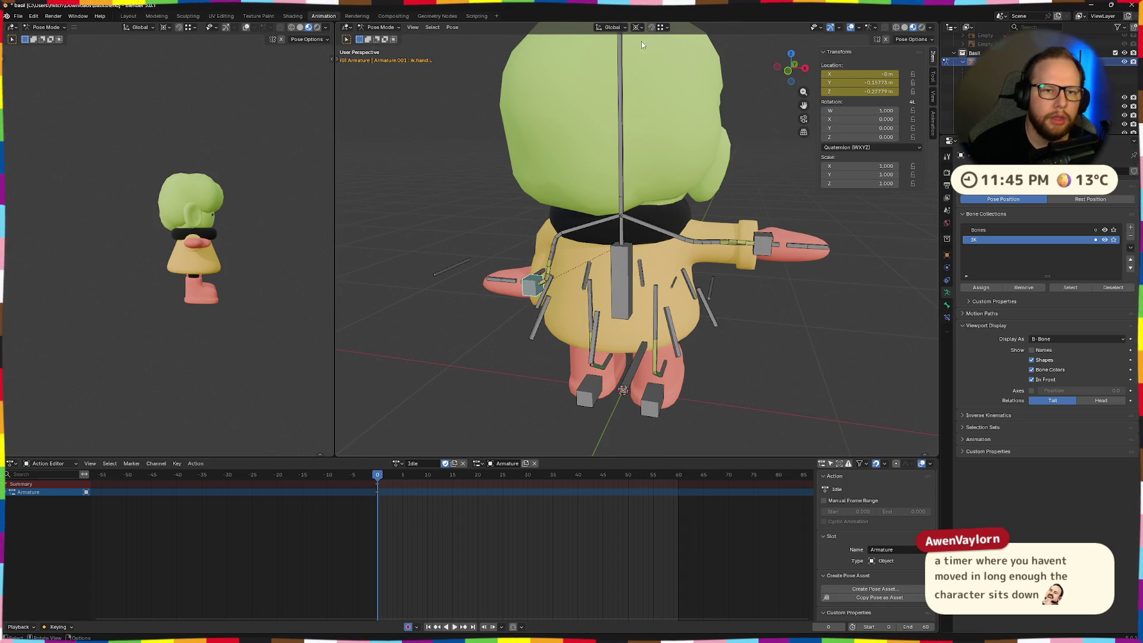
# - Change the pivot point and rotate ik.hand.L about -85° around Y so the hand points down
pyautogui.click(637, 26)
pyautogui.click(661, 69)
pyautogui.moveTo(518, 235); pyautogui.dragTo(533, 230, button='middle')
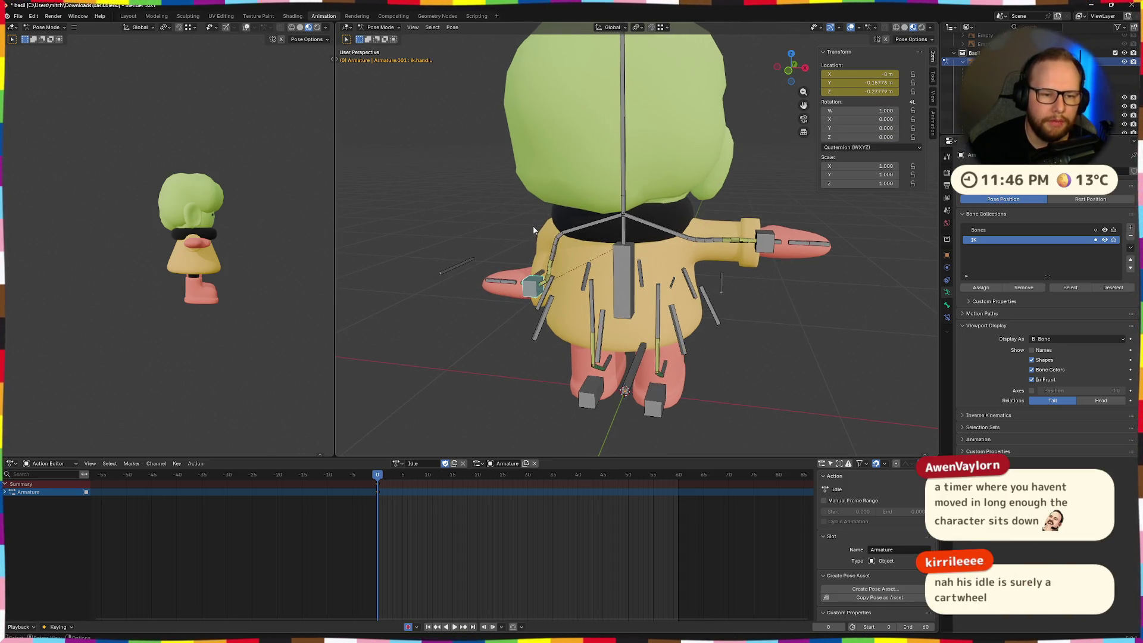
pyautogui.press('r')
pyautogui.press('y')
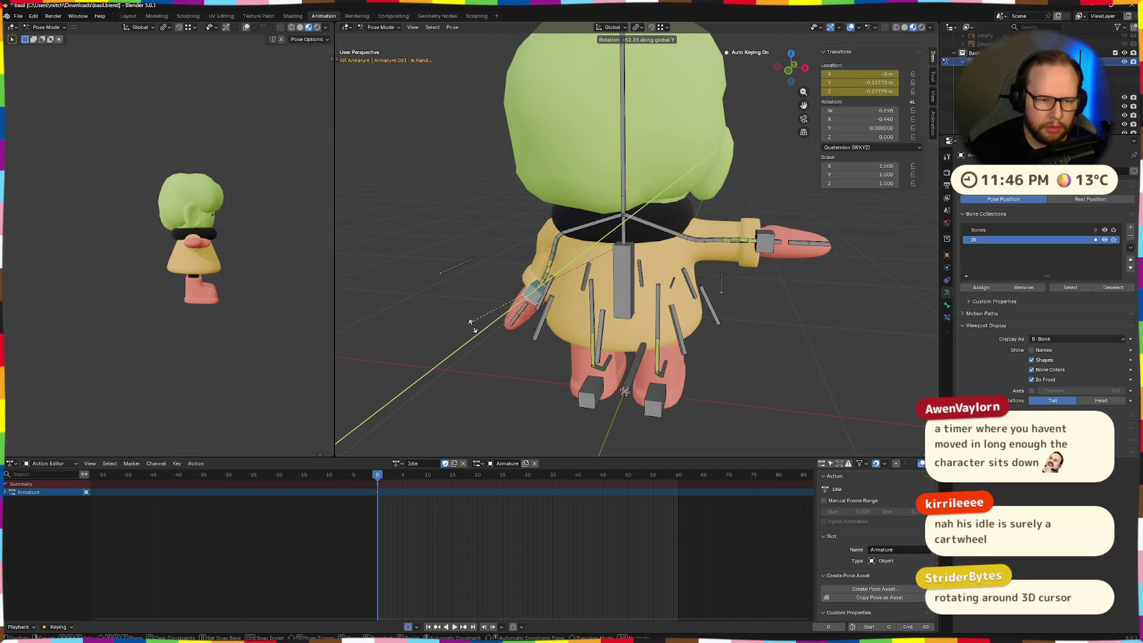
pyautogui.click(499, 355)
pyautogui.moveTo(499, 355)
pyautogui.mouseDown(button='middle')
pyautogui.moveTo(577, 326)
pyautogui.moveTo(679, 325)
pyautogui.mouseUp(button='middle')
pyautogui.scroll(3, 694, 317)
pyautogui.moveTo(792, 332)
pyautogui.mouseDown(button='middle')
pyautogui.moveTo(848, 361)
pyautogui.moveTo(825, 331)
pyautogui.moveTo(856, 341)
pyautogui.moveTo(592, 319)
pyautogui.moveTo(612, 331)
pyautogui.moveTo(593, 342)
pyautogui.moveTo(584, 323)
pyautogui.moveTo(624, 322)
pyautogui.moveTo(649, 371)
pyautogui.moveTo(726, 340)
pyautogui.moveTo(690, 303)
pyautogui.moveTo(580, 281)
pyautogui.moveTo(726, 297)
pyautogui.moveTo(691, 317)
pyautogui.mouseUp(button='middle')
pyautogui.click(653, 375)
# - Lower ik.hand.L beside the body and rotate it 86.3°
pyautogui.press('g')
pyautogui.click(655, 380)
pyautogui.hotkey('ctrl', 'z')
pyautogui.click(667, 304)
pyautogui.press('g')
pyautogui.click(676, 291)
pyautogui.press('g')
pyautogui.click(548, 264)
pyautogui.press('g')
pyautogui.click(685, 319)
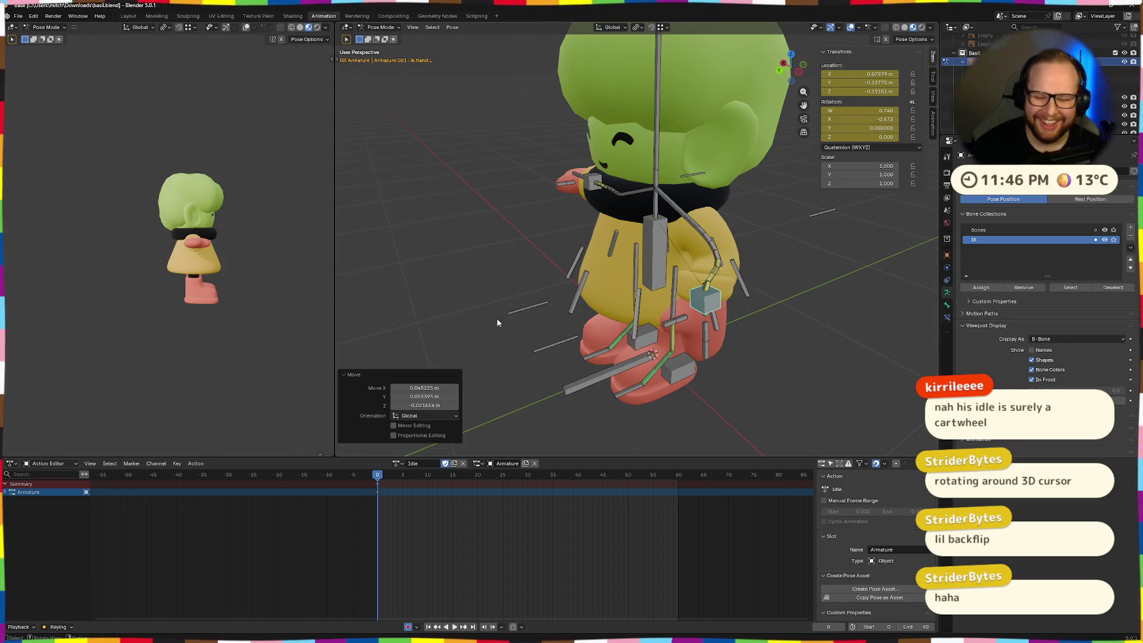
pyautogui.moveTo(834, 438); pyautogui.dragTo(713, 353, button='middle')
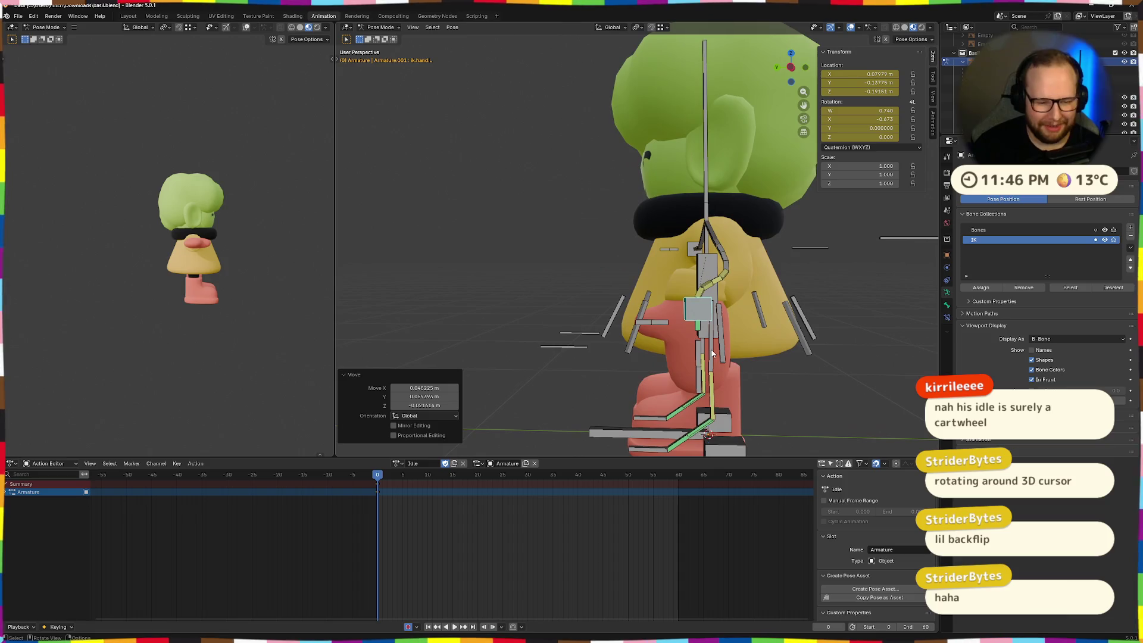
pyautogui.press('r')
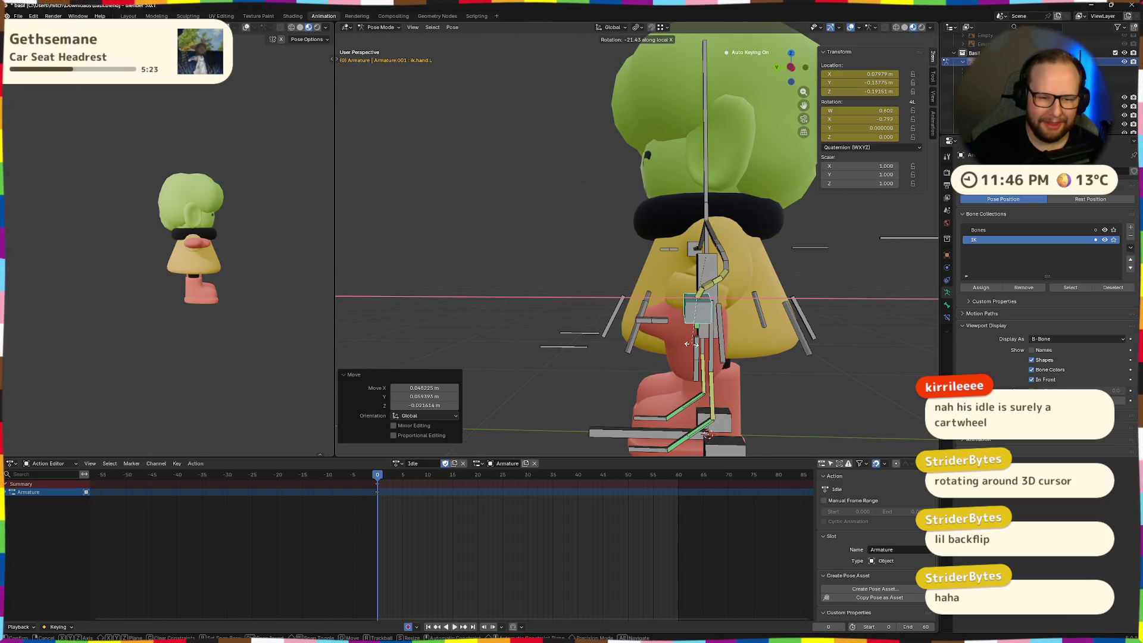
pyautogui.click(744, 331)
pyautogui.moveTo(744, 330)
pyautogui.mouseDown(button='middle')
pyautogui.moveTo(817, 334)
pyautogui.moveTo(740, 303)
pyautogui.mouseUp(button='middle')
# - Bend the thumb bone -76° around its local X axis
pyautogui.click(641, 233)
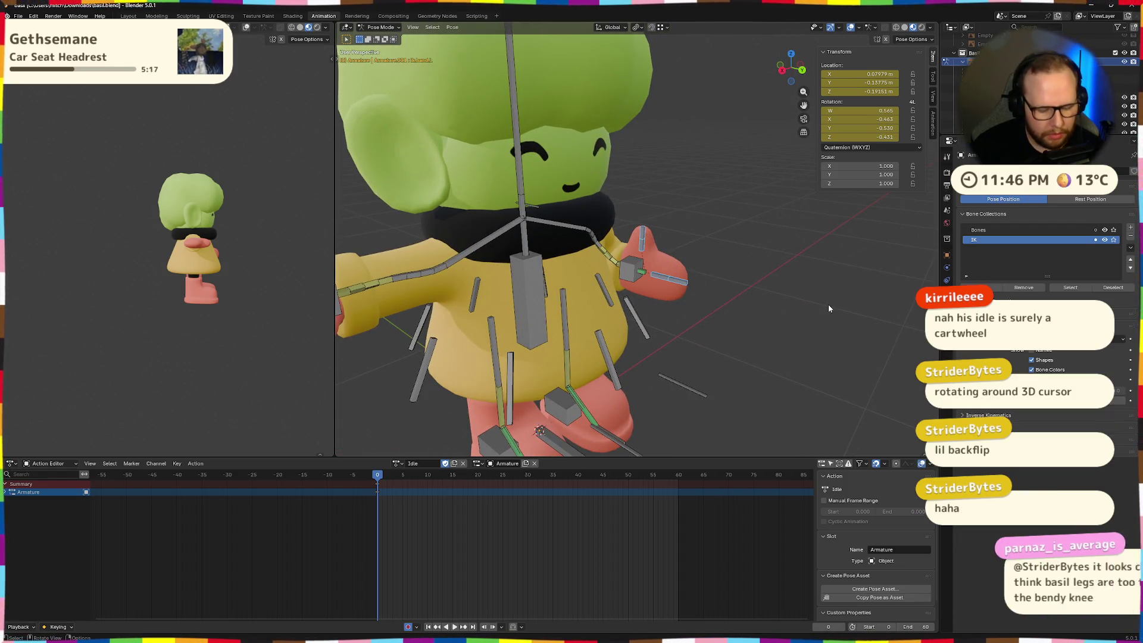
pyautogui.press('r')
pyautogui.press('x')
pyautogui.press('x')
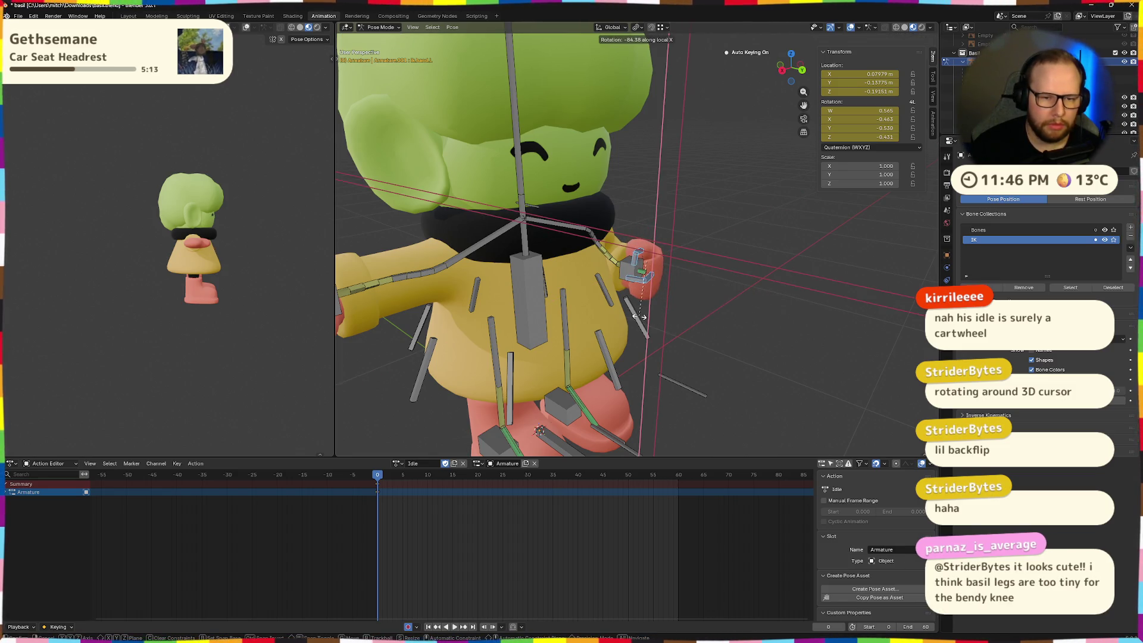
pyautogui.click(648, 317)
pyautogui.moveTo(647, 317)
pyautogui.mouseDown(button='middle')
pyautogui.moveTo(762, 329)
pyautogui.moveTo(671, 327)
pyautogui.mouseUp(button='middle')
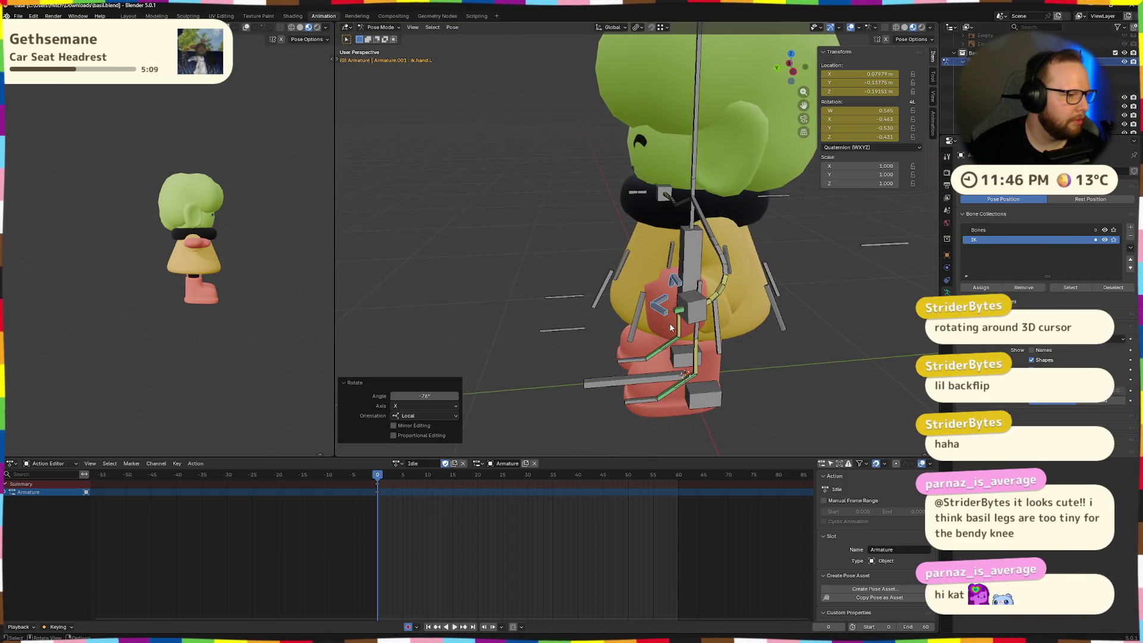
pyautogui.scroll(4, 670, 327)
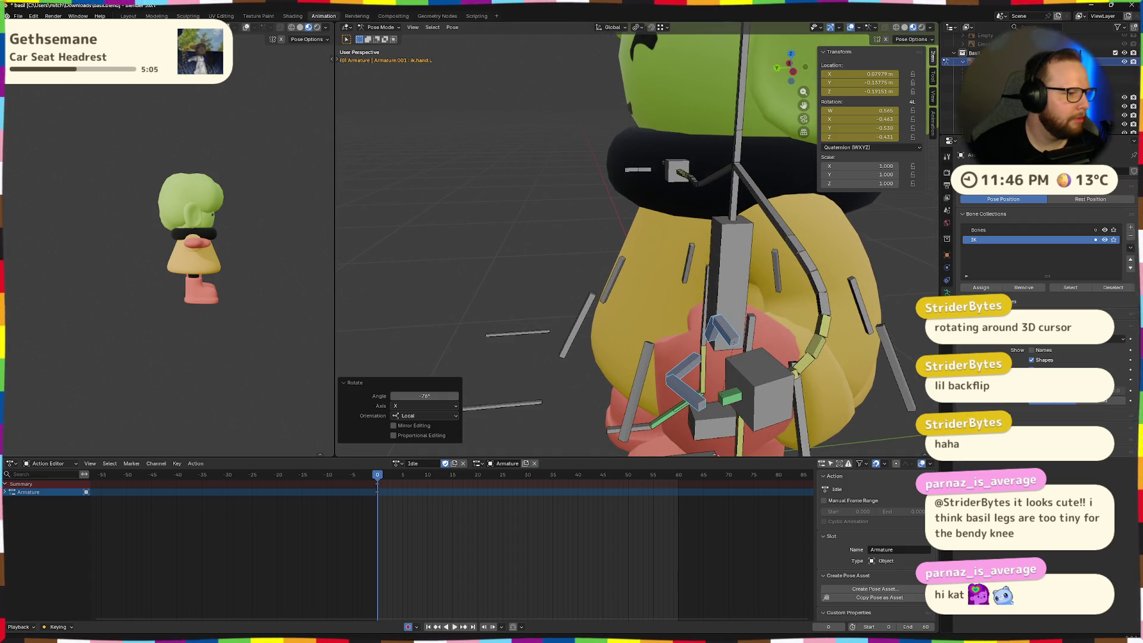
pyautogui.moveTo(328, 373); pyautogui.dragTo(613, 316, button='middle')
pyautogui.scroll(-3, 613, 313)
# - Lower ik.hand.L beside the body, rotate it -76.6° on X, and nudge it into place
pyautogui.click(615, 310)
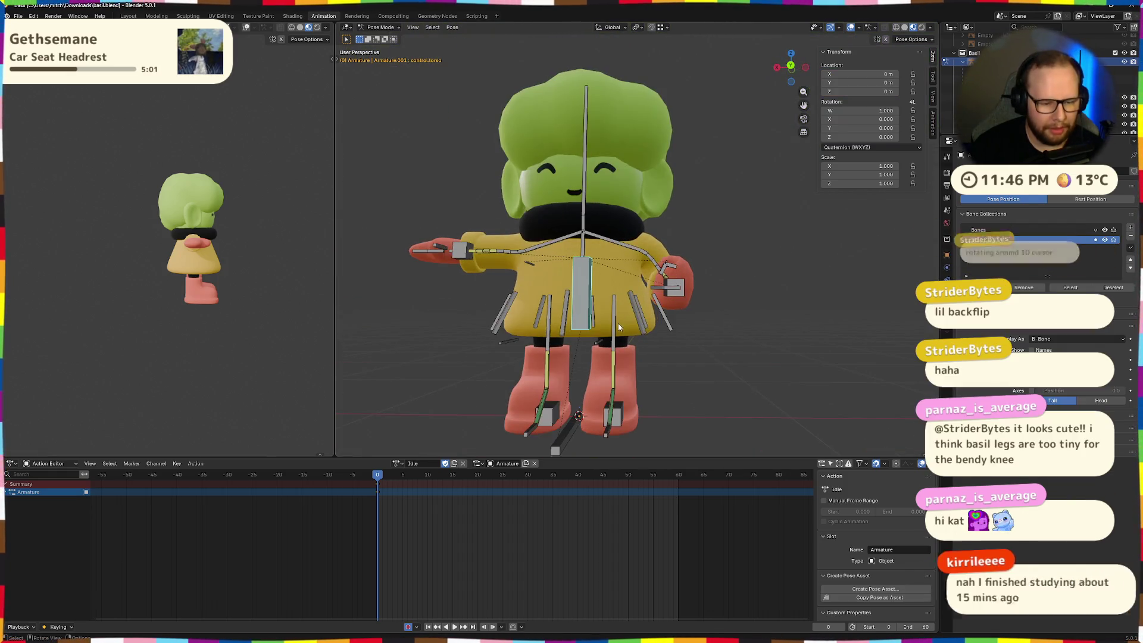
pyautogui.press('g')
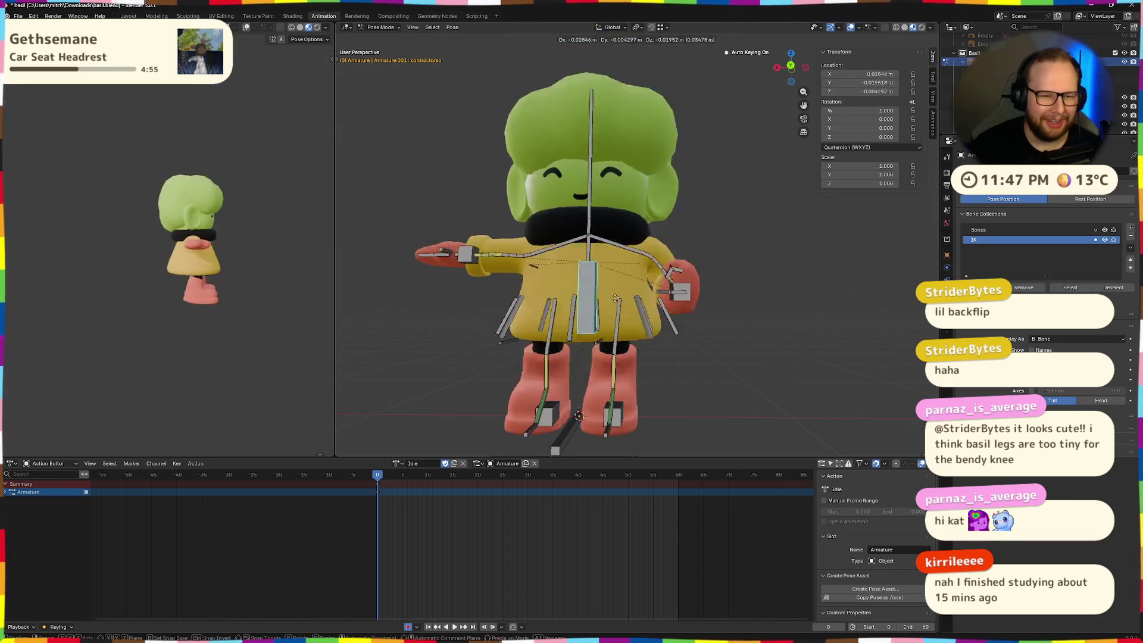
pyautogui.press('Escape')
pyautogui.scroll(4, 664, 349)
pyautogui.moveTo(735, 344)
pyautogui.mouseDown(button='middle')
pyautogui.moveTo(806, 369)
pyautogui.moveTo(659, 335)
pyautogui.moveTo(663, 283)
pyautogui.mouseUp(button='middle')
pyautogui.click(664, 279)
pyautogui.moveTo(663, 279); pyautogui.dragTo(671, 322)
pyautogui.press('r')
pyautogui.press('x')
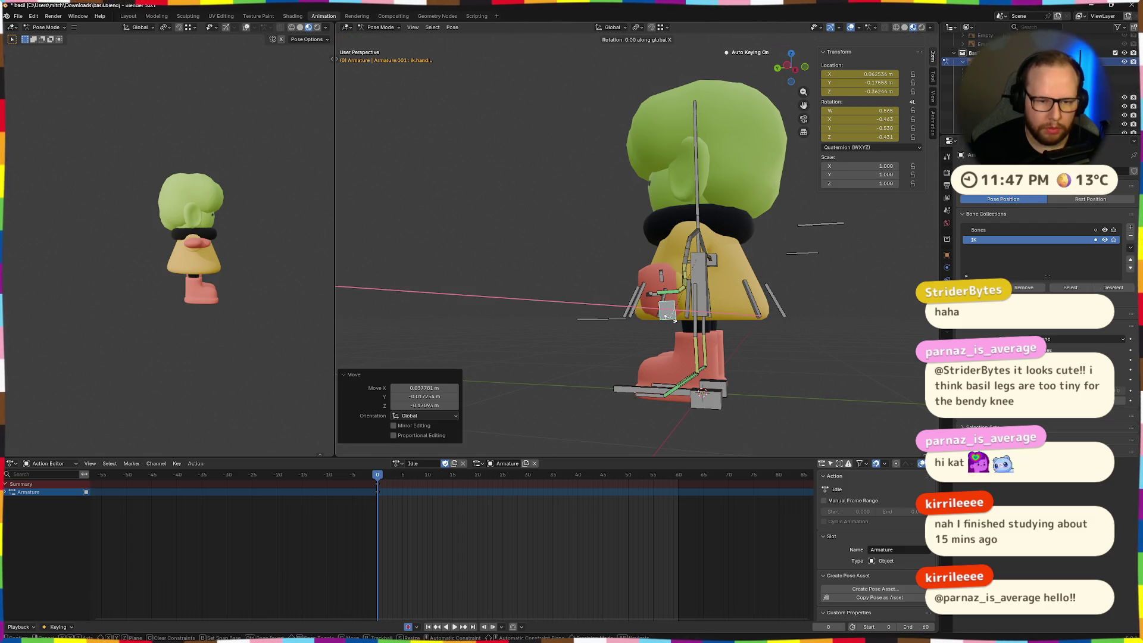
pyautogui.click(680, 317)
pyautogui.moveTo(681, 317); pyautogui.dragTo(787, 333, button='middle')
pyautogui.press('g')
pyautogui.click(728, 326)
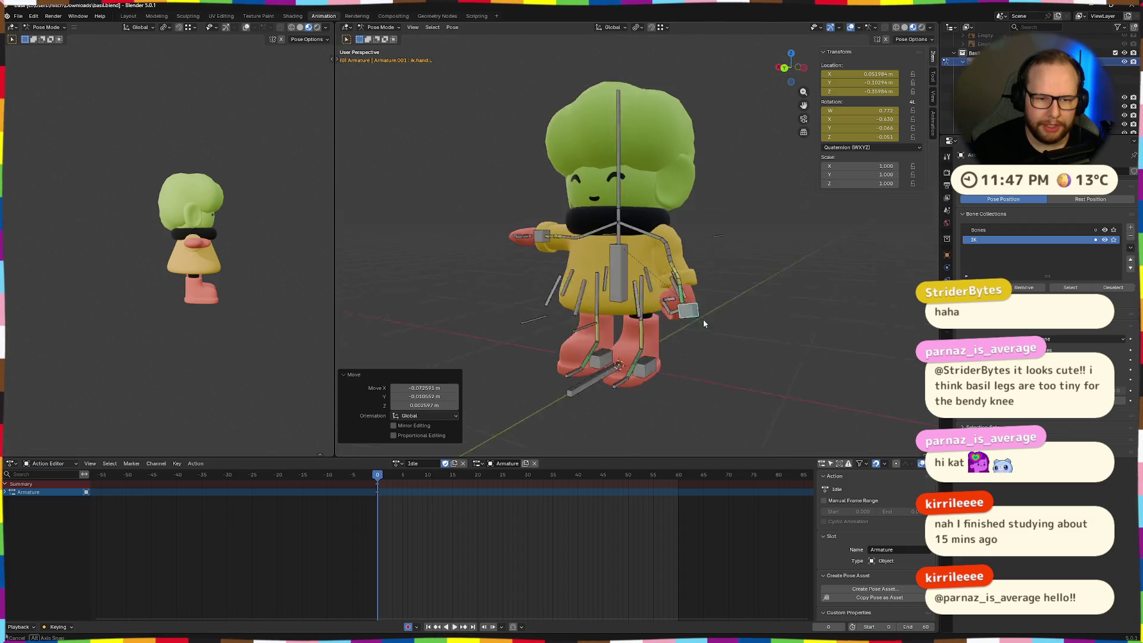
# - Copy the pose of bicep.L, its children and ik.hand.L, and paste it mirrored onto the other arm
pyautogui.scroll(5, 702, 319)
pyautogui.scroll(-2, 788, 356)
pyautogui.moveTo(707, 359); pyautogui.dragTo(727, 349, button='middle')
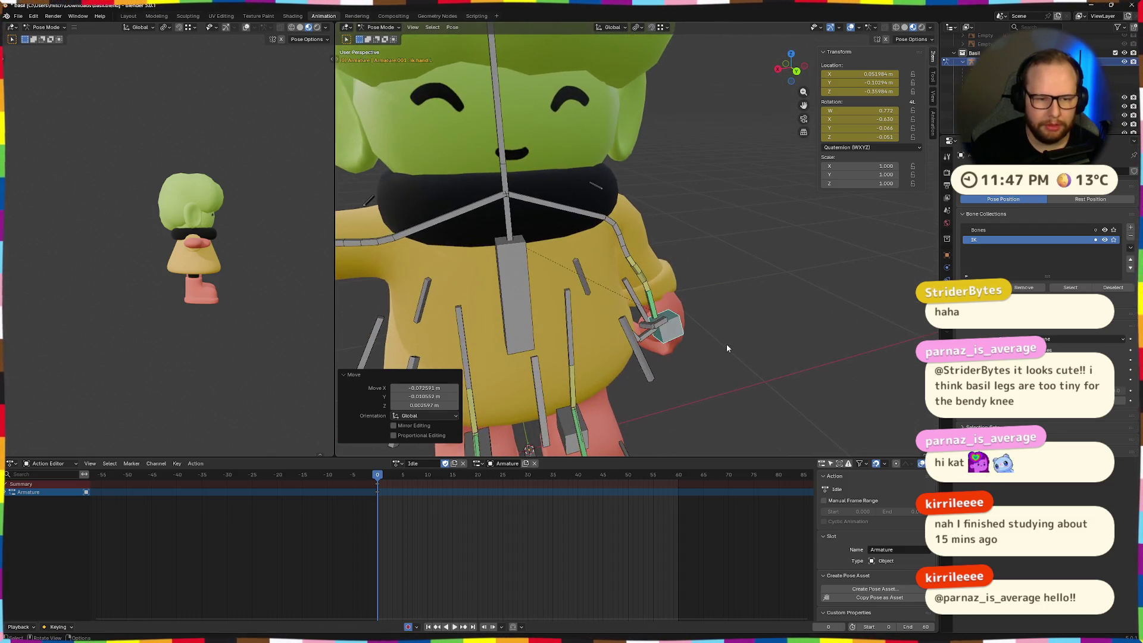
pyautogui.click(628, 253)
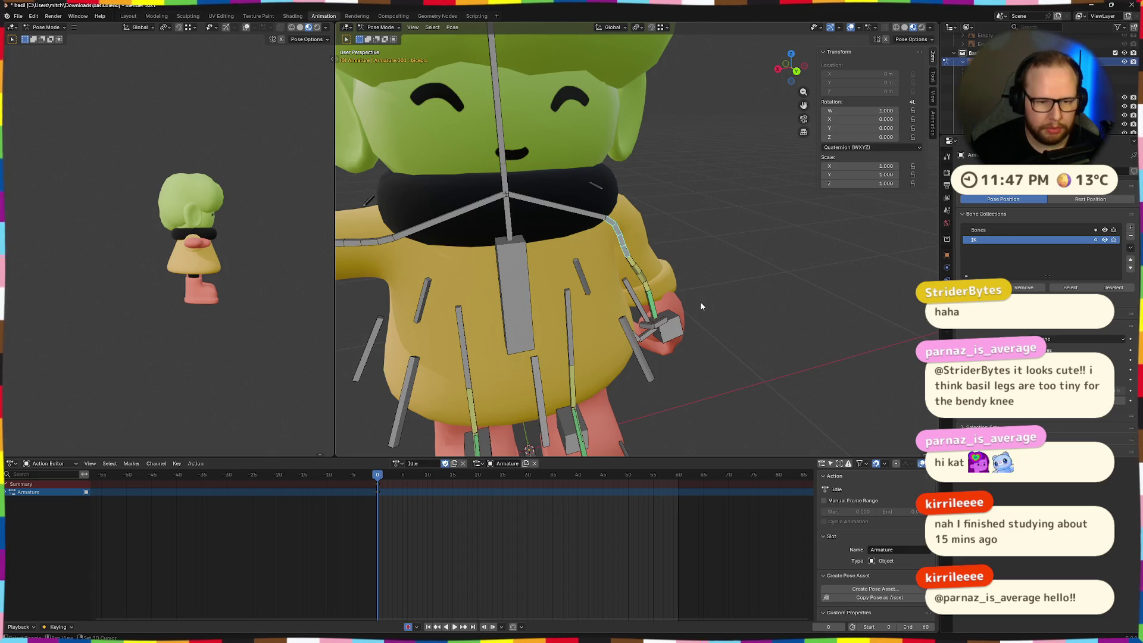
pyautogui.hotkey('shift', 'g')
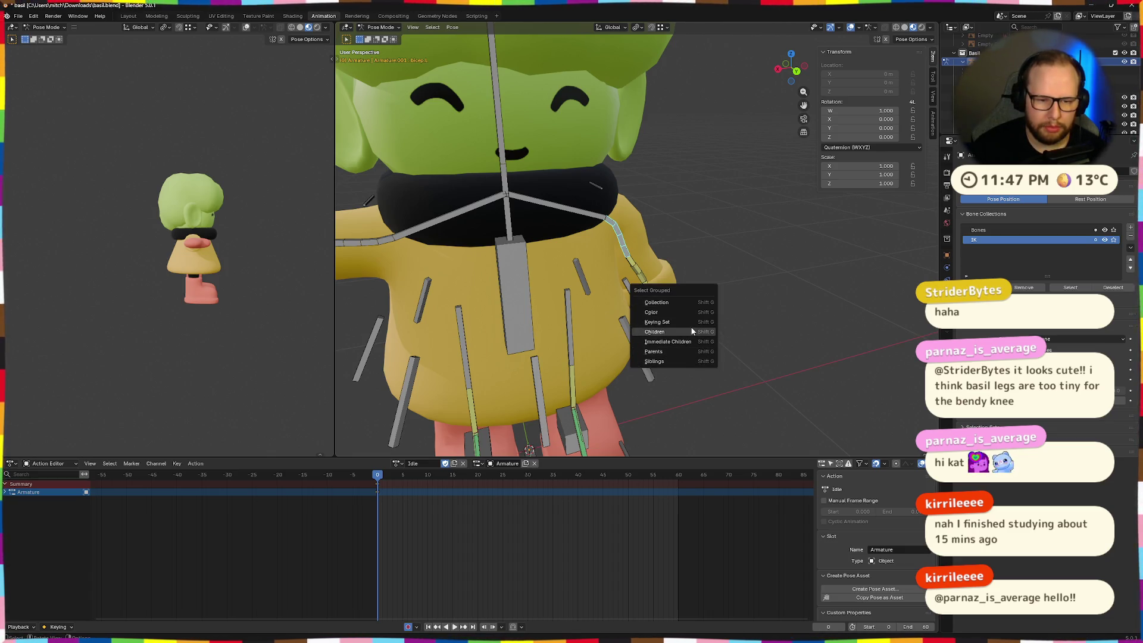
pyautogui.click(687, 332)
pyautogui.moveTo(766, 341)
pyautogui.mouseDown(button='middle')
pyautogui.moveTo(710, 362)
pyautogui.moveTo(749, 367)
pyautogui.moveTo(733, 370)
pyautogui.moveTo(666, 330)
pyautogui.moveTo(787, 360)
pyautogui.moveTo(556, 327)
pyautogui.mouseUp(button='middle')
pyautogui.click(710, 362)
pyautogui.hotkey('ctrl', 'c')
pyautogui.scroll(-3, 787, 359)
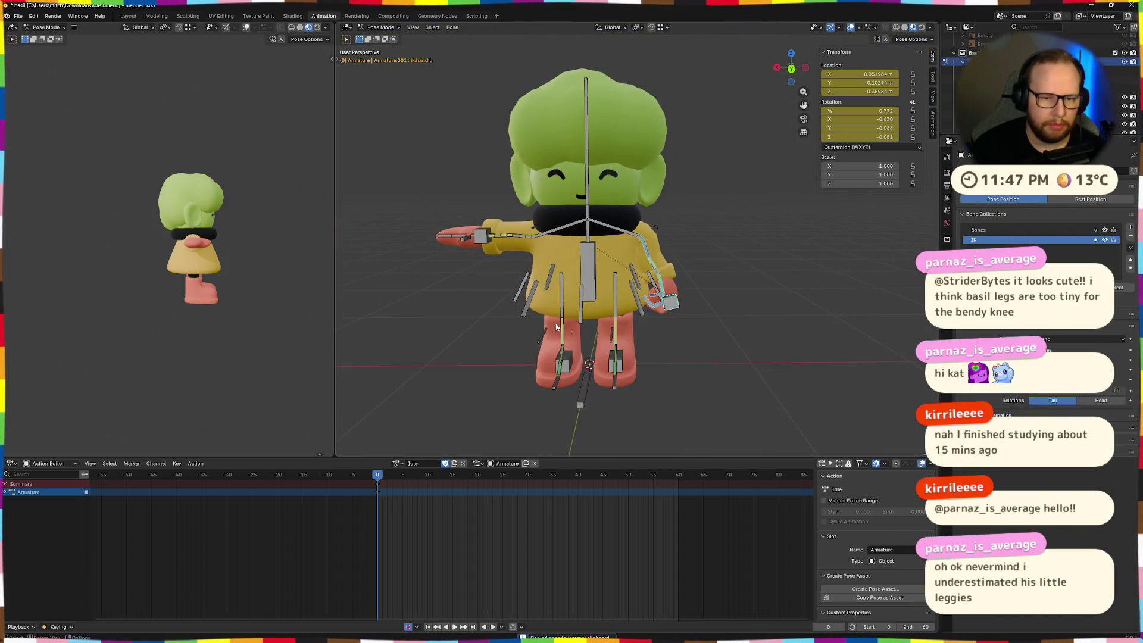
pyautogui.hotkey('alt', 'a')
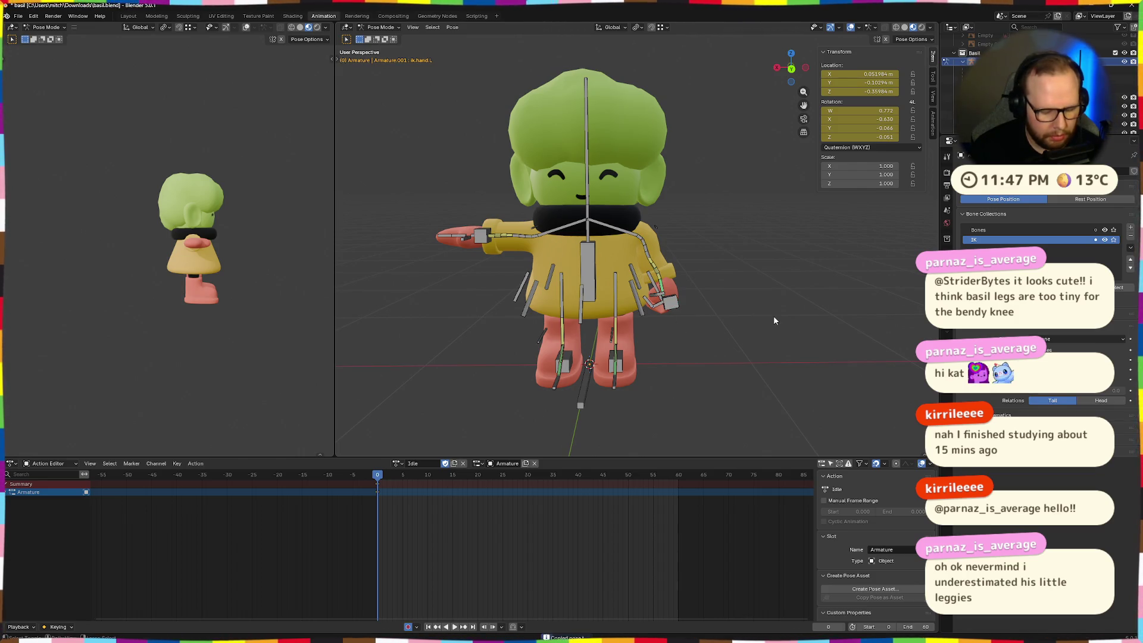
pyautogui.hotkey('ctrl', 'shift', 'v')
# - Clear the bone selection and switch the armature to Edit Mode to compare with the rest pose
pyautogui.moveTo(768, 324)
pyautogui.mouseDown(button='middle')
pyautogui.moveTo(699, 362)
pyautogui.moveTo(725, 338)
pyautogui.moveTo(652, 333)
pyautogui.mouseUp(button='middle')
pyautogui.scroll(5, 651, 333)
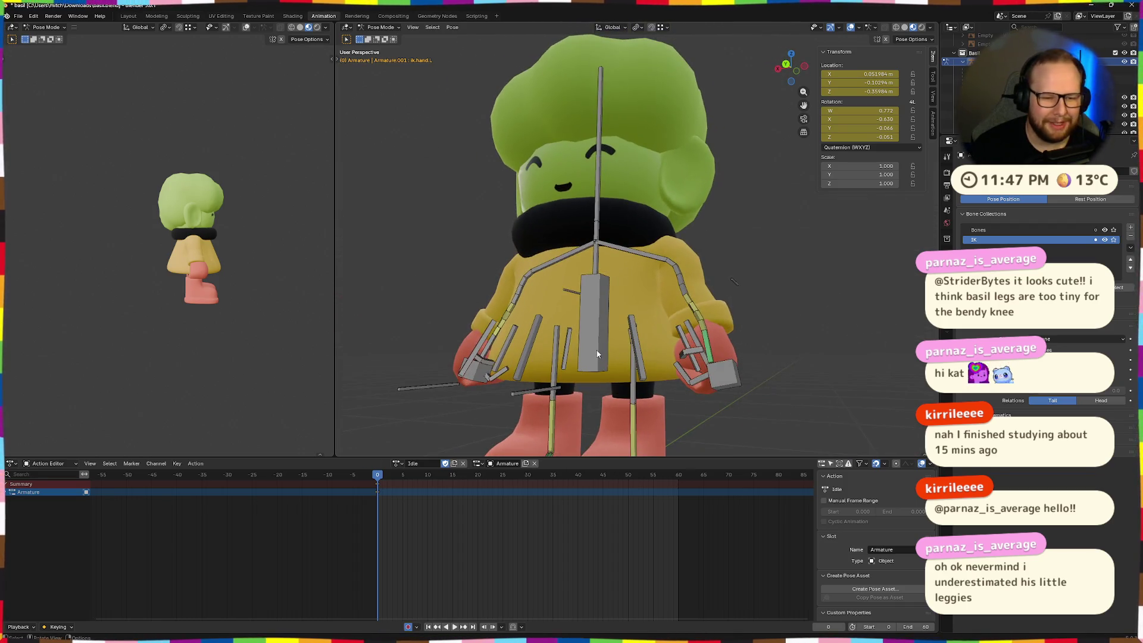
pyautogui.click(621, 328)
pyautogui.click(619, 329)
pyautogui.hotkey('alt', 'a')
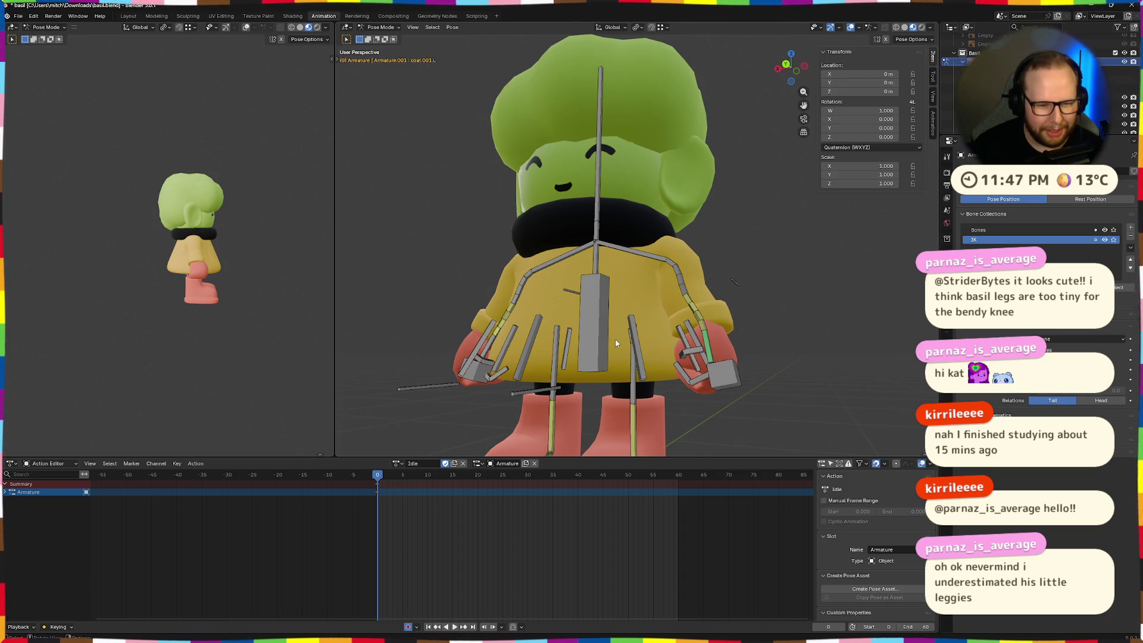
pyautogui.moveTo(627, 295); pyautogui.dragTo(672, 332, button='middle')
pyautogui.press('Tab')
pyautogui.press('Tab')
pyautogui.press('Tab')
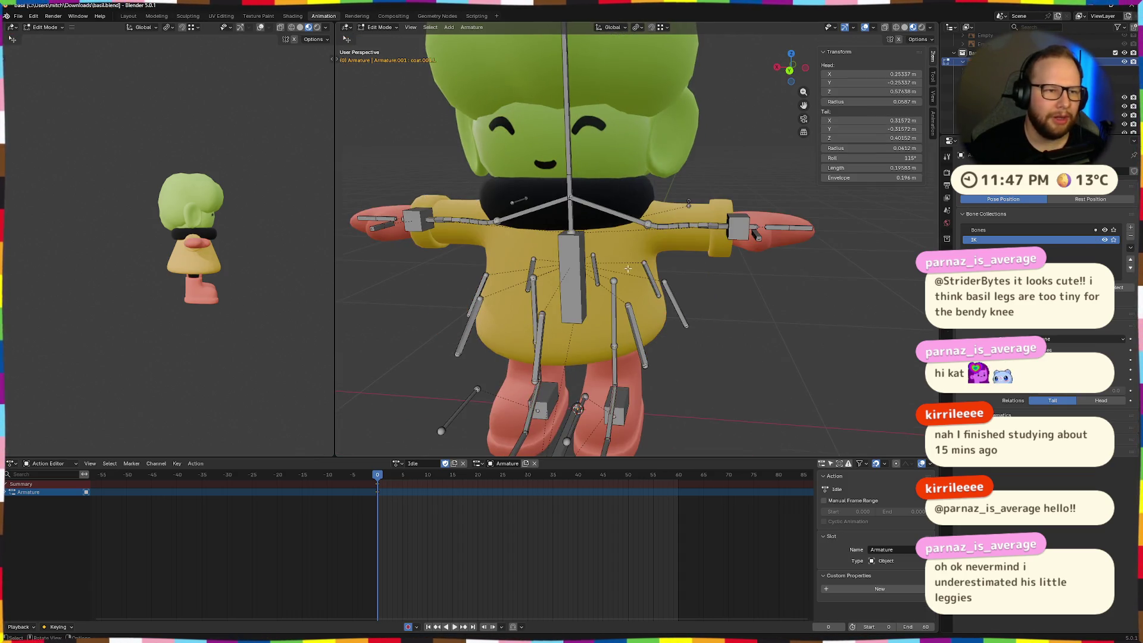
# - Switch to Object Mode and hide the Raincoat mesh
pyautogui.hotkey('ctrl', 'Tab')
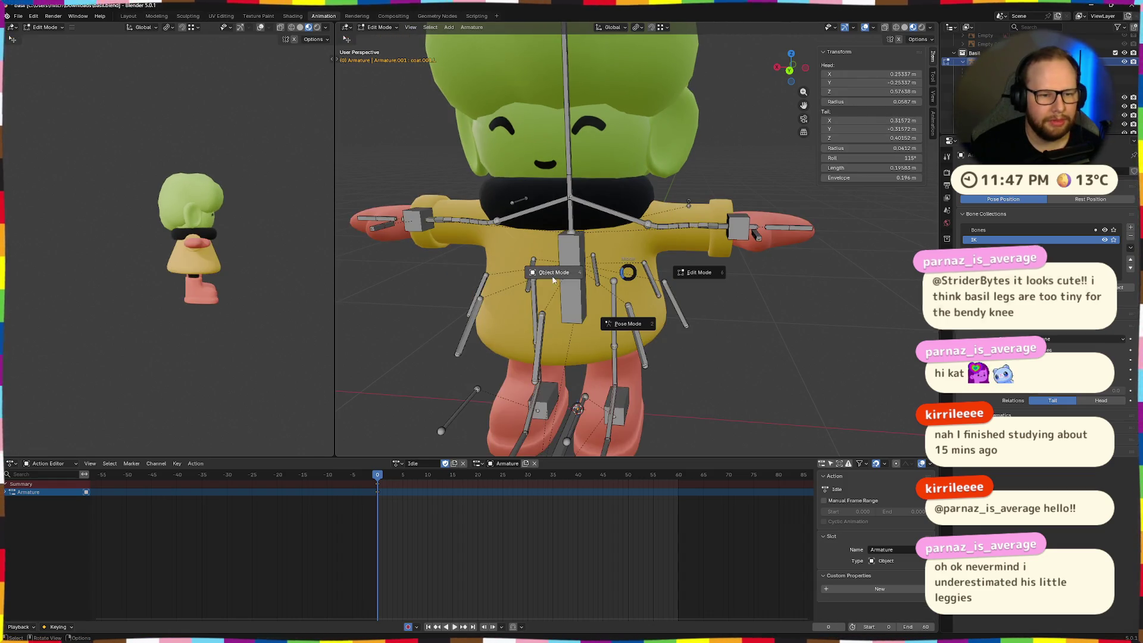
pyautogui.click(554, 272)
pyautogui.click(685, 312)
pyautogui.press('h')
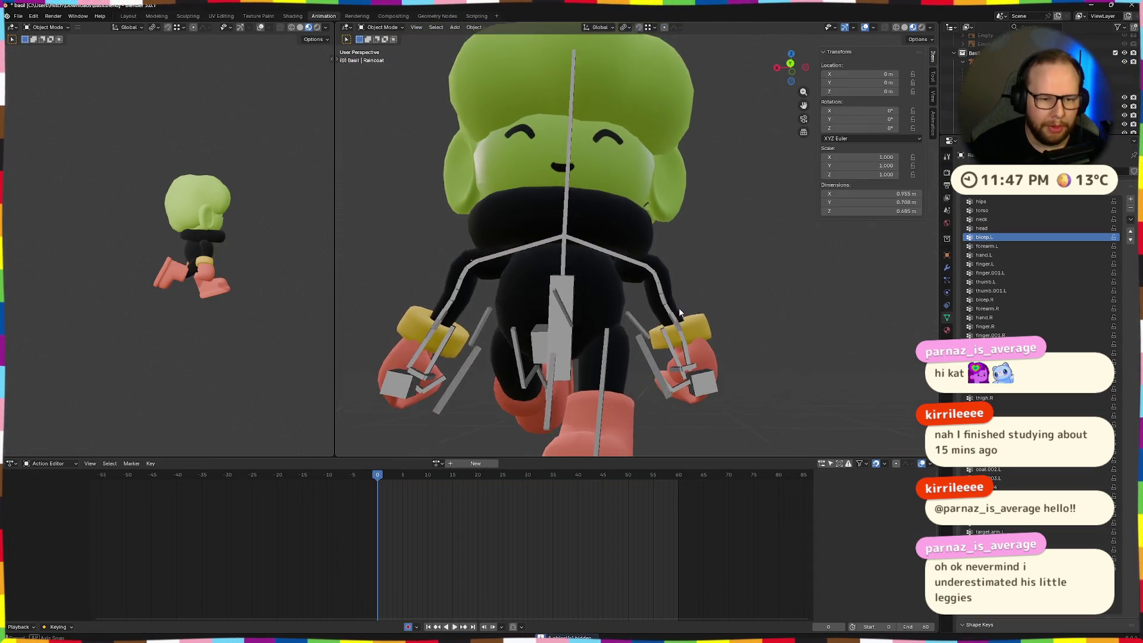
pyautogui.moveTo(685, 312)
pyautogui.mouseDown(button='middle')
pyautogui.moveTo(662, 332)
pyautogui.moveTo(551, 337)
pyautogui.moveTo(645, 354)
pyautogui.mouseUp(button='middle')
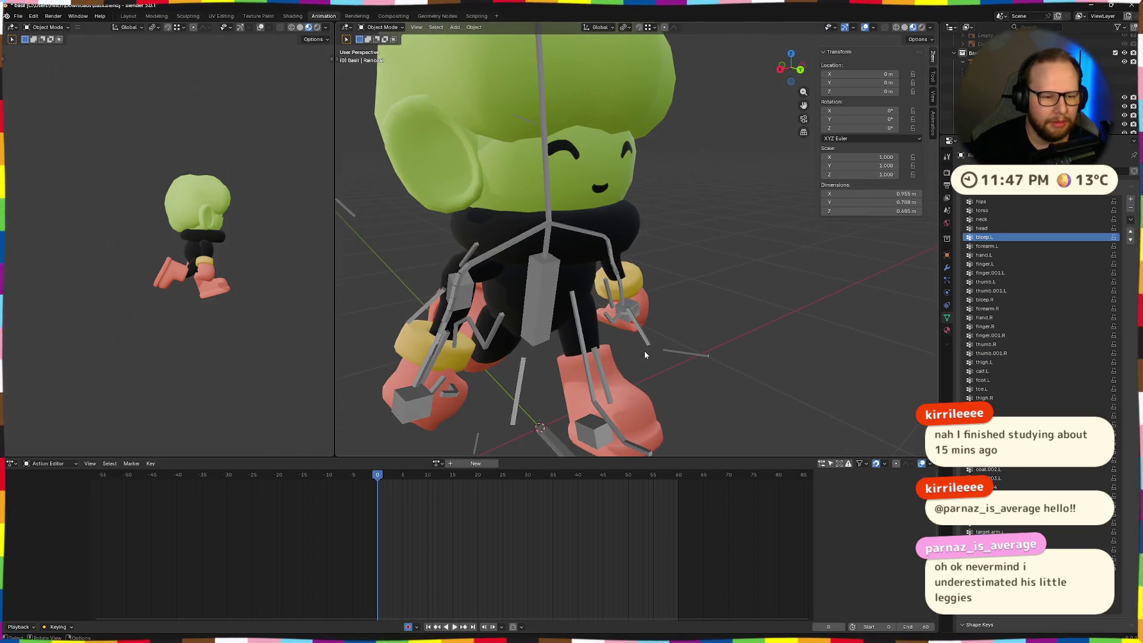
# - Assign the Idle action to the armature in the Action Editor
pyautogui.click(437, 464)
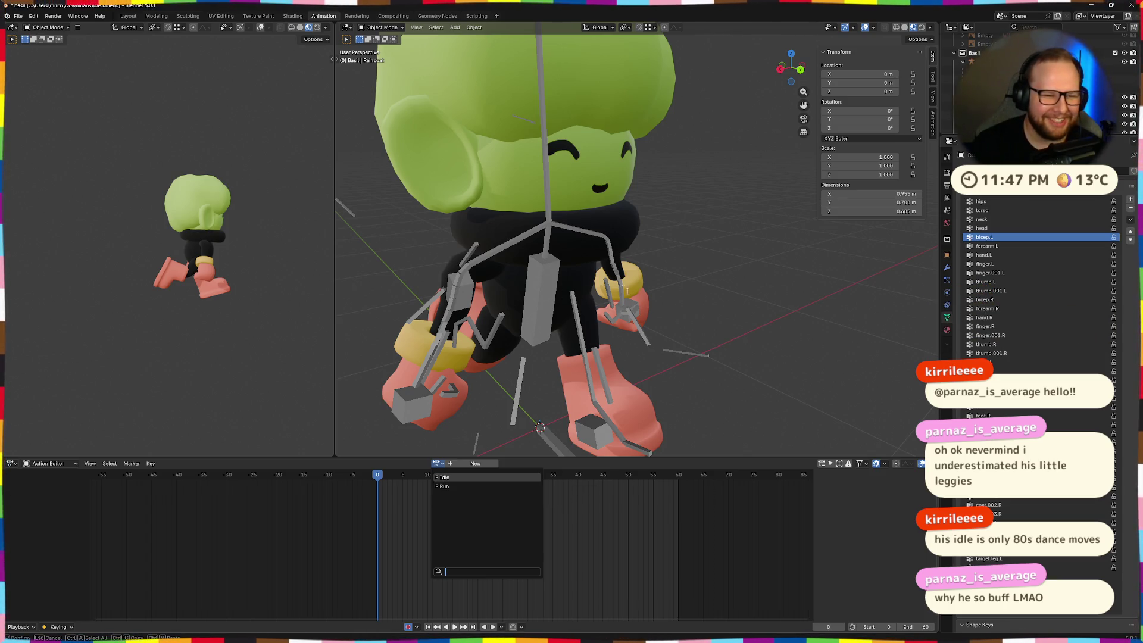
pyautogui.moveTo(821, 372)
pyautogui.mouseDown(button='middle')
pyautogui.moveTo(689, 365)
pyautogui.moveTo(694, 374)
pyautogui.mouseUp(button='middle')
pyautogui.scroll(3, 694, 375)
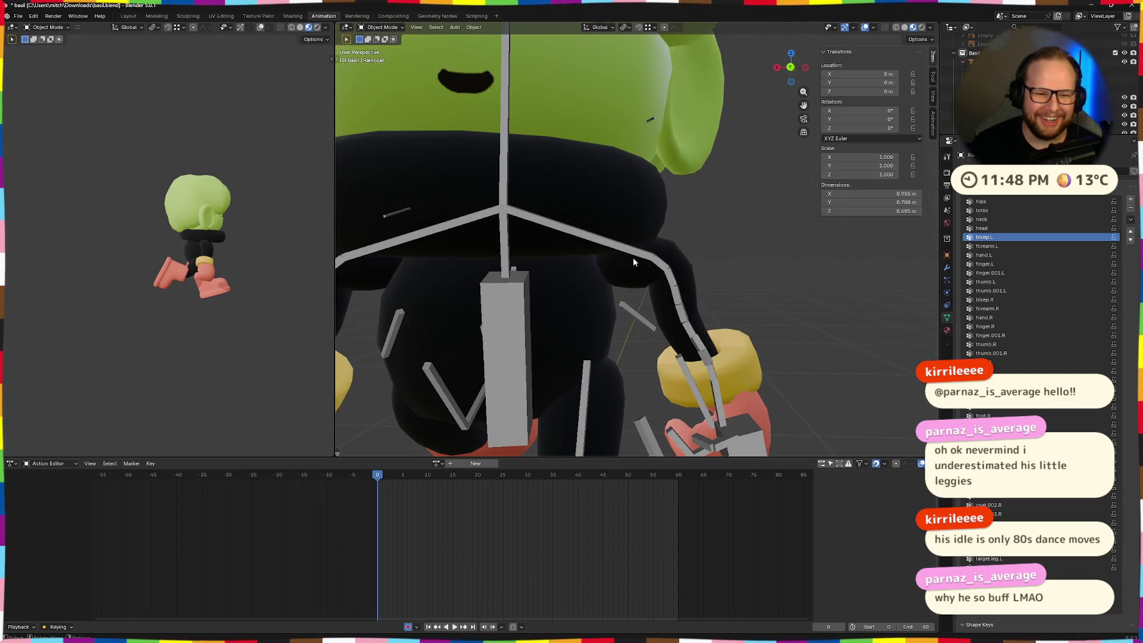
pyautogui.scroll(-3, 692, 322)
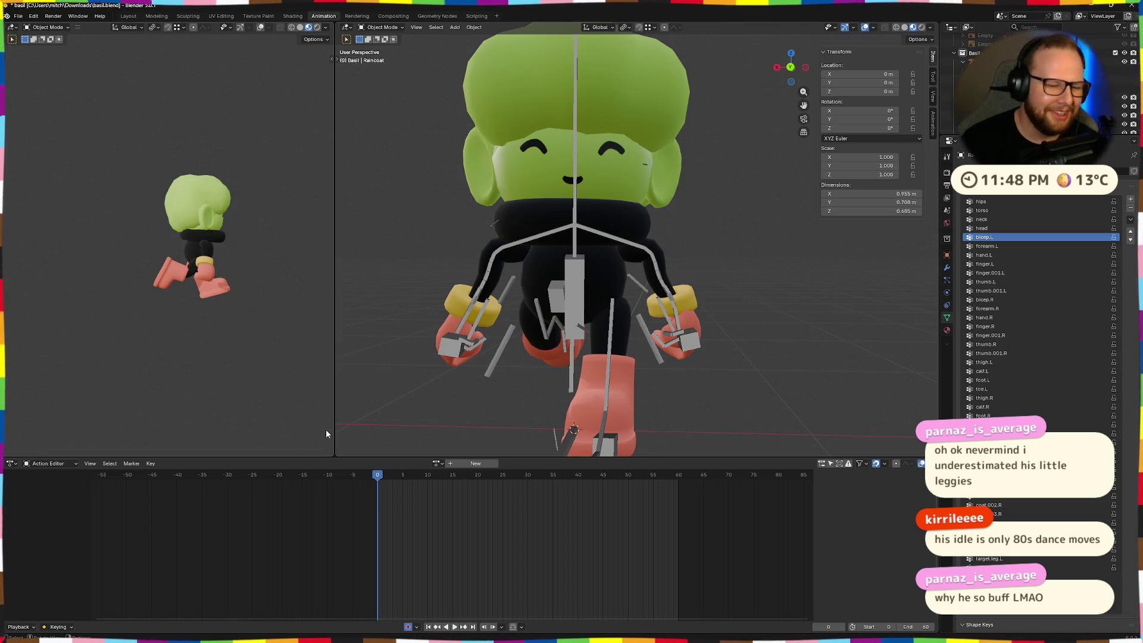
pyautogui.click(441, 465)
pyautogui.click(451, 480)
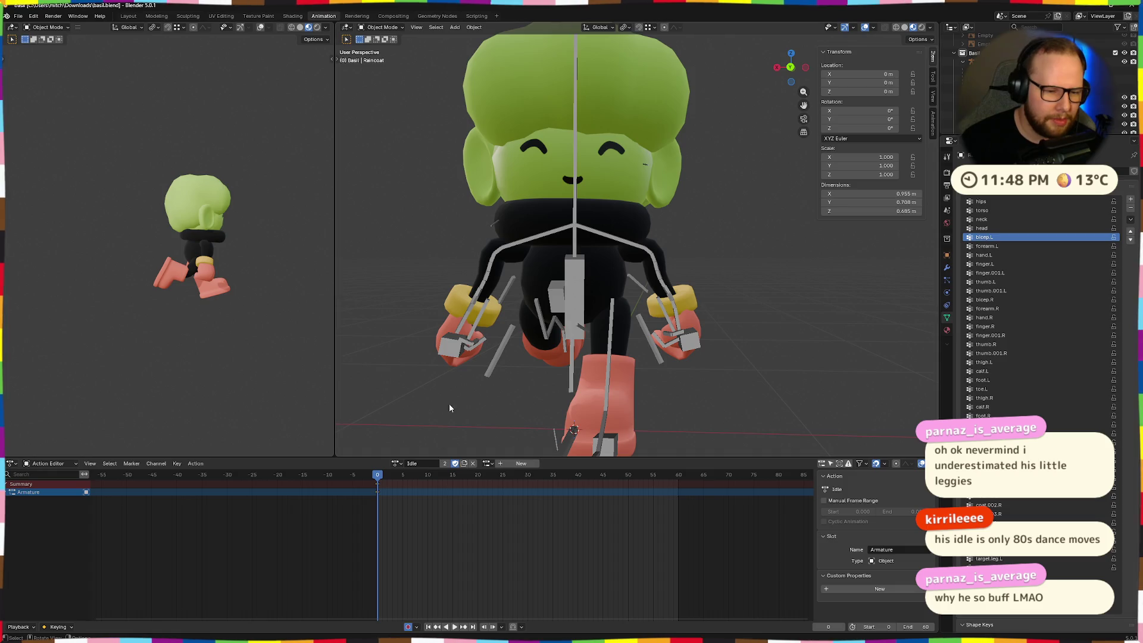
# - Preview the Idle animation and edit its keyframes at frame 0 in the Action Editor
pyautogui.press('space')
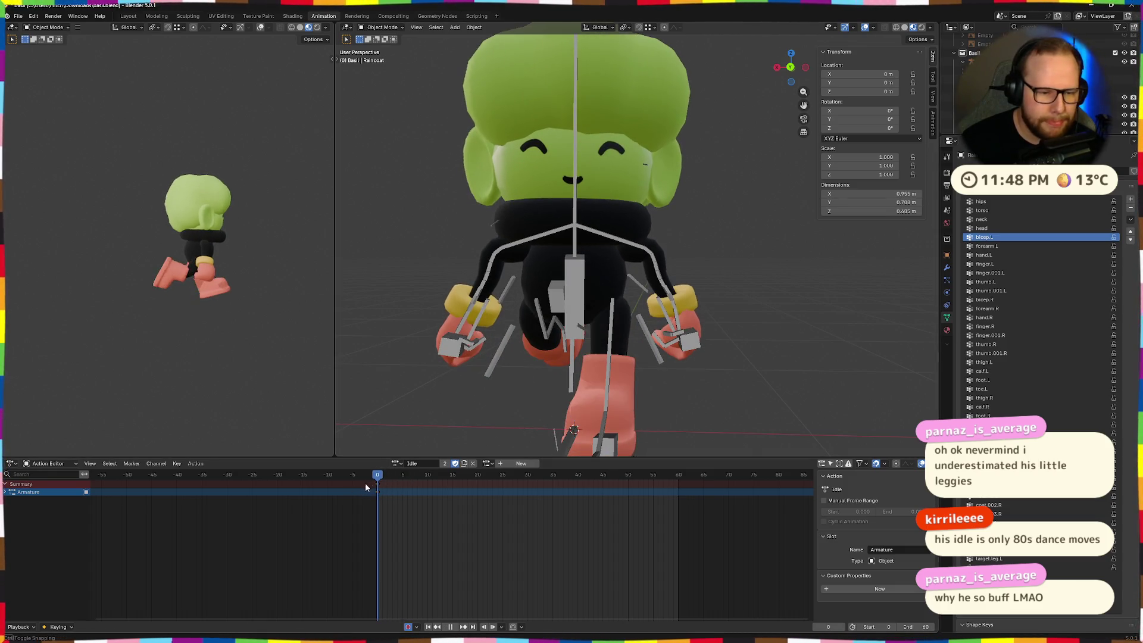
pyautogui.press('Escape')
pyautogui.moveTo(500, 357)
pyautogui.mouseDown(button='middle')
pyautogui.moveTo(558, 377)
pyautogui.moveTo(715, 388)
pyautogui.moveTo(644, 370)
pyautogui.moveTo(553, 378)
pyautogui.moveTo(623, 397)
pyautogui.mouseUp(button='middle')
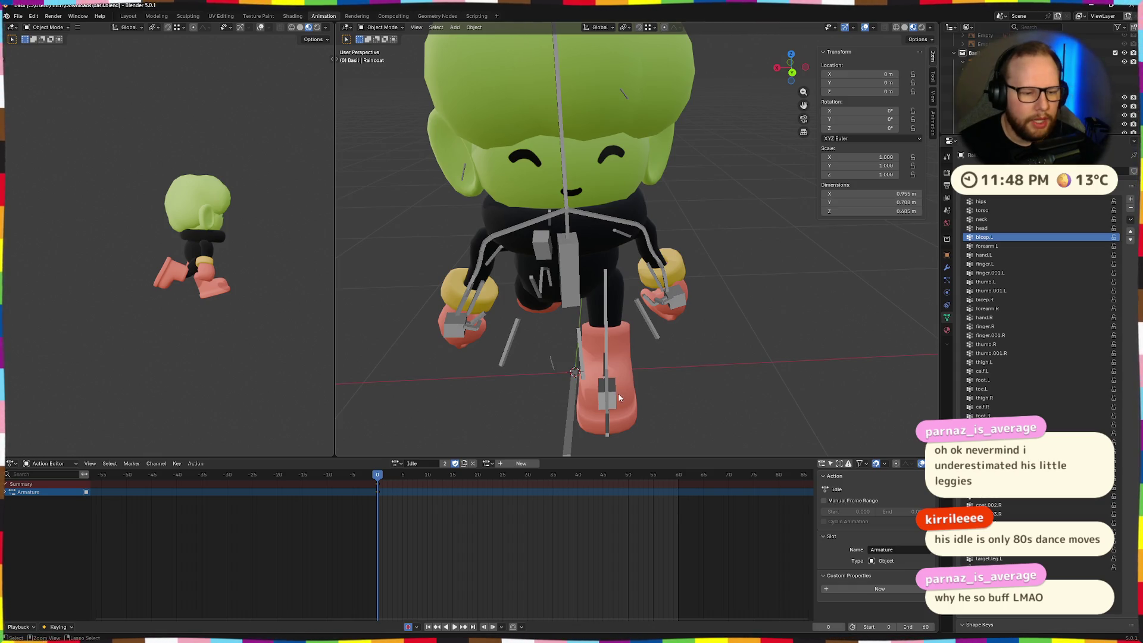
pyautogui.rightClick(378, 487)
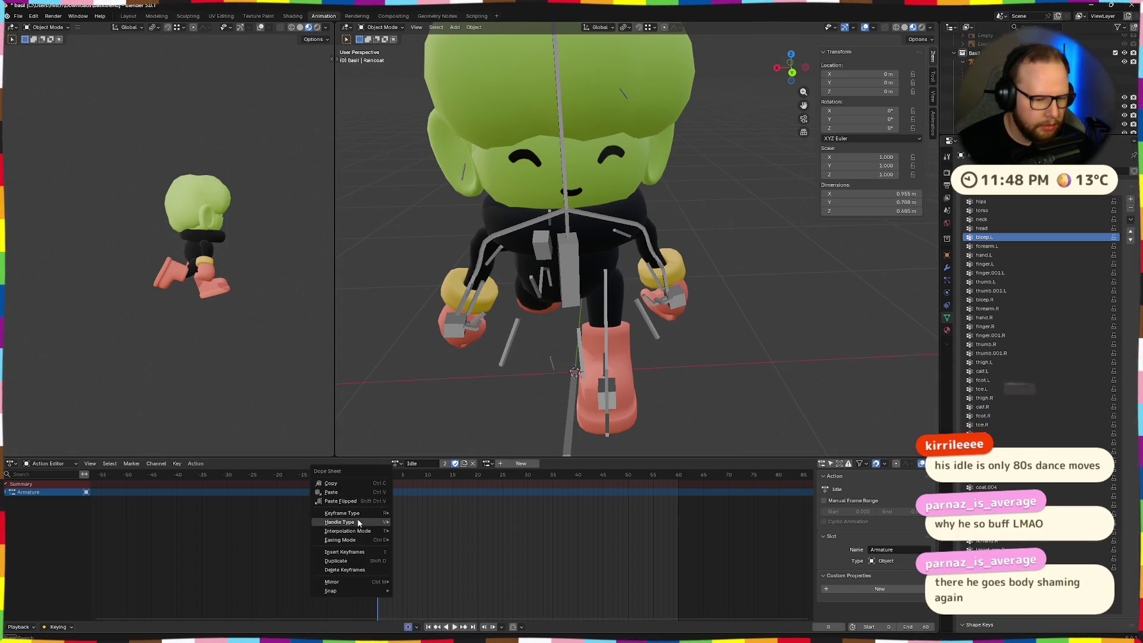
pyautogui.click(352, 564)
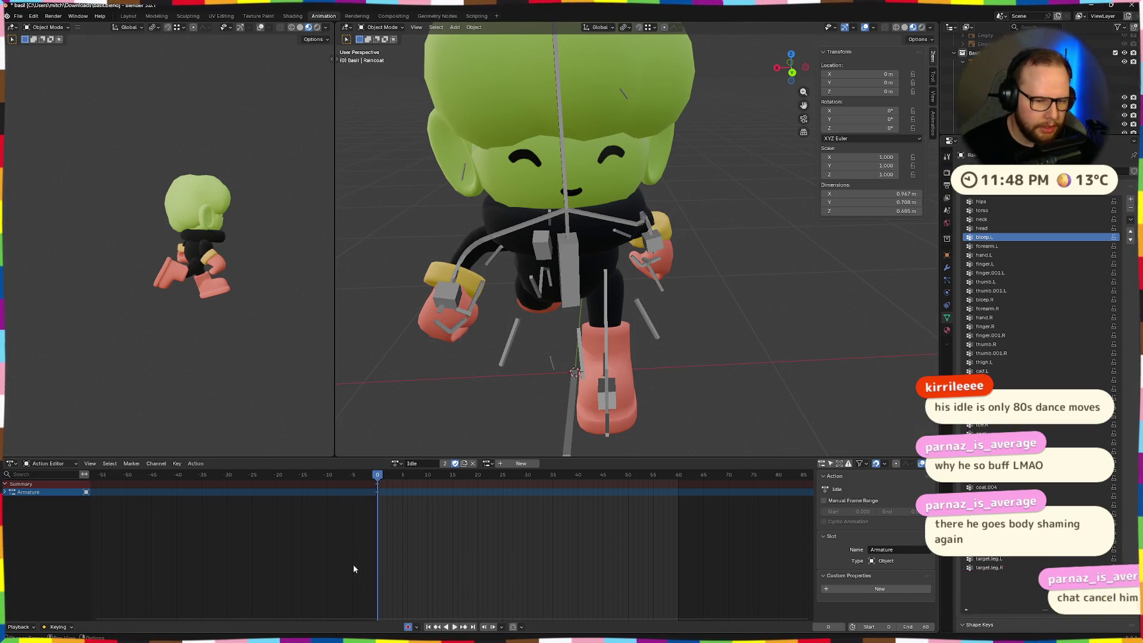
pyautogui.moveTo(681, 419); pyautogui.dragTo(628, 385, button='middle')
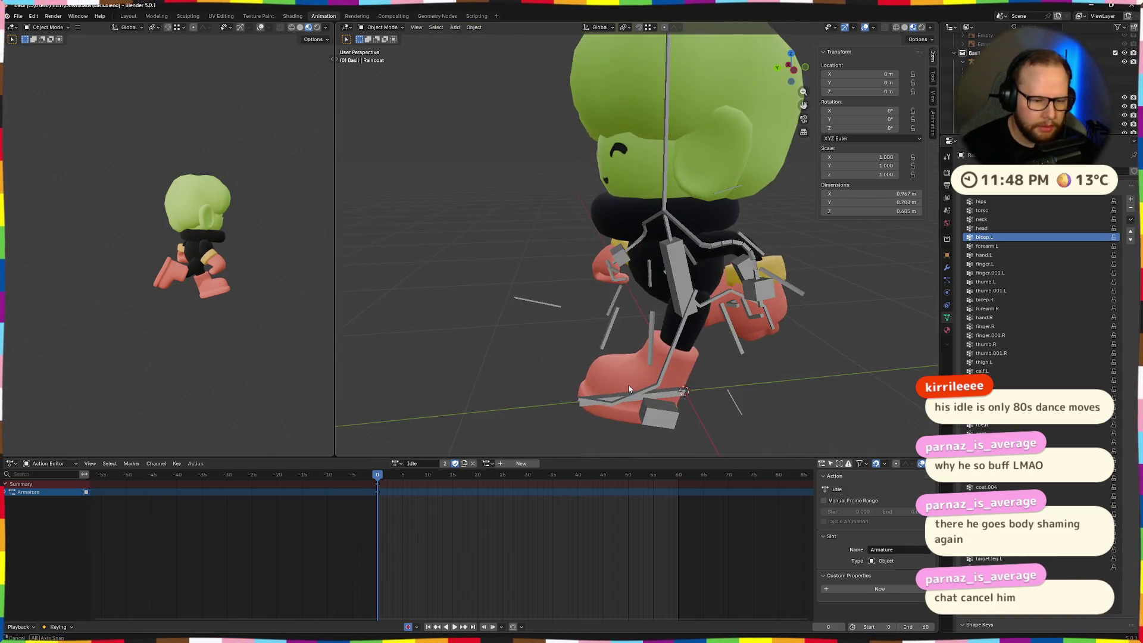
pyautogui.rightClick(379, 490)
pyautogui.click(357, 499)
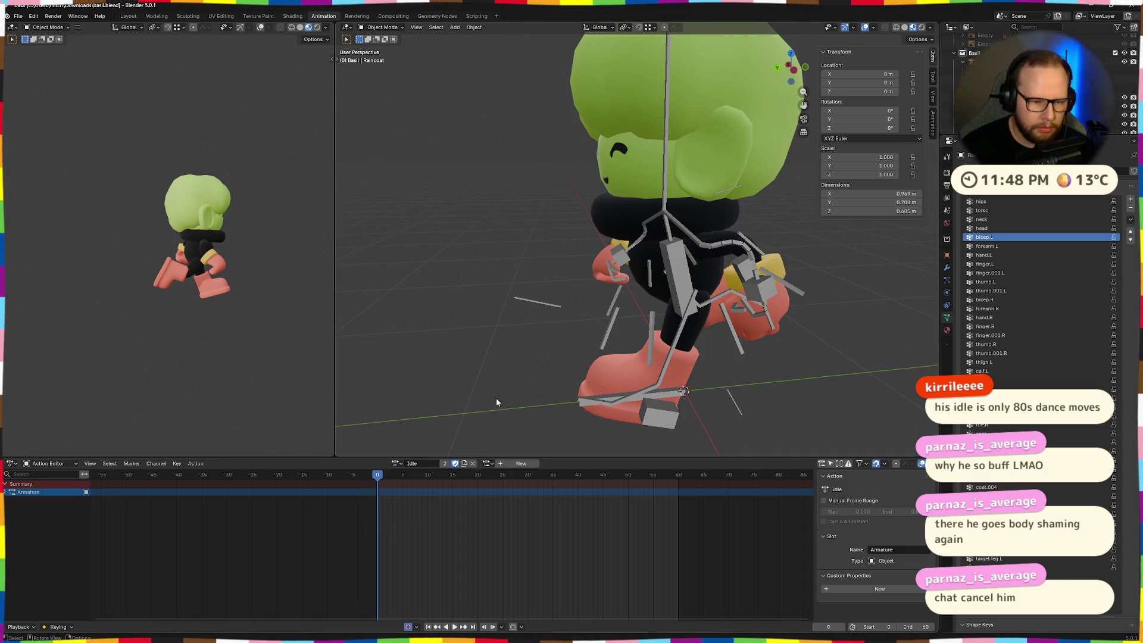
# - Select the armature and switch it to Pose Mode
pyautogui.moveTo(497, 402); pyautogui.dragTo(720, 388, button='middle')
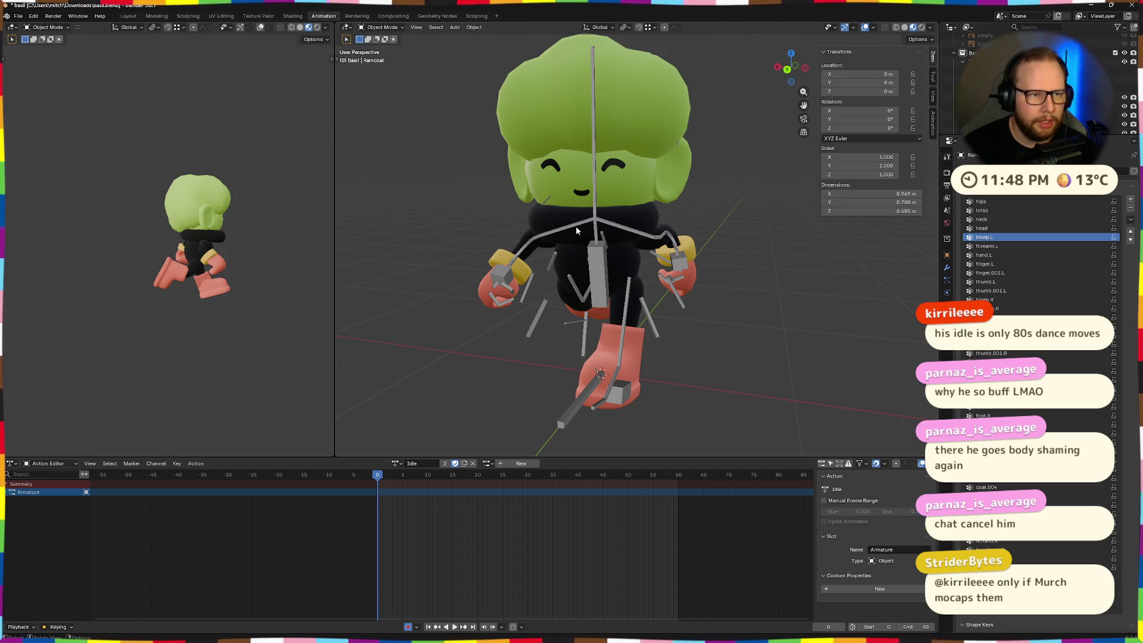
pyautogui.click(592, 261)
pyautogui.hotkey('ctrl', 'Tab')
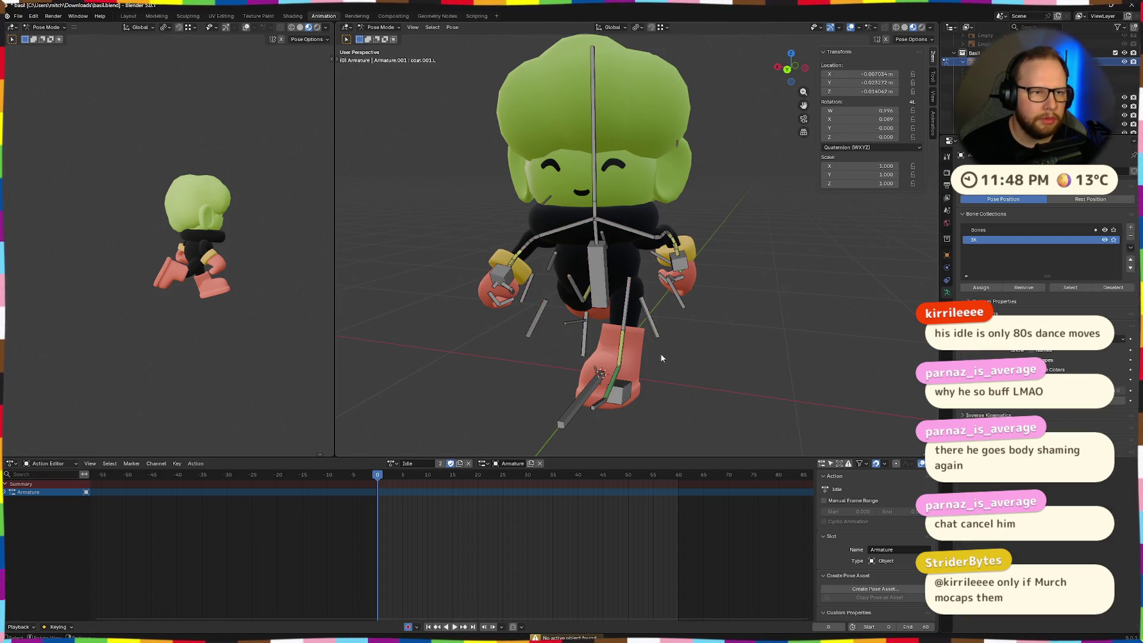
# - Paste the copied arm pose, then paste it mirrored onto the other side
pyautogui.moveTo(660, 352); pyautogui.dragTo(749, 368, button='middle')
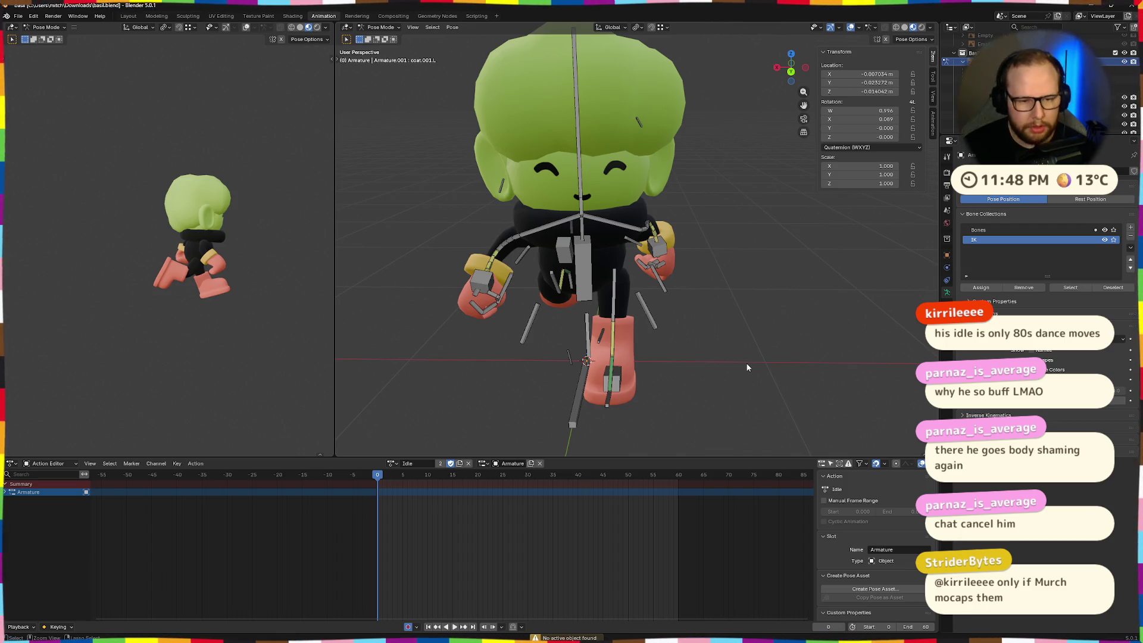
pyautogui.hotkey('ctrl', 'v')
pyautogui.hotkey('ctrl', 'shift', 'v')
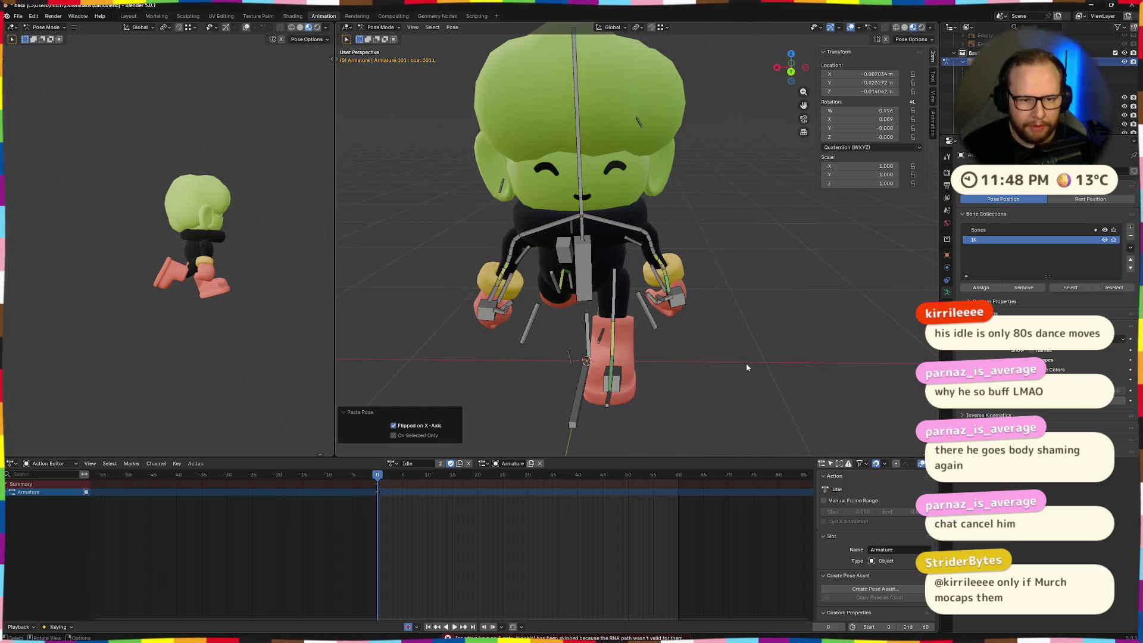
pyautogui.moveTo(745, 363); pyautogui.dragTo(603, 365, button='middle')
# - Clear all bones' location, rotation and scale, then re-paste the arm pose and undo it
pyautogui.press('a')
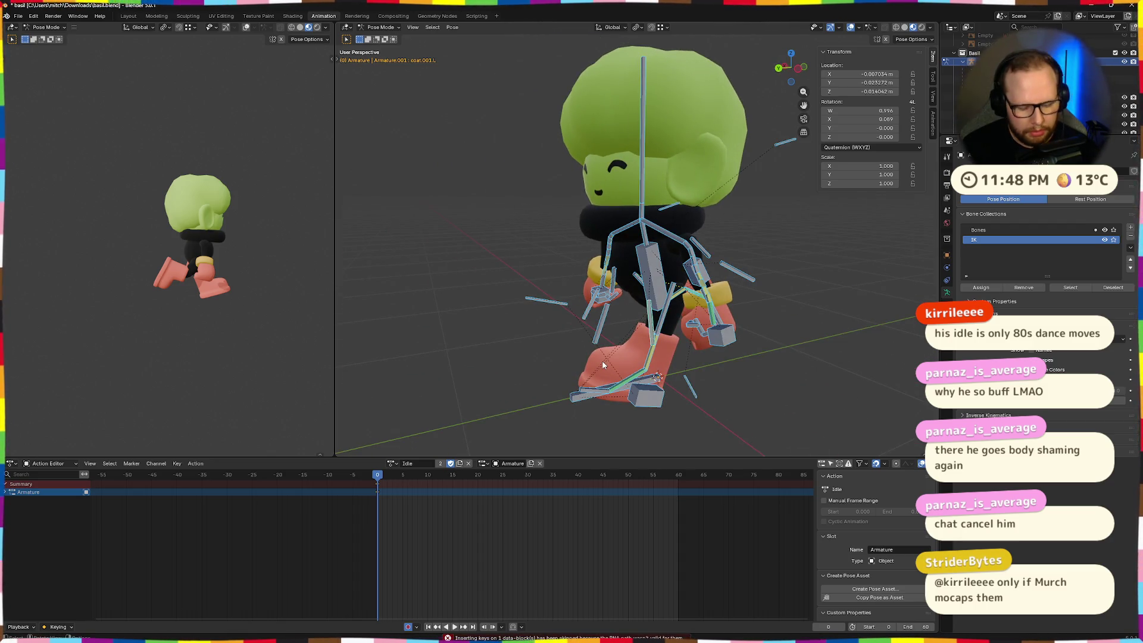
pyautogui.hotkey('alt', 'g')
pyautogui.hotkey('alt', 'r')
pyautogui.hotkey('alt', 's')
pyautogui.moveTo(603, 365); pyautogui.dragTo(794, 362, button='middle')
pyautogui.hotkey('alt', 'a')
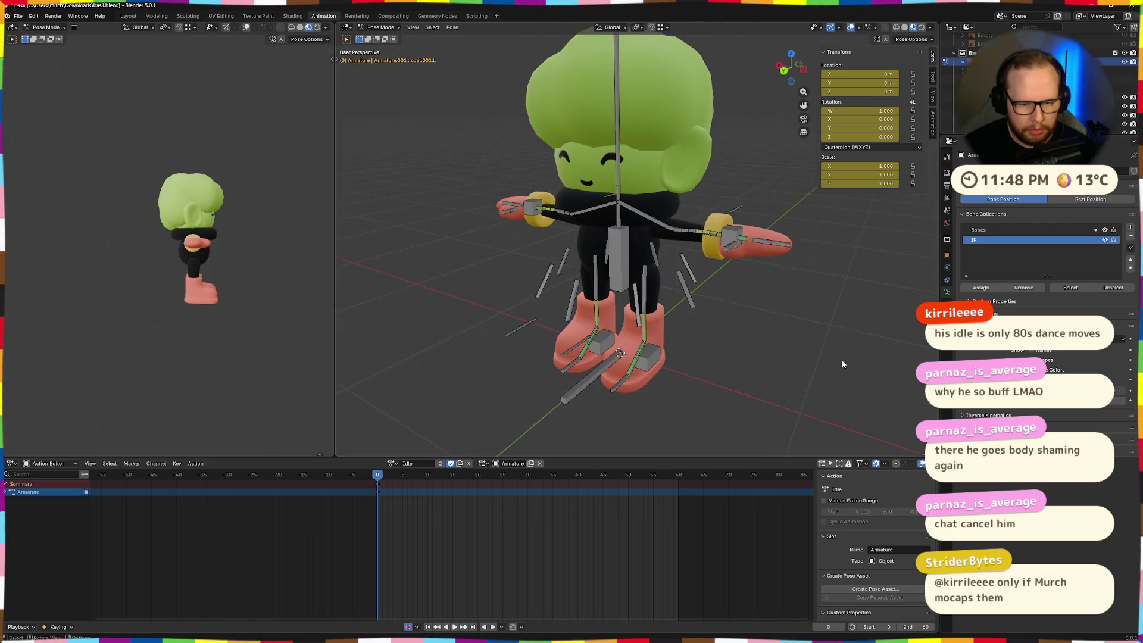
pyautogui.hotkey('ctrl', 'v')
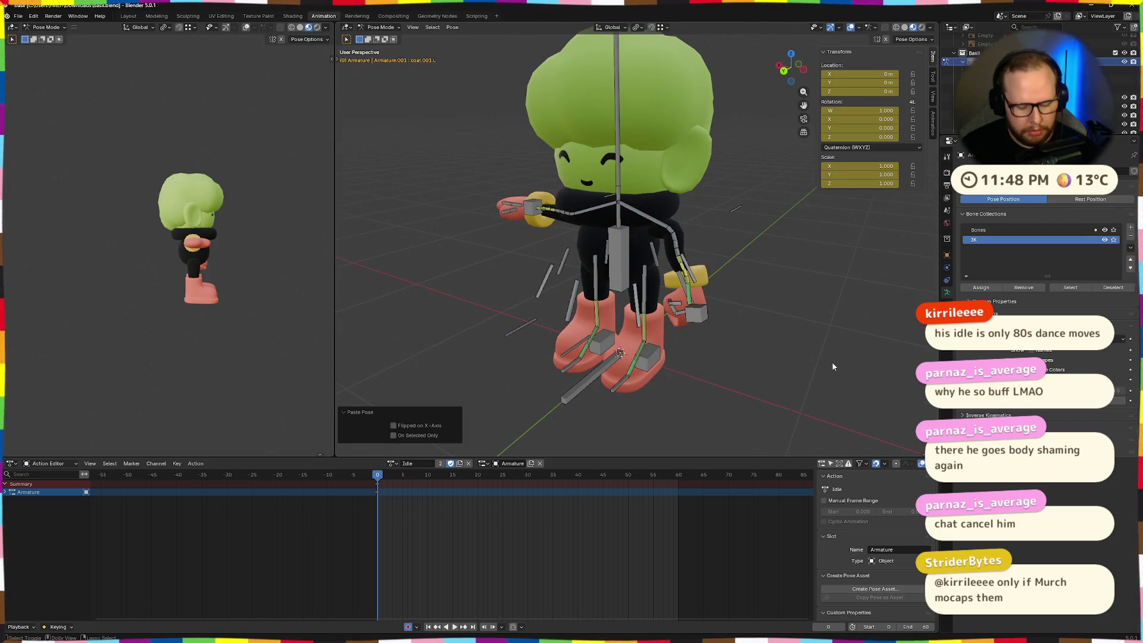
pyautogui.hotkey('ctrl', 'z')
pyautogui.scroll(3, 762, 365)
pyautogui.moveTo(755, 362); pyautogui.dragTo(676, 272, button='middle')
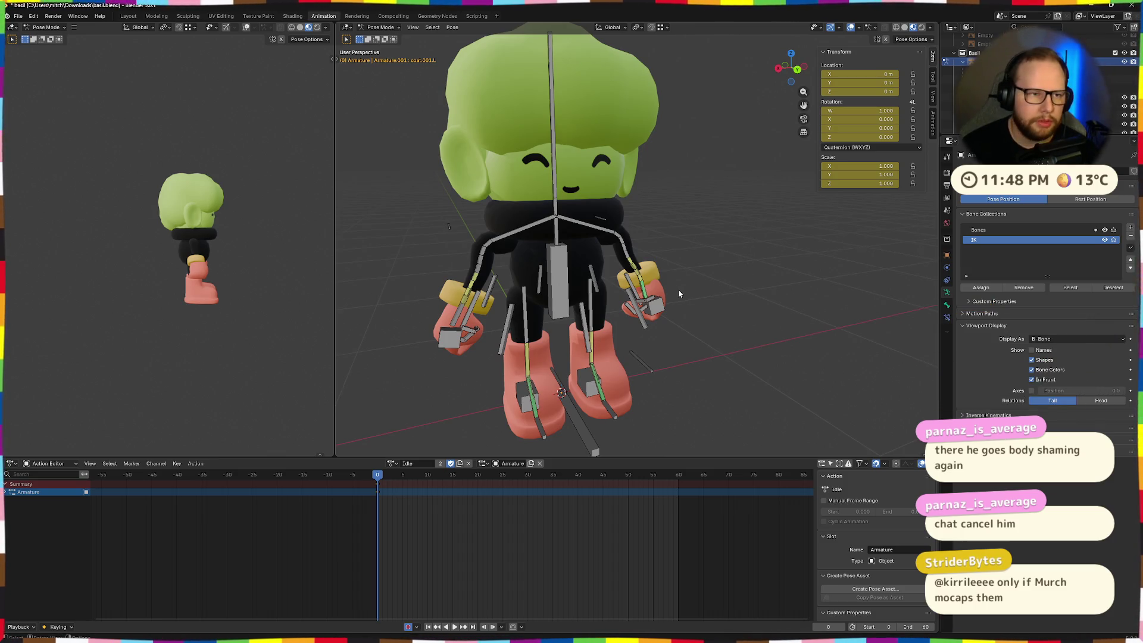
# - Reveal hidden bones, return to Object Mode, and unhide the shirt and camera objects
pyautogui.press('Tab')
pyautogui.hotkey('alt', 'h')
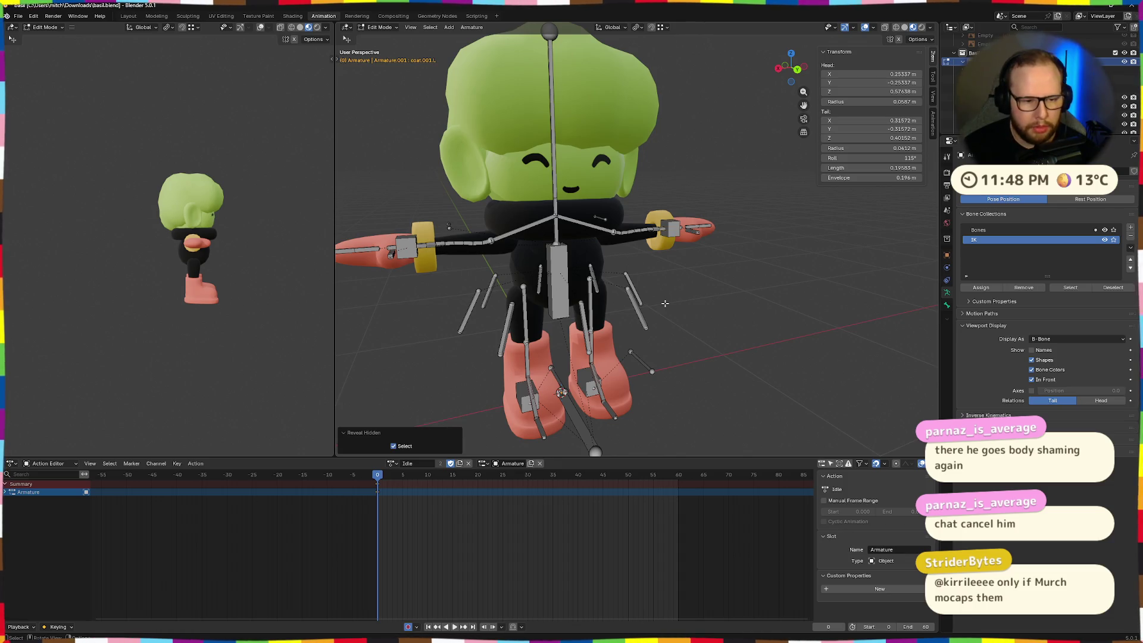
pyautogui.press('Tab')
pyautogui.hotkey('ctrl', 'Tab')
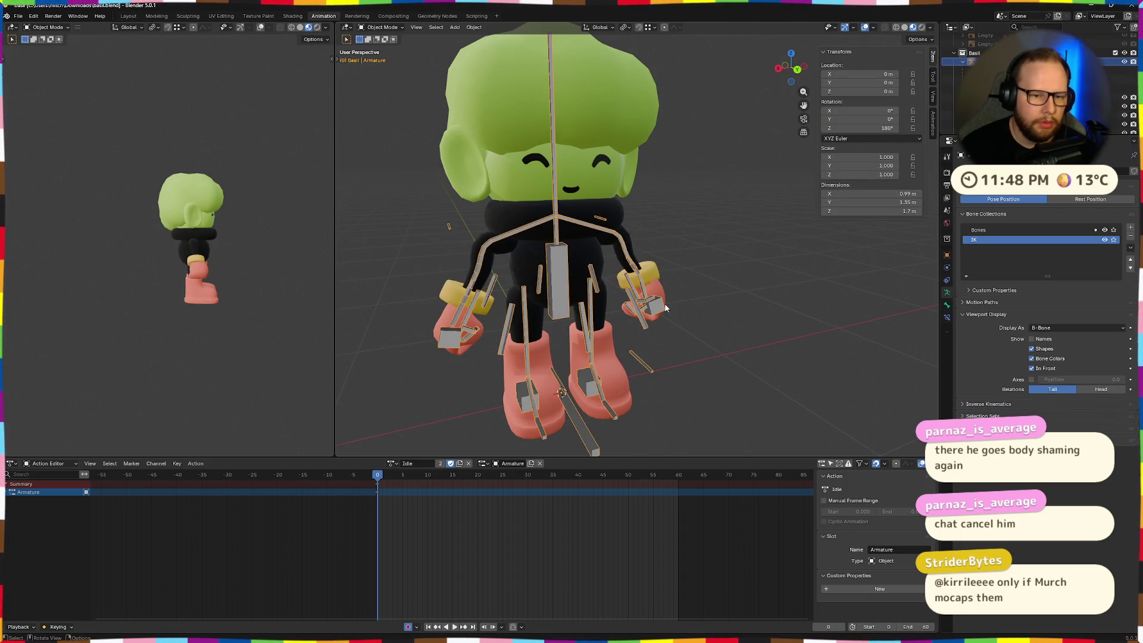
pyautogui.hotkey('alt', 'h')
# - Hide the camera and light objects rather than deleting them, and view Basil from the front
pyautogui.moveTo(665, 308)
pyautogui.mouseDown(button='middle')
pyautogui.moveTo(676, 333)
pyautogui.moveTo(774, 323)
pyautogui.moveTo(747, 347)
pyautogui.moveTo(430, 126)
pyautogui.moveTo(553, 329)
pyautogui.moveTo(615, 354)
pyautogui.mouseUp(button='middle')
pyautogui.press('Delete')
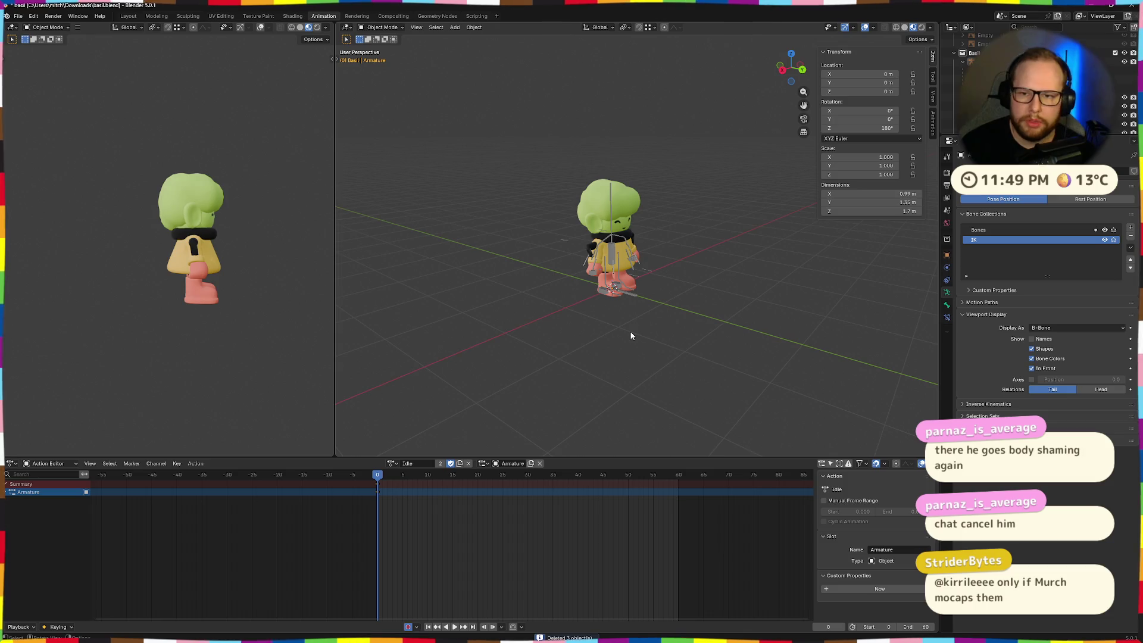
pyautogui.hotkey('ctrl', 'z')
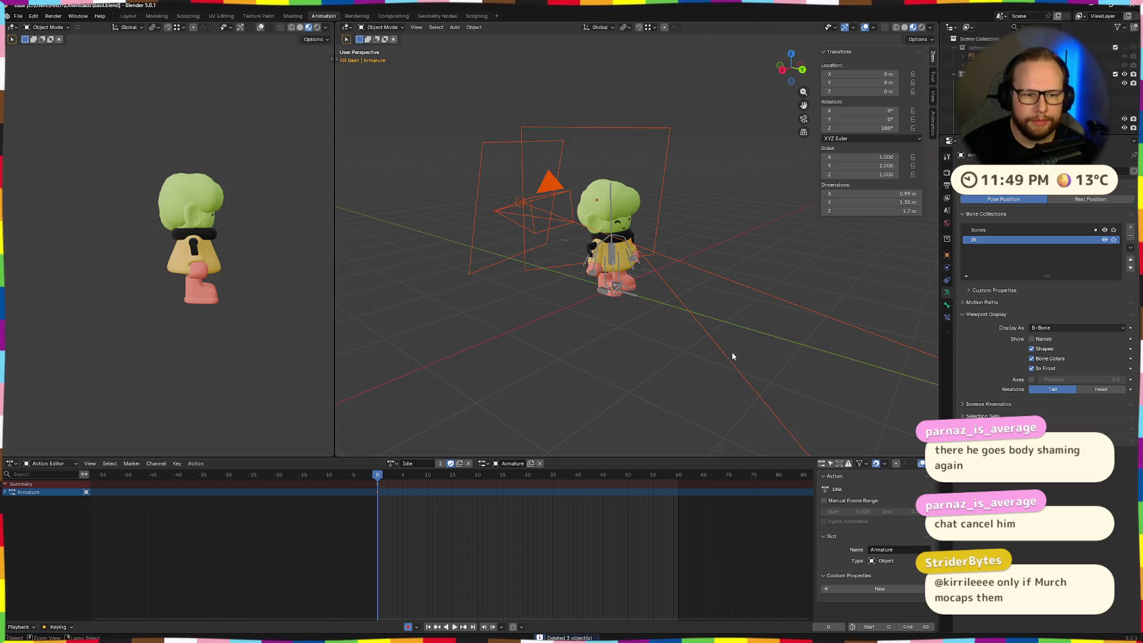
pyautogui.moveTo(731, 351); pyautogui.dragTo(678, 313, button='middle')
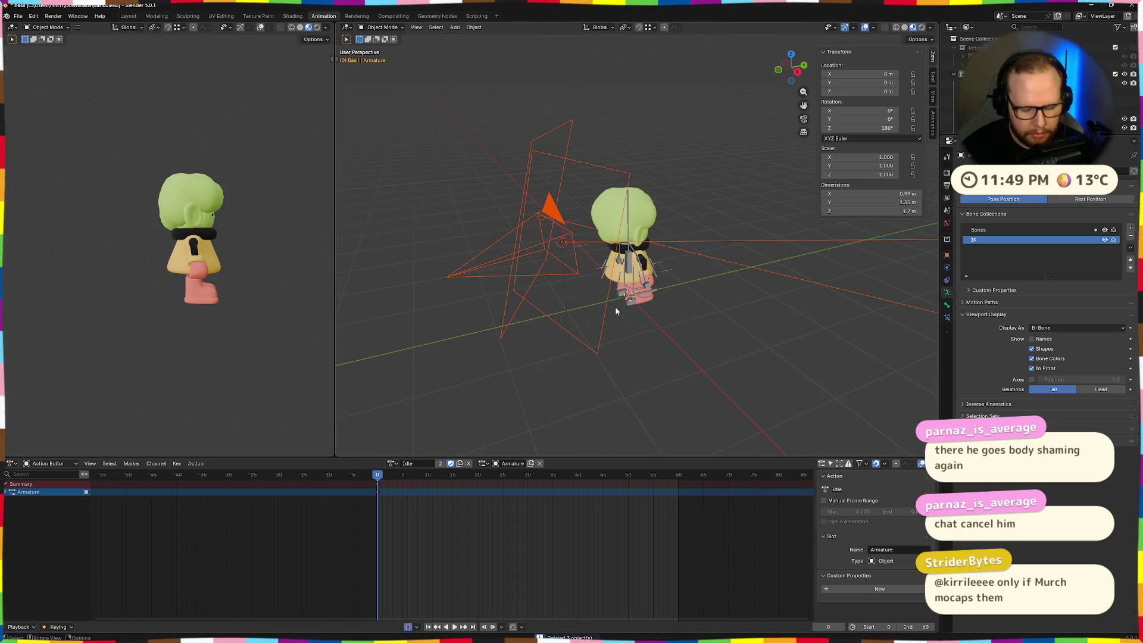
pyautogui.press('h')
pyautogui.press('ctrl+KP_1')
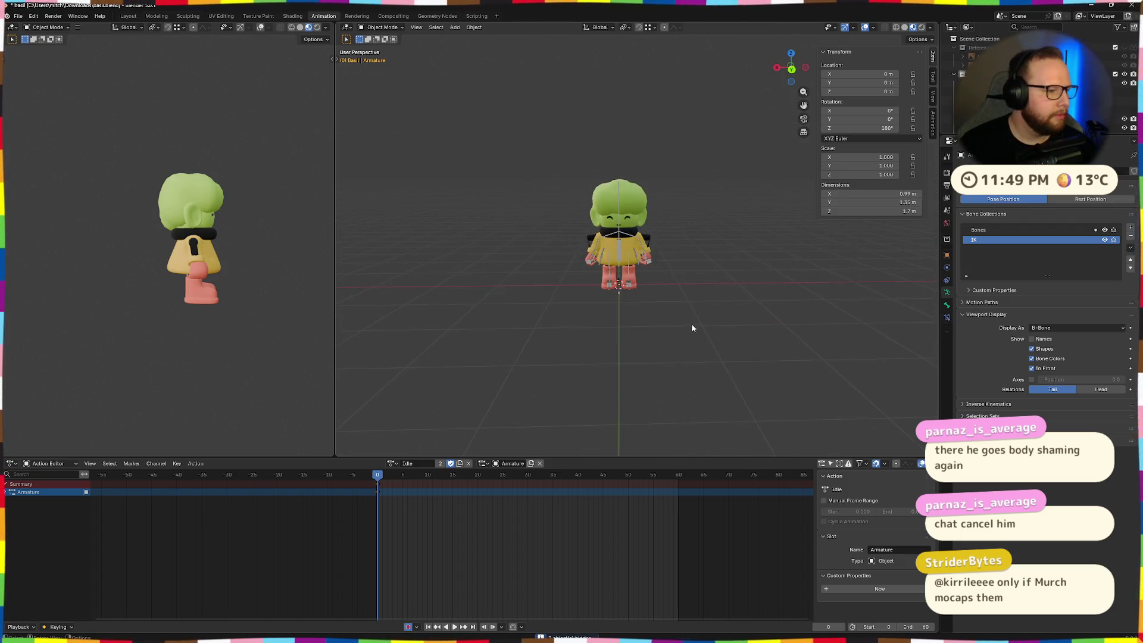
pyautogui.scroll(5, 694, 307)
pyautogui.moveTo(711, 323)
pyautogui.mouseDown(button='middle')
pyautogui.moveTo(685, 333)
pyautogui.moveTo(722, 324)
pyautogui.moveTo(676, 327)
pyautogui.moveTo(774, 330)
pyautogui.moveTo(766, 310)
pyautogui.moveTo(936, 102)
pyautogui.mouseUp(button='middle')
pyautogui.scroll(-3, 766, 311)
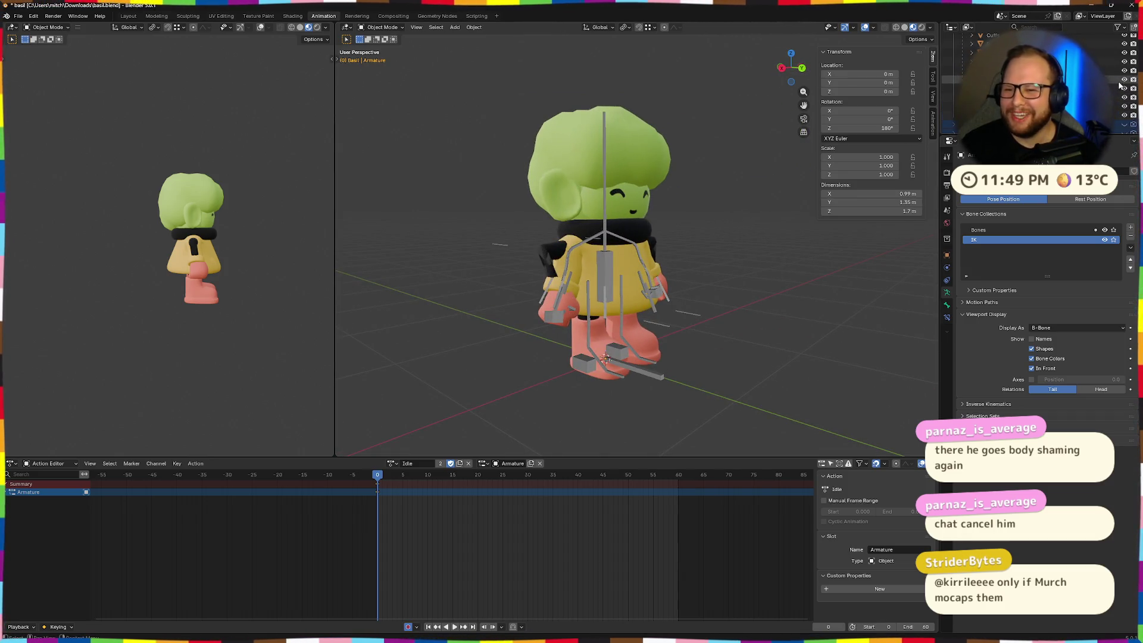
# - Hide the dark shoulder object, enter Pose Mode and reposition target.arm.L
pyautogui.click(1124, 83)
pyautogui.moveTo(786, 317)
pyautogui.mouseDown(button='middle')
pyautogui.moveTo(756, 312)
pyautogui.moveTo(863, 309)
pyautogui.moveTo(722, 291)
pyautogui.moveTo(714, 312)
pyautogui.moveTo(811, 308)
pyautogui.moveTo(680, 328)
pyautogui.moveTo(612, 364)
pyautogui.moveTo(669, 375)
pyautogui.moveTo(663, 309)
pyautogui.mouseUp(button='middle')
pyautogui.scroll(4, 680, 328)
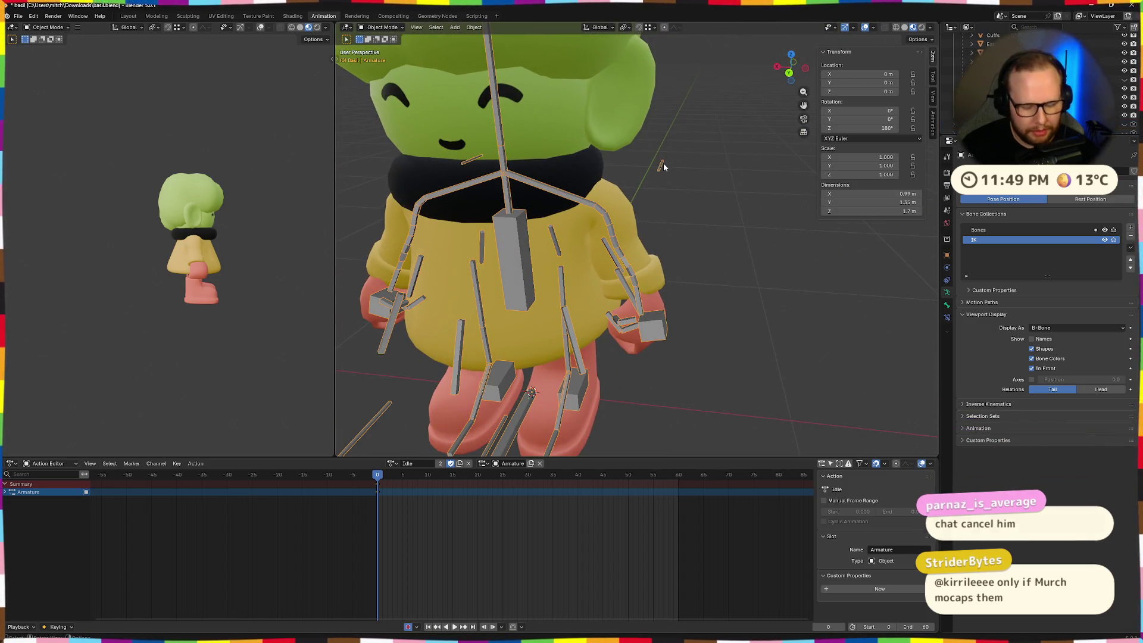
pyautogui.hotkey('ctrl', 'Tab')
pyautogui.click(660, 167)
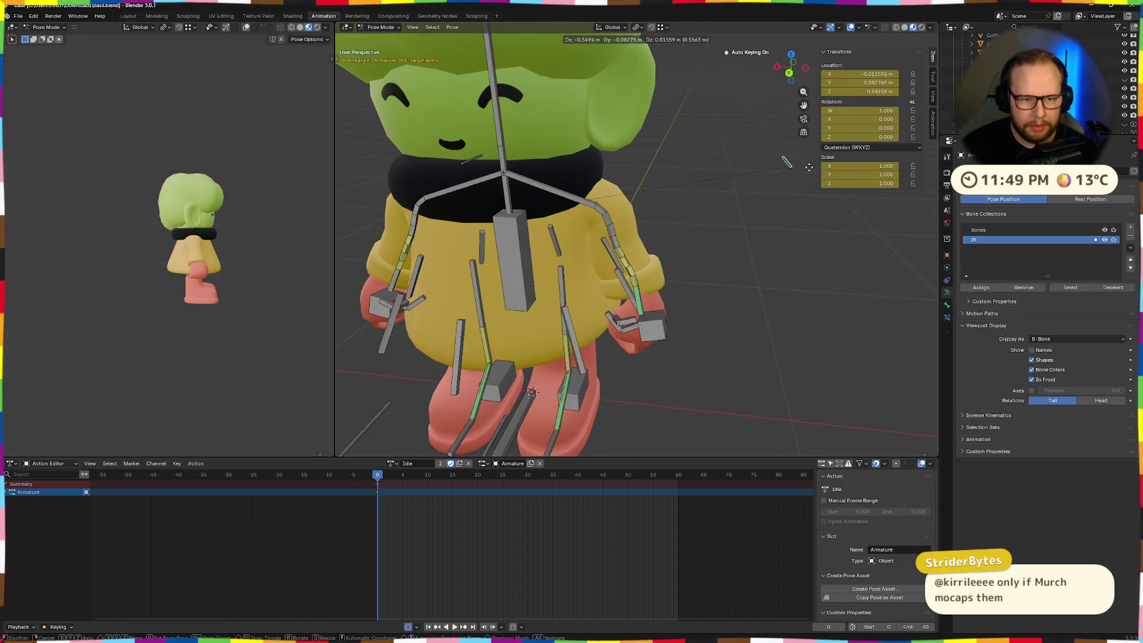
pyautogui.click(797, 172)
pyautogui.moveTo(774, 176)
pyautogui.mouseDown(button='middle')
pyautogui.moveTo(792, 185)
pyautogui.moveTo(783, 180)
pyautogui.mouseUp(button='middle')
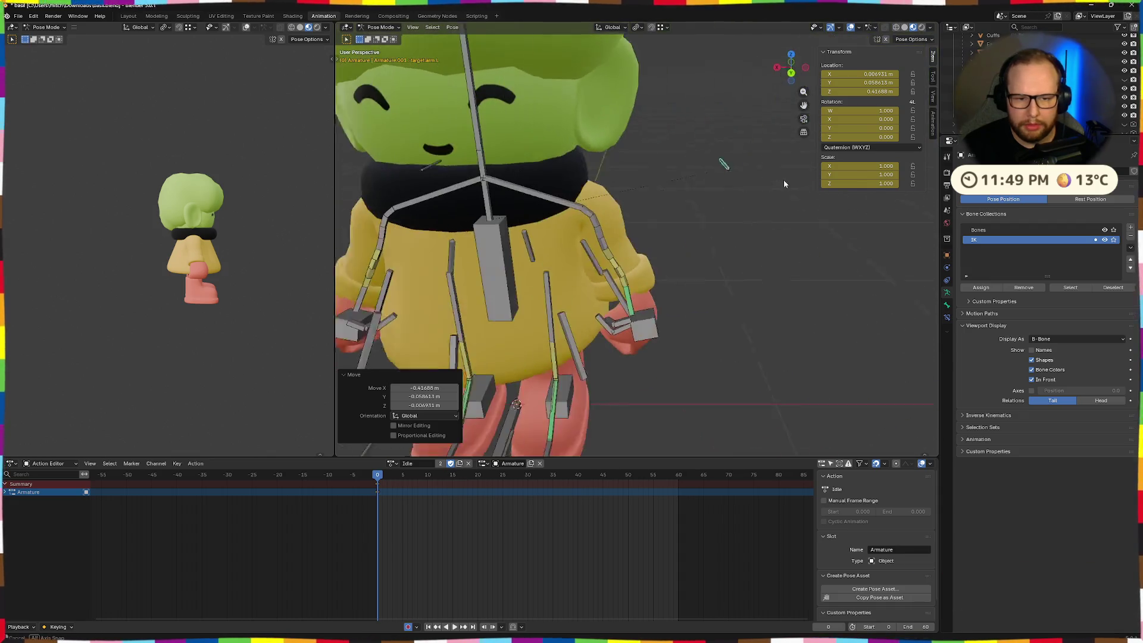
# - Move the left hand IK control ik.hand.L down beside Basil's body
pyautogui.click(657, 324)
pyautogui.press('g')
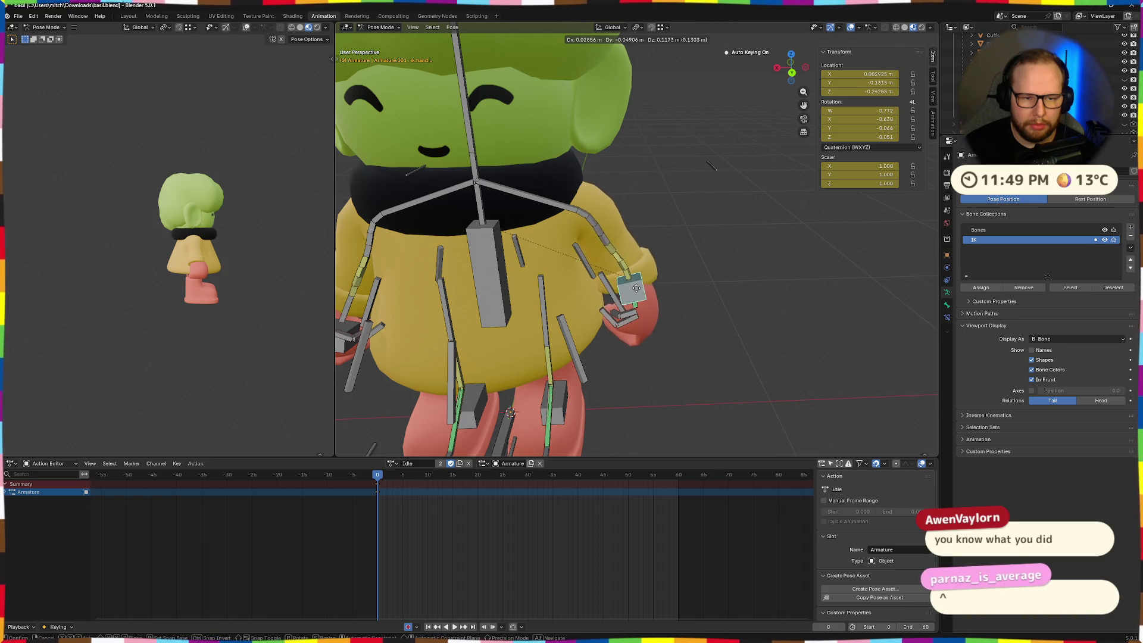
pyautogui.click(630, 286)
pyautogui.moveTo(658, 279)
pyautogui.mouseDown(button='middle')
pyautogui.moveTo(592, 300)
pyautogui.moveTo(653, 291)
pyautogui.moveTo(660, 277)
pyautogui.mouseUp(button='middle')
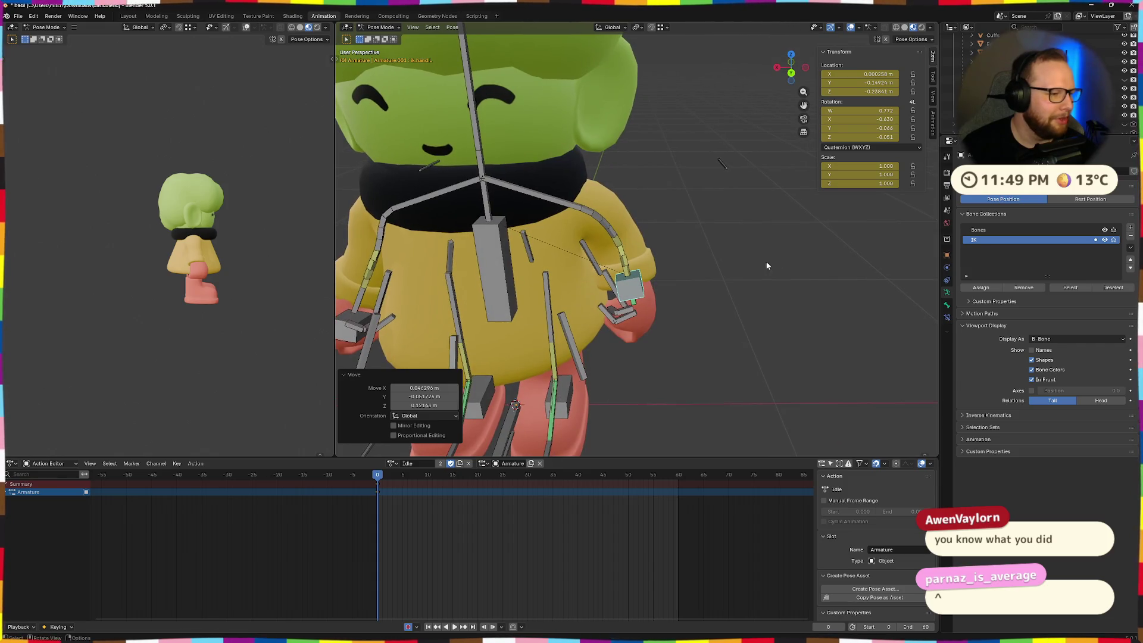
pyautogui.moveTo(742, 212)
pyautogui.mouseDown(button='middle')
pyautogui.moveTo(731, 213)
pyautogui.moveTo(733, 264)
pyautogui.moveTo(821, 225)
pyautogui.moveTo(724, 220)
pyautogui.mouseUp(button='middle')
pyautogui.scroll(3, 733, 263)
# - Adjust the left arm target bone's position again
pyautogui.click(724, 219)
pyautogui.press('g')
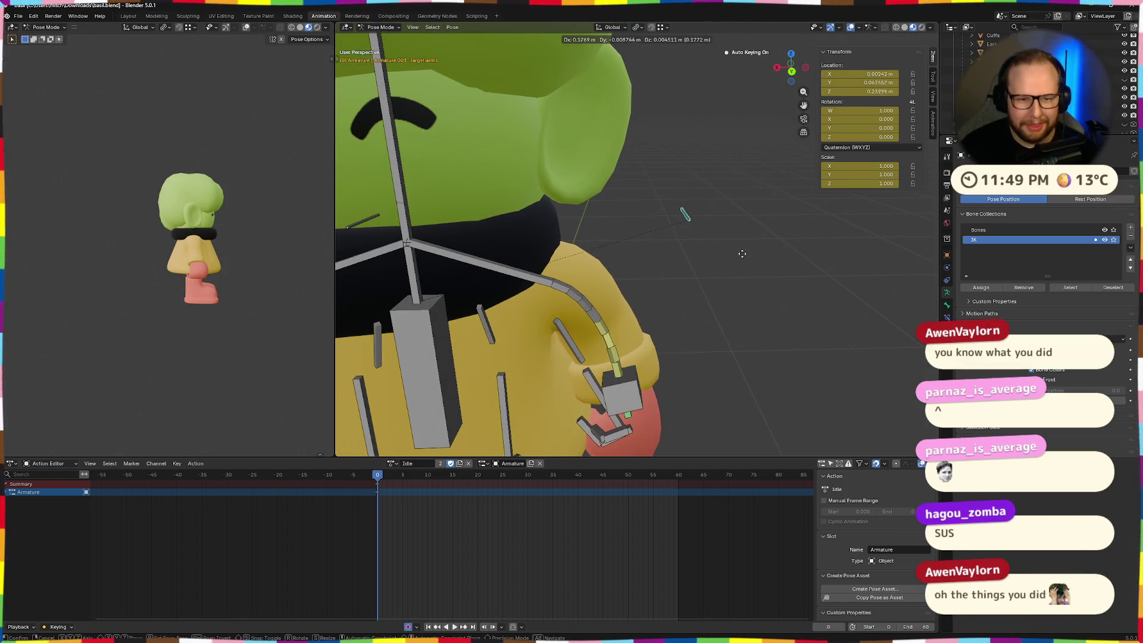
pyautogui.click(813, 244)
pyautogui.moveTo(813, 244)
pyautogui.mouseDown(button='middle')
pyautogui.moveTo(737, 271)
pyautogui.moveTo(652, 273)
pyautogui.mouseUp(button='middle')
# - Select the left arm's grouped bones plus ik.hand.L, paste the flipped pose and key it
pyautogui.click(608, 275)
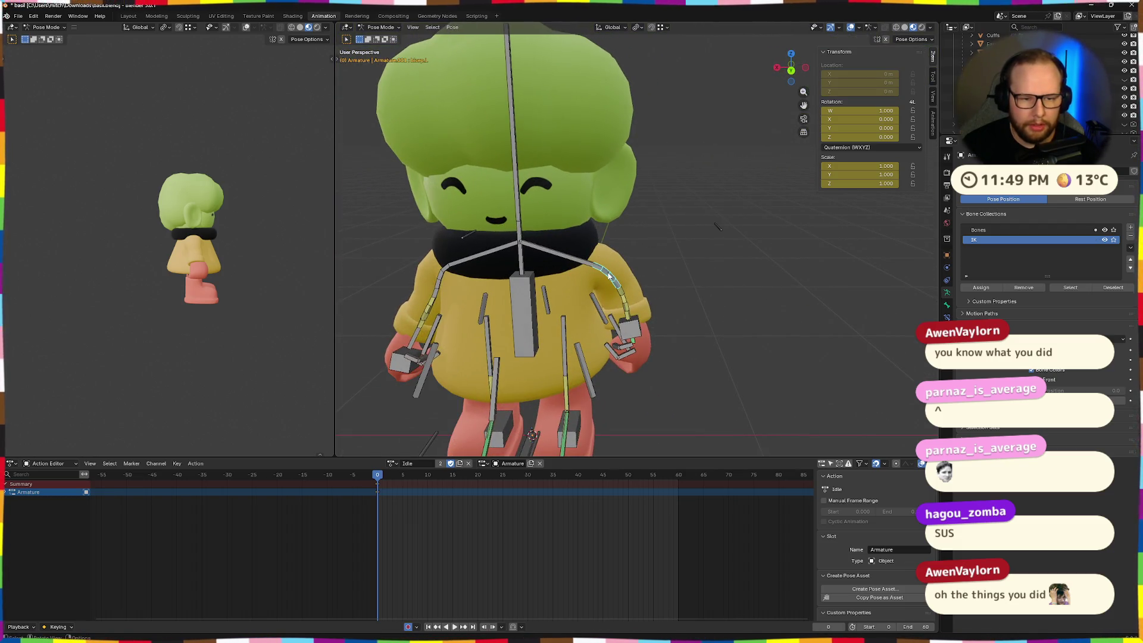
pyautogui.rightClick(609, 275)
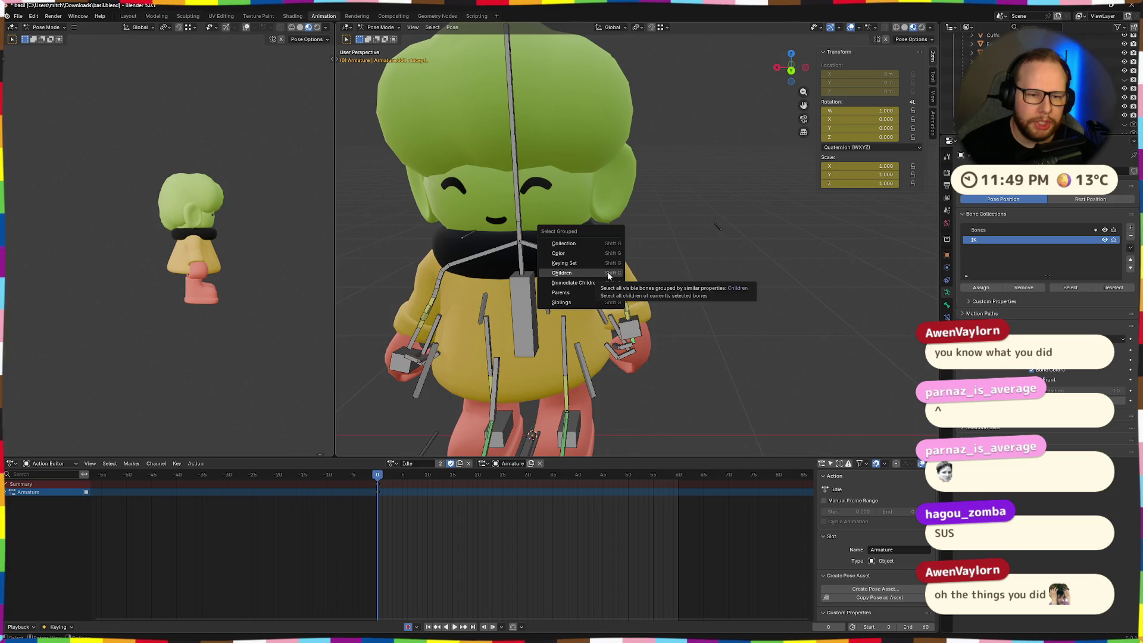
pyautogui.click(604, 275)
pyautogui.click(635, 332)
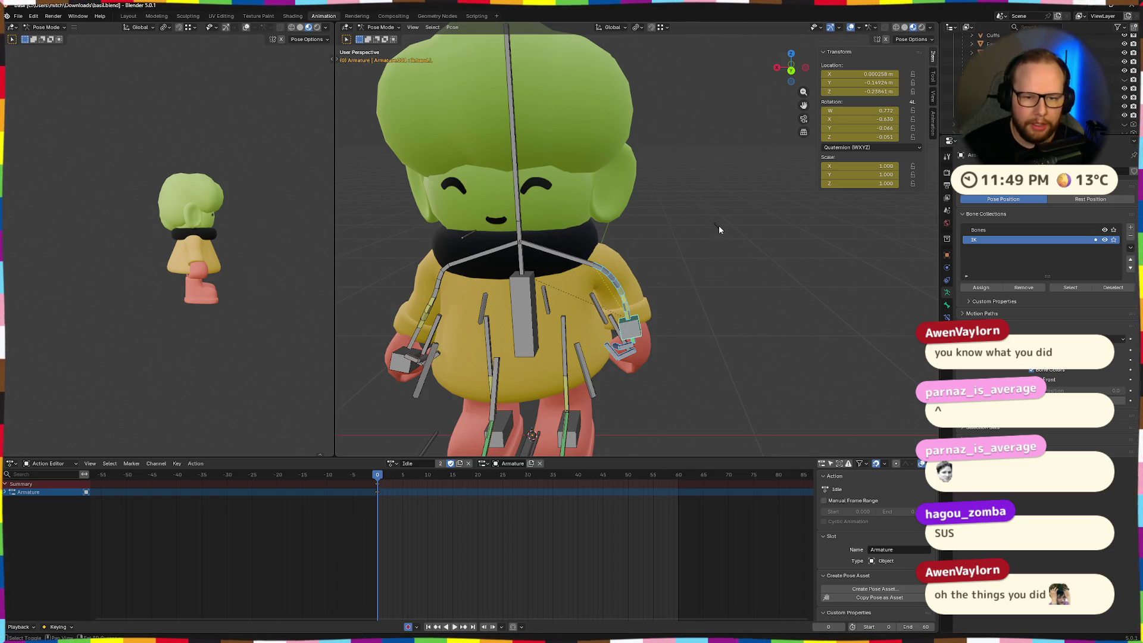
pyautogui.click(717, 272)
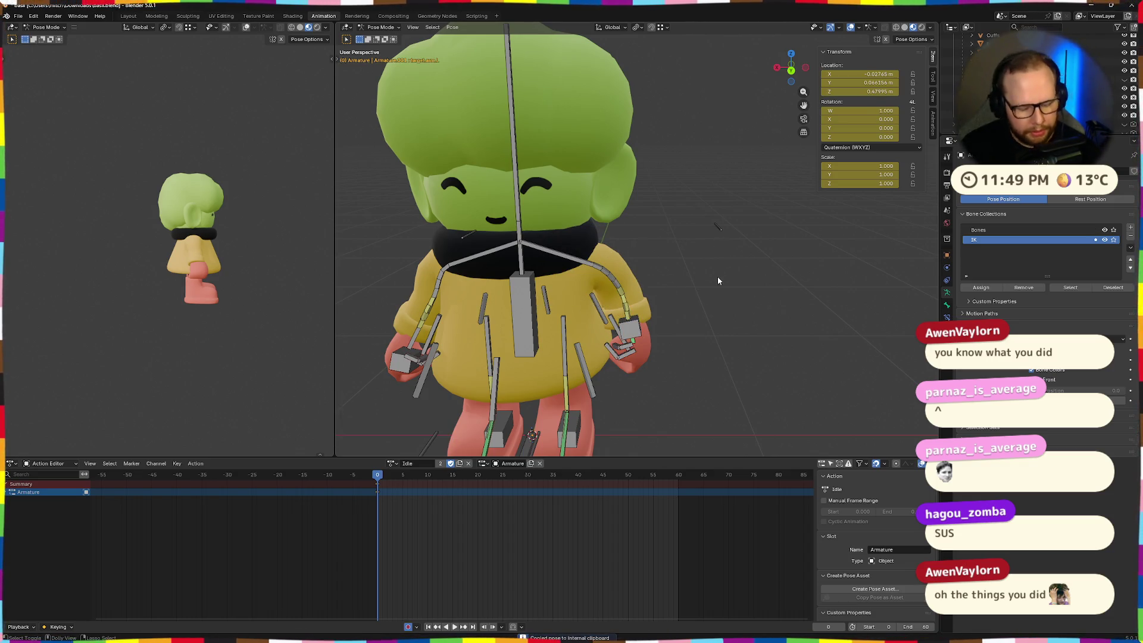
pyautogui.hotkey('ctrl', 'shift', 'v')
pyautogui.press('i')
# - Paste the copied hand pose onto the right hand IK control
pyautogui.moveTo(584, 305); pyautogui.dragTo(634, 310, button='middle')
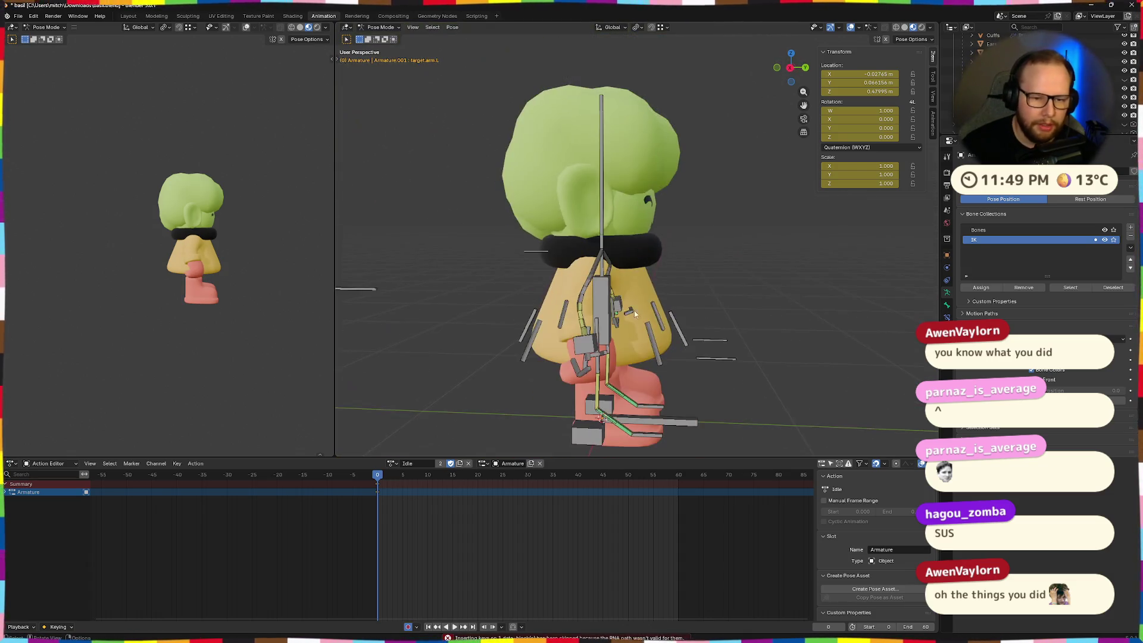
pyautogui.moveTo(708, 344)
pyautogui.mouseDown(button='middle')
pyautogui.moveTo(688, 347)
pyautogui.moveTo(732, 325)
pyautogui.mouseUp(button='middle')
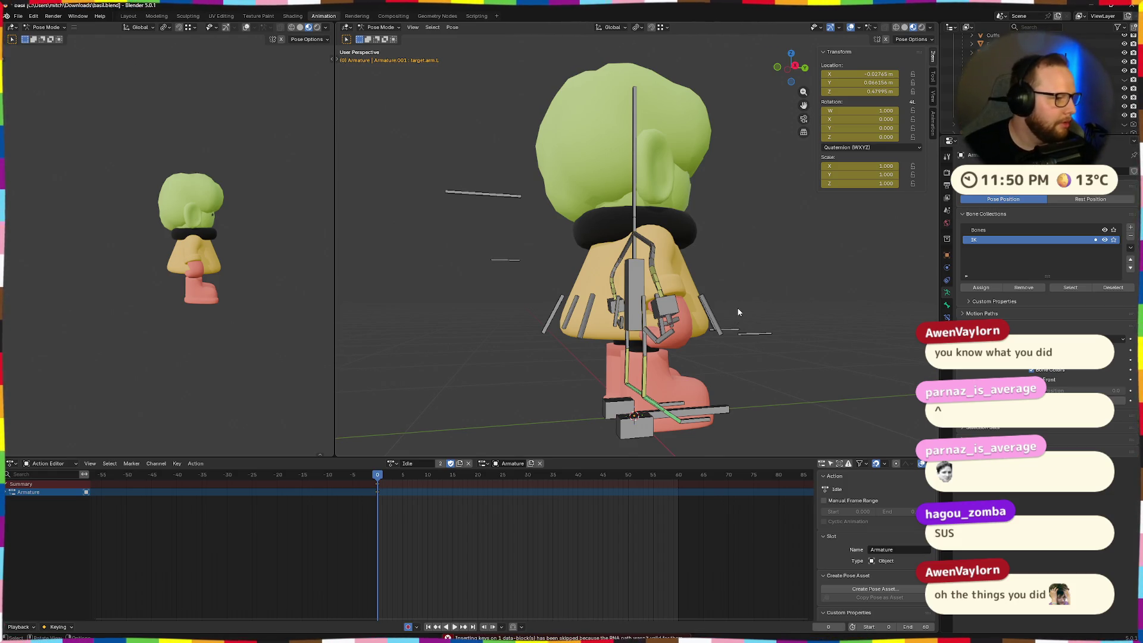
pyautogui.moveTo(749, 315)
pyautogui.mouseDown(button='middle')
pyautogui.moveTo(766, 305)
pyautogui.moveTo(658, 316)
pyautogui.moveTo(755, 321)
pyautogui.mouseUp(button='middle')
pyautogui.scroll(-4, 685, 322)
pyautogui.moveTo(684, 321)
pyautogui.mouseDown(button='middle')
pyautogui.moveTo(576, 324)
pyautogui.moveTo(624, 339)
pyautogui.moveTo(638, 363)
pyautogui.moveTo(626, 295)
pyautogui.mouseUp(button='middle')
pyautogui.click(565, 315)
pyautogui.moveTo(579, 323); pyautogui.dragTo(536, 356, button='middle')
pyautogui.click(535, 356)
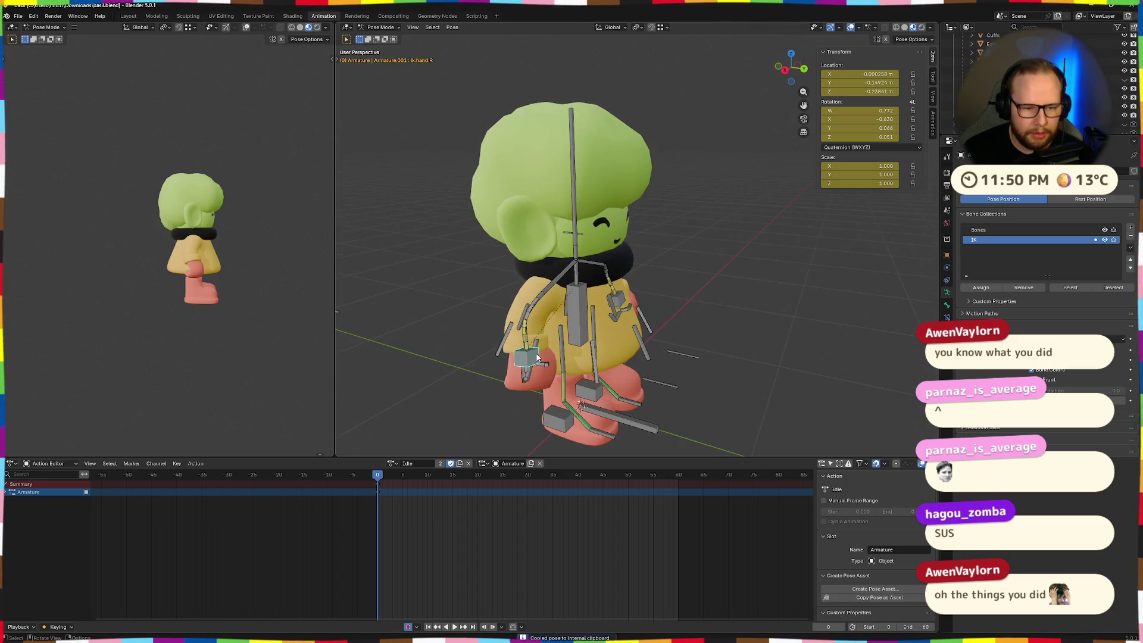
pyautogui.hotkey('ctrl', 'v')
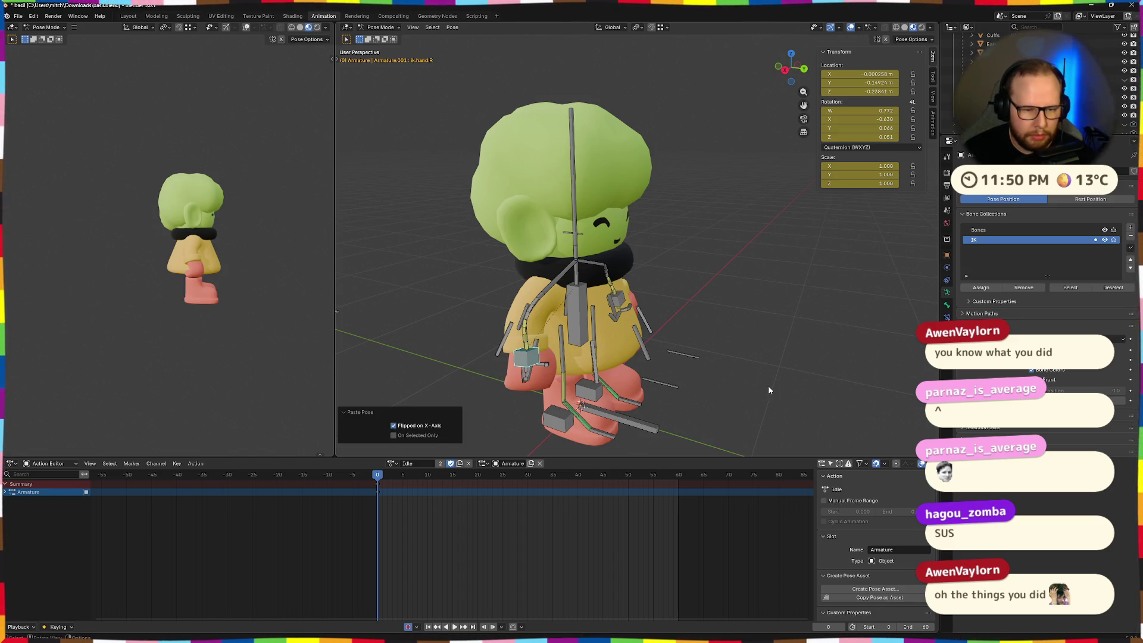
# - Paste the right hand's pose X-flipped onto ik.hand.L, then deselect it
pyautogui.moveTo(769, 390)
pyautogui.mouseDown(button='middle')
pyautogui.moveTo(778, 386)
pyautogui.moveTo(752, 357)
pyautogui.moveTo(862, 392)
pyautogui.moveTo(855, 373)
pyautogui.moveTo(351, 378)
pyautogui.moveTo(361, 381)
pyautogui.moveTo(357, 371)
pyautogui.mouseUp(button='middle')
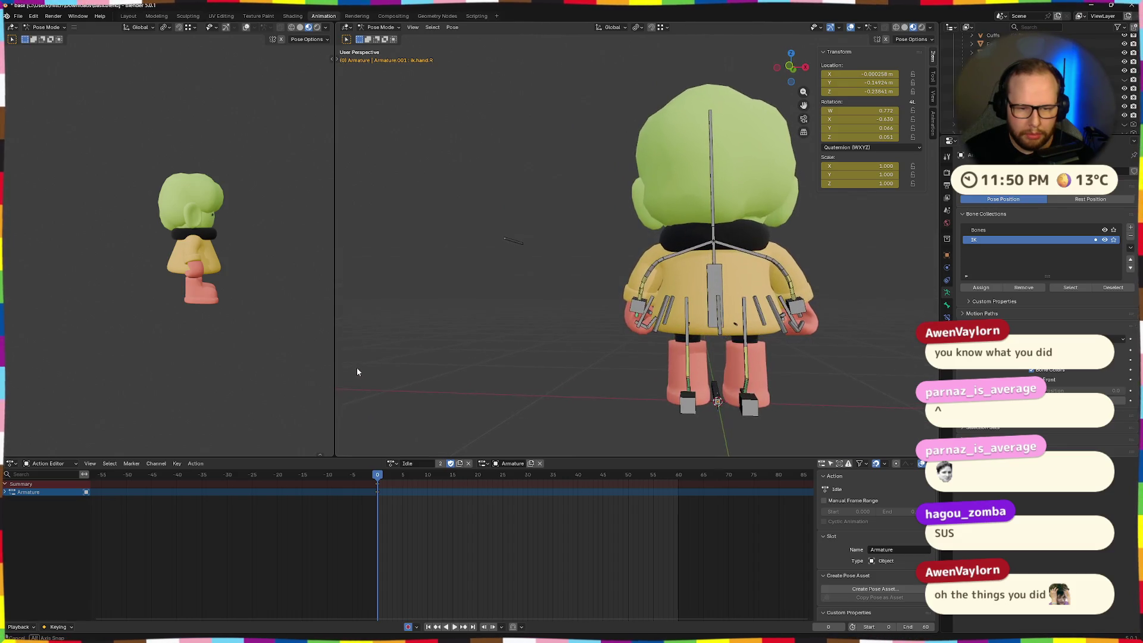
pyautogui.scroll(3, 698, 379)
pyautogui.click(640, 359)
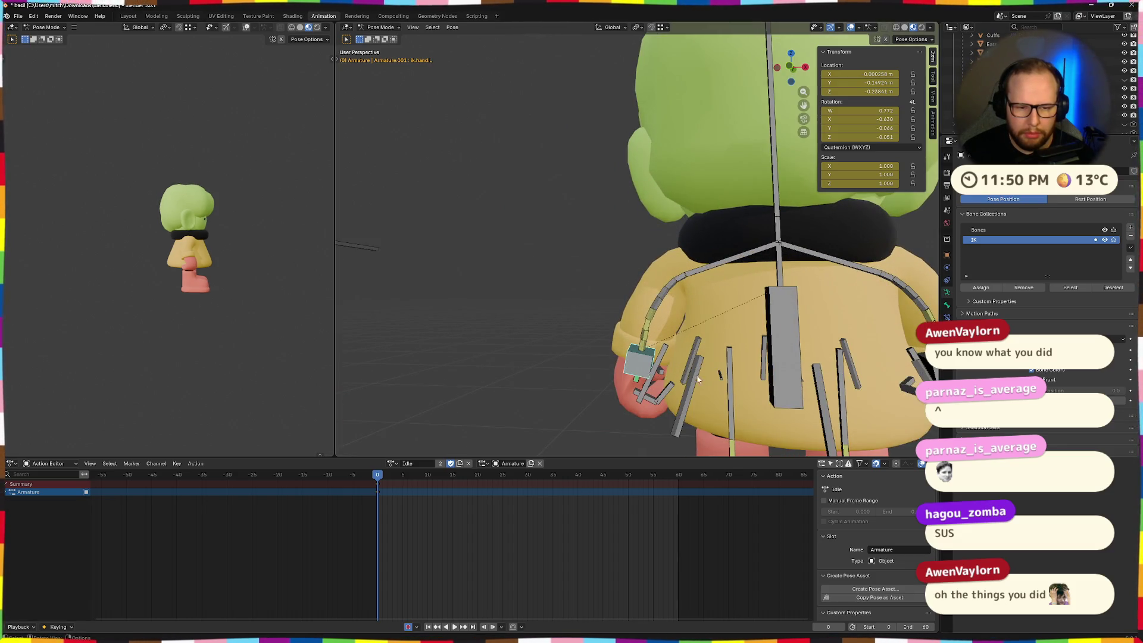
pyautogui.moveTo(734, 377)
pyautogui.mouseDown(button='middle')
pyautogui.moveTo(710, 338)
pyautogui.moveTo(650, 340)
pyautogui.mouseUp(button='middle')
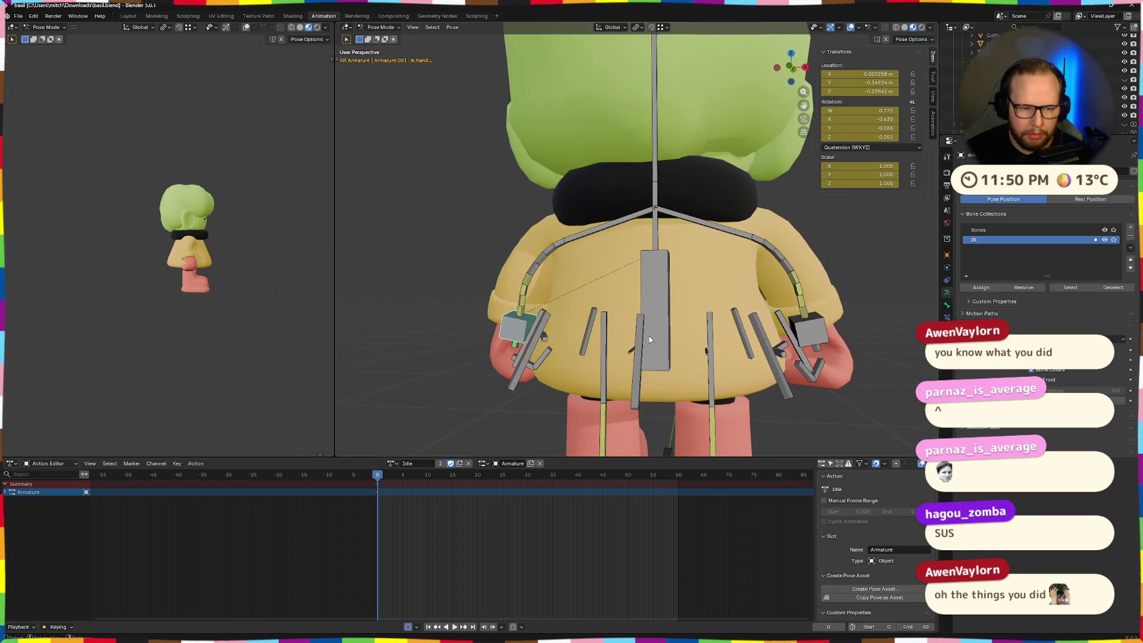
pyautogui.hotkey('ctrl', 'shift', 'v')
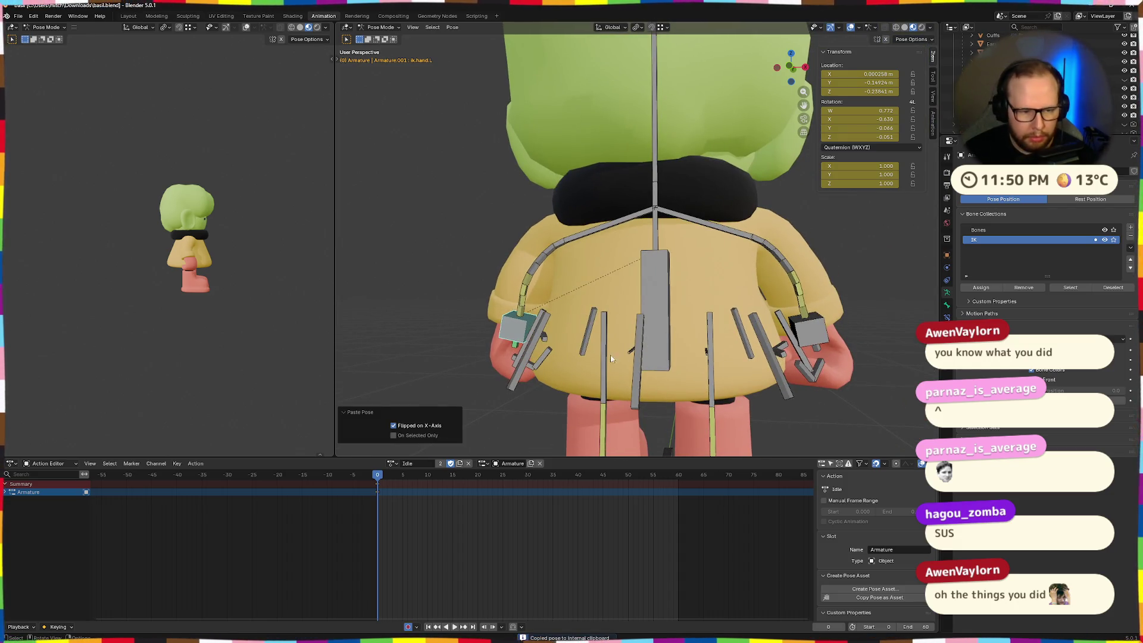
pyautogui.click(393, 347)
pyautogui.moveTo(393, 348)
pyautogui.mouseDown(button='middle')
pyautogui.moveTo(567, 348)
pyautogui.moveTo(398, 363)
pyautogui.moveTo(466, 359)
pyautogui.moveTo(441, 387)
pyautogui.moveTo(445, 410)
pyautogui.moveTo(441, 344)
pyautogui.mouseUp(button='middle')
# - Box-select the arm bones and paste the mirrored pose onto them
pyautogui.scroll(3, 653, 308)
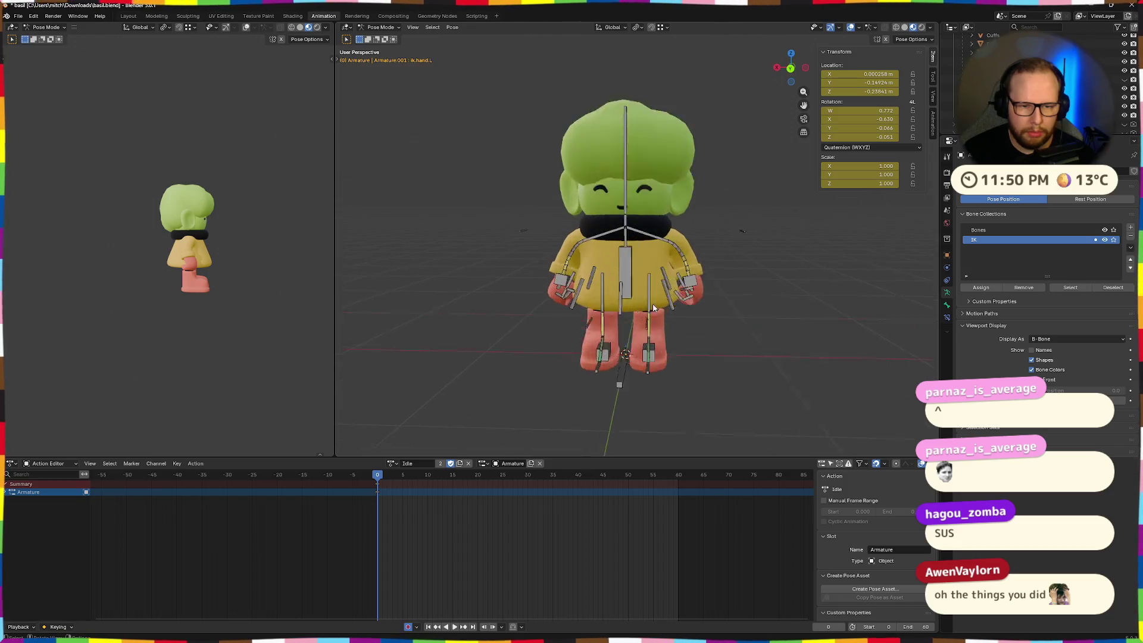
pyautogui.scroll(3, 653, 307)
pyautogui.moveTo(698, 235)
pyautogui.mouseDown()
pyautogui.moveTo(765, 416)
pyautogui.moveTo(778, 407)
pyautogui.mouseUp()
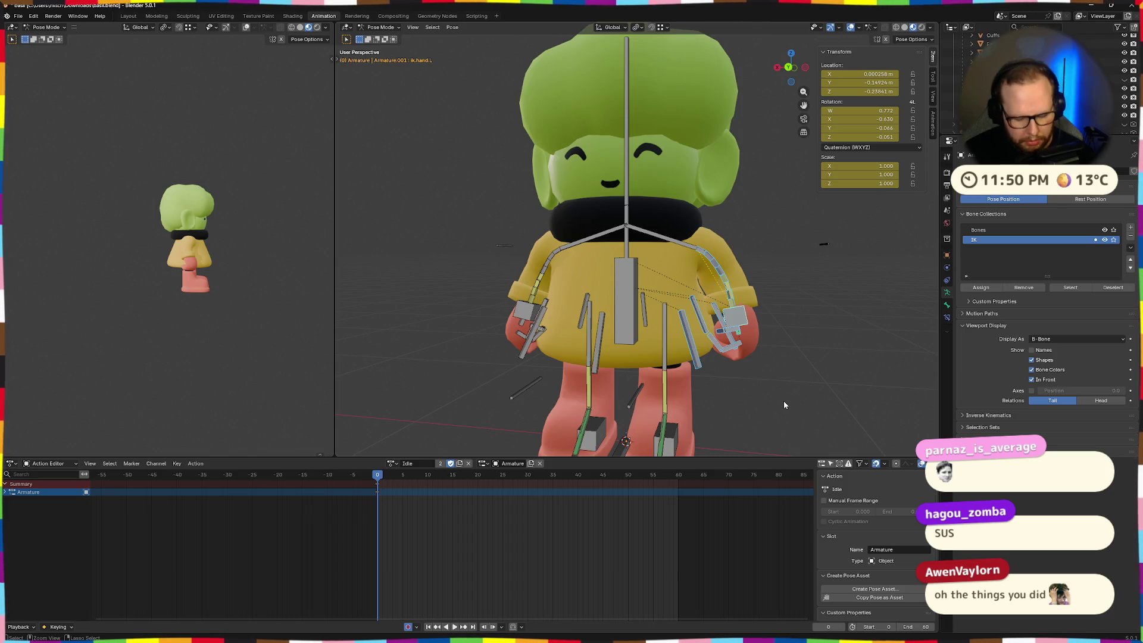
pyautogui.hotkey('ctrl', 'shift', 'v')
pyautogui.click(409, 349)
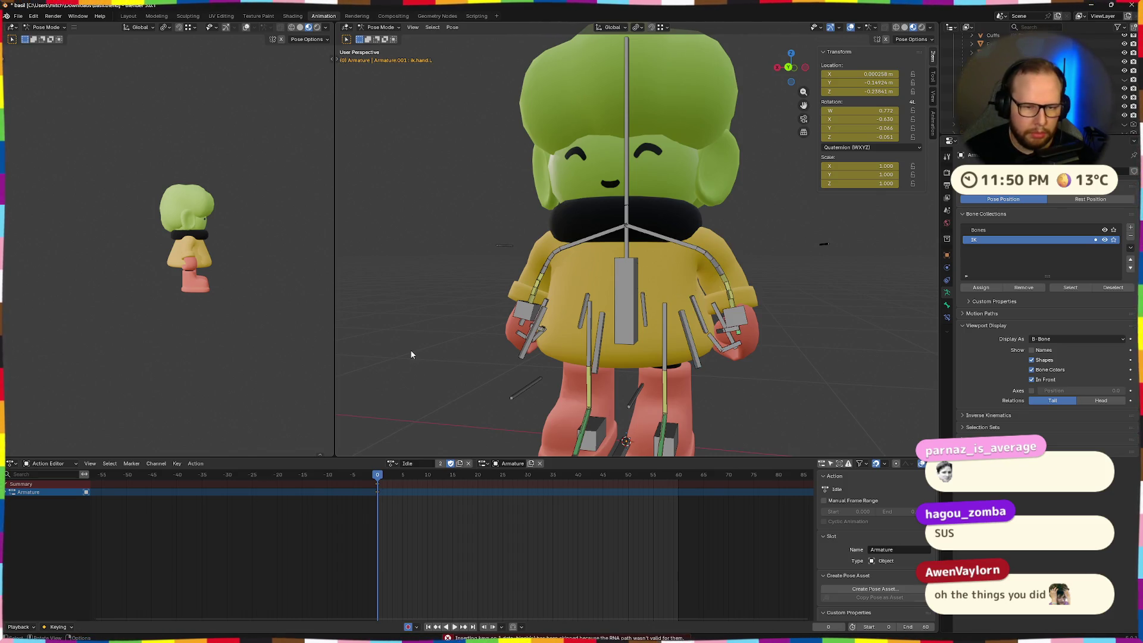
pyautogui.moveTo(416, 354)
pyautogui.mouseDown(button='middle')
pyautogui.moveTo(472, 351)
pyautogui.moveTo(469, 366)
pyautogui.moveTo(507, 379)
pyautogui.moveTo(536, 348)
pyautogui.moveTo(762, 363)
pyautogui.mouseUp(button='middle')
pyautogui.scroll(2, 498, 377)
# - Rotate the right hand IK control ik.hand.R around Z to even out the hands
pyautogui.click(783, 367)
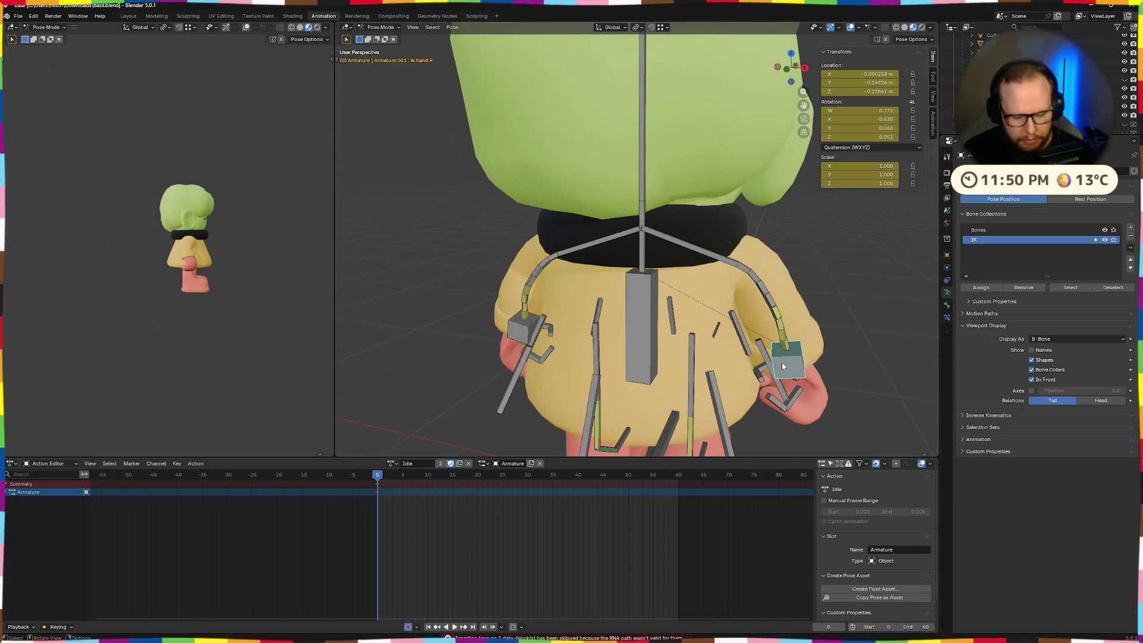
pyautogui.press('i')
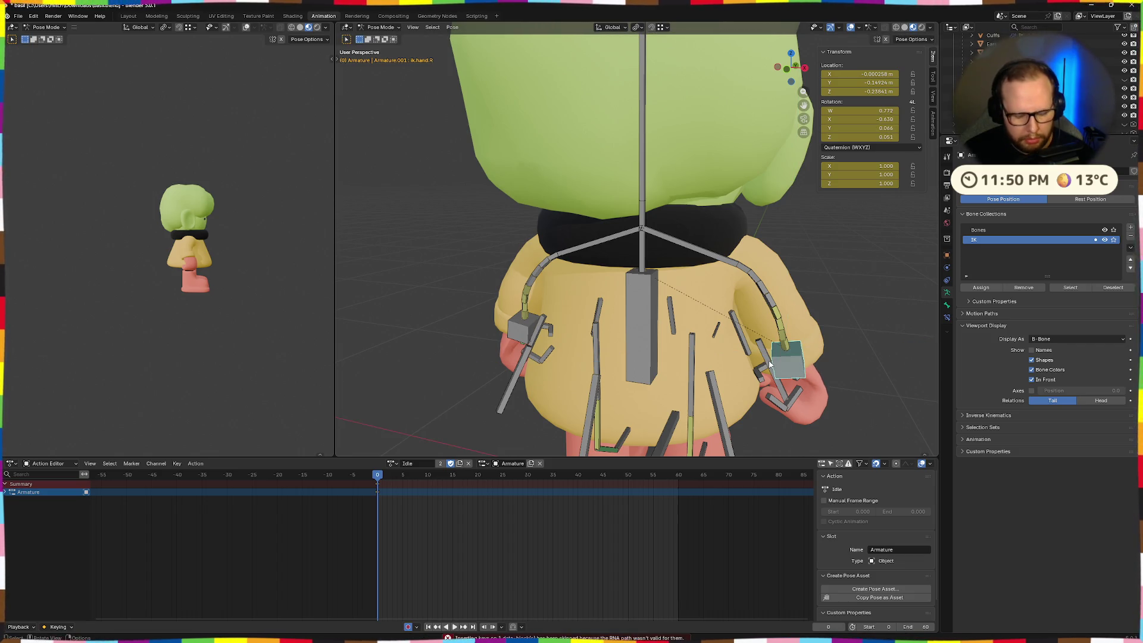
pyautogui.click(768, 361)
pyautogui.moveTo(768, 361)
pyautogui.mouseDown(button='middle')
pyautogui.moveTo(827, 345)
pyautogui.moveTo(737, 350)
pyautogui.mouseUp(button='middle')
pyautogui.click(459, 370)
pyautogui.moveTo(460, 370)
pyautogui.mouseDown(button='middle')
pyautogui.moveTo(488, 369)
pyautogui.moveTo(449, 372)
pyautogui.moveTo(442, 359)
pyautogui.moveTo(484, 344)
pyautogui.moveTo(627, 381)
pyautogui.mouseUp(button='middle')
pyautogui.scroll(5, 564, 351)
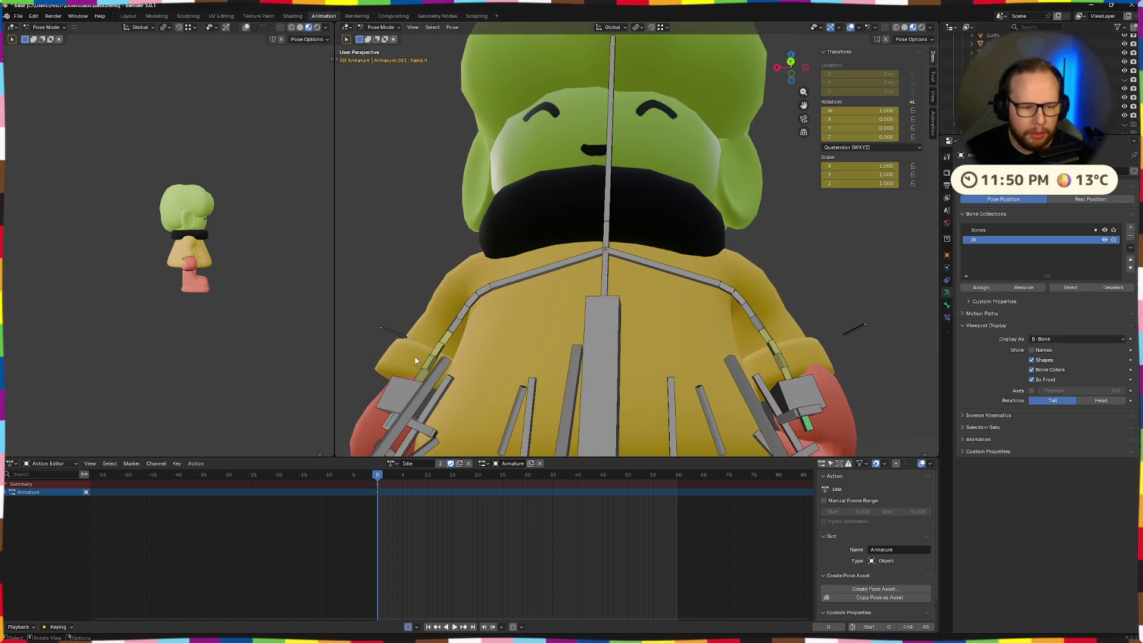
pyautogui.moveTo(410, 361); pyautogui.dragTo(745, 426, button='middle')
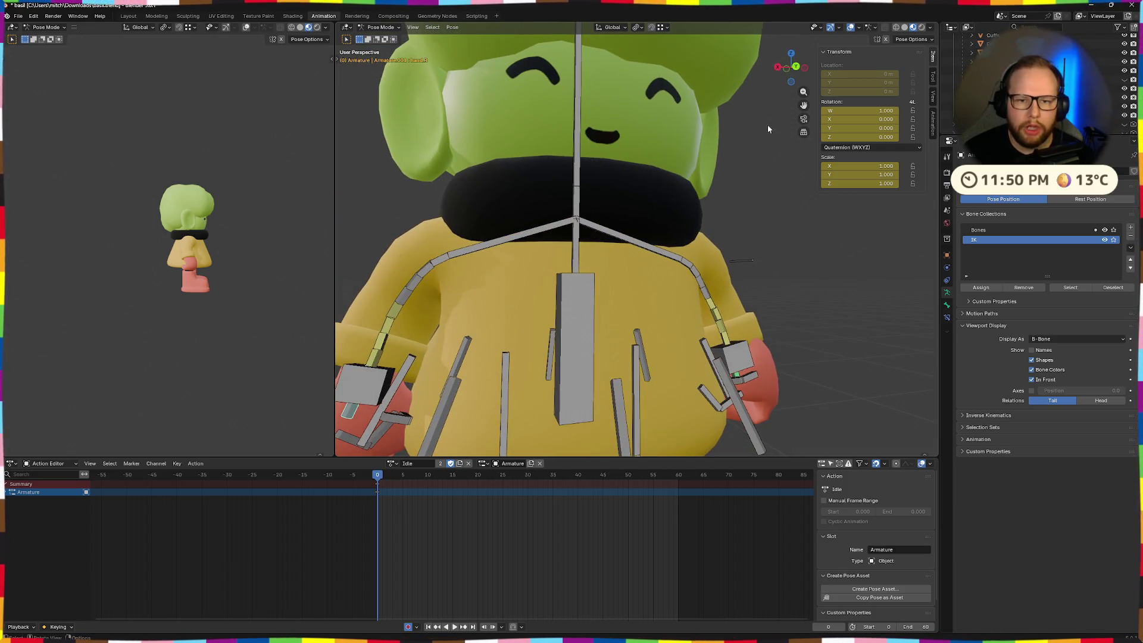
# - Check the back orthographic view, then toggle to Object Mode and back to Pose Mode
pyautogui.click(796, 66)
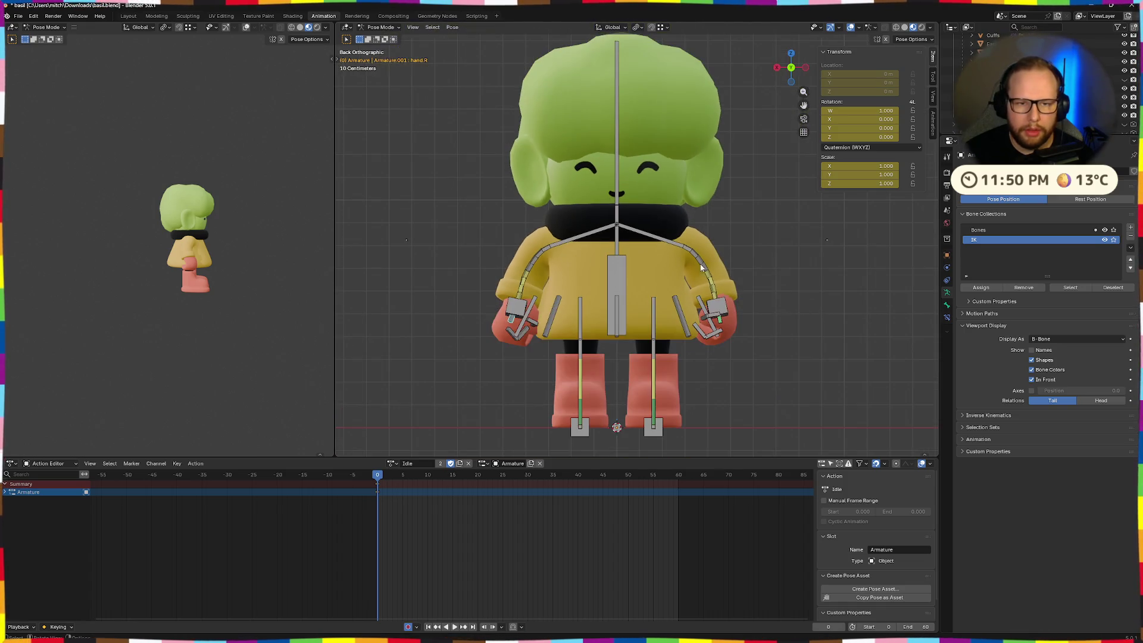
pyautogui.scroll(3, 701, 268)
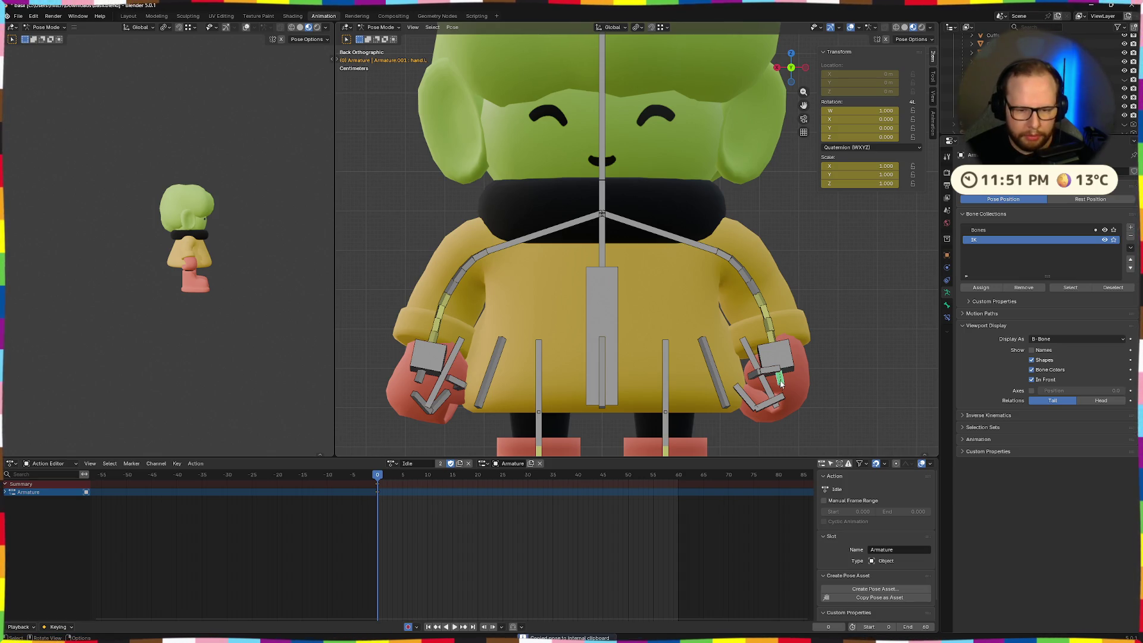
pyautogui.rightClick(420, 385)
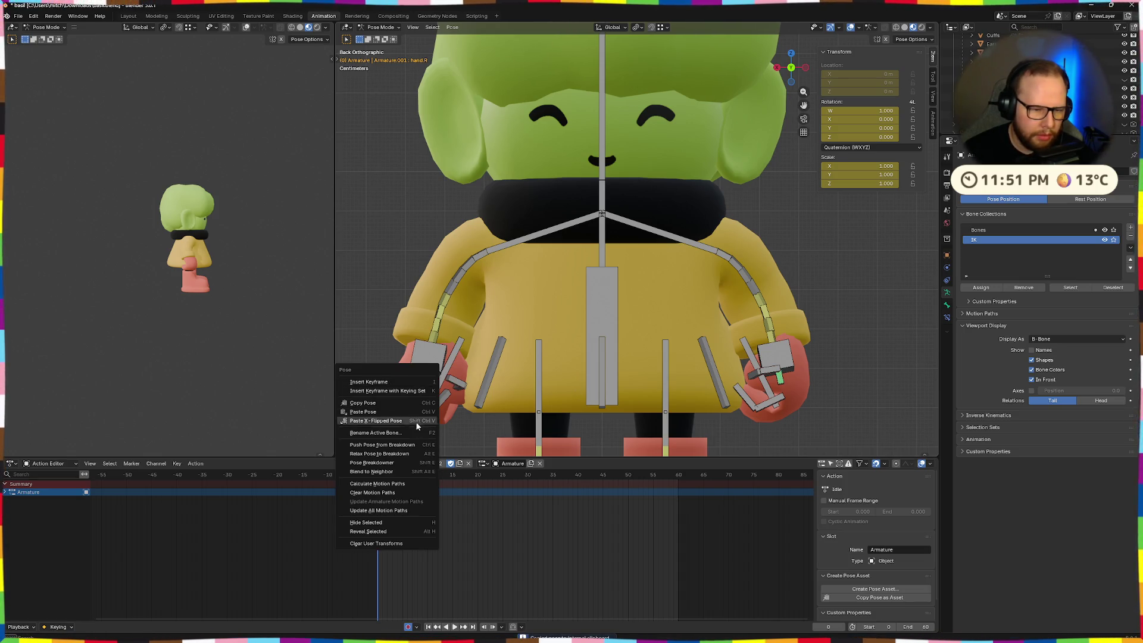
pyautogui.moveTo(443, 408)
pyautogui.mouseDown(button='middle')
pyautogui.moveTo(479, 363)
pyautogui.moveTo(511, 382)
pyautogui.moveTo(383, 306)
pyautogui.mouseUp(button='middle')
pyautogui.hotkey('ctrl', 'Tab')
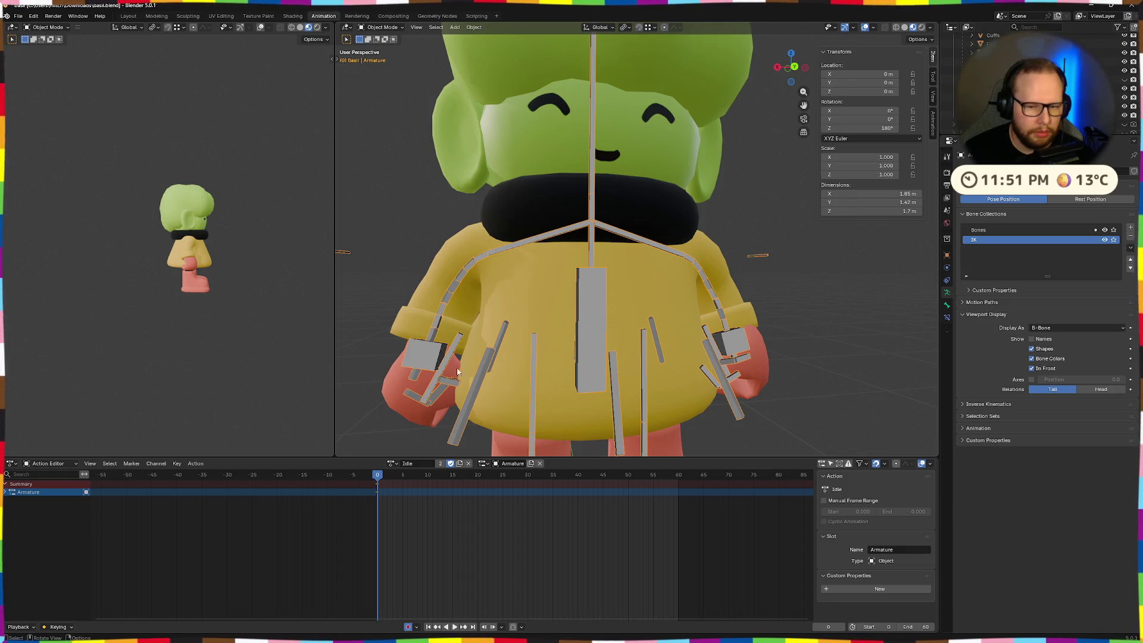
pyautogui.hotkey('ctrl', 'Tab')
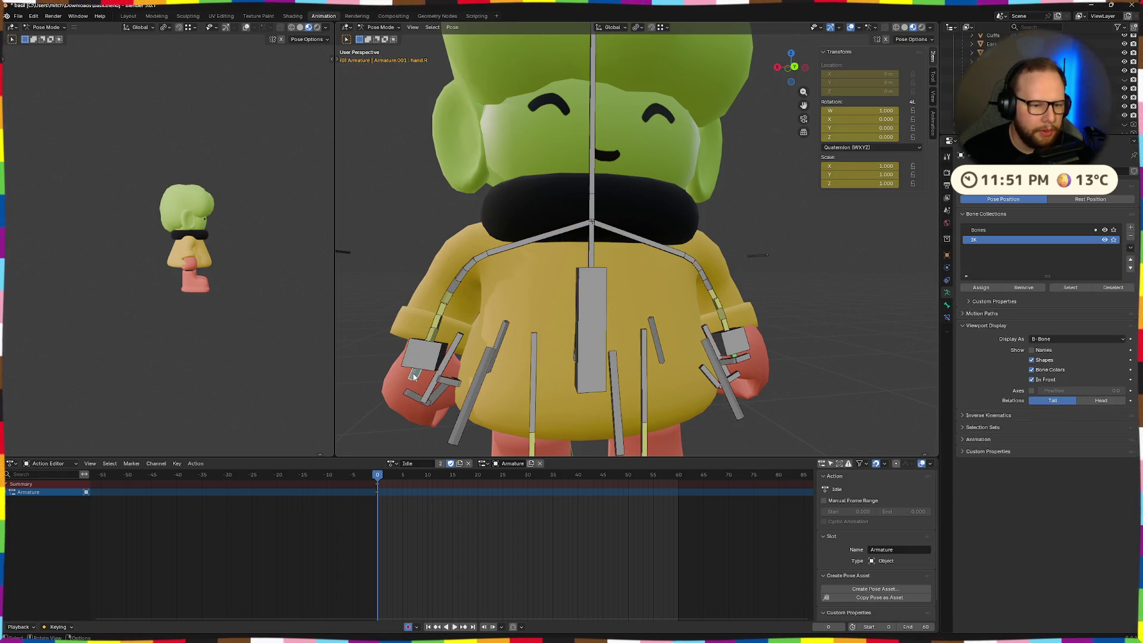
pyautogui.moveTo(785, 369)
pyautogui.mouseDown(button='middle')
pyautogui.moveTo(747, 338)
pyautogui.moveTo(866, 373)
pyautogui.mouseUp(button='middle')
# - Inspect the Copy Rotation constraint on the left hand bone hand.L
pyautogui.click(850, 359)
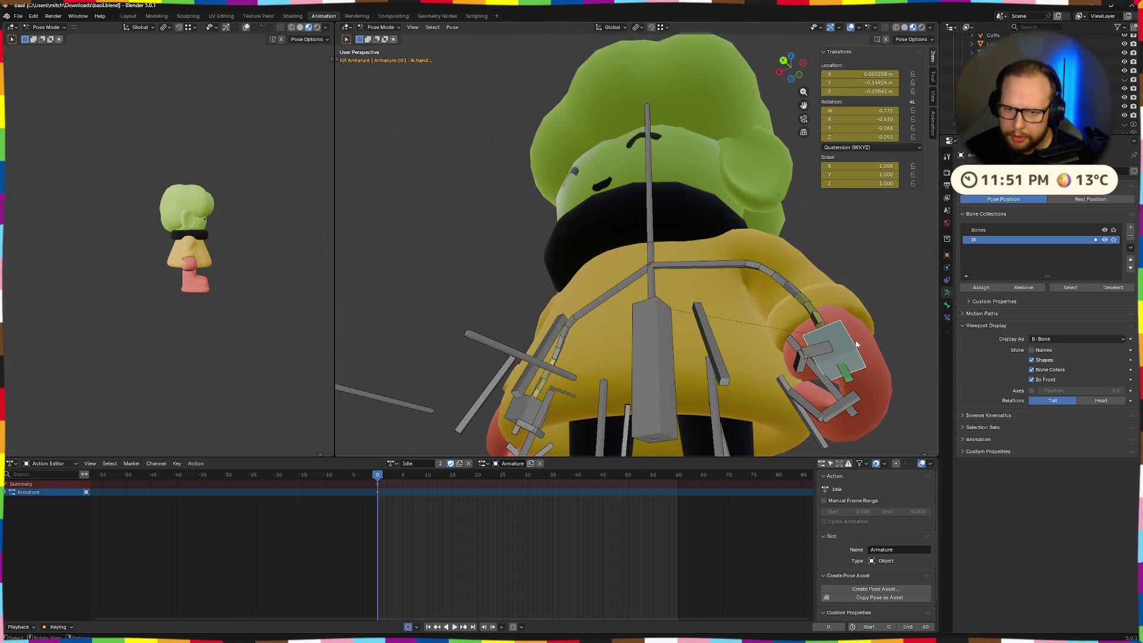
pyautogui.click(947, 305)
pyautogui.click(948, 318)
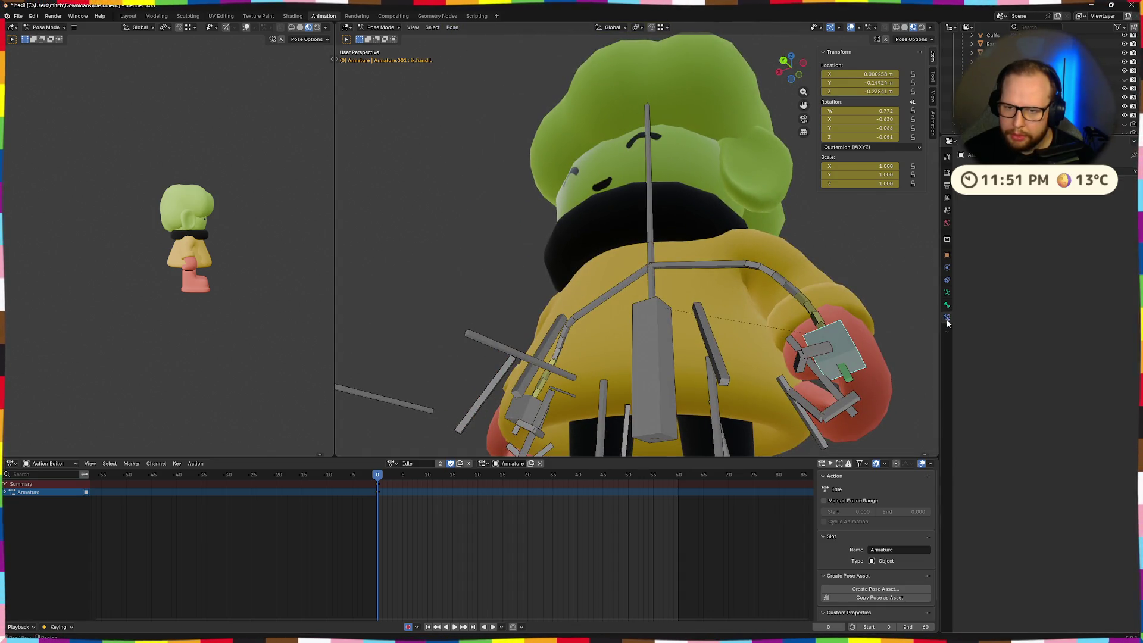
pyautogui.click(850, 379)
pyautogui.moveTo(850, 379); pyautogui.dragTo(618, 380, button='middle')
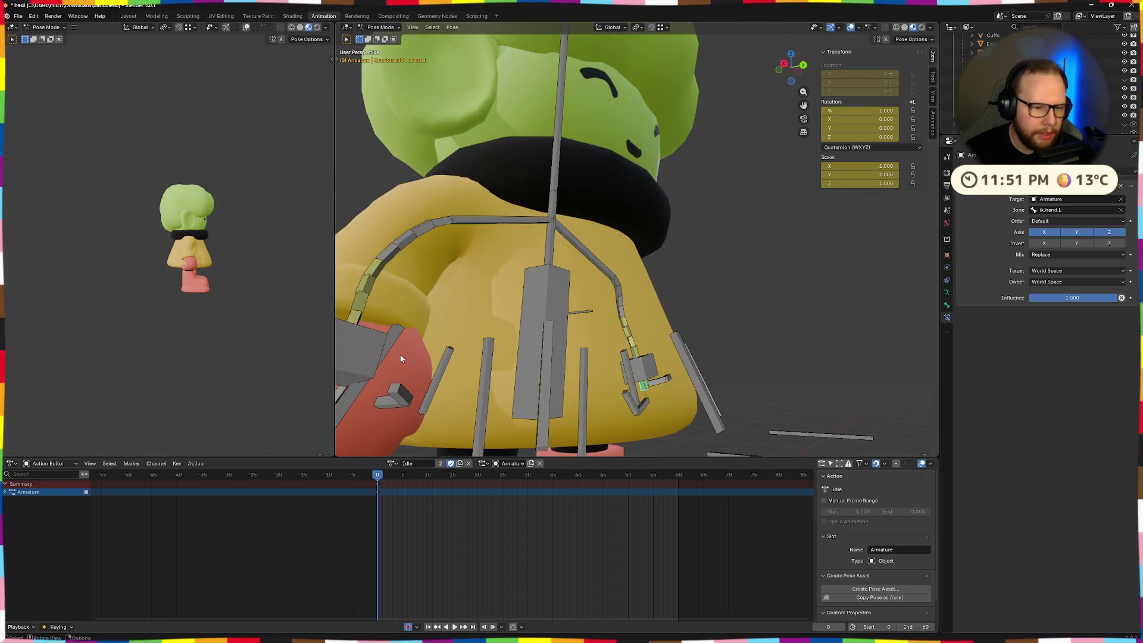
pyautogui.moveTo(400, 355); pyautogui.dragTo(586, 343, button='middle')
# - Add a Copy Rotation constraint on hand.R targeting ik.hand.R
pyautogui.click(589, 344)
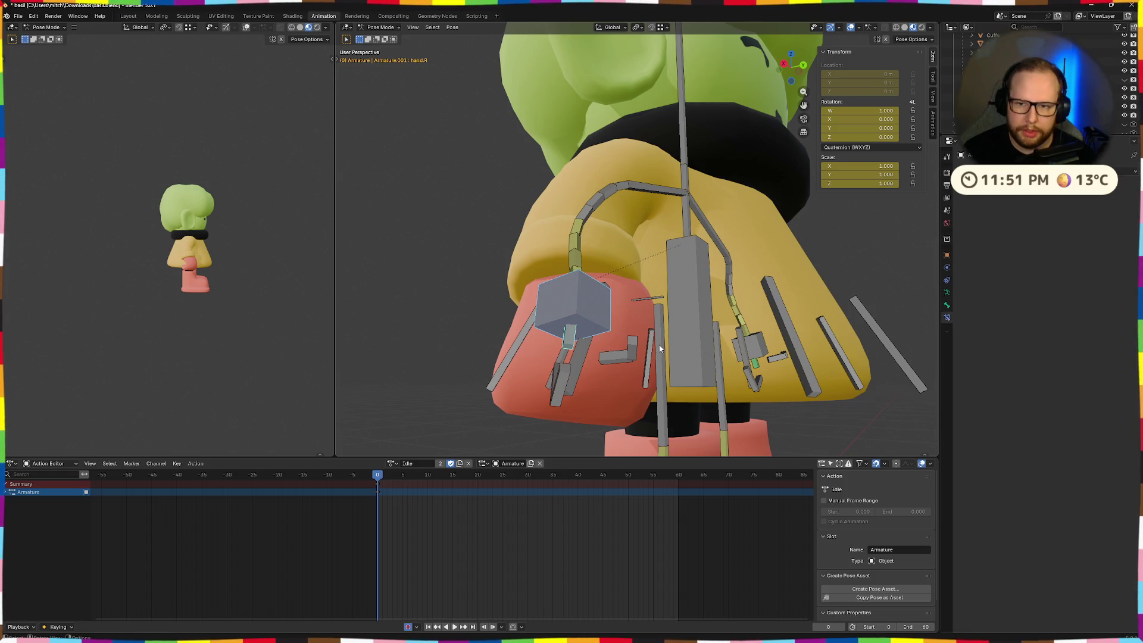
pyautogui.hotkey('ctrl', 'shift', 'c')
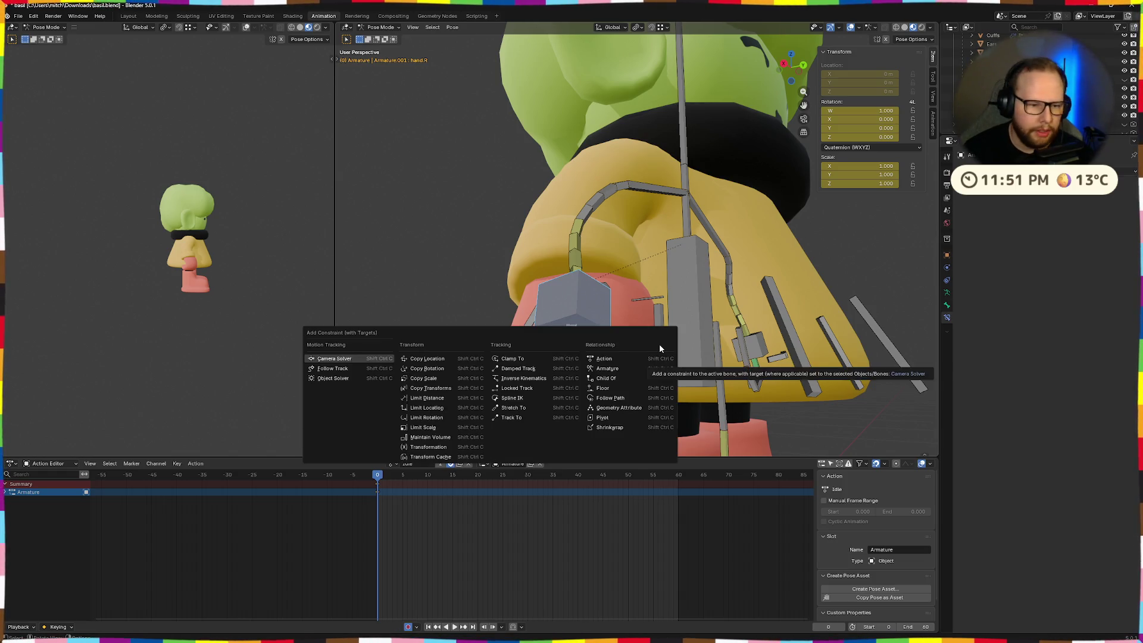
pyautogui.click(441, 379)
pyautogui.moveTo(703, 338)
pyautogui.mouseDown(button='middle')
pyautogui.moveTo(783, 342)
pyautogui.moveTo(756, 338)
pyautogui.mouseUp(button='middle')
pyautogui.scroll(-5, 756, 338)
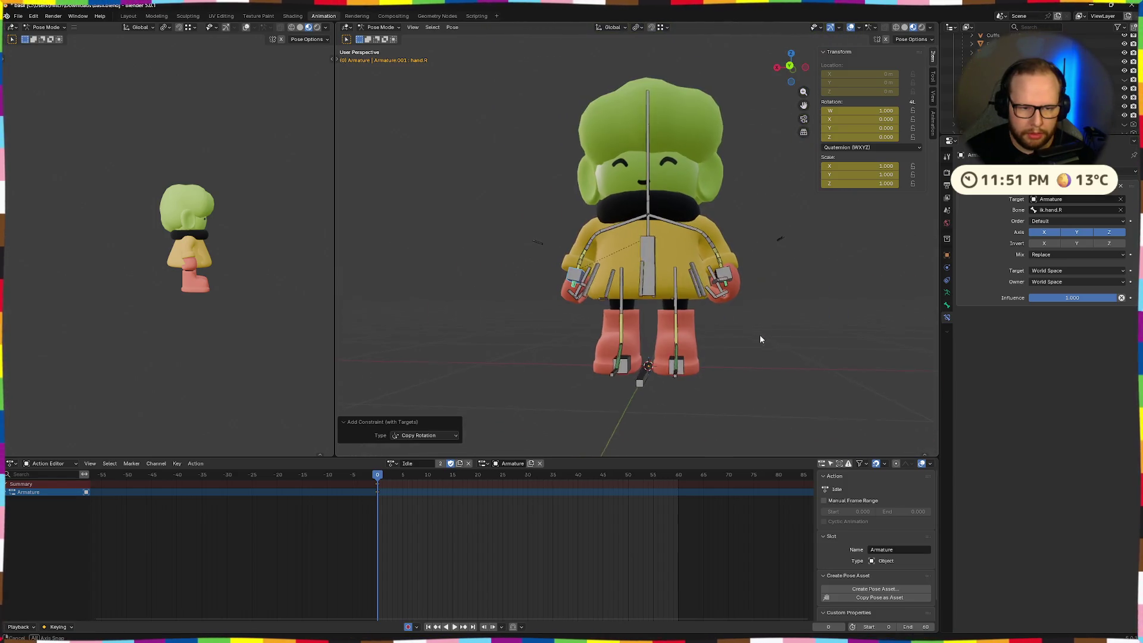
pyautogui.scroll(5, 764, 339)
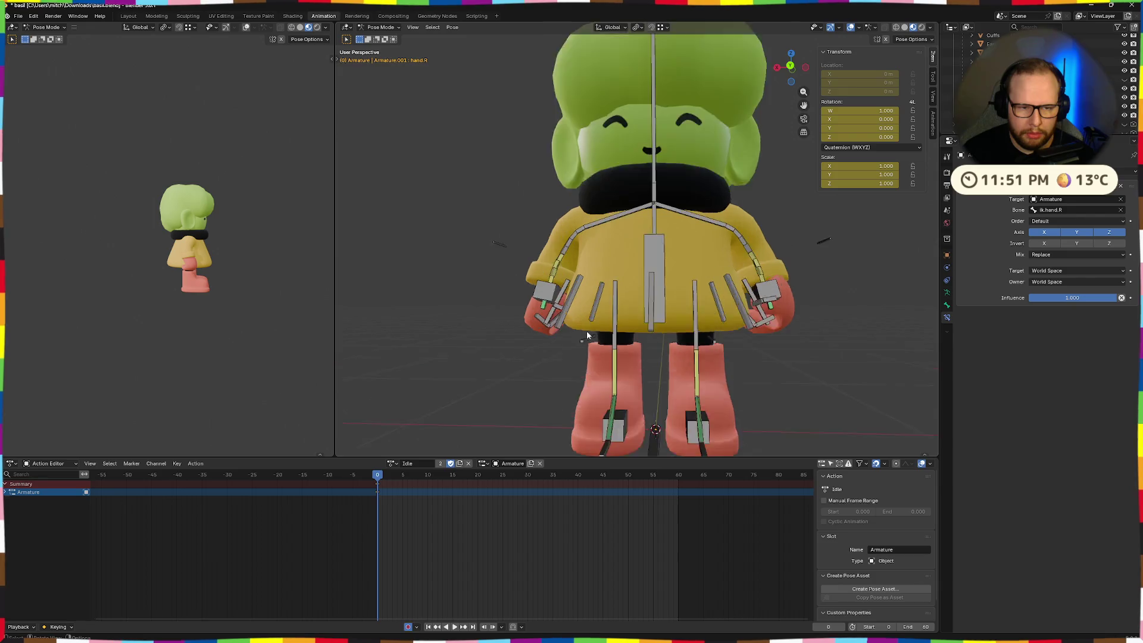
pyautogui.moveTo(597, 350)
pyautogui.mouseDown(button='middle')
pyautogui.moveTo(592, 281)
pyautogui.moveTo(595, 313)
pyautogui.moveTo(662, 330)
pyautogui.moveTo(659, 351)
pyautogui.moveTo(583, 345)
pyautogui.mouseUp(button='middle')
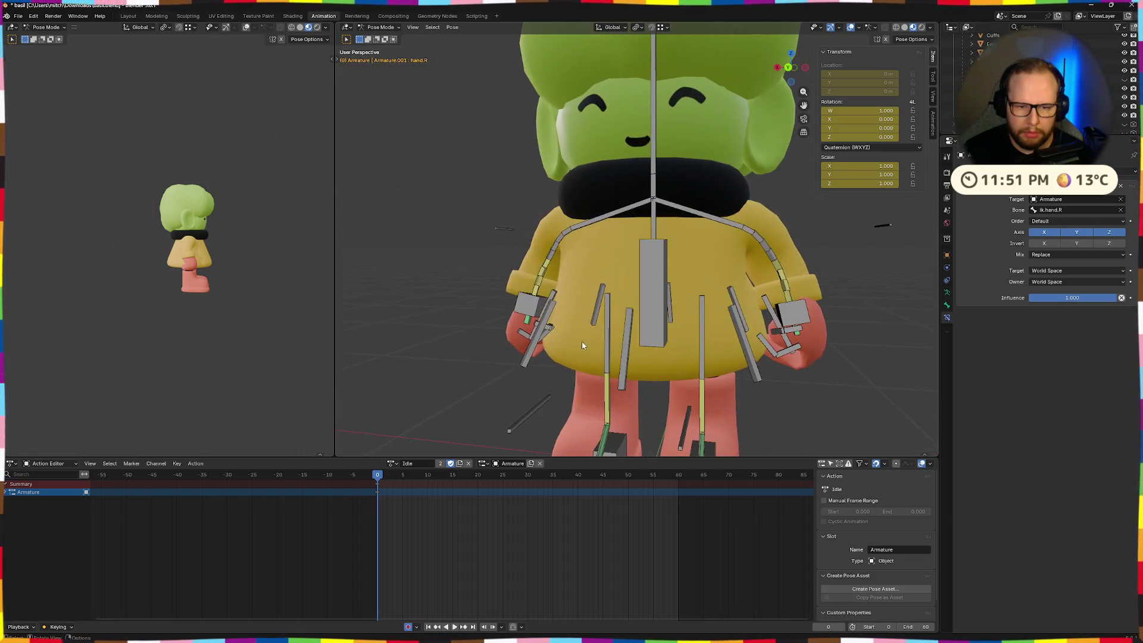
pyautogui.scroll(-3, 712, 246)
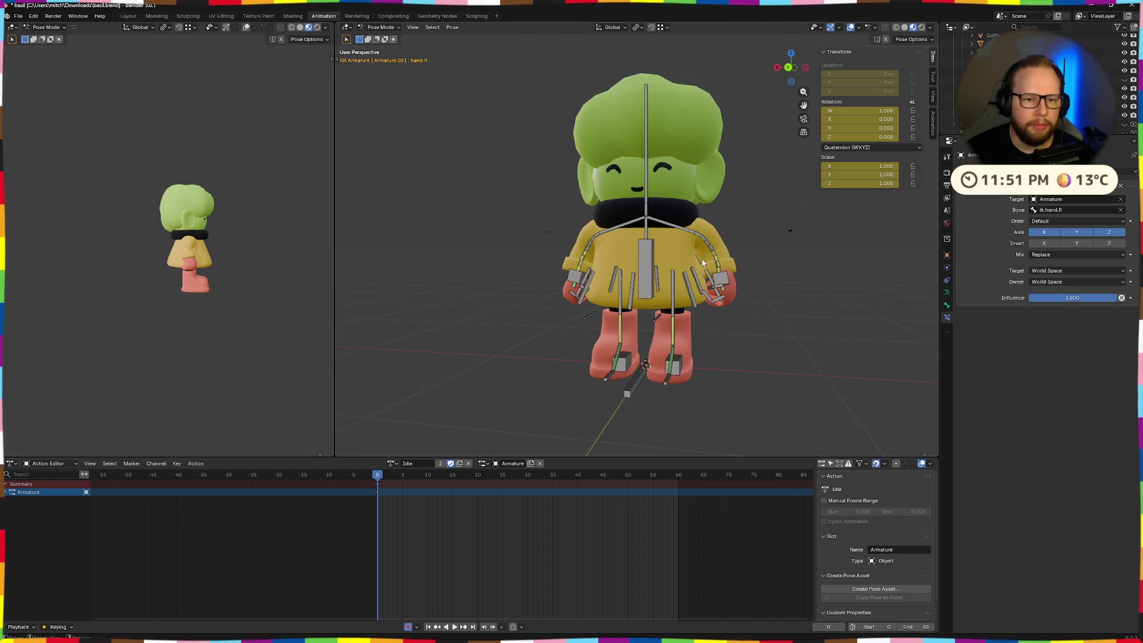
# - Clear all bone locations and rotations back to the T-pose and view Basil from behind
pyautogui.press('a')
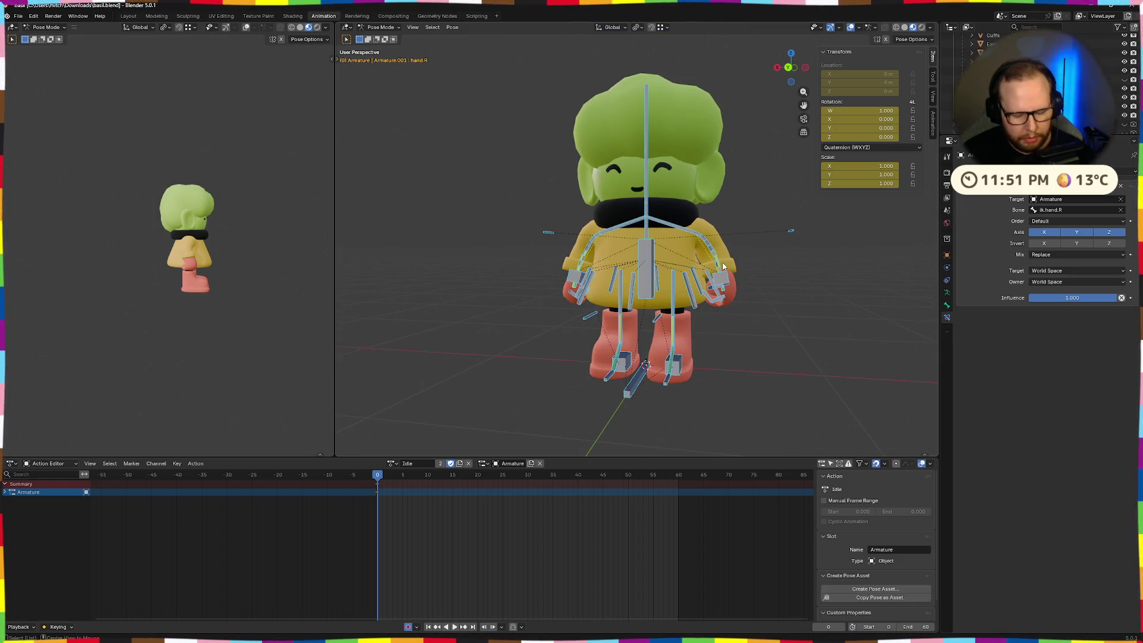
pyautogui.hotkey('alt', 'g')
pyautogui.hotkey('alt', 'r')
pyautogui.hotkey('alt', 'a')
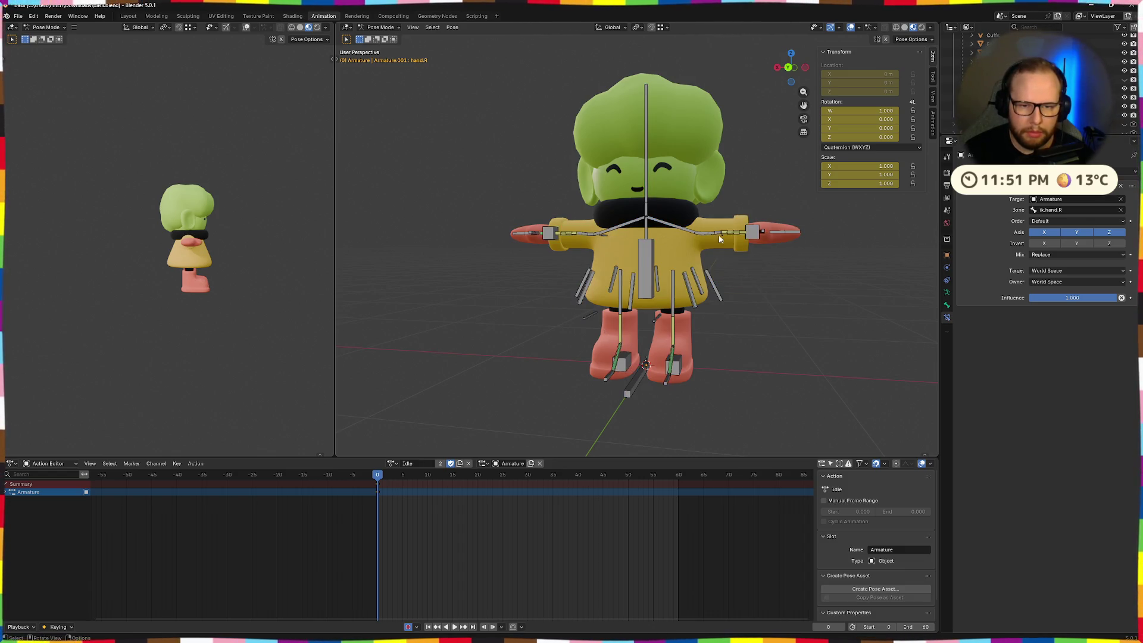
pyautogui.moveTo(719, 238)
pyautogui.mouseDown(button='middle')
pyautogui.moveTo(755, 262)
pyautogui.moveTo(789, 75)
pyautogui.mouseUp(button='middle')
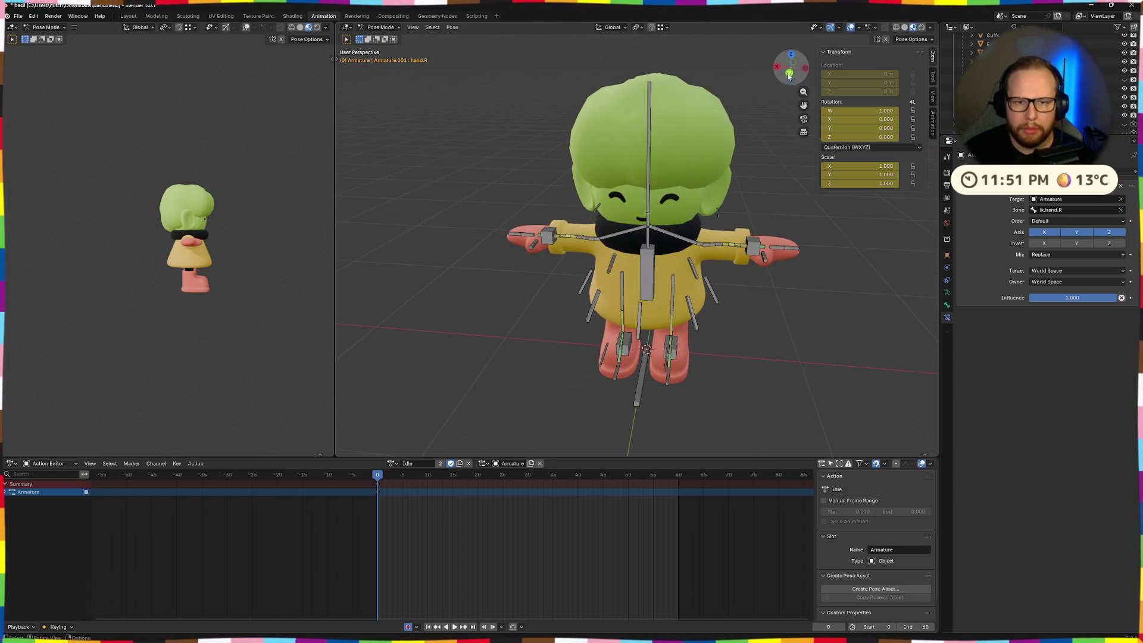
pyautogui.click(789, 75)
pyautogui.scroll(4, 738, 196)
pyautogui.keyDown('shift'); pyautogui.moveTo(738, 197); pyautogui.dragTo(650, 191, button='middle'); pyautogui.keyUp('shift')
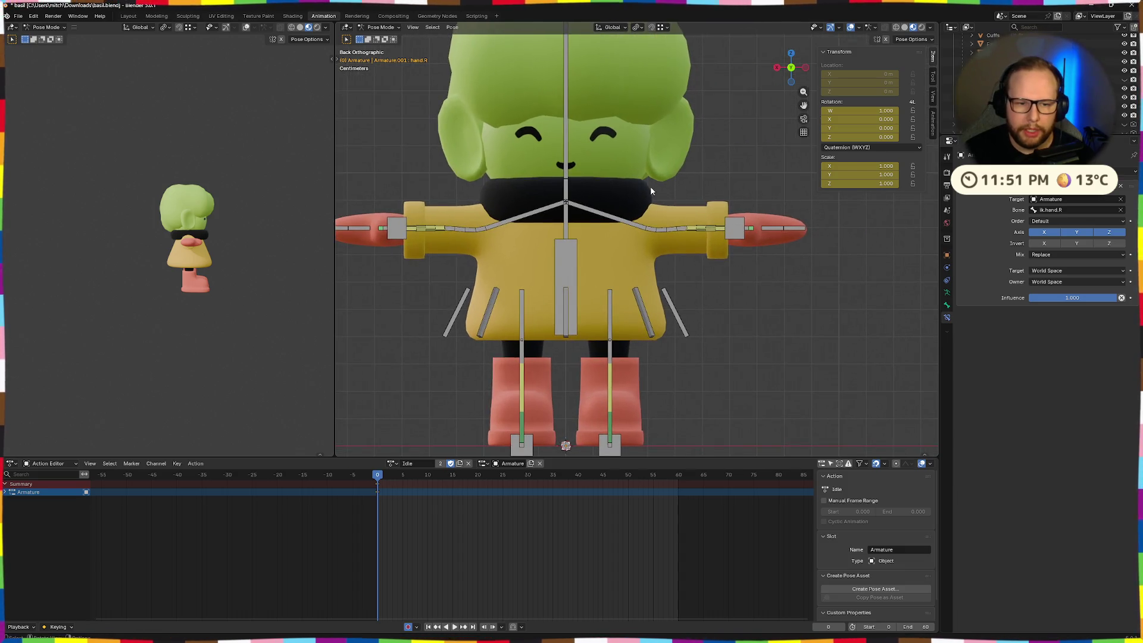
# - Select the screen-right arm's bone chain and copy its pose to the clipboard
pyautogui.moveTo(651, 190); pyautogui.dragTo(827, 265)
pyautogui.click(750, 178)
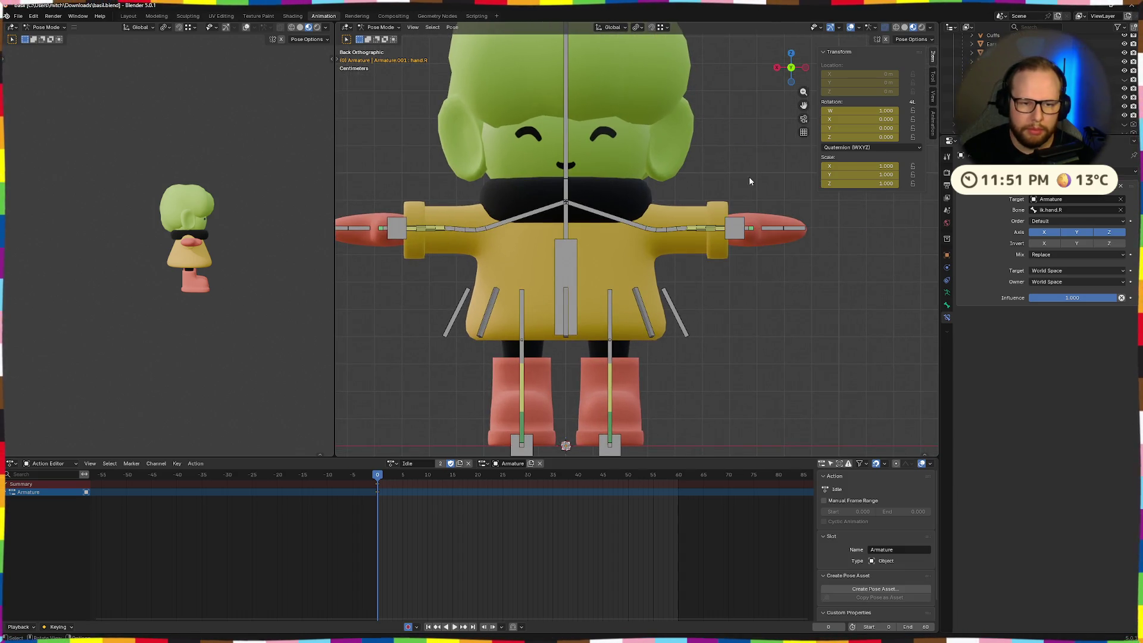
pyautogui.moveTo(660, 214); pyautogui.dragTo(852, 259)
pyautogui.moveTo(851, 260)
pyautogui.mouseDown(button='middle')
pyautogui.moveTo(791, 291)
pyautogui.moveTo(817, 290)
pyautogui.moveTo(784, 84)
pyautogui.mouseUp(button='middle')
pyautogui.click(786, 74)
pyautogui.hotkey('ctrl', 'c')
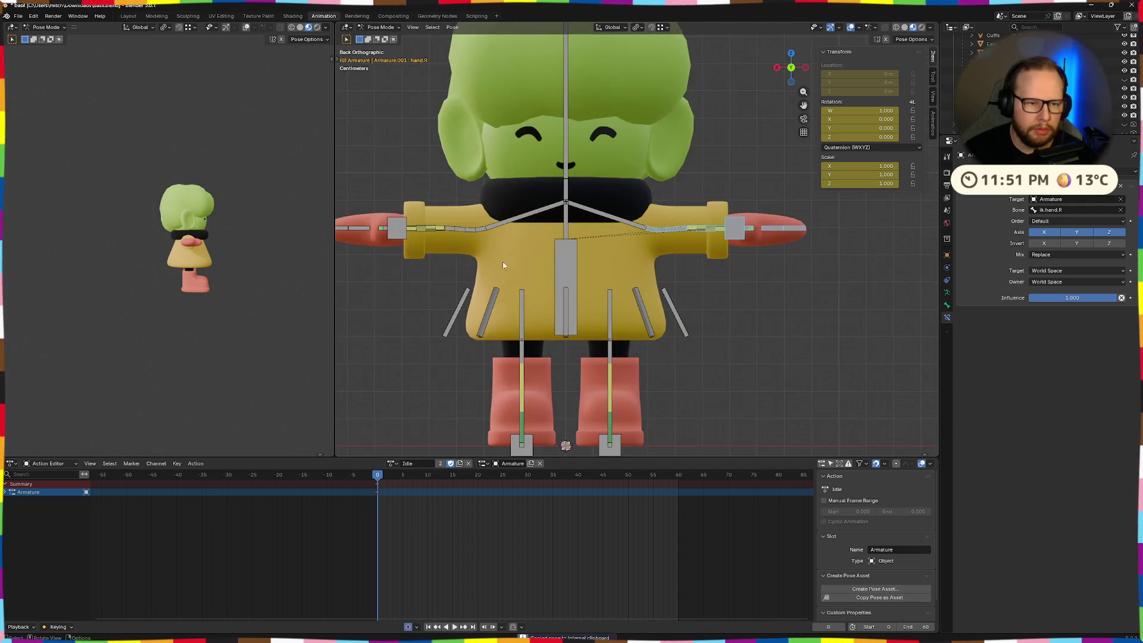
# - Select the screen-left arm's bones with shoulder.L active and bring up the Pose menu
pyautogui.keyDown('shift'); pyautogui.moveTo(400, 214); pyautogui.dragTo(557, 219, button='middle'); pyautogui.keyUp('shift')
pyautogui.click(709, 225)
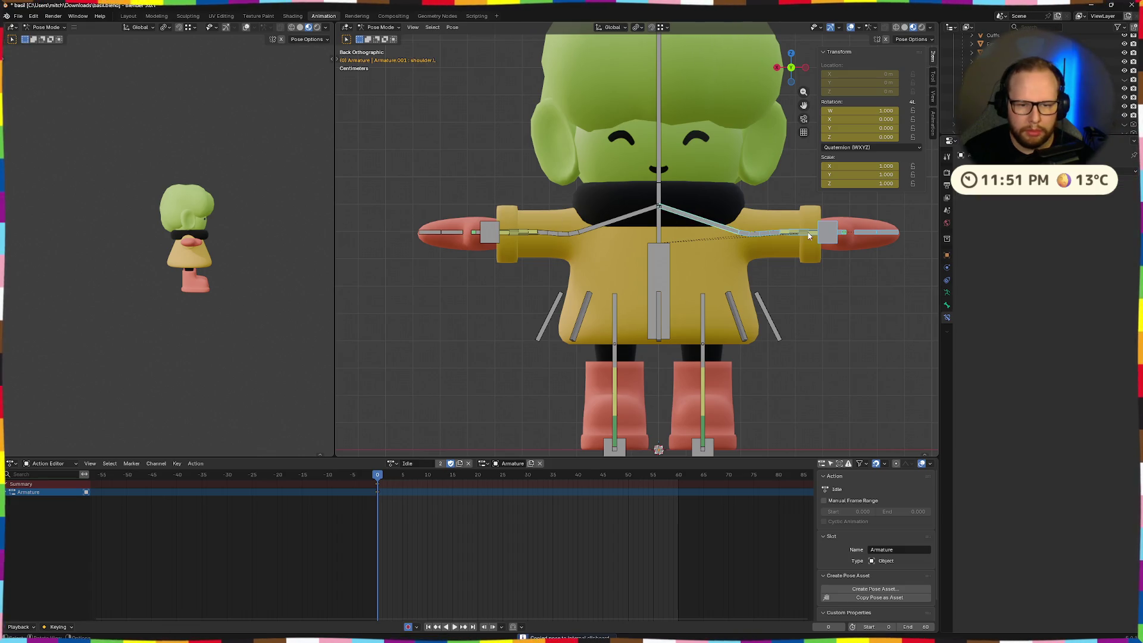
pyautogui.moveTo(381, 201)
pyautogui.mouseDown()
pyautogui.moveTo(658, 251)
pyautogui.moveTo(624, 253)
pyautogui.mouseUp()
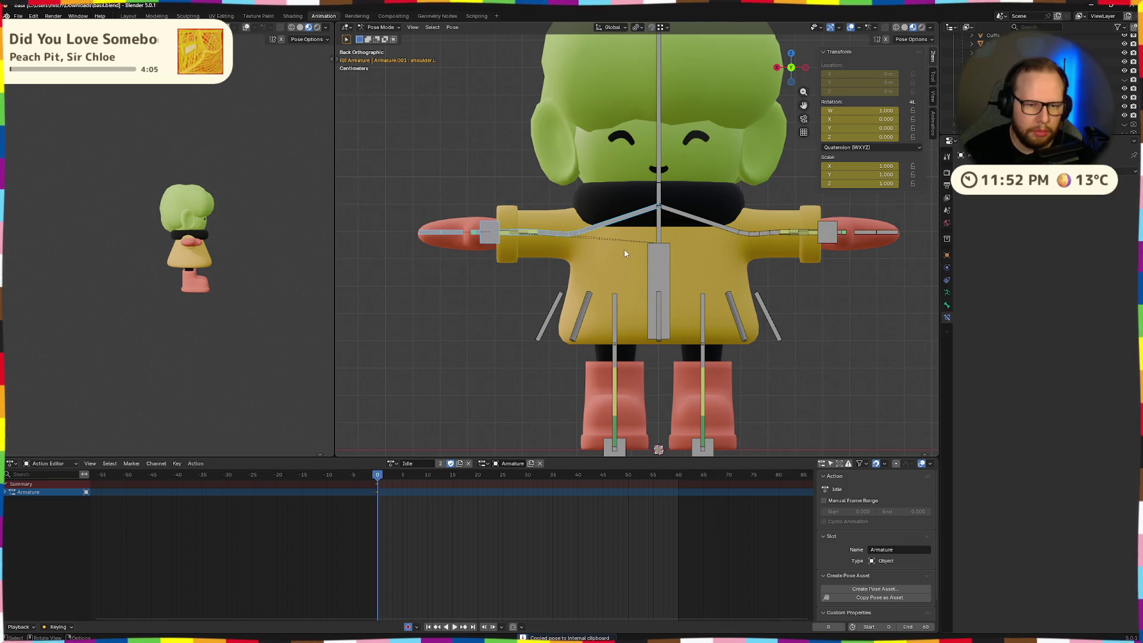
pyautogui.rightClick(624, 253)
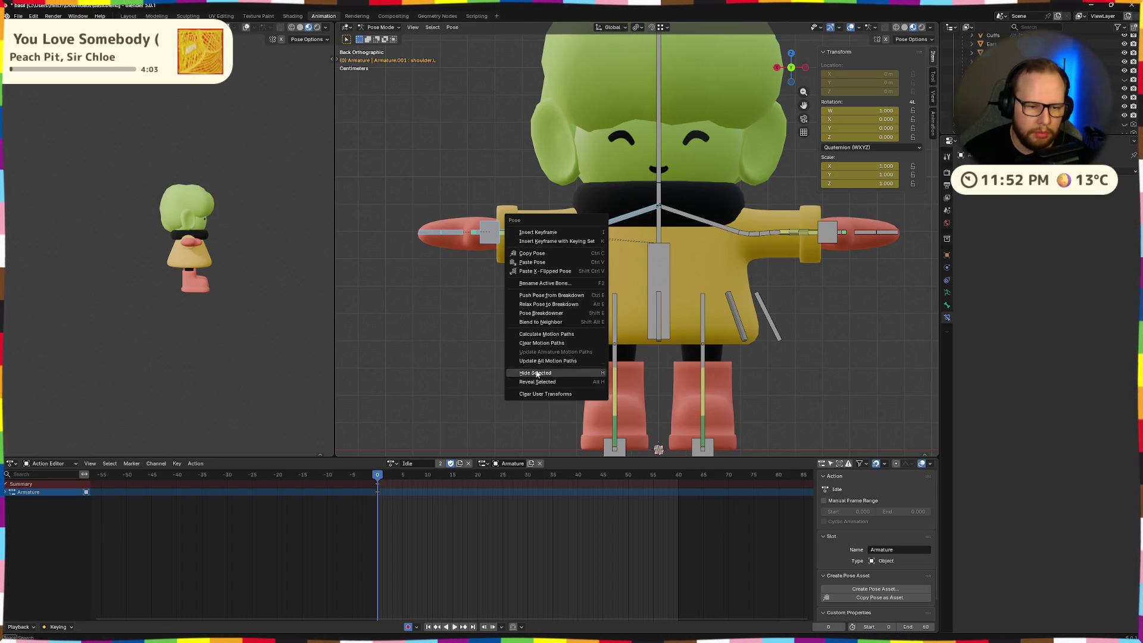
# - In Edit Mode, reveal hidden bones and delete the screen-left arm's bones
pyautogui.press('Tab')
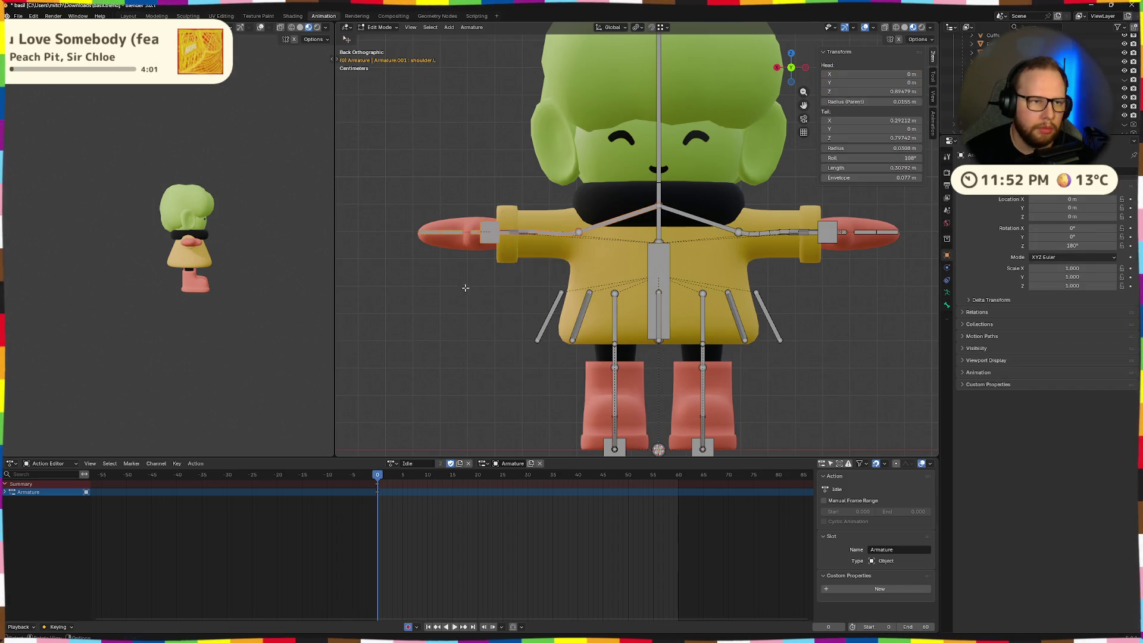
pyautogui.hotkey('alt', 'a')
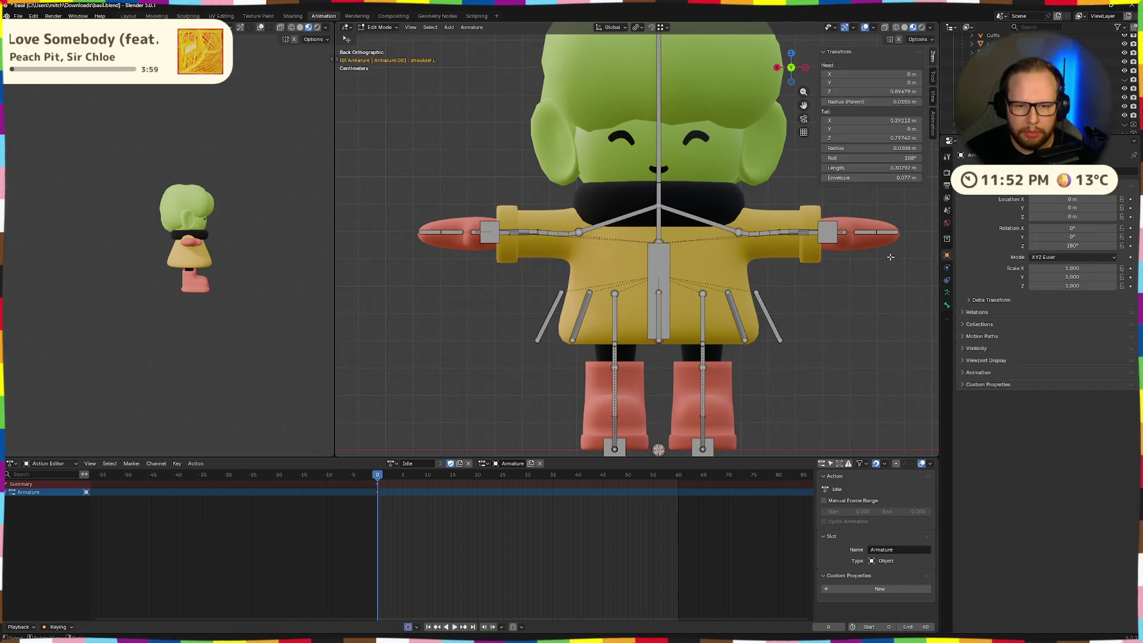
pyautogui.hotkey('alt', 'h')
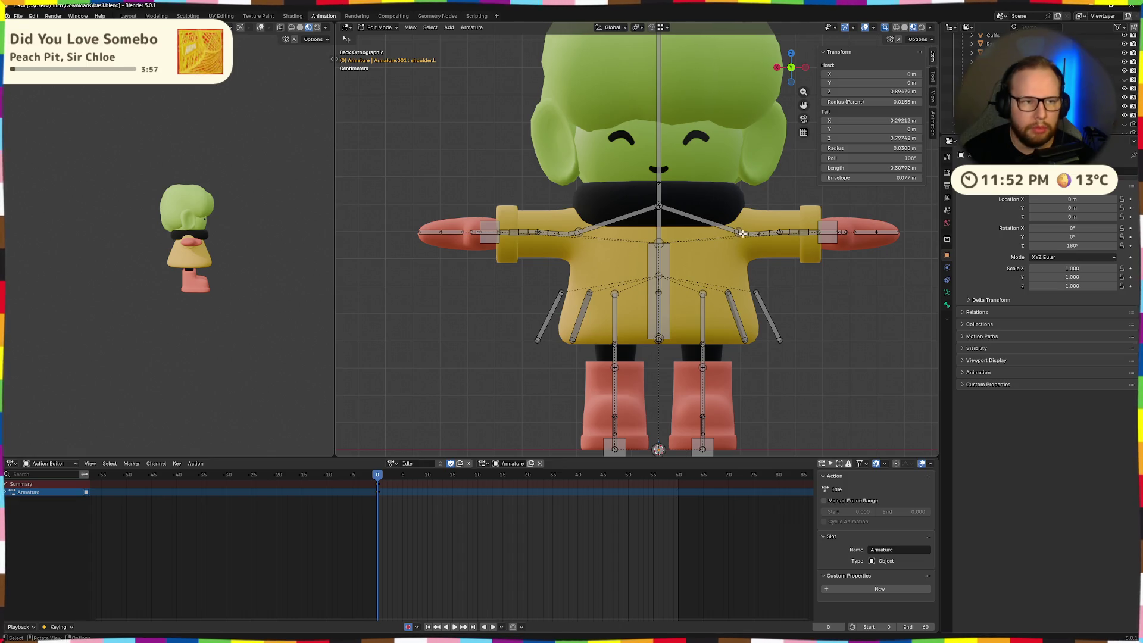
pyautogui.moveTo(688, 197); pyautogui.dragTo(893, 267)
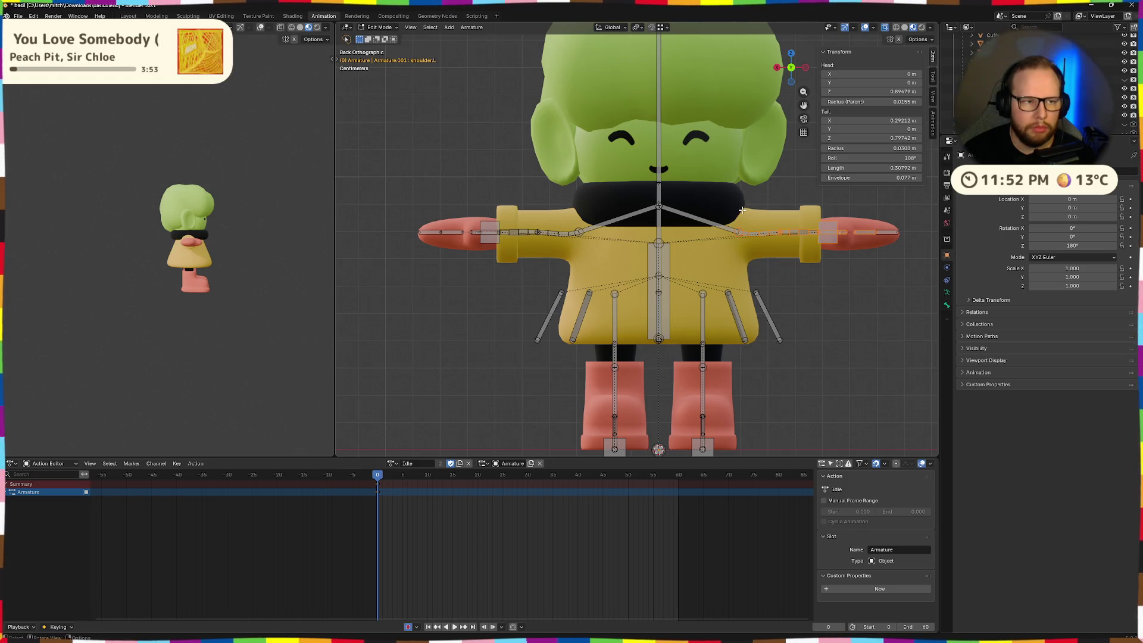
pyautogui.hotkey('alt', 'a')
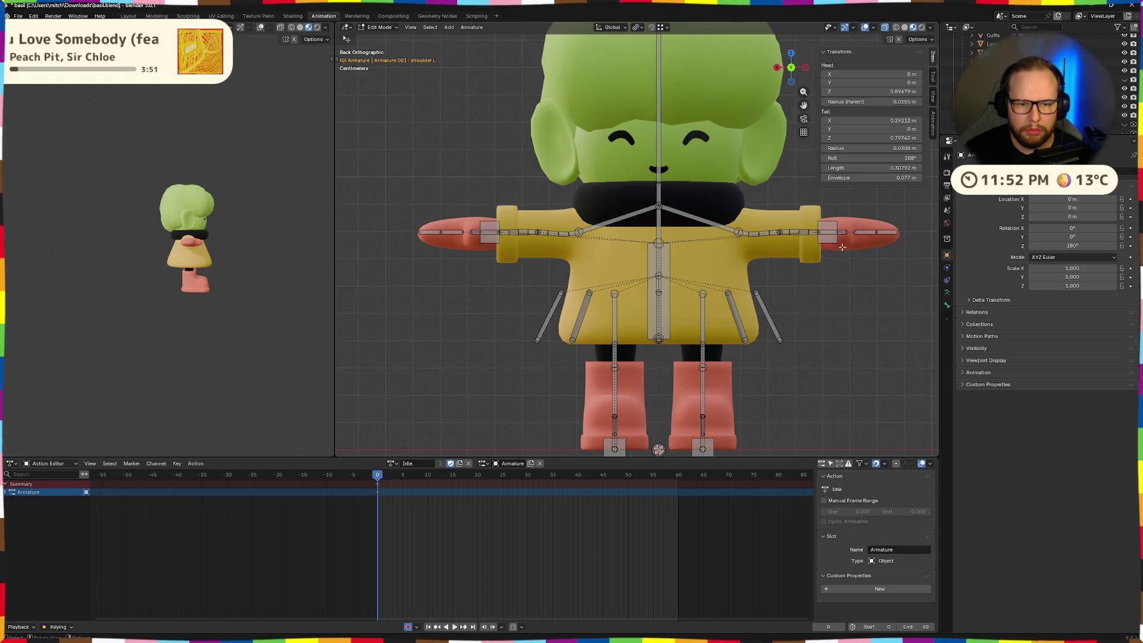
pyautogui.moveTo(686, 190)
pyautogui.mouseDown()
pyautogui.moveTo(893, 267)
pyautogui.moveTo(915, 266)
pyautogui.mouseUp()
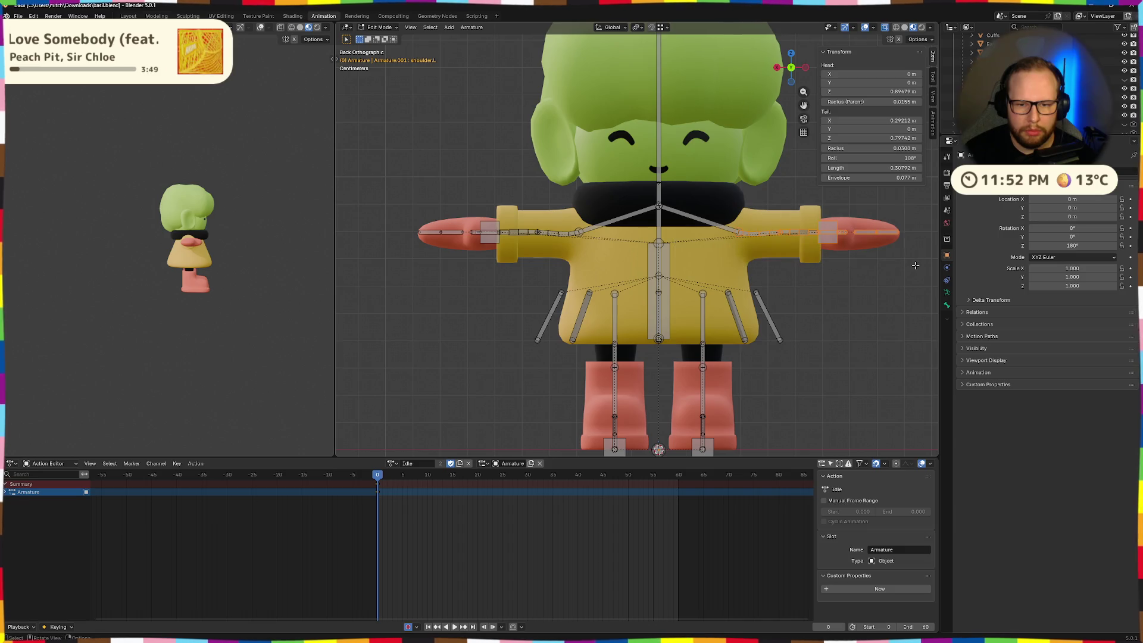
pyautogui.moveTo(828, 232); pyautogui.dragTo(825, 253, button='middle')
pyautogui.click(790, 73)
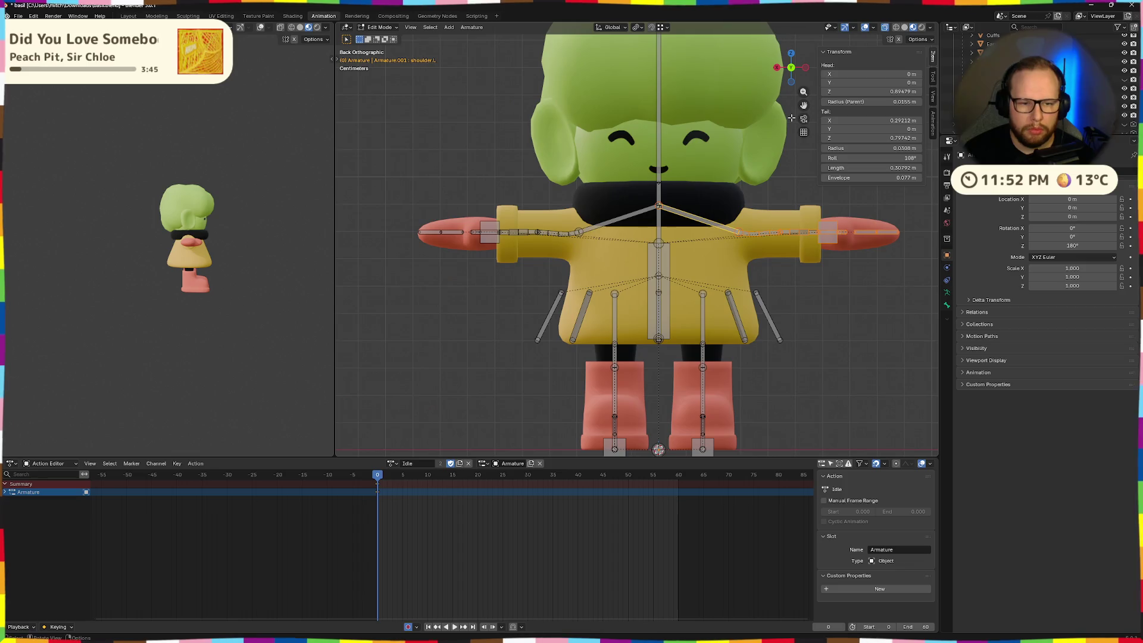
pyautogui.moveTo(387, 193)
pyautogui.mouseDown()
pyautogui.moveTo(466, 230)
pyautogui.moveTo(623, 252)
pyautogui.mouseUp()
pyautogui.press('x')
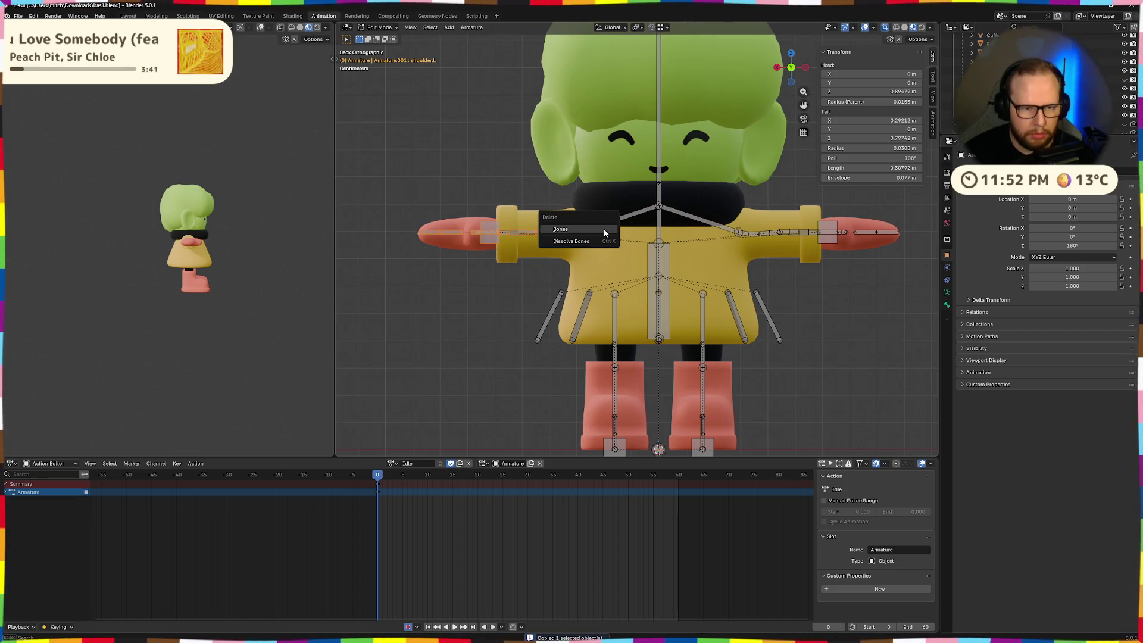
pyautogui.click(604, 229)
# - Symmetrize the remaining arm's bones from shoulder.L, then return to Pose Mode
pyautogui.hotkey('alt', 'a')
pyautogui.moveTo(598, 228); pyautogui.dragTo(587, 251, button='middle')
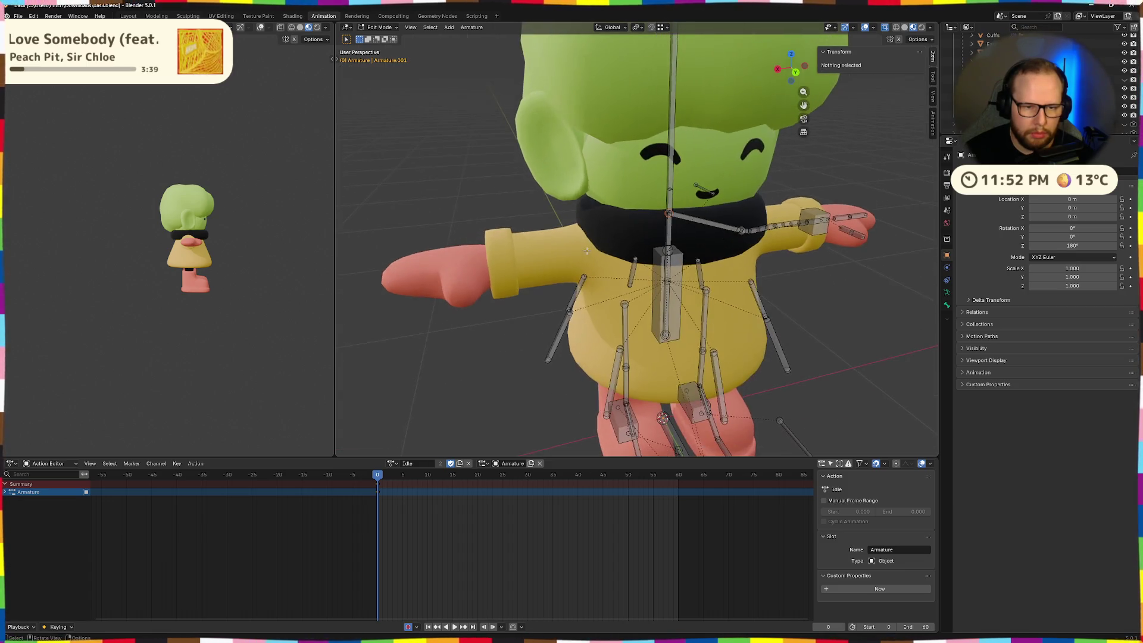
pyautogui.moveTo(863, 221); pyautogui.dragTo(758, 217, button='middle')
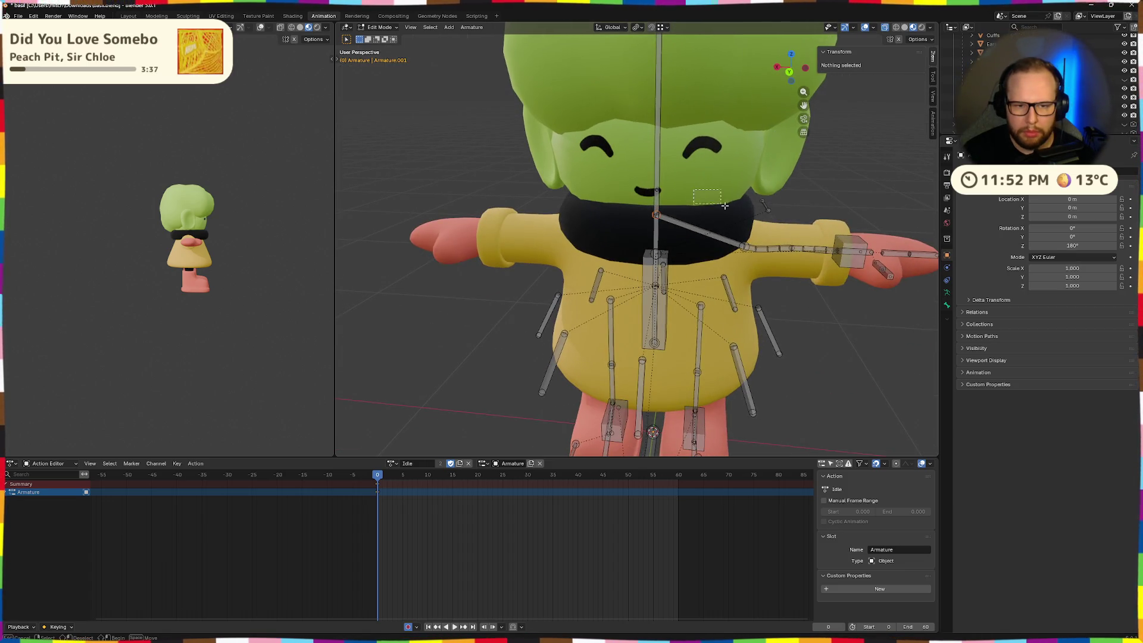
pyautogui.moveTo(724, 206); pyautogui.dragTo(926, 275)
pyautogui.moveTo(927, 275); pyautogui.dragTo(930, 261, button='middle')
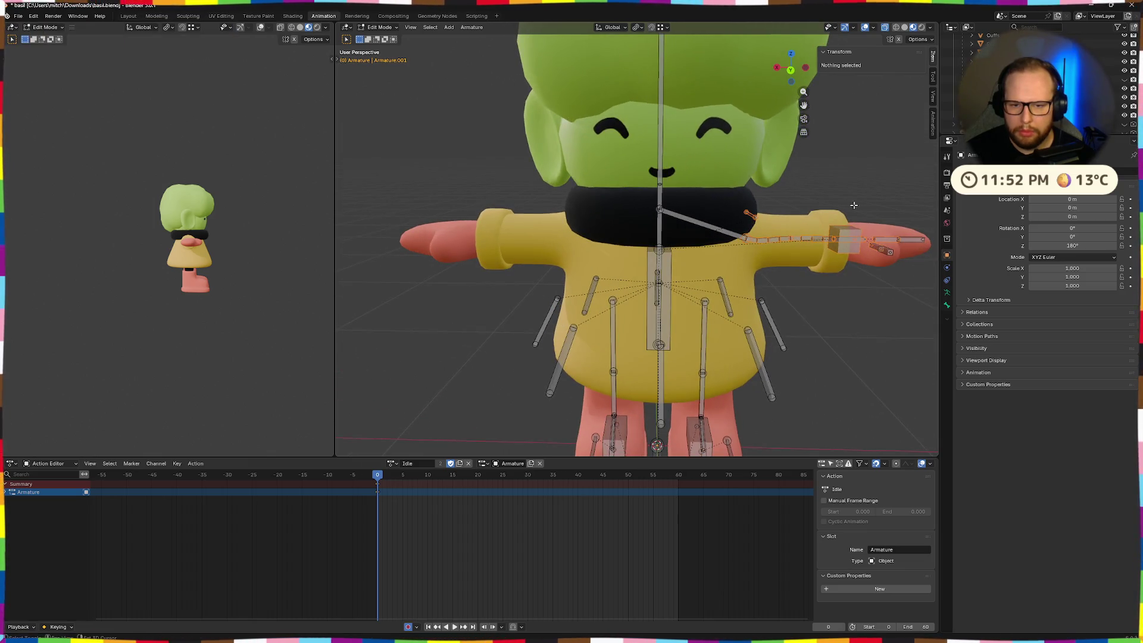
pyautogui.moveTo(854, 204); pyautogui.dragTo(925, 274)
pyautogui.click(718, 230)
pyautogui.rightClick(712, 233)
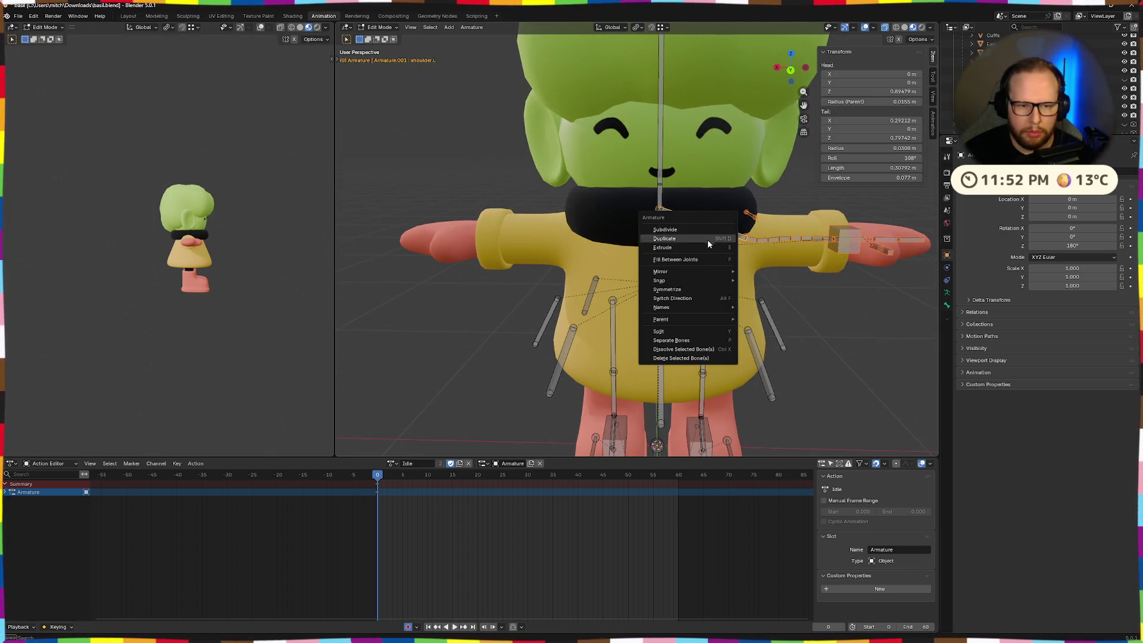
pyautogui.click(706, 289)
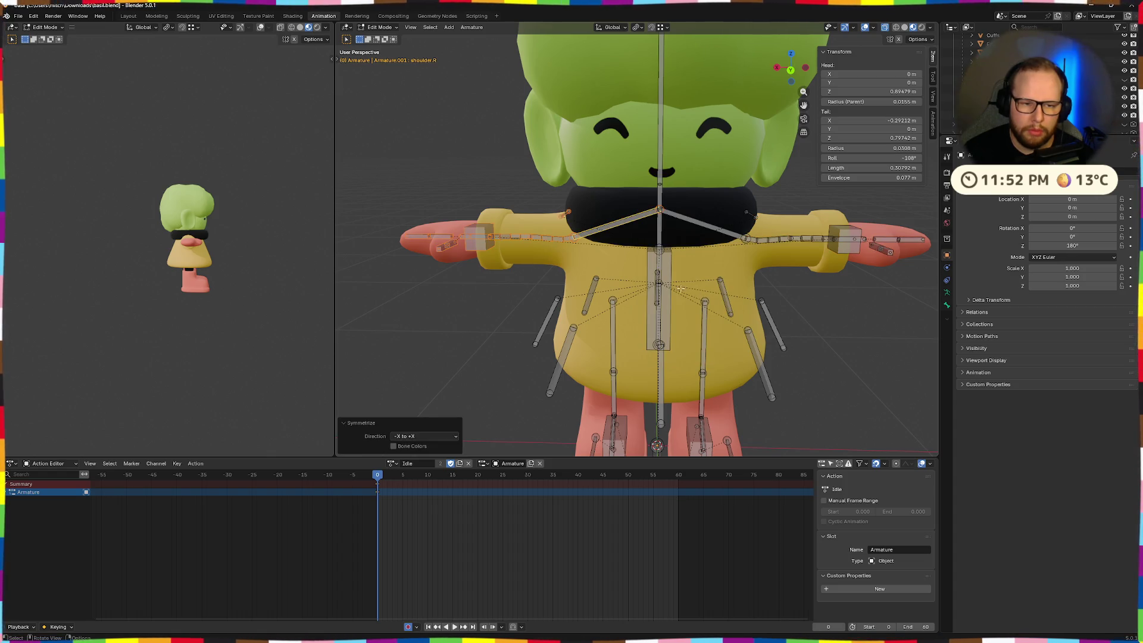
pyautogui.moveTo(481, 301)
pyautogui.mouseDown(button='middle')
pyautogui.moveTo(539, 303)
pyautogui.moveTo(507, 309)
pyautogui.moveTo(650, 280)
pyautogui.moveTo(801, 278)
pyautogui.mouseUp(button='middle')
pyautogui.hotkey('ctrl', 'Tab')
# - Rotate the shoulder bone down about X, then paste the pose X-flipped onto the other arm
pyautogui.scroll(-2, 770, 277)
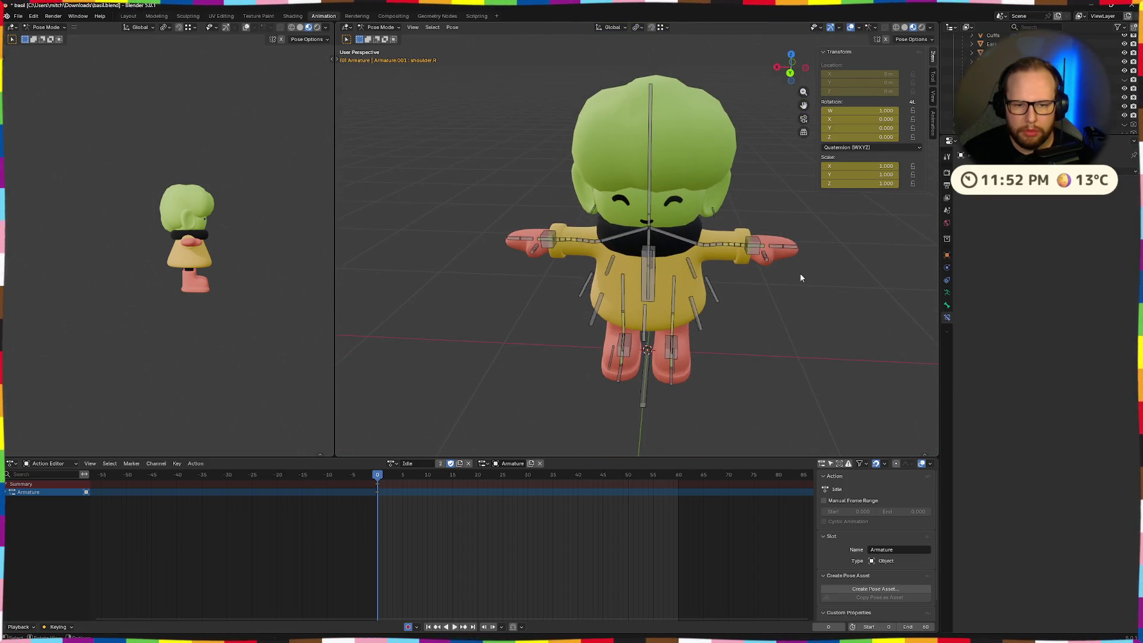
pyautogui.click(772, 244)
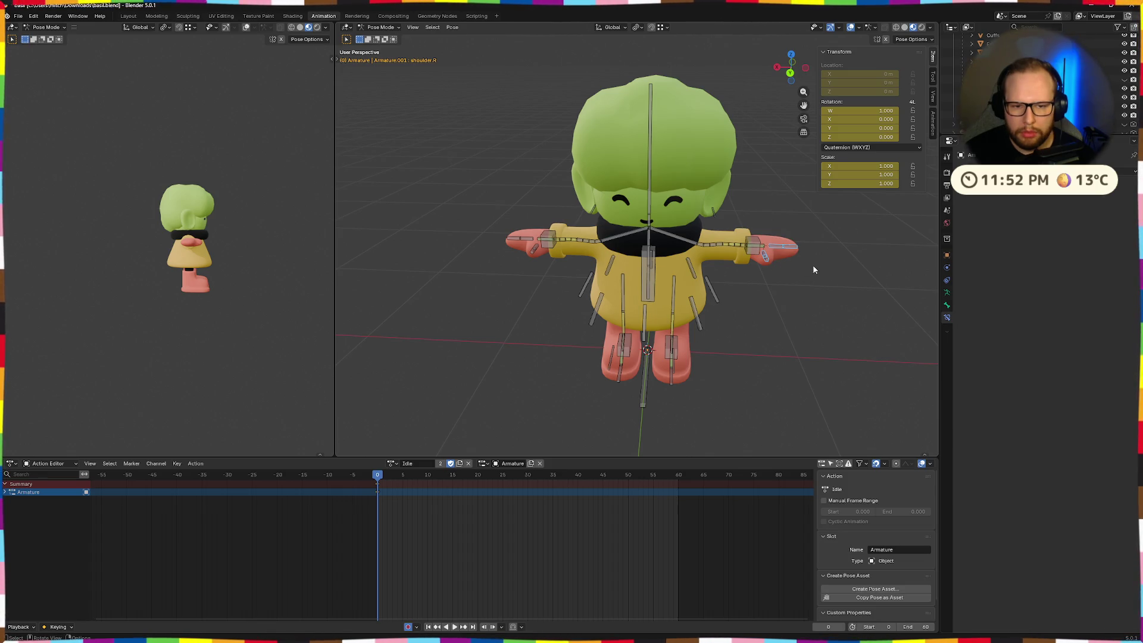
pyautogui.press('r')
pyautogui.press('x')
pyautogui.press('x')
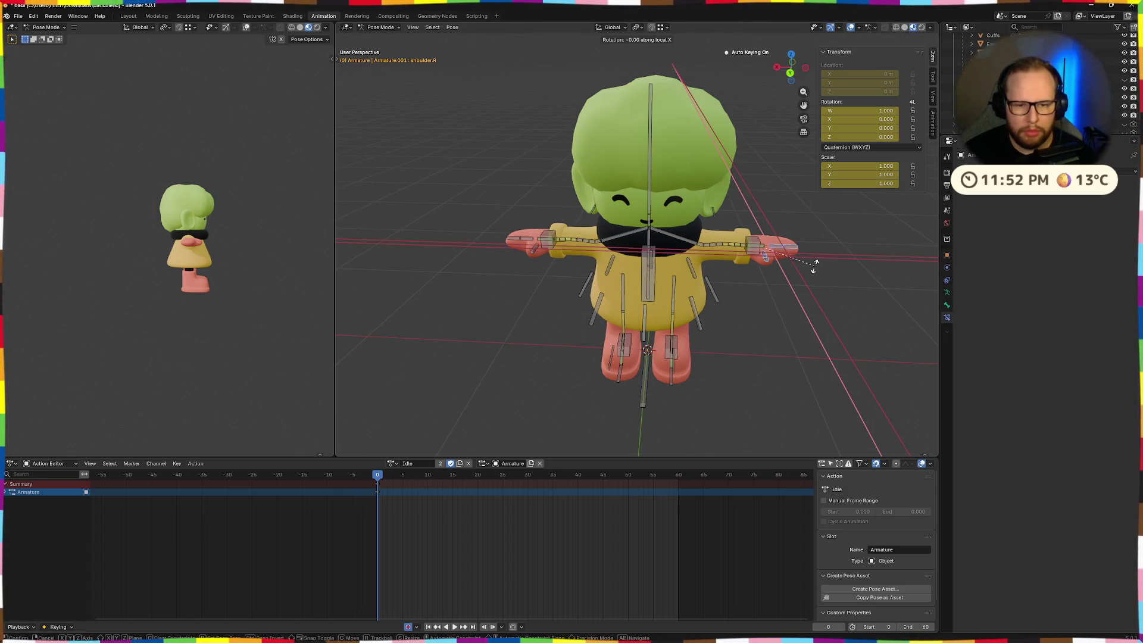
pyautogui.moveTo(776, 285)
pyautogui.mouseDown(button='middle')
pyautogui.moveTo(793, 250)
pyautogui.moveTo(814, 254)
pyautogui.mouseUp(button='middle')
pyautogui.press('r')
pyautogui.press('x')
pyautogui.press('x')
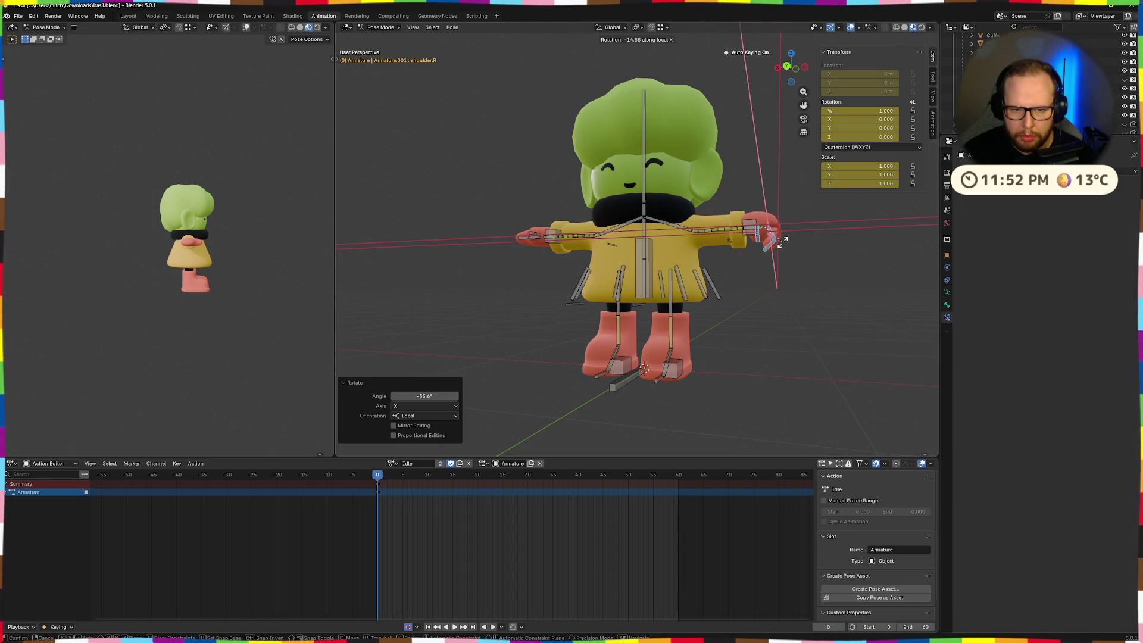
pyautogui.click(774, 239)
pyautogui.moveTo(774, 238)
pyautogui.mouseDown(button='middle')
pyautogui.moveTo(775, 258)
pyautogui.moveTo(737, 266)
pyautogui.moveTo(811, 270)
pyautogui.moveTo(521, 284)
pyautogui.mouseUp(button='middle')
pyautogui.hotkey('alt', 'a')
pyautogui.hotkey('ctrl', 'shift', 'v')
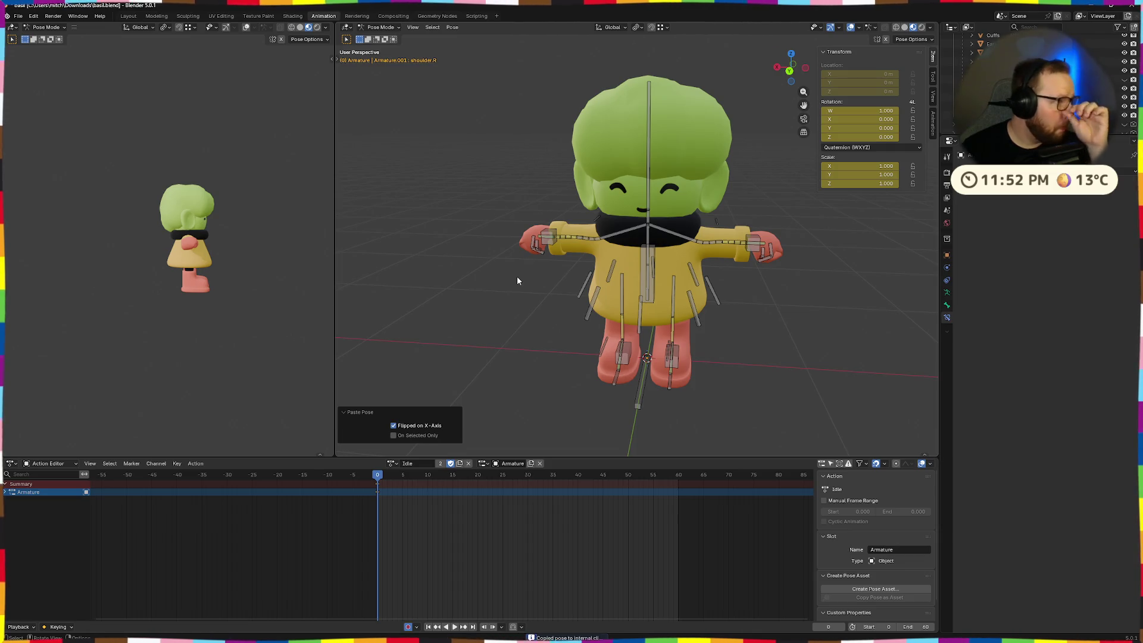
# - Select the ik.hand.L bone, lower it and rotate it toward the character's side
pyautogui.moveTo(751, 278); pyautogui.dragTo(745, 233, button='middle')
pyautogui.click(751, 237)
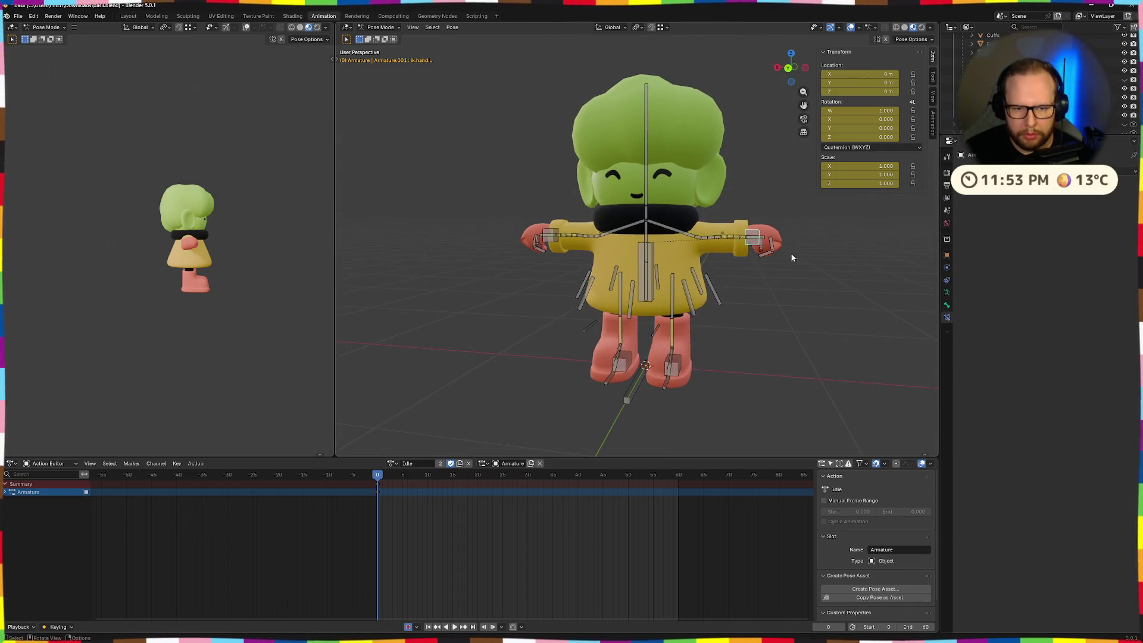
pyautogui.press('g')
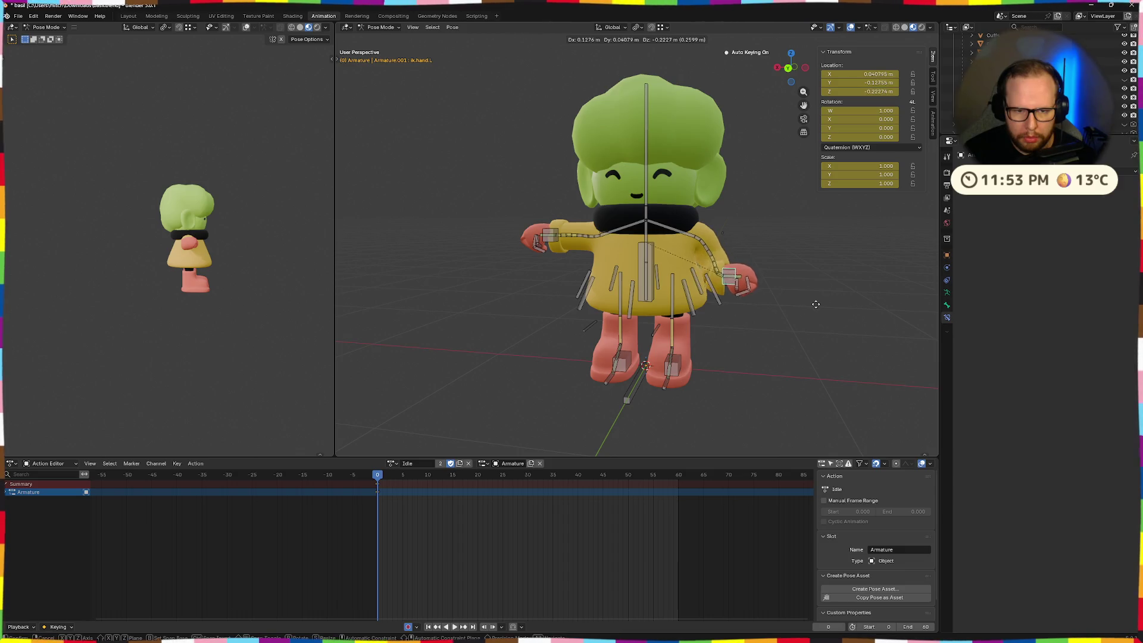
pyautogui.click(822, 312)
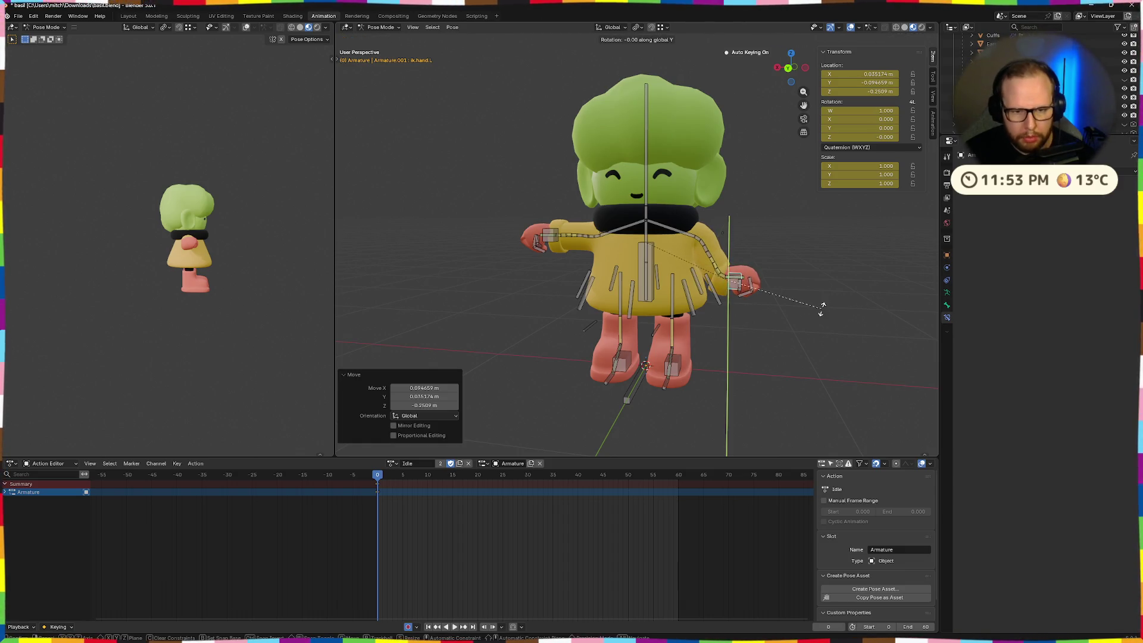
pyautogui.click(748, 353)
pyautogui.moveTo(748, 354); pyautogui.dragTo(773, 341, button='middle')
pyautogui.press('g')
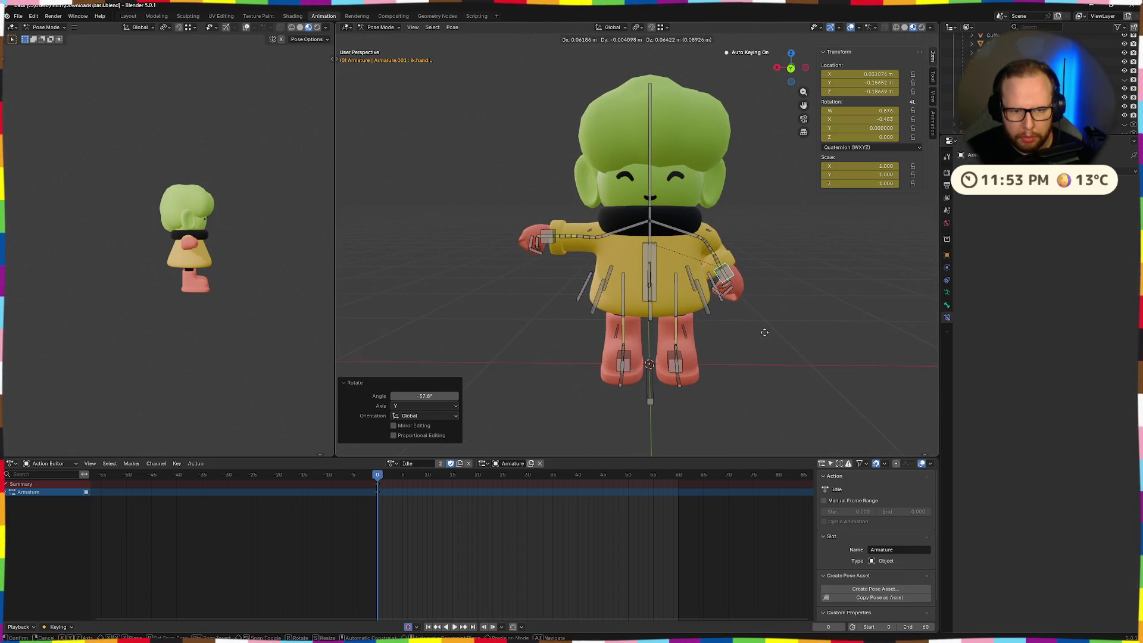
pyautogui.click(765, 332)
# - From a rear view, move the left hand lower and outward, turn it 24.1°, then reselect it
pyautogui.click(790, 68)
pyautogui.scroll(4, 822, 284)
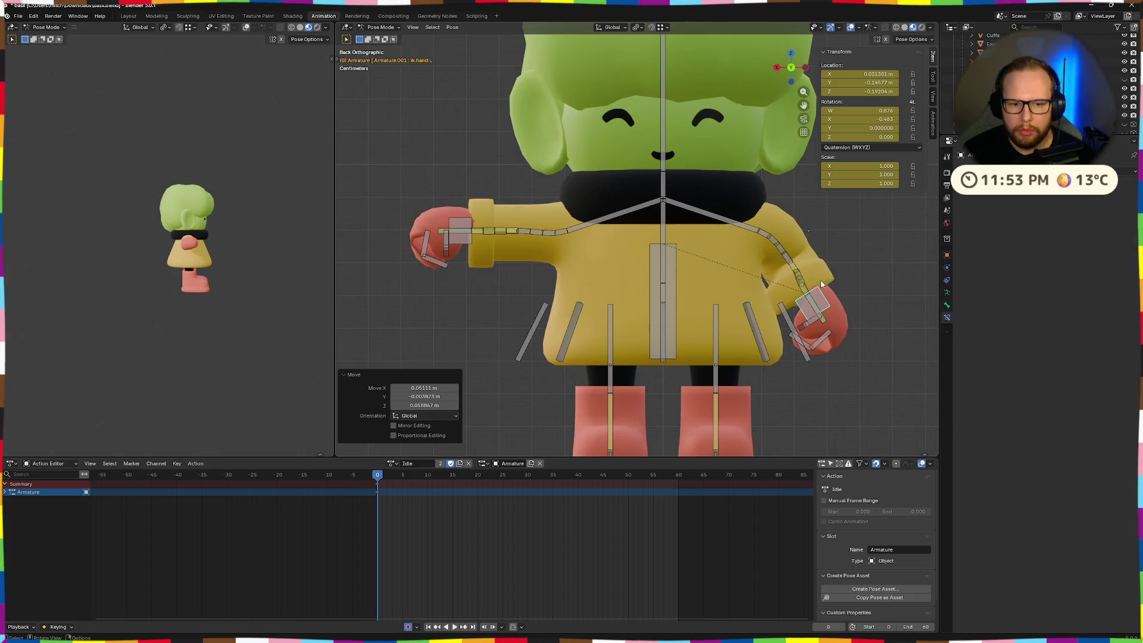
pyautogui.press('g')
pyautogui.click(867, 355)
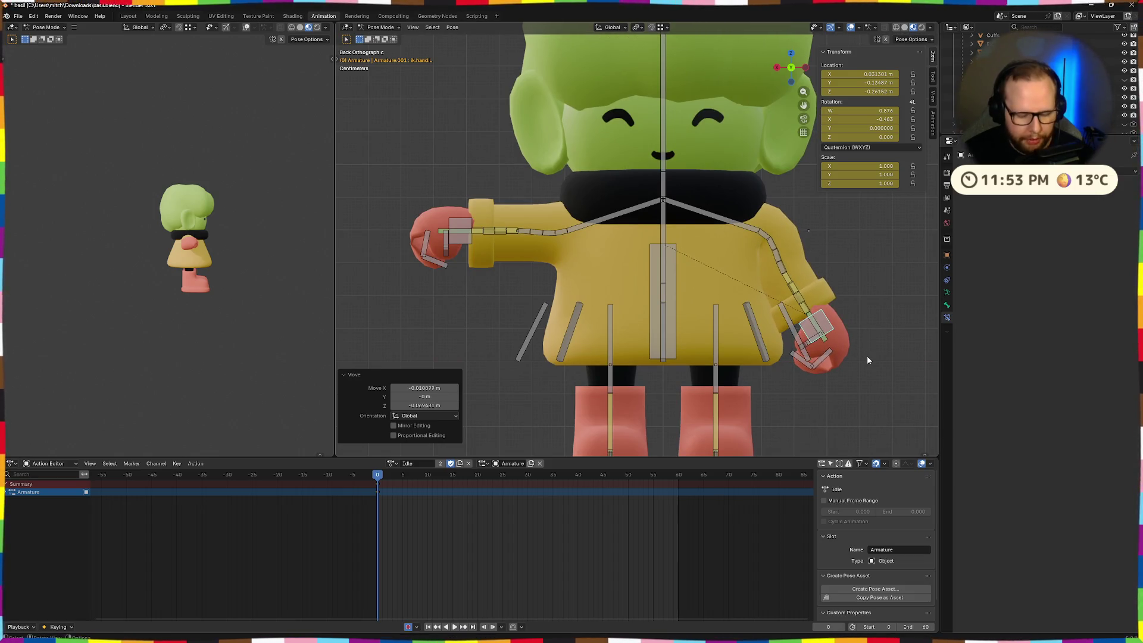
pyautogui.press('r')
pyautogui.click(839, 374)
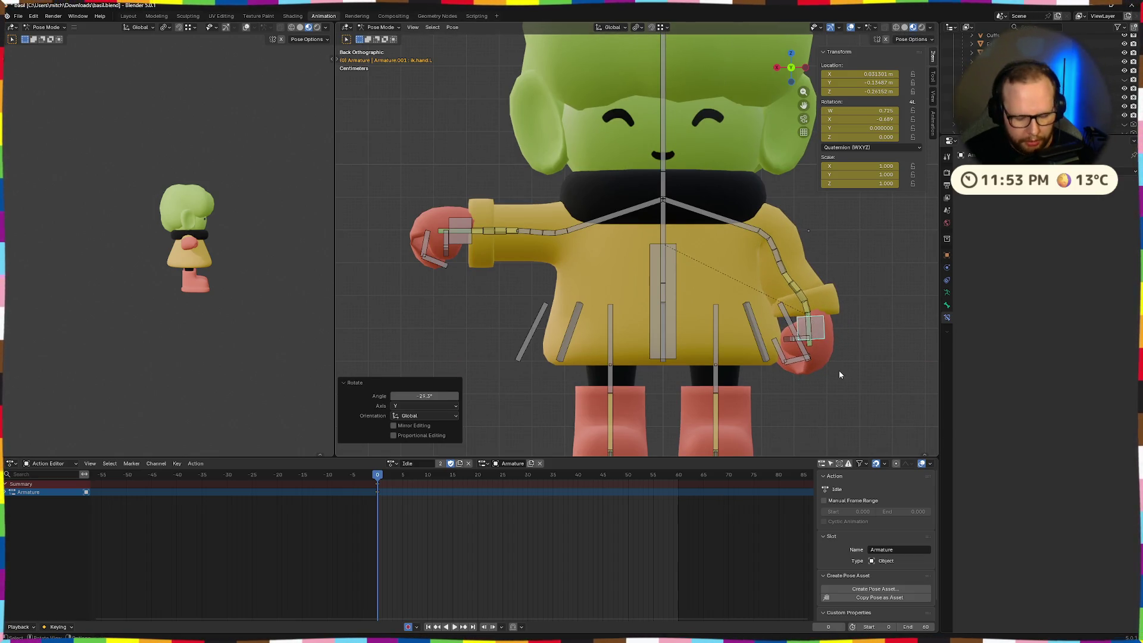
pyautogui.press('g')
pyautogui.click(847, 397)
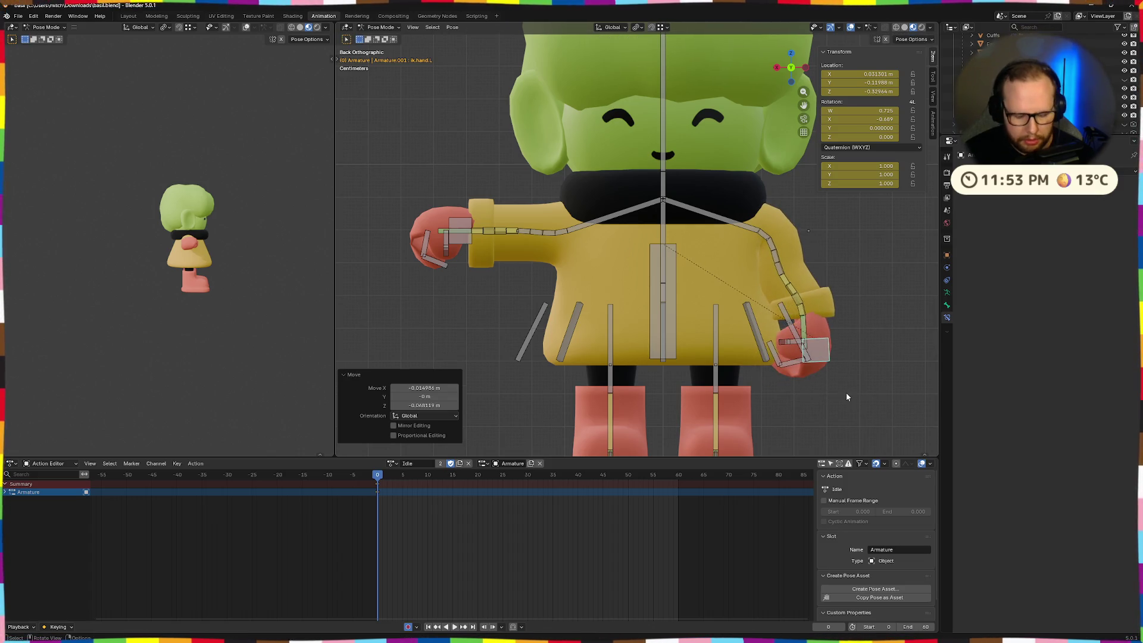
pyautogui.click(866, 379)
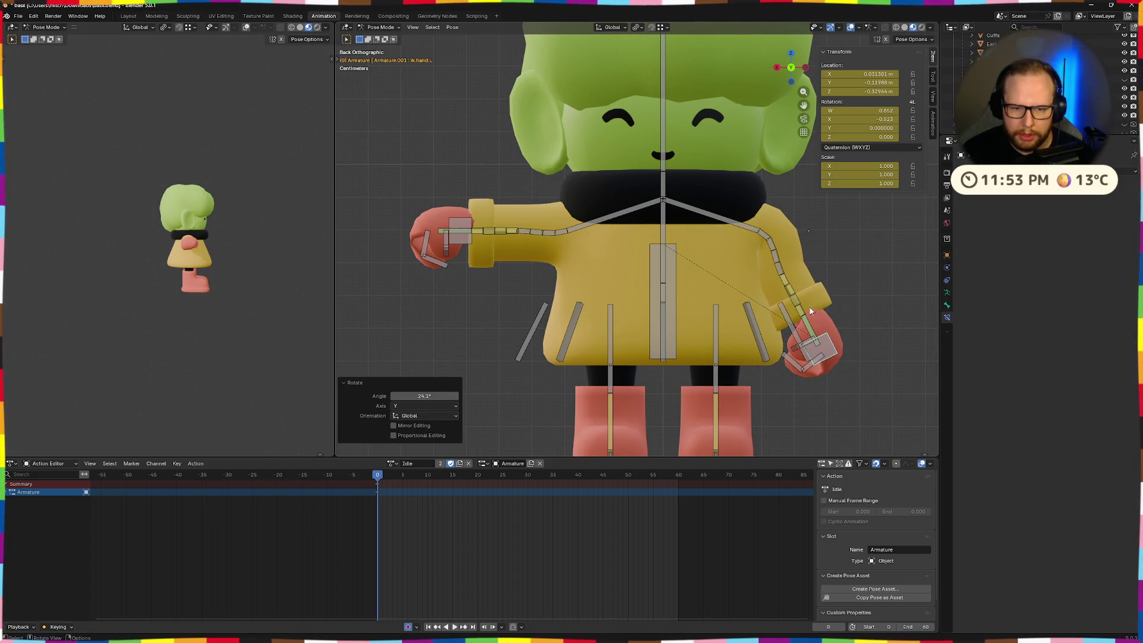
pyautogui.click(776, 257)
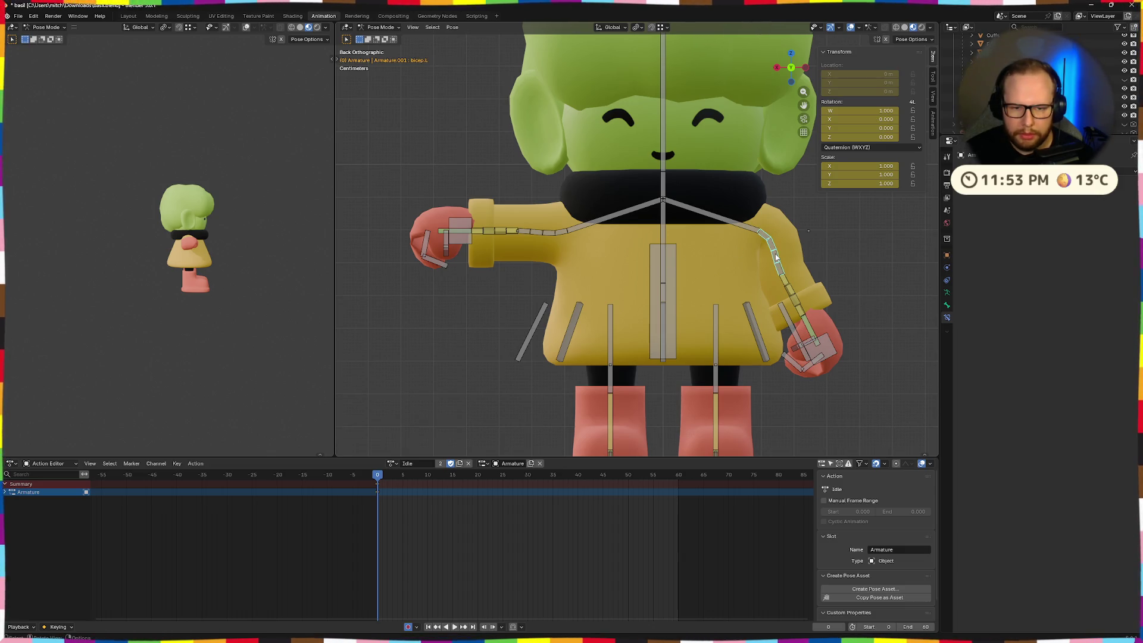
pyautogui.click(823, 345)
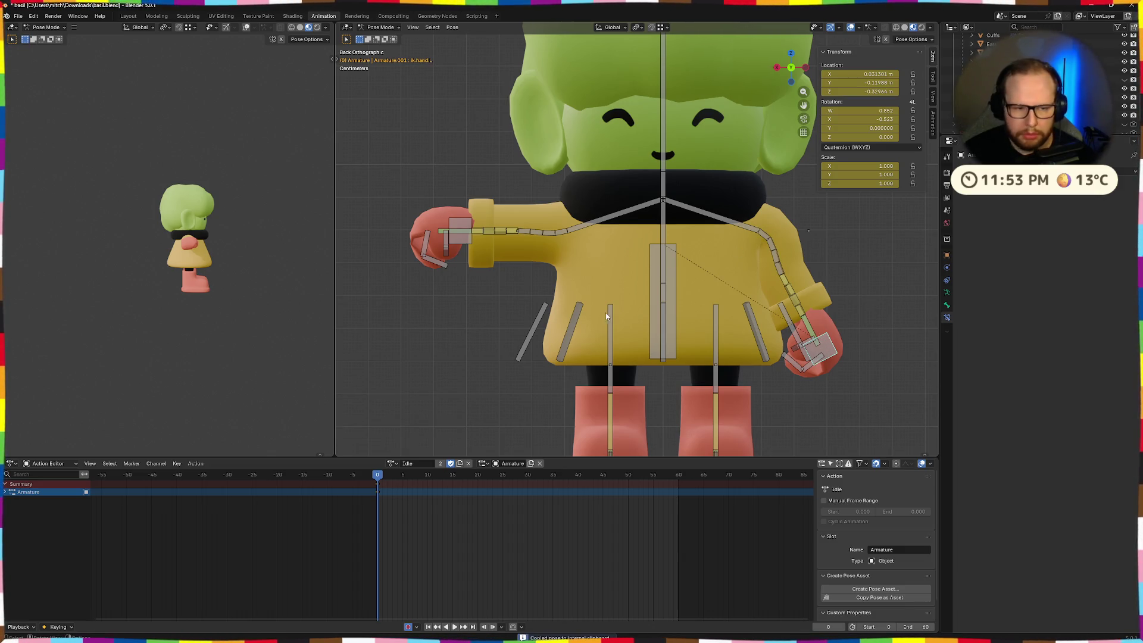
pyautogui.rightClick(472, 324)
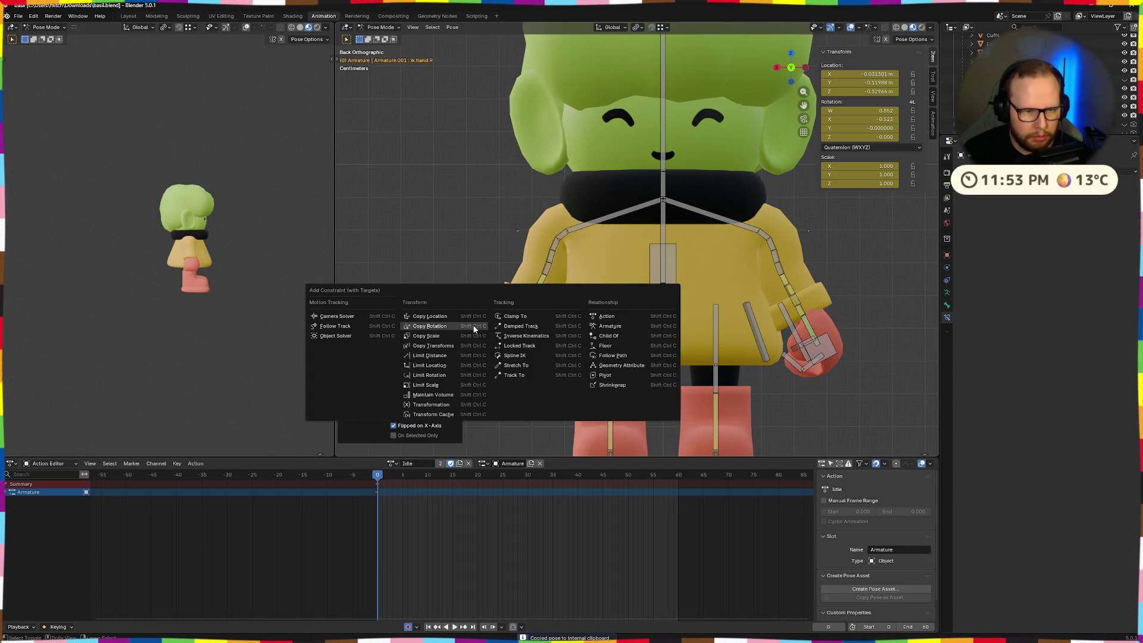
# - Paste the arm pose flipped onto the right arm and shift target.arm.L about -0.52 m along X
pyautogui.click(473, 327)
pyautogui.moveTo(783, 236)
pyautogui.mouseDown(button='middle')
pyautogui.moveTo(793, 252)
pyautogui.moveTo(681, 247)
pyautogui.moveTo(791, 256)
pyautogui.moveTo(837, 244)
pyautogui.moveTo(831, 254)
pyautogui.moveTo(765, 237)
pyautogui.mouseUp(button='middle')
pyautogui.click(764, 236)
pyautogui.press('g')
pyautogui.press('x')
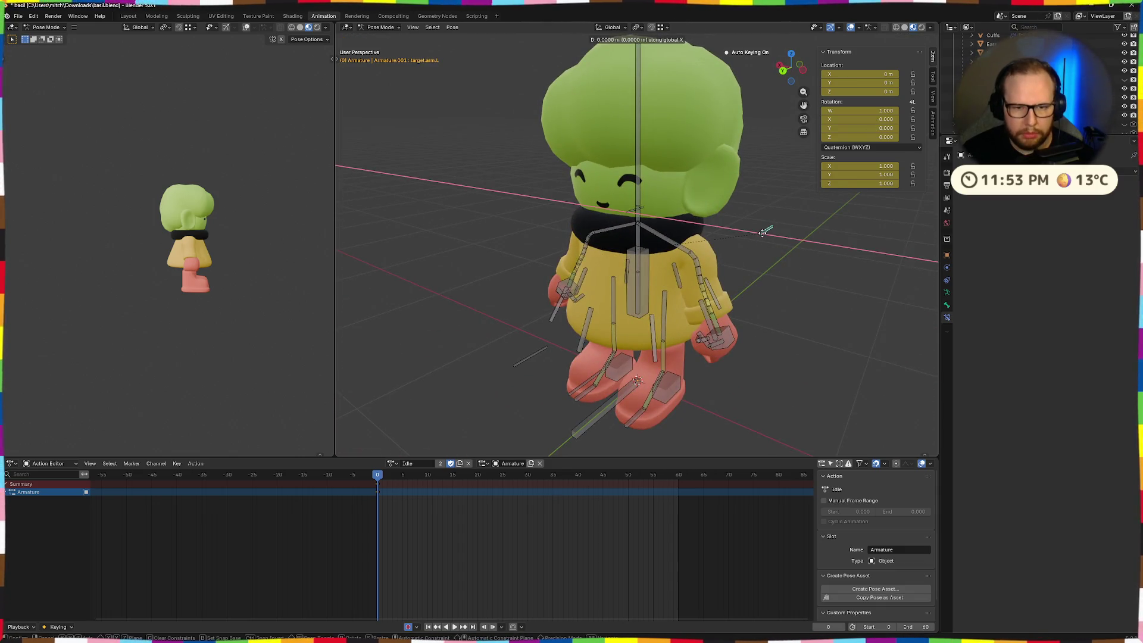
pyautogui.click(878, 232)
# - Orbit around Basil to check both arms hanging at his sides, then reselect the left hand IK bone
pyautogui.moveTo(878, 232)
pyautogui.mouseDown(button='middle')
pyautogui.moveTo(773, 242)
pyautogui.moveTo(808, 239)
pyautogui.mouseUp(button='middle')
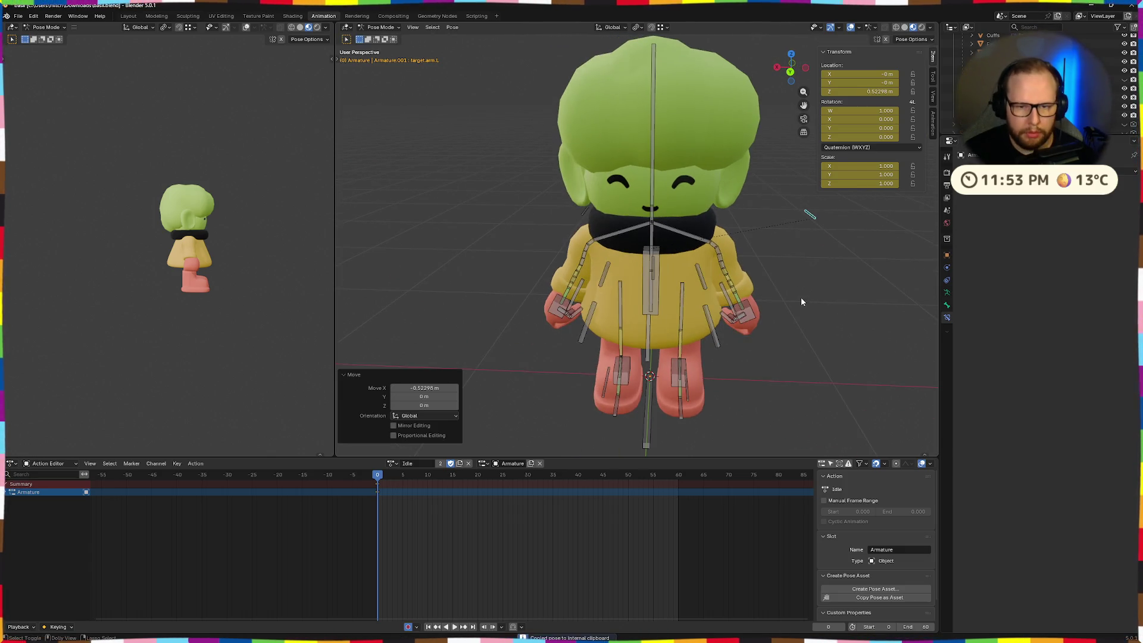
pyautogui.click(491, 241)
pyautogui.moveTo(491, 241)
pyautogui.mouseDown(button='middle')
pyautogui.moveTo(556, 198)
pyautogui.moveTo(770, 234)
pyautogui.moveTo(727, 248)
pyautogui.moveTo(657, 344)
pyautogui.mouseUp(button='middle')
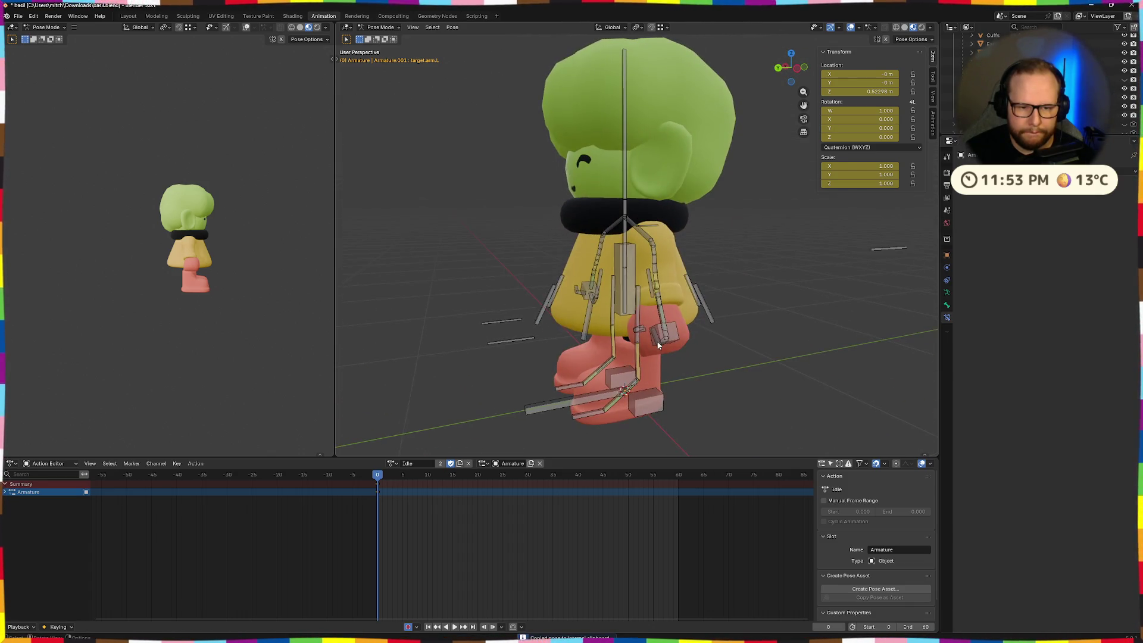
pyautogui.click(670, 337)
# - Move the left hand IK bone, turn it 83.4° about X, and reposition it again
pyautogui.press('g')
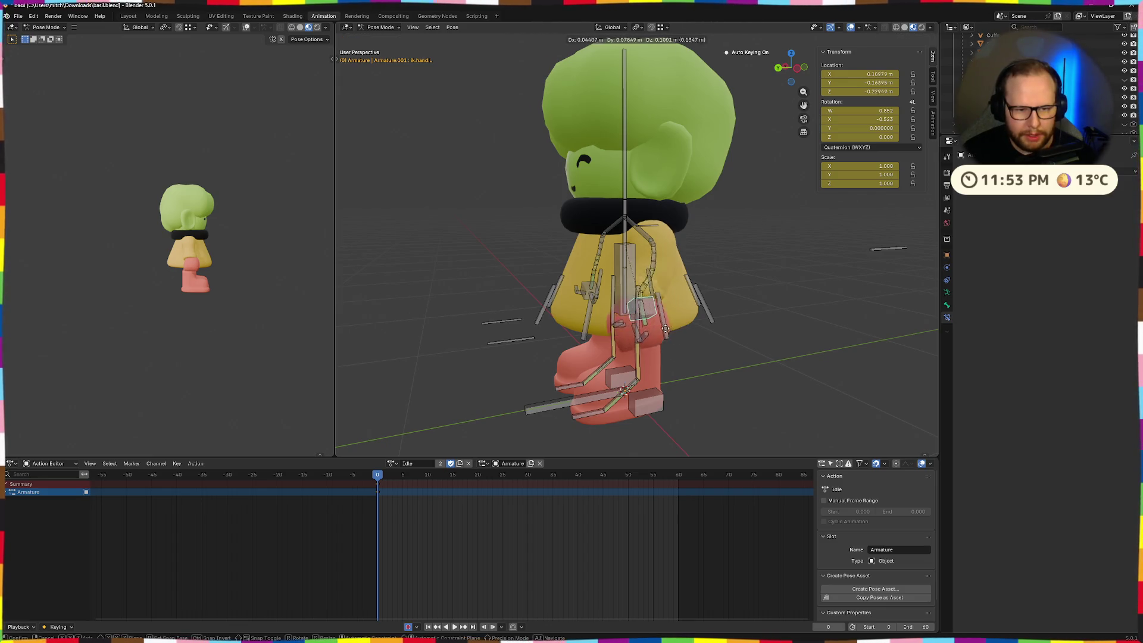
pyautogui.click(656, 317)
pyautogui.moveTo(656, 316)
pyautogui.mouseDown(button='middle')
pyautogui.moveTo(735, 330)
pyautogui.moveTo(537, 297)
pyautogui.moveTo(687, 316)
pyautogui.moveTo(658, 328)
pyautogui.mouseUp(button='middle')
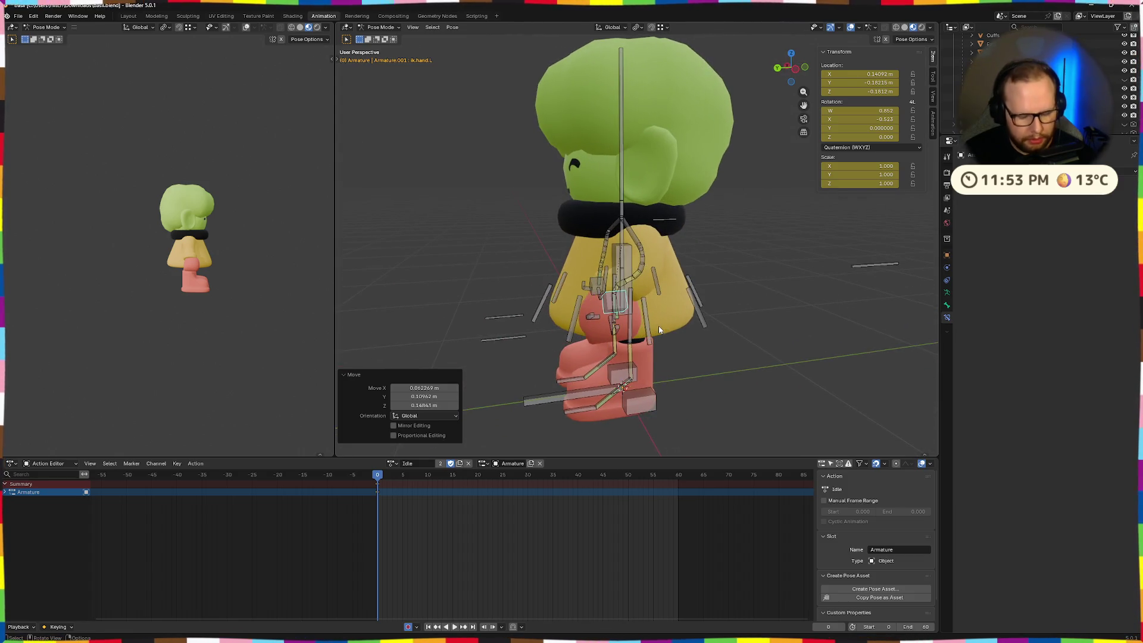
pyautogui.click(621, 320)
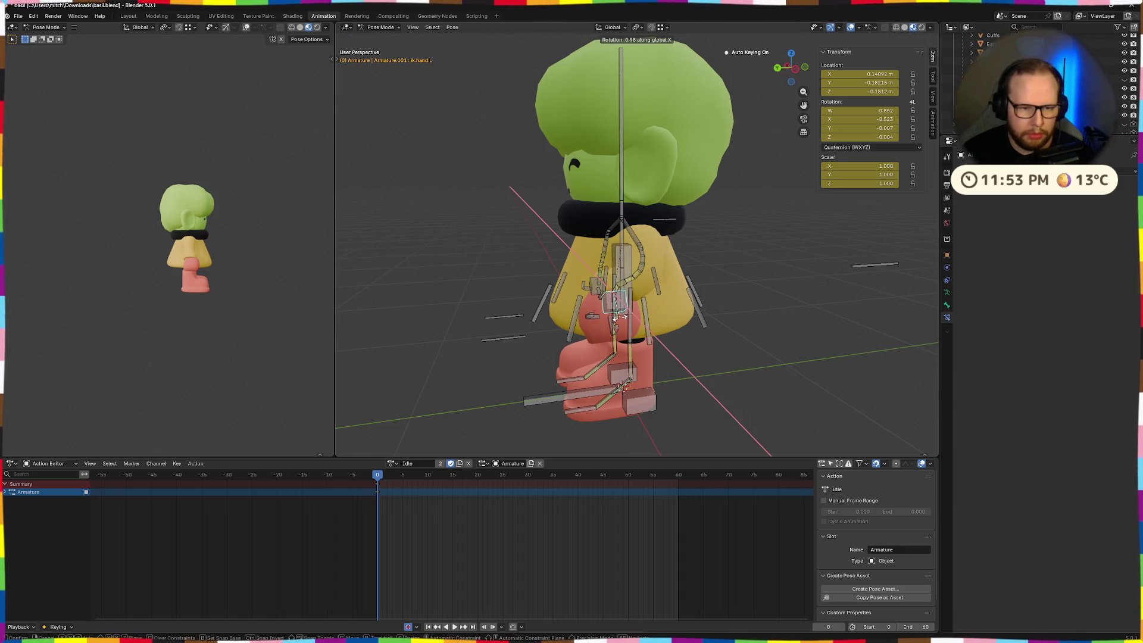
pyautogui.click(586, 324)
pyautogui.moveTo(587, 325); pyautogui.dragTo(752, 307, button='middle')
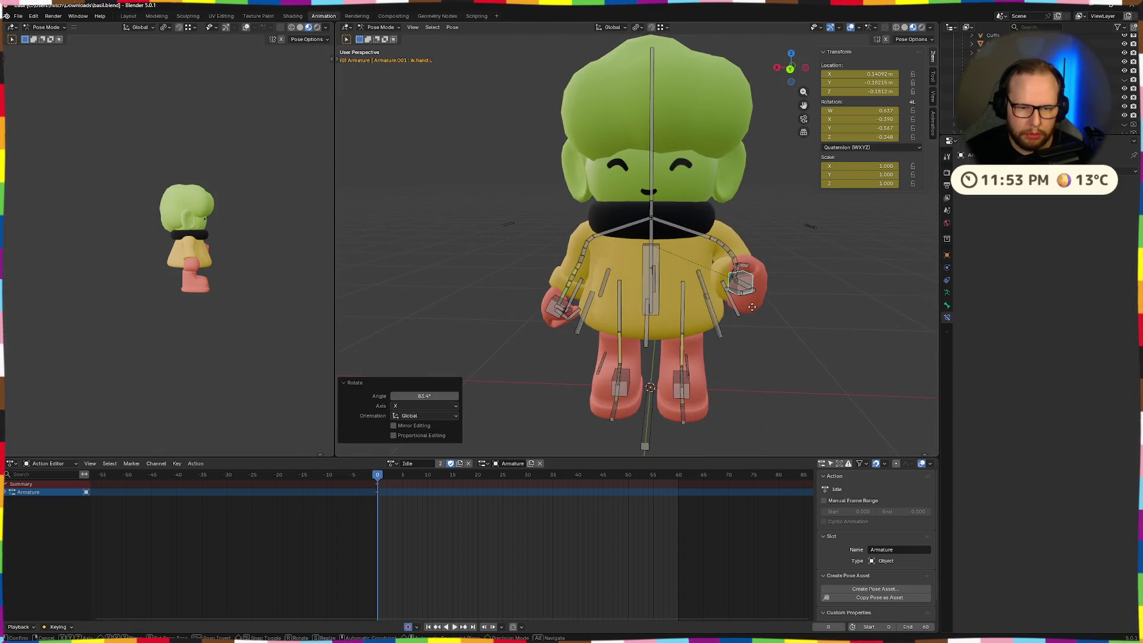
pyautogui.press('g')
pyautogui.click(744, 308)
# - Turn the hand about local Z, then −56.1° about global Z, move it, and turn it 47.5° about local Z
pyautogui.press('r')
pyautogui.press('z')
pyautogui.press('z')
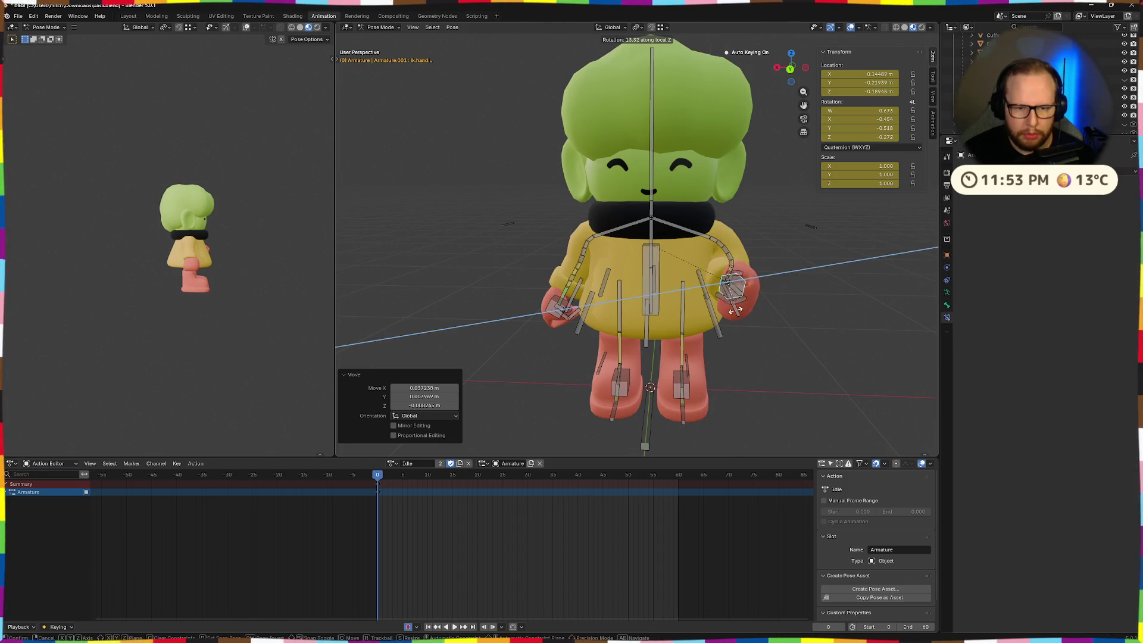
pyautogui.click(734, 313)
pyautogui.press('r')
pyautogui.press('z')
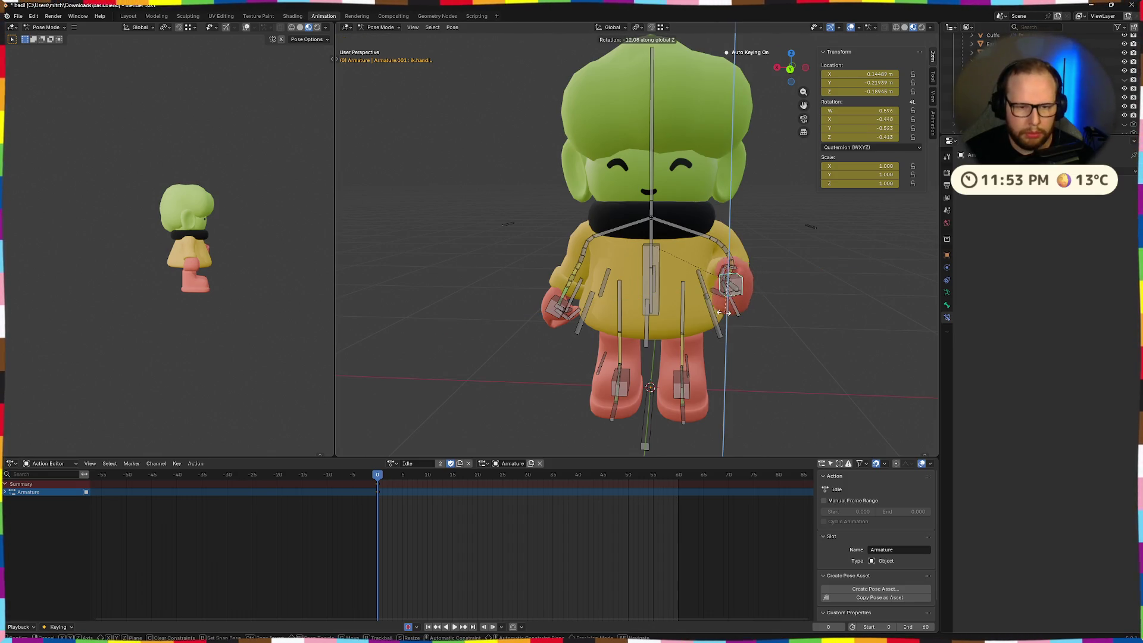
pyautogui.click(702, 311)
pyautogui.moveTo(701, 311); pyautogui.dragTo(631, 296, button='middle')
pyautogui.press('g')
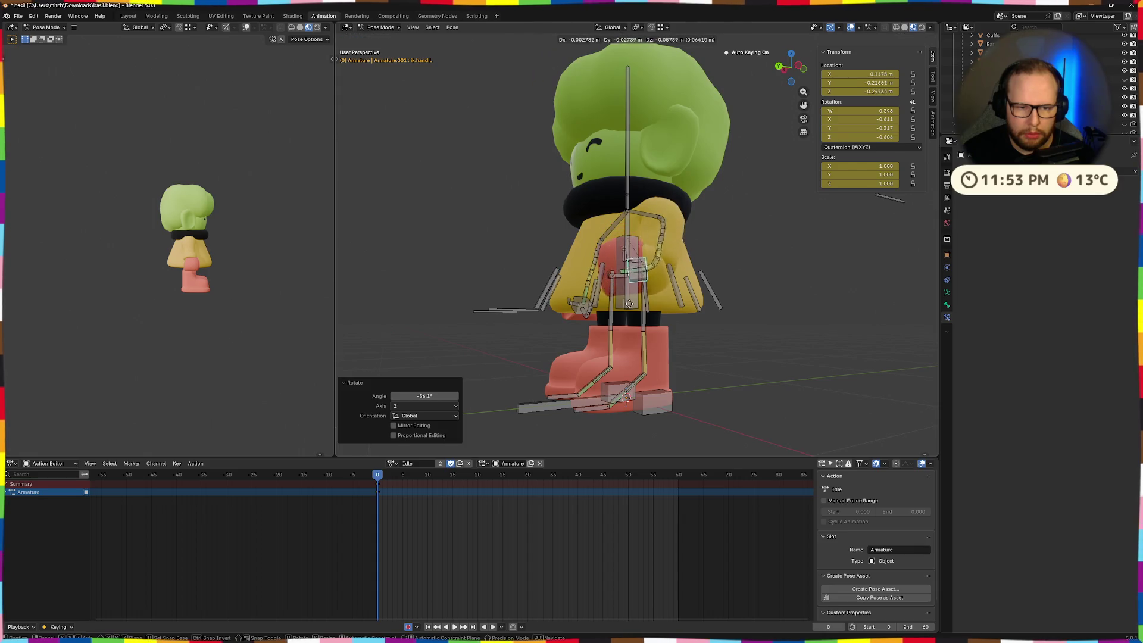
pyautogui.click(628, 310)
pyautogui.press('z')
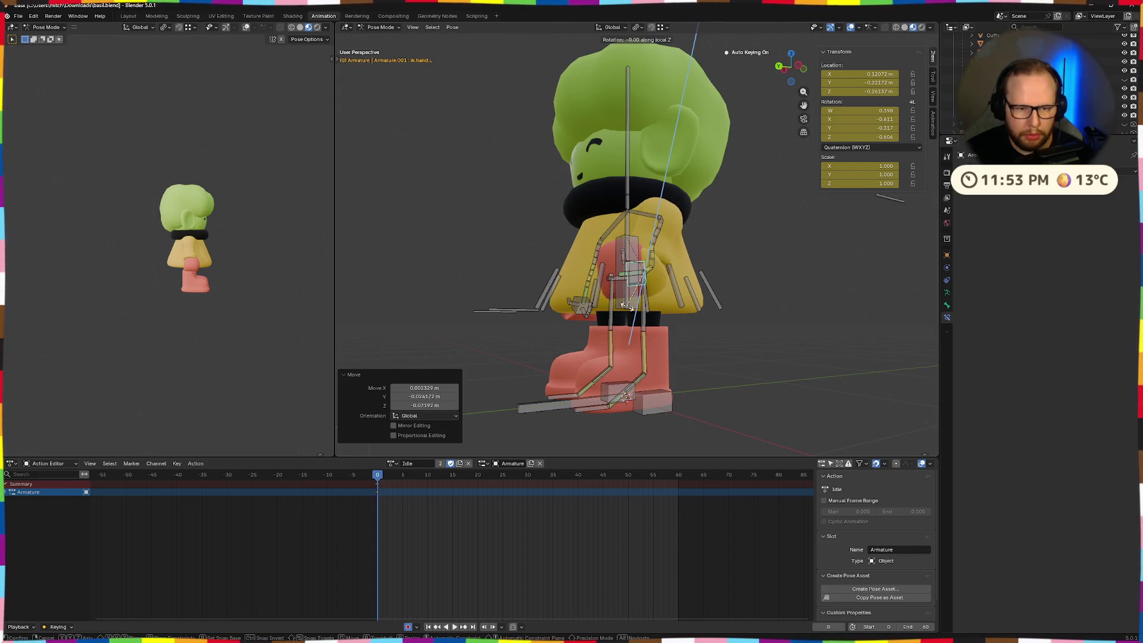
pyautogui.click(665, 321)
pyautogui.moveTo(665, 322)
pyautogui.mouseDown(button='middle')
pyautogui.moveTo(767, 327)
pyautogui.moveTo(726, 337)
pyautogui.moveTo(758, 334)
pyautogui.mouseUp(button='middle')
# - Move the hand up and outward and turn it 42.7° about the global Y axis
pyautogui.press('g')
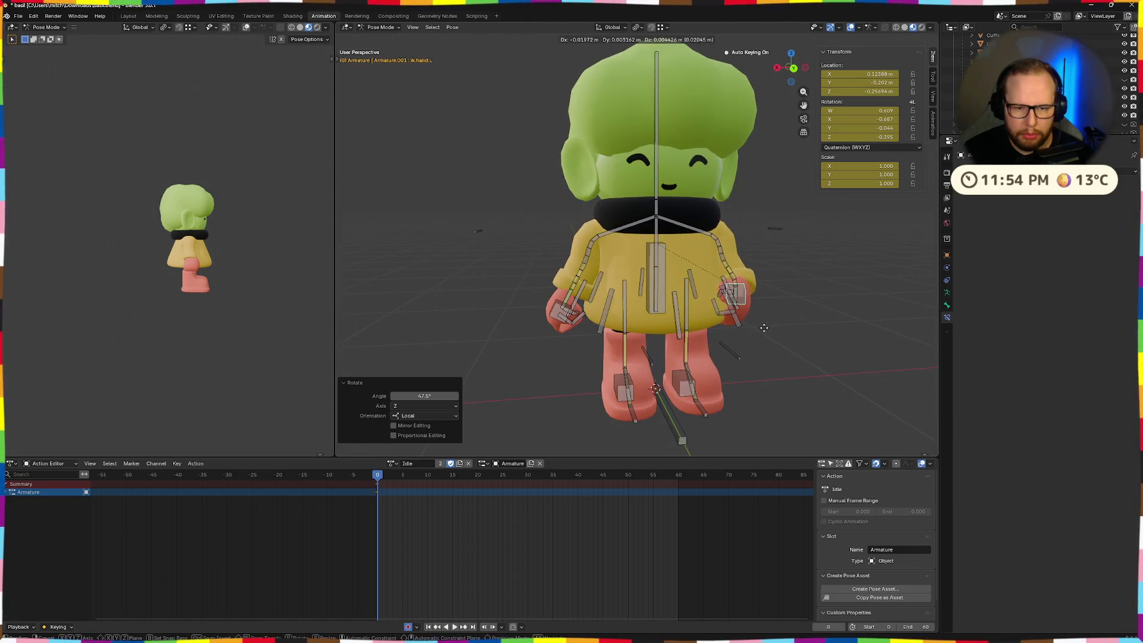
pyautogui.click(769, 326)
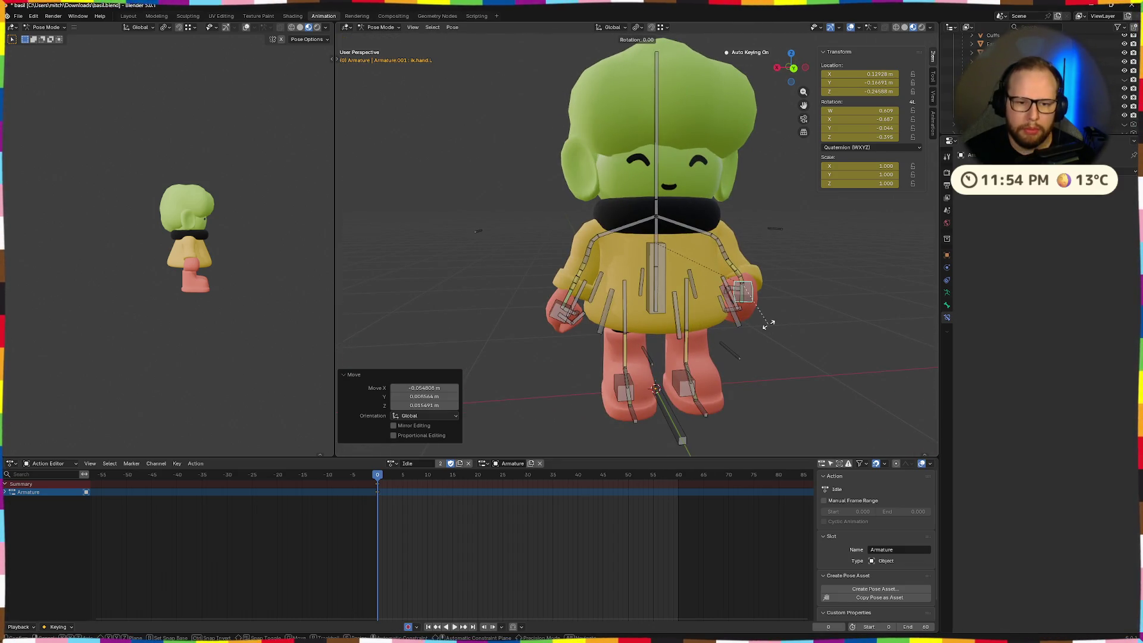
pyautogui.press('z')
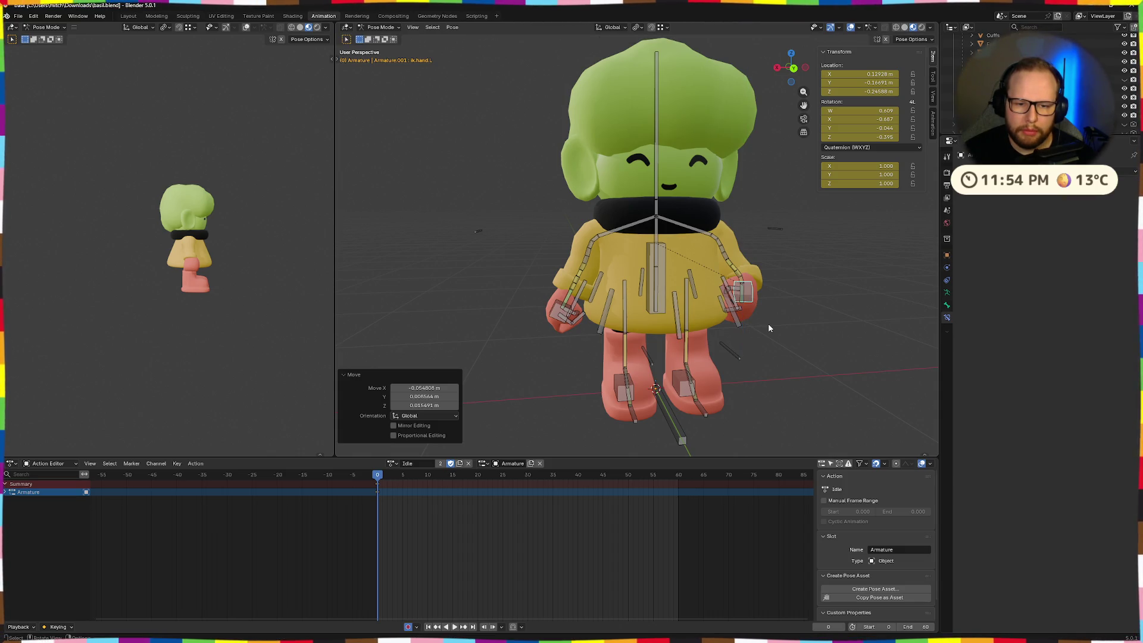
pyautogui.press('r')
pyautogui.press('z')
pyautogui.press('z')
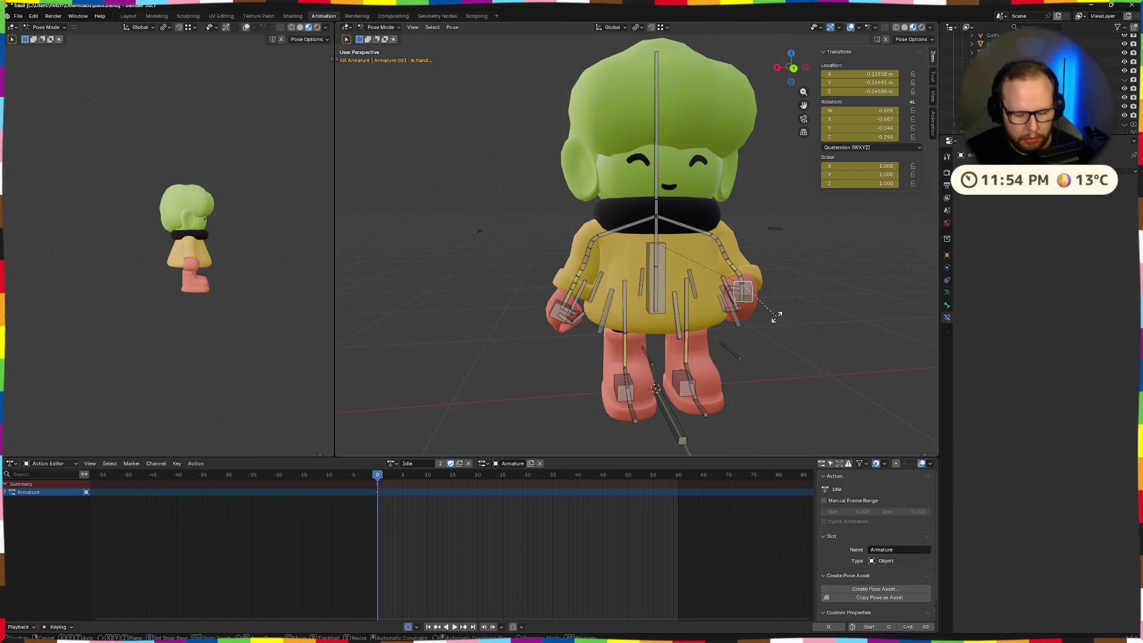
pyautogui.press('y')
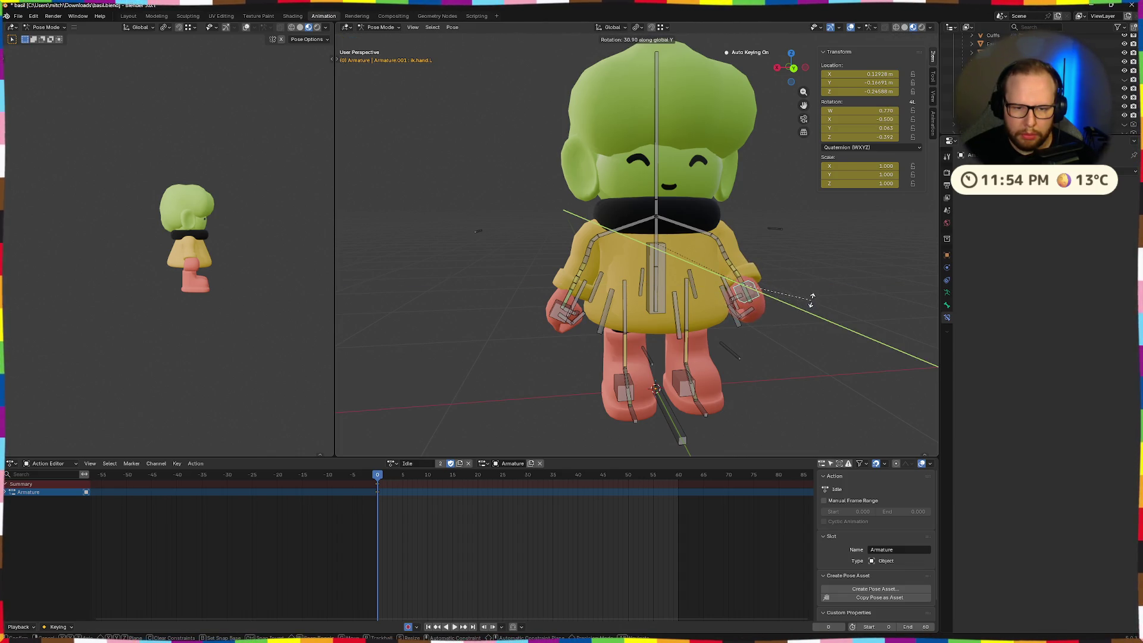
pyautogui.click(806, 286)
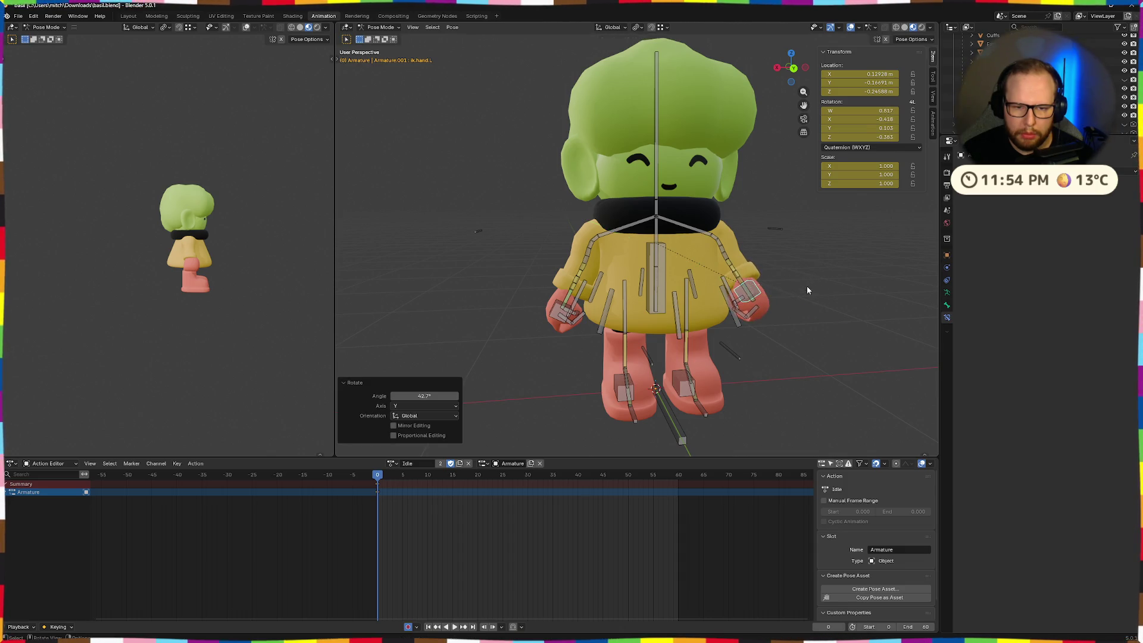
pyautogui.moveTo(802, 287)
pyautogui.mouseDown(button='middle')
pyautogui.moveTo(781, 267)
pyautogui.moveTo(682, 308)
pyautogui.moveTo(766, 299)
pyautogui.moveTo(727, 287)
pyautogui.mouseUp(button='middle')
# - Turn the hand −26° about local Z and 42.6° about local Y, then copy the pose
pyautogui.press('r')
pyautogui.press('z')
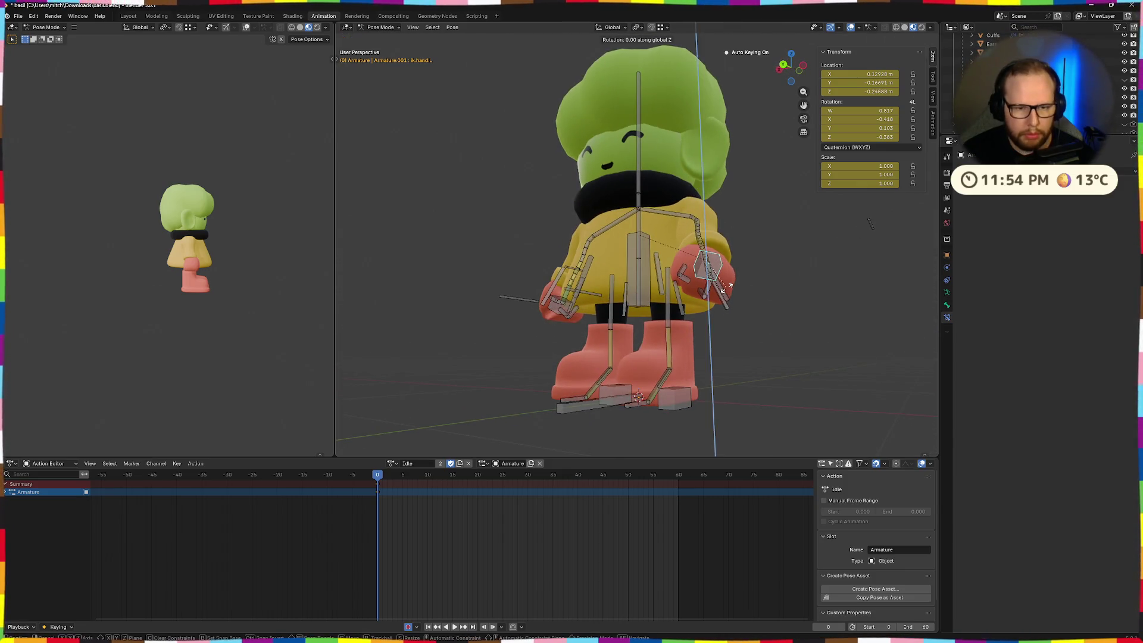
pyautogui.press('z')
pyautogui.click(722, 290)
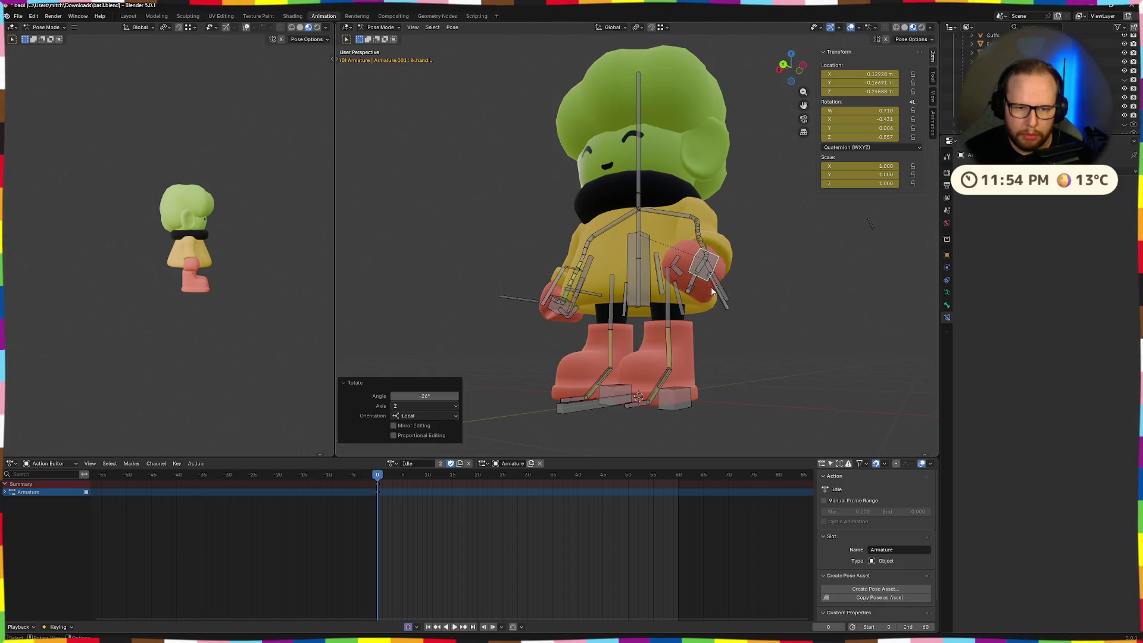
pyautogui.moveTo(721, 291); pyautogui.dragTo(764, 287, button='middle')
pyautogui.press('r')
pyautogui.press('y')
pyautogui.press('y')
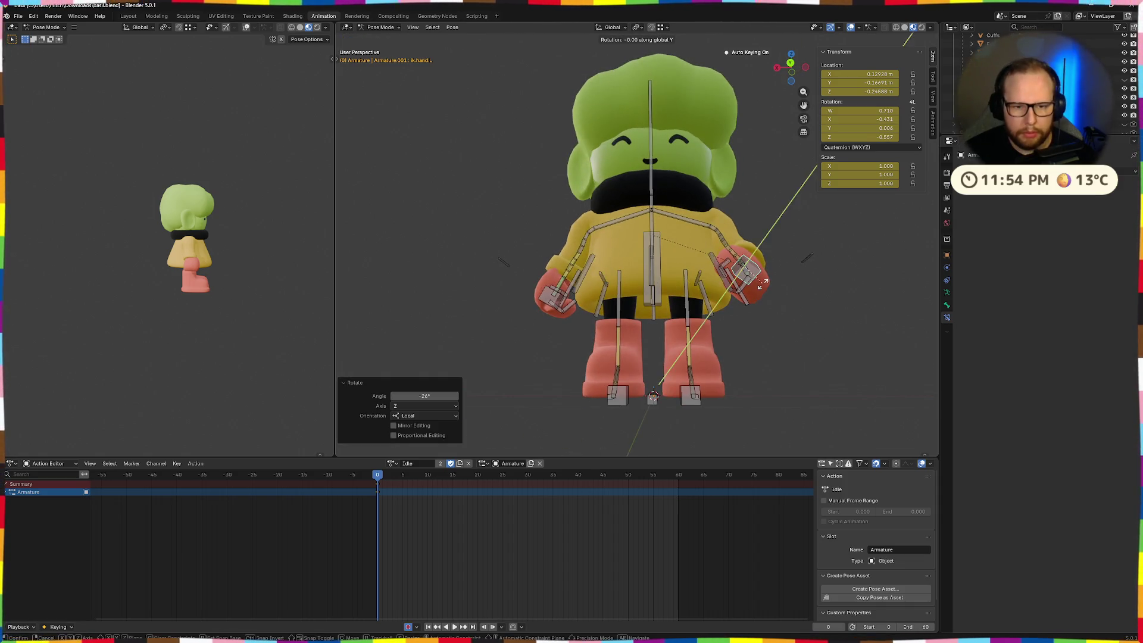
pyautogui.click(745, 288)
pyautogui.moveTo(745, 288)
pyautogui.mouseDown(button='middle')
pyautogui.moveTo(776, 309)
pyautogui.moveTo(718, 341)
pyautogui.moveTo(669, 344)
pyautogui.moveTo(752, 336)
pyautogui.mouseUp(button='middle')
pyautogui.hotkey('ctrl', 'c')
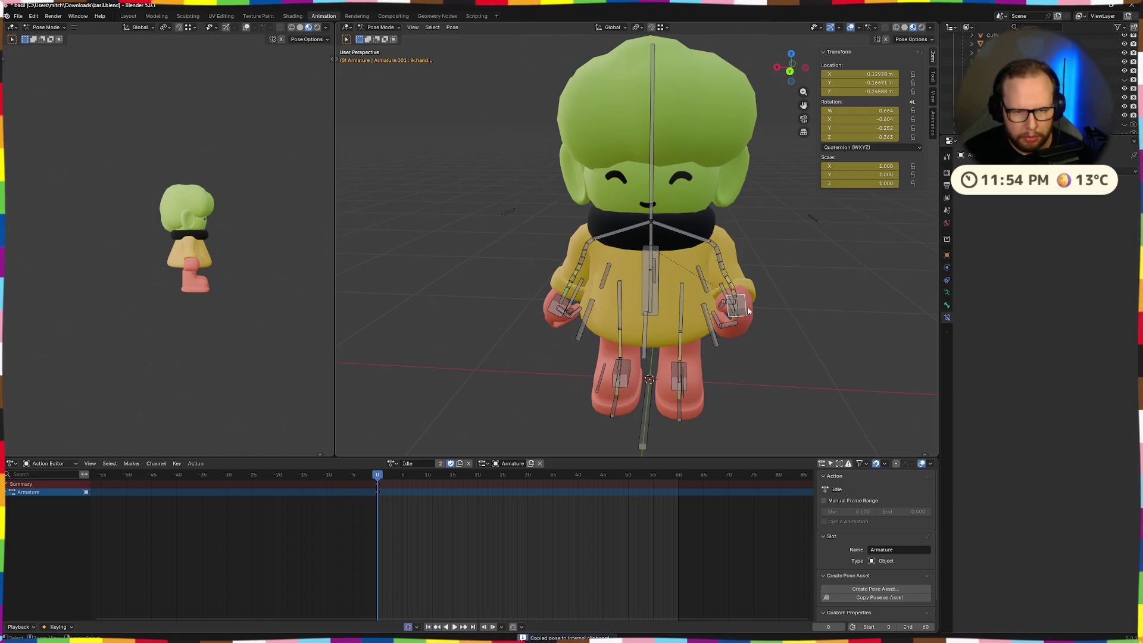
pyautogui.moveTo(821, 312)
pyautogui.mouseDown(button='middle')
pyautogui.moveTo(793, 301)
pyautogui.moveTo(820, 313)
pyautogui.moveTo(757, 315)
pyautogui.moveTo(674, 292)
pyautogui.moveTo(693, 327)
pyautogui.moveTo(689, 303)
pyautogui.moveTo(625, 306)
pyautogui.moveTo(726, 297)
pyautogui.mouseUp(button='middle')
pyautogui.press('Tab')
pyautogui.press('Tab')
pyautogui.scroll(-3, 696, 329)
pyautogui.scroll(5, 726, 298)
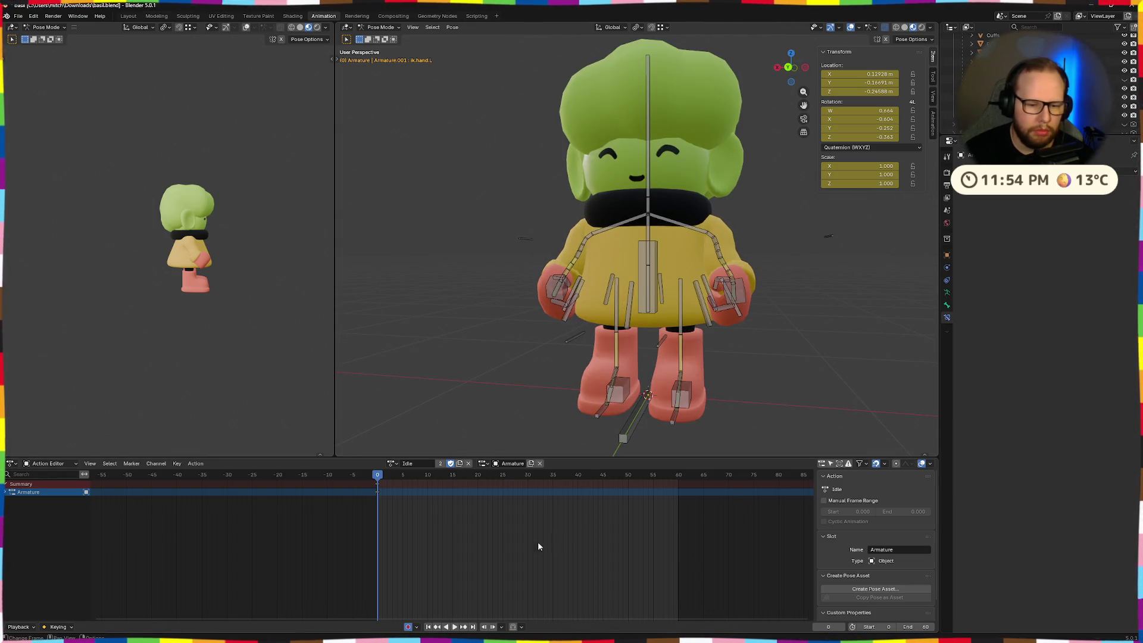
pyautogui.moveTo(577, 375); pyautogui.dragTo(842, 406, button='middle')
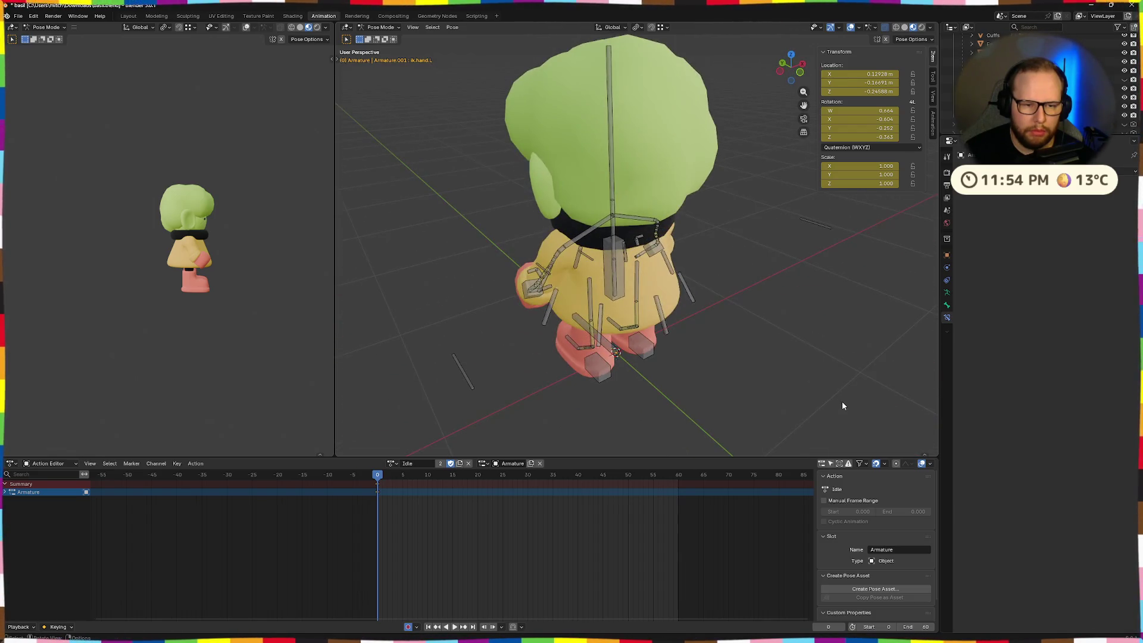
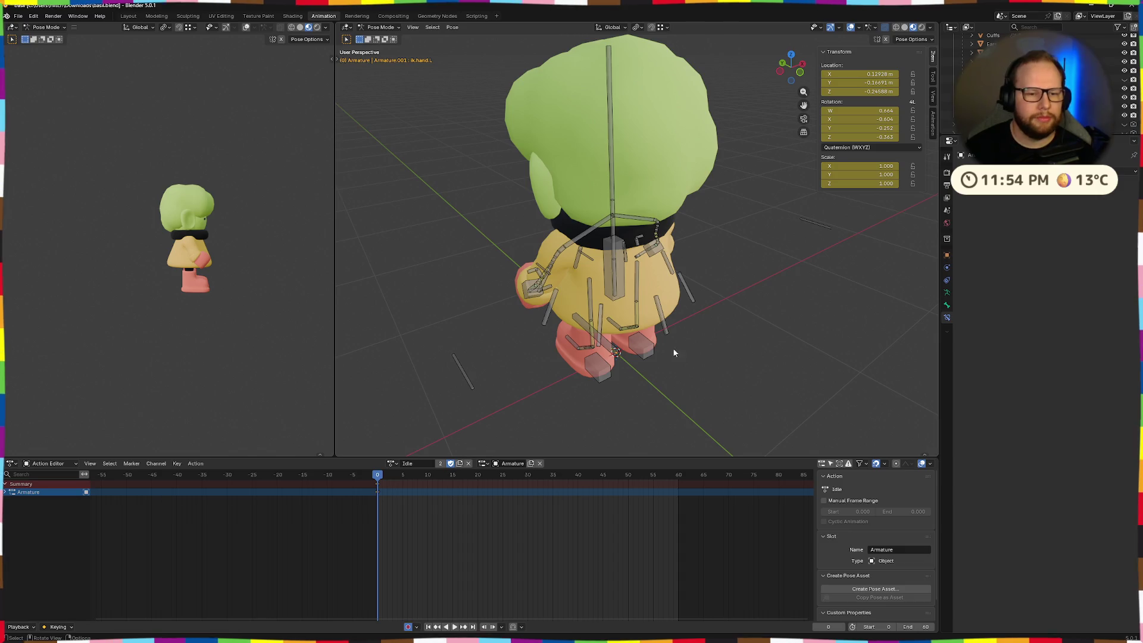
# - Select all bones, clear their pose back to rest, and view the character from the front
pyautogui.moveTo(672, 348)
pyautogui.mouseDown(button='middle')
pyautogui.moveTo(539, 352)
pyautogui.moveTo(706, 361)
pyautogui.moveTo(774, 342)
pyautogui.mouseUp(button='middle')
pyautogui.press('a')
pyautogui.scroll(-3, 746, 348)
pyautogui.hotkey('alt', 'g')
pyautogui.hotkey('alt', 'r')
pyautogui.hotkey('alt', 'a')
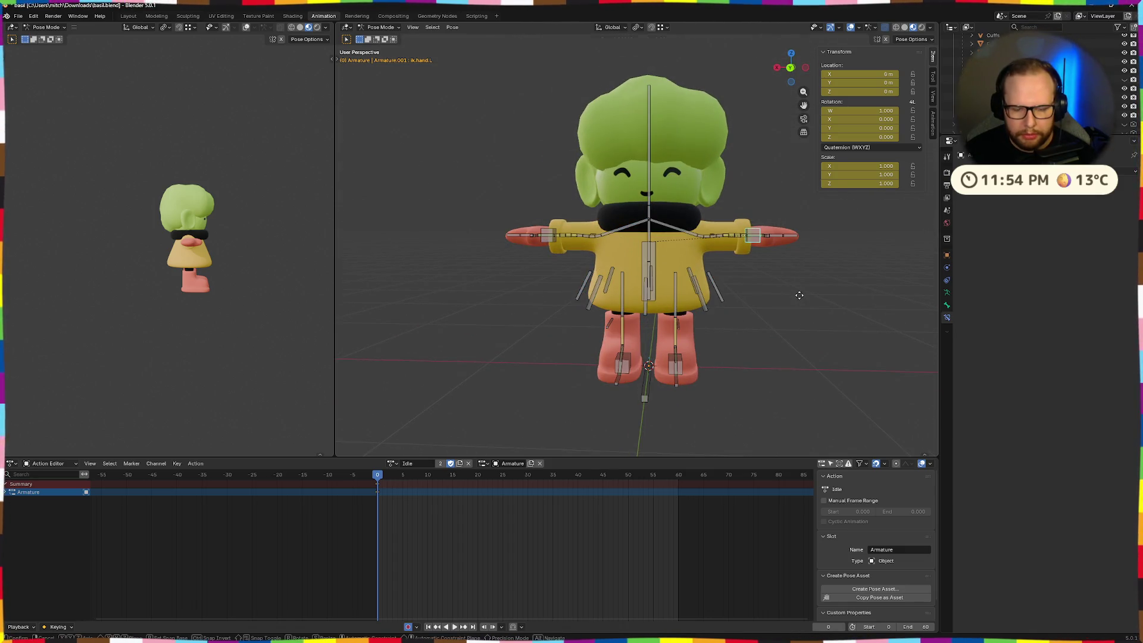
# - Lower the left hand control and tilt the hand -64.2° about X
pyautogui.press('g')
pyautogui.click(794, 357)
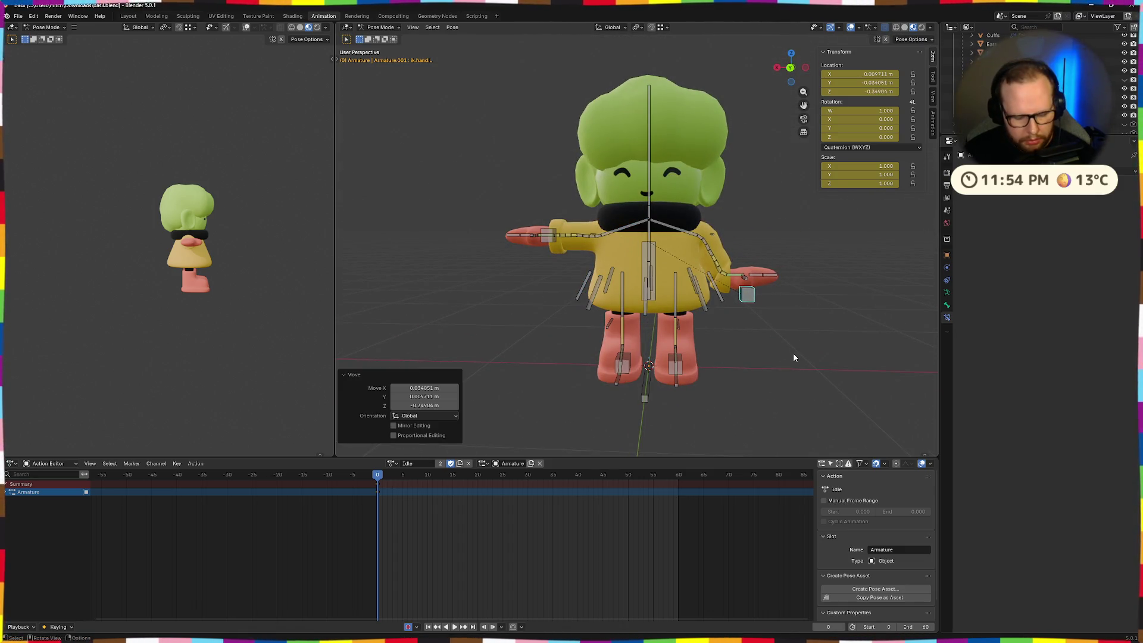
pyautogui.press('r')
pyautogui.press('x')
pyautogui.press('x')
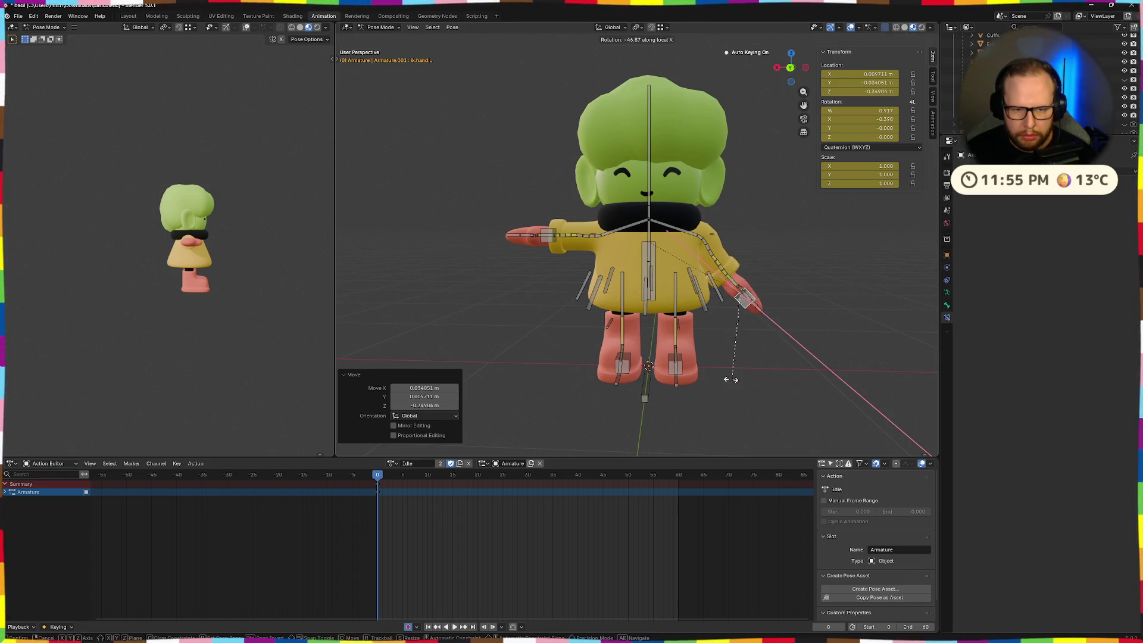
pyautogui.click(703, 391)
pyautogui.press('g')
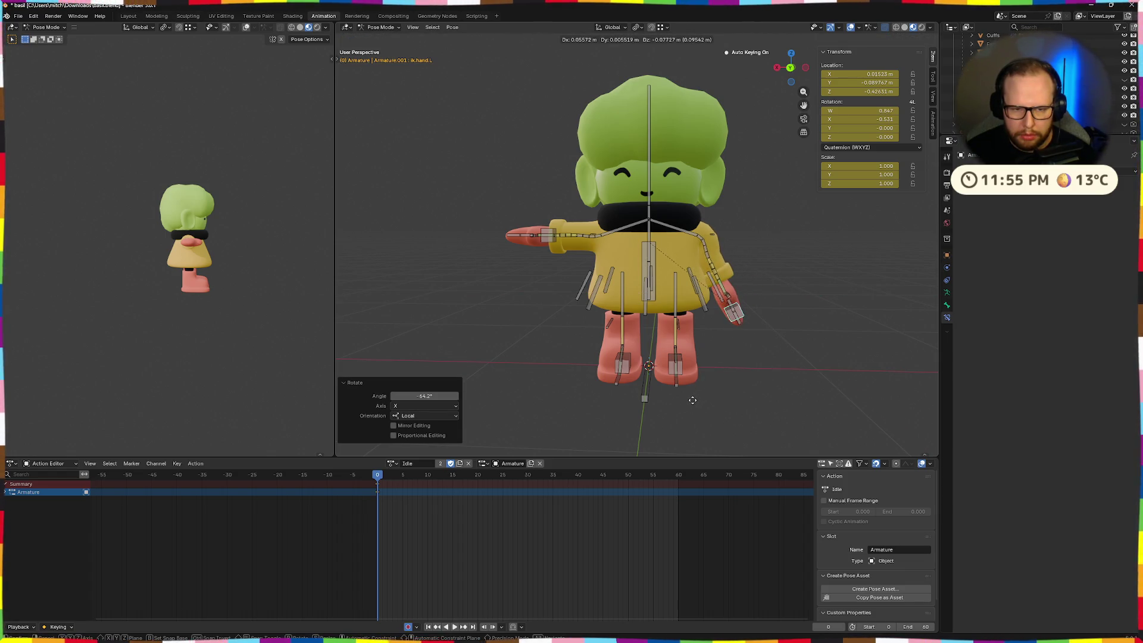
pyautogui.click(699, 398)
pyautogui.moveTo(806, 371)
pyautogui.mouseDown(button='middle')
pyautogui.moveTo(696, 384)
pyautogui.moveTo(768, 380)
pyautogui.mouseUp(button='middle')
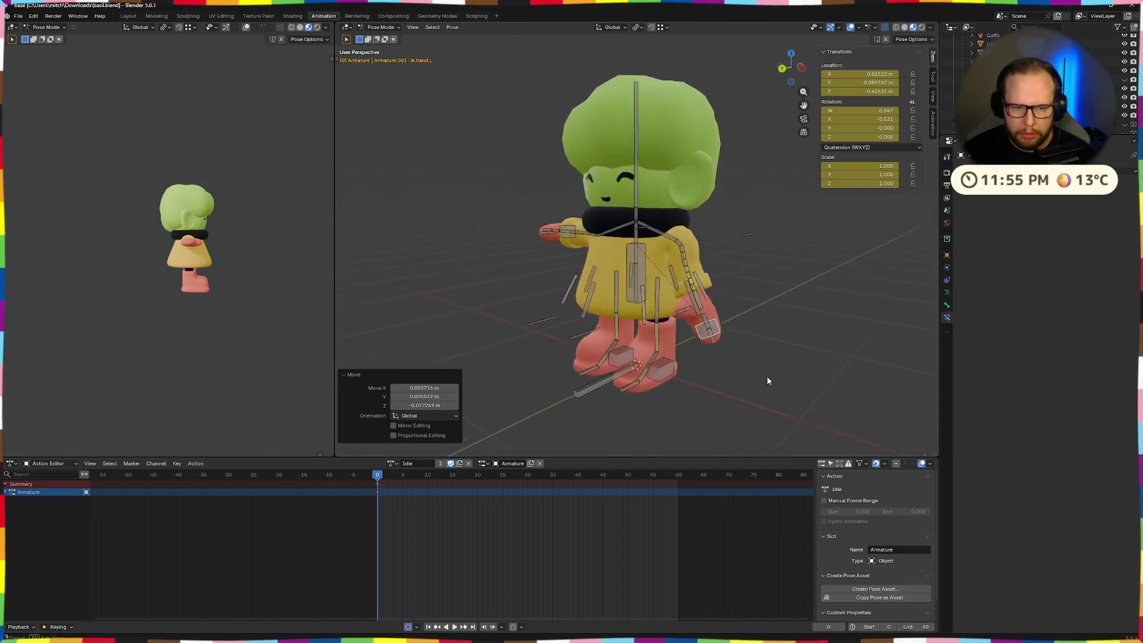
pyautogui.press('g')
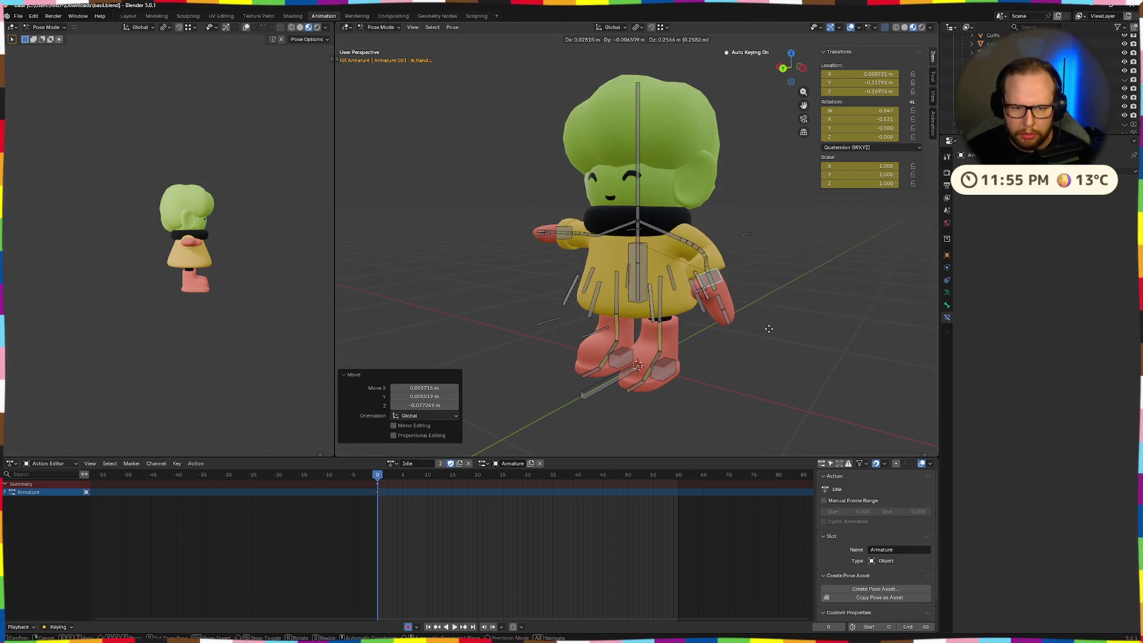
pyautogui.click(765, 339)
# - Move the left arm's target bone to bend the arm
pyautogui.moveTo(765, 339)
pyautogui.mouseDown(button='middle')
pyautogui.moveTo(738, 355)
pyautogui.moveTo(706, 348)
pyautogui.mouseUp(button='middle')
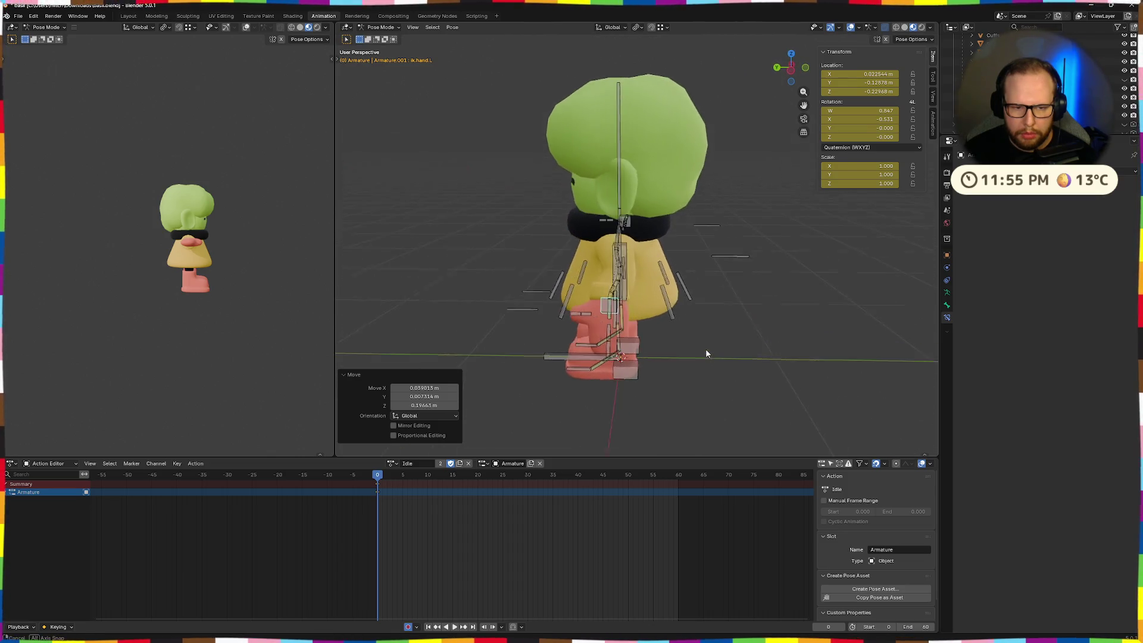
pyautogui.click(737, 268)
pyautogui.moveTo(736, 270)
pyautogui.mouseDown(button='middle')
pyautogui.moveTo(873, 286)
pyautogui.moveTo(803, 289)
pyautogui.mouseUp(button='middle')
pyautogui.press('g')
pyautogui.click(876, 294)
# - Rotate the left hand control 22° about its local X axis, then select the left finger bone
pyautogui.click(734, 281)
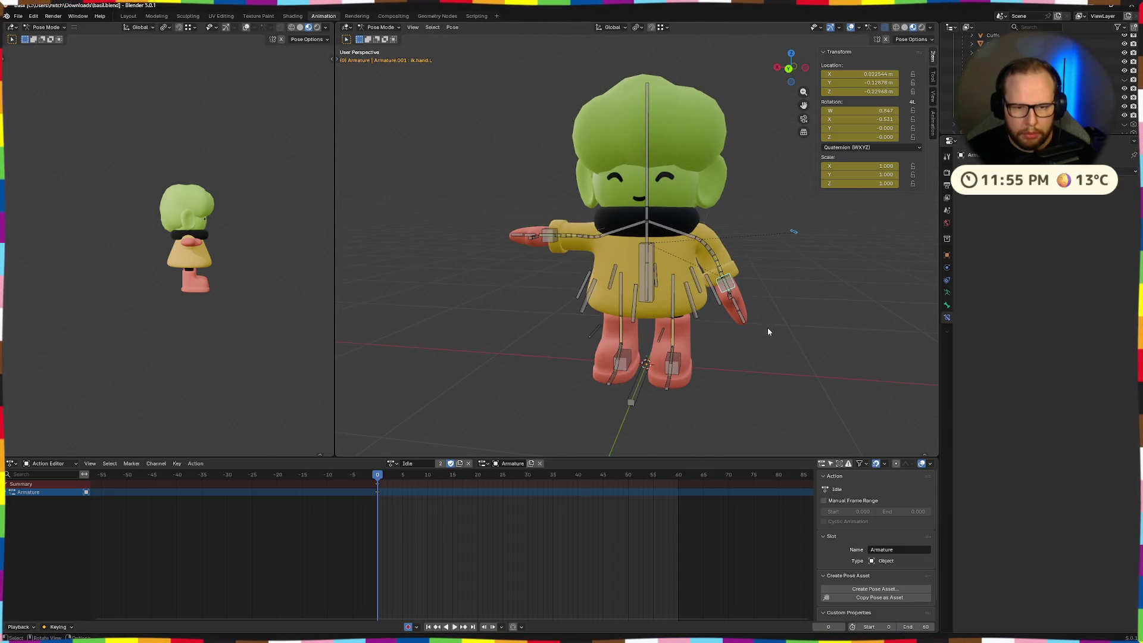
pyautogui.click(736, 284)
pyautogui.press('x')
pyautogui.press('x')
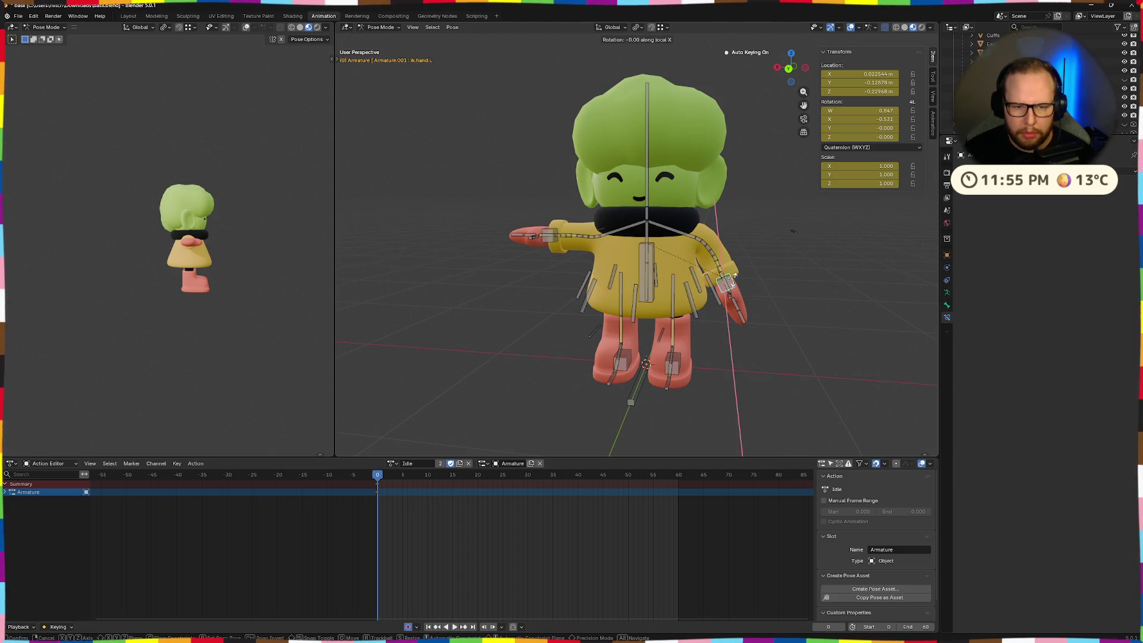
pyautogui.click(741, 288)
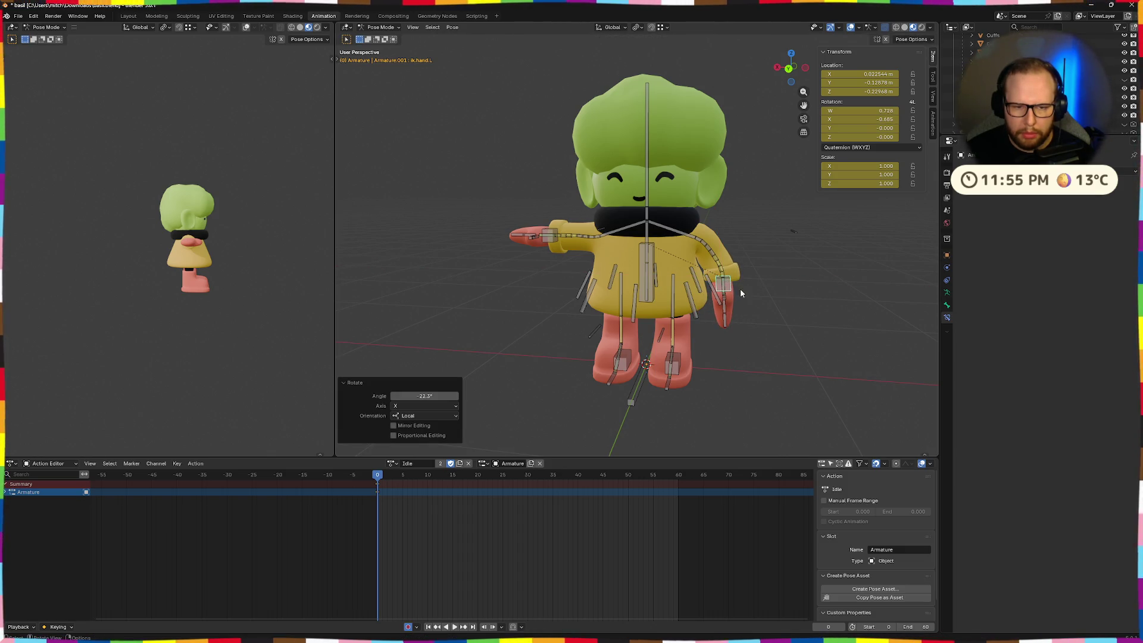
pyautogui.click(732, 334)
pyautogui.moveTo(732, 334); pyautogui.dragTo(711, 357, button='middle')
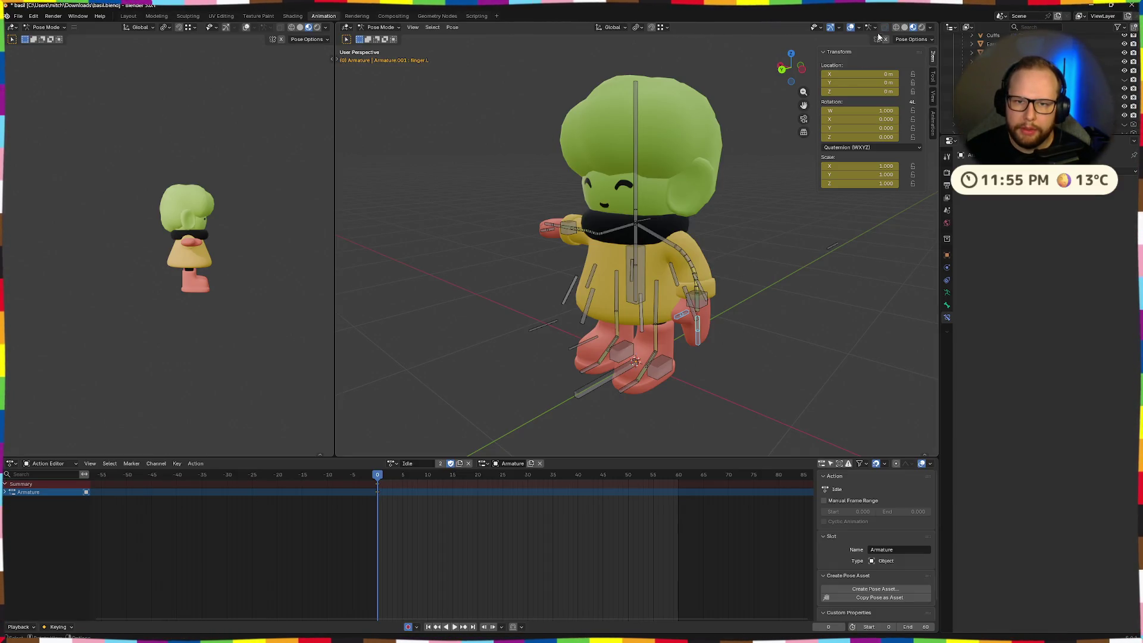
# - Back in Pose Mode, curl the left finger bone about its local X axis
pyautogui.click(374, 48)
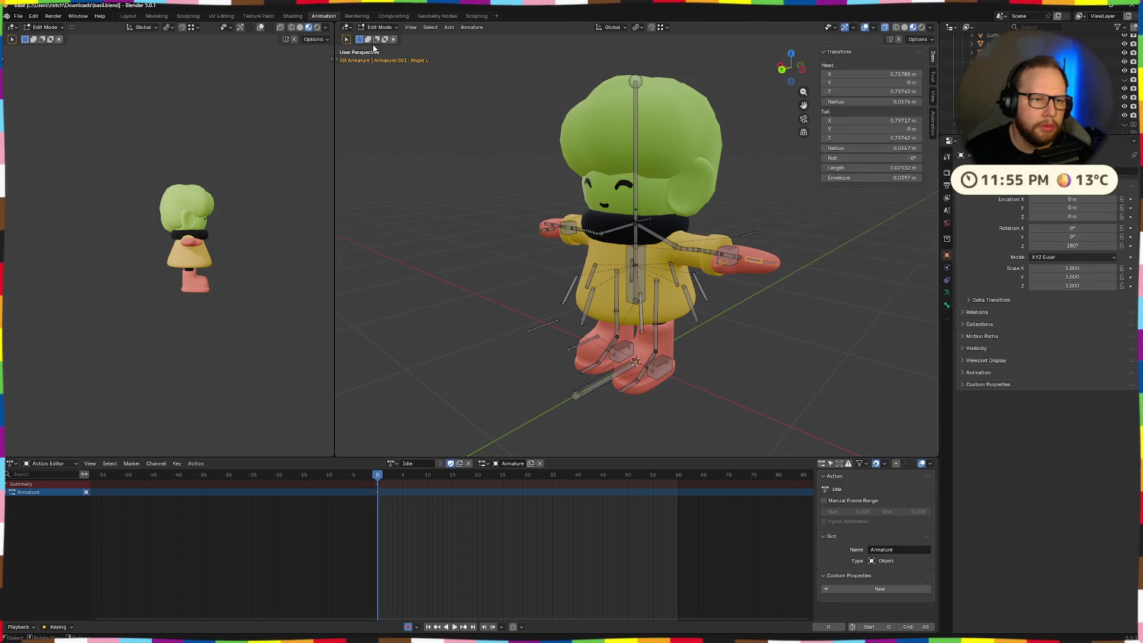
pyautogui.hotkey('alt', 'z')
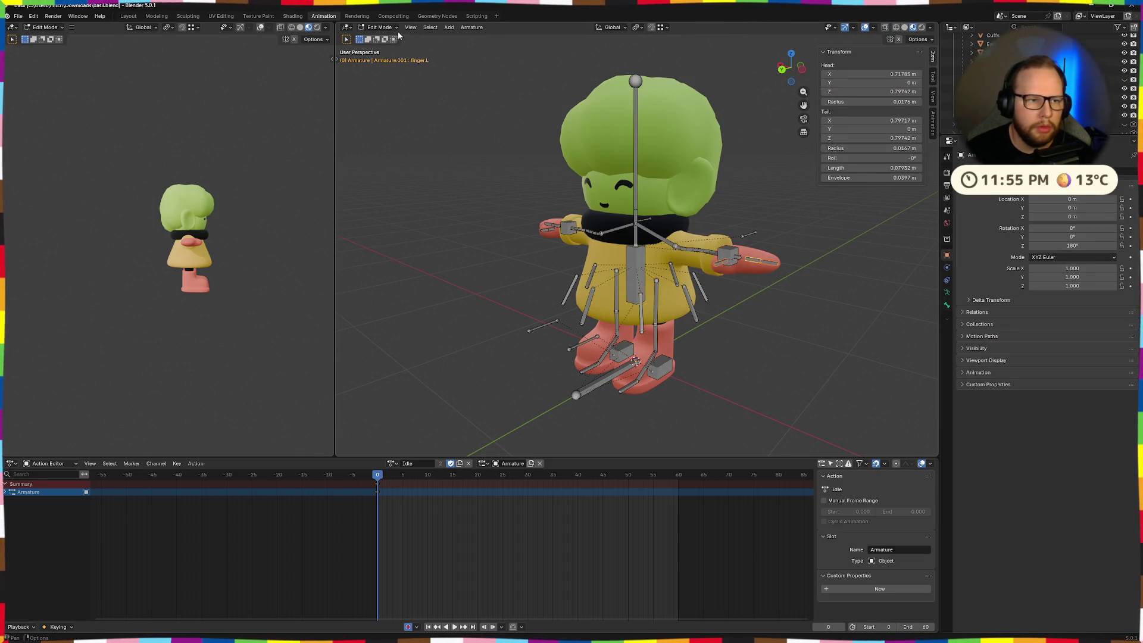
pyautogui.click(380, 59)
pyautogui.scroll(3, 770, 316)
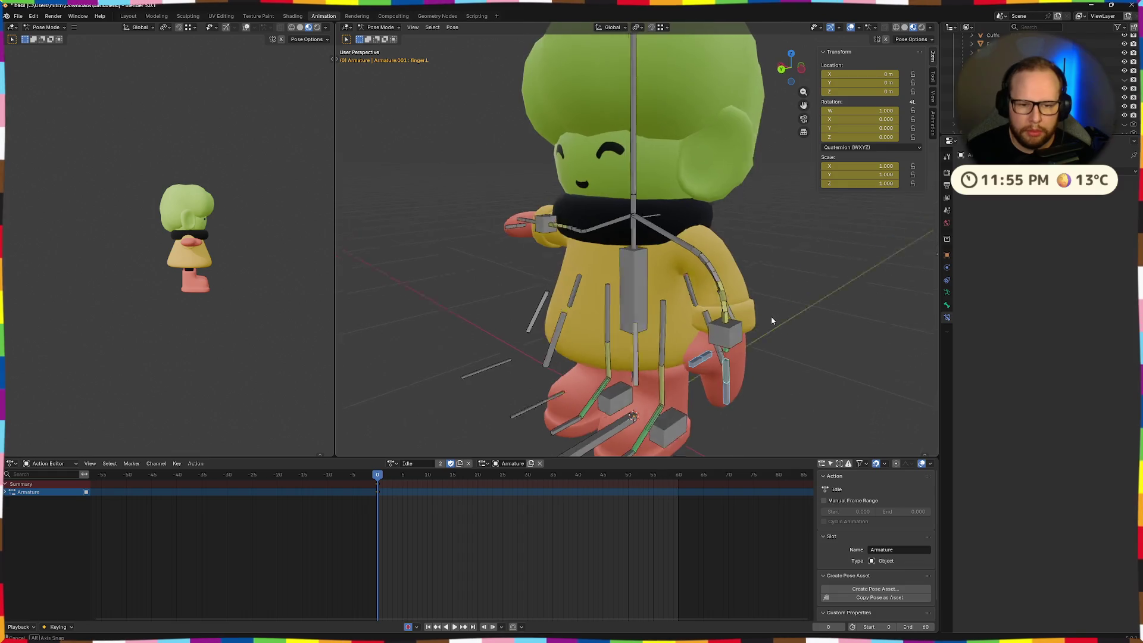
pyautogui.moveTo(770, 316); pyautogui.dragTo(767, 312, button='middle')
pyautogui.press('r')
pyautogui.press('x')
pyautogui.press('x')
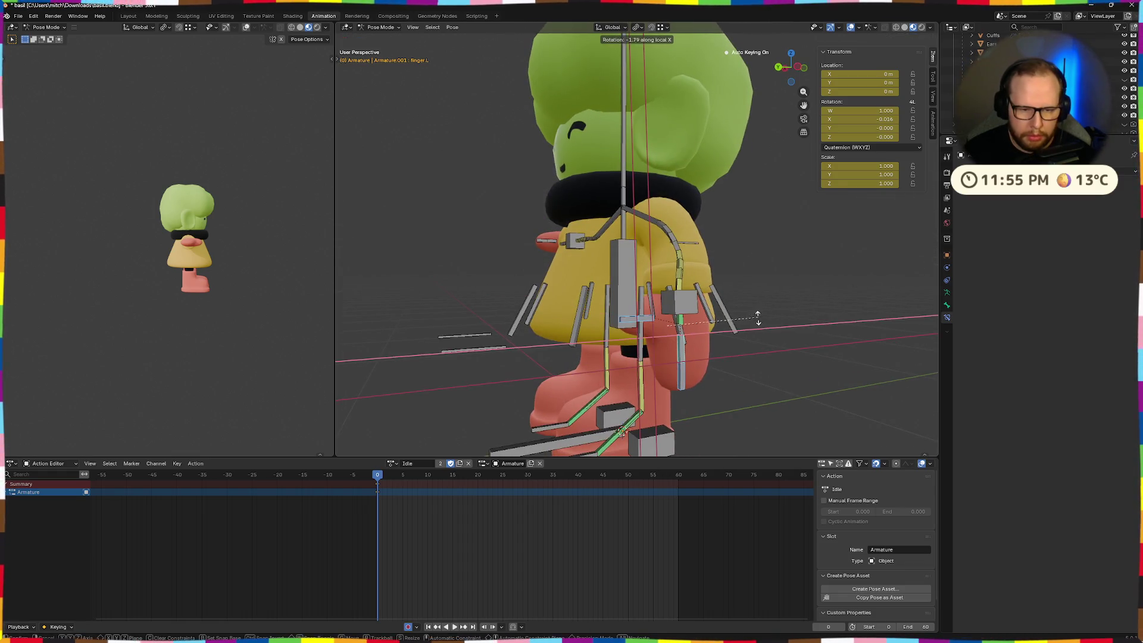
pyautogui.click(690, 335)
# - Tilt the left hand control about 9° further on global X
pyautogui.moveTo(691, 335); pyautogui.dragTo(769, 340, button='middle')
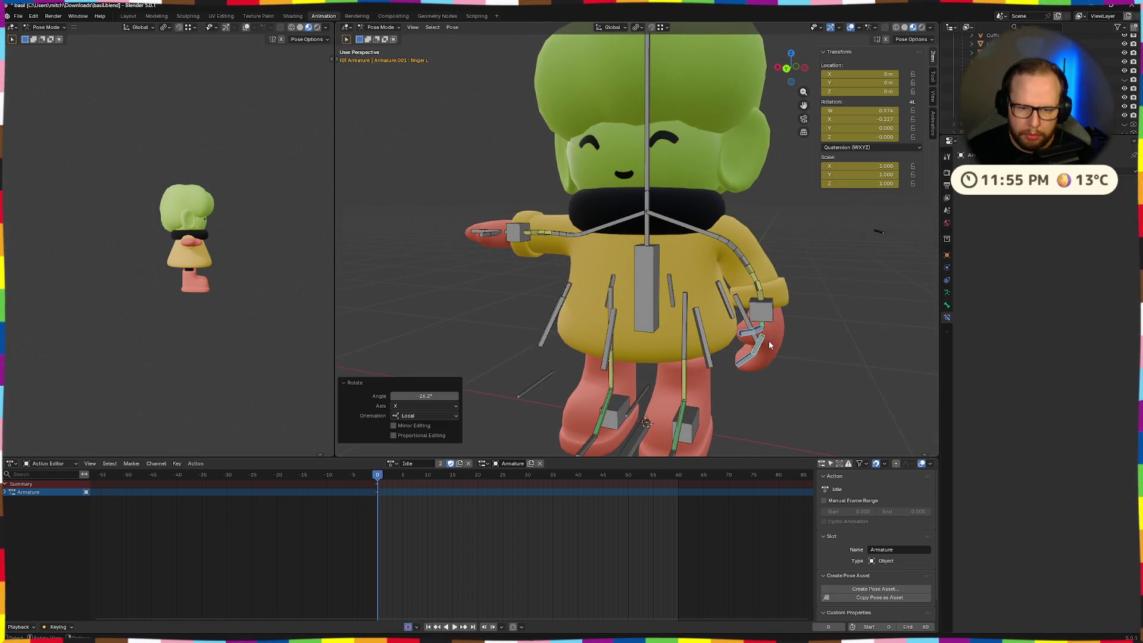
pyautogui.moveTo(844, 361)
pyautogui.mouseDown(button='middle')
pyautogui.moveTo(799, 342)
pyautogui.moveTo(743, 383)
pyautogui.moveTo(676, 362)
pyautogui.moveTo(722, 370)
pyautogui.moveTo(631, 323)
pyautogui.mouseUp(button='middle')
pyautogui.scroll(-3, 799, 347)
pyautogui.click(615, 277)
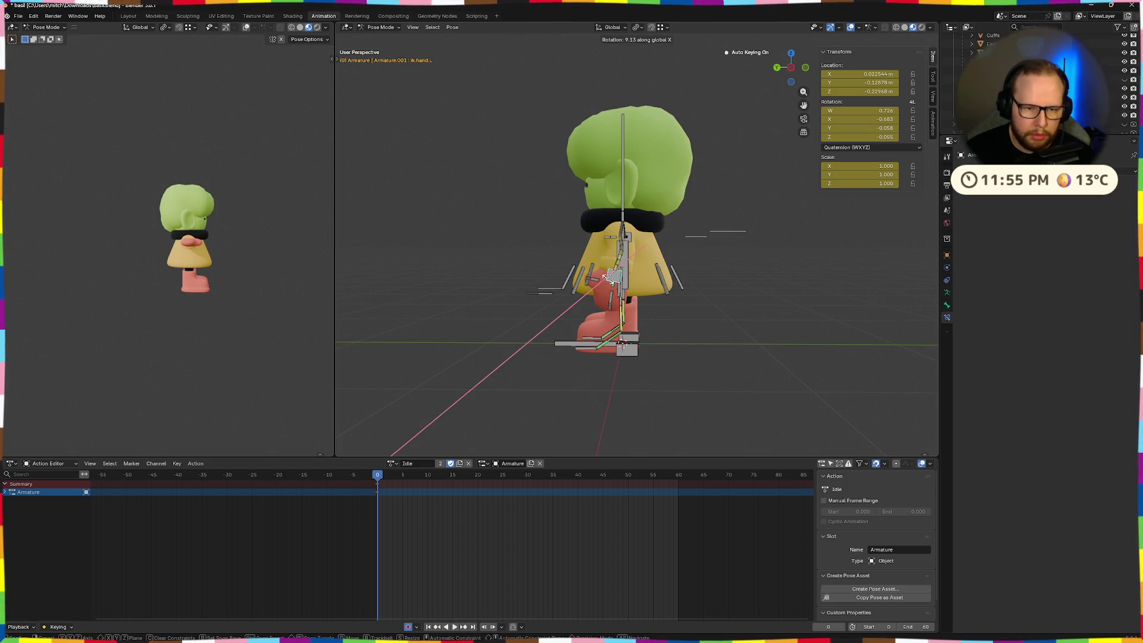
pyautogui.click(607, 282)
pyautogui.moveTo(607, 281)
pyautogui.mouseDown(button='middle')
pyautogui.moveTo(806, 327)
pyautogui.moveTo(732, 317)
pyautogui.mouseUp(button='middle')
pyautogui.scroll(2, 730, 311)
# - Curl the left thumb and the next finger bone about local X
pyautogui.click(706, 320)
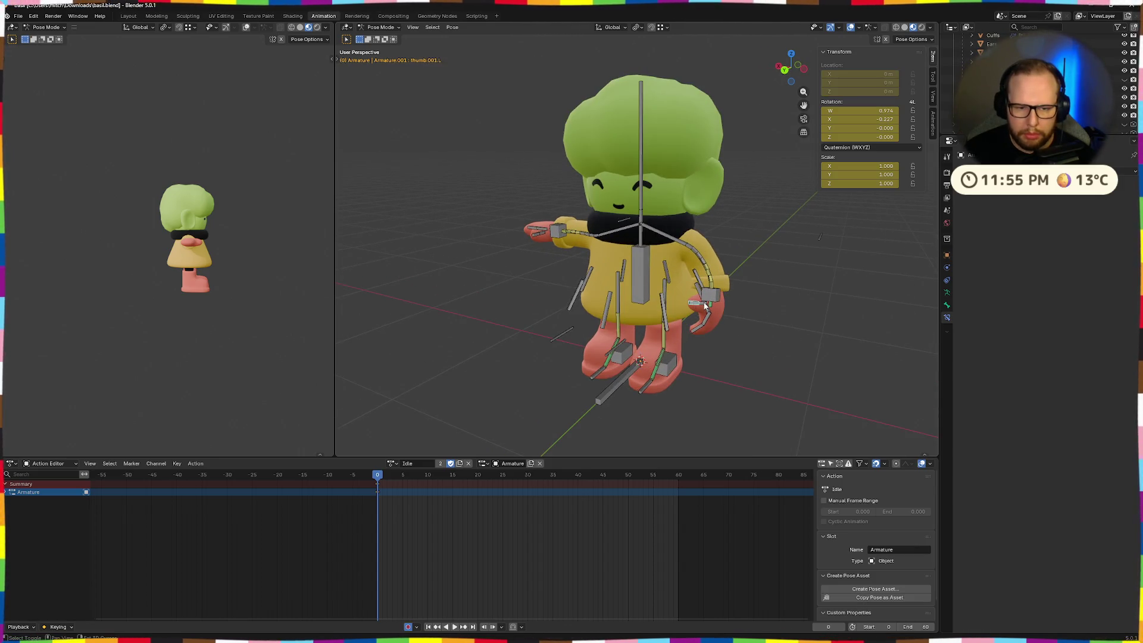
pyautogui.click(698, 333)
pyautogui.press('r')
pyautogui.press('x')
pyautogui.press('x')
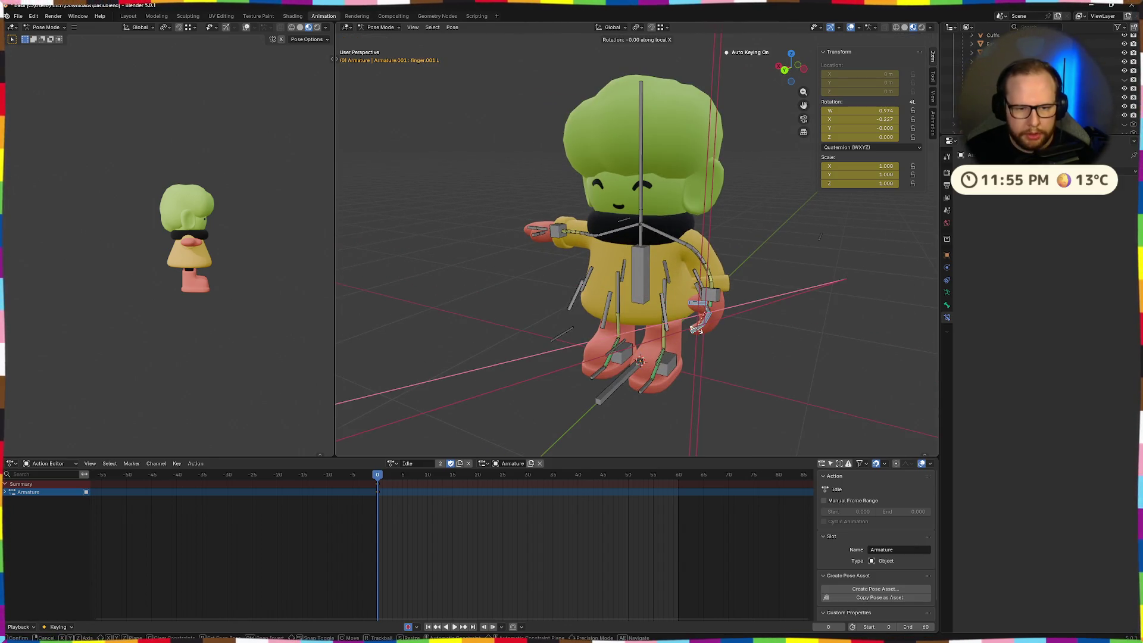
pyautogui.click(700, 329)
# - Select only the left hand control and bring up the pose context menu
pyautogui.click(708, 308)
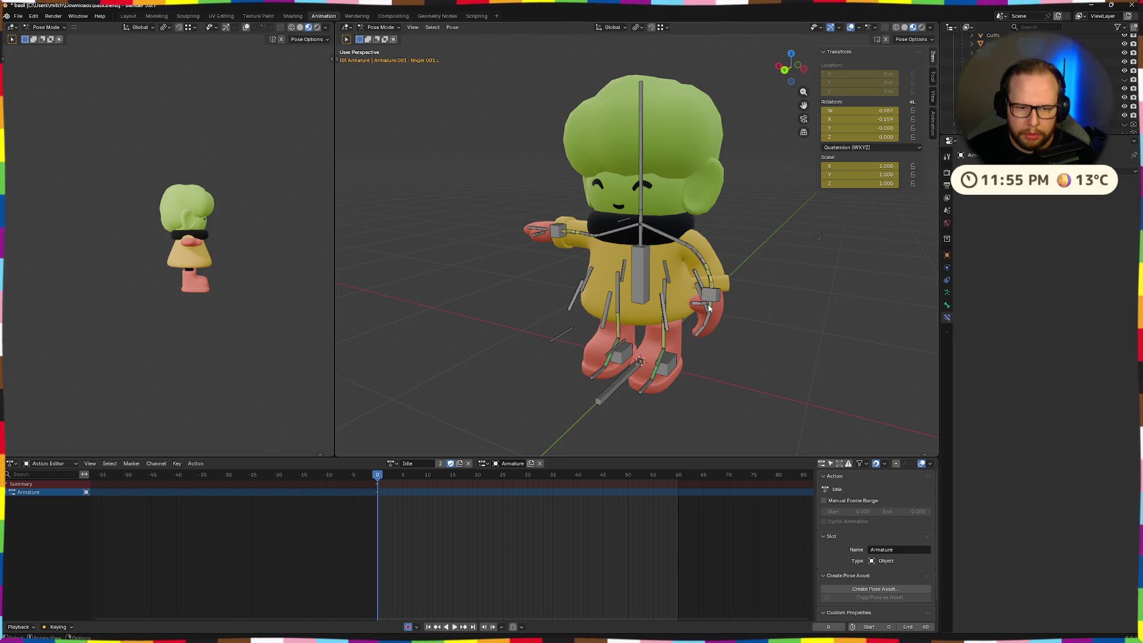
pyautogui.click(696, 305)
pyautogui.moveTo(695, 305); pyautogui.dragTo(727, 306, button='middle')
pyautogui.rightClick(727, 298)
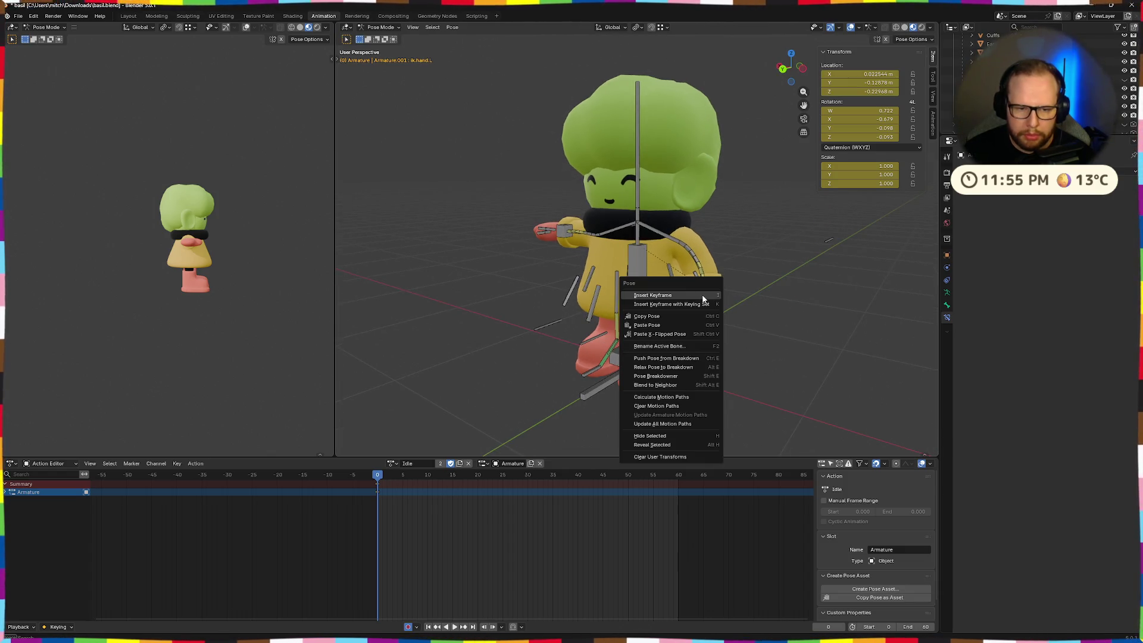
# - Select the left hand control together with all its child bones
pyautogui.hotkey('shift', 'g')
pyautogui.click(767, 276)
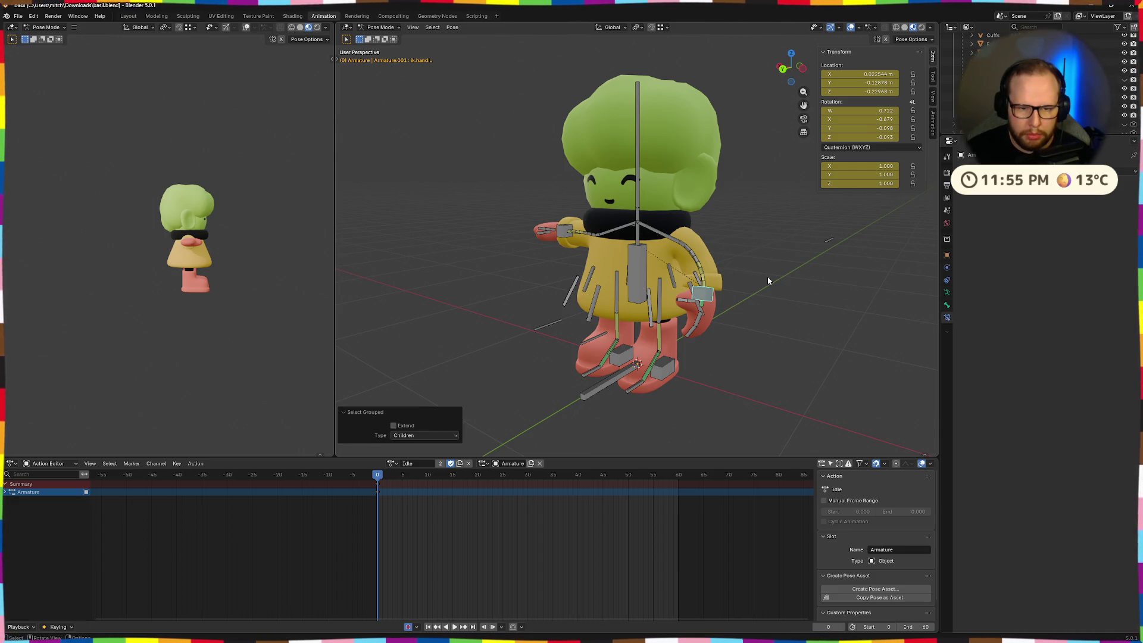
pyautogui.click(703, 308)
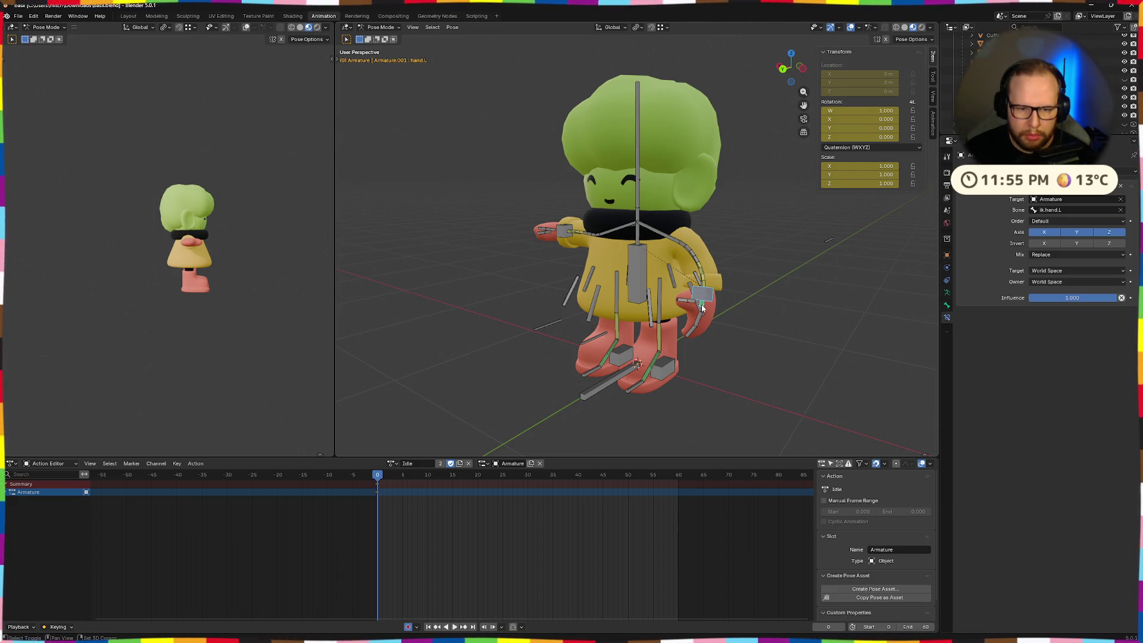
pyautogui.hotkey('shift', 'g')
pyautogui.click(702, 305)
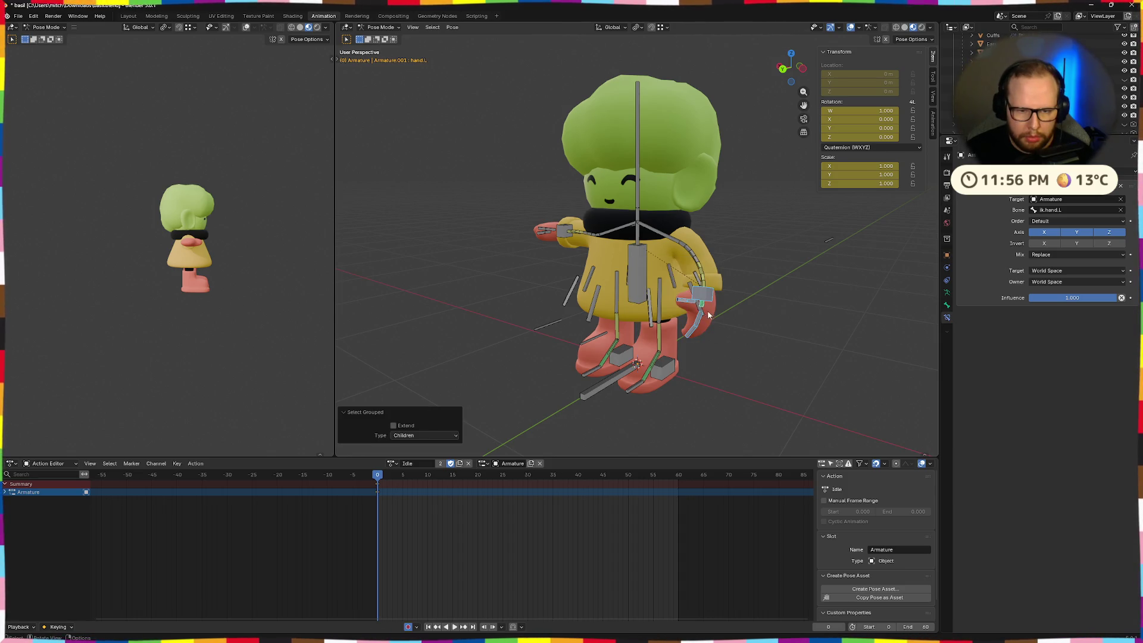
pyautogui.moveTo(701, 305)
pyautogui.mouseDown(button='middle')
pyautogui.moveTo(749, 322)
pyautogui.moveTo(730, 329)
pyautogui.moveTo(773, 326)
pyautogui.moveTo(724, 354)
pyautogui.moveTo(766, 187)
pyautogui.mouseUp(button='middle')
# - Copy the left arm and hand pose and paste it mirrored onto the right arm
pyautogui.hotkey('ctrl', 'shift', 'v')
pyautogui.hotkey('ctrl', 'c')
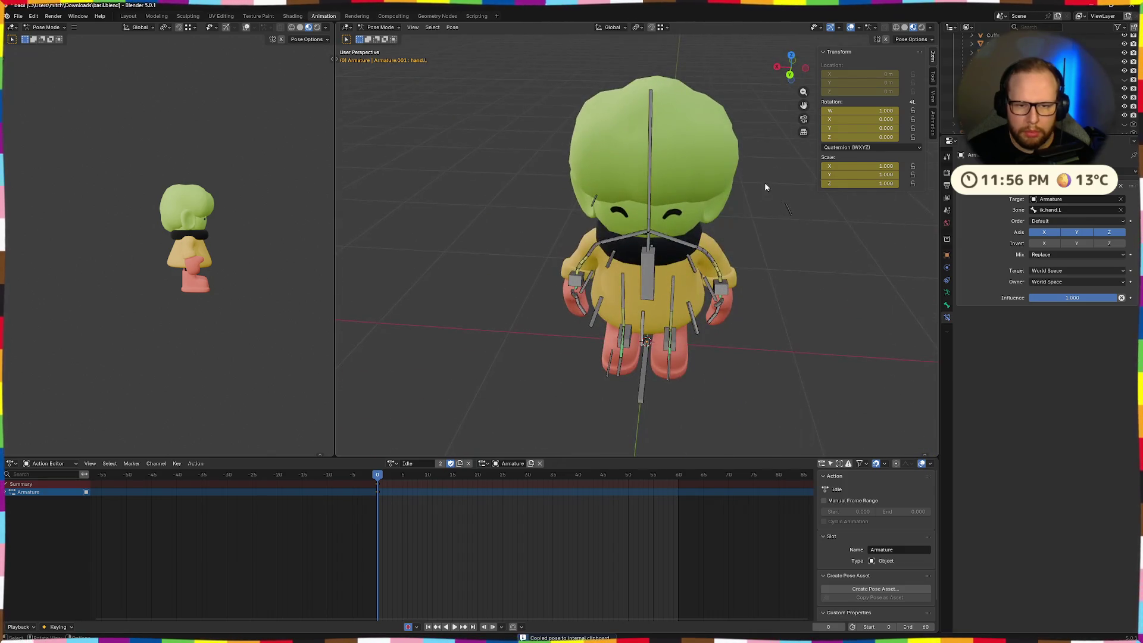
pyautogui.hotkey('ctrl', 'shift', 'v')
pyautogui.hotkey('alt', 'a')
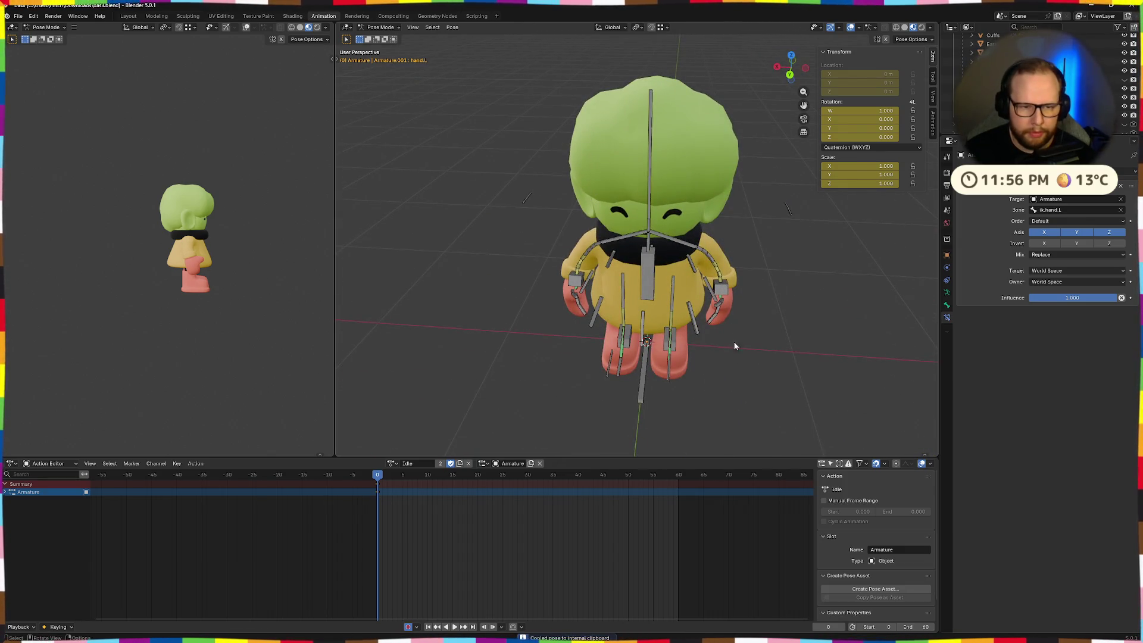
# - Select the torso control and begin turning it about global Z
pyautogui.moveTo(808, 235)
pyautogui.mouseDown(button='middle')
pyautogui.moveTo(738, 370)
pyautogui.moveTo(808, 358)
pyautogui.moveTo(783, 358)
pyautogui.moveTo(655, 280)
pyautogui.mouseUp(button='middle')
pyautogui.click(645, 271)
pyautogui.press('r')
pyautogui.press('z')
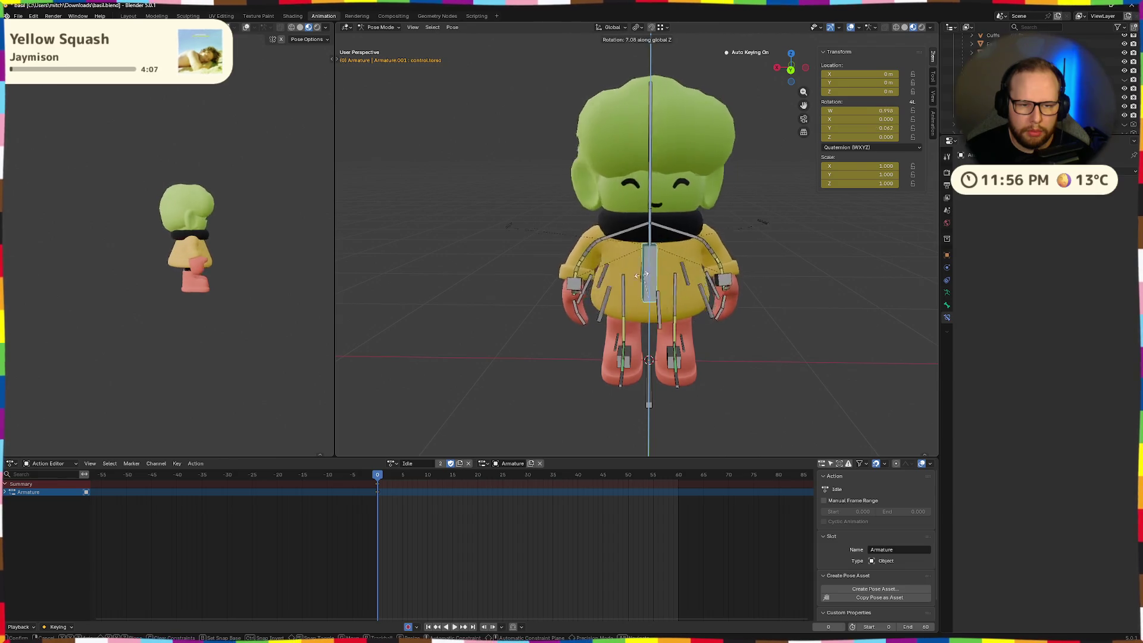
# - Cancel the torso turn and vertical torso move, leaving the torso unchanged
pyautogui.press('Escape')
pyautogui.moveTo(690, 279)
pyautogui.mouseDown(button='middle')
pyautogui.moveTo(730, 299)
pyautogui.moveTo(766, 284)
pyautogui.moveTo(731, 292)
pyautogui.mouseUp(button='middle')
pyautogui.press('g')
pyautogui.press('z')
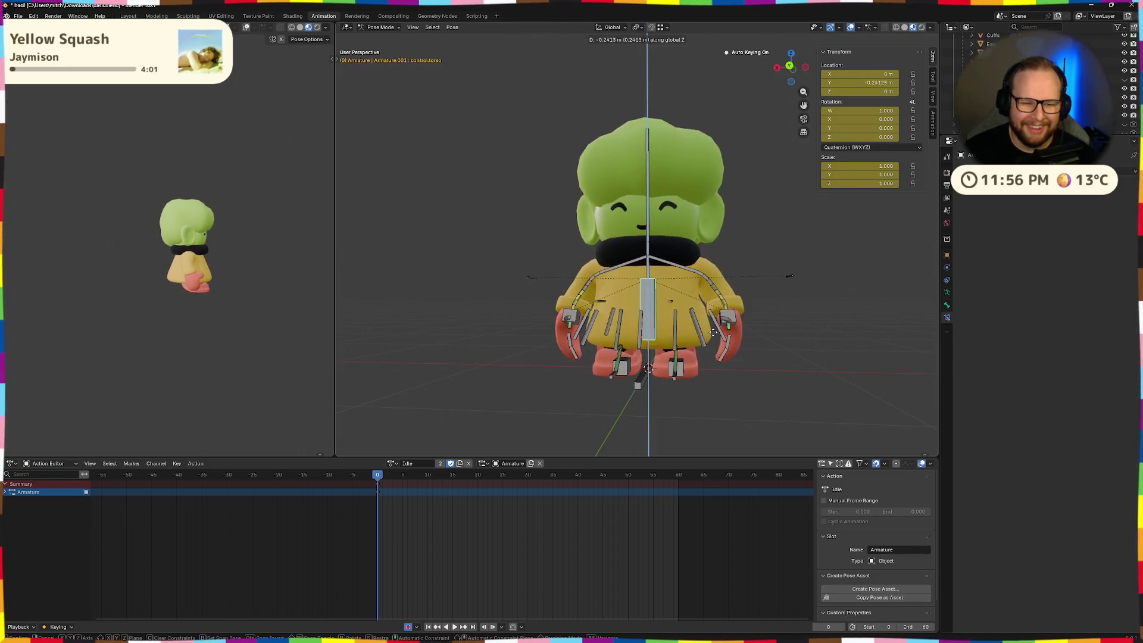
pyautogui.rightClick(700, 313)
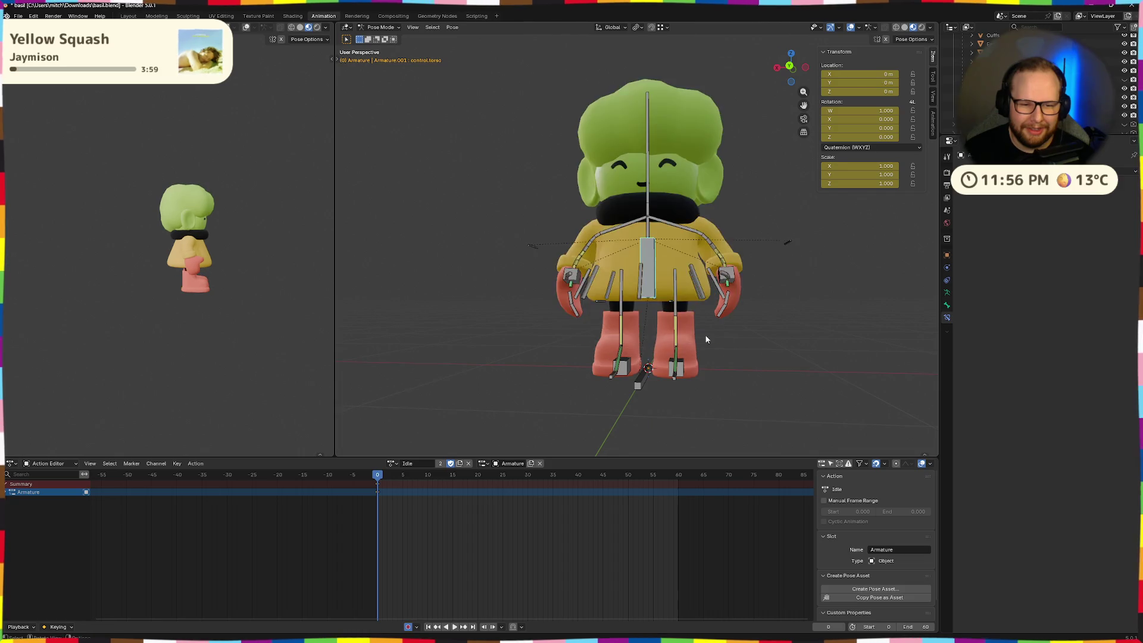
pyautogui.moveTo(701, 313)
pyautogui.mouseDown(button='middle')
pyautogui.moveTo(786, 362)
pyautogui.moveTo(726, 352)
pyautogui.moveTo(793, 357)
pyautogui.moveTo(810, 345)
pyautogui.moveTo(798, 332)
pyautogui.moveTo(773, 339)
pyautogui.mouseUp(button='middle')
pyautogui.scroll(3, 794, 357)
pyautogui.scroll(-5, 828, 332)
pyautogui.scroll(2, 600, 354)
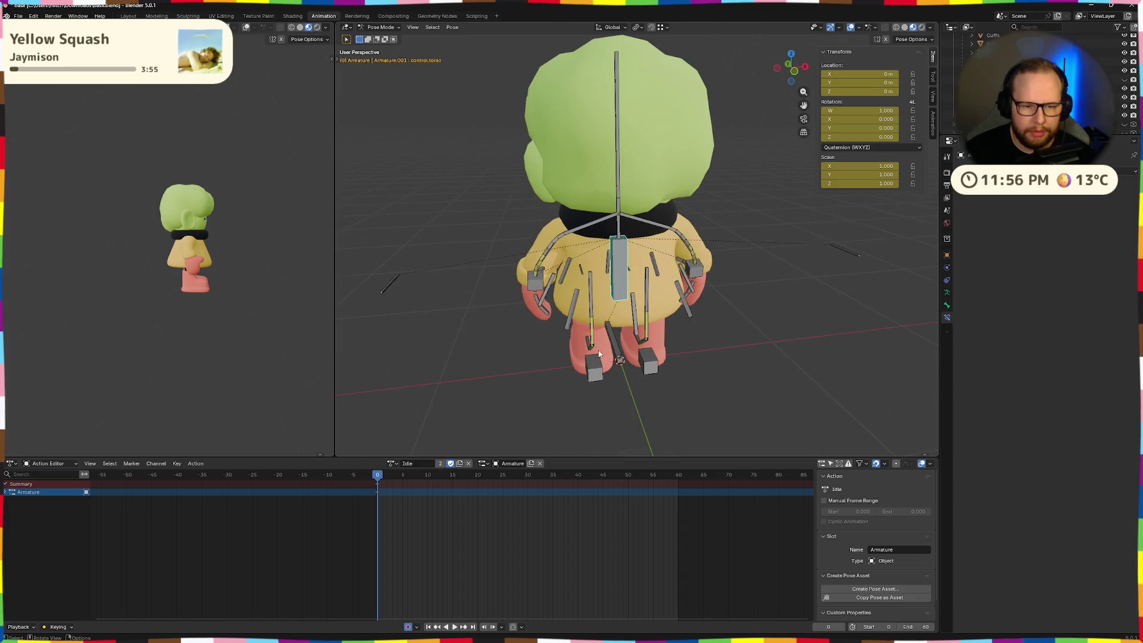
# - Turn the left heel bone, then the right heel bone, about the vertical Z axis
pyautogui.click(595, 375)
pyautogui.press('r')
pyautogui.press('z')
pyautogui.press('z')
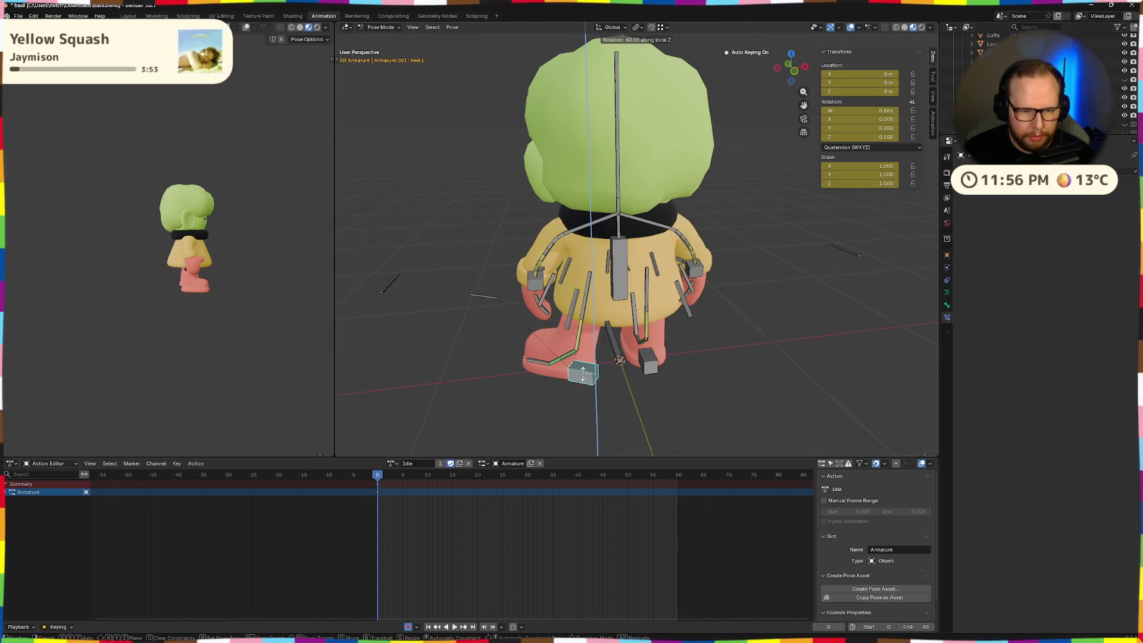
pyautogui.click(607, 372)
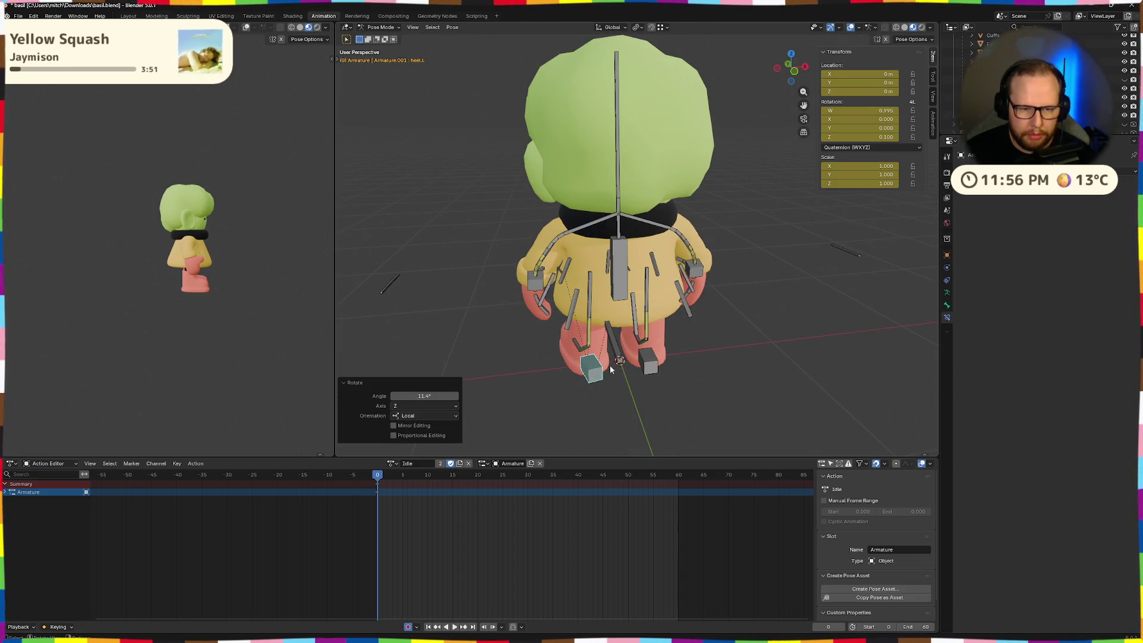
pyautogui.click(649, 368)
pyautogui.press('r')
pyautogui.press('z')
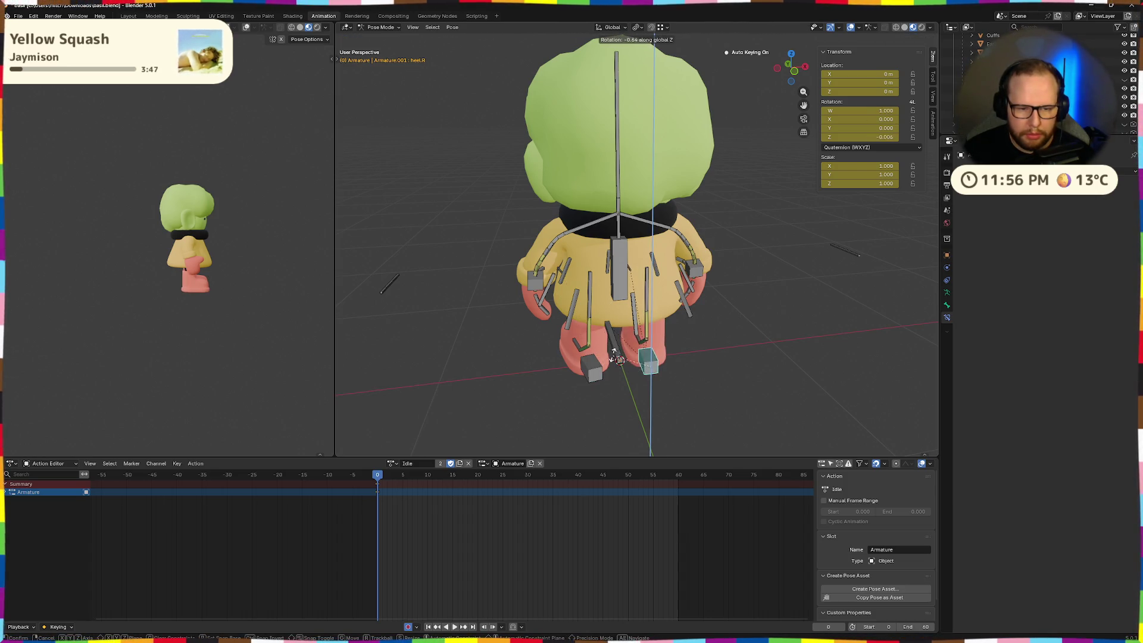
pyautogui.click(687, 350)
# - From a front view, select the torso control and then the left heel bone
pyautogui.moveTo(739, 370)
pyautogui.mouseDown(button='middle')
pyautogui.moveTo(819, 370)
pyautogui.moveTo(686, 340)
pyautogui.mouseUp(button='middle')
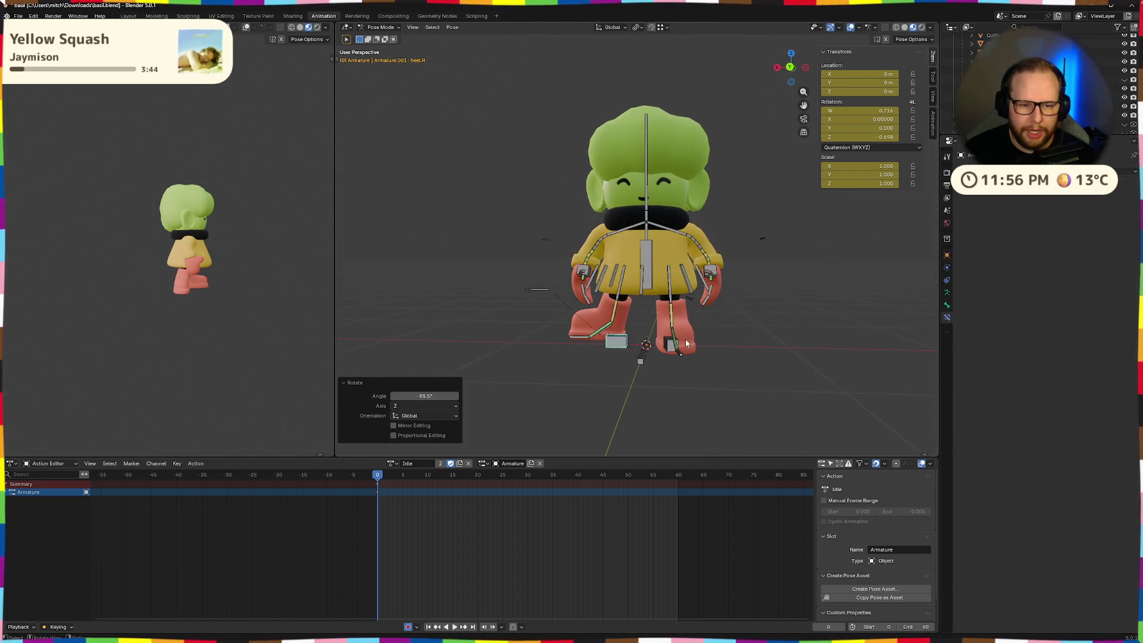
pyautogui.click(649, 262)
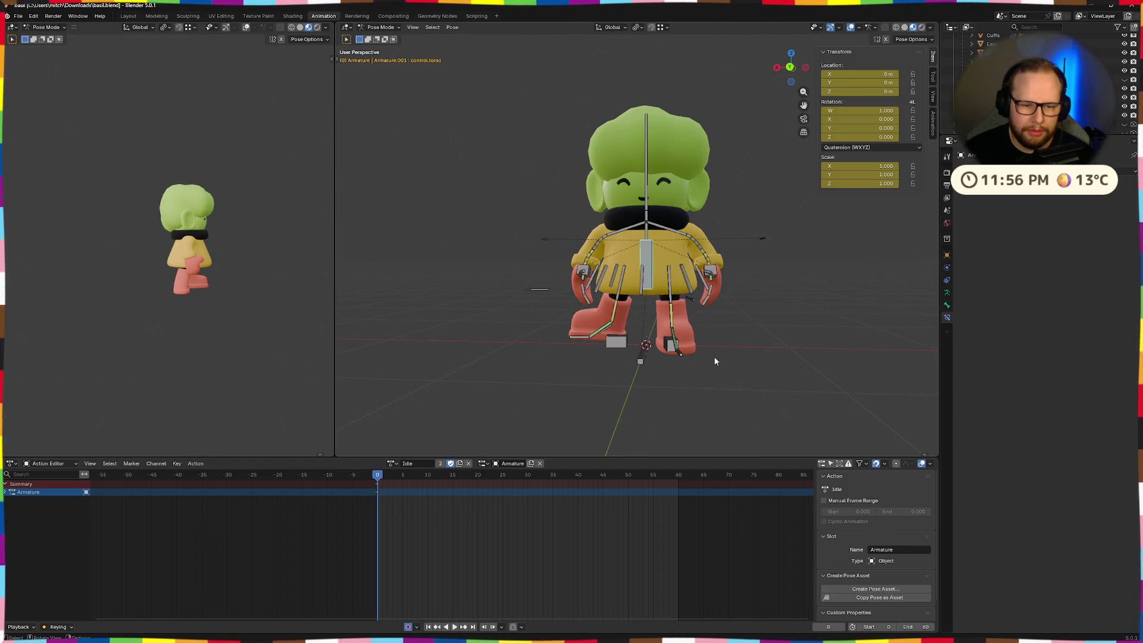
pyautogui.moveTo(716, 362)
pyautogui.mouseDown(button='middle')
pyautogui.moveTo(724, 377)
pyautogui.moveTo(669, 339)
pyautogui.moveTo(777, 354)
pyautogui.moveTo(790, 333)
pyautogui.moveTo(810, 356)
pyautogui.moveTo(867, 361)
pyautogui.moveTo(849, 311)
pyautogui.moveTo(798, 363)
pyautogui.moveTo(831, 378)
pyautogui.moveTo(912, 374)
pyautogui.moveTo(903, 357)
pyautogui.moveTo(809, 348)
pyautogui.moveTo(760, 318)
pyautogui.moveTo(723, 326)
pyautogui.moveTo(720, 340)
pyautogui.mouseUp(button='middle')
pyautogui.click(670, 338)
# - Key all bones' upright pose at frame 0, check it from all sides, then go to frame 15
pyautogui.hotkey('ctrl', 'v')
pyautogui.hotkey('ctrl', 'c')
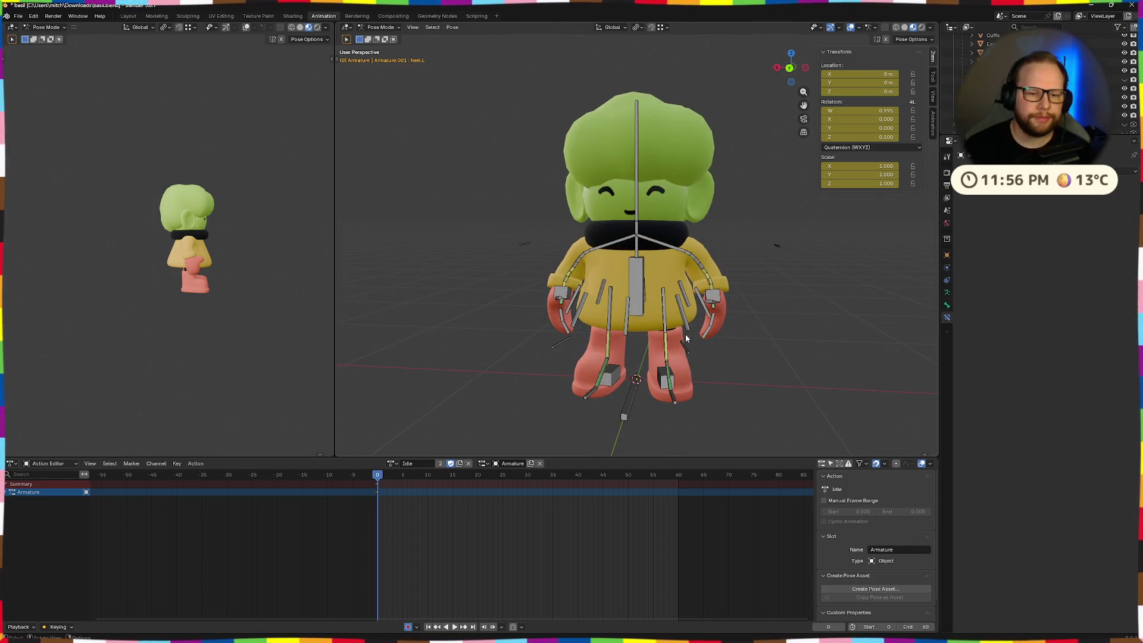
pyautogui.moveTo(700, 340); pyautogui.dragTo(417, 327, button='middle')
pyautogui.moveTo(280, 324)
pyautogui.mouseDown(button='middle')
pyautogui.moveTo(159, 349)
pyautogui.moveTo(202, 340)
pyautogui.moveTo(121, 328)
pyautogui.moveTo(186, 301)
pyautogui.mouseUp(button='middle')
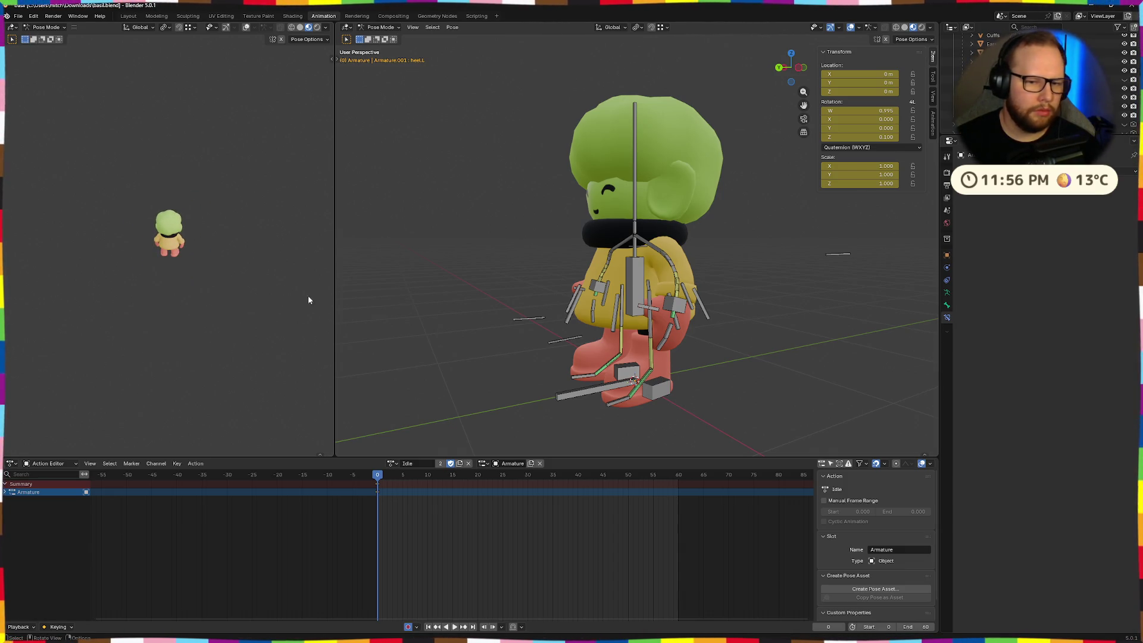
pyautogui.moveTo(560, 315)
pyautogui.mouseDown(button='middle')
pyautogui.moveTo(655, 327)
pyautogui.moveTo(631, 348)
pyautogui.mouseUp(button='middle')
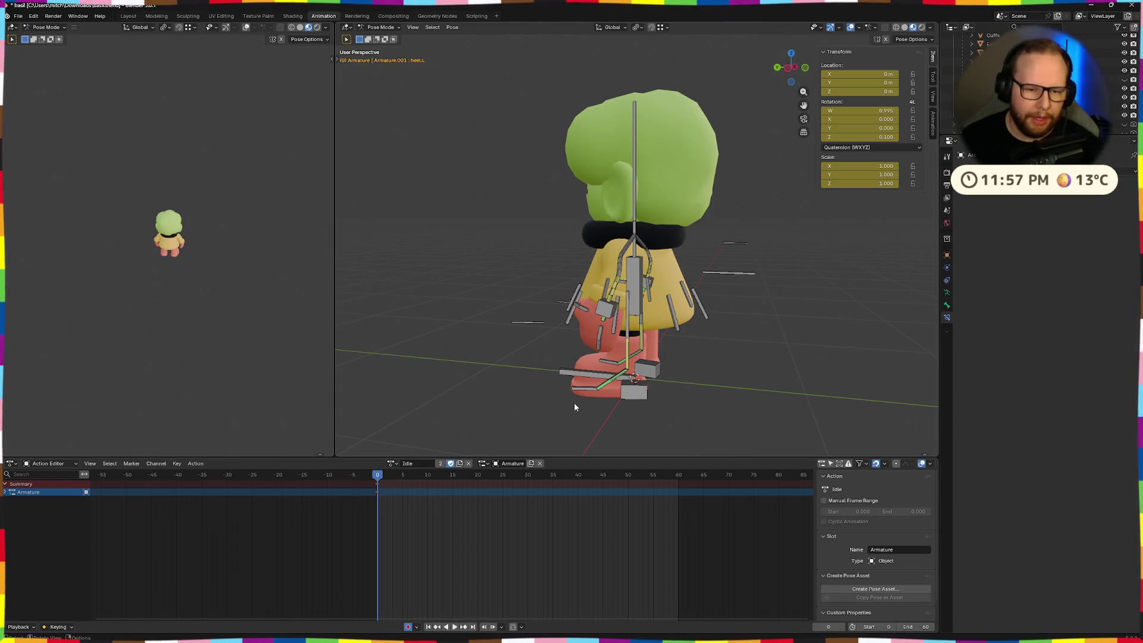
pyautogui.moveTo(574, 402)
pyautogui.mouseDown(button='middle')
pyautogui.moveTo(760, 301)
pyautogui.moveTo(680, 370)
pyautogui.moveTo(717, 364)
pyautogui.moveTo(655, 360)
pyautogui.moveTo(697, 359)
pyautogui.mouseUp(button='middle')
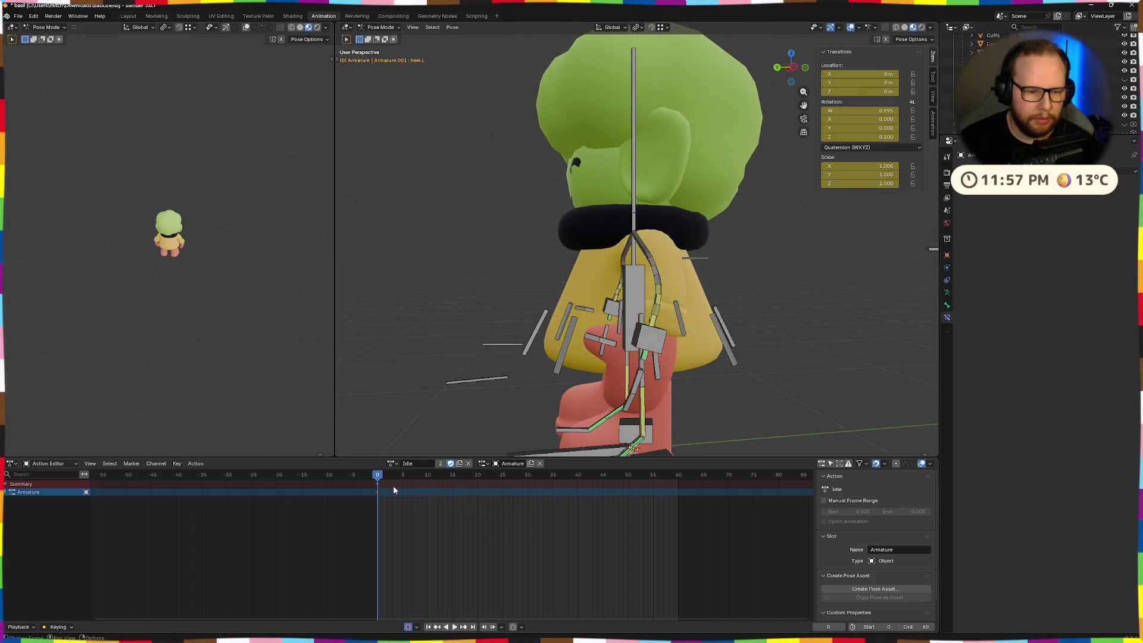
pyautogui.moveTo(377, 476)
pyautogui.mouseDown()
pyautogui.moveTo(527, 482)
pyautogui.moveTo(451, 484)
pyautogui.mouseUp()
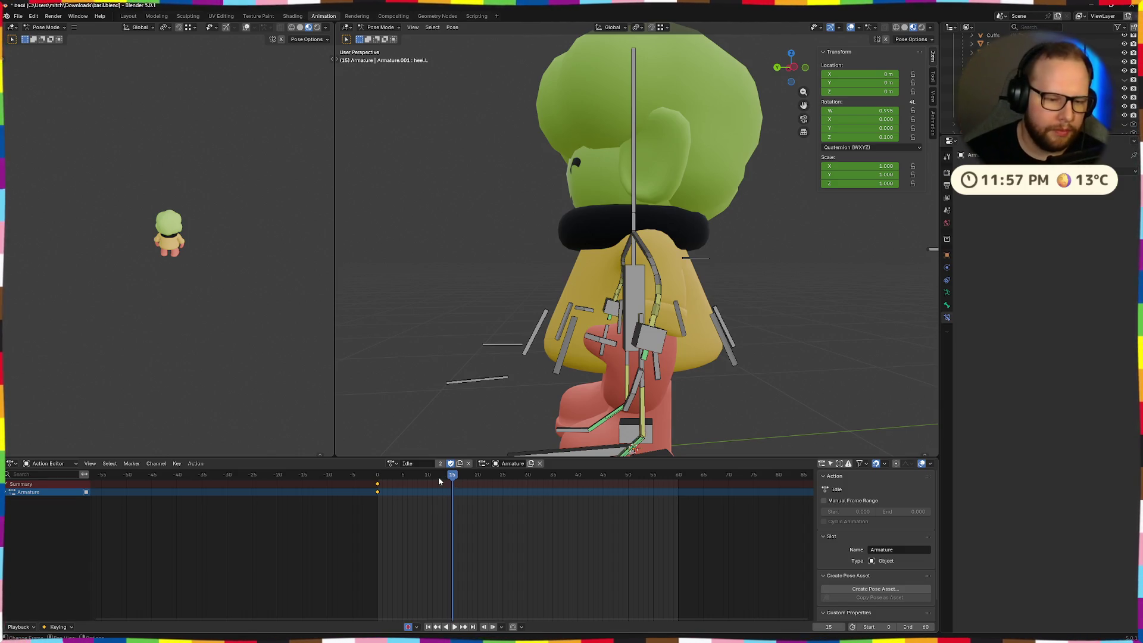
# - At frame 15, turn the torso control -20° about Z
pyautogui.press('space')
pyautogui.moveTo(527, 481); pyautogui.dragTo(452, 481)
pyautogui.moveTo(595, 396); pyautogui.dragTo(635, 330, button='middle')
pyautogui.click(634, 329)
pyautogui.press('r')
pyautogui.press('r')
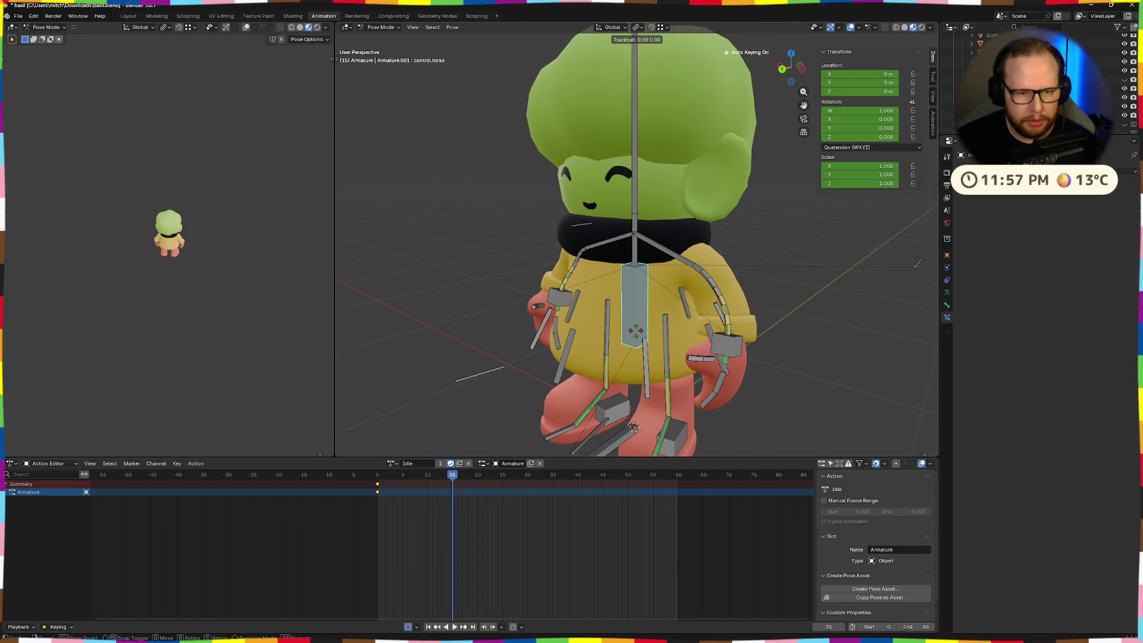
pyautogui.press('z')
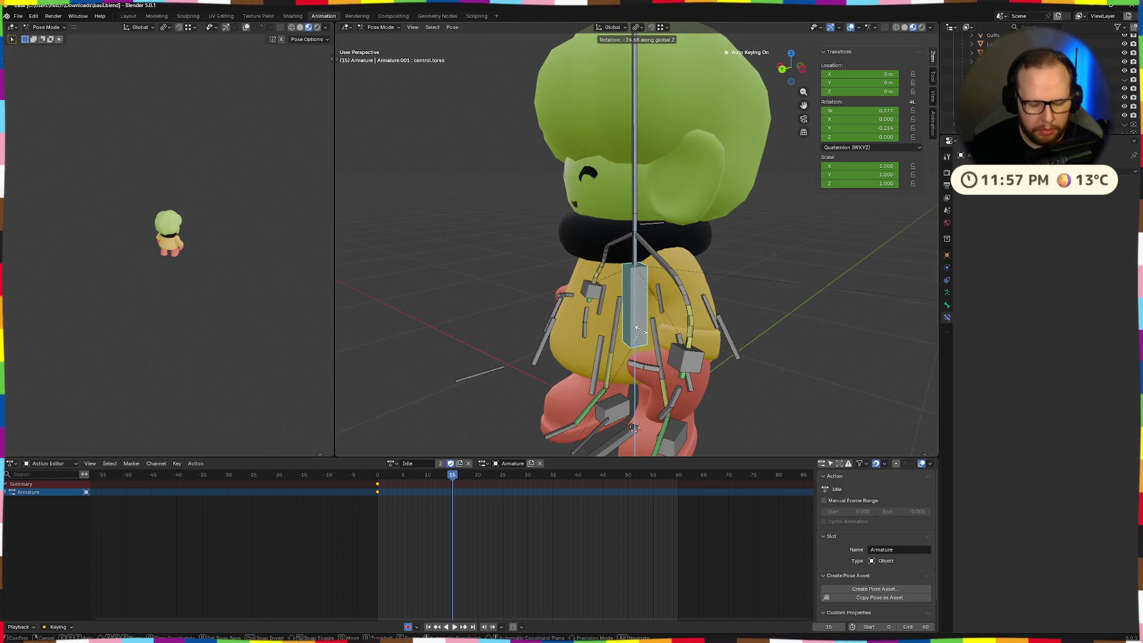
pyautogui.write('-20')
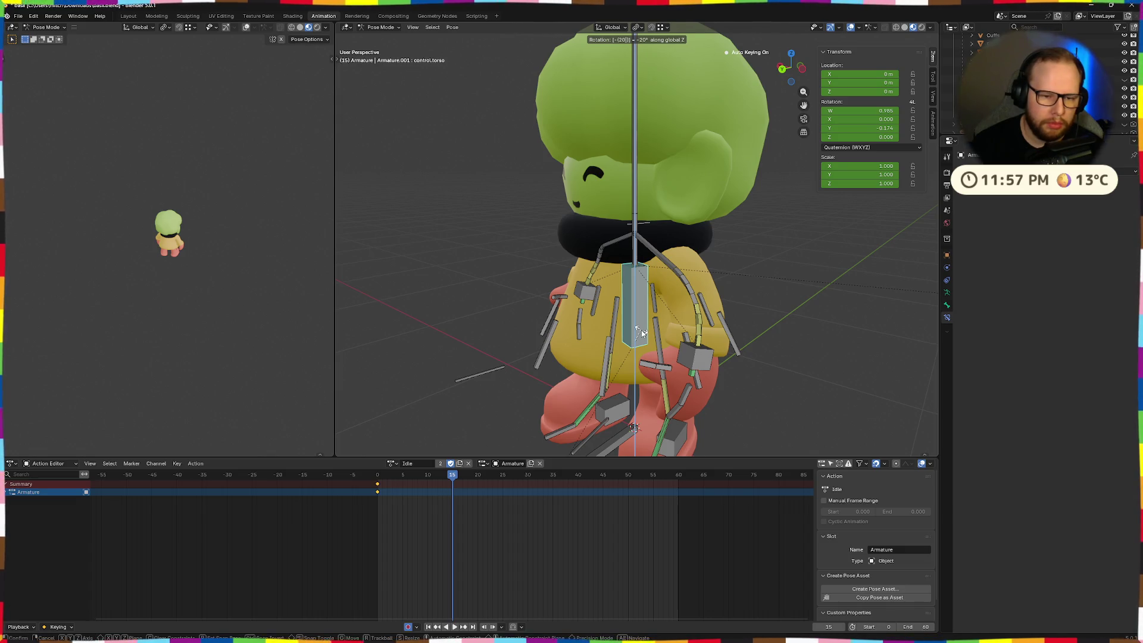
pyautogui.press('Return')
# - Undo that turn, rotate the torso -15° about Z instead, and key it at frame 15
pyautogui.moveTo(641, 330)
pyautogui.mouseDown(button='middle')
pyautogui.moveTo(635, 302)
pyautogui.moveTo(693, 294)
pyautogui.moveTo(732, 323)
pyautogui.moveTo(841, 332)
pyautogui.mouseUp(button='middle')
pyautogui.scroll(-5, 827, 335)
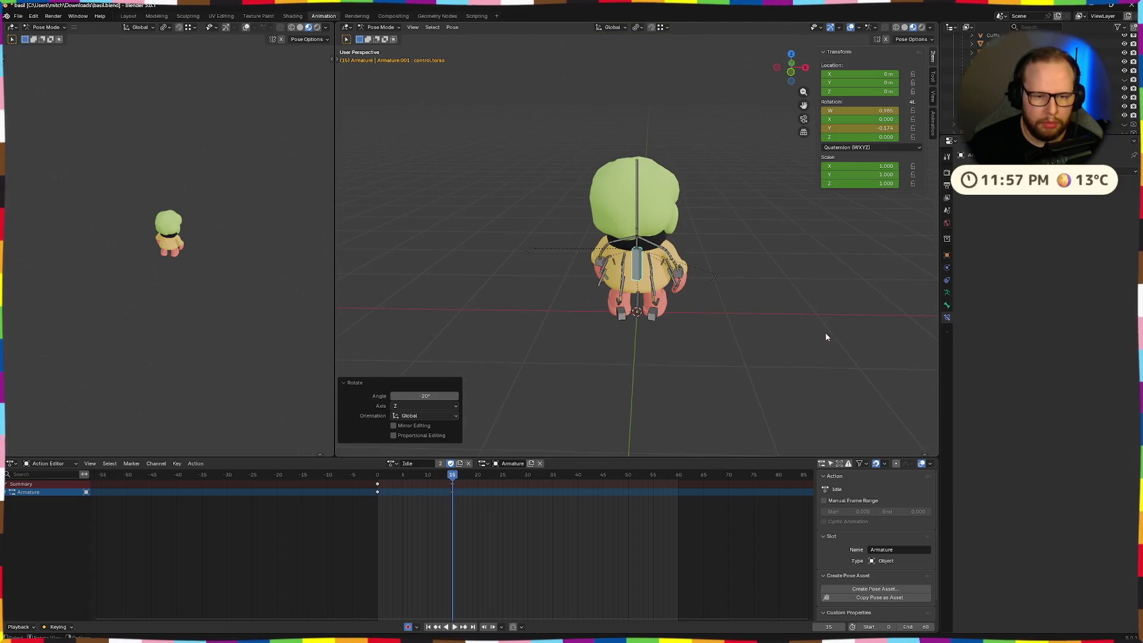
pyautogui.scroll(4, 815, 332)
pyautogui.hotkey('ctrl', 'z')
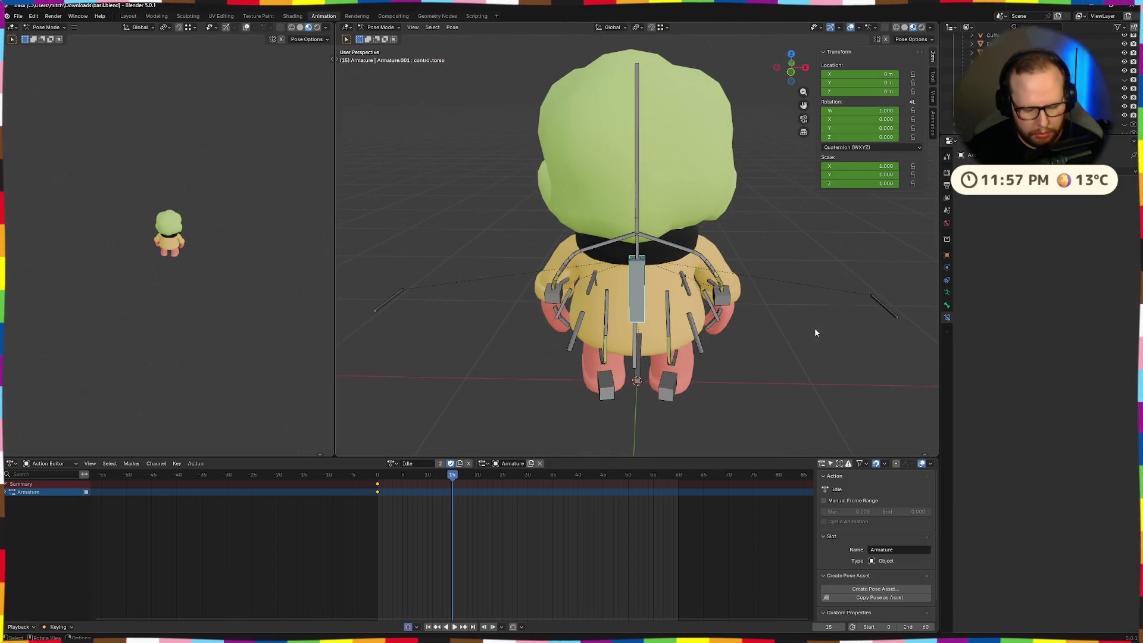
pyautogui.write('rz')
pyautogui.write('-15')
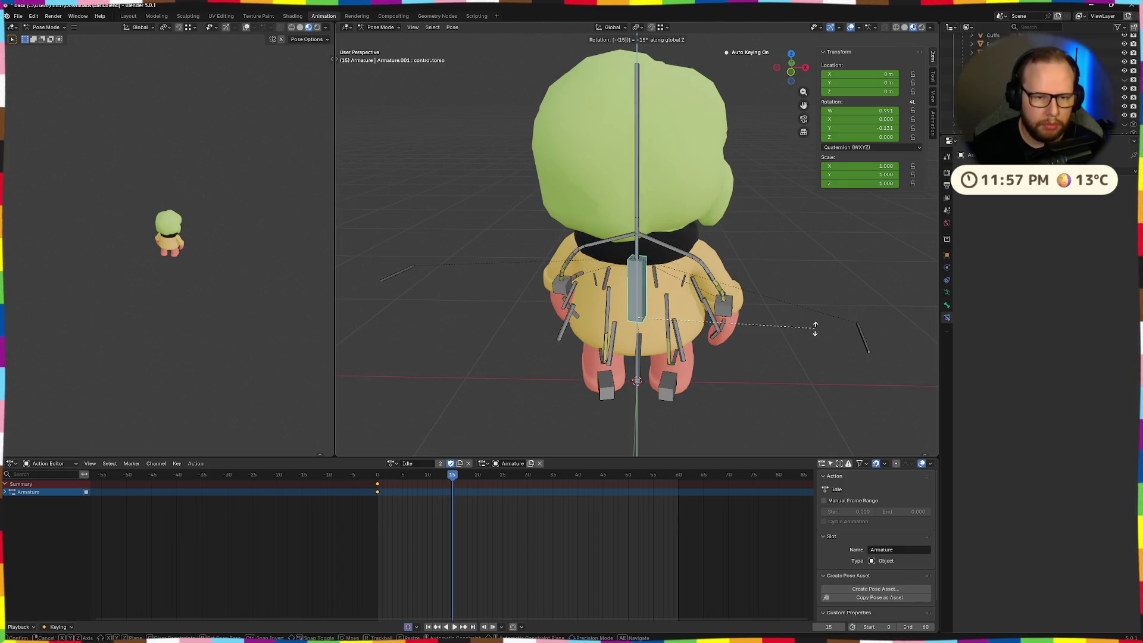
pyautogui.press('Return')
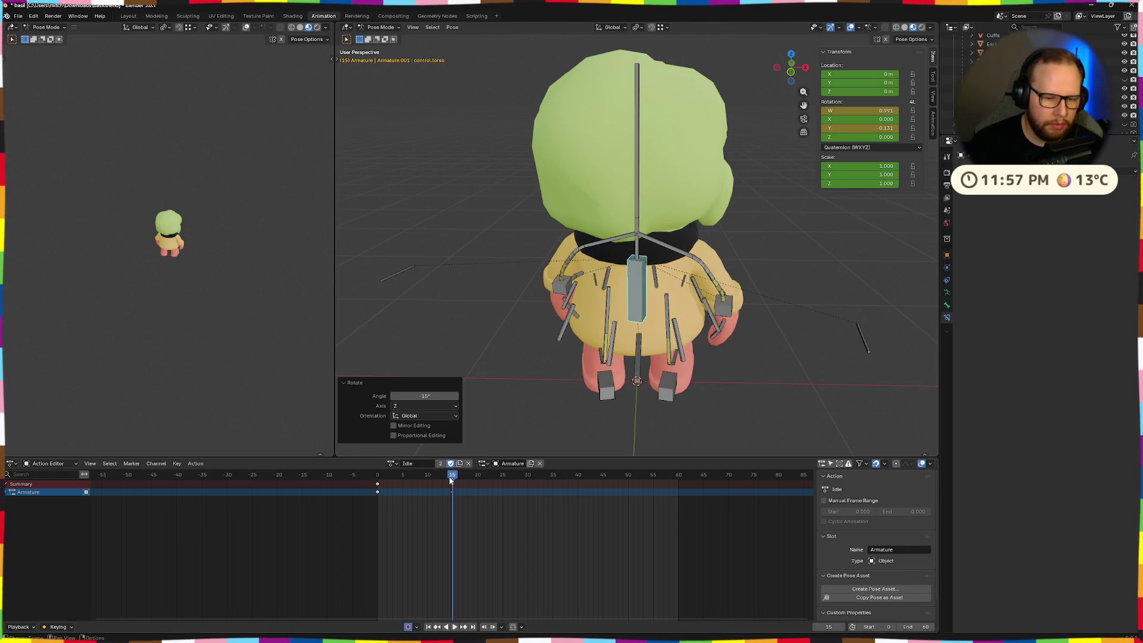
pyautogui.press('i')
# - At frame 30, turn the torso 40° about Z, then play the animation in reverse
pyautogui.moveTo(450, 478); pyautogui.dragTo(527, 480)
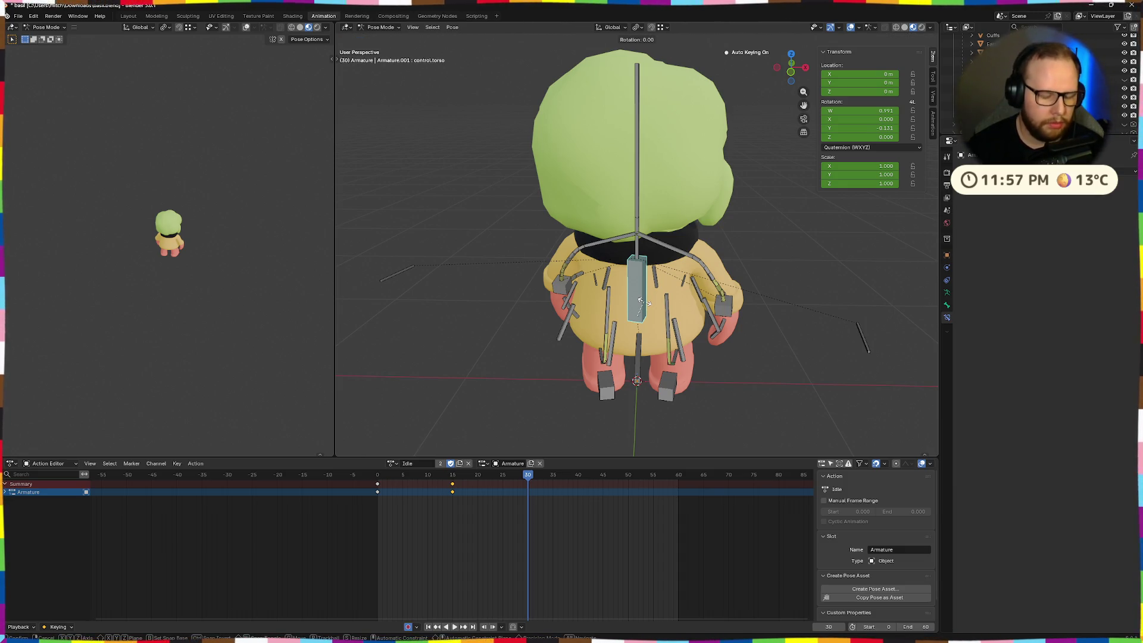
pyautogui.write('30')
pyautogui.press('Escape')
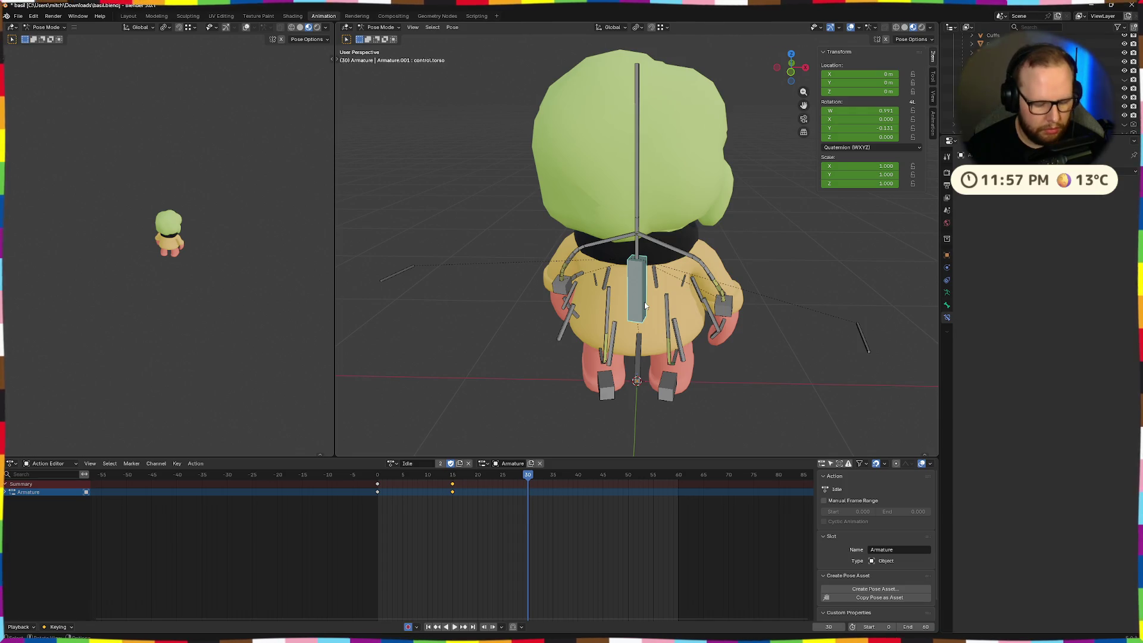
pyautogui.write('rz40')
pyautogui.press('Return')
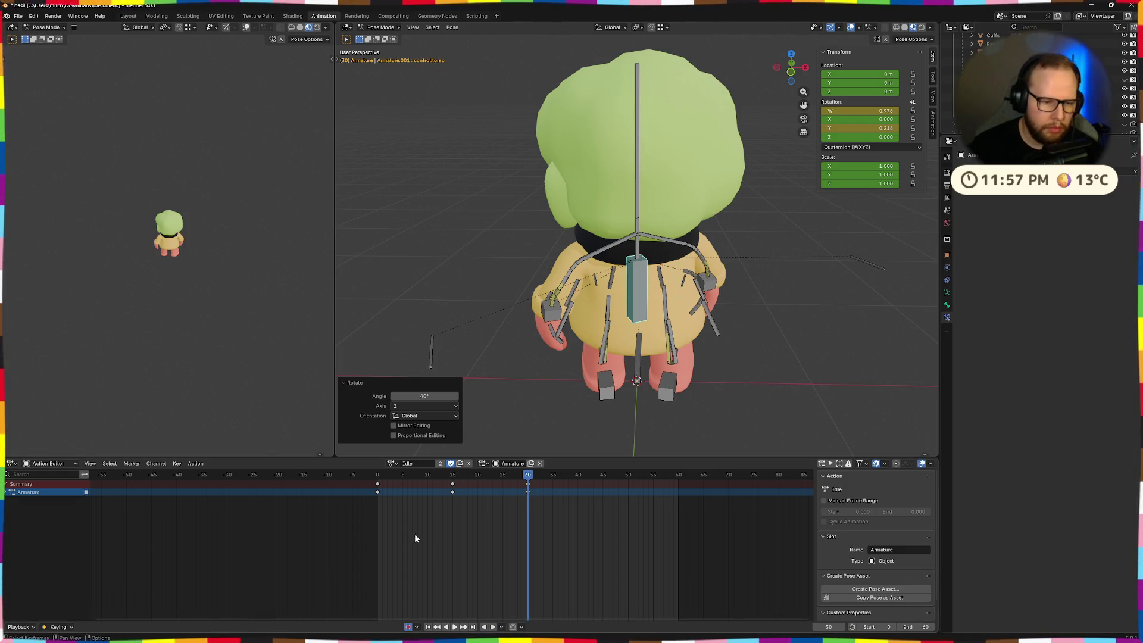
pyautogui.click(384, 535)
pyautogui.hotkey('shift', 'ctrl', 'space')
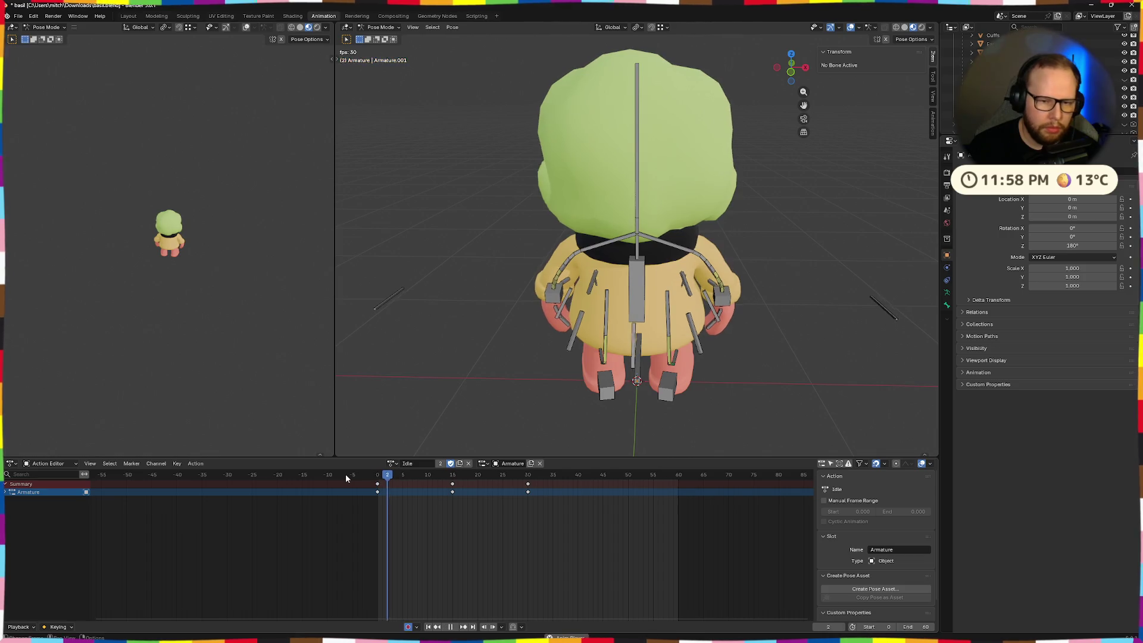
# - Play and scrub the animation, then delete the selected keyframes and undo the deletion
pyautogui.press('space')
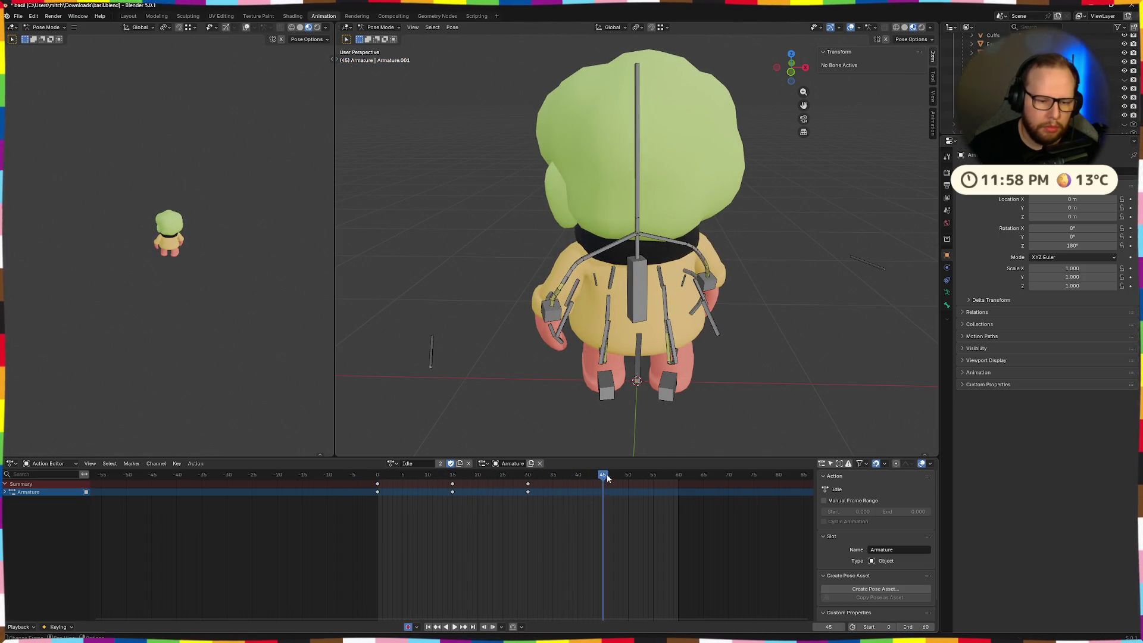
pyautogui.press('space')
pyautogui.moveTo(606, 476)
pyautogui.mouseDown()
pyautogui.moveTo(356, 483)
pyautogui.moveTo(451, 484)
pyautogui.mouseUp()
pyautogui.press('space')
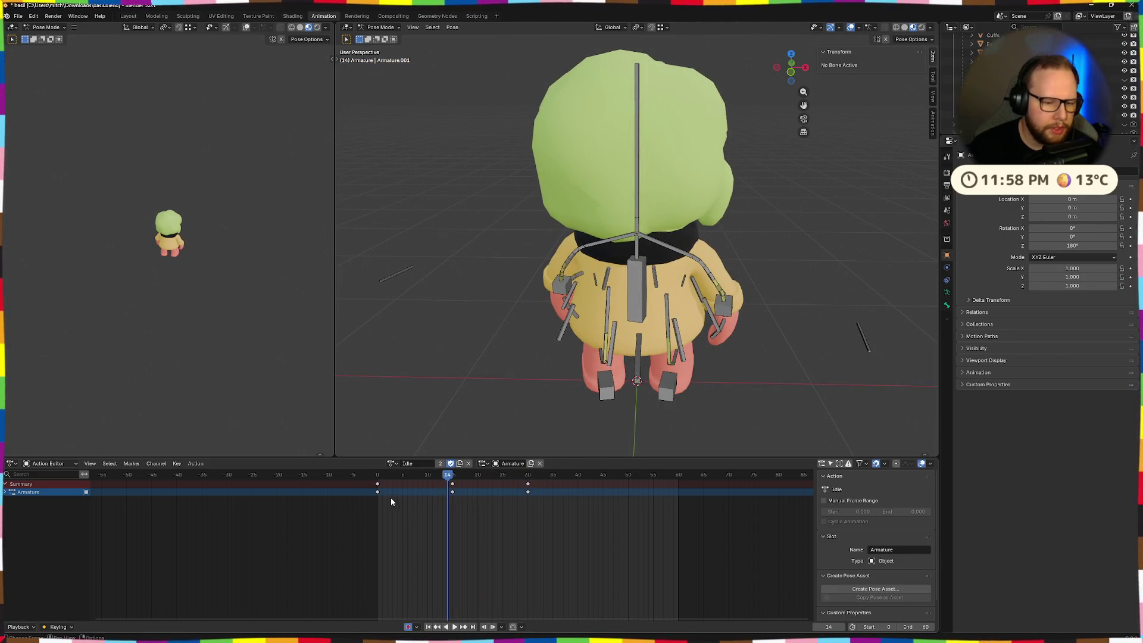
pyautogui.press('x')
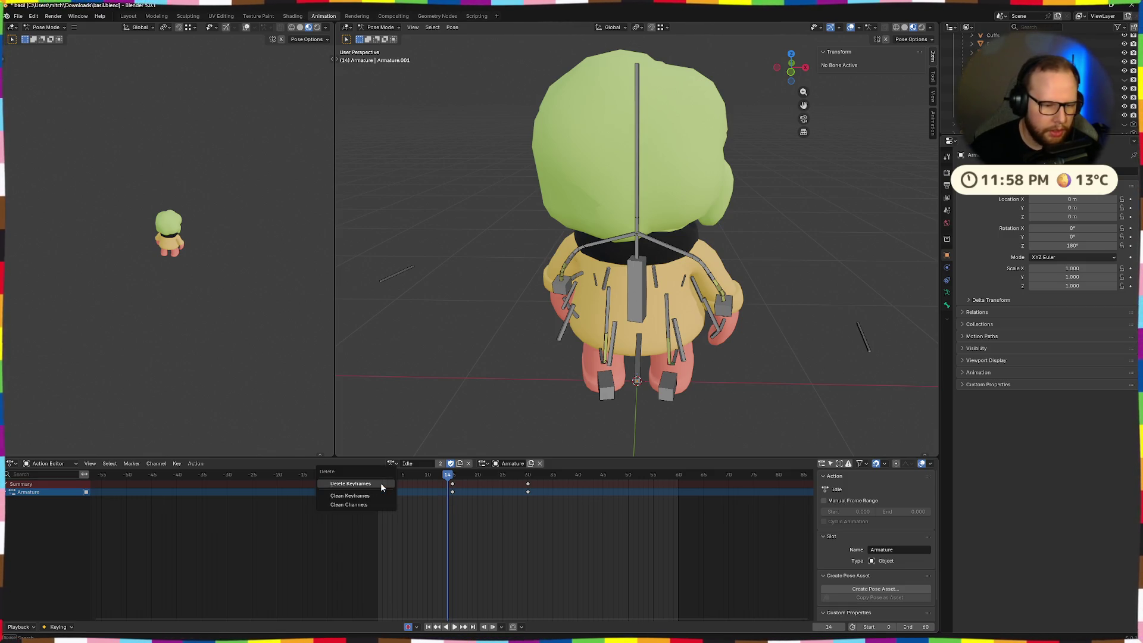
pyautogui.click(380, 483)
pyautogui.hotkey('ctrl', 'z')
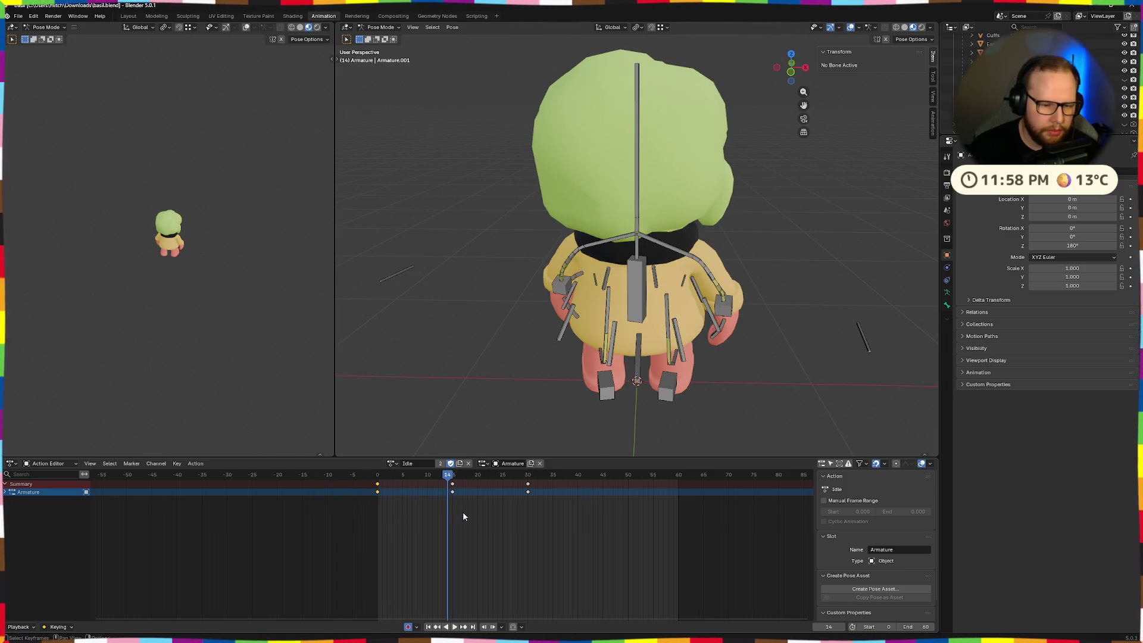
# - Move the frame-15 keyframe to frame 0 and the frame-30 keyframe to frame 15
pyautogui.click(452, 483)
pyautogui.moveTo(450, 482)
pyautogui.mouseDown()
pyautogui.moveTo(376, 490)
pyautogui.moveTo(421, 476)
pyautogui.moveTo(377, 476)
pyautogui.mouseUp()
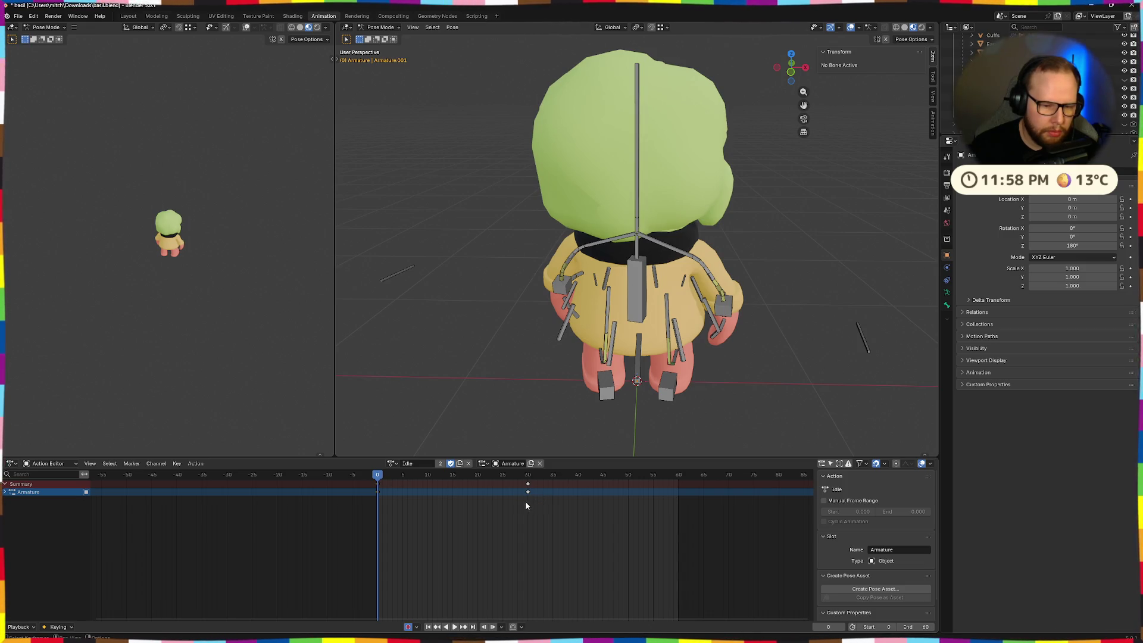
pyautogui.press('space')
pyautogui.press('space')
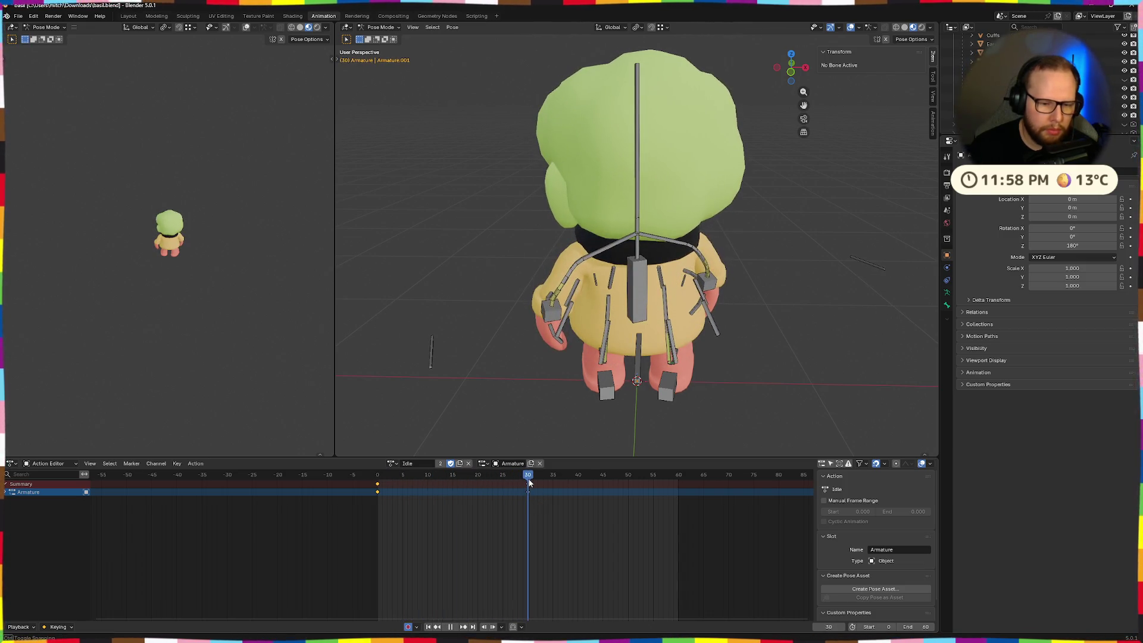
pyautogui.moveTo(513, 481); pyautogui.dragTo(452, 485)
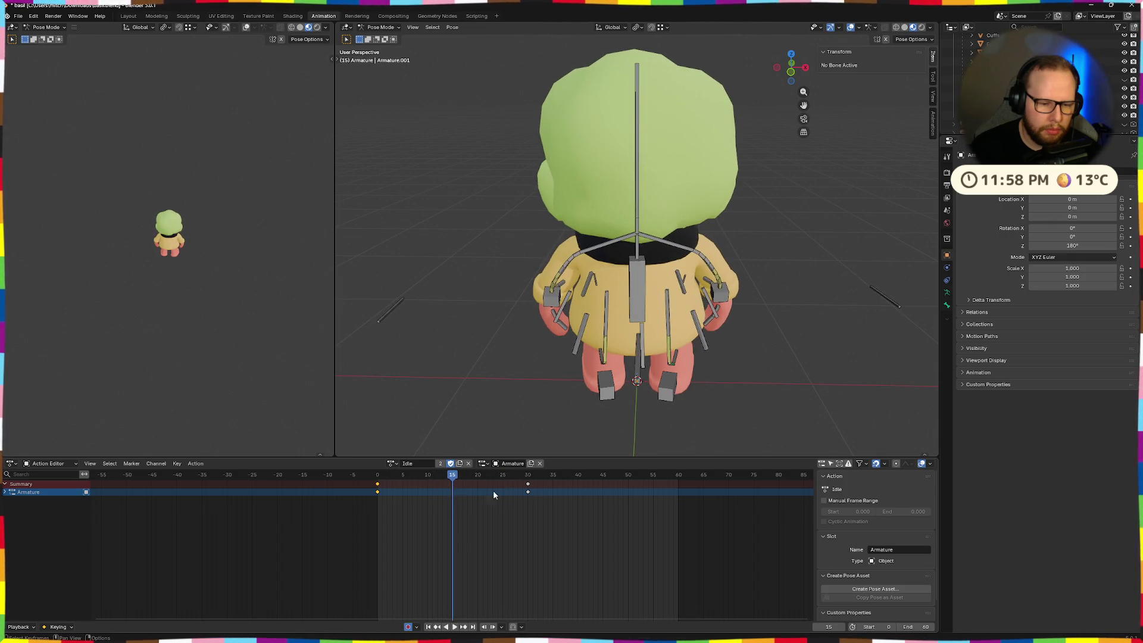
pyautogui.click(527, 491)
pyautogui.moveTo(527, 492); pyautogui.dragTo(453, 492)
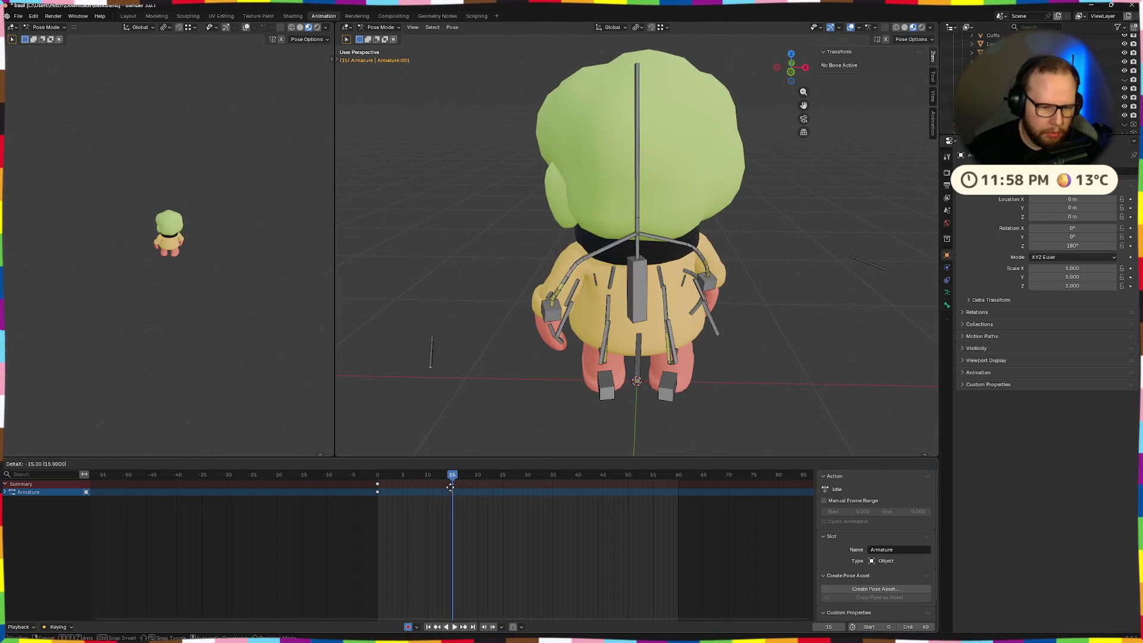
pyautogui.click(382, 476)
pyautogui.press('space')
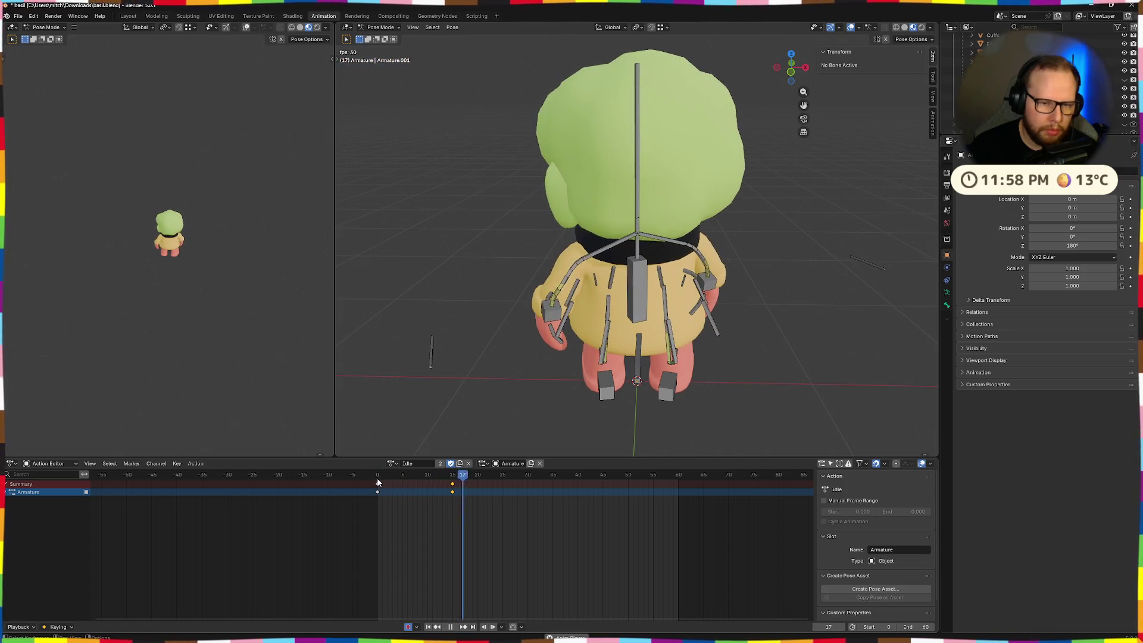
pyautogui.press('space')
# - Duplicate the frame-0 starting-pose keyframes to frame 60
pyautogui.moveTo(460, 505)
pyautogui.mouseDown()
pyautogui.moveTo(448, 483)
pyautogui.moveTo(523, 492)
pyautogui.mouseUp()
pyautogui.moveTo(410, 475); pyautogui.dragTo(381, 475)
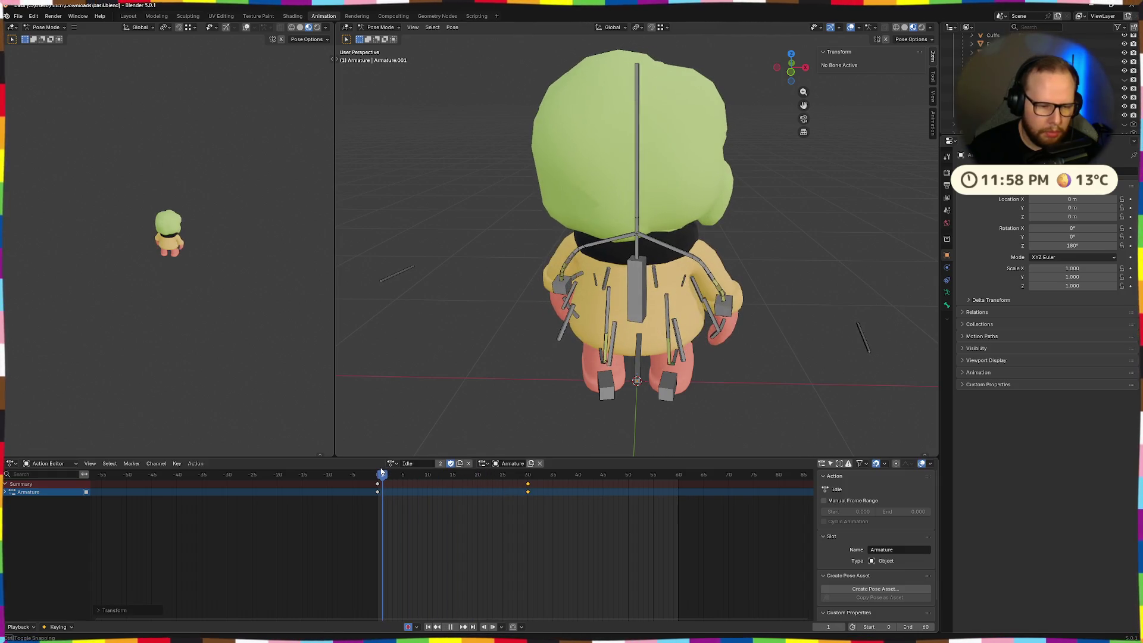
pyautogui.press('space')
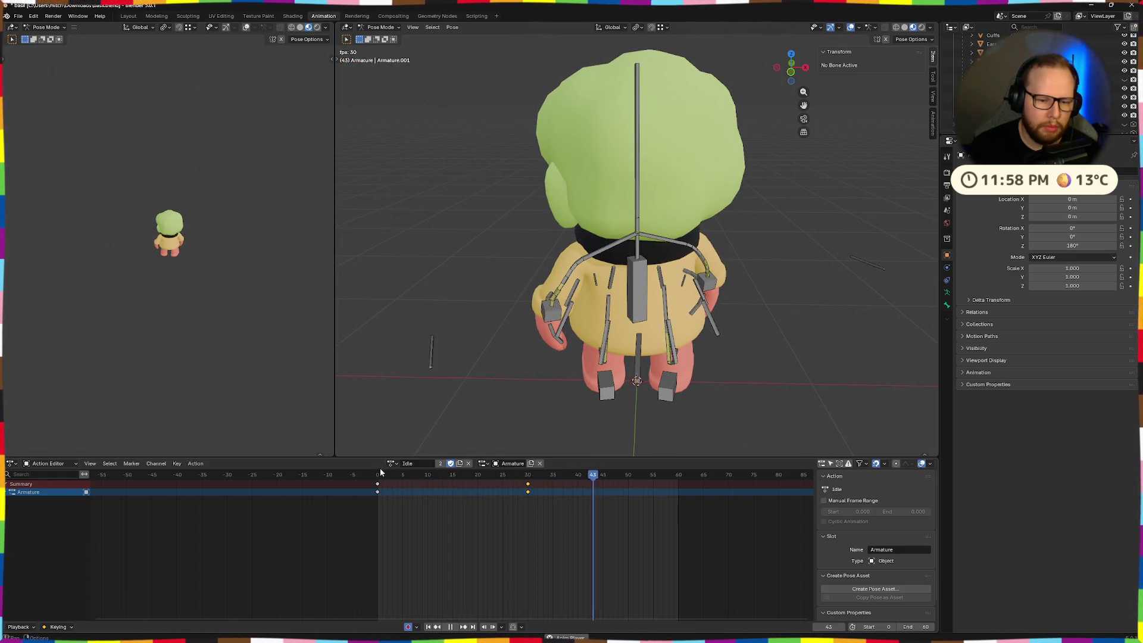
pyautogui.press('Escape')
pyautogui.click(378, 492)
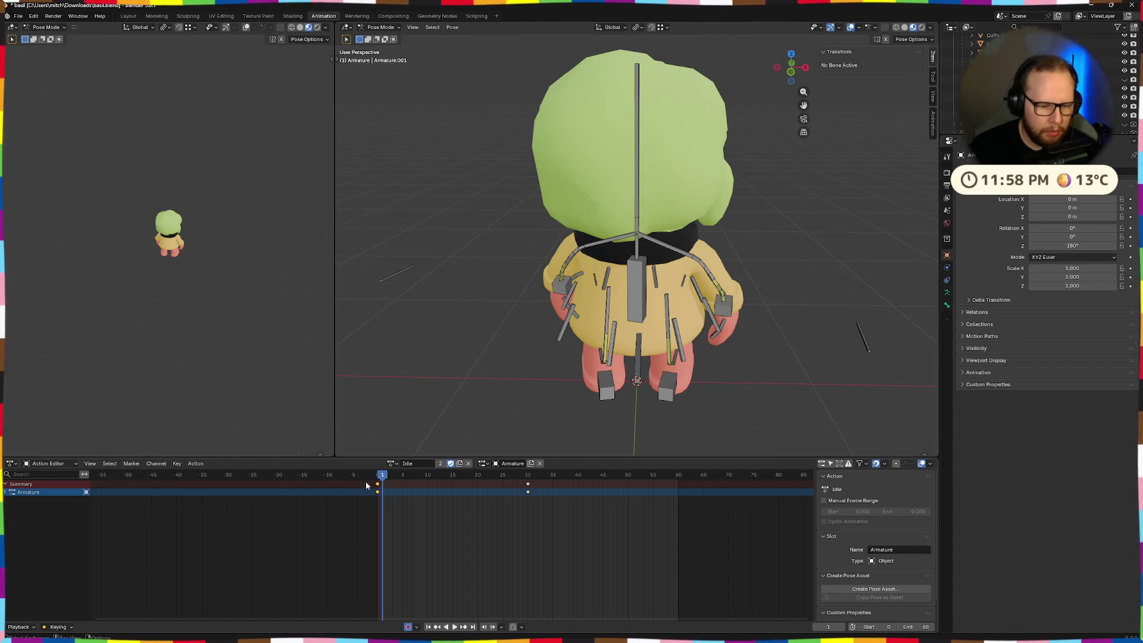
pyautogui.hotkey('shift', 'd')
pyautogui.click(678, 492)
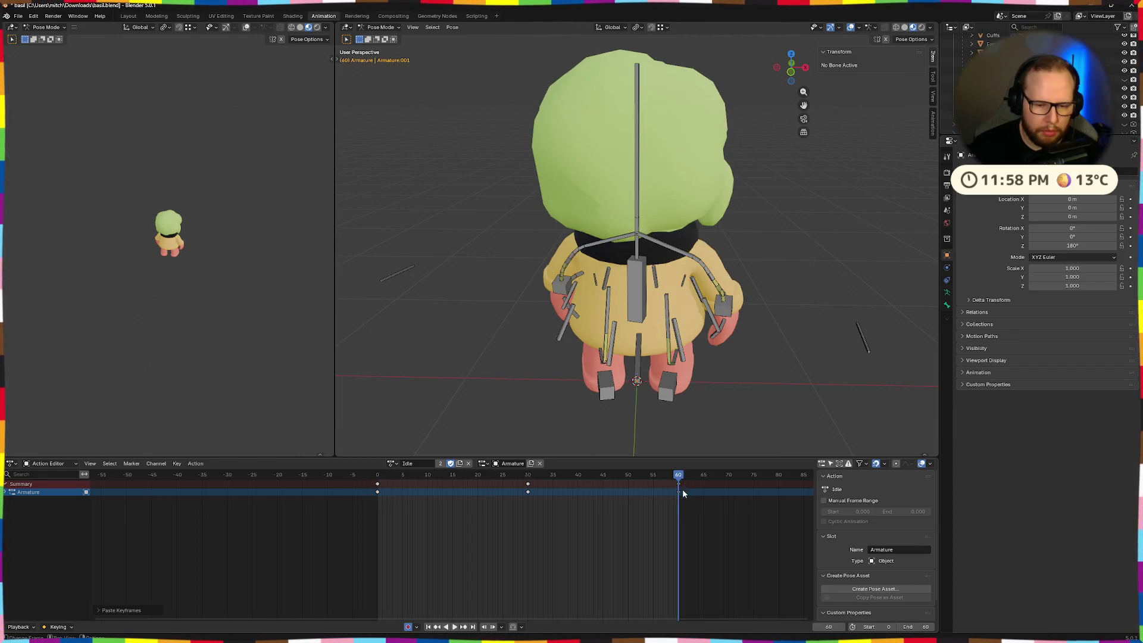
pyautogui.press('space')
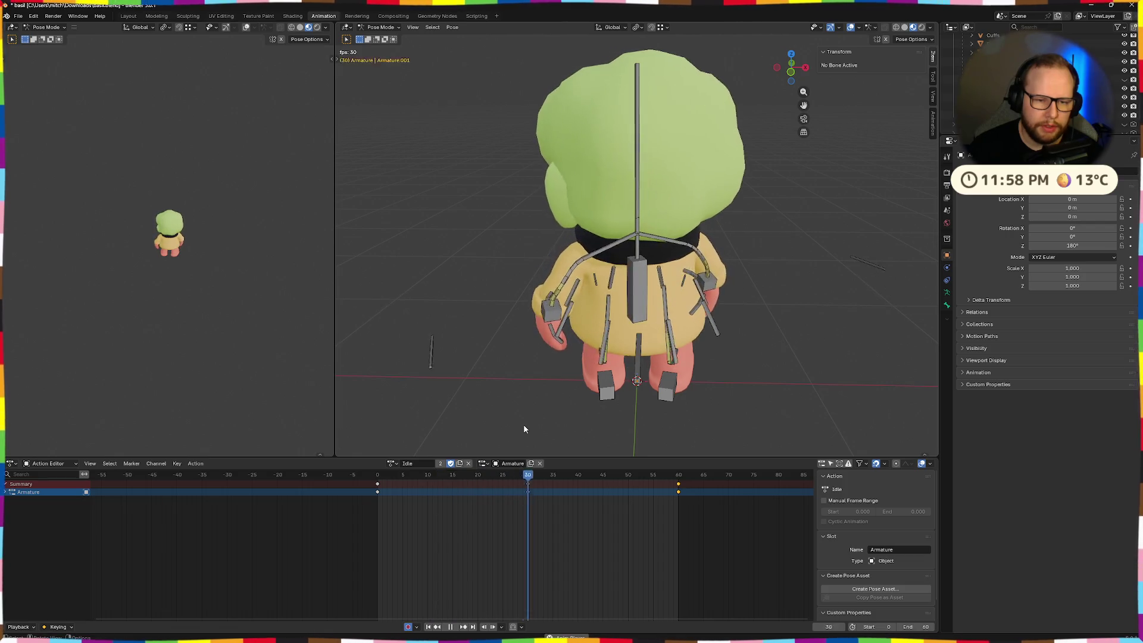
# - Stop playback and try a 5° rotation on the torso control bone, then cancel it
pyautogui.press('space')
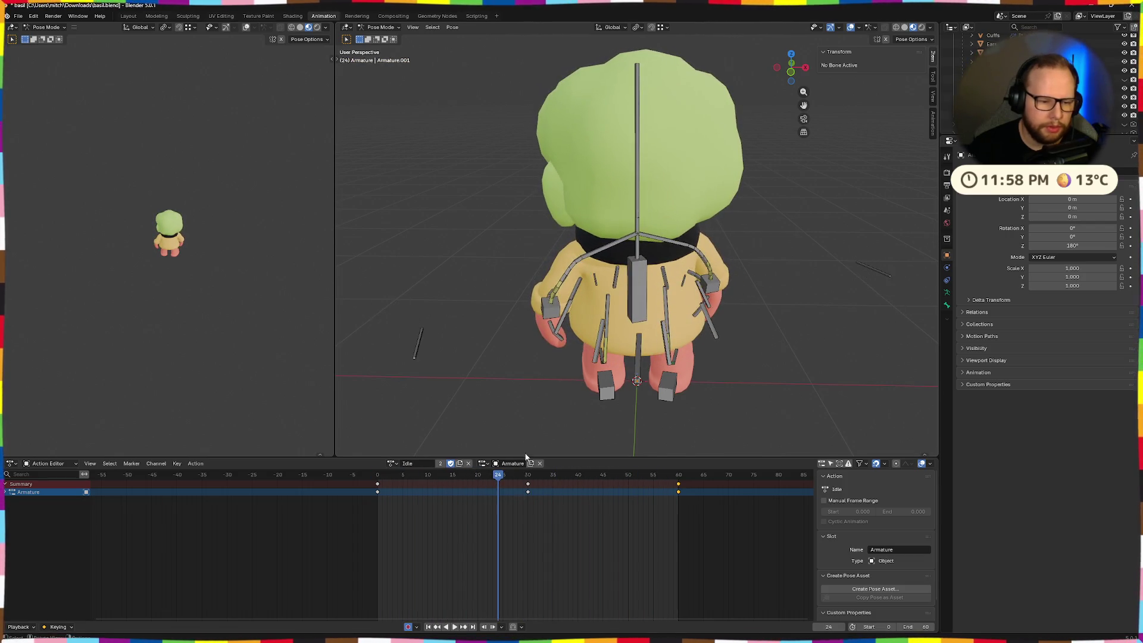
pyautogui.click(369, 485)
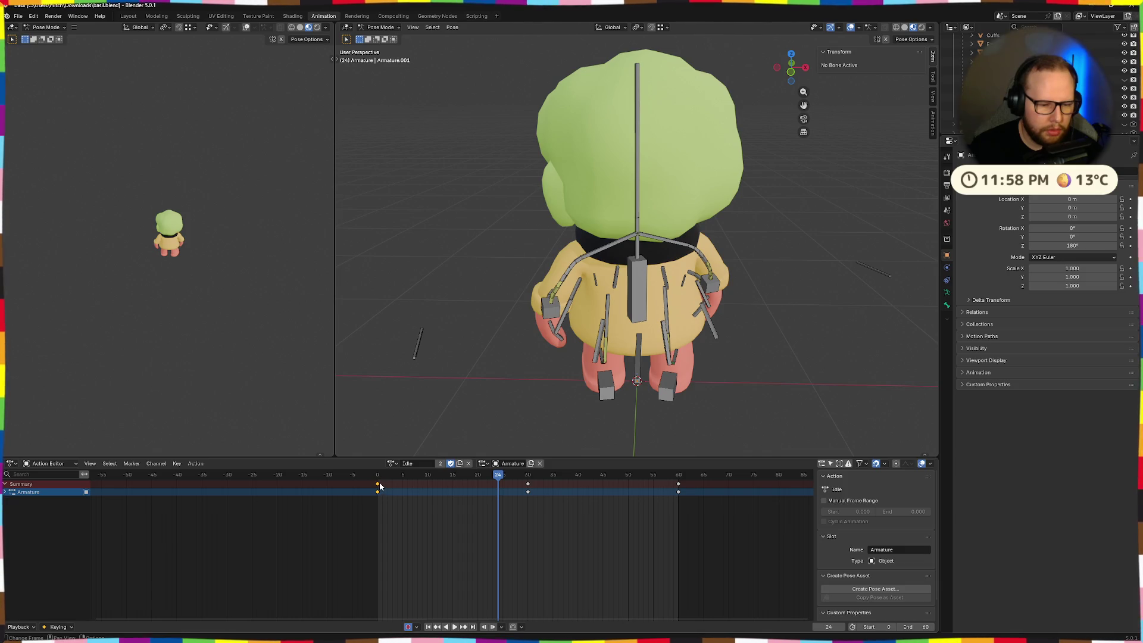
pyautogui.click(640, 303)
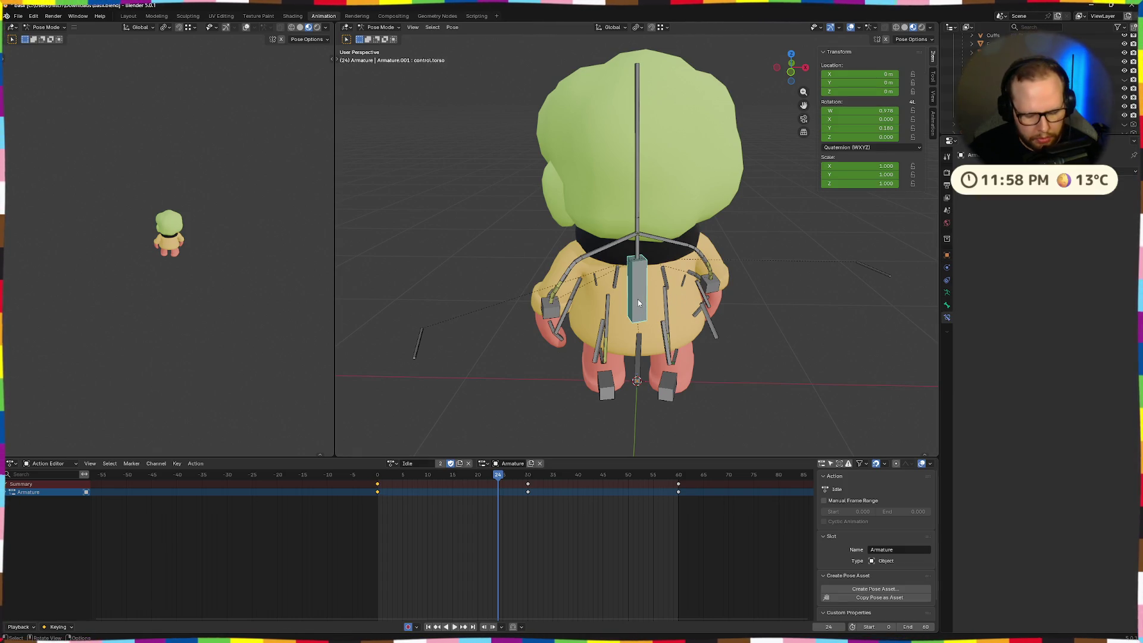
pyautogui.write('5')
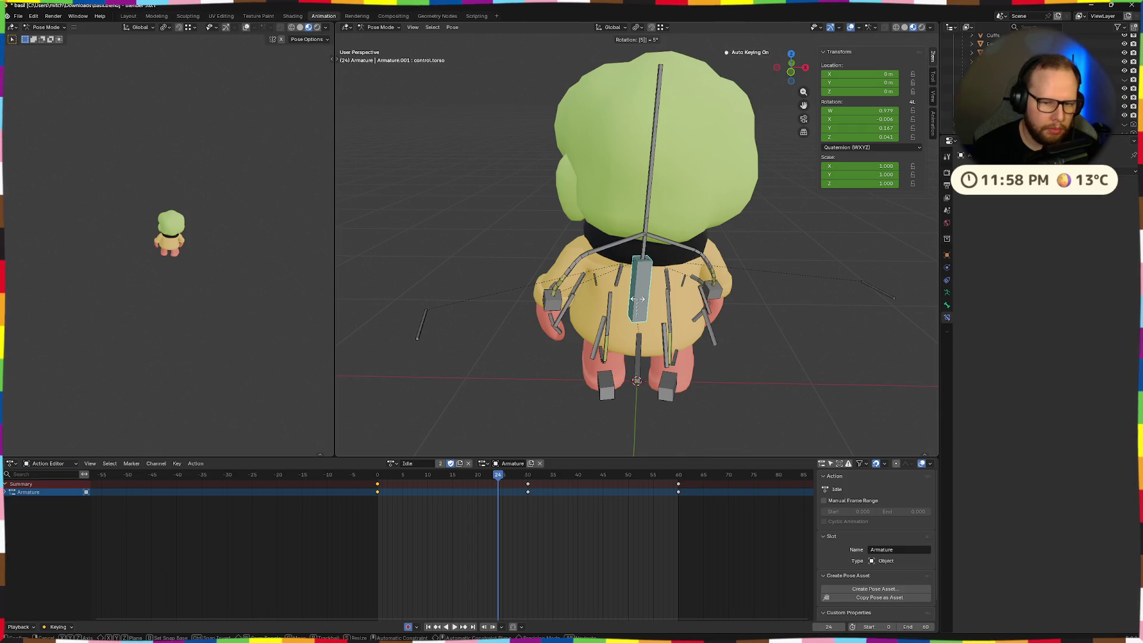
pyautogui.press('y')
pyautogui.press('y')
pyautogui.press('Return')
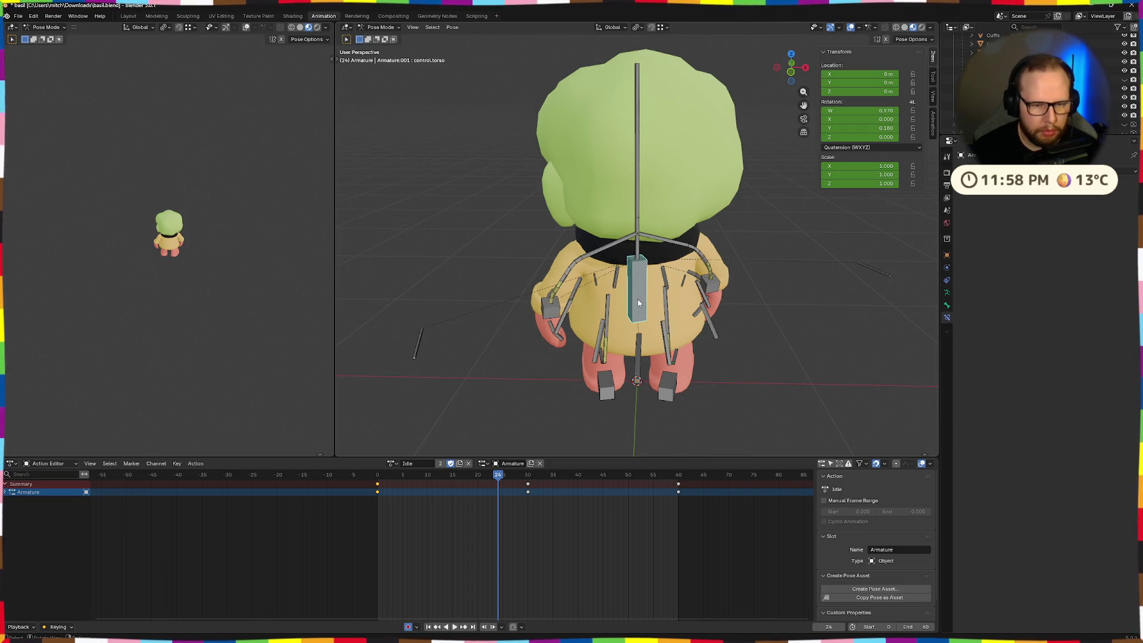
pyautogui.write('rz')
pyautogui.write('5')
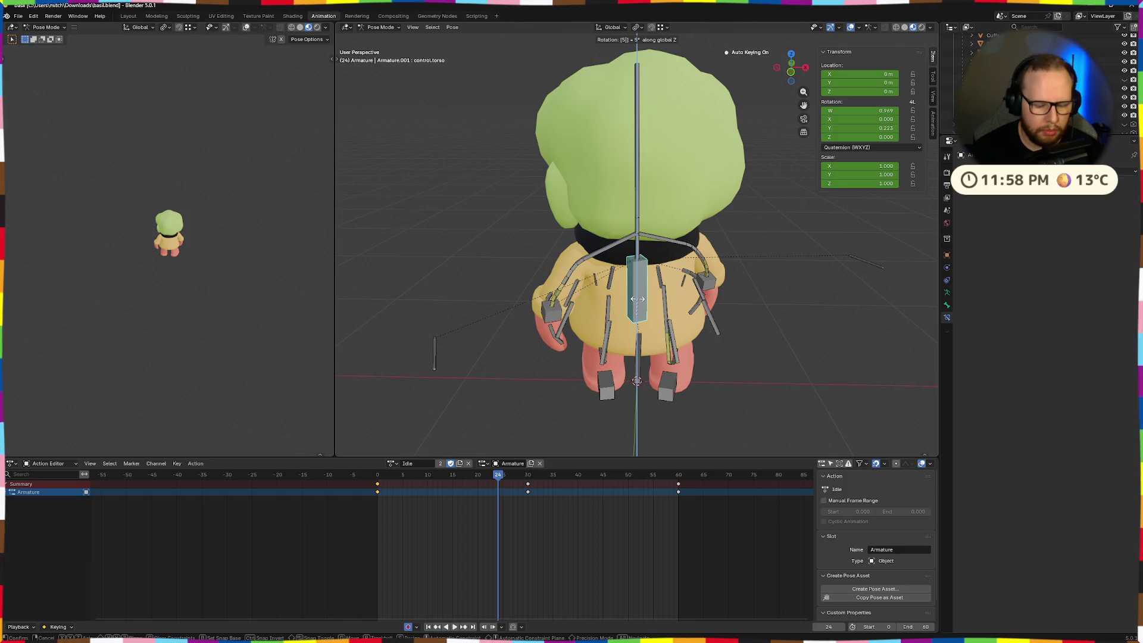
pyautogui.press('BackSpace')
pyautogui.write('5')
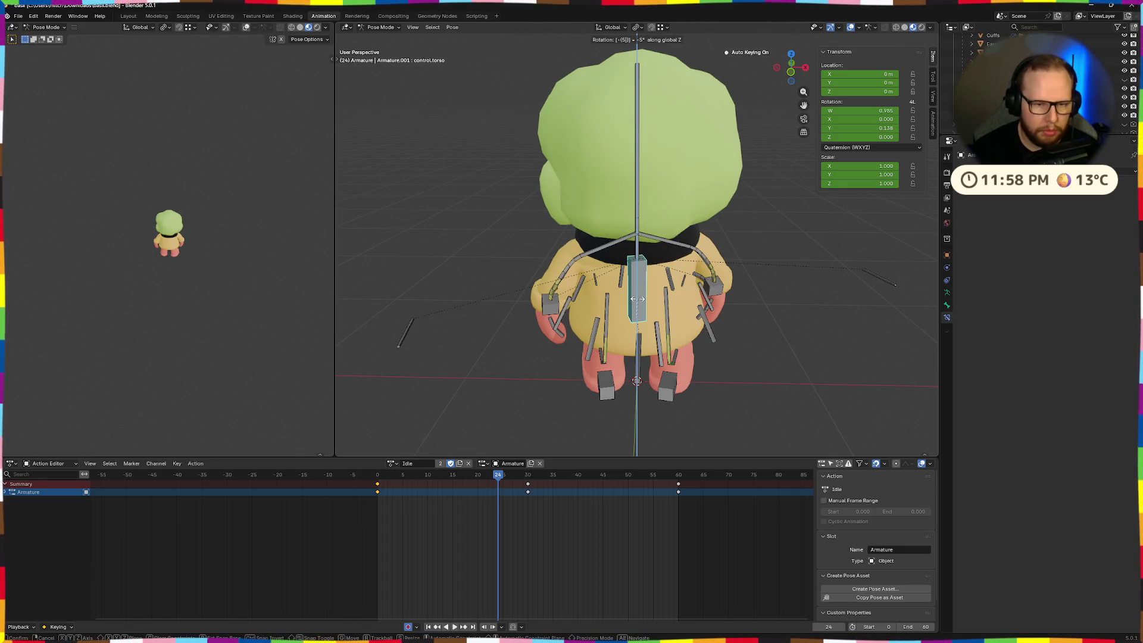
pyautogui.press('Escape')
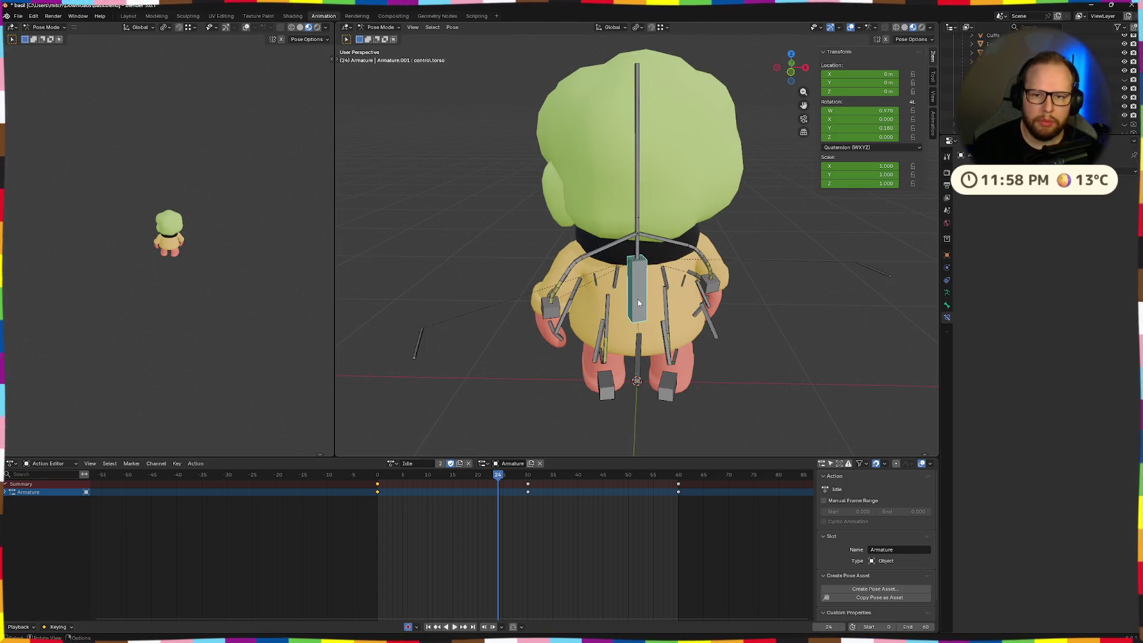
# - Zoom the Action Editor out and set the animation End frame to 90
pyautogui.moveTo(642, 238)
pyautogui.mouseDown(button='middle')
pyautogui.moveTo(793, 234)
pyautogui.moveTo(506, 250)
pyautogui.mouseUp(button='middle')
pyautogui.scroll(-4, 793, 233)
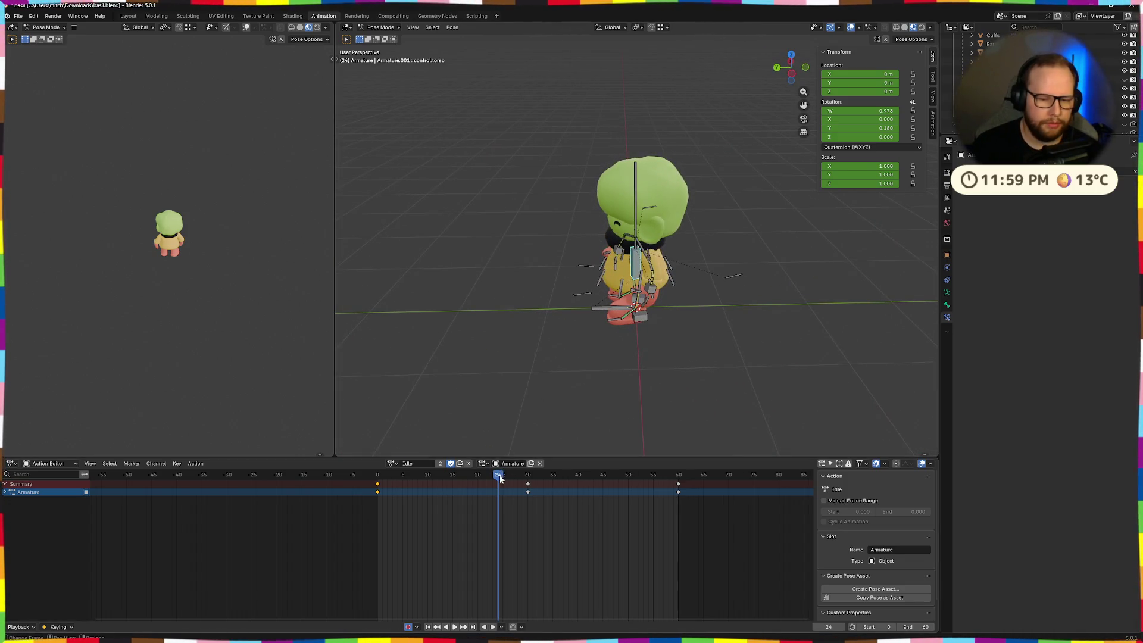
pyautogui.scroll(-3, 603, 481)
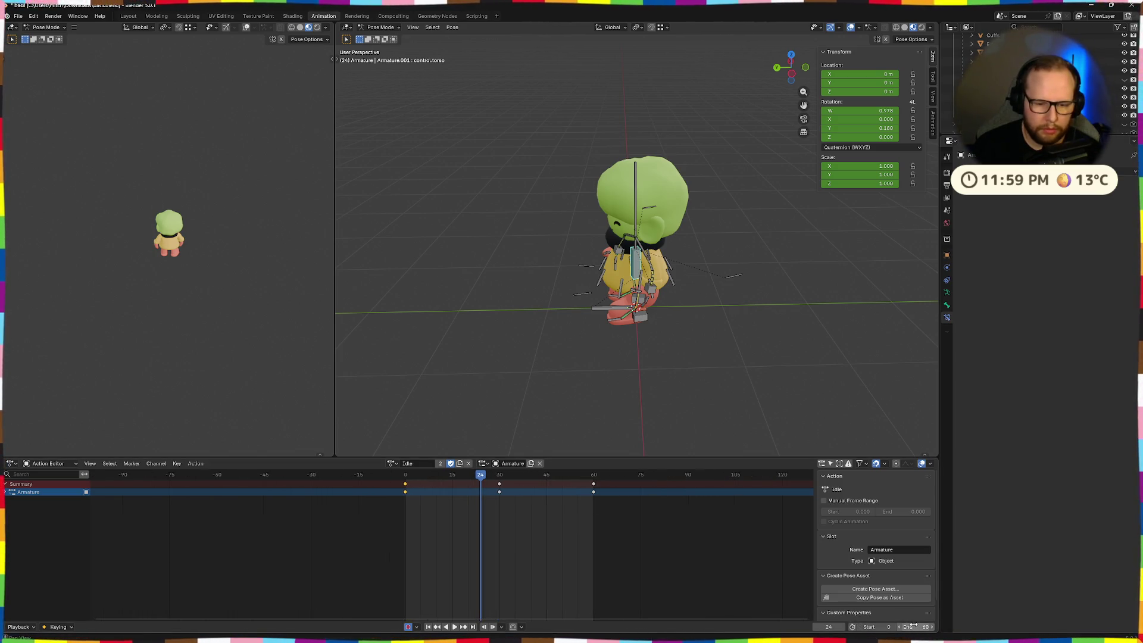
pyautogui.write('90')
pyautogui.press('Return')
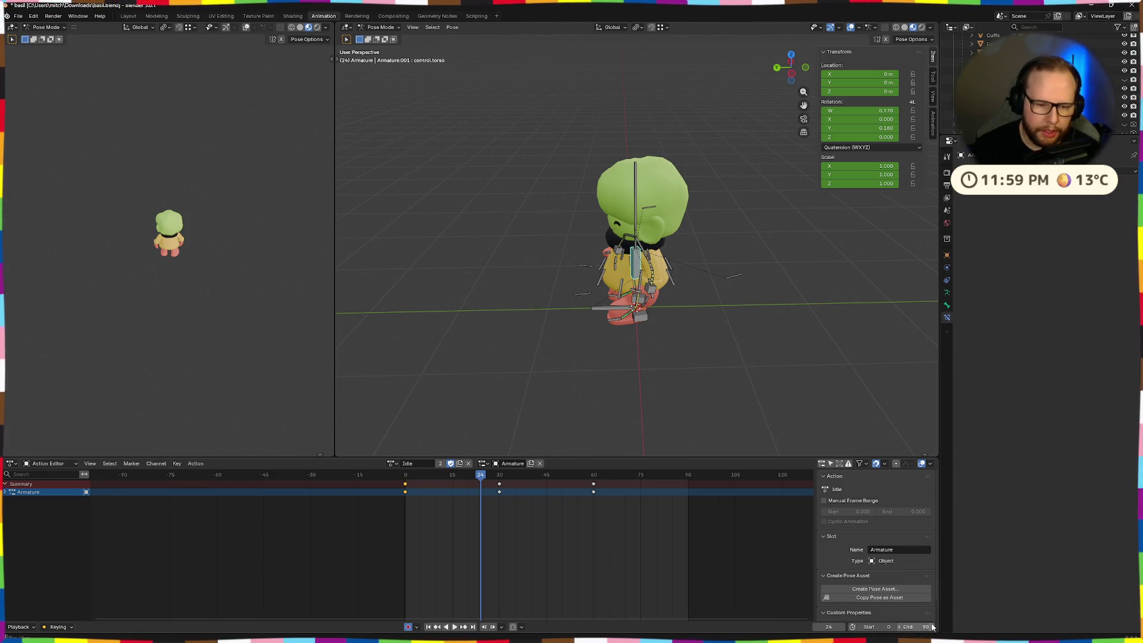
# - Scale the Idle keys at frames 30 and 60 out to 45 and 90, then play back
pyautogui.moveTo(621, 521)
pyautogui.mouseDown()
pyautogui.moveTo(455, 474)
pyautogui.moveTo(405, 480)
pyautogui.moveTo(406, 489)
pyautogui.mouseUp()
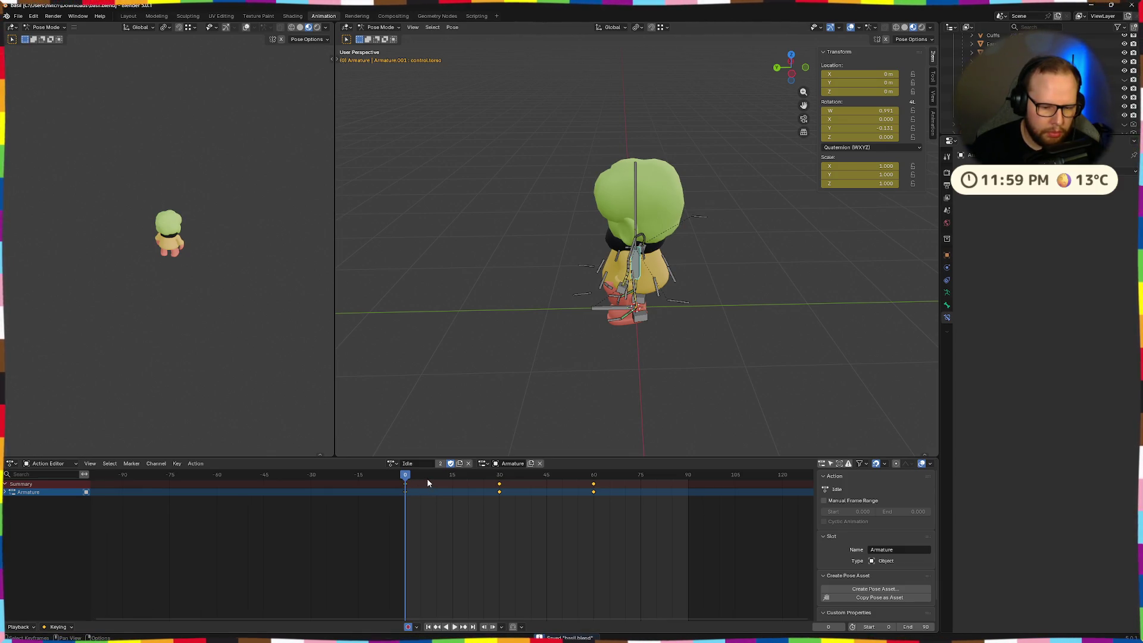
pyautogui.press('s')
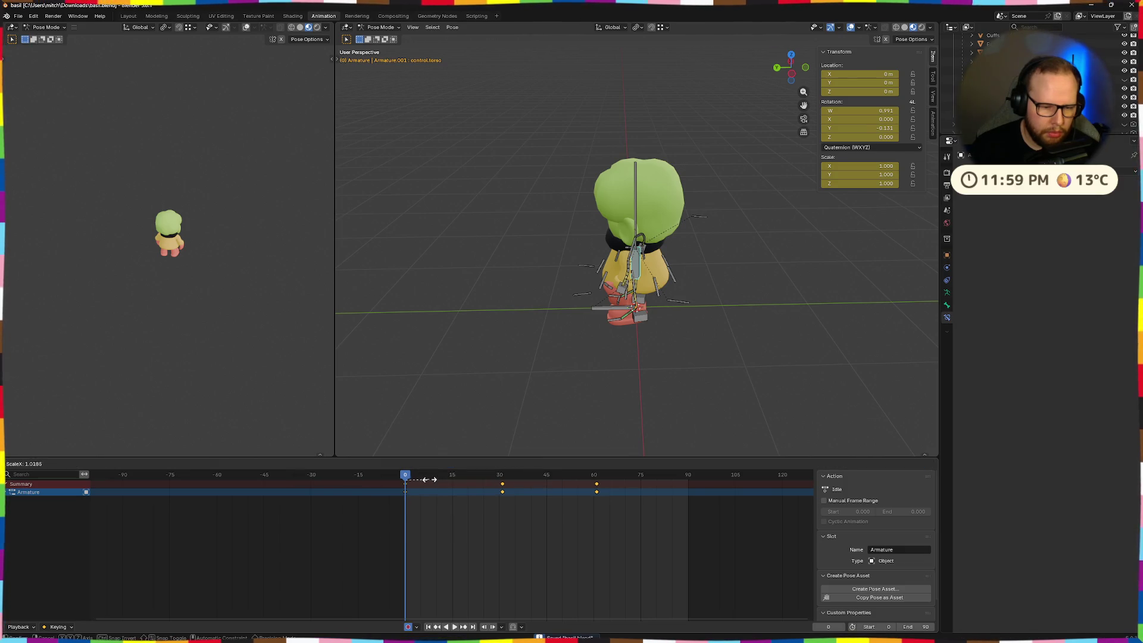
pyautogui.click(442, 478)
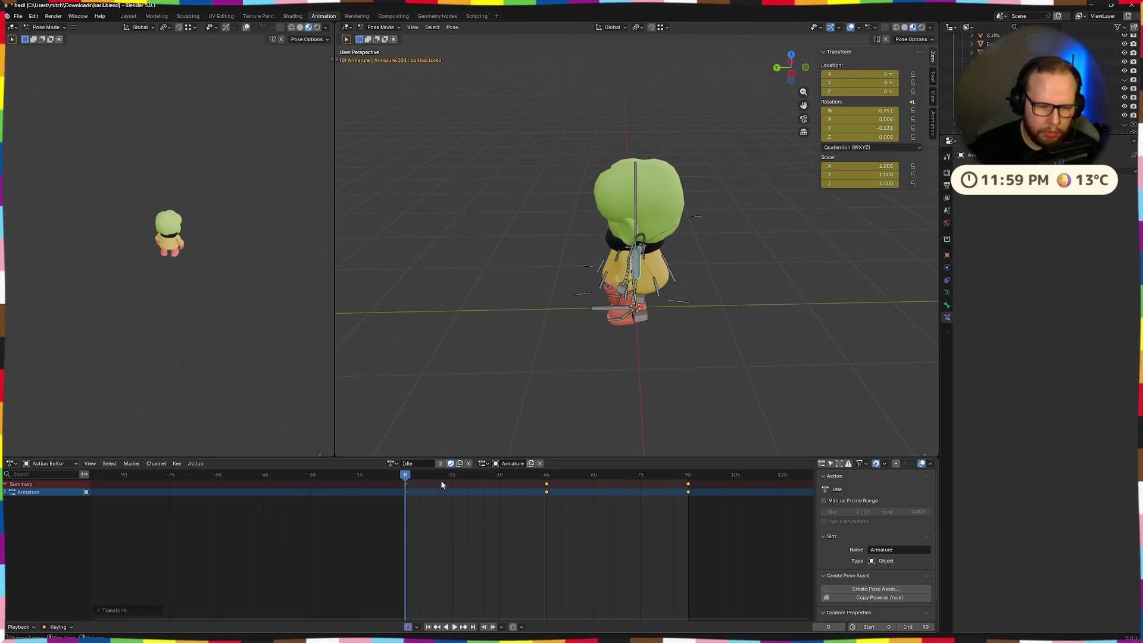
pyautogui.press('space')
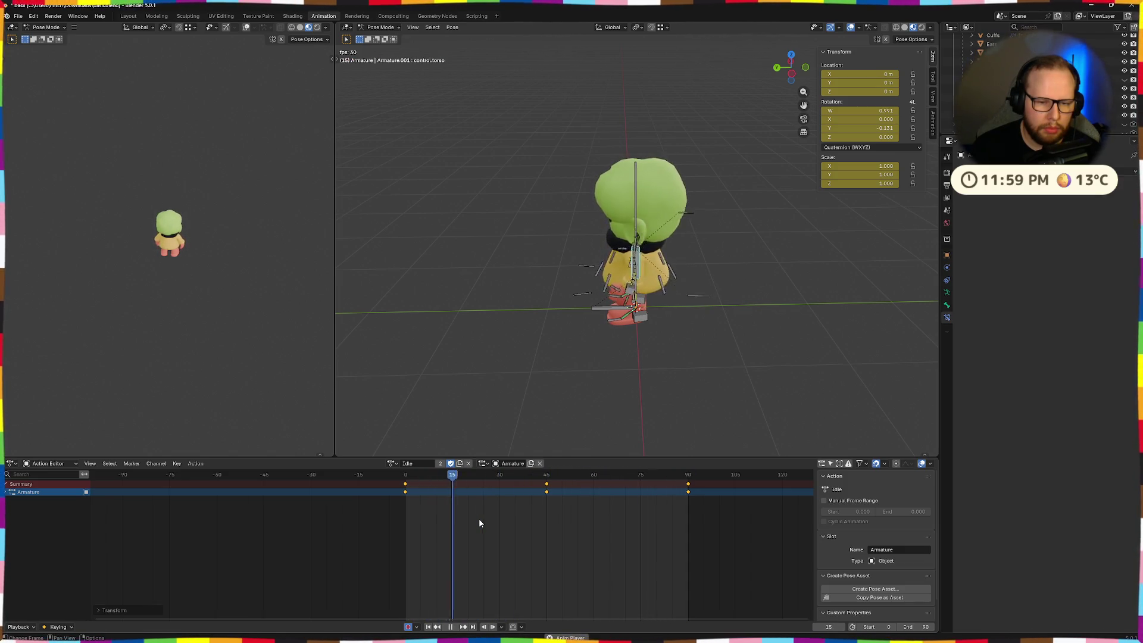
pyautogui.moveTo(586, 382); pyautogui.dragTo(684, 350, button='middle')
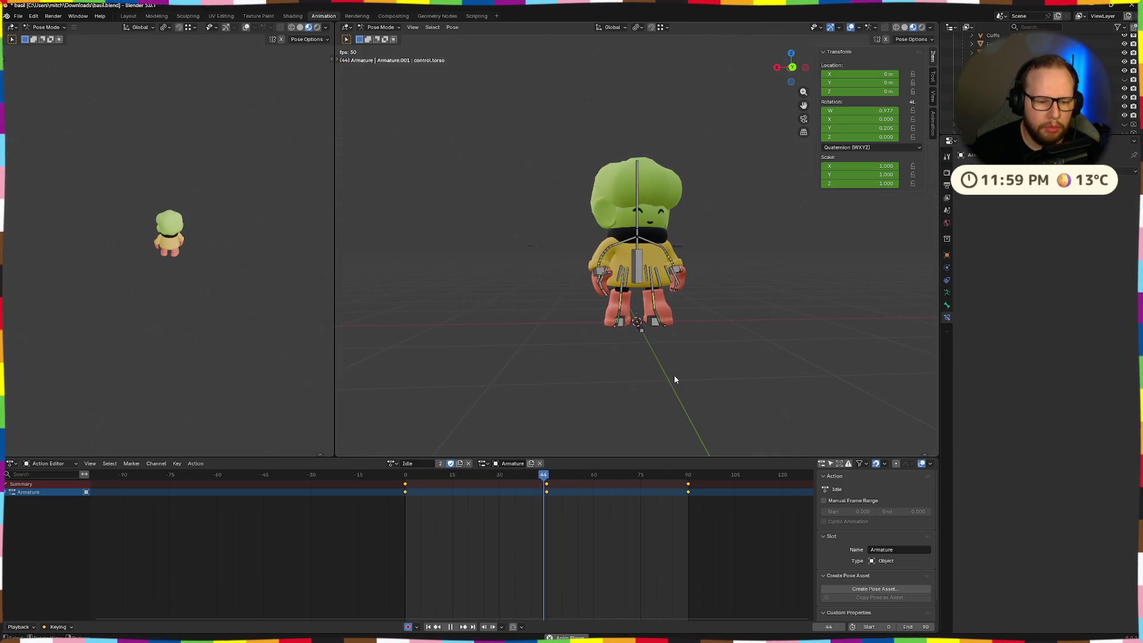
# - At frame 0, rotate the torso control bone 5° about Z
pyautogui.press('space')
pyautogui.moveTo(539, 476); pyautogui.dragTo(399, 482)
pyautogui.scroll(5, 679, 395)
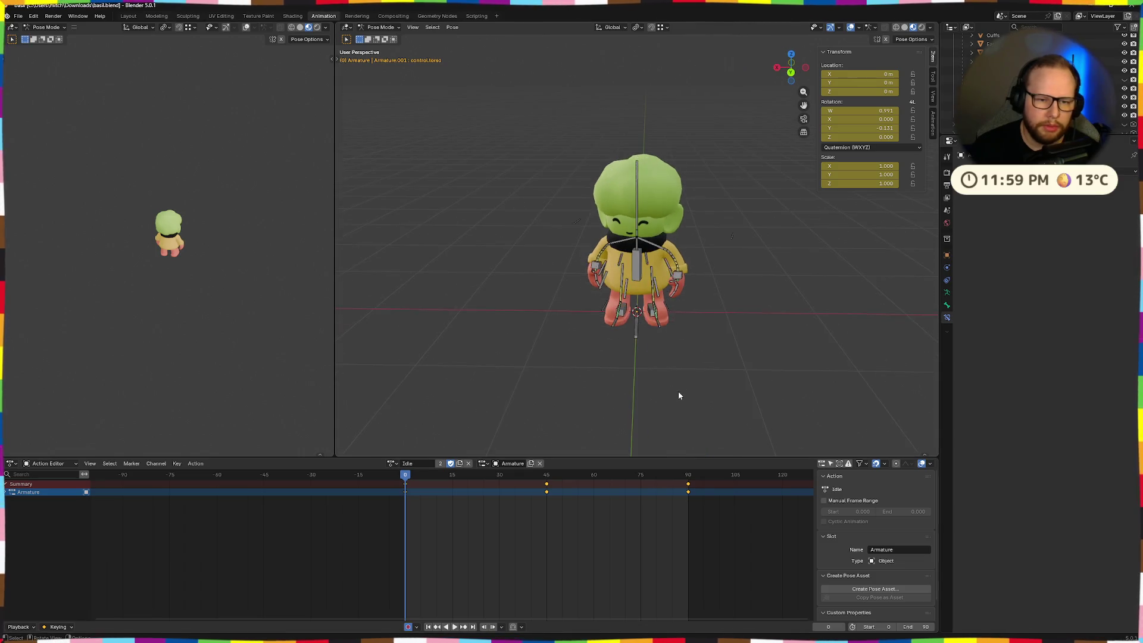
pyautogui.click(641, 296)
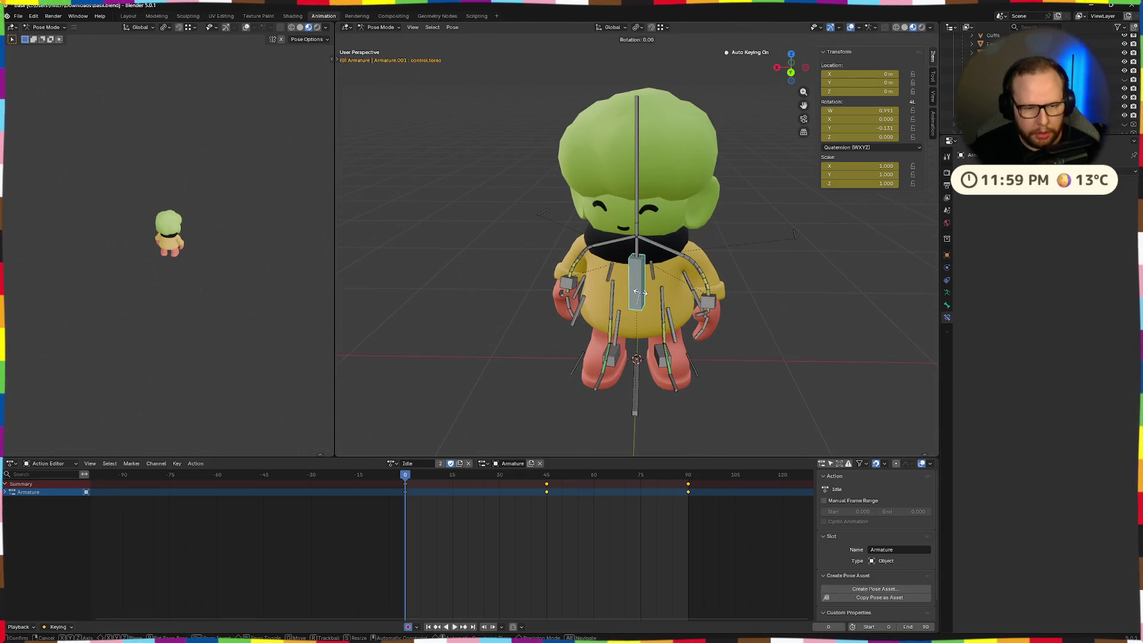
pyautogui.press('z')
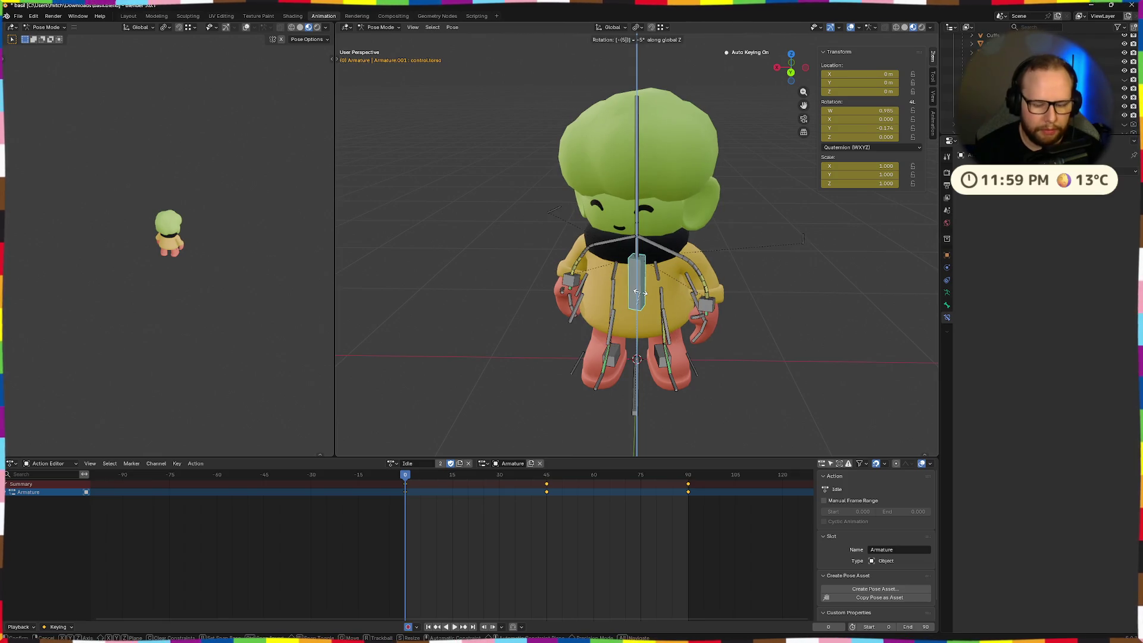
pyautogui.press('BackSpace')
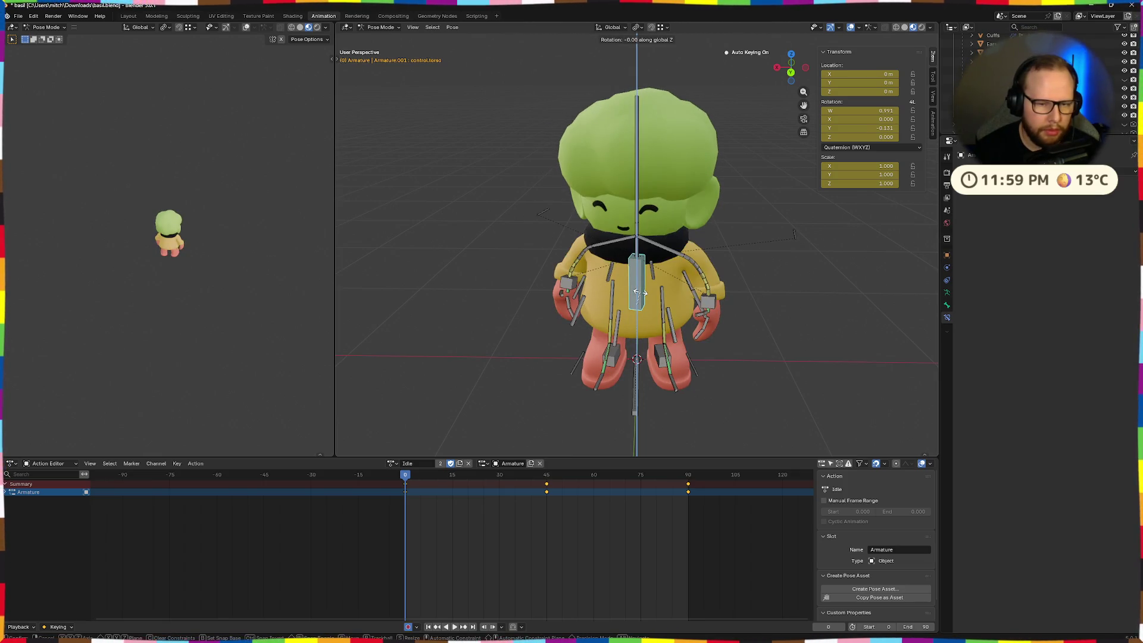
pyautogui.press('-')
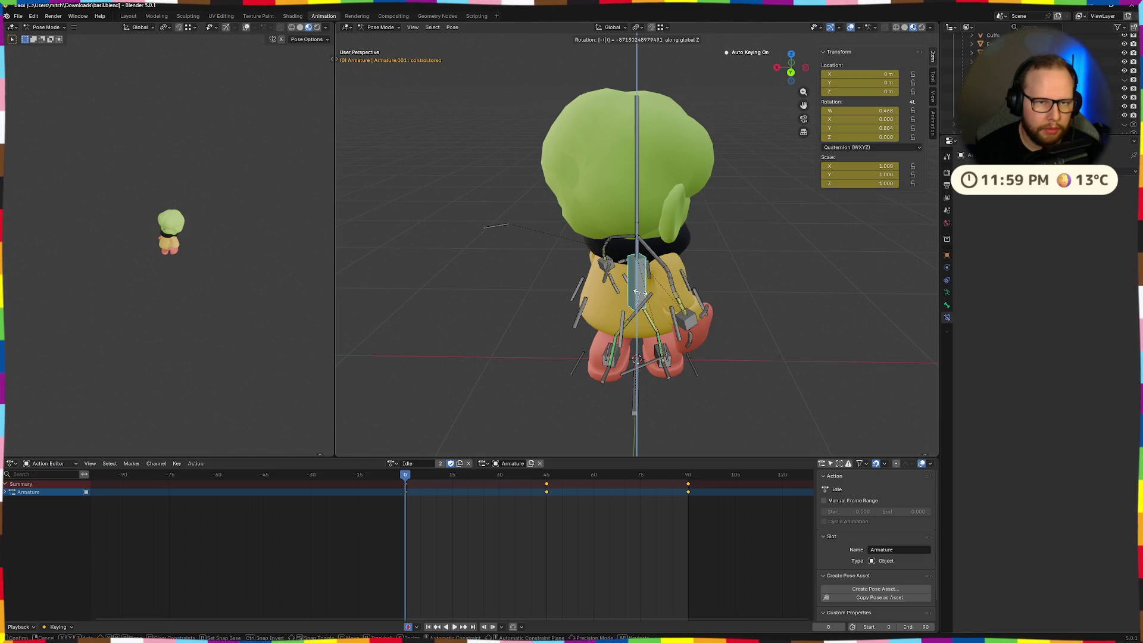
pyautogui.press('BackSpace')
pyautogui.press('5')
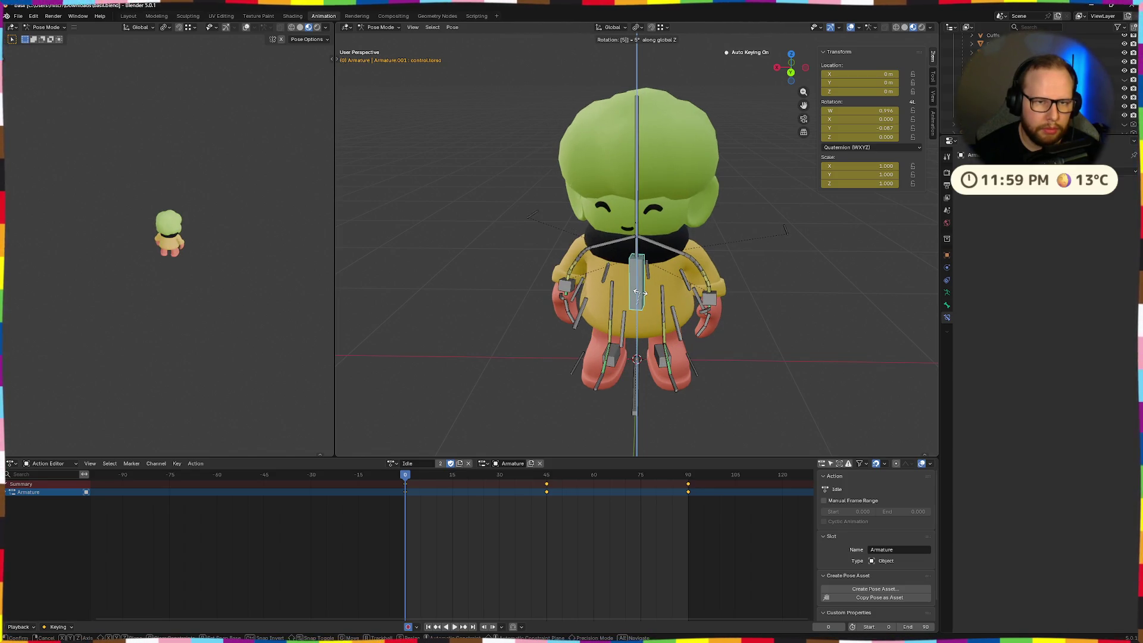
pyautogui.press('Return')
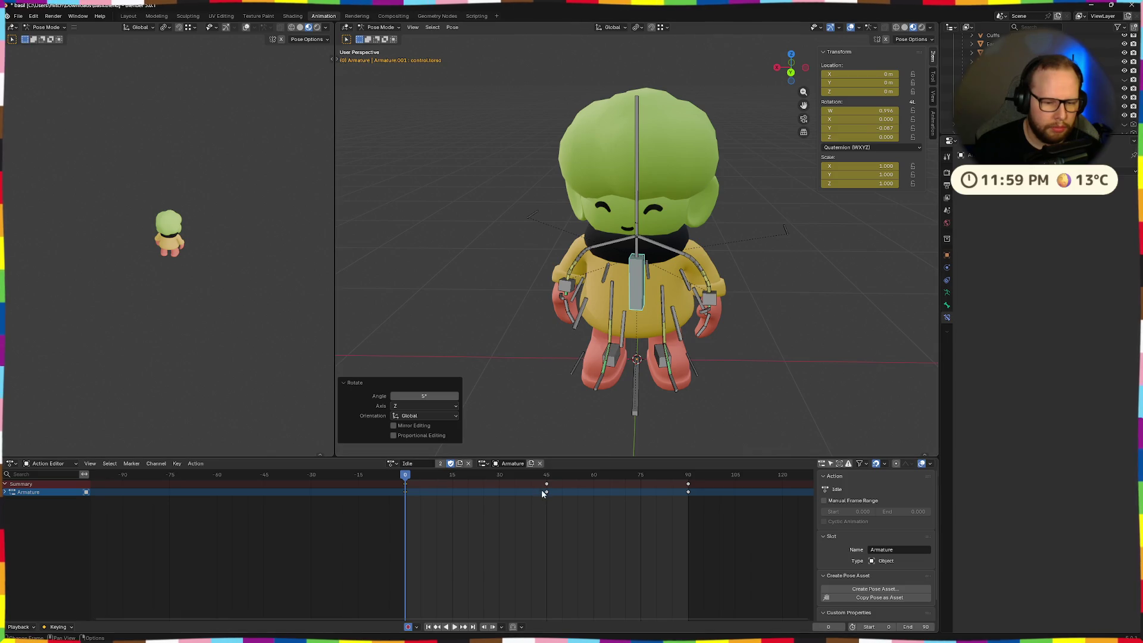
# - At frame 45, rotate the torso control bone -5° about Z to key it
pyautogui.click(545, 491)
pyautogui.click(546, 475)
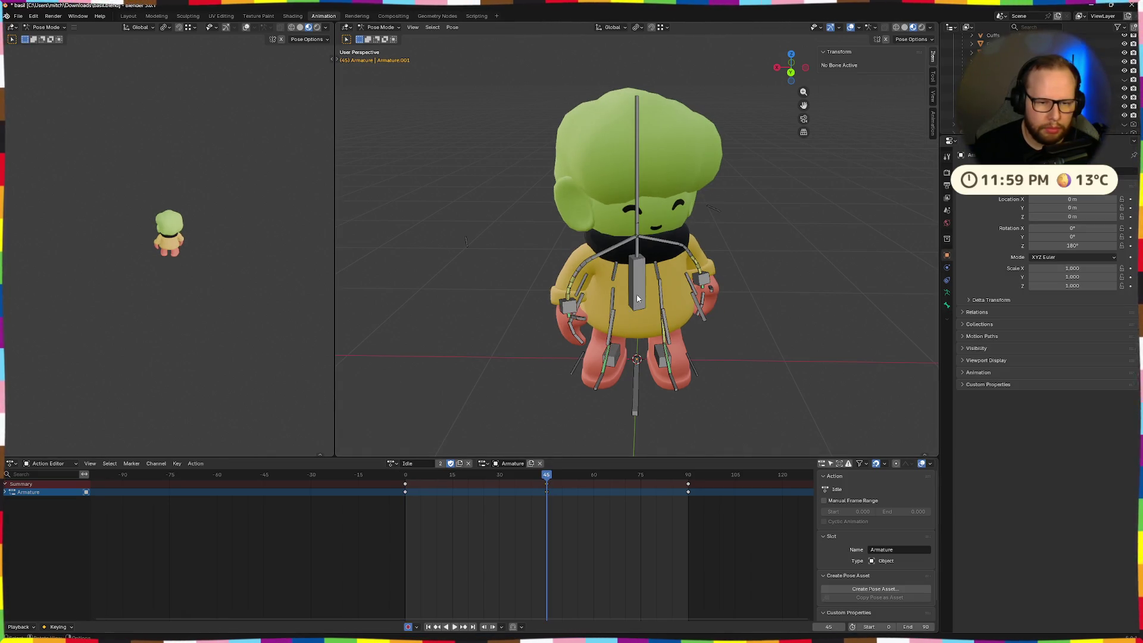
pyautogui.click(637, 299)
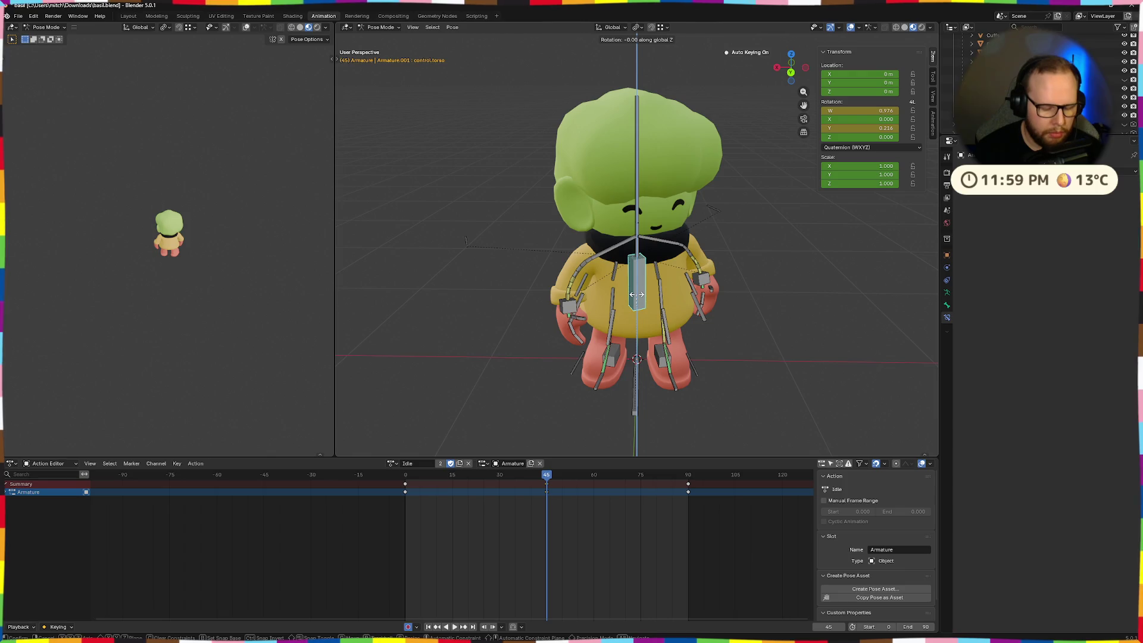
pyautogui.write('5')
pyautogui.press('BackSpace')
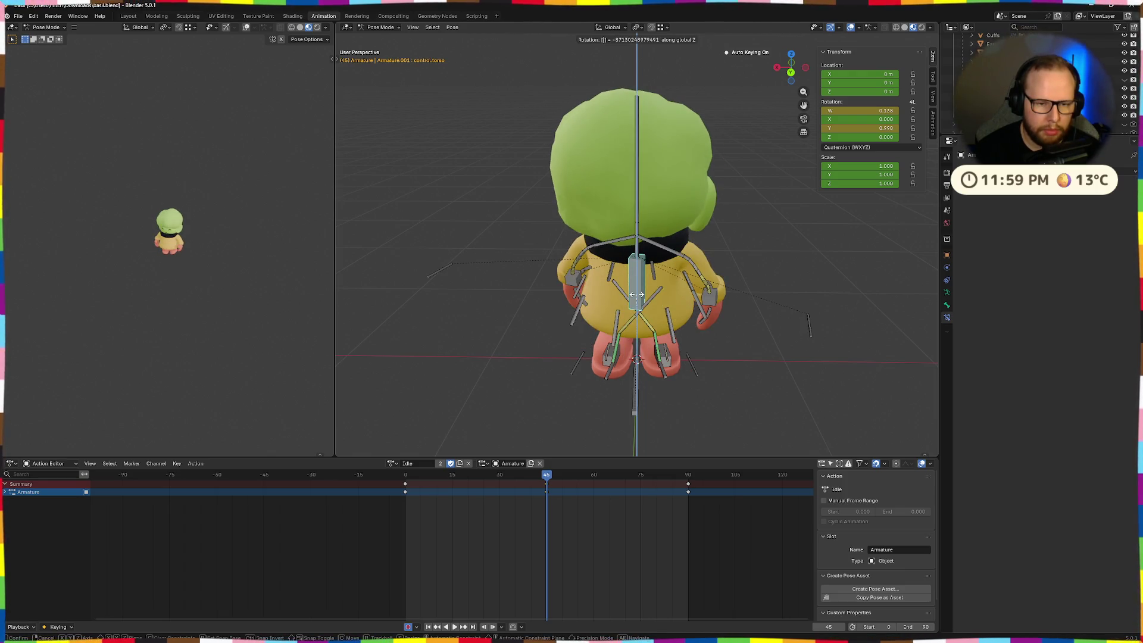
pyautogui.write('5')
pyautogui.press('BackSpace')
pyautogui.press('BackSpace')
pyautogui.press('BackSpace')
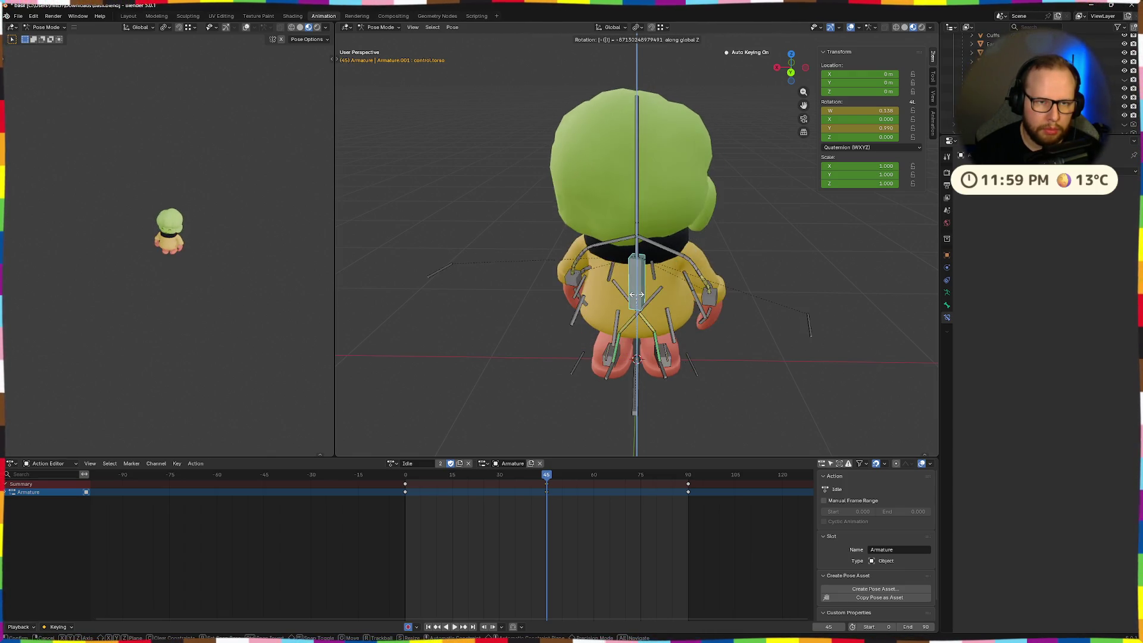
pyautogui.write('5')
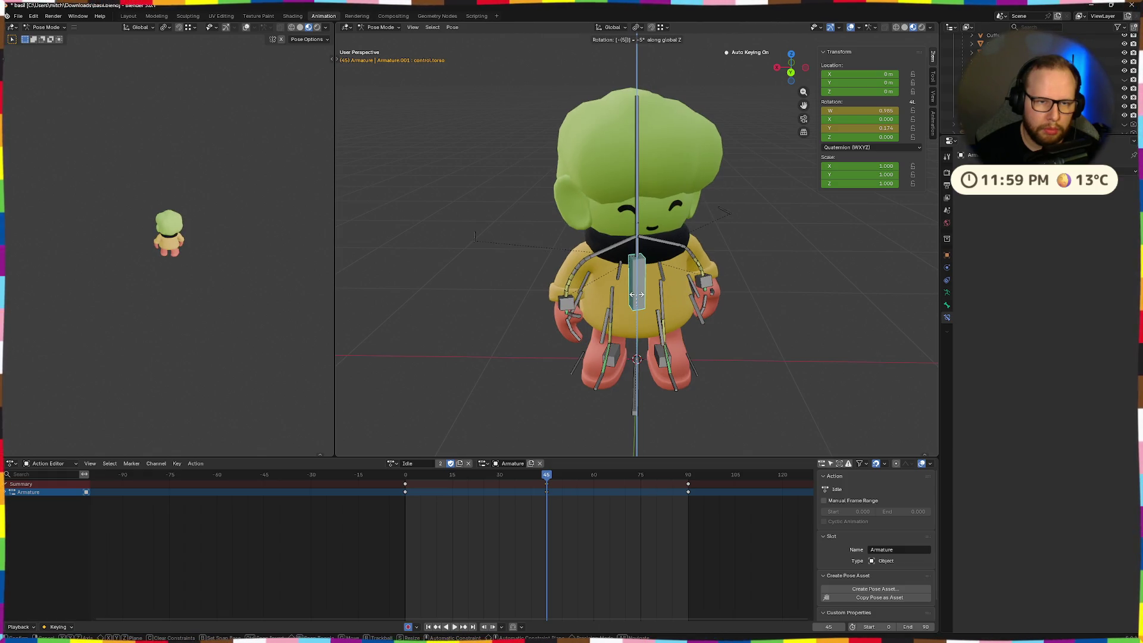
pyautogui.press('Return')
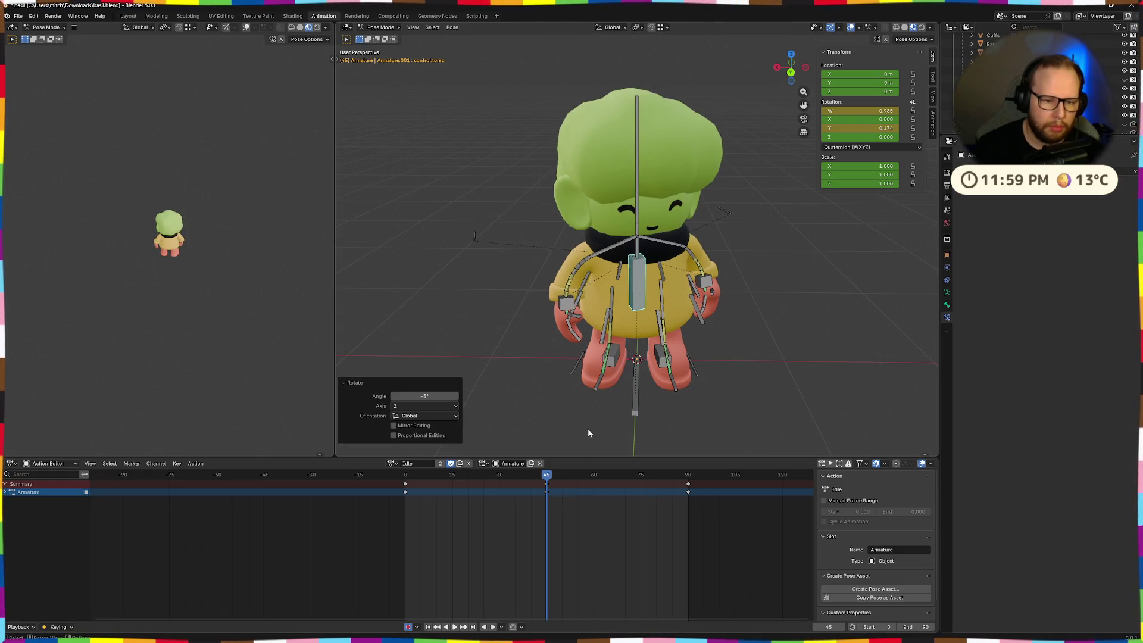
# - Play the idle animation from the start, then select the keyframe at frame 90
pyautogui.hotkey('shift', 'Left')
pyautogui.press('space')
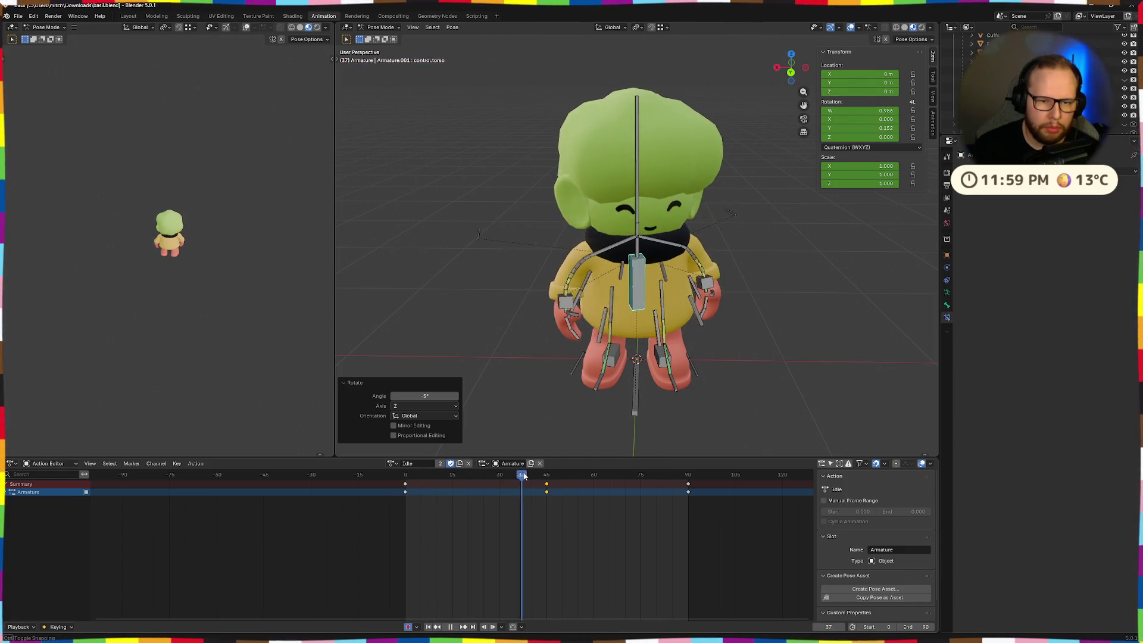
pyautogui.moveTo(506, 484); pyautogui.dragTo(714, 480)
pyautogui.press('Escape')
pyautogui.click(577, 491)
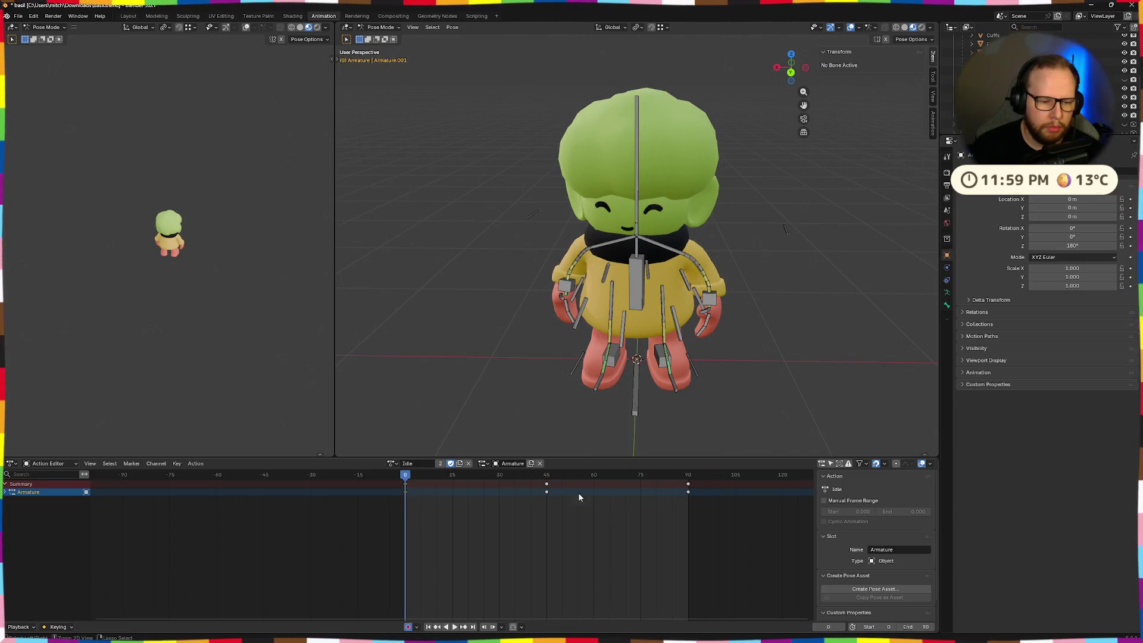
pyautogui.click(687, 487)
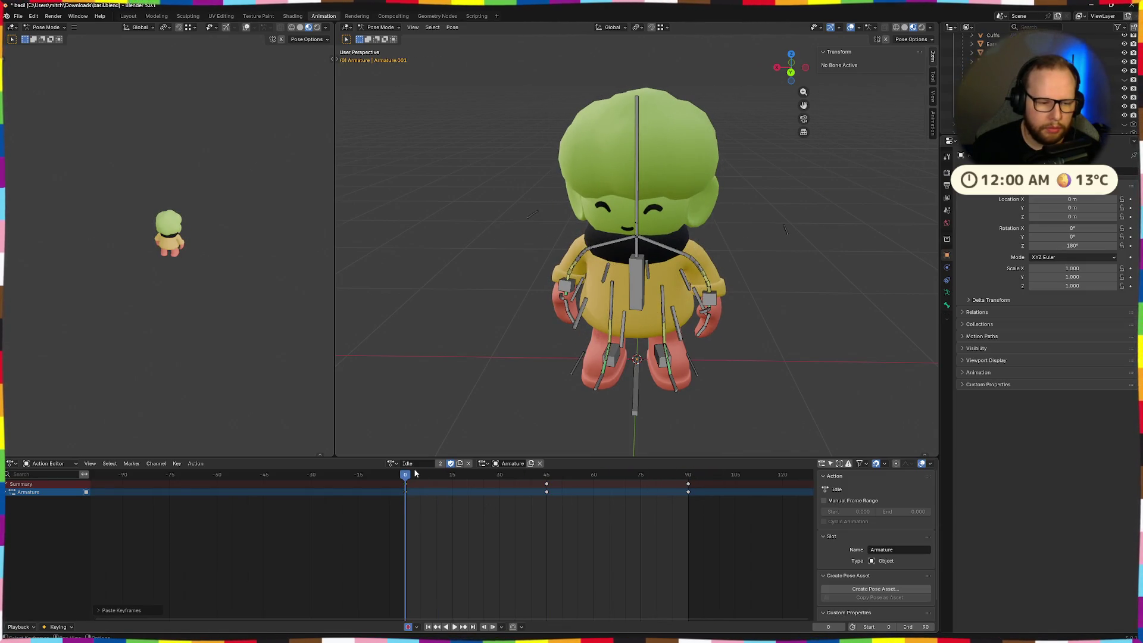
# - Paste the copied keys at frame 90 and play the loop from frame 0 to check it
pyautogui.press('space')
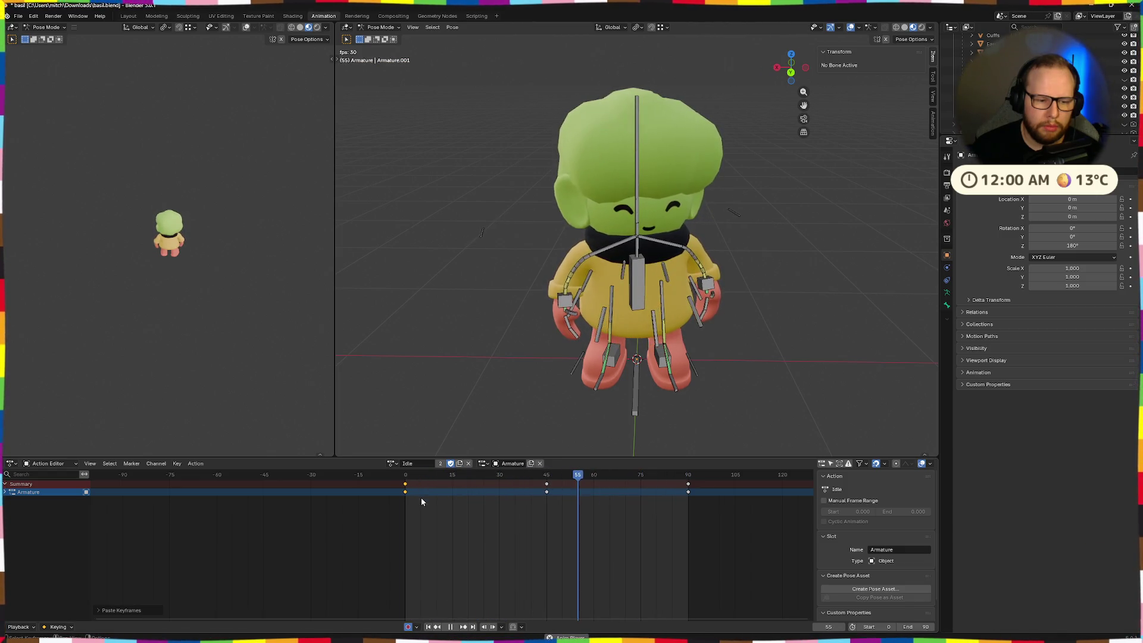
pyautogui.press('space')
pyautogui.click(405, 475)
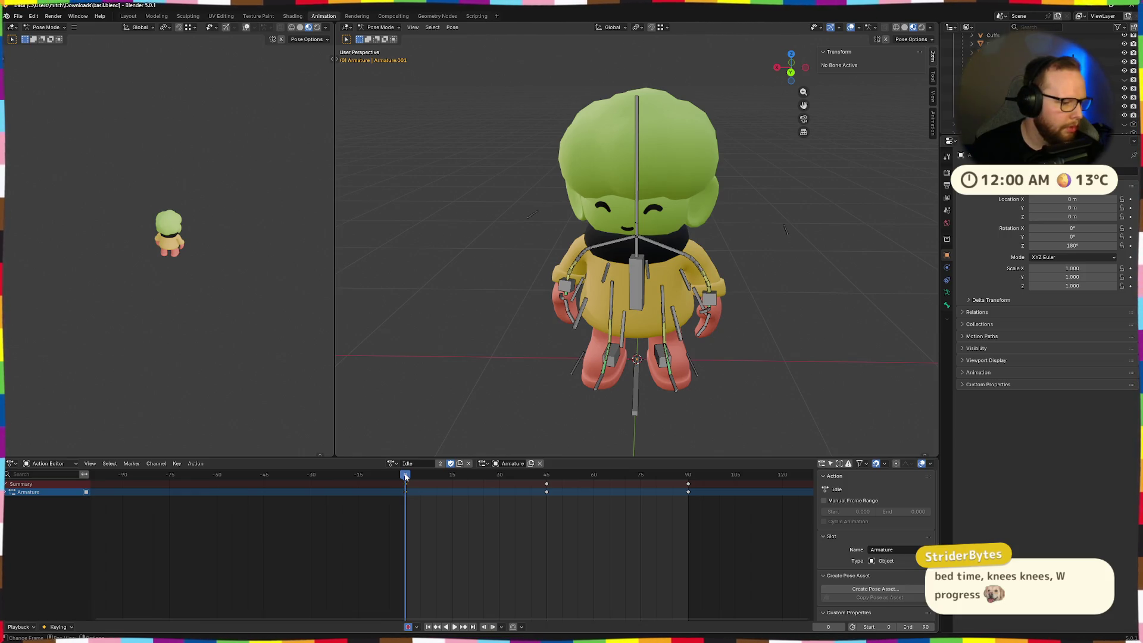
pyautogui.click(690, 476)
pyautogui.press('space')
pyautogui.hotkey('ctrl', 'v')
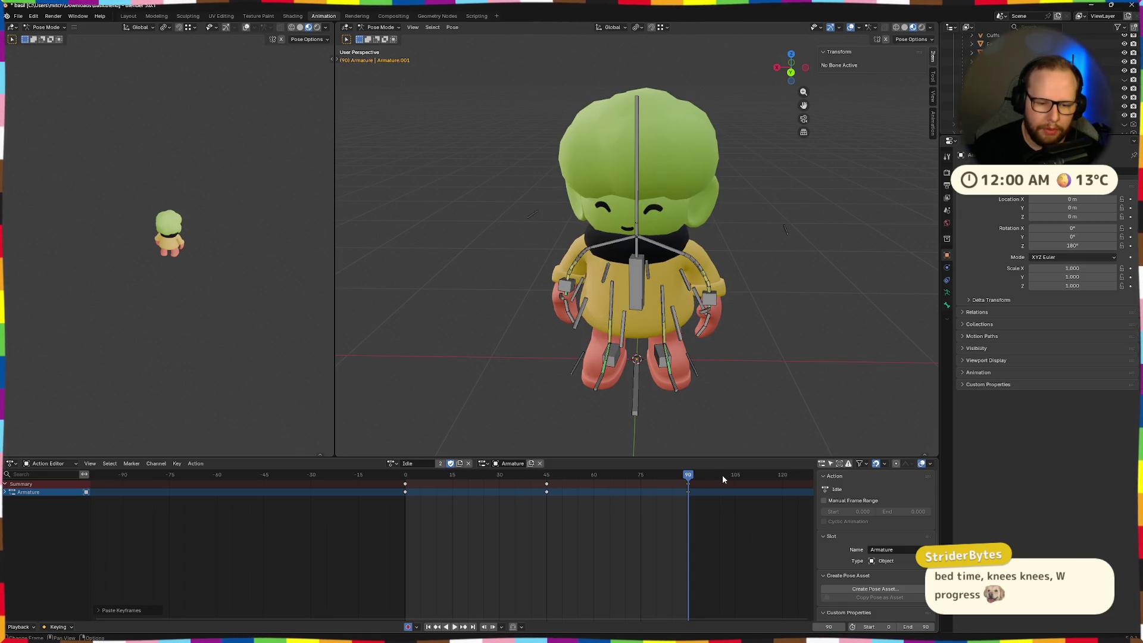
pyautogui.click(383, 474)
pyautogui.press('space')
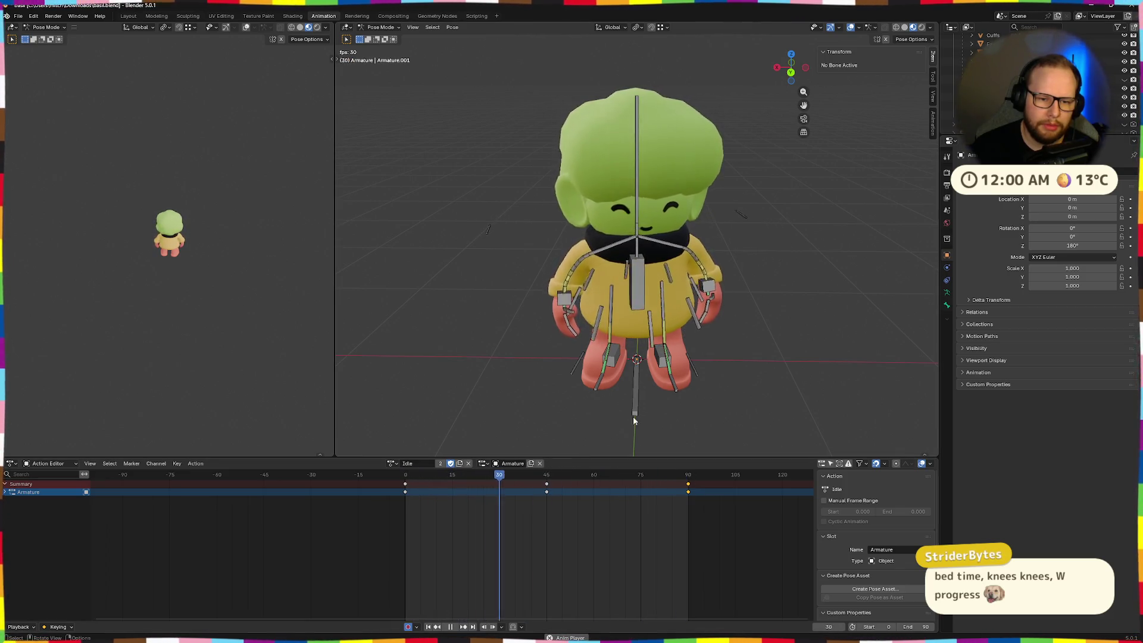
pyautogui.moveTo(633, 416)
pyautogui.mouseDown(button='middle')
pyautogui.moveTo(805, 386)
pyautogui.moveTo(697, 404)
pyautogui.moveTo(616, 328)
pyautogui.moveTo(575, 324)
pyautogui.moveTo(651, 318)
pyautogui.moveTo(712, 359)
pyautogui.mouseUp(button='middle')
pyautogui.scroll(3, 609, 332)
pyautogui.scroll(-3, 610, 332)
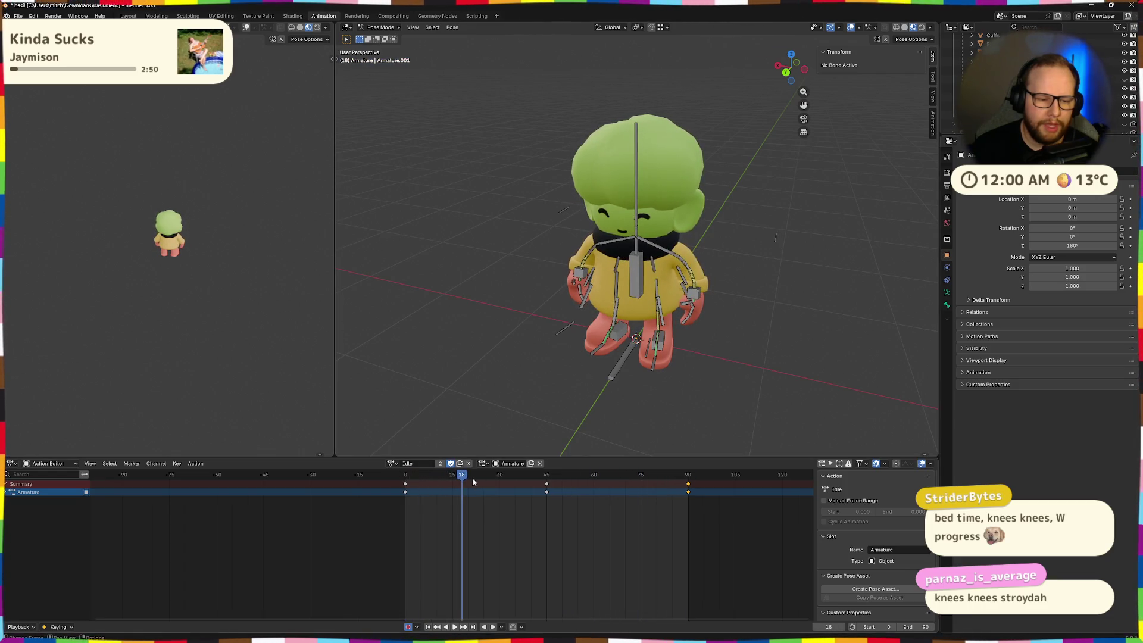
# - At frame 0, rotate the torso control bone 5° about Z
pyautogui.moveTo(473, 477); pyautogui.dragTo(406, 478)
pyautogui.click(634, 280)
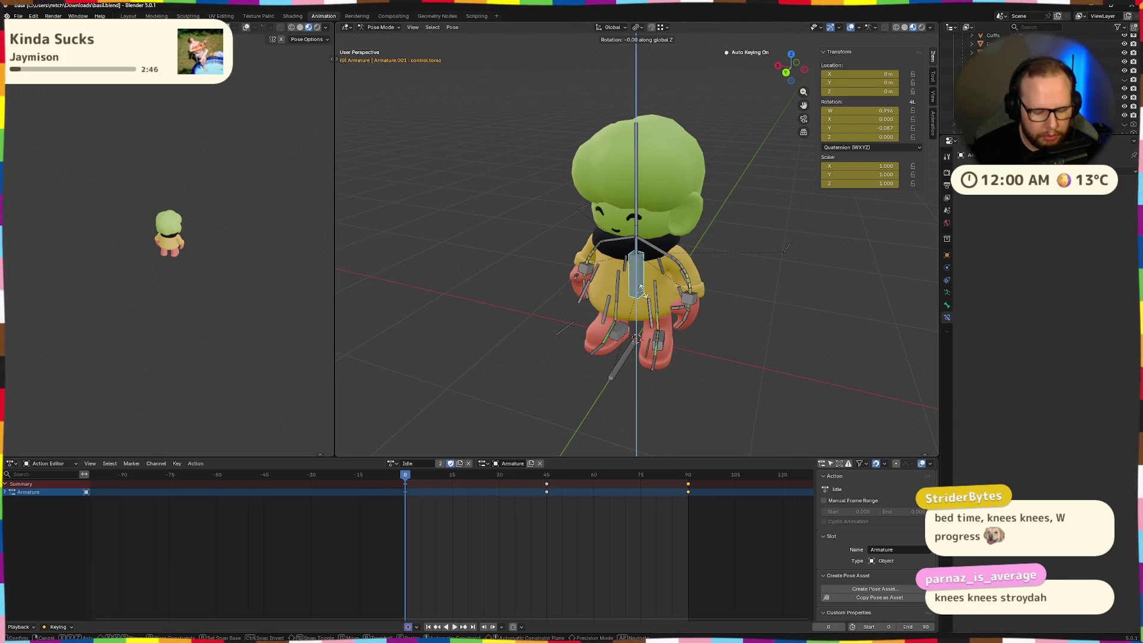
pyautogui.write('5')
pyautogui.press('Return')
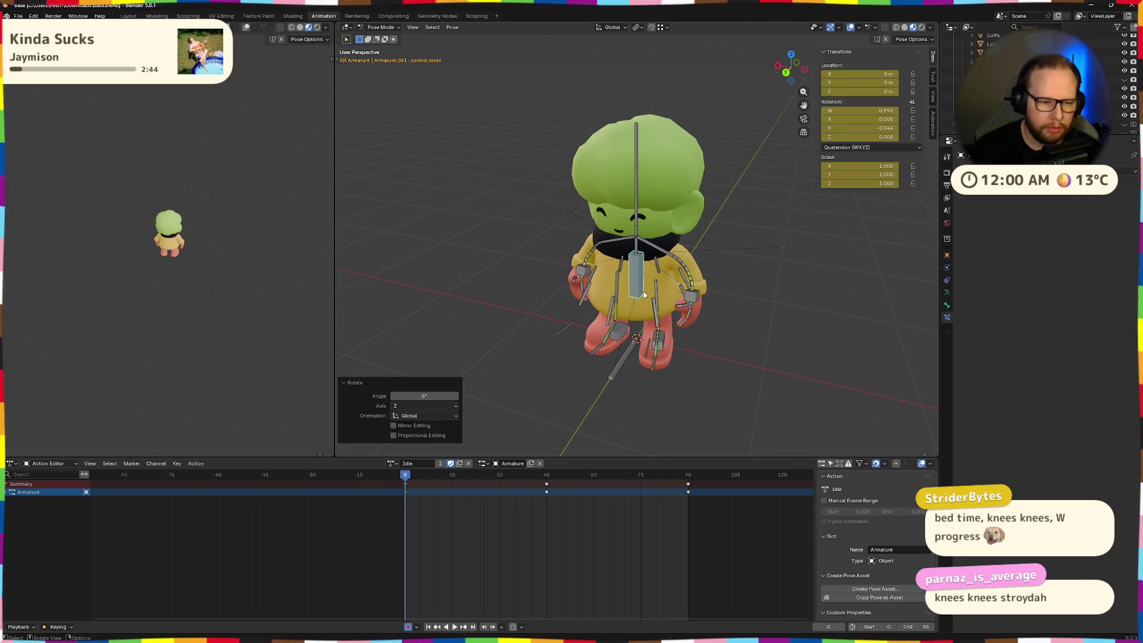
pyautogui.click(456, 507)
pyautogui.moveTo(599, 348); pyautogui.dragTo(583, 358, button='middle')
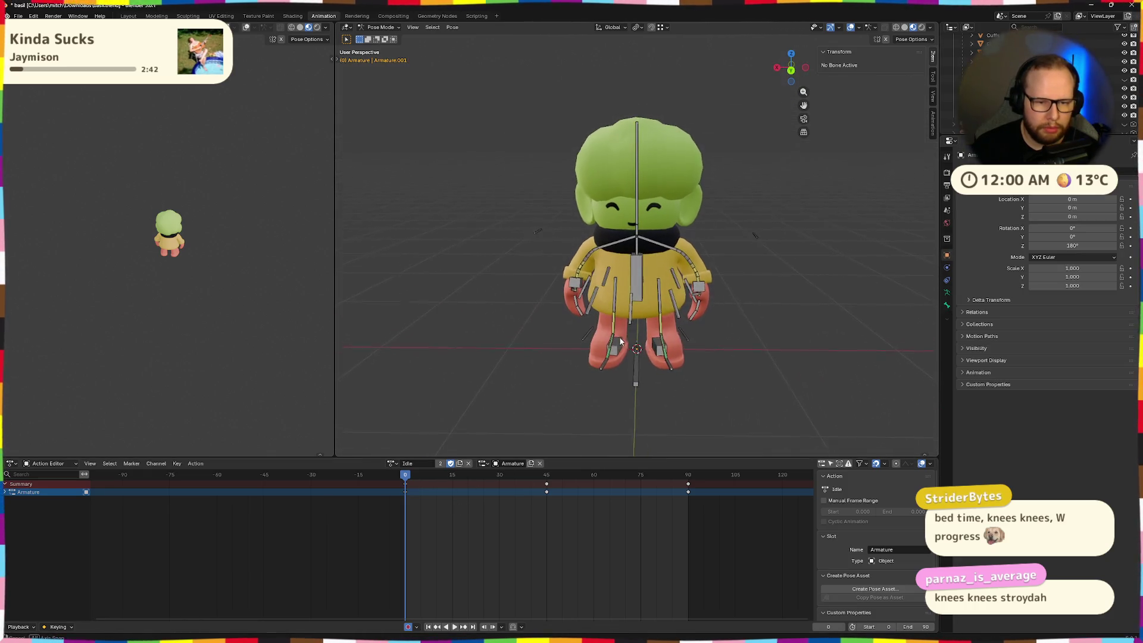
# - At frame 45, rotate the torso -5° about Z and play the loop
pyautogui.click(546, 475)
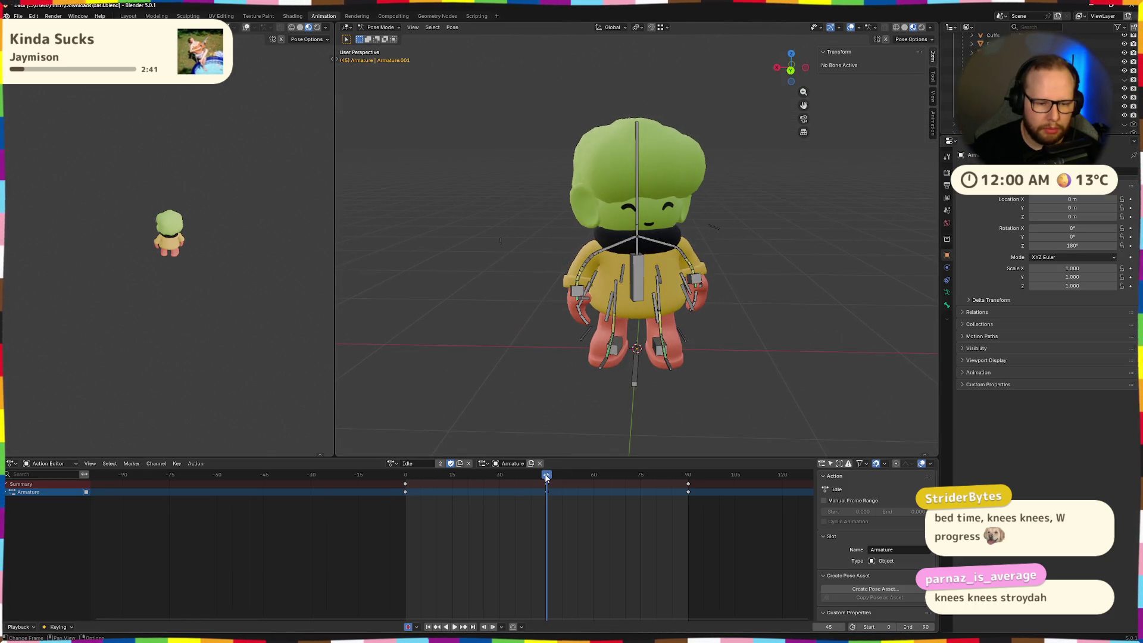
pyautogui.click(636, 291)
pyautogui.write('5')
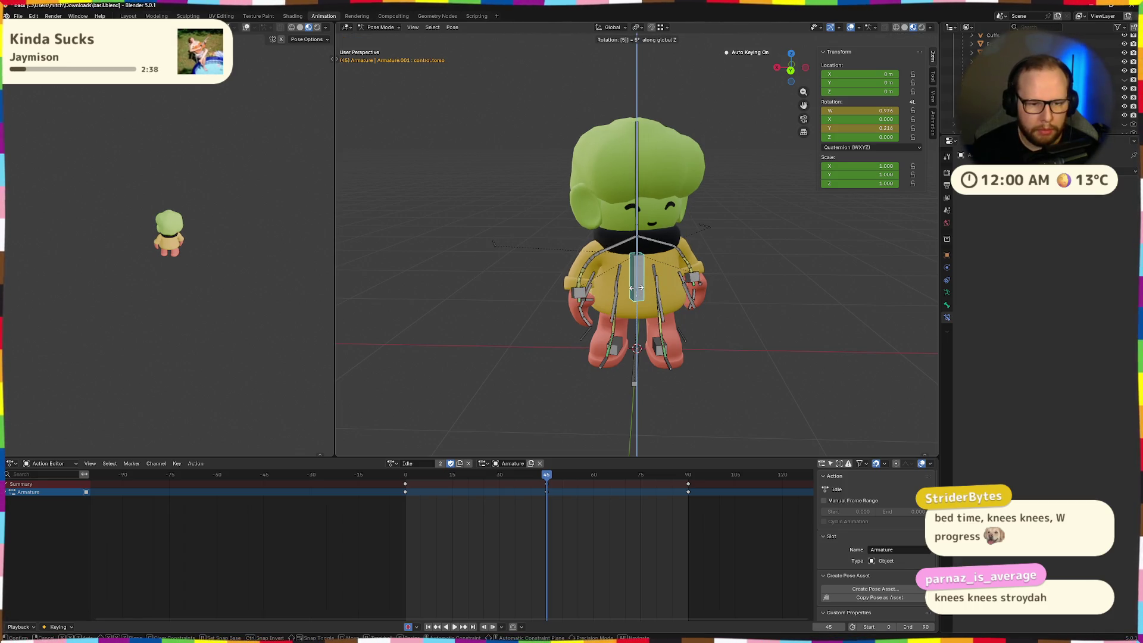
pyautogui.press('BackSpace')
pyautogui.press('BackSpace')
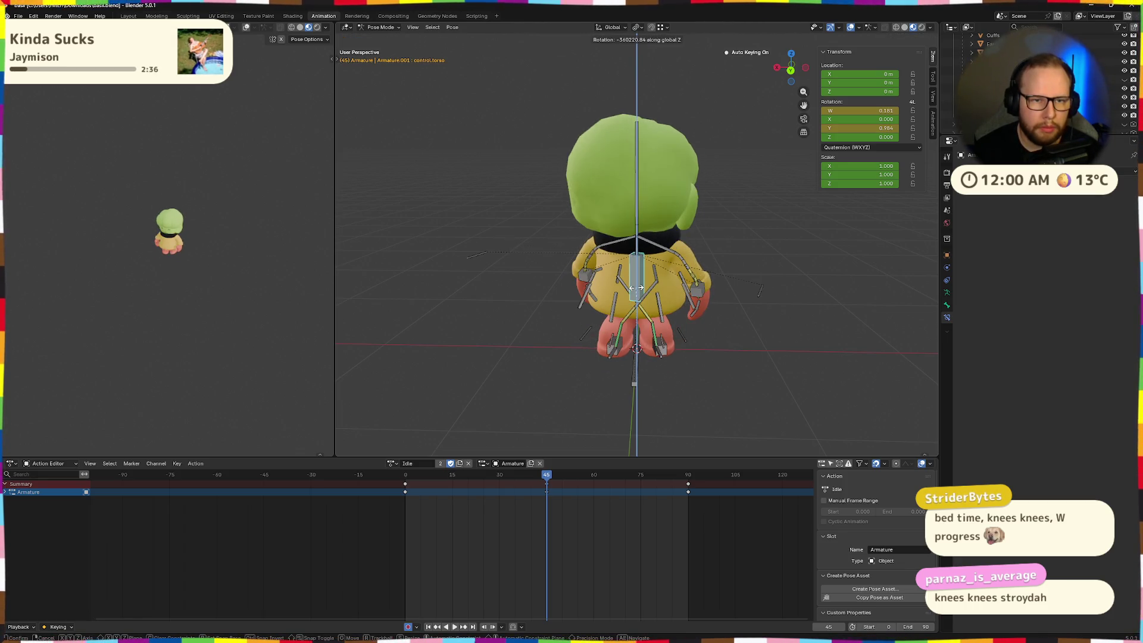
pyautogui.write('-5')
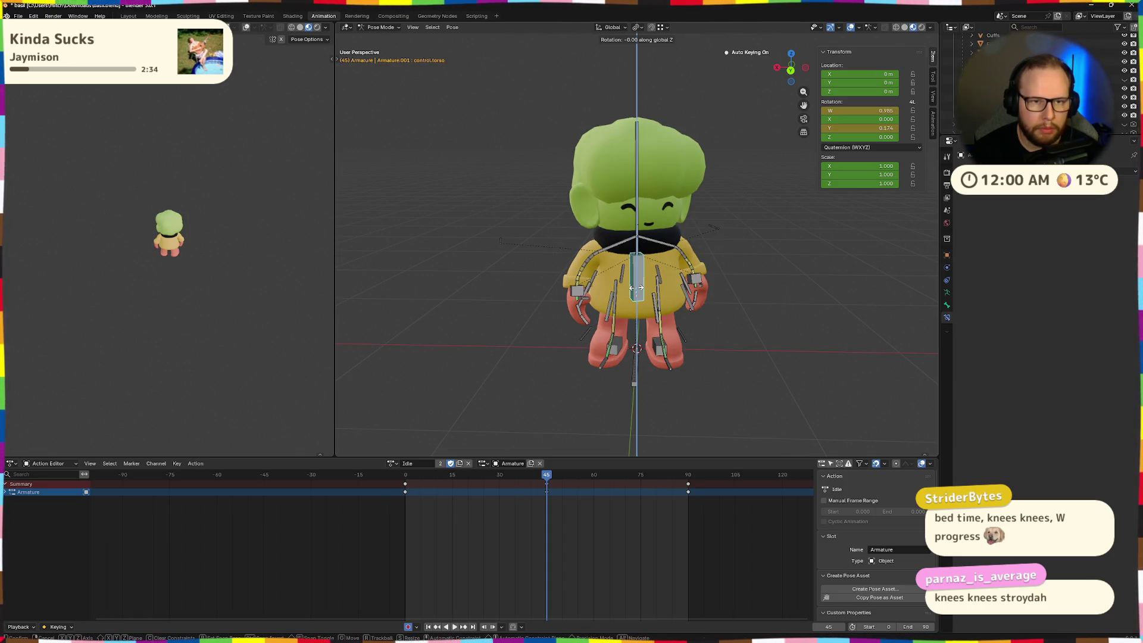
pyautogui.press('Return')
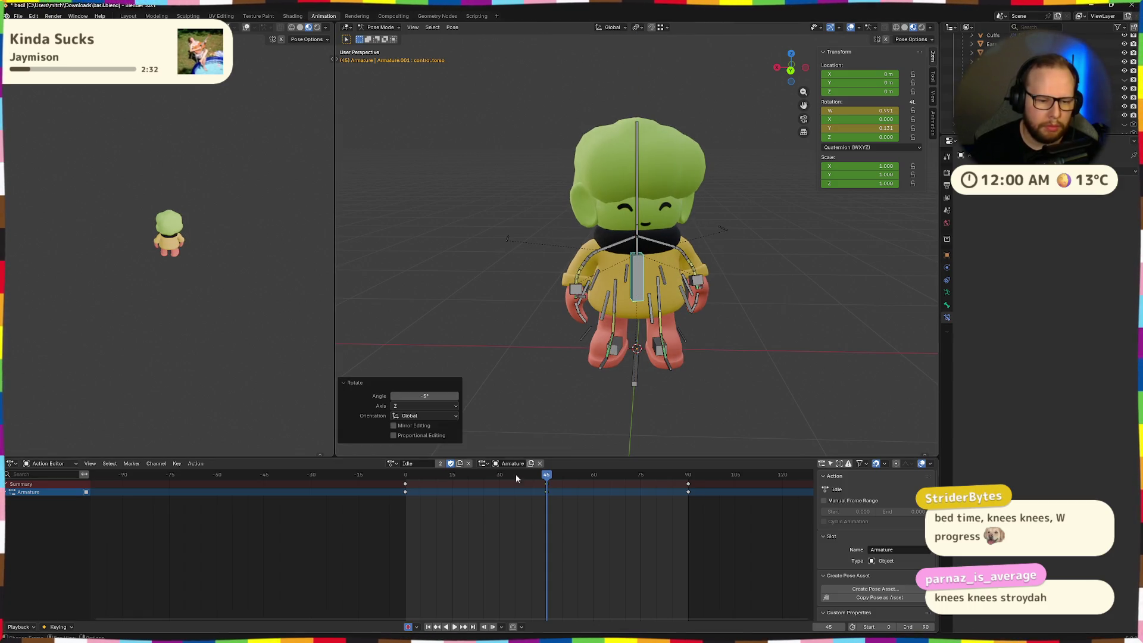
pyautogui.press('space')
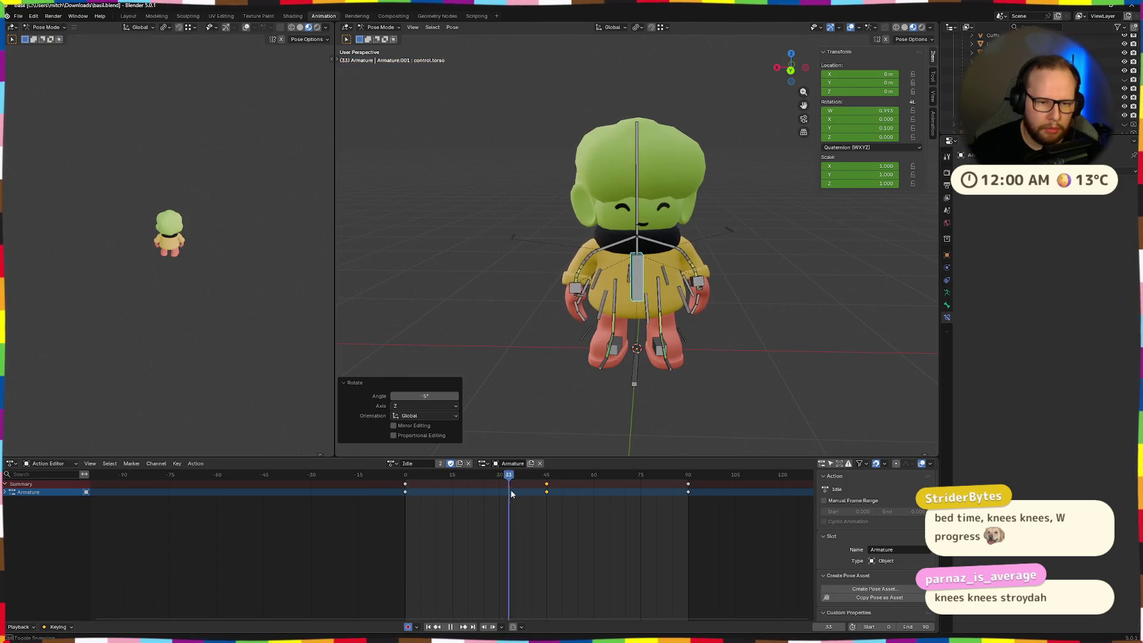
pyautogui.press('Escape')
pyautogui.moveTo(625, 381)
pyautogui.mouseDown(button='middle')
pyautogui.moveTo(635, 388)
pyautogui.moveTo(622, 400)
pyautogui.mouseUp(button='middle')
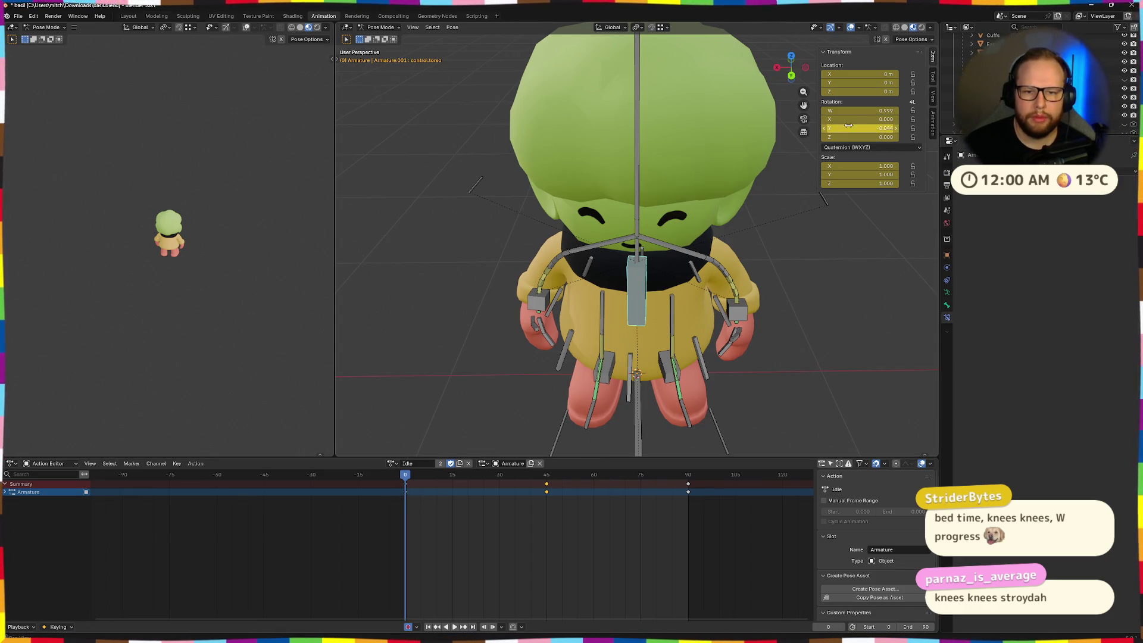
# - Paste the copied frame-0 keys at frames 45 and 90
pyautogui.moveTo(404, 481); pyautogui.dragTo(678, 478)
pyautogui.press('space')
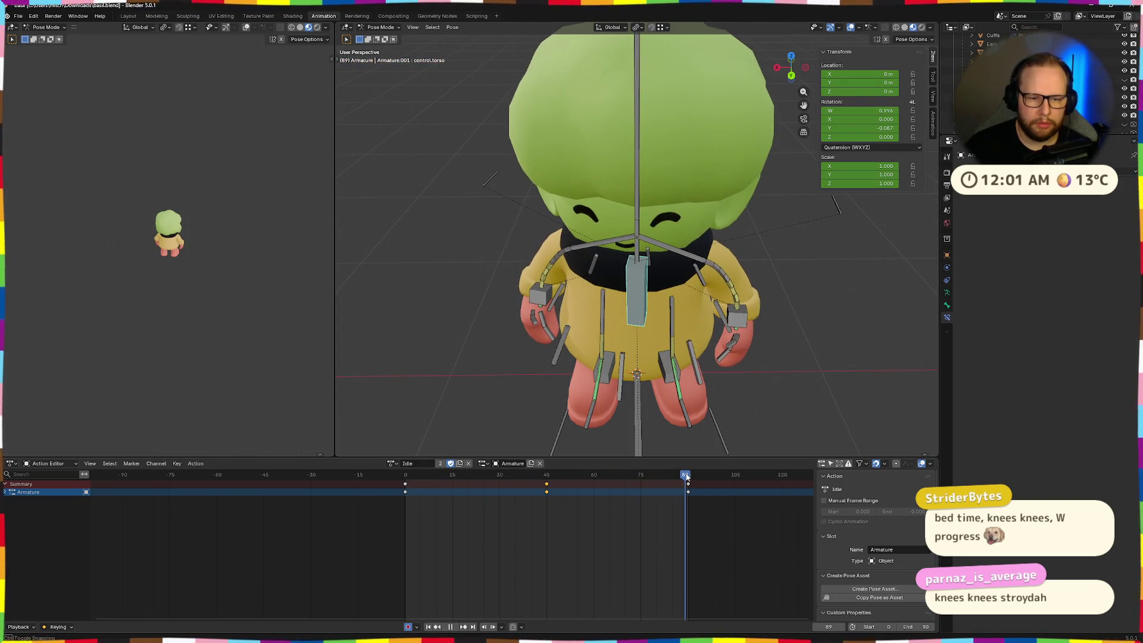
pyautogui.click(405, 474)
pyautogui.press('space')
pyautogui.click(402, 487)
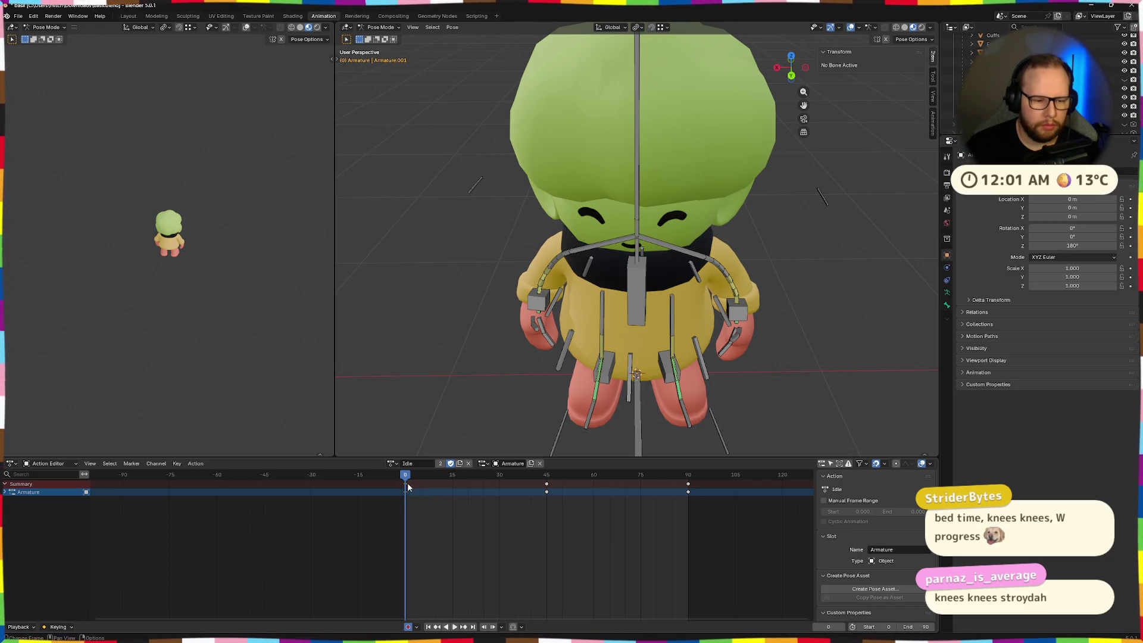
pyautogui.click(548, 476)
pyautogui.hotkey('ctrl', 'v')
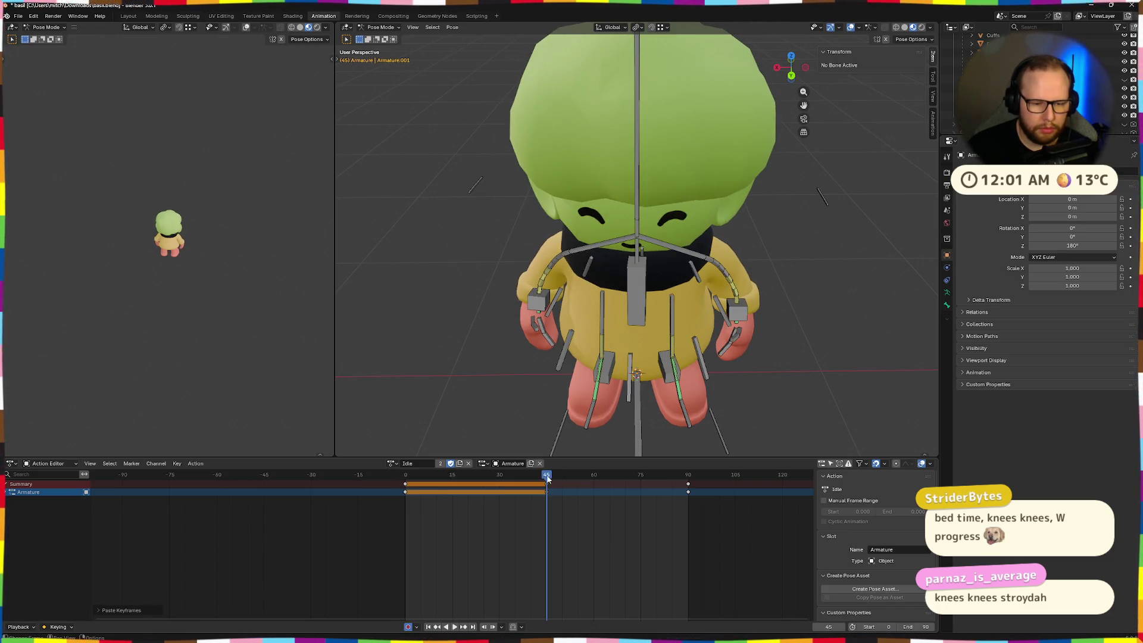
pyautogui.click(689, 475)
pyautogui.hotkey('ctrl', 'v')
pyautogui.press('space')
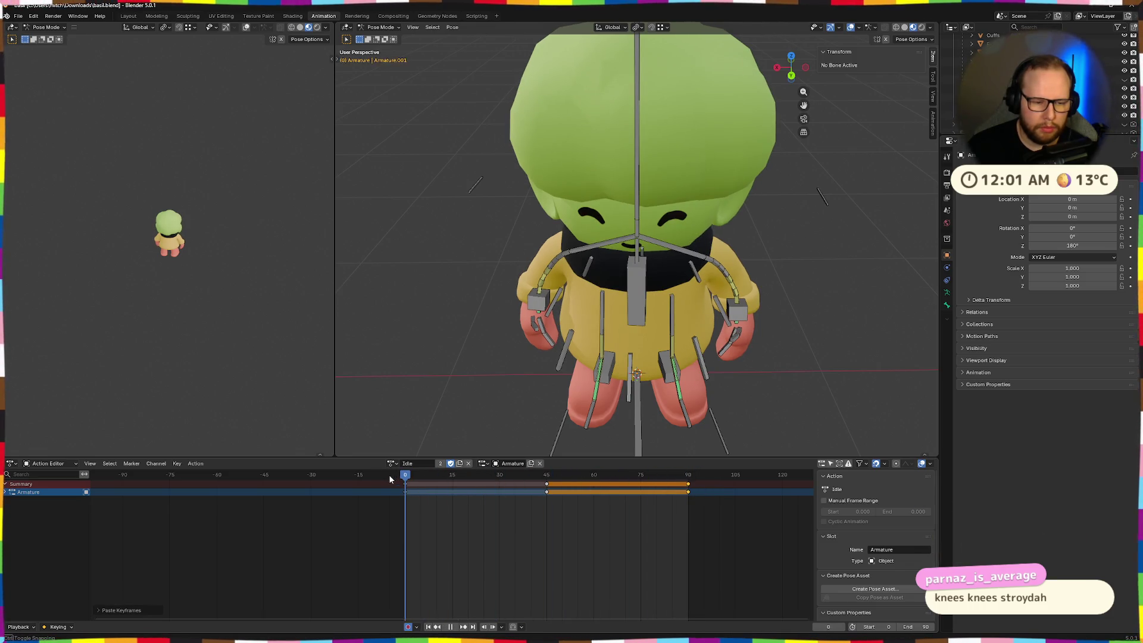
# - At frame 45, turn the torso control bone 10° about Z and play back
pyautogui.click(546, 475)
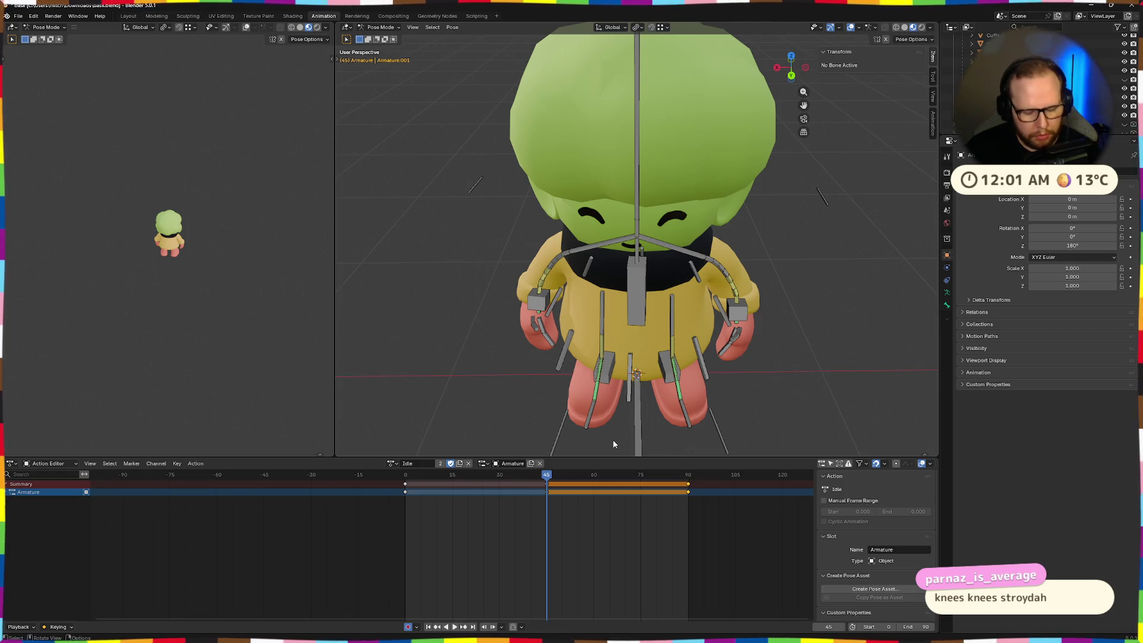
pyautogui.click(546, 487)
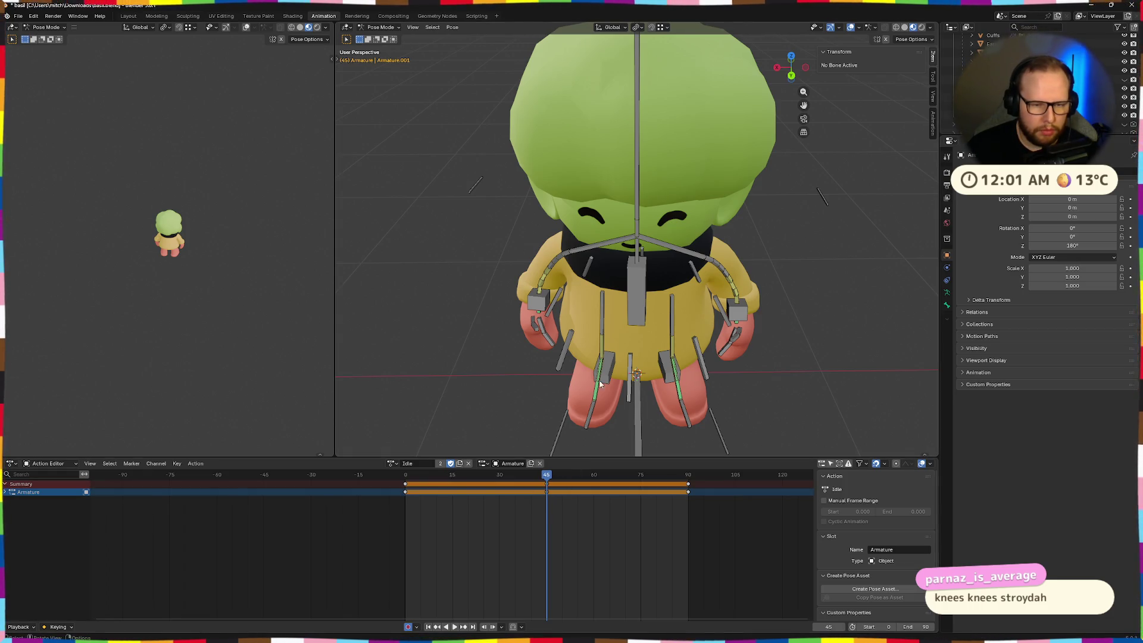
pyautogui.click(636, 287)
pyautogui.write('10')
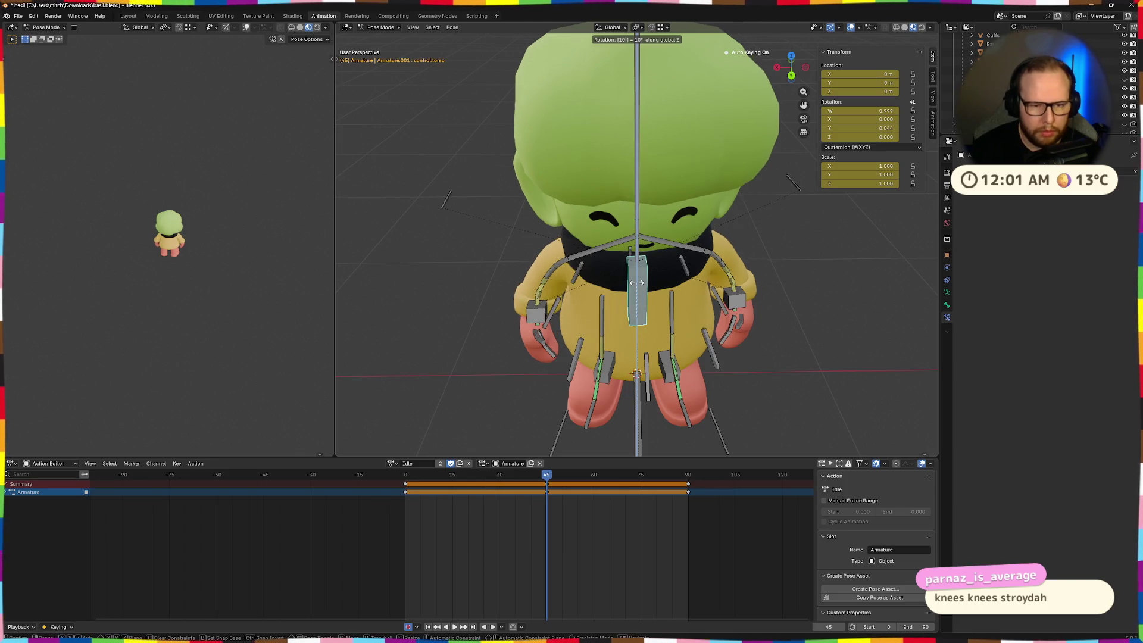
pyautogui.press('Return')
pyautogui.moveTo(544, 475); pyautogui.dragTo(387, 477)
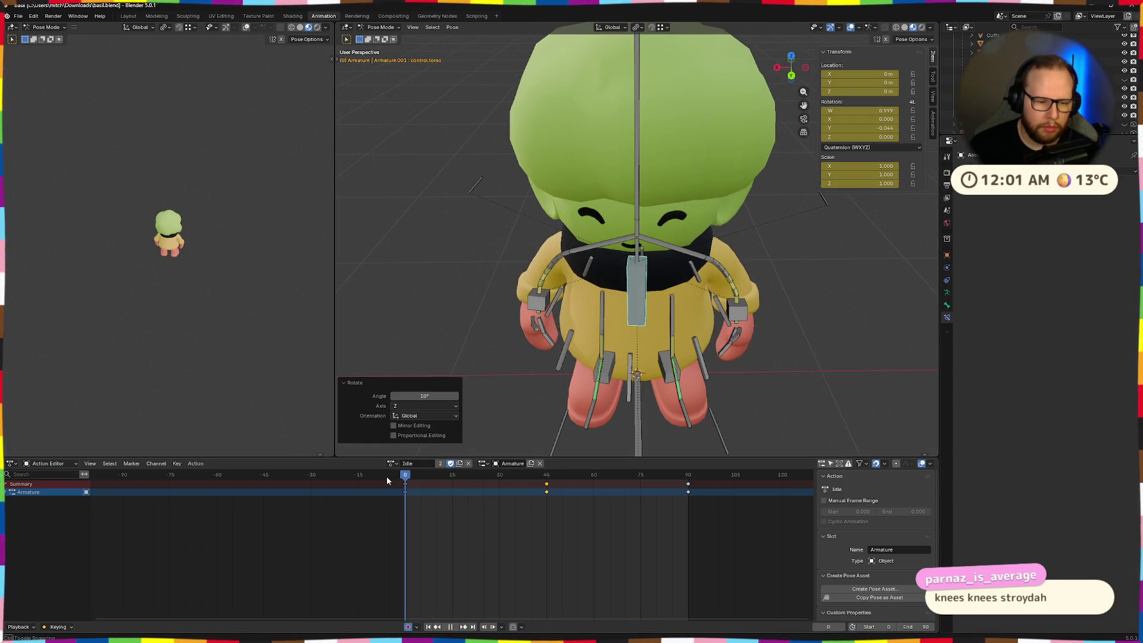
pyautogui.press('space')
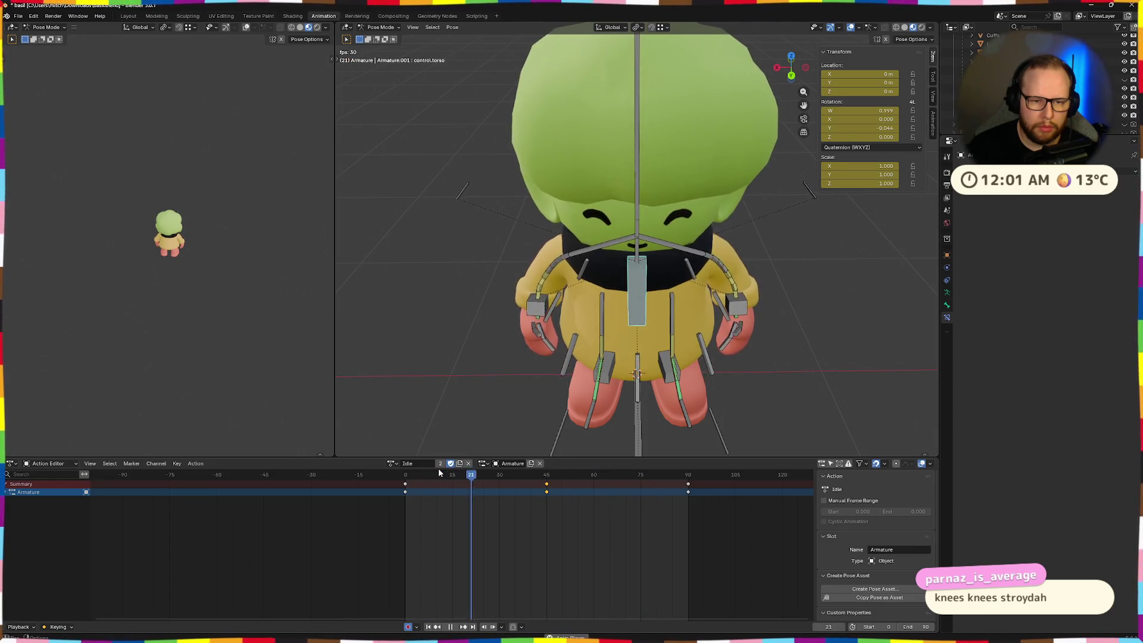
pyautogui.scroll(-5, 699, 352)
pyautogui.moveTo(666, 370); pyautogui.dragTo(699, 352, button='middle')
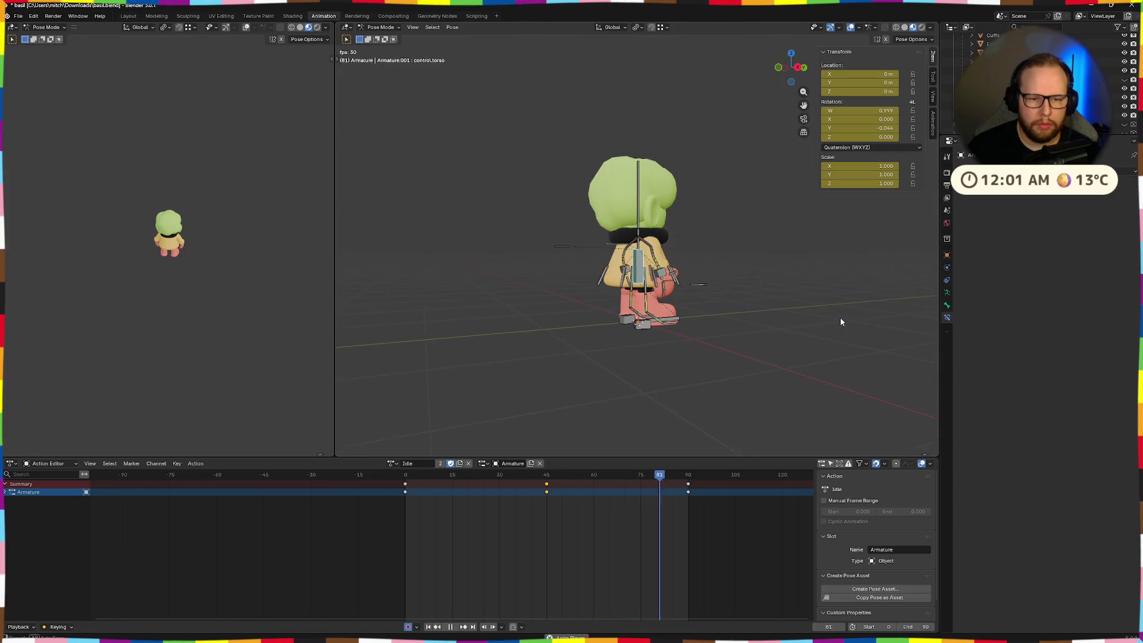
# - Change the animation End frame from 90 to 120
pyautogui.moveTo(830, 342); pyautogui.dragTo(768, 426, button='middle')
pyautogui.scroll(-3, 768, 426)
pyautogui.scroll(-2, 689, 561)
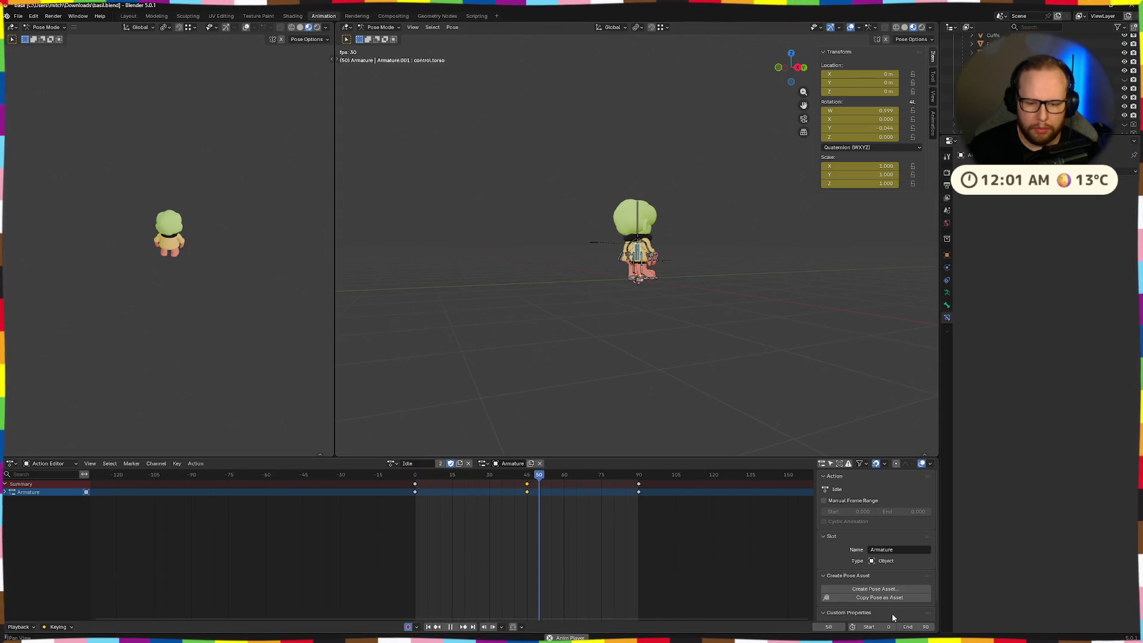
pyautogui.click(915, 627)
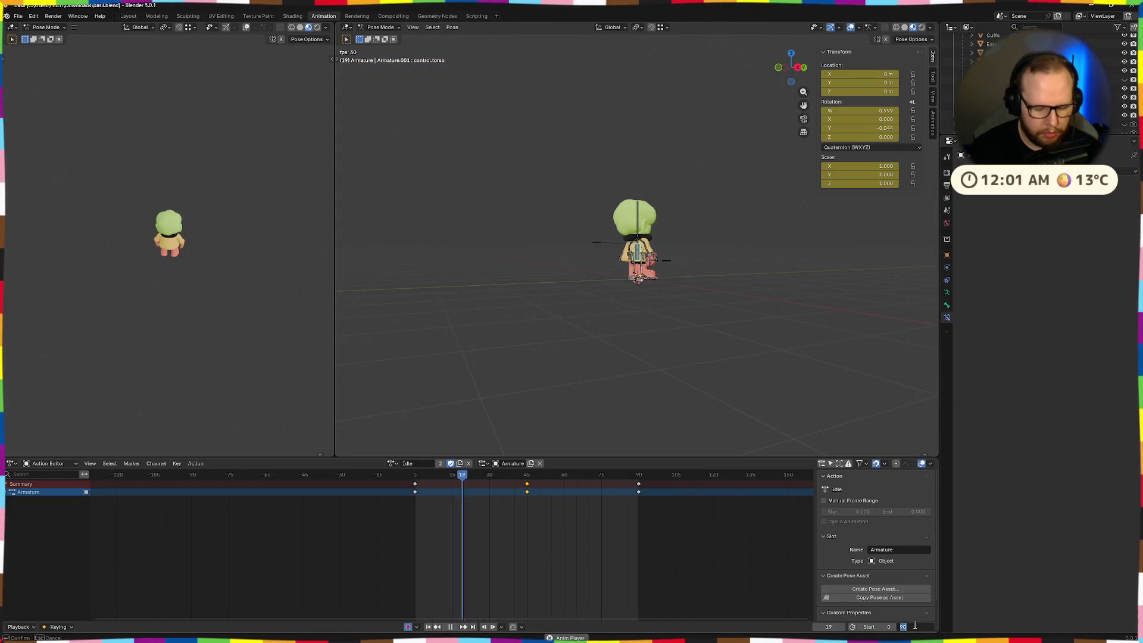
pyautogui.write('120')
pyautogui.press('Return')
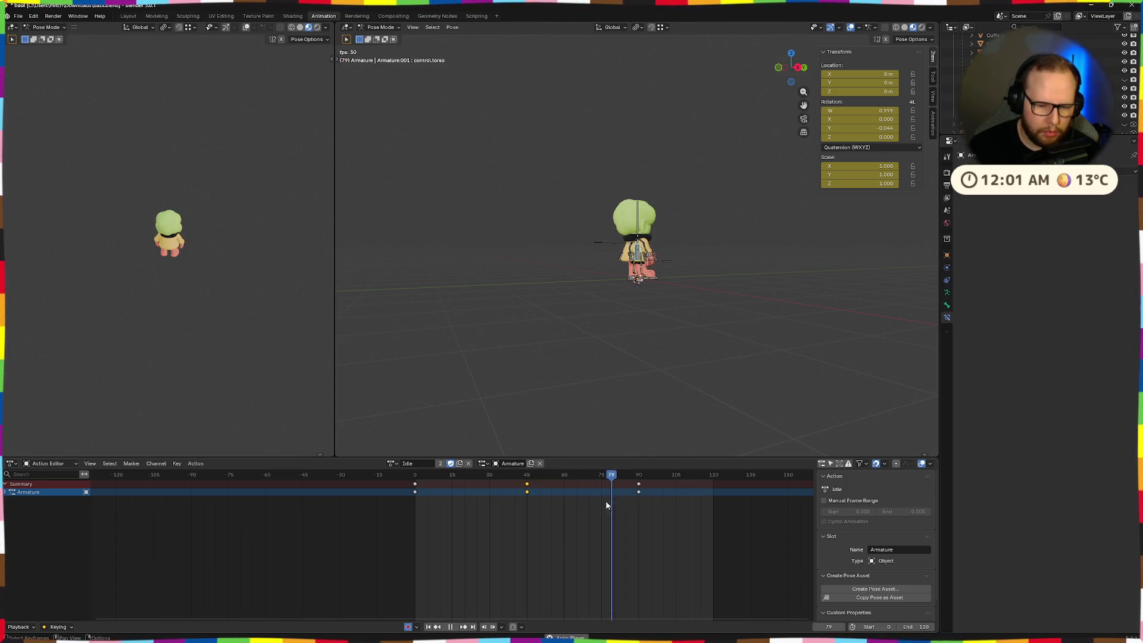
# - Scale the keys at frames 45 and 90 from frame 0 out to 60 and 120, then play
pyautogui.press('Escape')
pyautogui.hotkey('shift', 'Left')
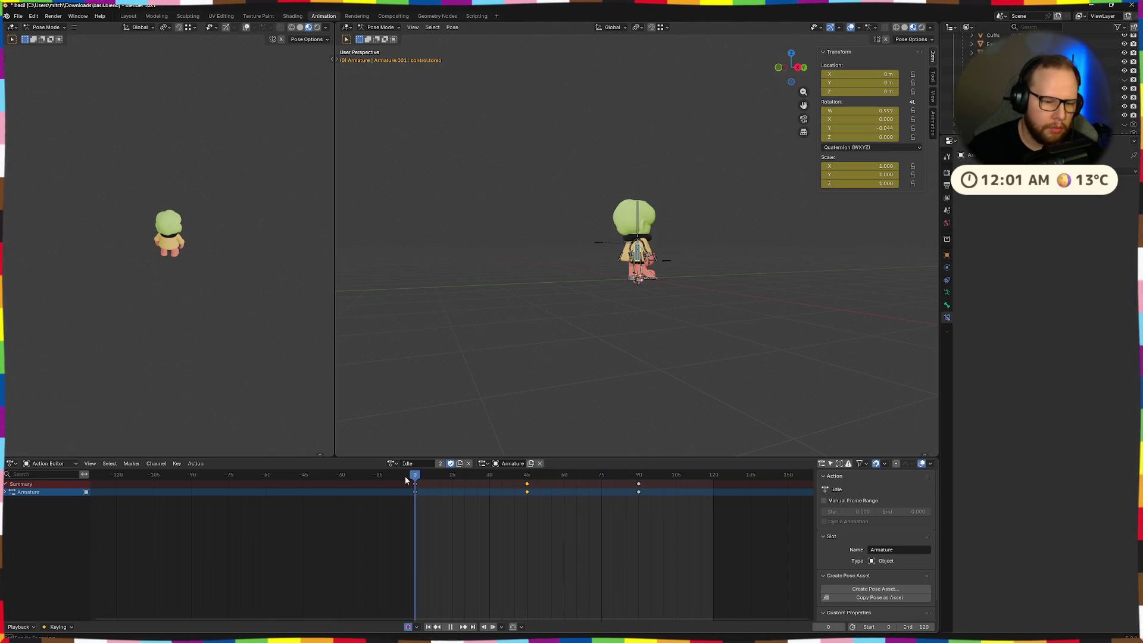
pyautogui.moveTo(639, 497); pyautogui.dragTo(419, 474)
pyautogui.press('s')
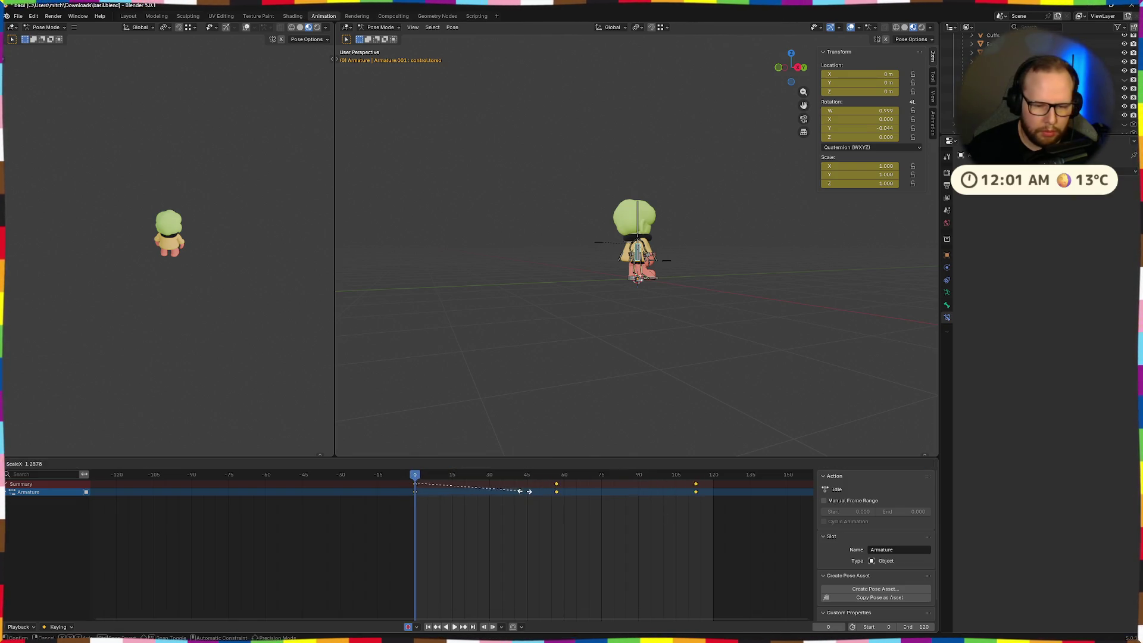
pyautogui.click(530, 492)
pyautogui.press('space')
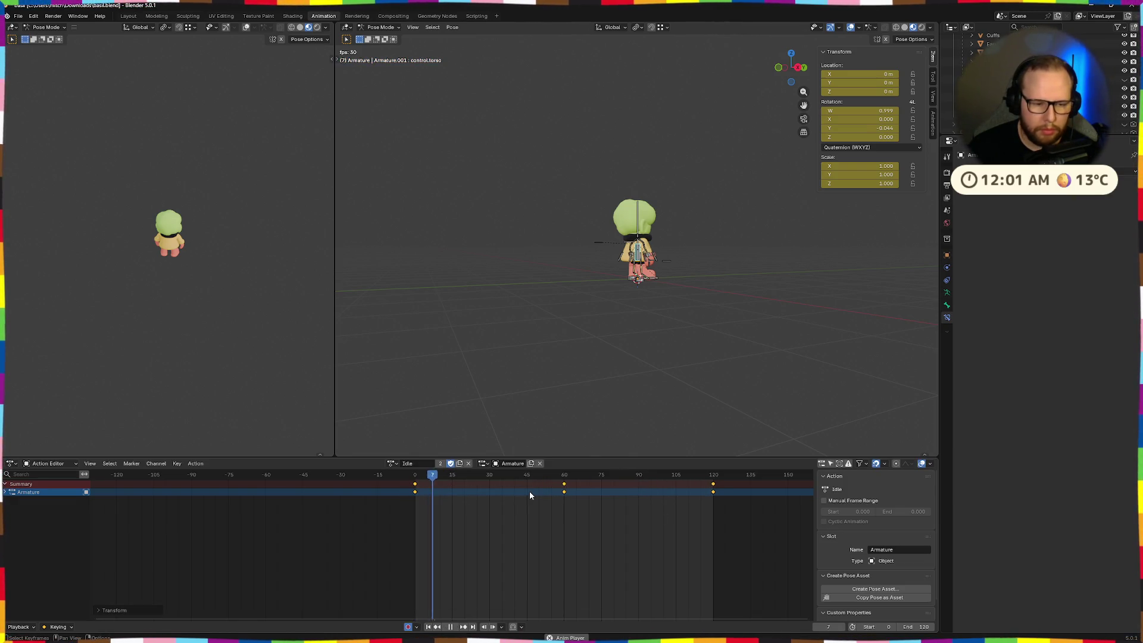
# - Orbit around the character to review the new timing, then stop playback
pyautogui.moveTo(744, 387); pyautogui.dragTo(831, 343, button='middle')
pyautogui.scroll(5, 734, 287)
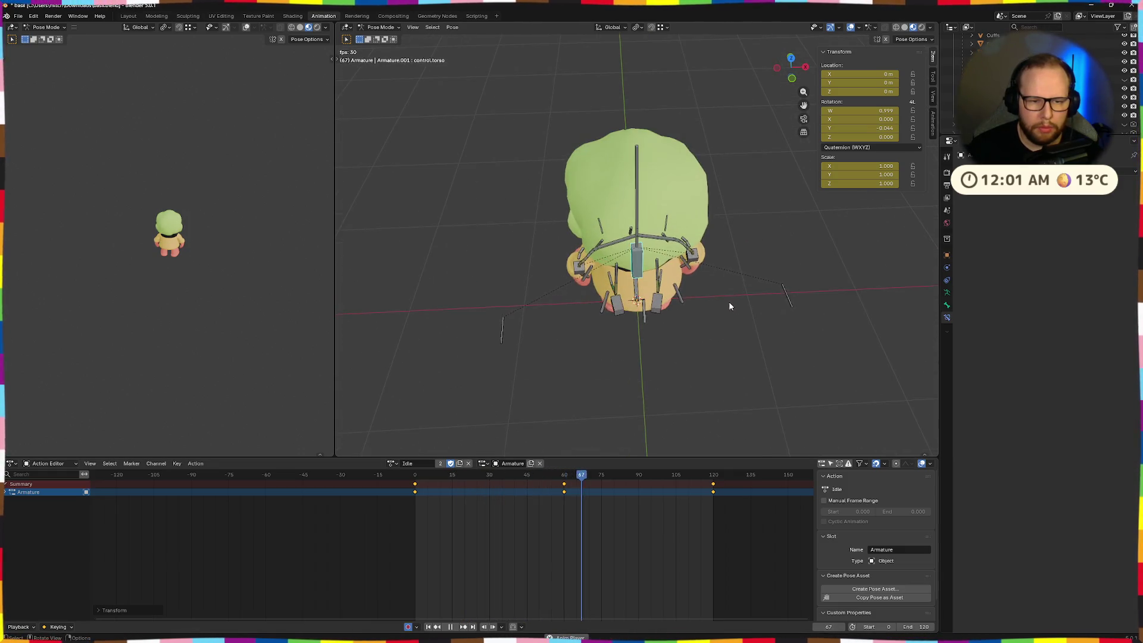
pyautogui.moveTo(692, 327); pyautogui.dragTo(772, 288, button='middle')
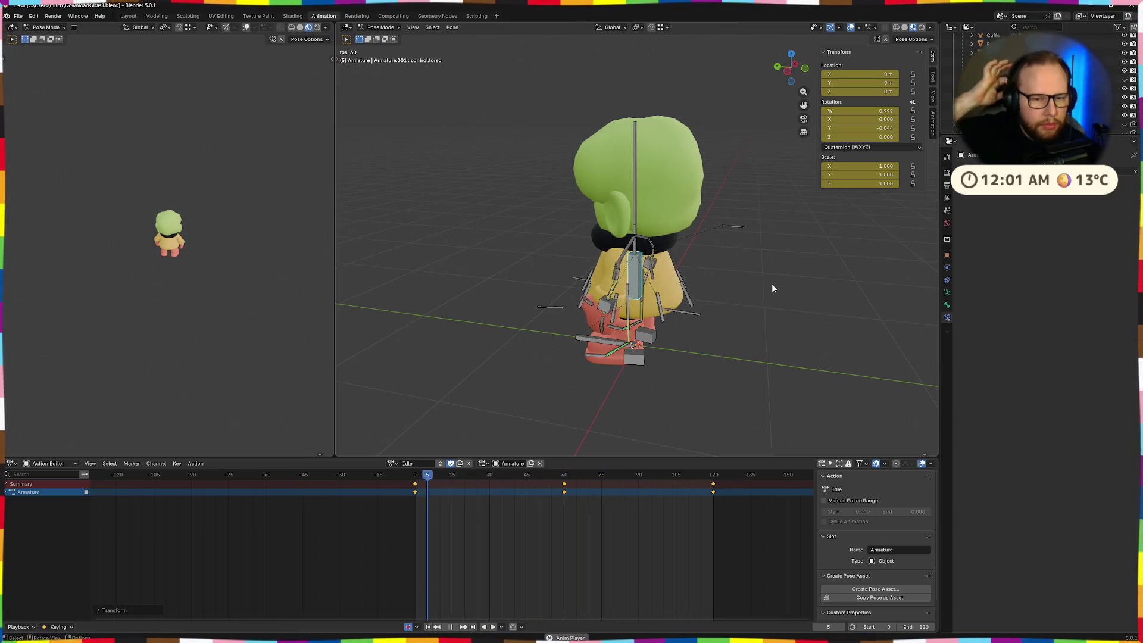
pyautogui.moveTo(728, 299)
pyautogui.mouseDown(button='middle')
pyautogui.moveTo(794, 275)
pyautogui.moveTo(740, 285)
pyautogui.mouseUp(button='middle')
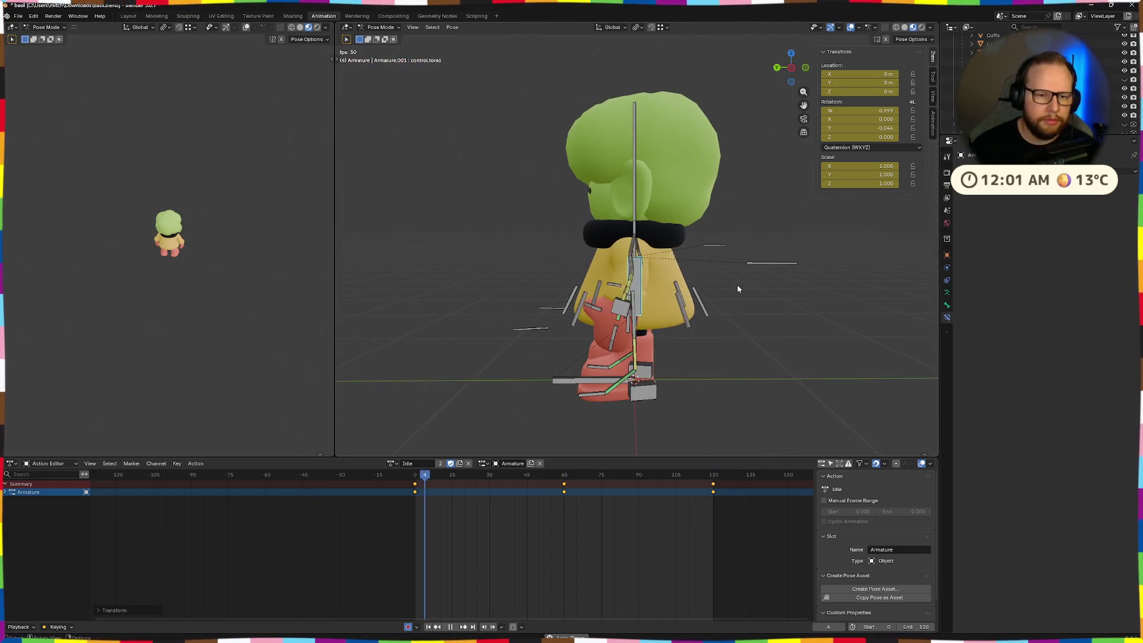
pyautogui.moveTo(601, 316); pyautogui.dragTo(601, 316, button='middle')
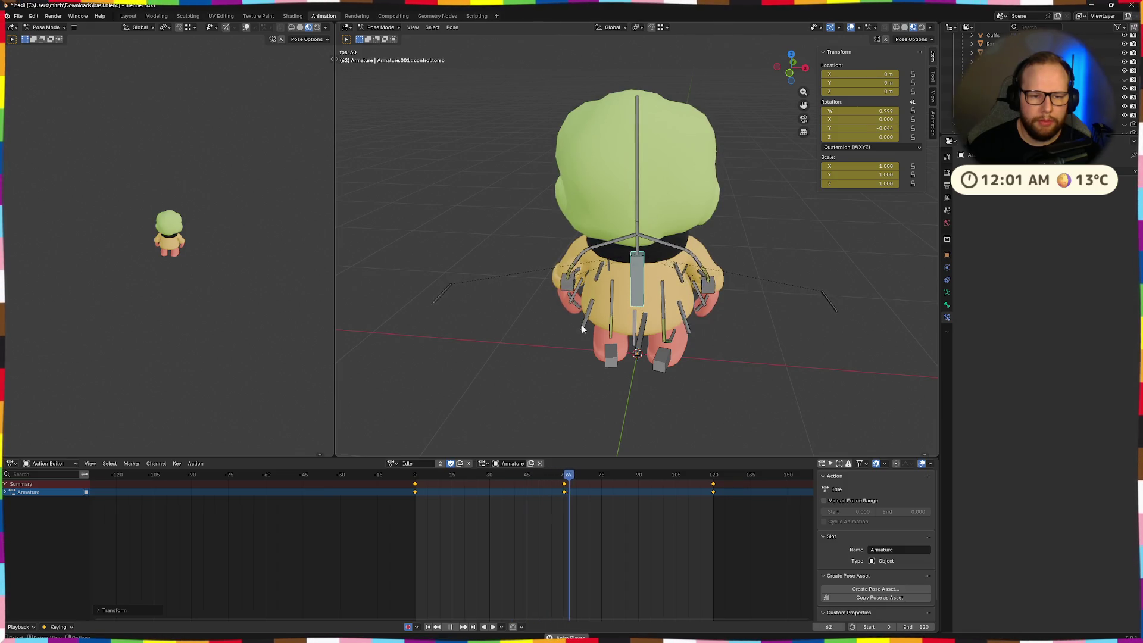
pyautogui.moveTo(582, 329); pyautogui.dragTo(681, 324, button='middle')
pyautogui.press('space')
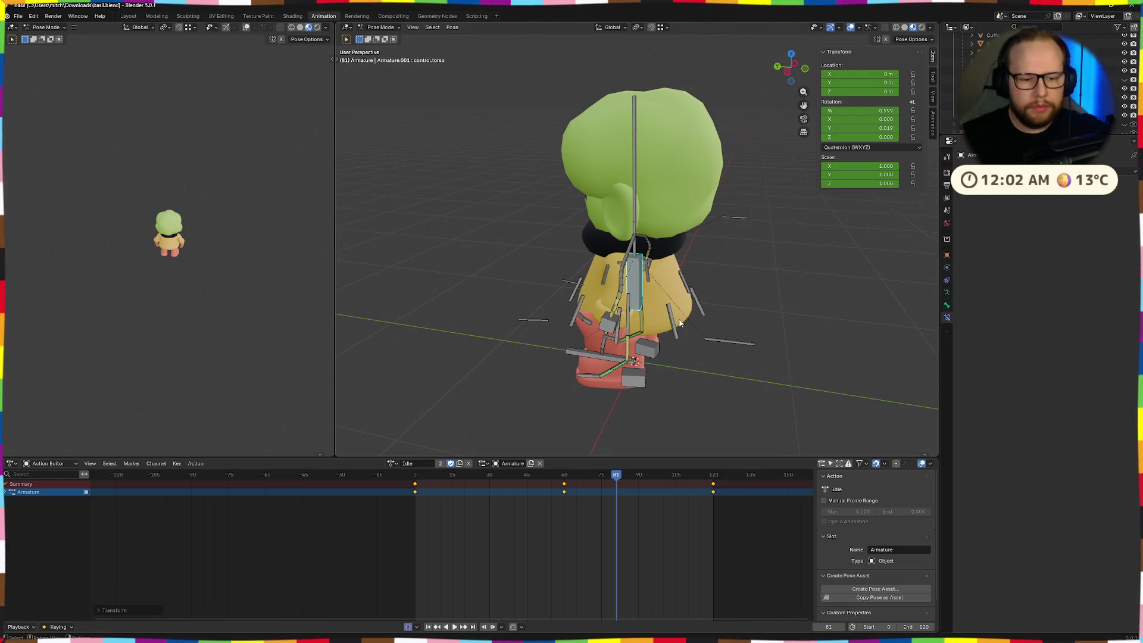
# - Delete the Idle keys at frames 60 and 120
pyautogui.click(702, 517)
pyautogui.moveTo(682, 498); pyautogui.dragTo(550, 484)
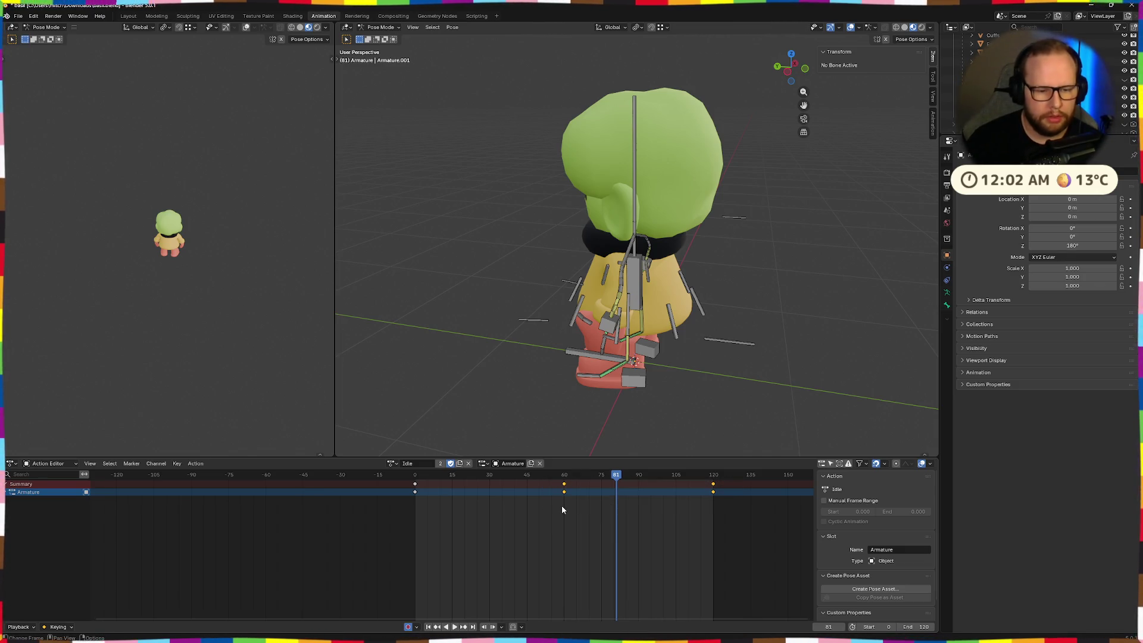
pyautogui.press('x')
pyautogui.click(562, 505)
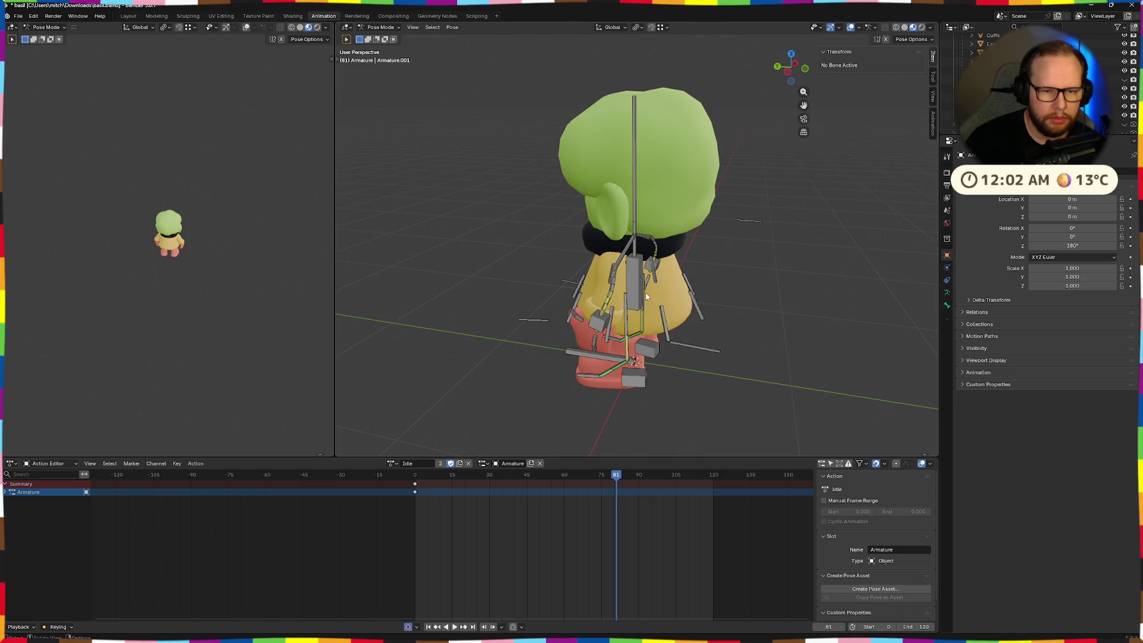
# - Key the torso control bone's pose at frame 0, play it, then move to frame 30
pyautogui.moveTo(615, 478); pyautogui.dragTo(413, 484)
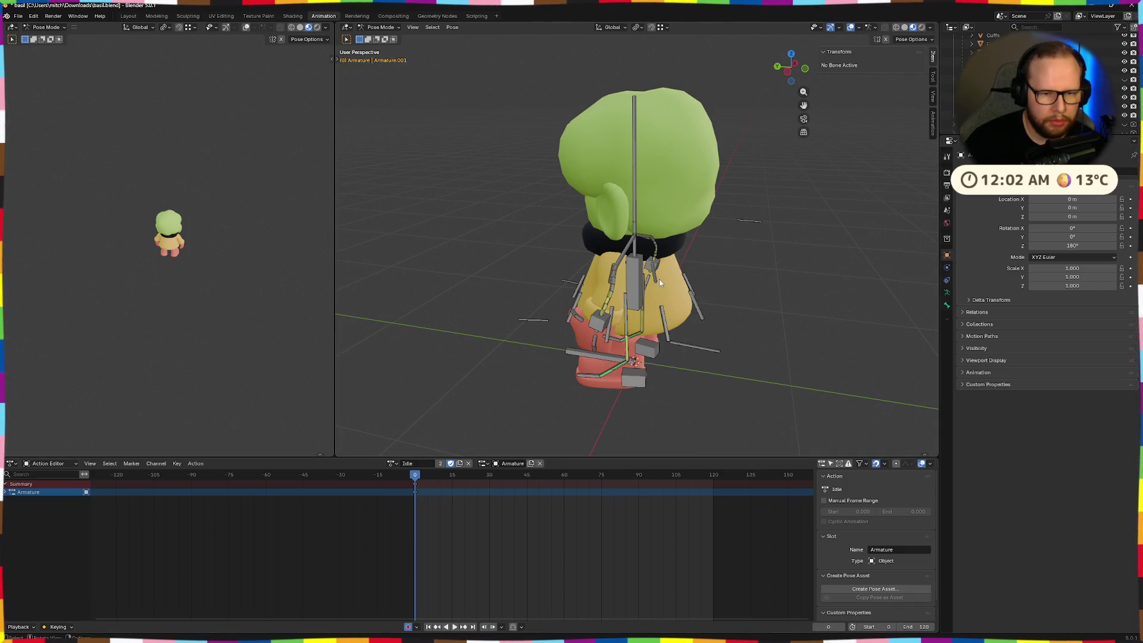
pyautogui.click(637, 281)
pyautogui.moveTo(637, 281)
pyautogui.mouseDown(button='middle')
pyautogui.moveTo(817, 374)
pyautogui.moveTo(486, 455)
pyautogui.mouseUp(button='middle')
pyautogui.press('i')
pyautogui.press('space')
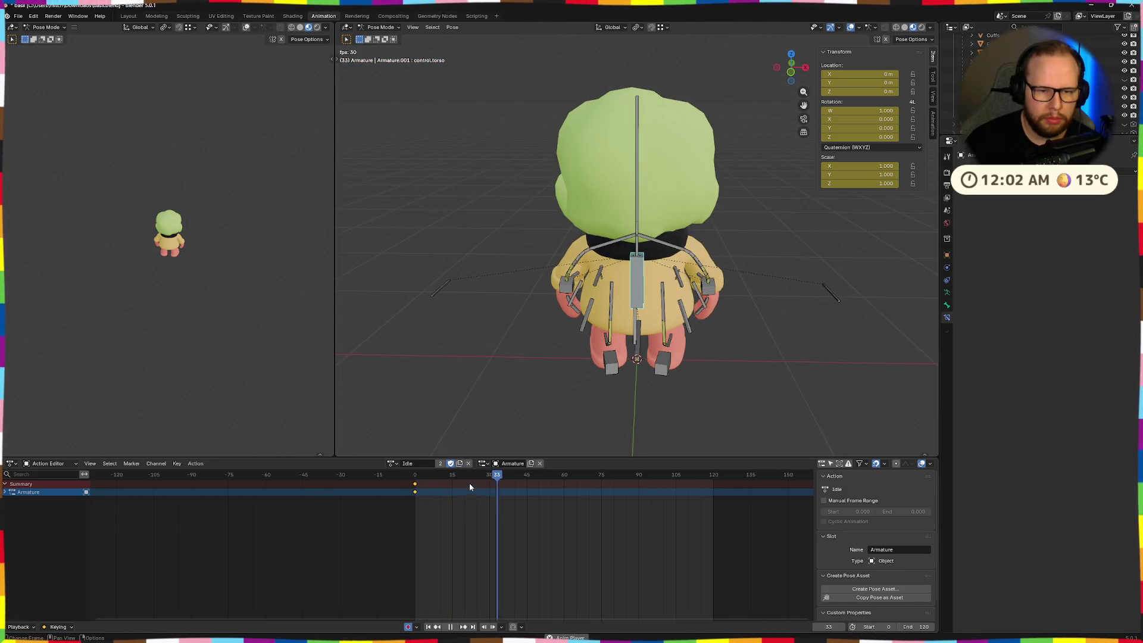
pyautogui.moveTo(547, 434); pyautogui.dragTo(580, 396, button='middle')
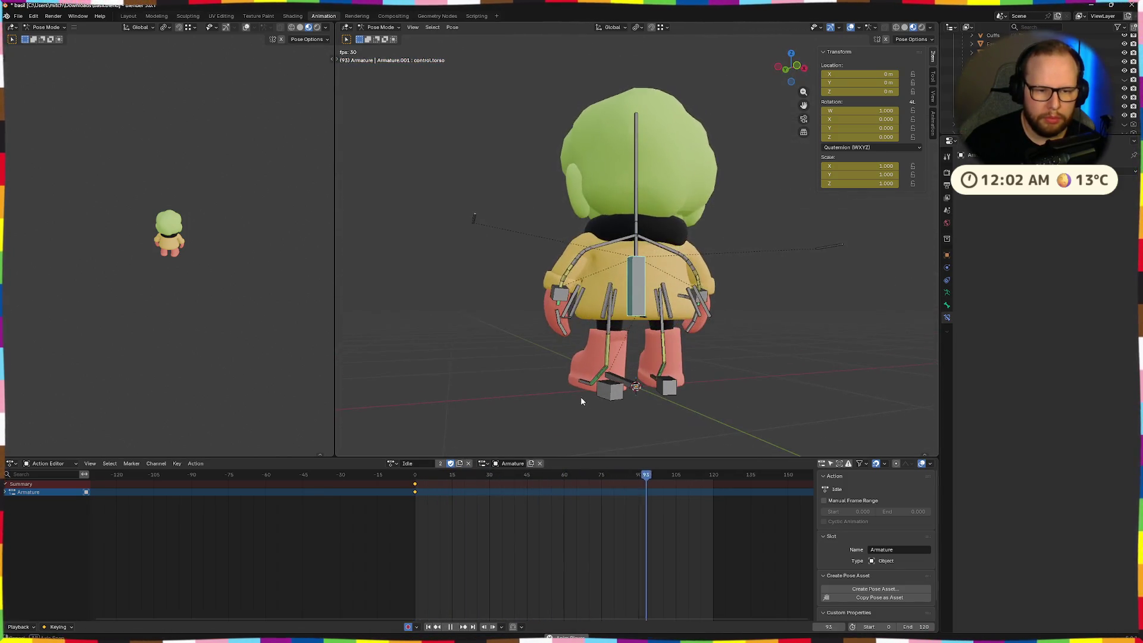
pyautogui.press('Escape')
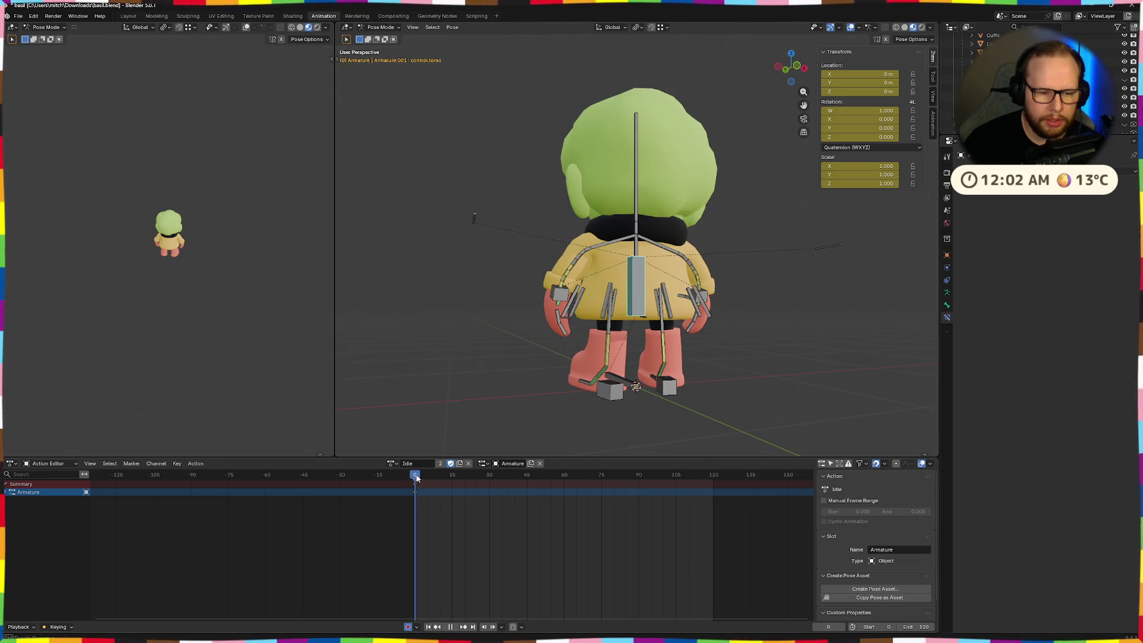
pyautogui.moveTo(416, 477); pyautogui.dragTo(560, 477)
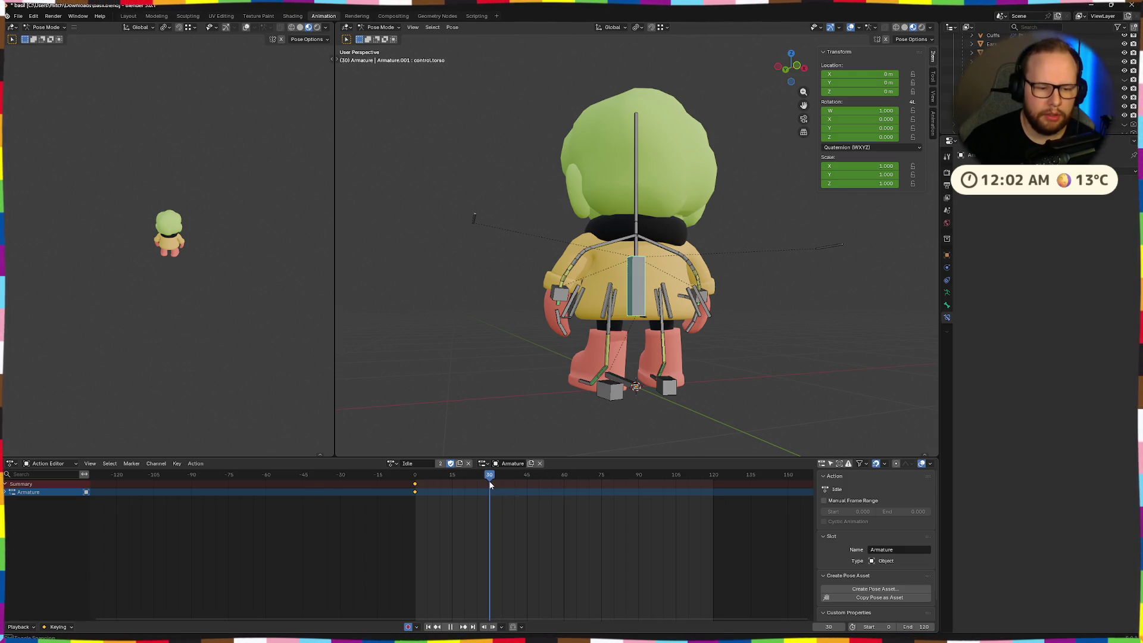
pyautogui.moveTo(643, 357)
pyautogui.mouseDown(button='middle')
pyautogui.moveTo(661, 381)
pyautogui.moveTo(705, 387)
pyautogui.moveTo(781, 372)
pyautogui.moveTo(750, 332)
pyautogui.mouseUp(button='middle')
pyautogui.scroll(6, 667, 386)
# - Pick the hips bone from the overlapping torso bones and scale it slightly larger
pyautogui.click(631, 261)
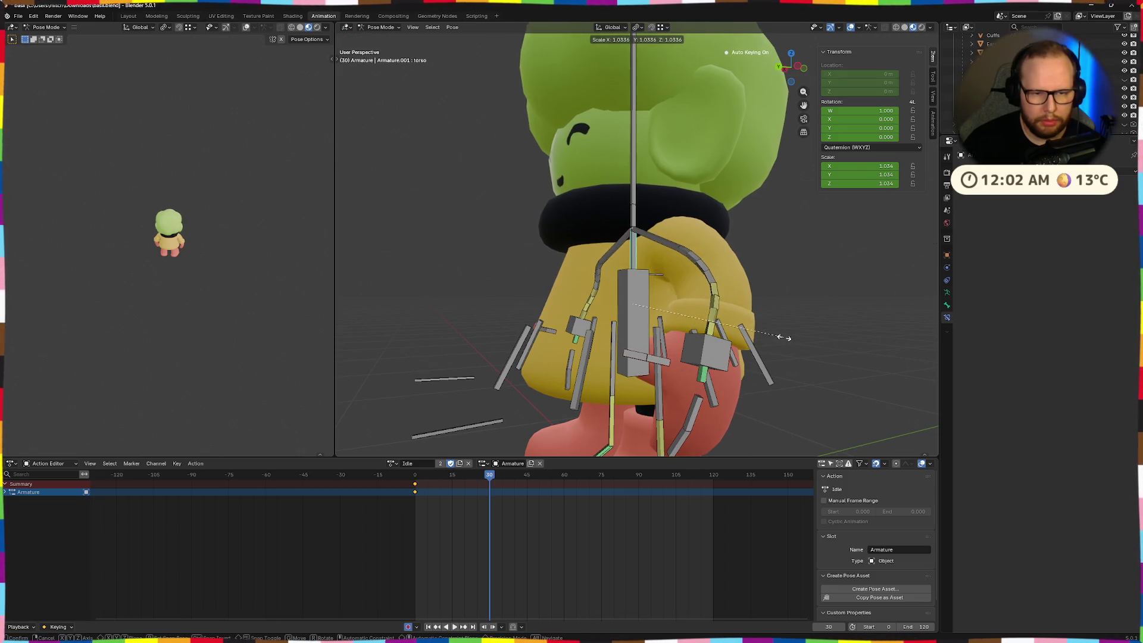
pyautogui.moveTo(794, 337)
pyautogui.mouseDown(button='middle')
pyautogui.moveTo(804, 308)
pyautogui.moveTo(712, 347)
pyautogui.mouseUp(button='middle')
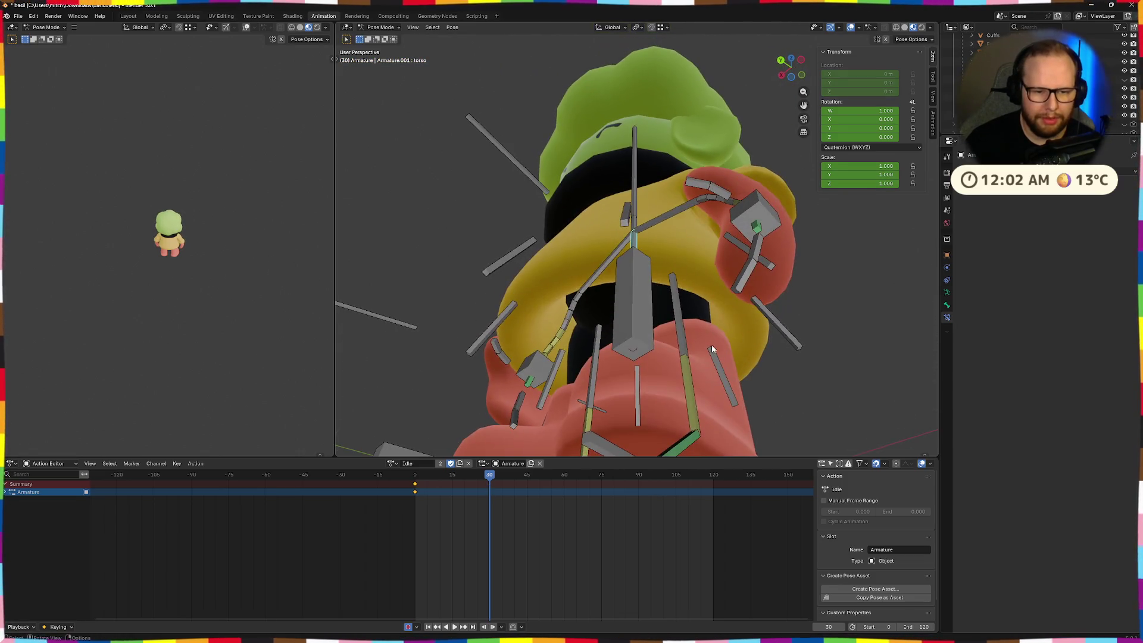
pyautogui.click(633, 353)
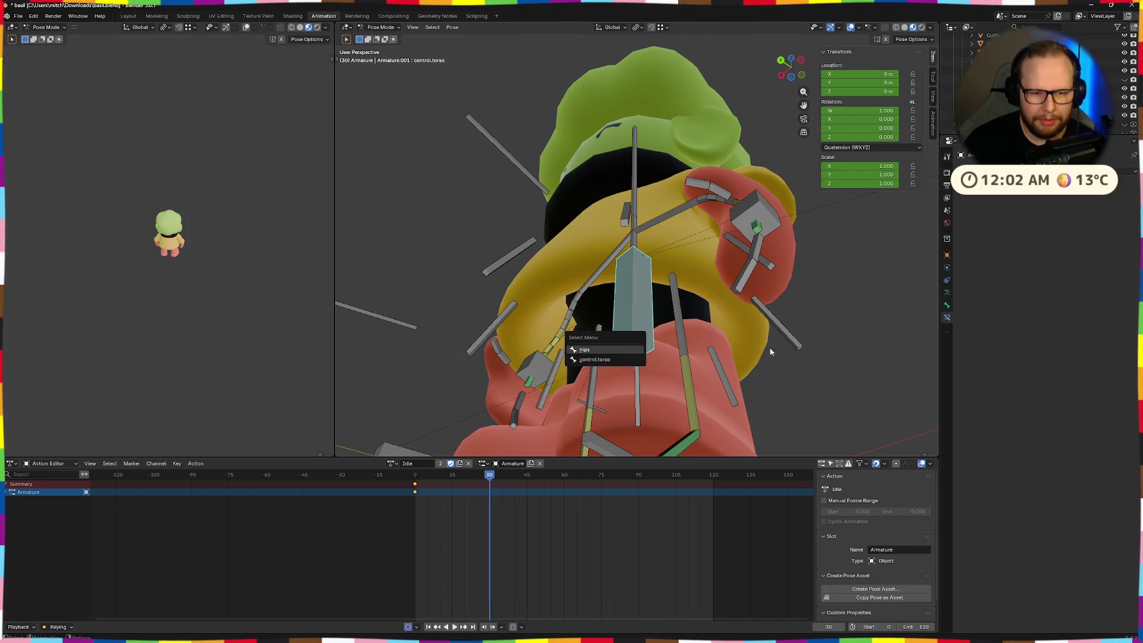
pyautogui.click(634, 360)
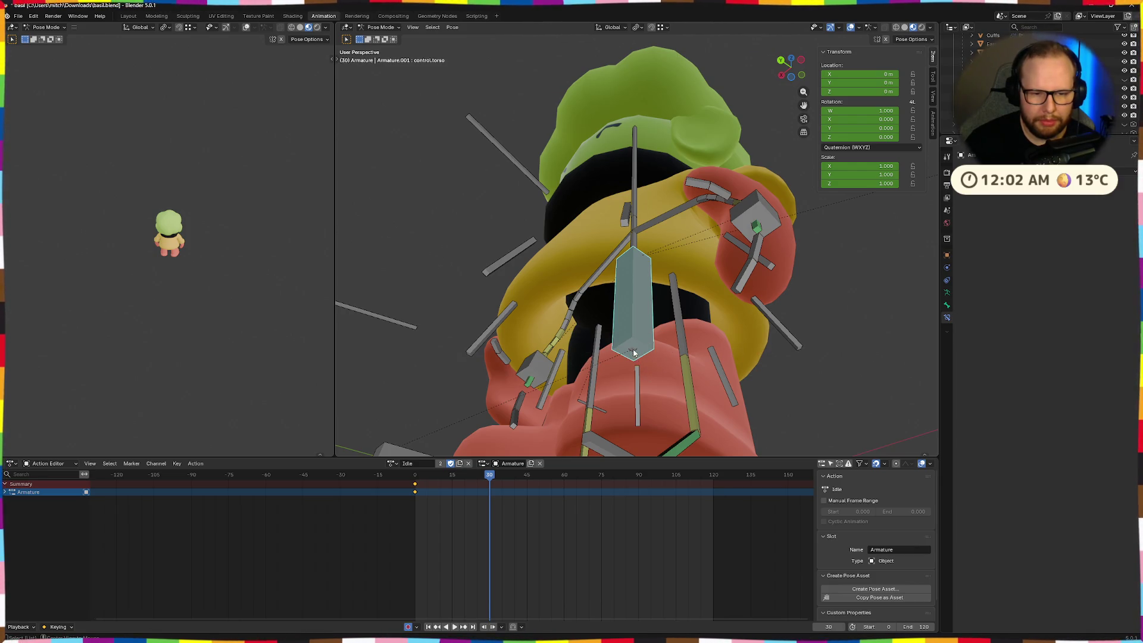
pyautogui.keyDown('alt'); pyautogui.click(630, 353); pyautogui.keyUp('alt')
pyautogui.click(628, 359)
pyautogui.press('s')
pyautogui.click(859, 359)
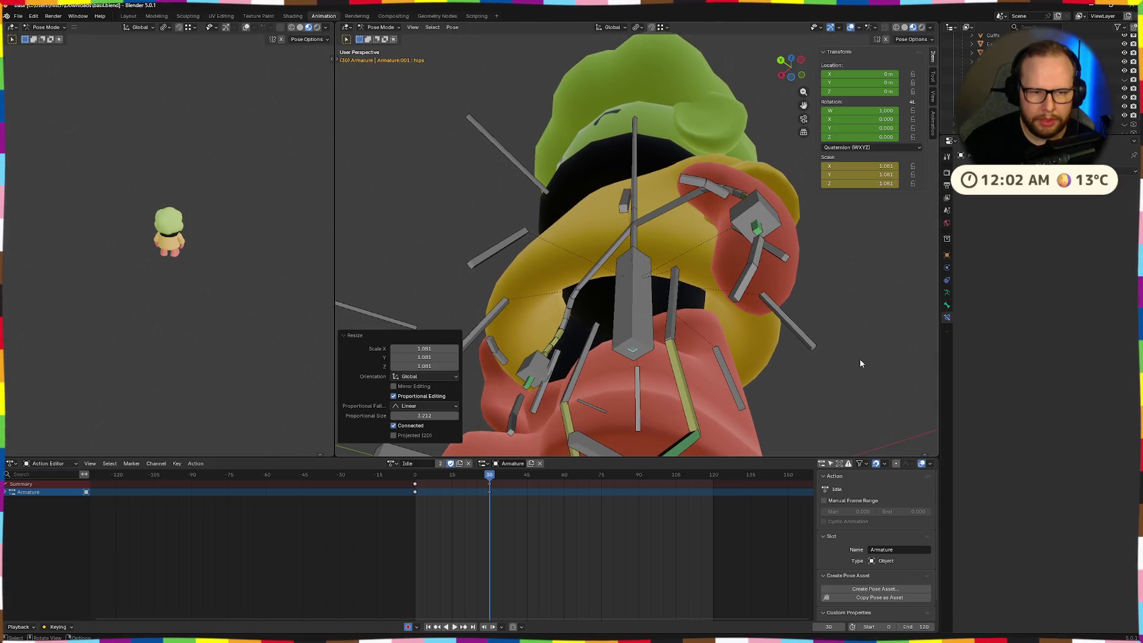
pyautogui.moveTo(860, 359); pyautogui.dragTo(843, 410, button='middle')
pyautogui.press('s')
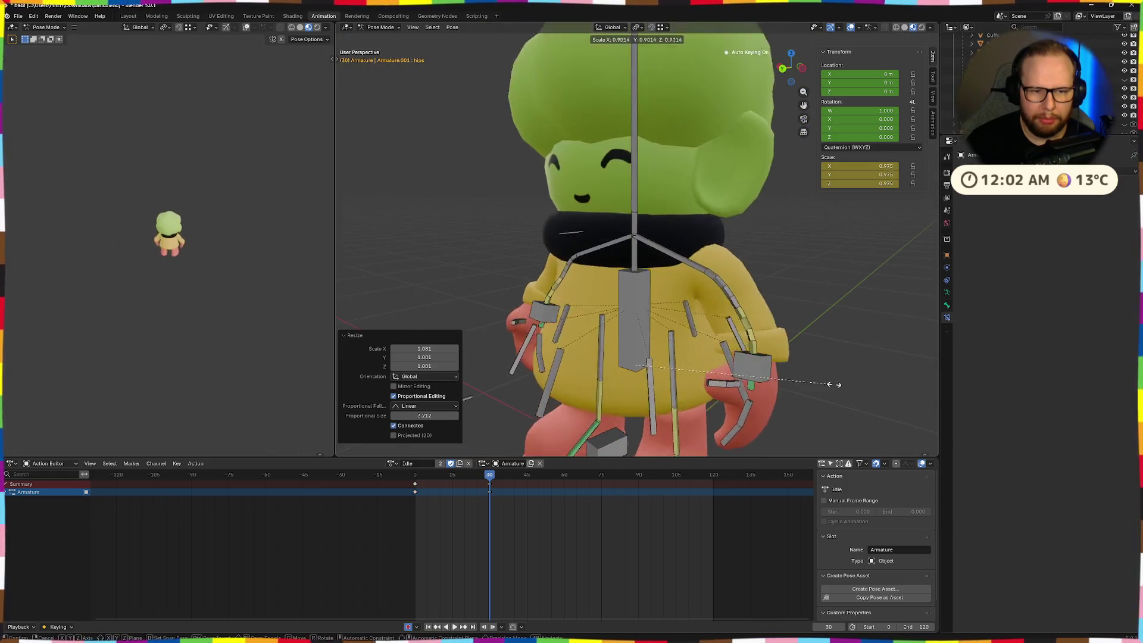
pyautogui.rightClick(846, 385)
# - Tilt the torso about 2° on the X axis
pyautogui.moveTo(846, 385)
pyautogui.mouseDown(button='middle')
pyautogui.moveTo(687, 391)
pyautogui.moveTo(768, 392)
pyautogui.moveTo(705, 387)
pyautogui.mouseUp(button='middle')
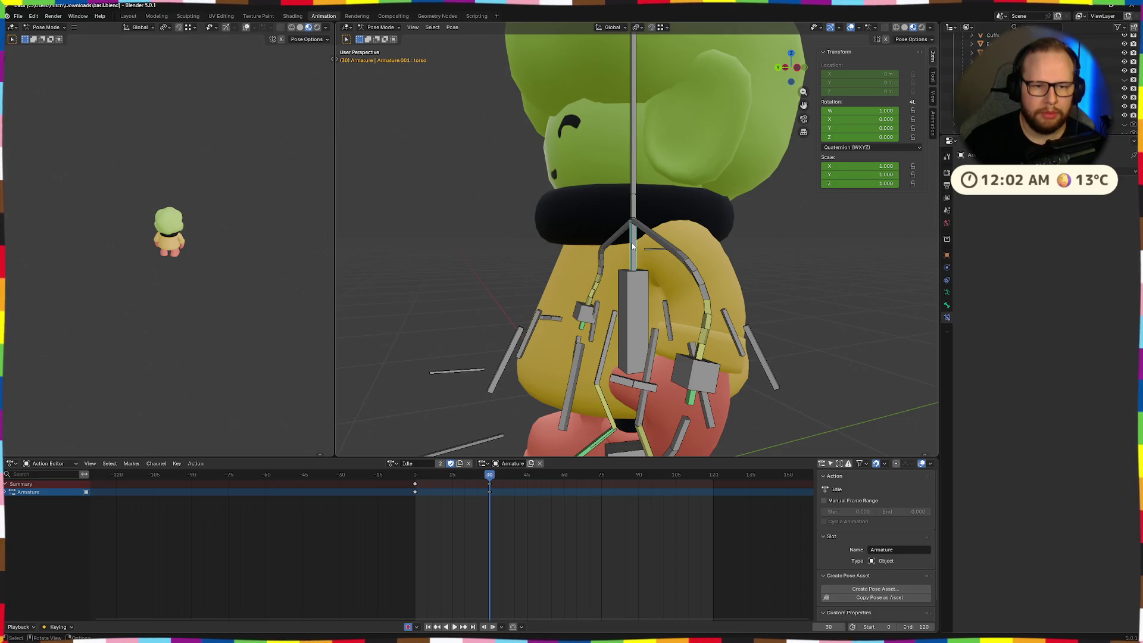
pyautogui.moveTo(732, 315)
pyautogui.mouseDown(button='middle')
pyautogui.moveTo(704, 319)
pyautogui.moveTo(746, 351)
pyautogui.mouseUp(button='middle')
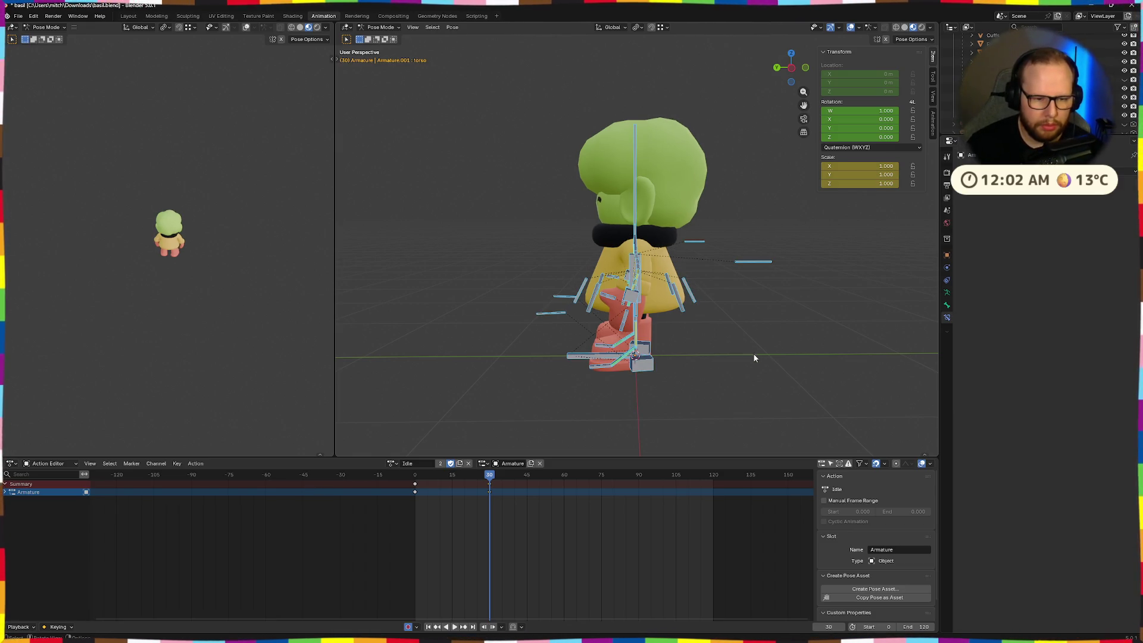
pyautogui.moveTo(753, 353)
pyautogui.keyDown('ctrl'); pyautogui.mouseDown(button='middle')
pyautogui.moveTo(658, 284)
pyautogui.moveTo(686, 281)
pyautogui.moveTo(741, 331)
pyautogui.mouseUp(button='middle'); pyautogui.keyUp('ctrl')
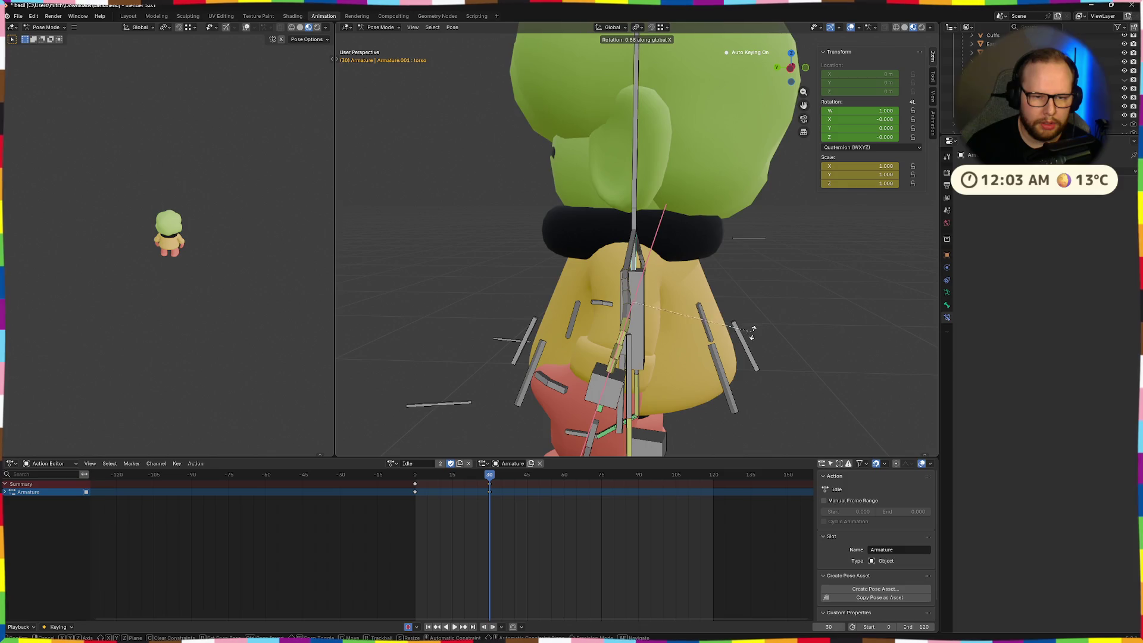
pyautogui.click(735, 408)
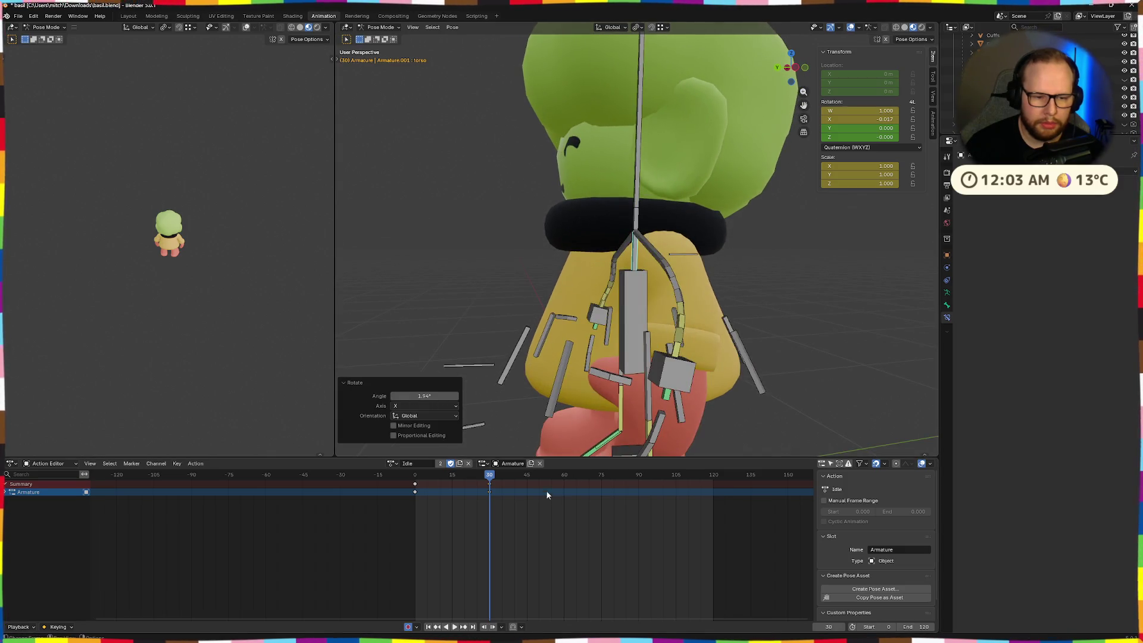
# - At frame 60, reset the torso rotation and add a small opposite tilt, then preview the animation
pyautogui.moveTo(487, 478); pyautogui.dragTo(565, 476)
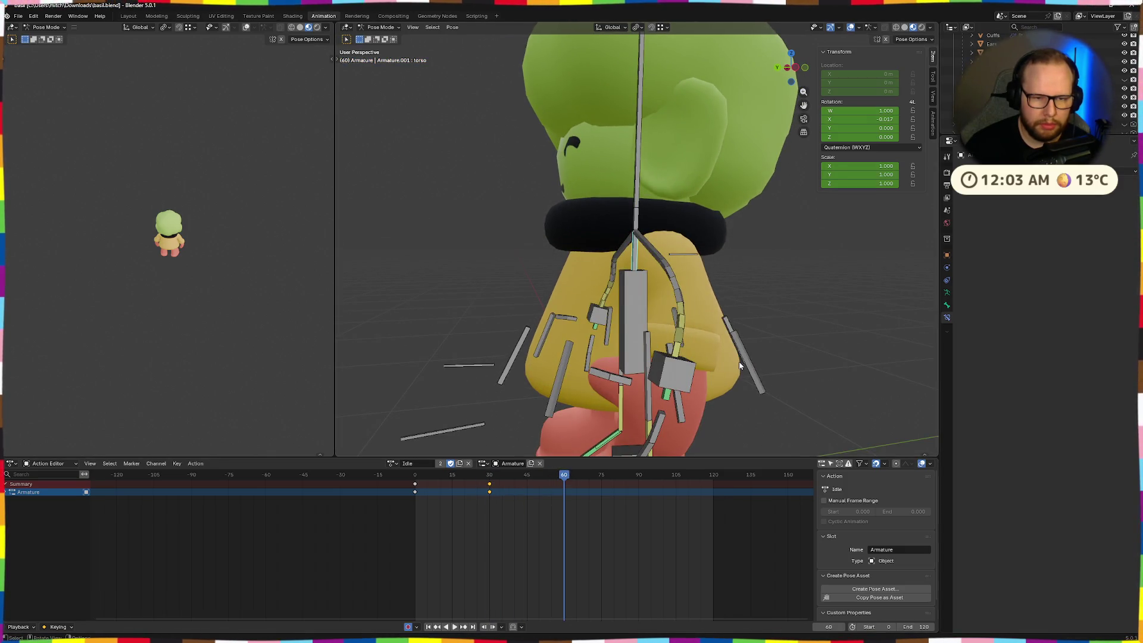
pyautogui.hotkey('alt', 'r')
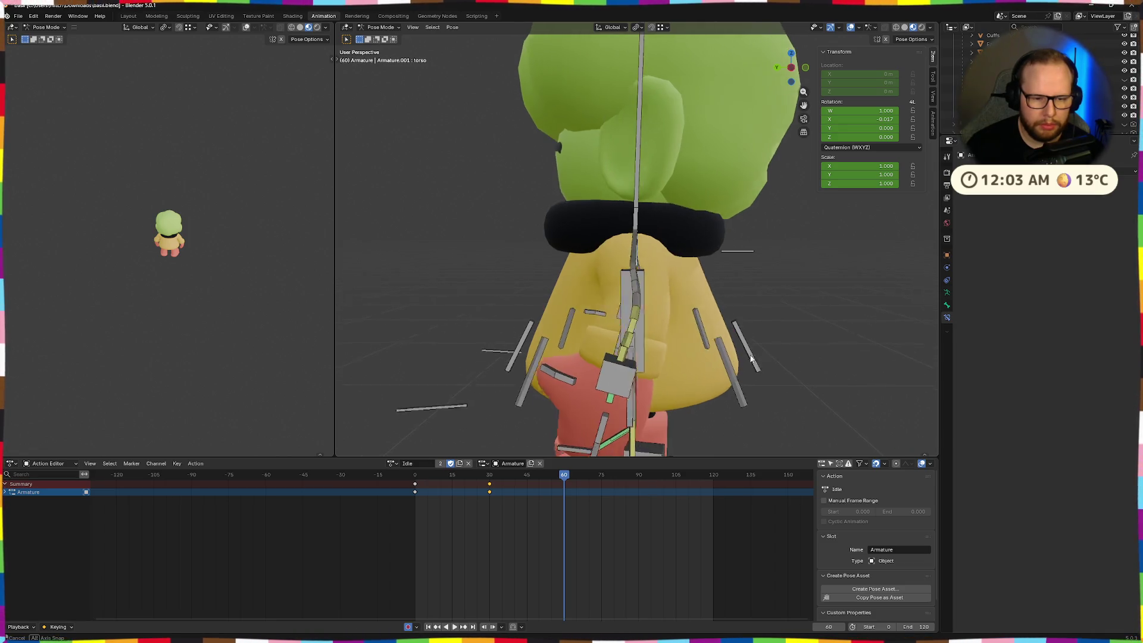
pyautogui.moveTo(770, 356); pyautogui.dragTo(749, 358, button='middle')
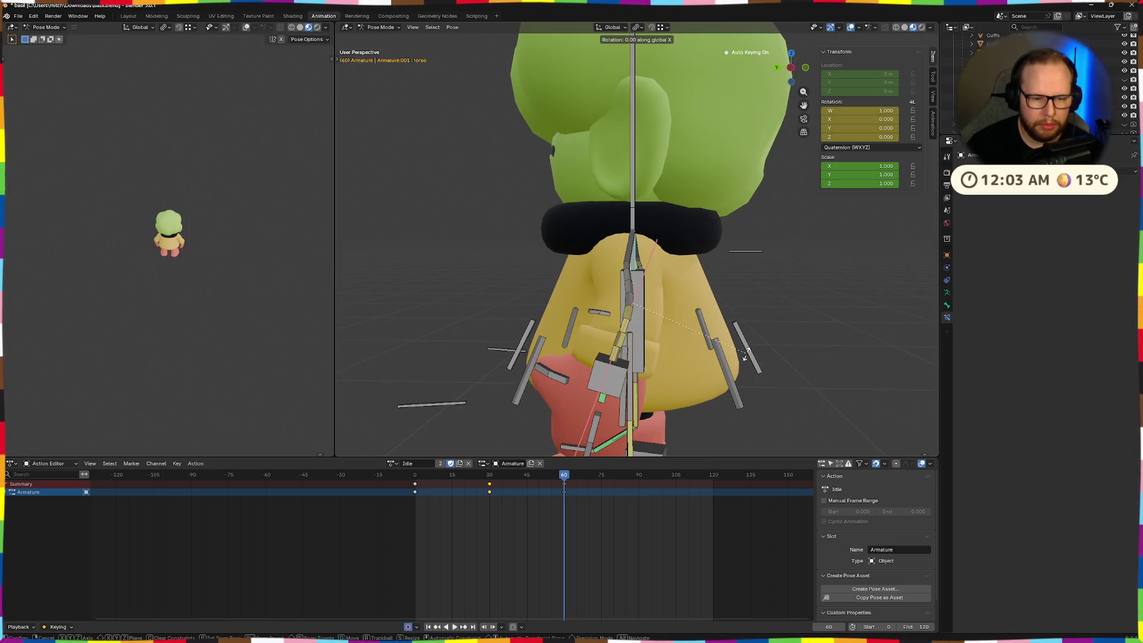
pyautogui.click(733, 319)
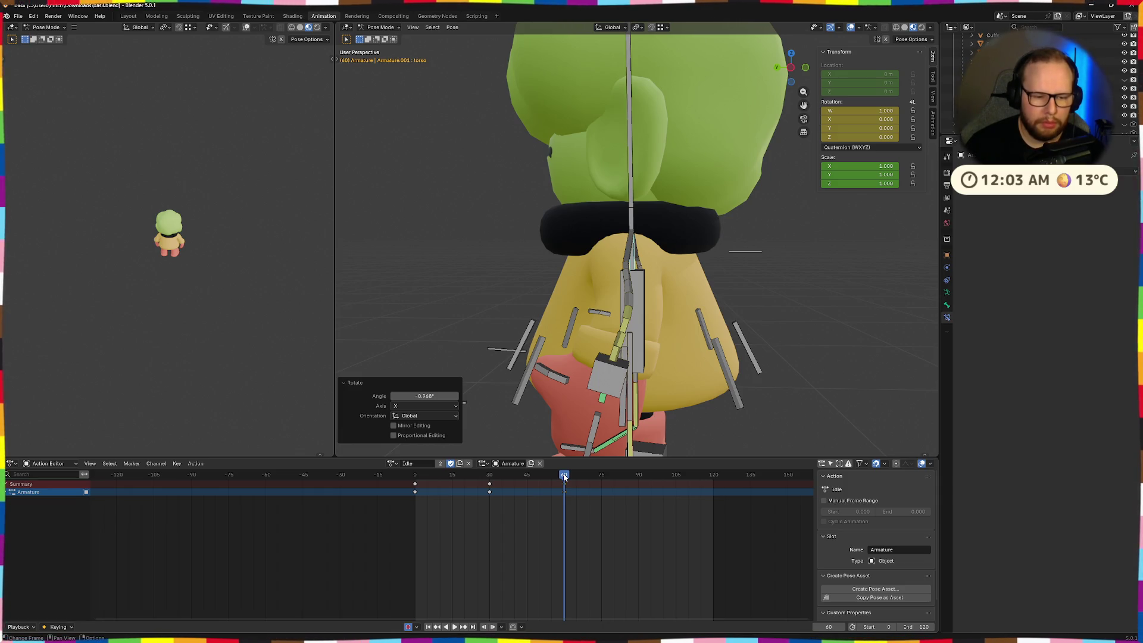
pyautogui.moveTo(564, 477)
pyautogui.mouseDown()
pyautogui.moveTo(412, 481)
pyautogui.moveTo(566, 479)
pyautogui.moveTo(420, 487)
pyautogui.mouseUp()
pyautogui.press('space')
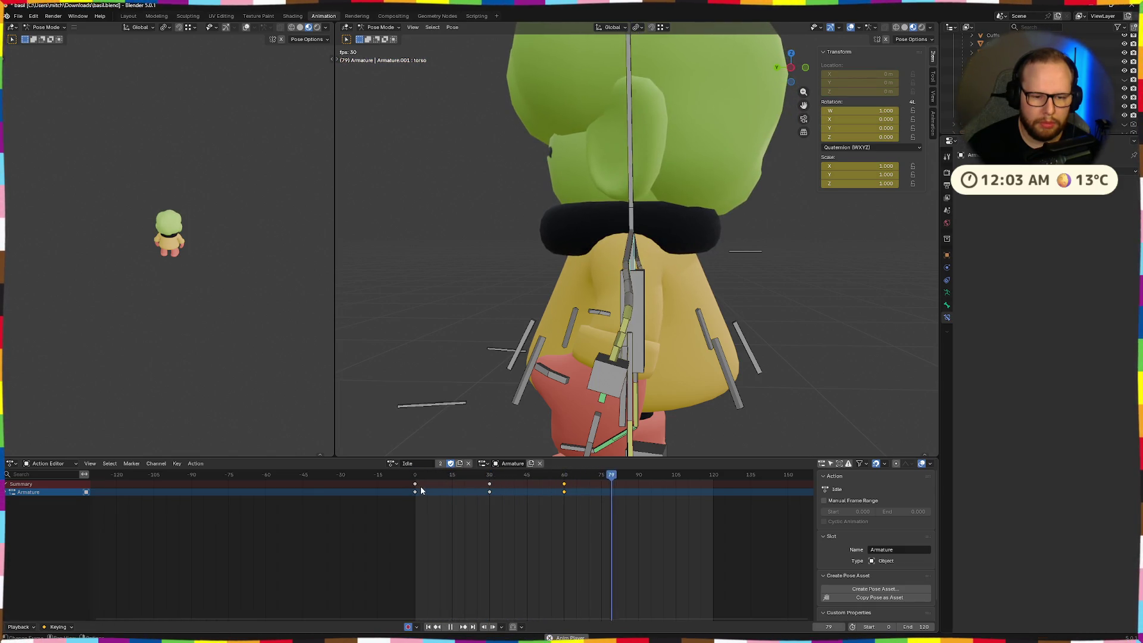
# - Set the scene end frame to 60 and play back the shortened loop
pyautogui.press('space')
pyautogui.click(922, 627)
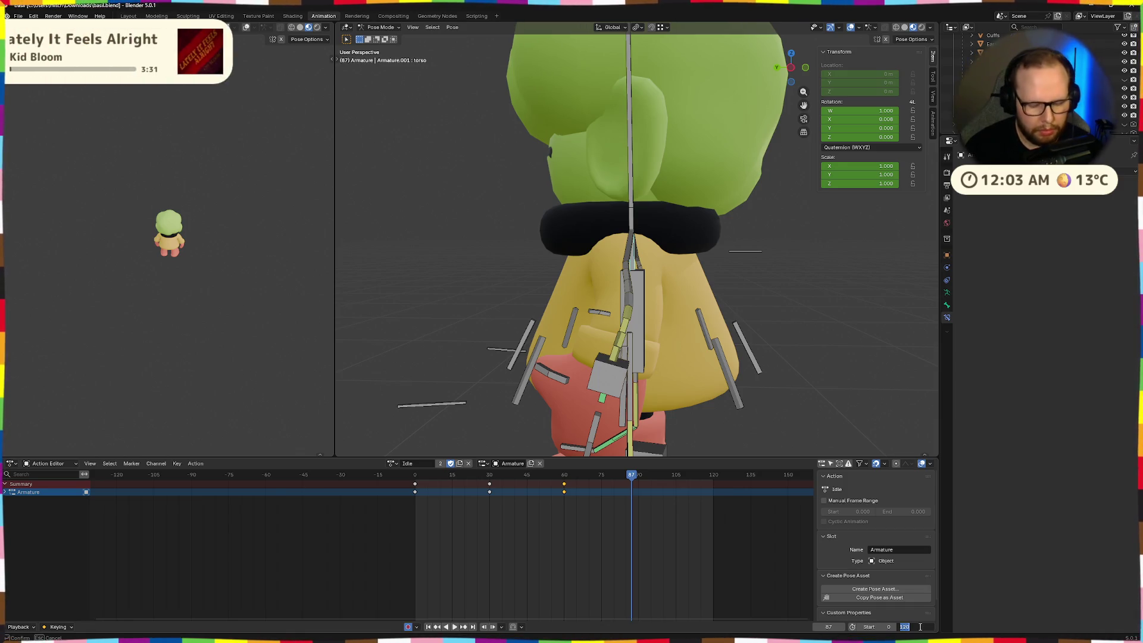
pyautogui.write('60')
pyautogui.press('Return')
pyautogui.press('space')
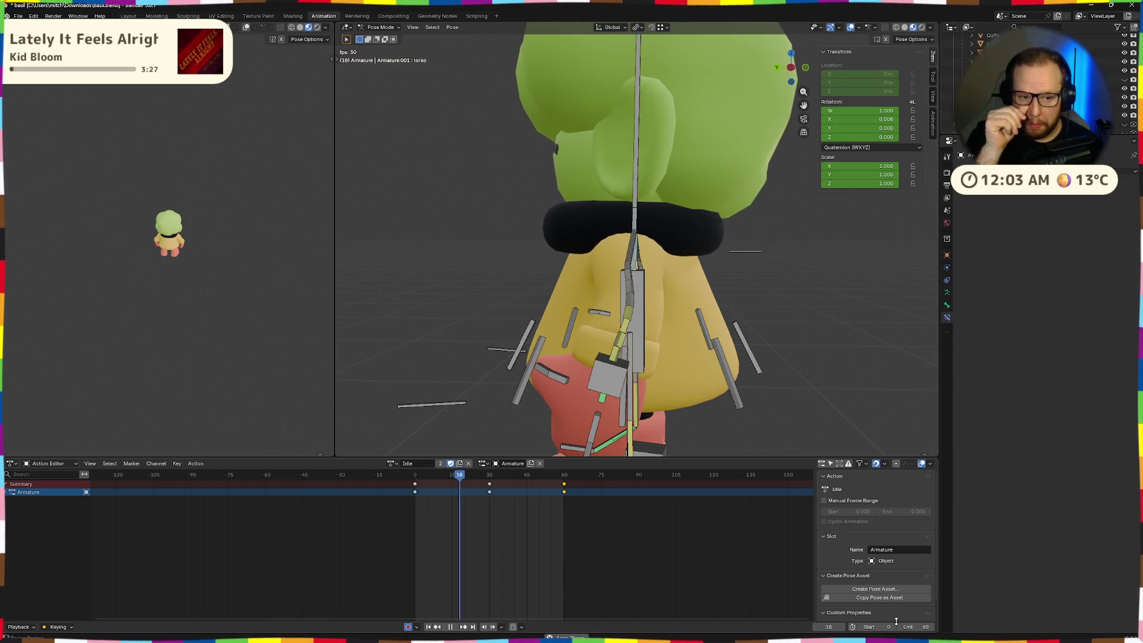
pyautogui.press('Escape')
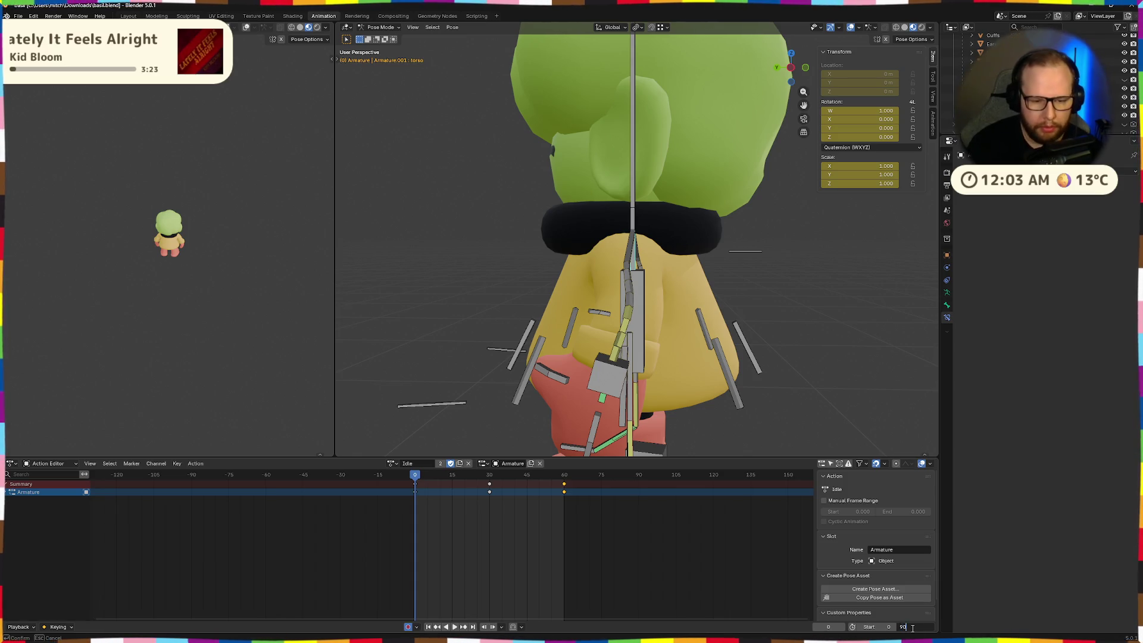
# - Change the end frame to 90 and key the torso's rest pose at frame 90
pyautogui.press('Return')
pyautogui.moveTo(410, 477); pyautogui.dragTo(640, 478)
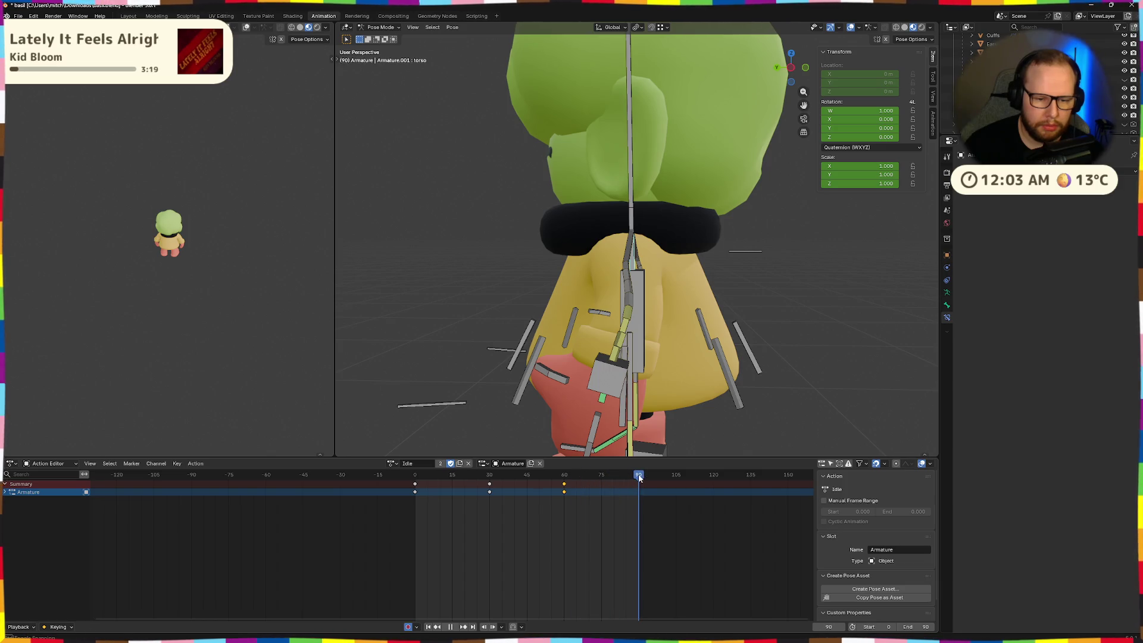
pyautogui.hotkey('alt', 'r')
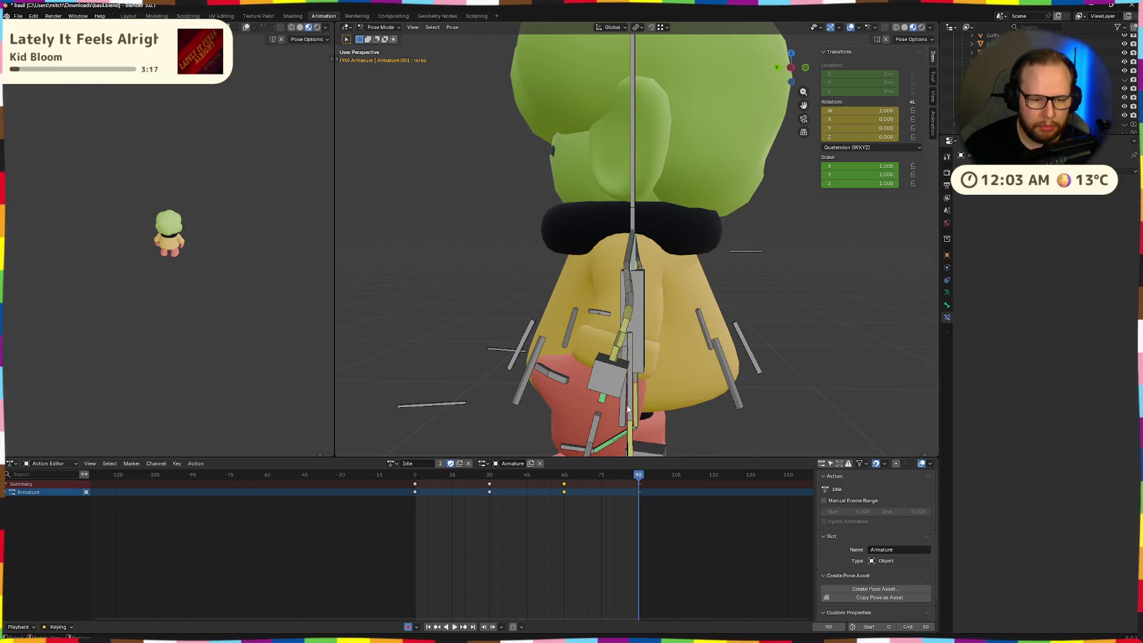
pyautogui.press('space')
pyautogui.scroll(-8, 662, 355)
pyautogui.moveTo(662, 355); pyautogui.dragTo(587, 363, button='middle')
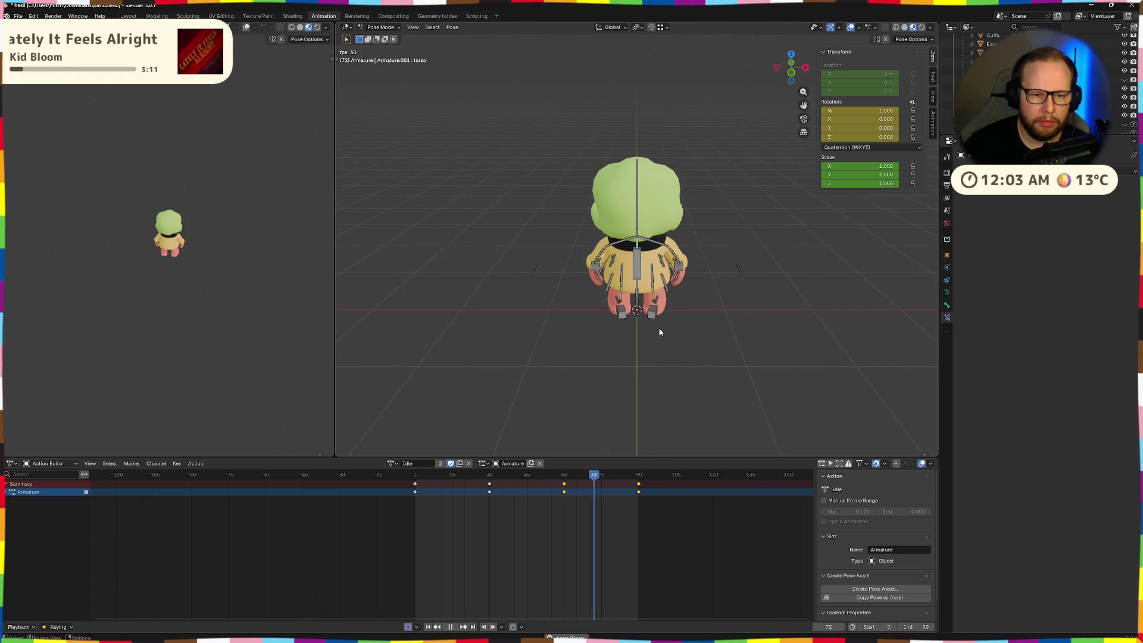
pyautogui.click(415, 484)
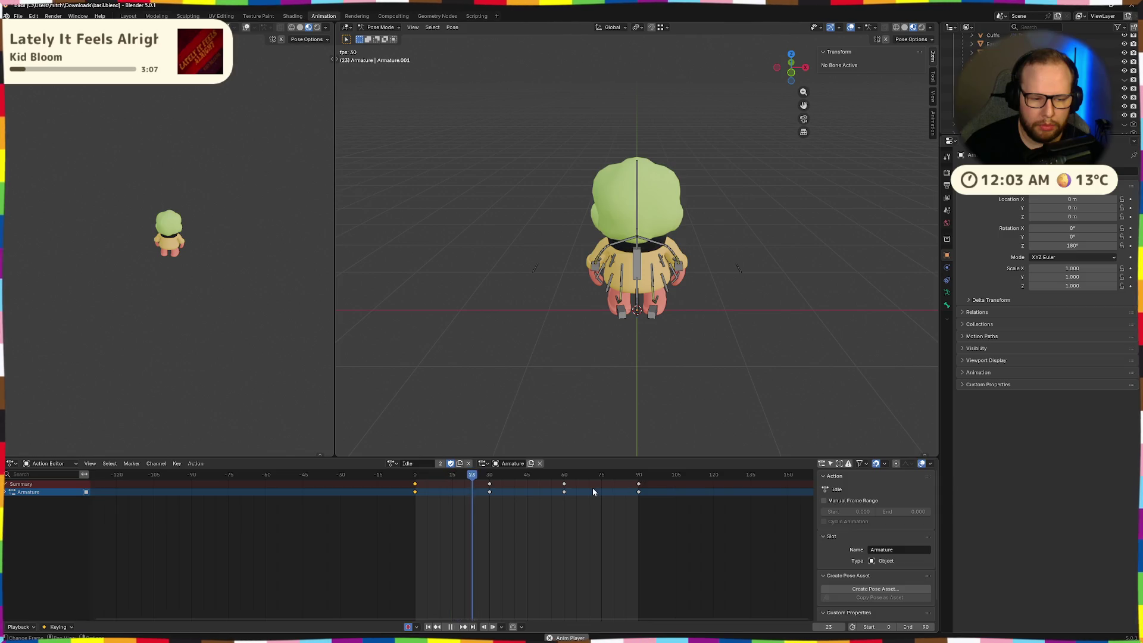
pyautogui.press('space')
pyautogui.click(640, 476)
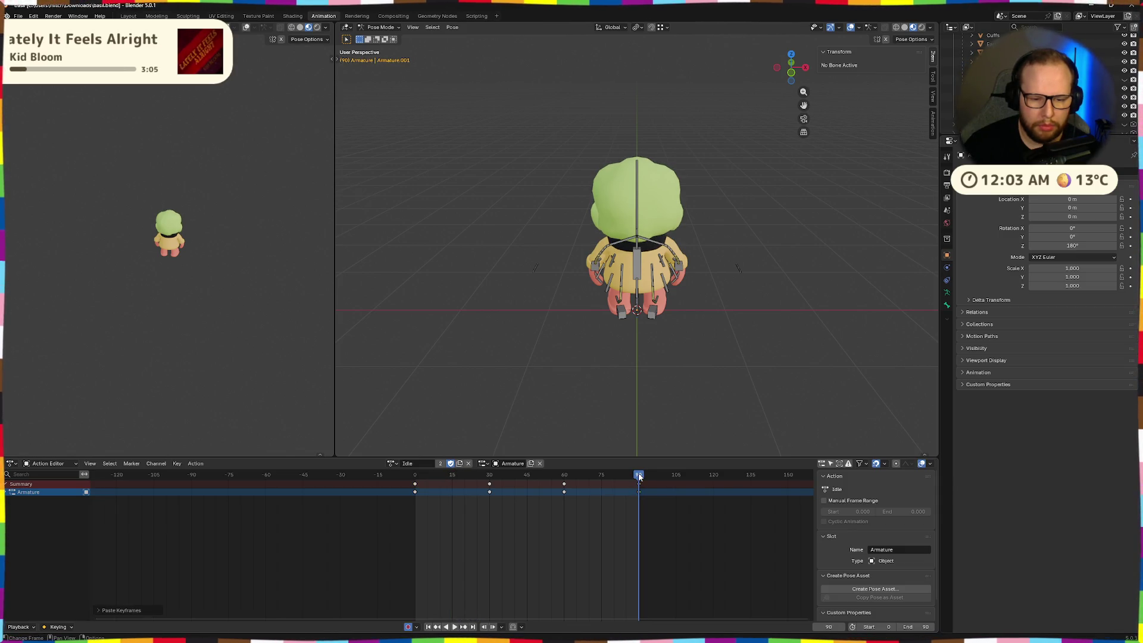
pyautogui.moveTo(639, 476); pyautogui.dragTo(396, 482)
pyautogui.press('space')
pyautogui.scroll(4, 562, 331)
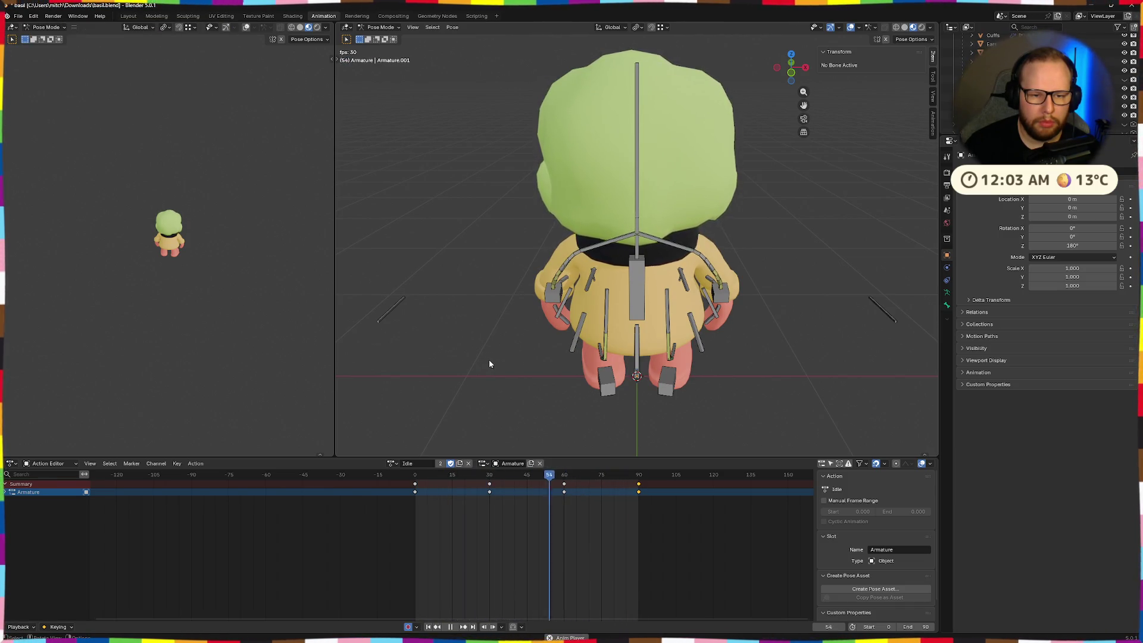
pyautogui.moveTo(489, 363); pyautogui.dragTo(566, 361, button='middle')
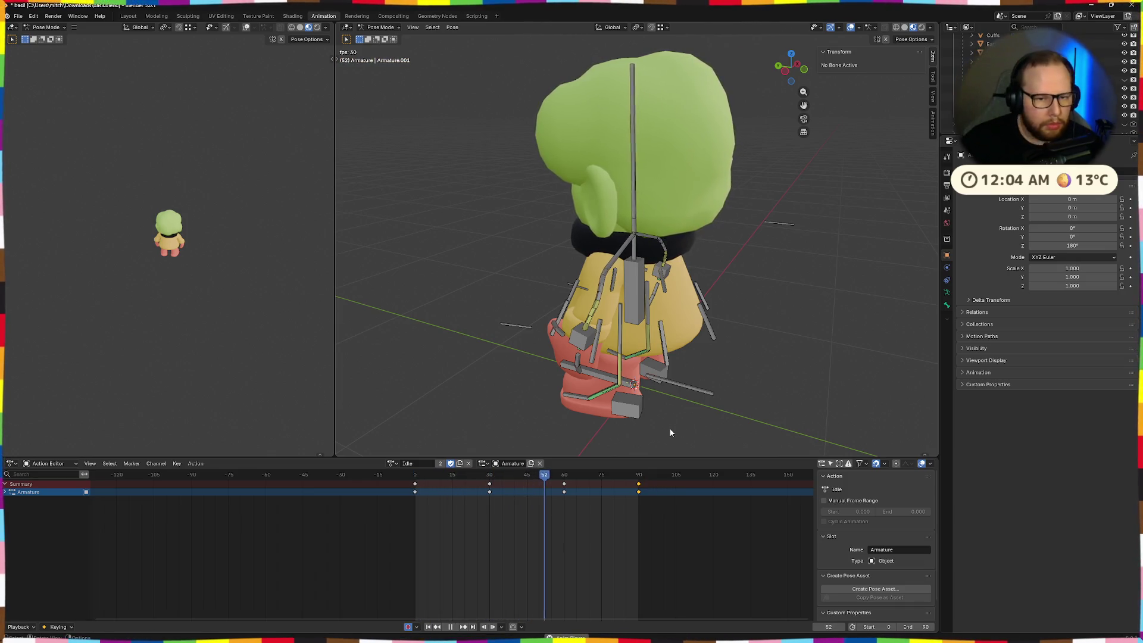
pyautogui.press('space')
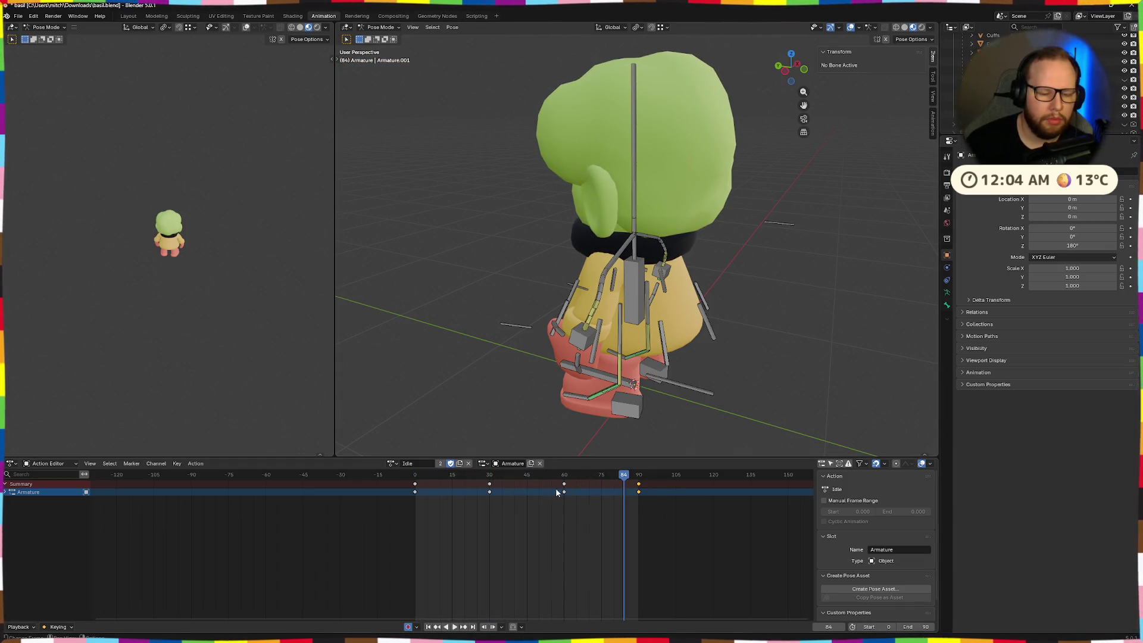
pyautogui.moveTo(458, 482); pyautogui.dragTo(579, 505)
pyautogui.press('s')
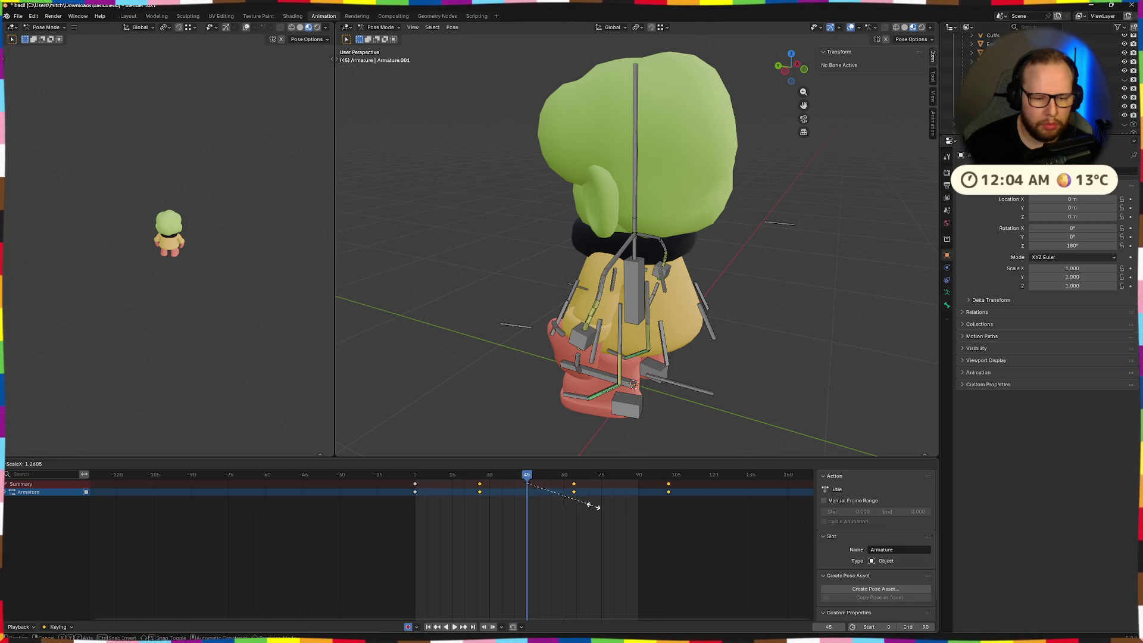
pyautogui.press('Escape')
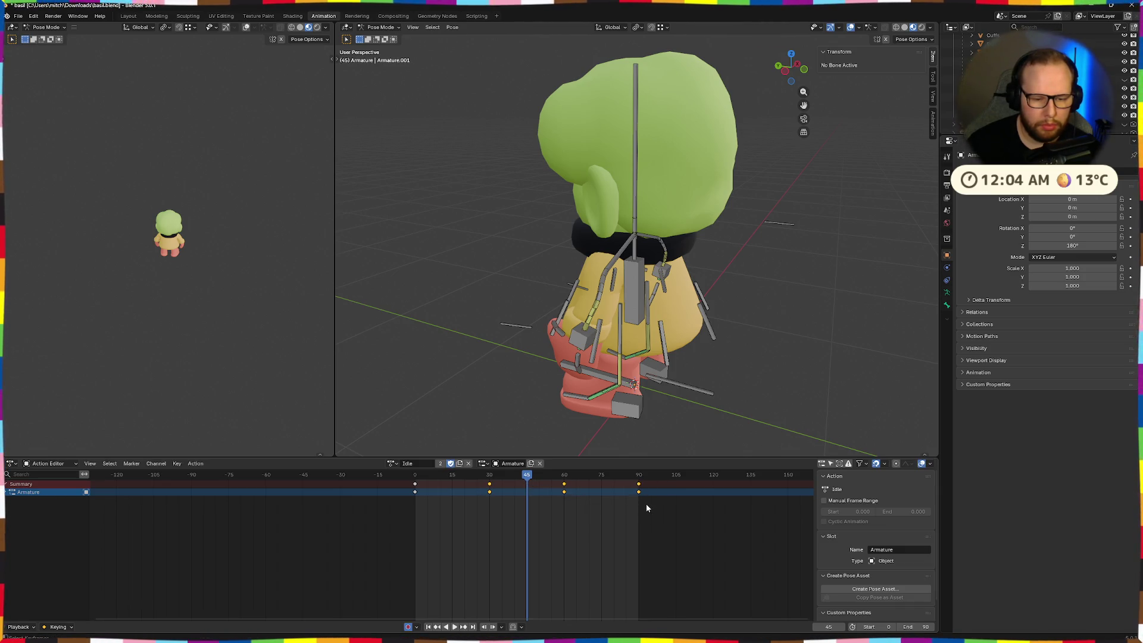
pyautogui.hotkey('alt', 'shift')
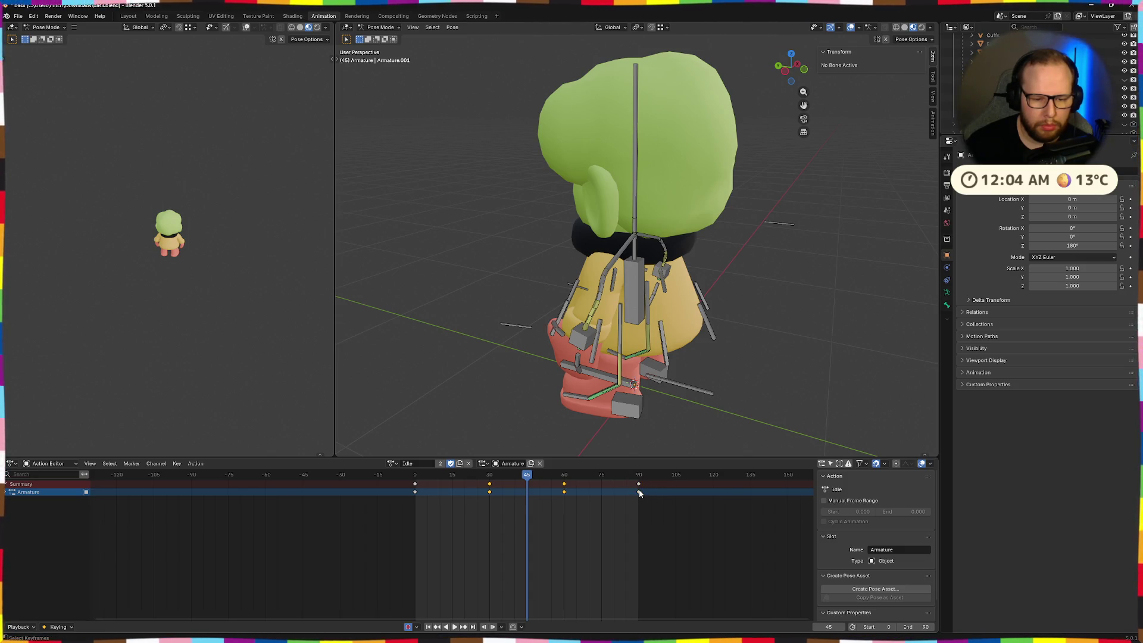
pyautogui.press('s')
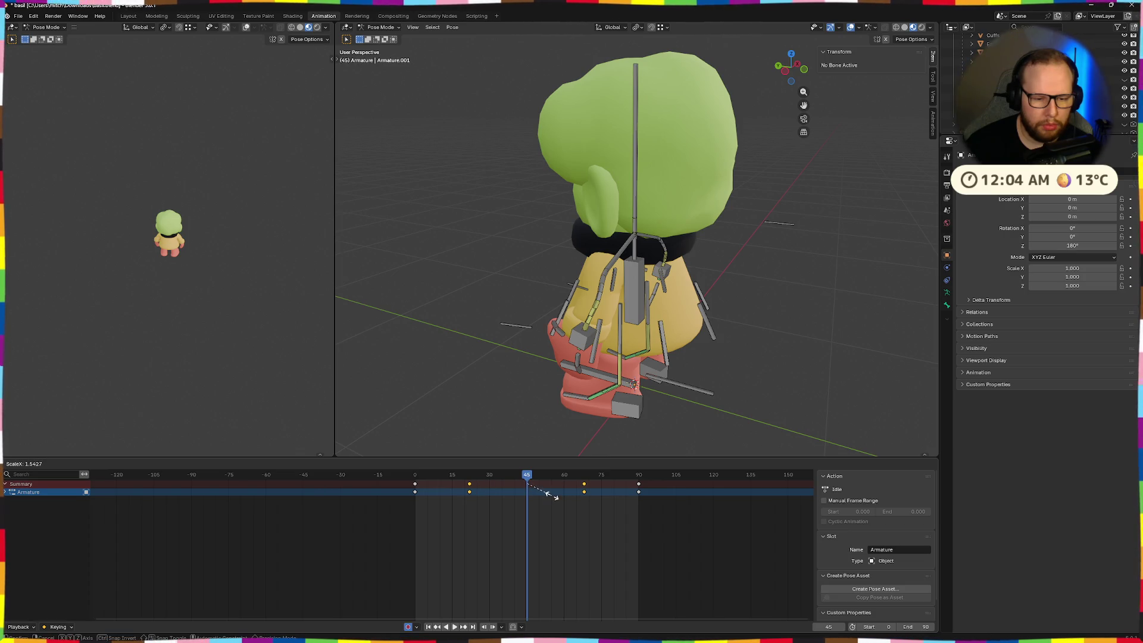
pyautogui.click(564, 497)
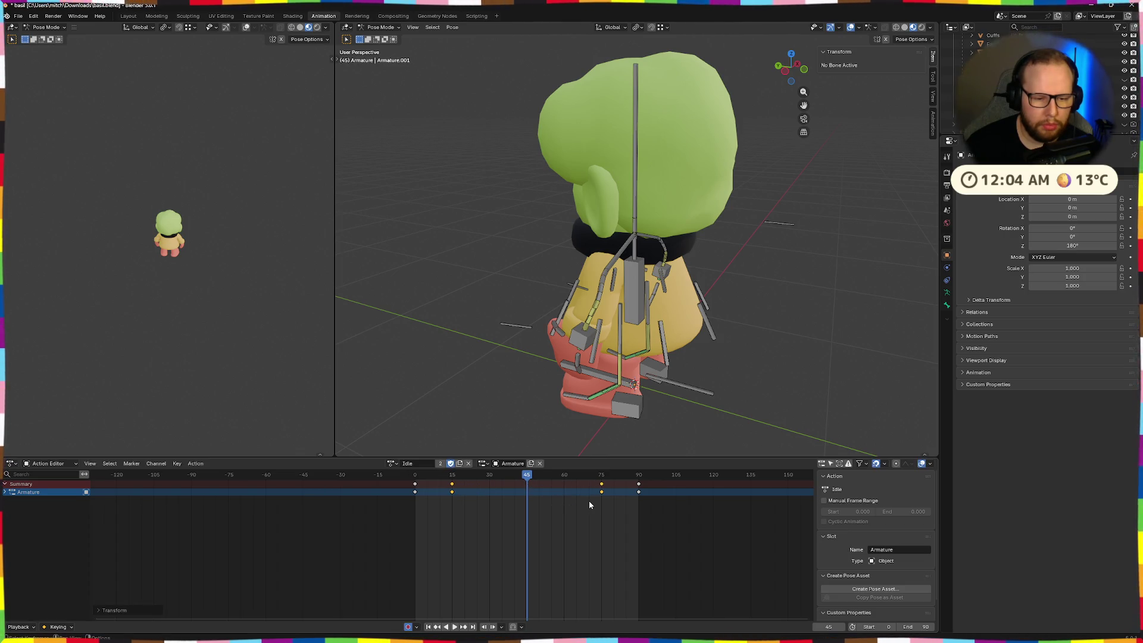
pyautogui.press('space')
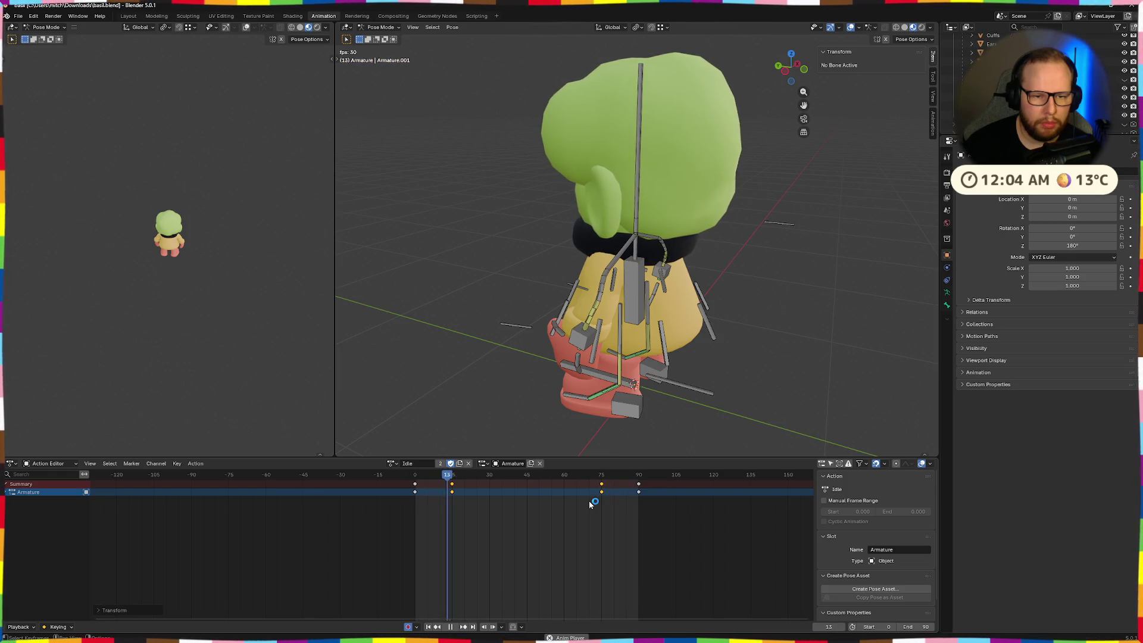
pyautogui.press('space')
pyautogui.hotkey('ctrl', 'z')
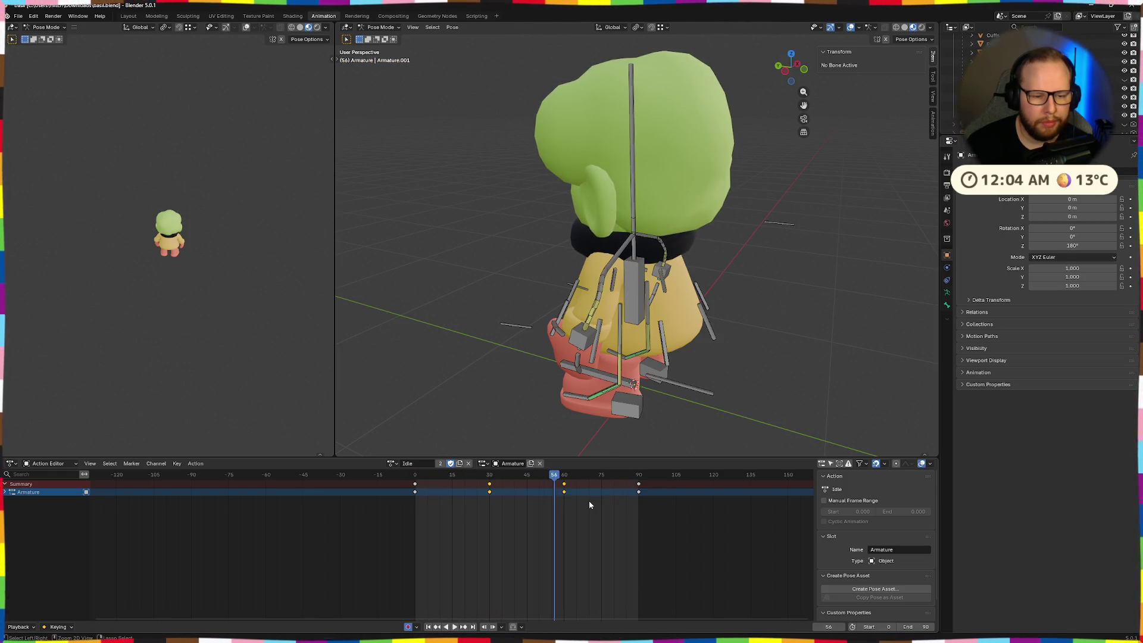
pyautogui.press('space')
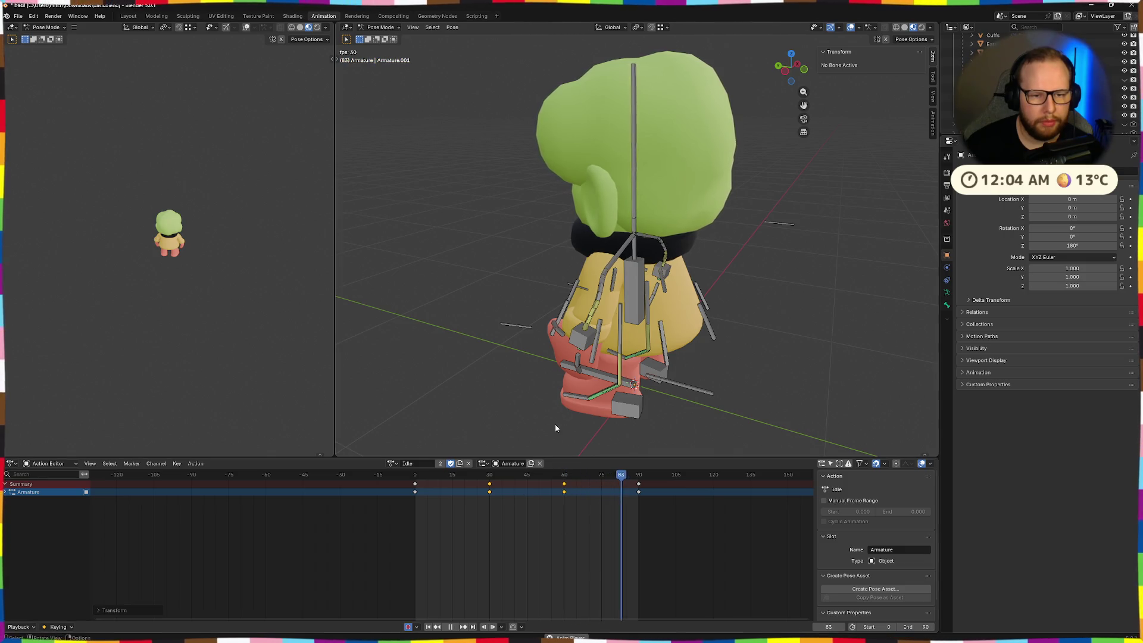
pyautogui.moveTo(555, 424)
pyautogui.mouseDown(button='middle')
pyautogui.moveTo(702, 374)
pyautogui.moveTo(651, 365)
pyautogui.mouseUp(button='middle')
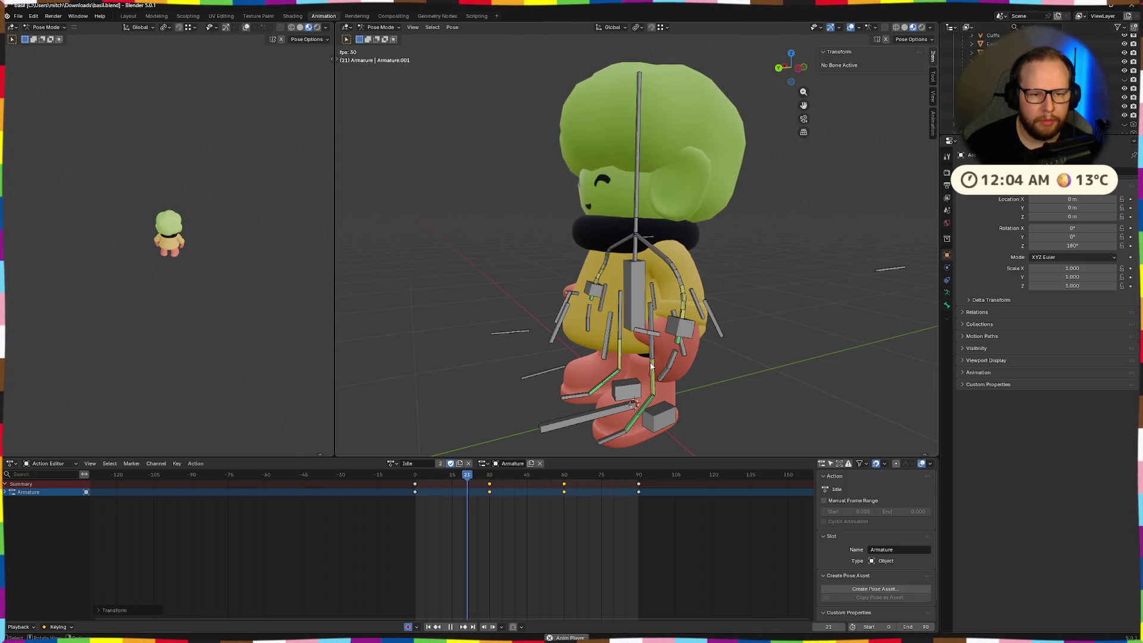
pyautogui.scroll(2, 651, 366)
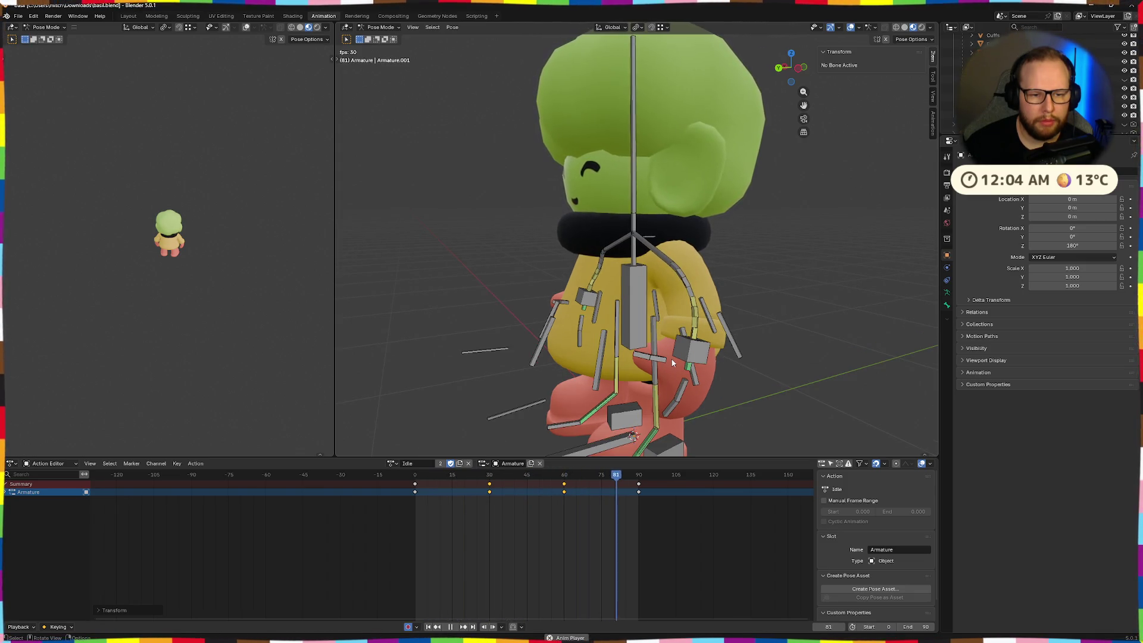
pyautogui.moveTo(650, 366)
pyautogui.mouseDown(button='middle')
pyautogui.moveTo(692, 374)
pyautogui.moveTo(756, 349)
pyautogui.mouseUp(button='middle')
pyautogui.press('space')
pyautogui.moveTo(590, 480)
pyautogui.mouseDown()
pyautogui.moveTo(413, 482)
pyautogui.moveTo(483, 487)
pyautogui.mouseUp()
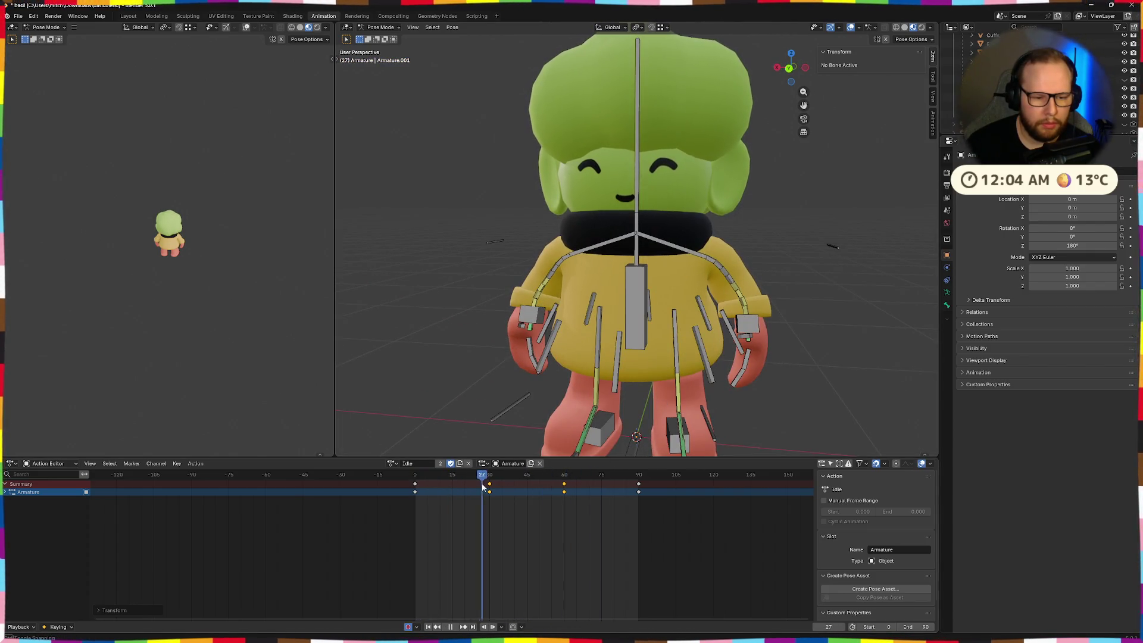
# - Move the left hand IK bone along local Z, then sideways along global X
pyautogui.click(746, 338)
pyautogui.press('g')
pyautogui.press('z')
pyautogui.press('z')
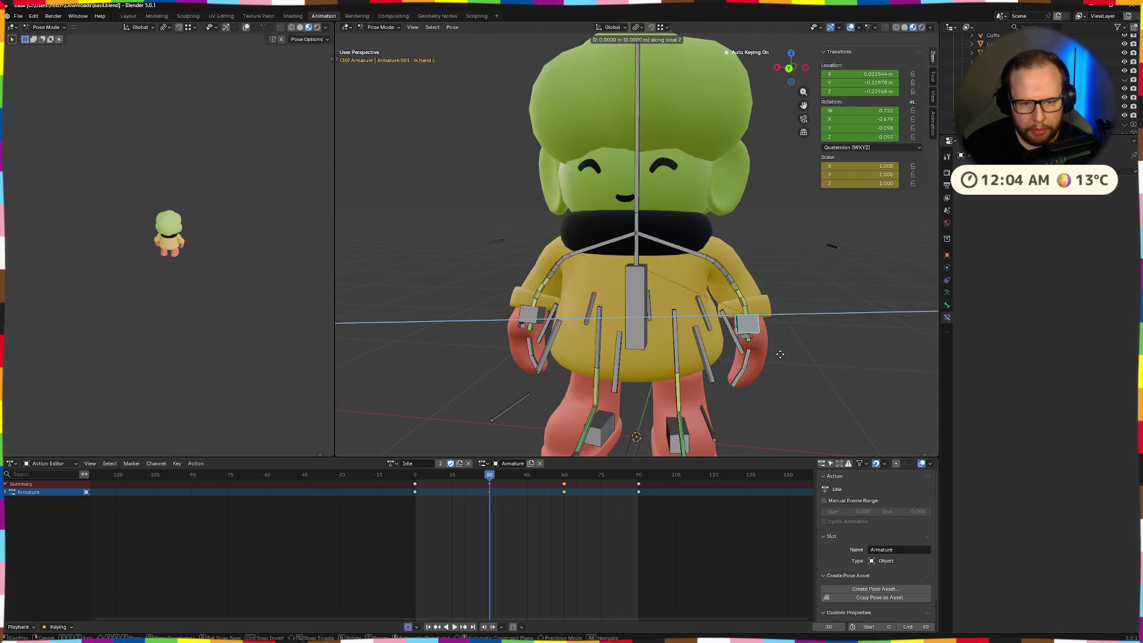
pyautogui.click(778, 350)
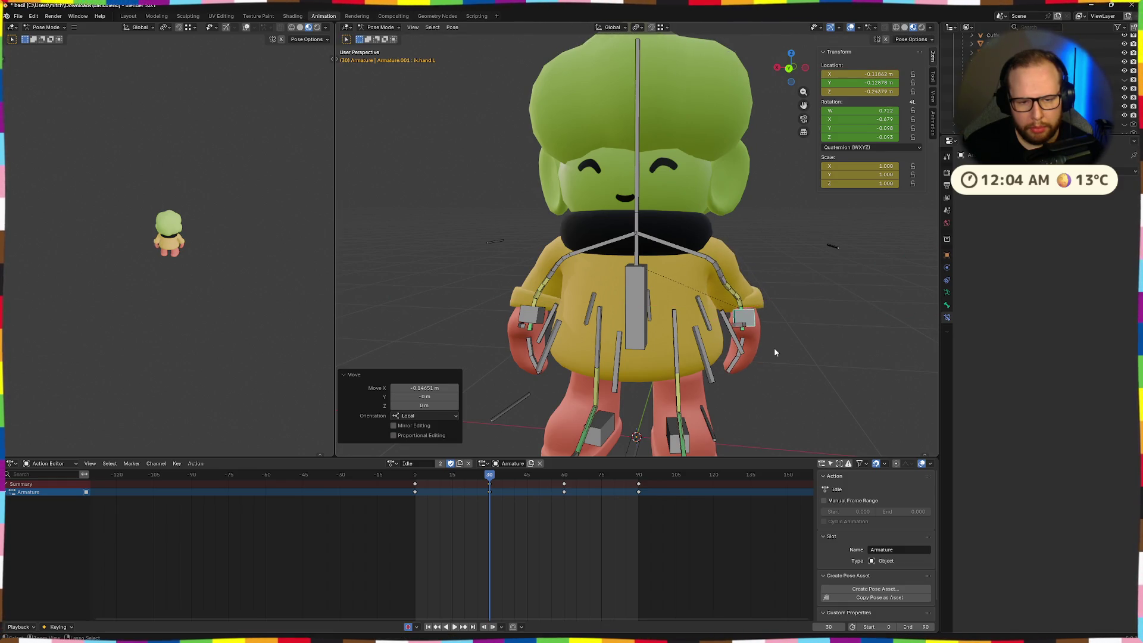
pyautogui.rightClick(774, 347)
pyautogui.press('g')
pyautogui.press('x')
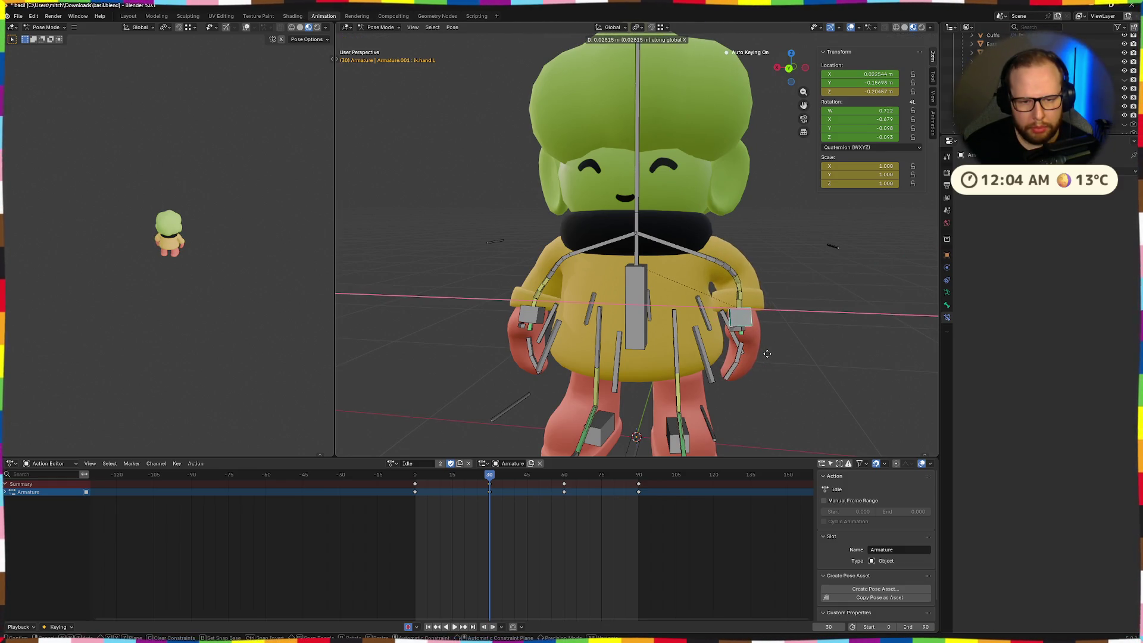
pyautogui.click(767, 354)
# - Rotate the hand bone about the X axis, then about its local X axis
pyautogui.moveTo(767, 352); pyautogui.dragTo(678, 351, button='middle')
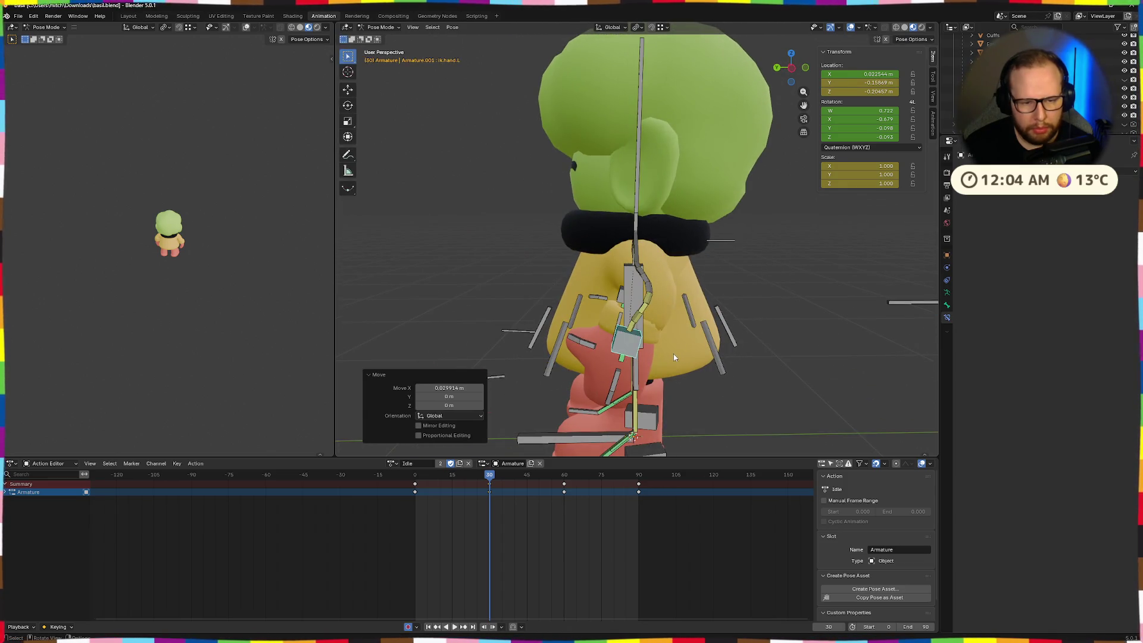
pyautogui.press('r')
pyautogui.press('x')
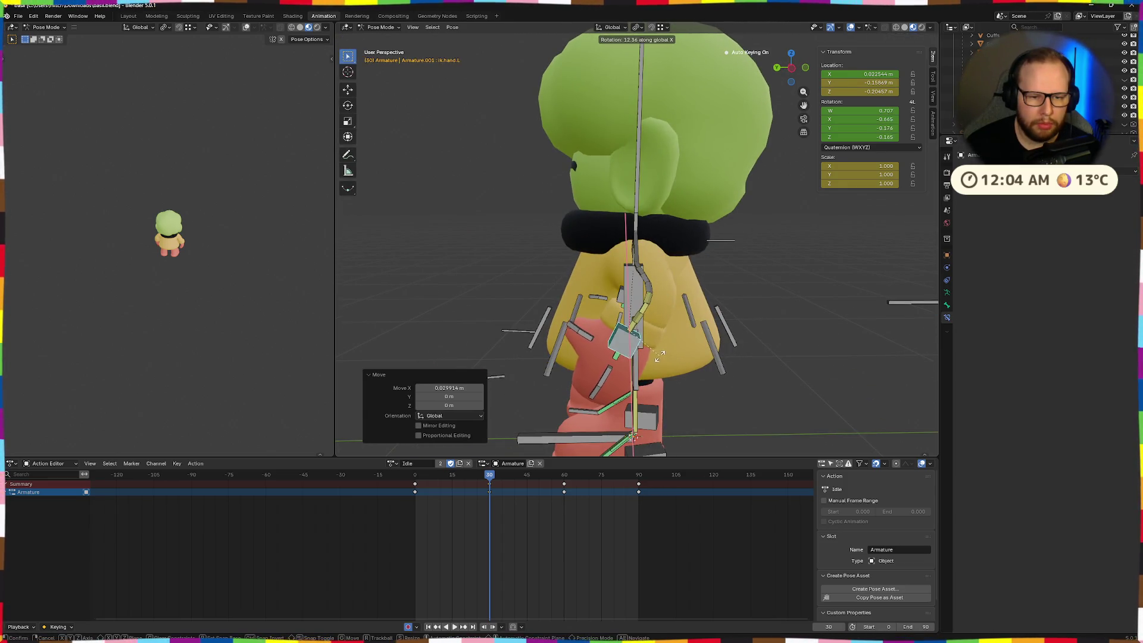
pyautogui.click(673, 358)
pyautogui.moveTo(673, 359); pyautogui.dragTo(756, 364, button='middle')
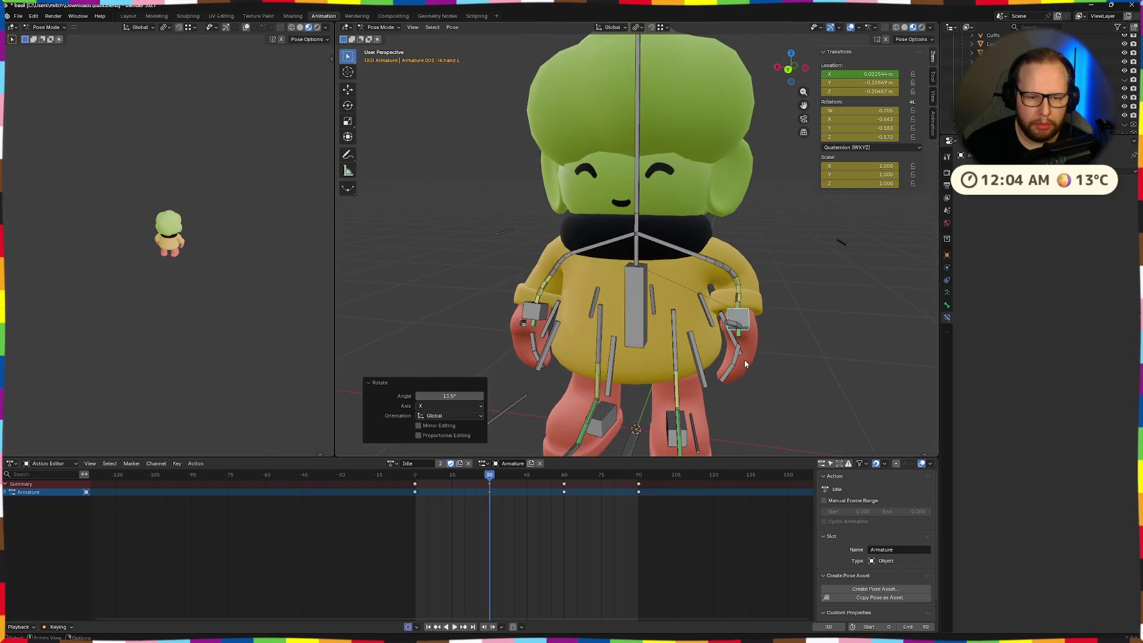
pyautogui.press('x')
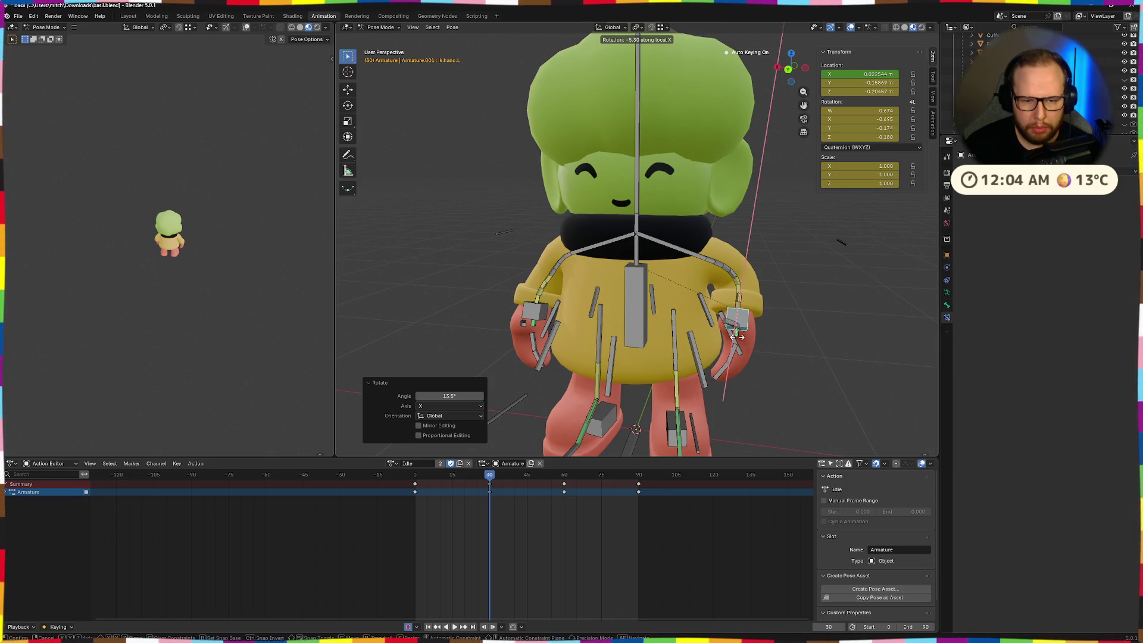
pyautogui.click(738, 335)
pyautogui.moveTo(738, 335); pyautogui.dragTo(760, 323, button='middle')
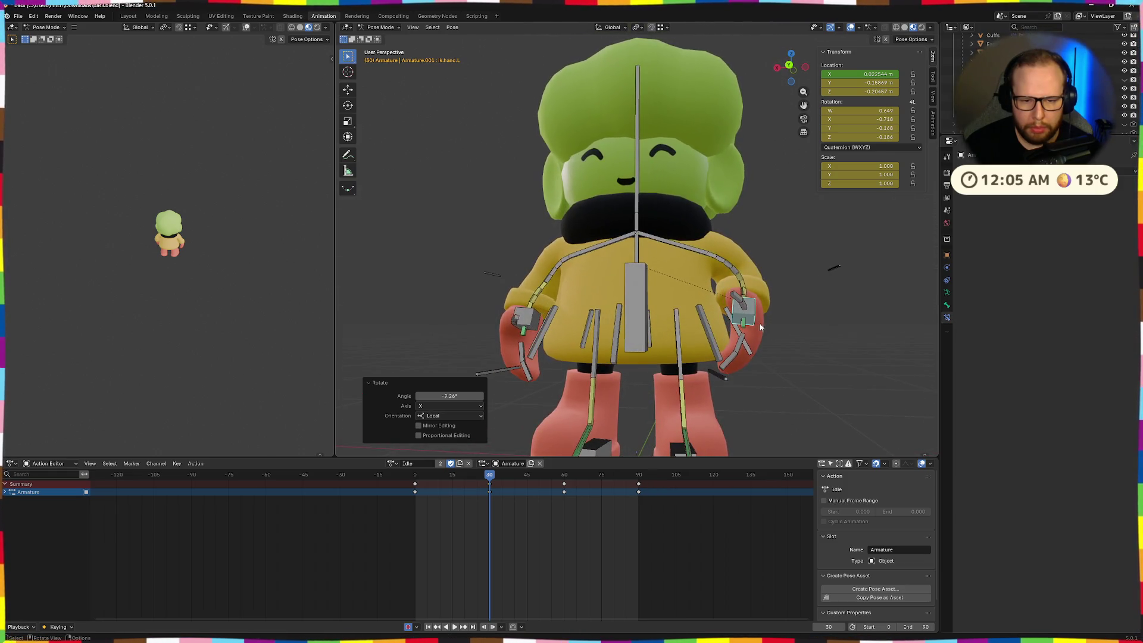
# - Copy the hand pose, keyframe it at frame 30, and preview the idle loop
pyautogui.hotkey('ctrl', 'c')
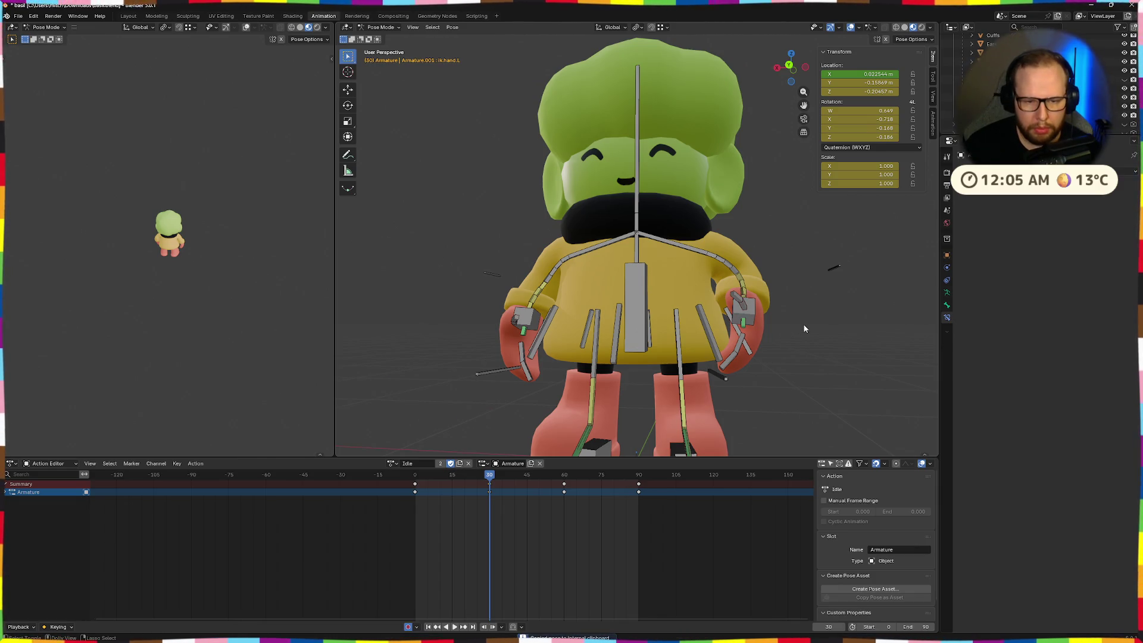
pyautogui.press('i')
pyautogui.hotkey('shift', 'Left')
pyautogui.press('space')
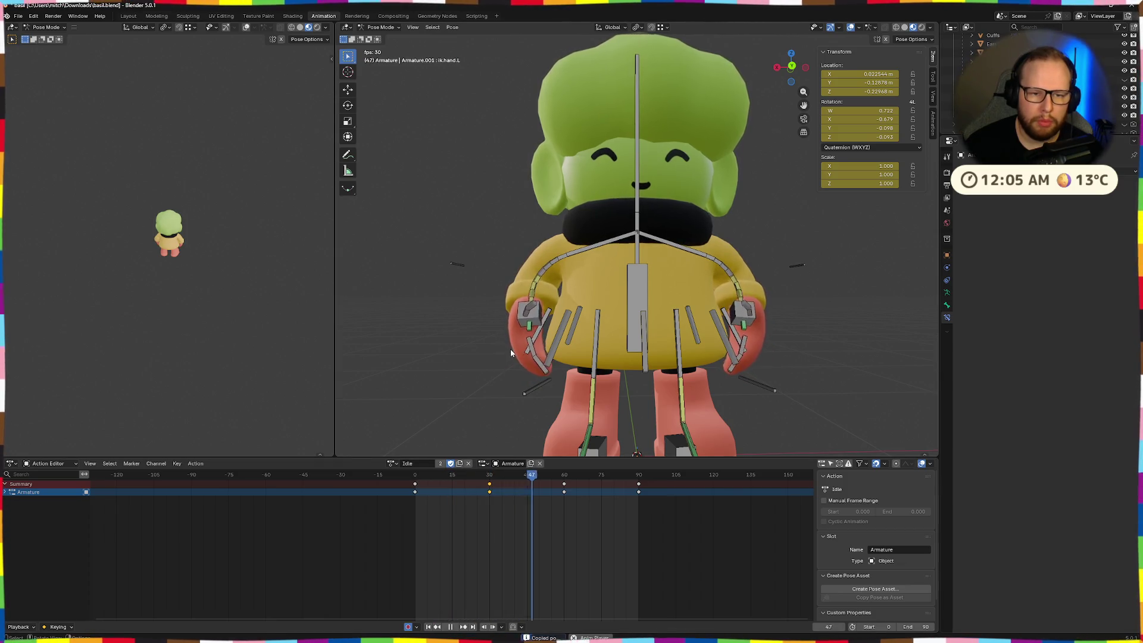
pyautogui.moveTo(510, 353); pyautogui.dragTo(599, 379, button='middle')
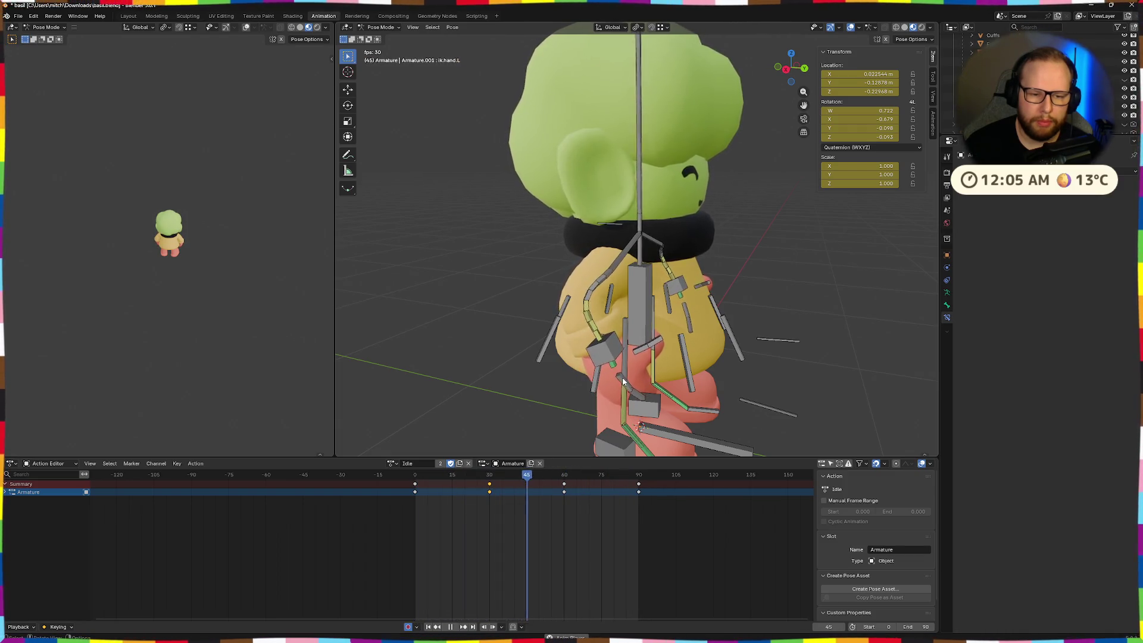
pyautogui.moveTo(572, 475); pyautogui.dragTo(415, 486)
pyautogui.moveTo(613, 419); pyautogui.dragTo(754, 333, button='middle')
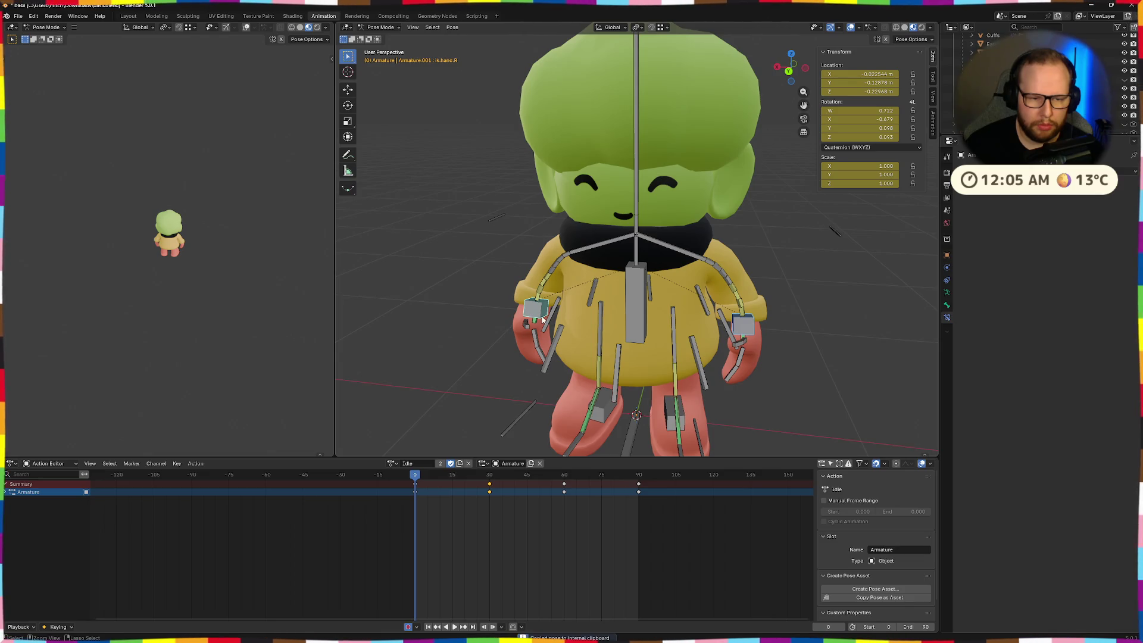
# - Paste the copied hand pose at frame 59 and preview the animation
pyautogui.click(564, 474)
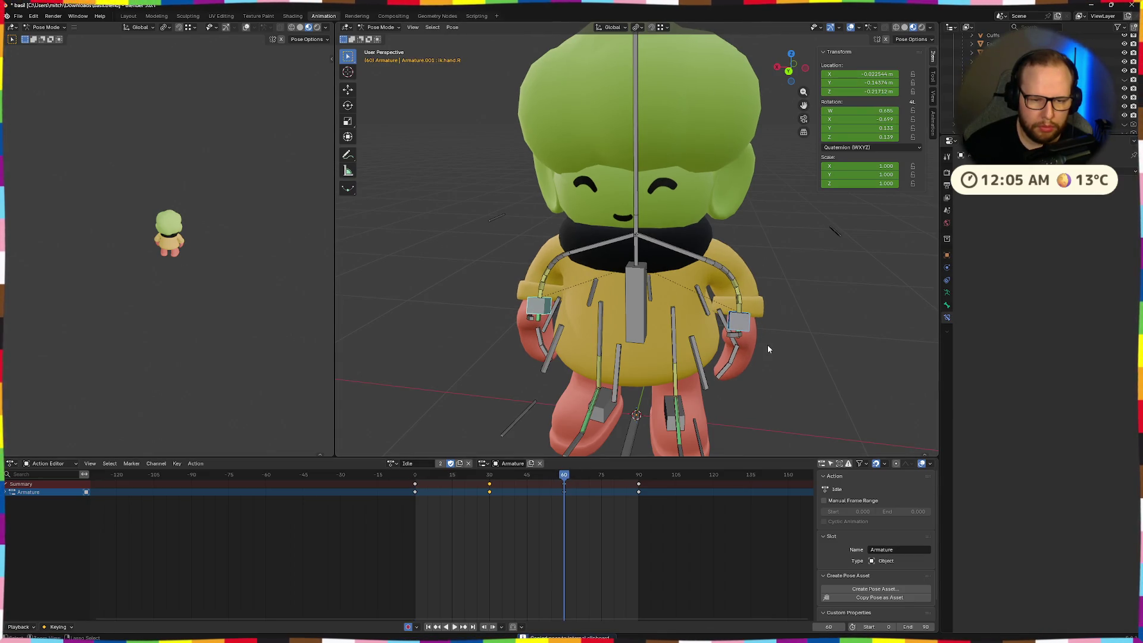
pyautogui.hotkey('ctrl', 'v')
pyautogui.moveTo(767, 344); pyautogui.dragTo(682, 365, button='middle')
pyautogui.hotkey('shift', 'Left')
pyautogui.press('space')
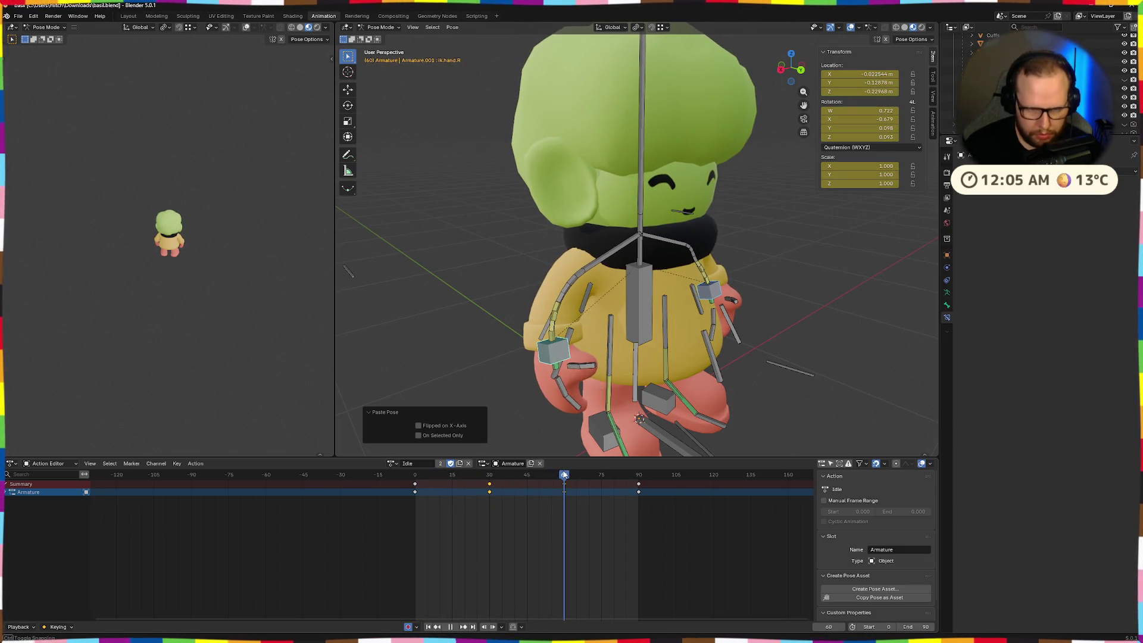
pyautogui.moveTo(565, 475); pyautogui.dragTo(562, 475)
pyautogui.press('space')
pyautogui.moveTo(654, 333)
pyautogui.mouseDown(button='middle')
pyautogui.moveTo(673, 370)
pyautogui.moveTo(666, 396)
pyautogui.mouseUp(button='middle')
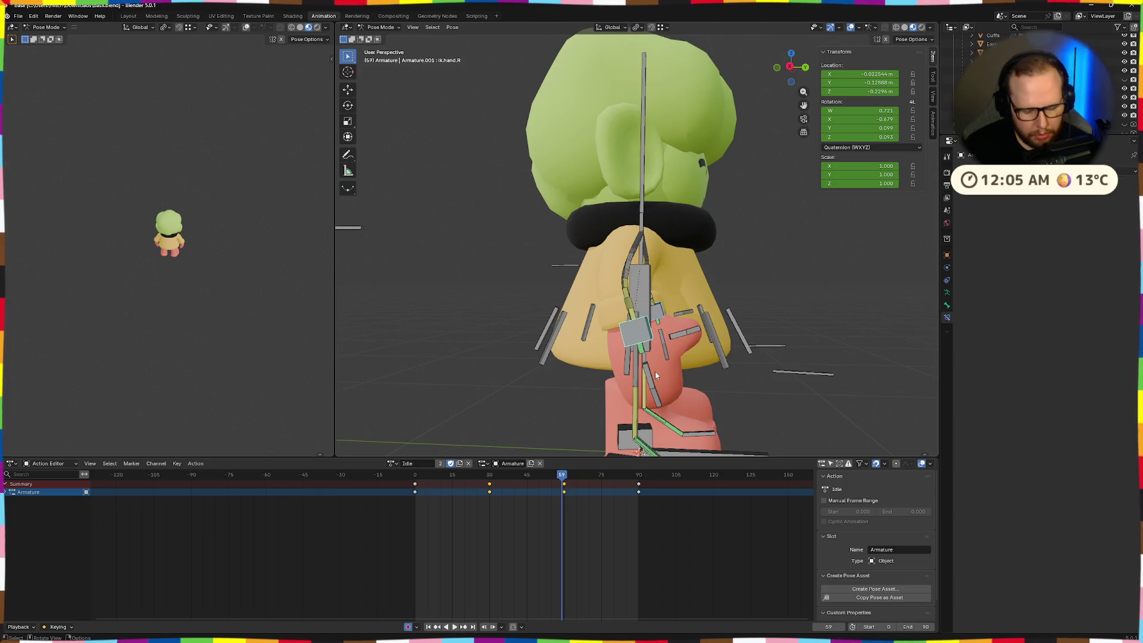
# - Lower the hand vertically, tilt it about X, and keyframe it at frame 59
pyautogui.press('g')
pyautogui.press('z')
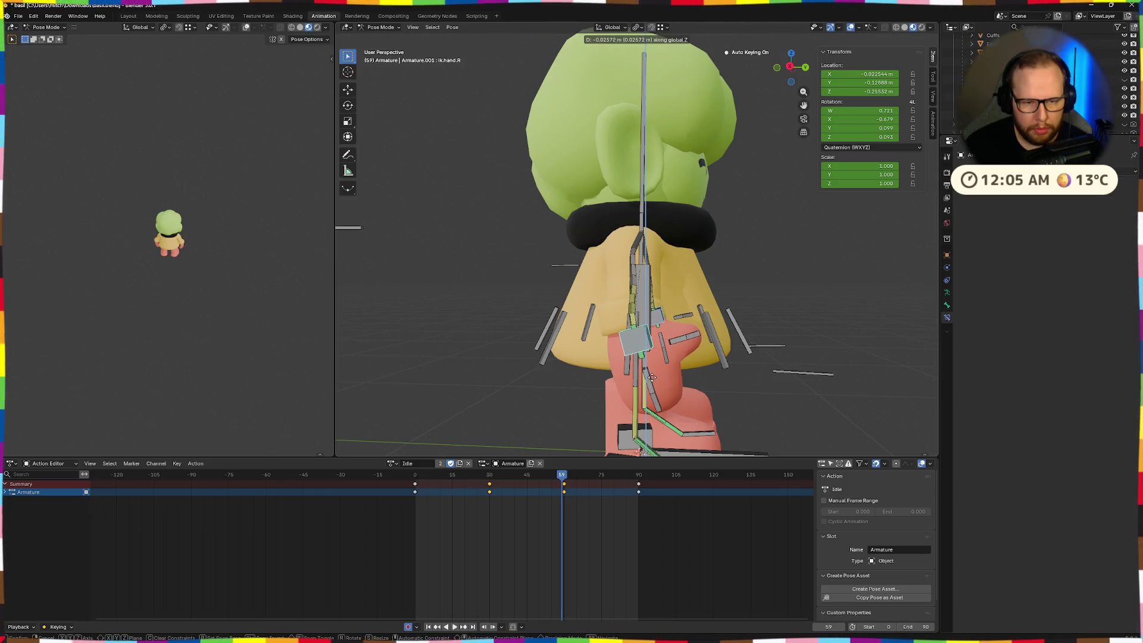
pyautogui.click(653, 377)
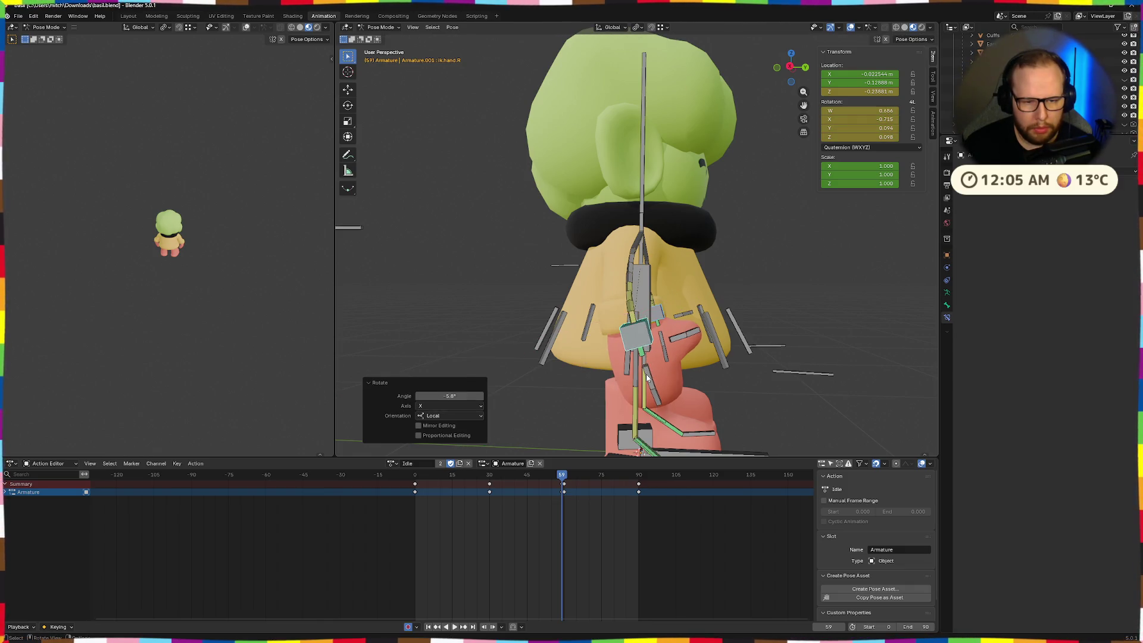
pyautogui.click(648, 377)
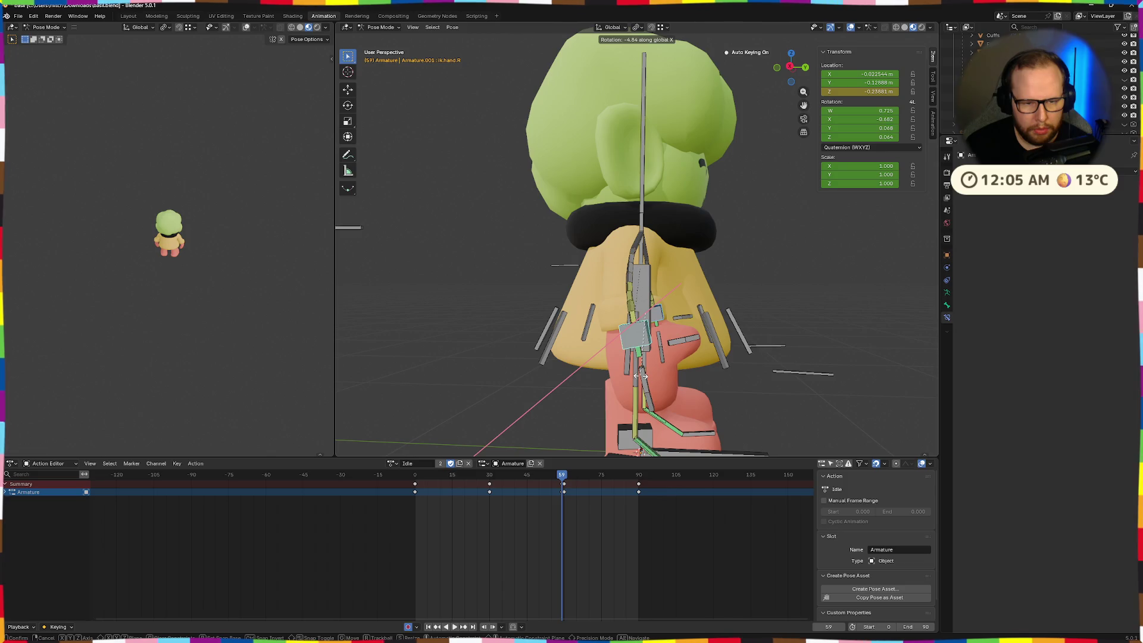
pyautogui.click(643, 376)
pyautogui.moveTo(643, 376)
pyautogui.mouseDown(button='middle')
pyautogui.moveTo(698, 376)
pyautogui.moveTo(804, 324)
pyautogui.mouseUp(button='middle')
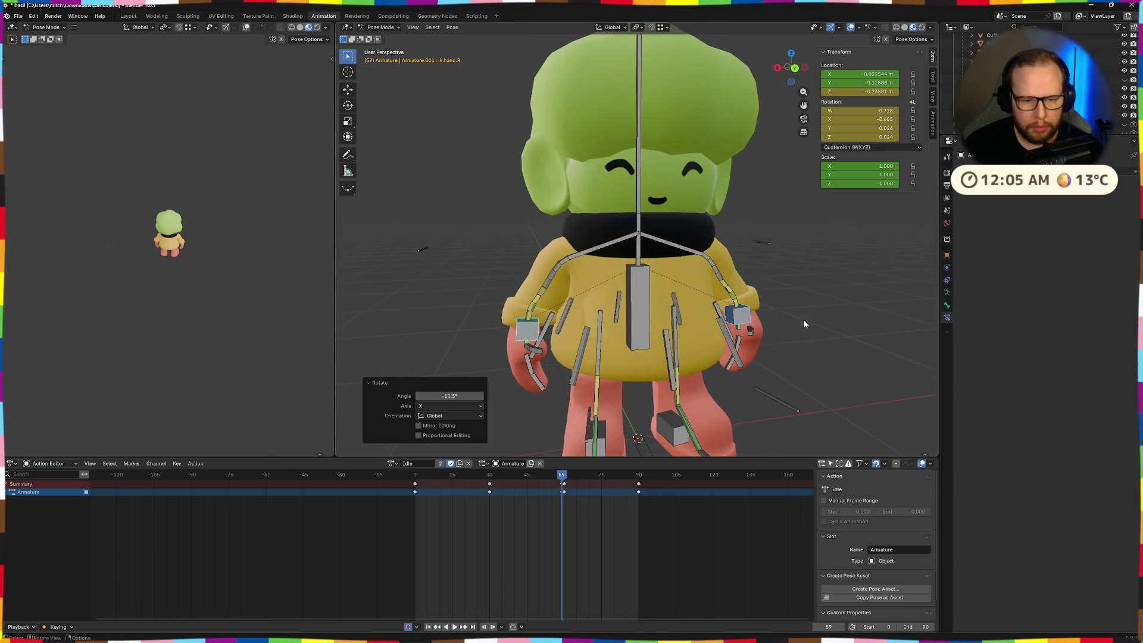
pyautogui.press('i')
# - Shift the frame-59 keyframe two frames later and play back the loop
pyautogui.press('space')
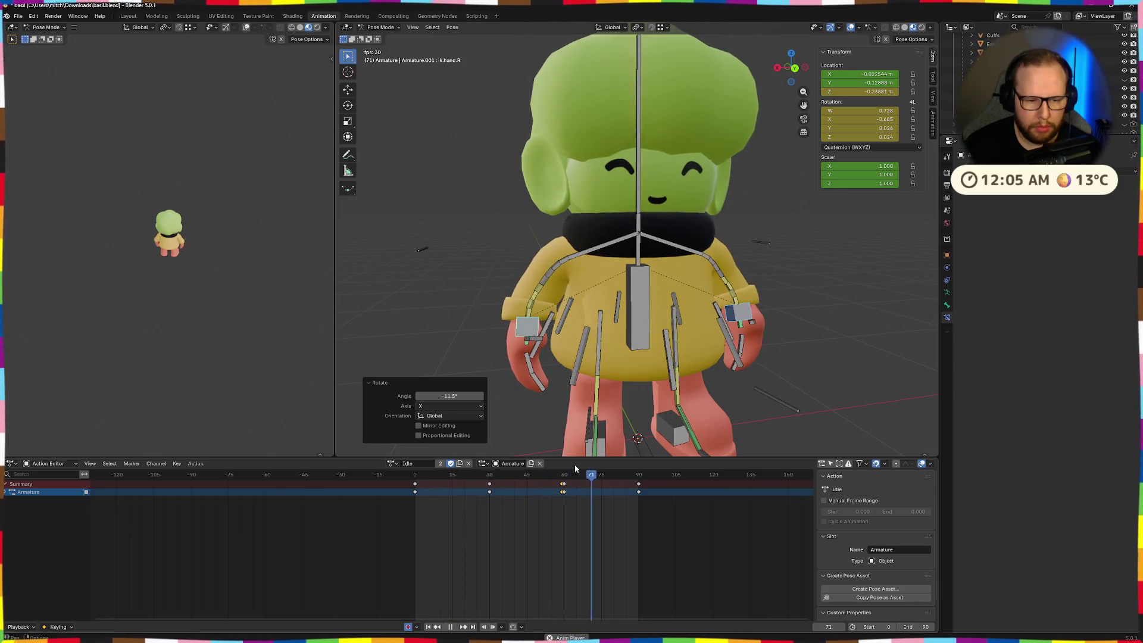
pyautogui.press('space')
pyautogui.moveTo(563, 494); pyautogui.dragTo(570, 494)
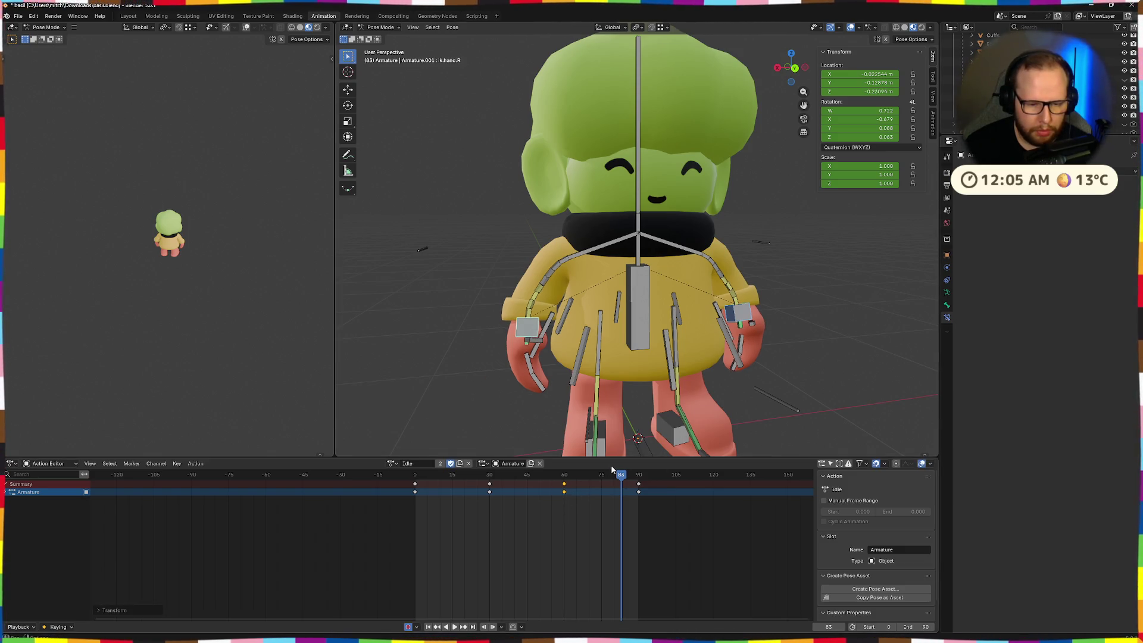
pyautogui.press('space')
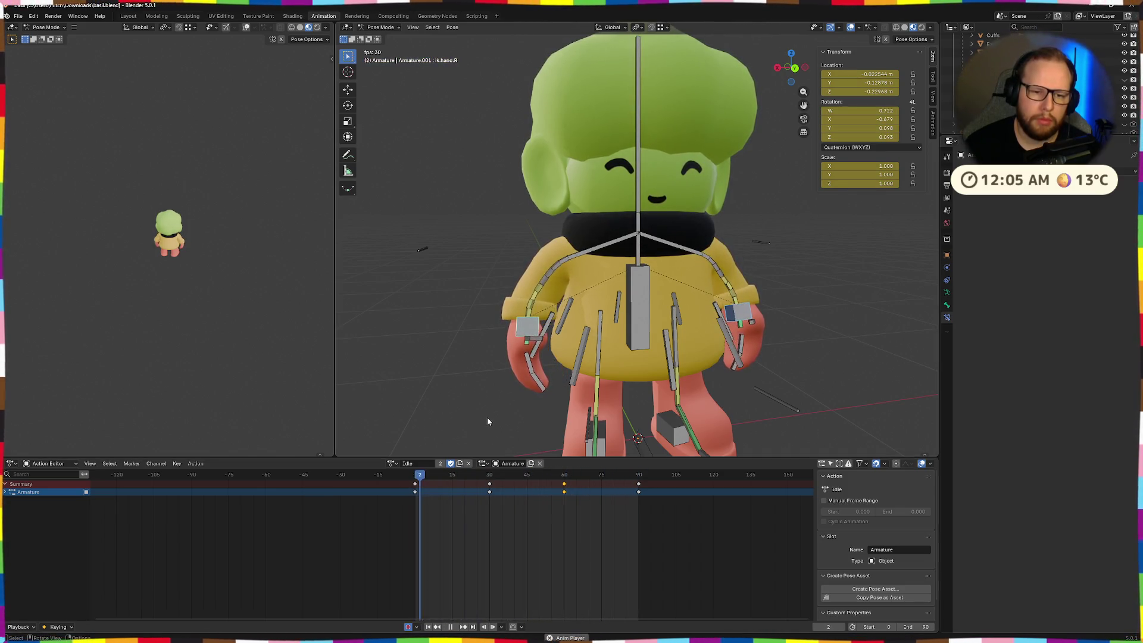
pyautogui.moveTo(487, 416); pyautogui.dragTo(768, 344, button='middle')
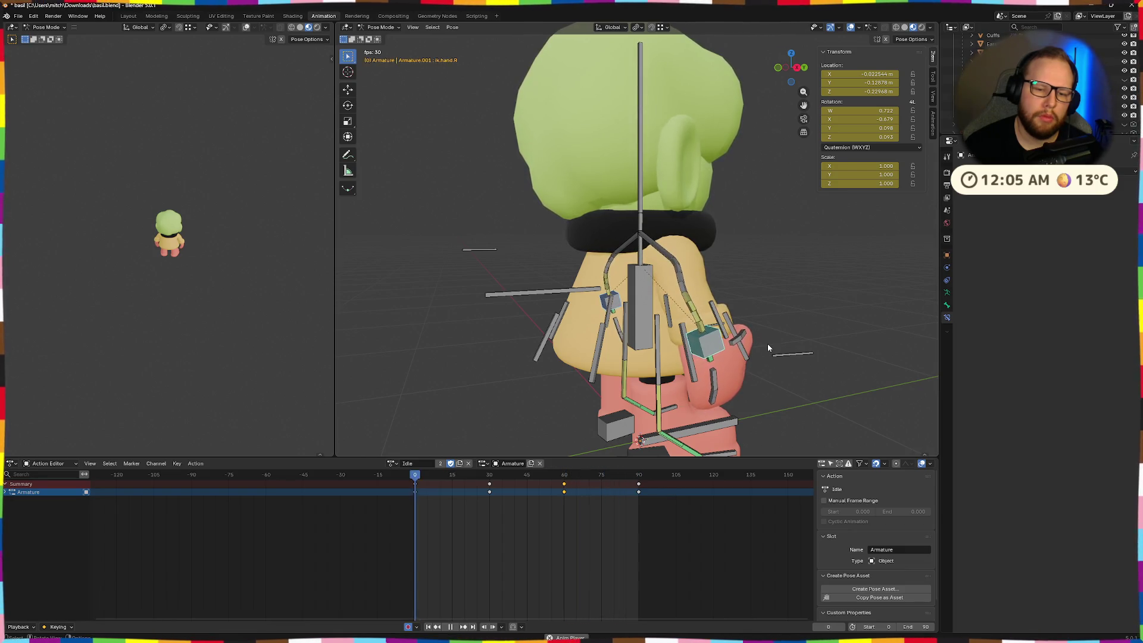
pyautogui.moveTo(766, 344)
pyautogui.mouseDown(button='middle')
pyautogui.moveTo(756, 356)
pyautogui.moveTo(606, 370)
pyautogui.moveTo(618, 338)
pyautogui.moveTo(647, 368)
pyautogui.moveTo(572, 347)
pyautogui.moveTo(662, 333)
pyautogui.moveTo(595, 381)
pyautogui.mouseUp(button='middle')
pyautogui.press('space')
# - Move the right hand at frame 29, nudge its keyframe later, and preview
pyautogui.click(487, 476)
pyautogui.press('g')
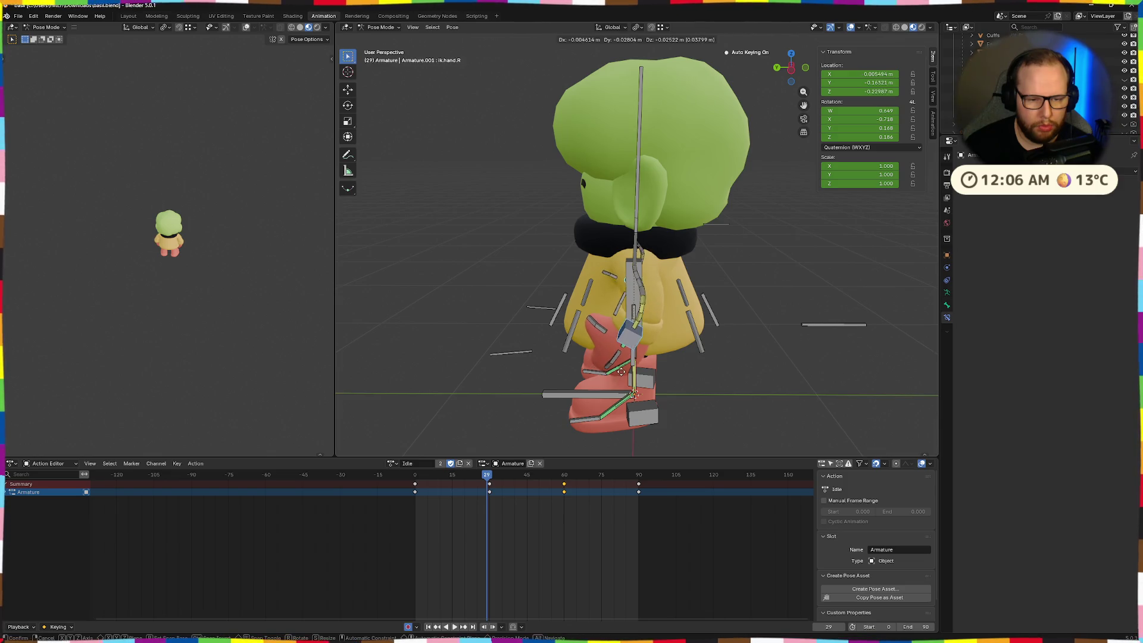
pyautogui.click(622, 375)
pyautogui.moveTo(623, 375)
pyautogui.mouseDown(button='middle')
pyautogui.moveTo(702, 366)
pyautogui.moveTo(745, 382)
pyautogui.mouseUp(button='middle')
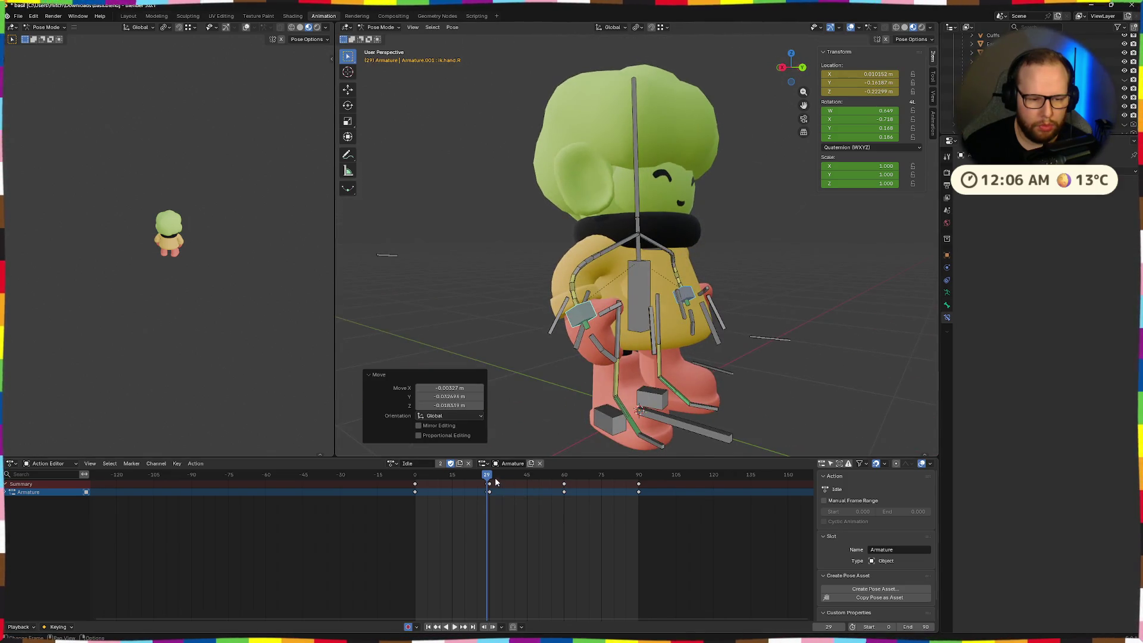
pyautogui.moveTo(489, 484); pyautogui.dragTo(474, 481)
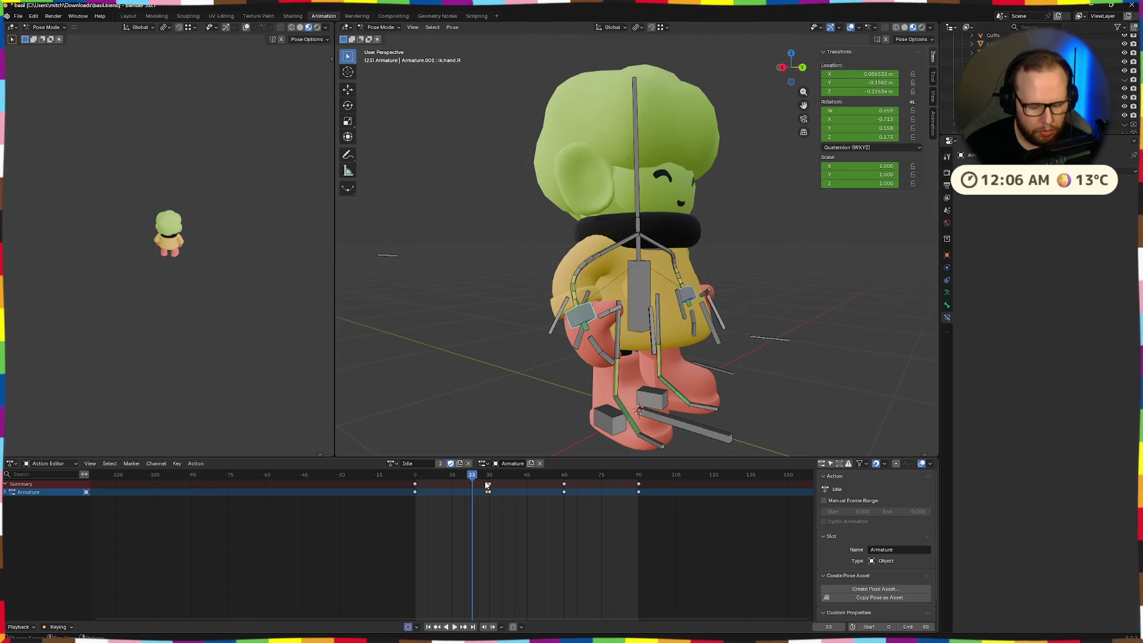
pyautogui.moveTo(487, 485); pyautogui.dragTo(489, 487)
pyautogui.hotkey('shift', 'Left')
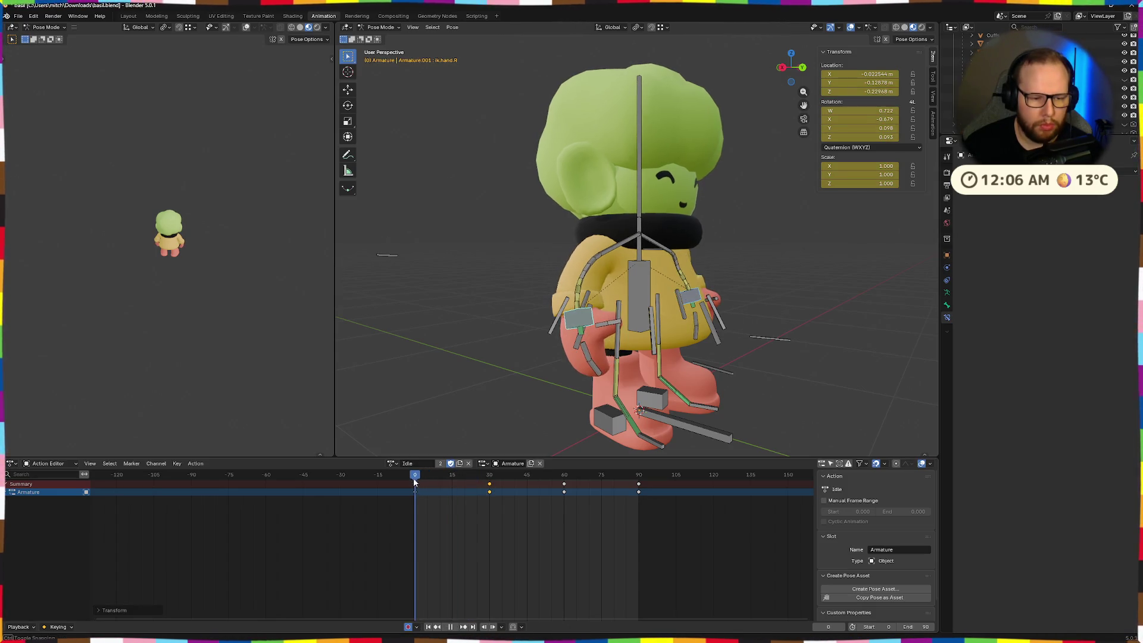
pyautogui.press('space')
# - Clear the hand bone's rotation and location at frame 30, then copy the frame 1 pose
pyautogui.moveTo(536, 381)
pyautogui.mouseDown(button='middle')
pyautogui.moveTo(611, 395)
pyautogui.moveTo(531, 378)
pyautogui.mouseUp(button='middle')
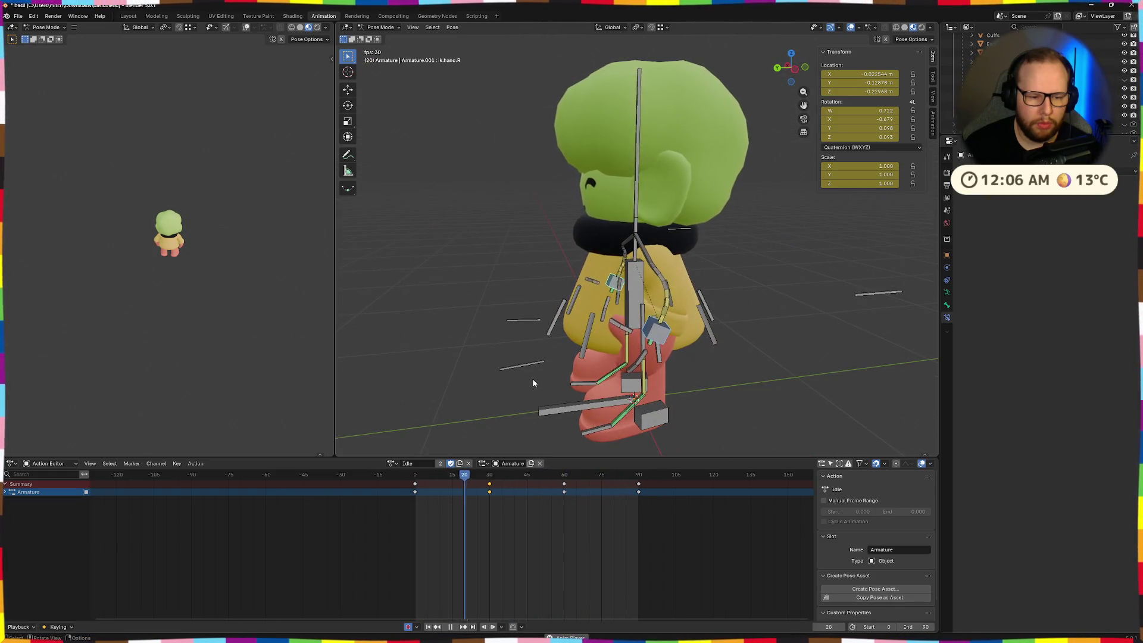
pyautogui.press('space')
pyautogui.moveTo(472, 481); pyautogui.dragTo(489, 484)
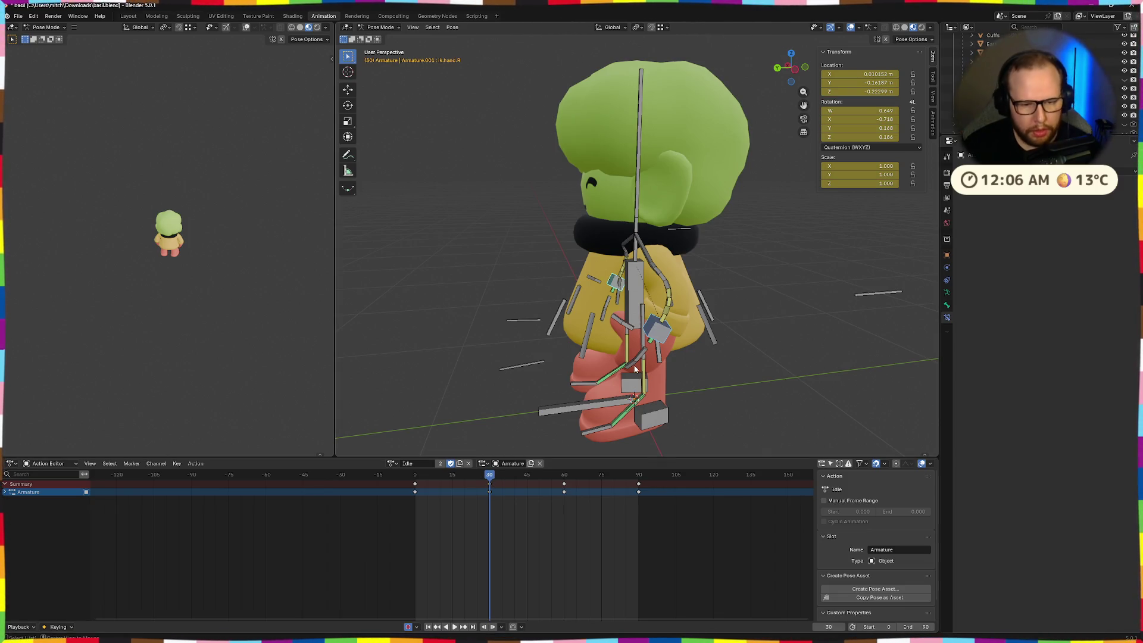
pyautogui.hotkey('alt', 'r')
pyautogui.hotkey('alt', 'g')
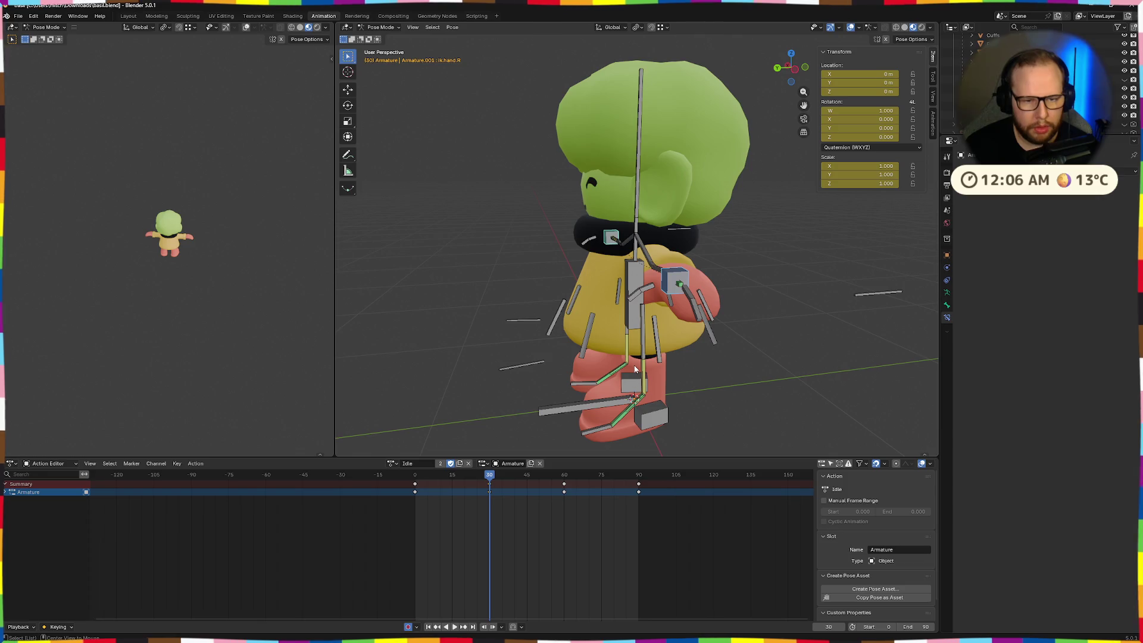
pyautogui.moveTo(489, 484); pyautogui.dragTo(417, 485)
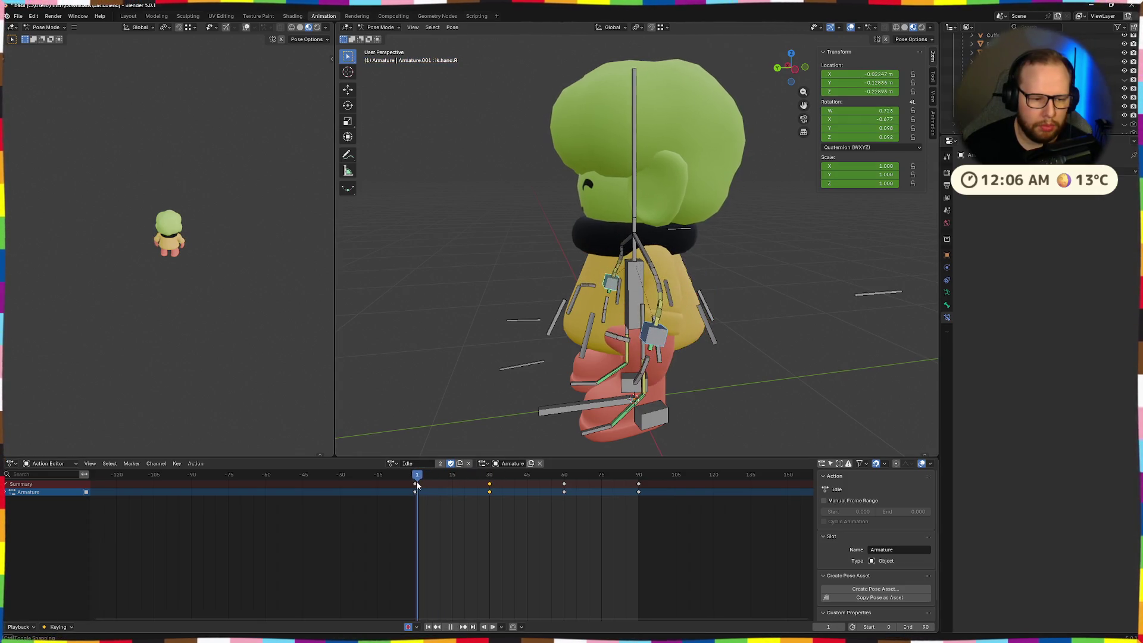
pyautogui.moveTo(596, 357); pyautogui.dragTo(751, 364, button='middle')
pyautogui.hotkey('ctrl', 'c')
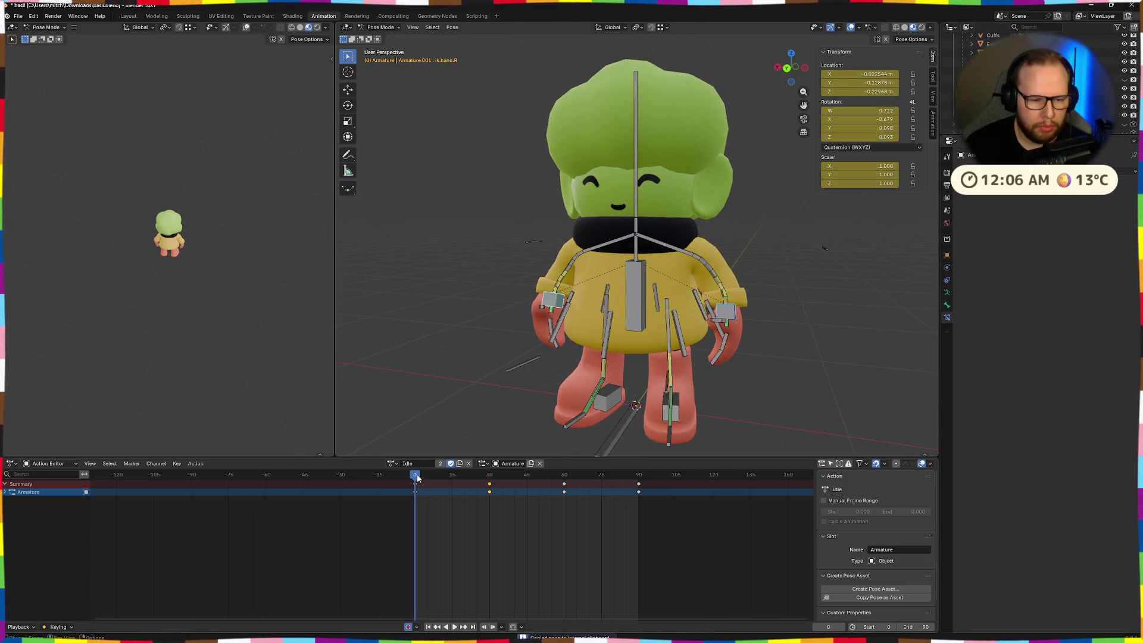
# - Paste the pose at frame 30, adjust the hand's position and rotation, and keyframe it
pyautogui.moveTo(417, 478); pyautogui.dragTo(490, 481)
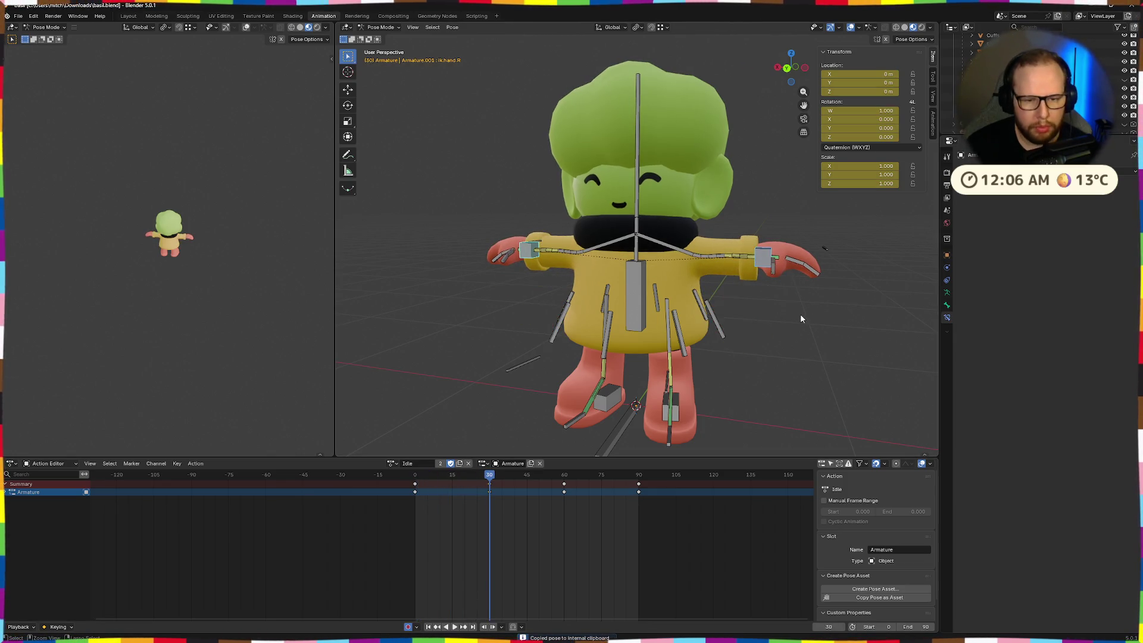
pyautogui.moveTo(791, 319); pyautogui.dragTo(760, 327, button='middle')
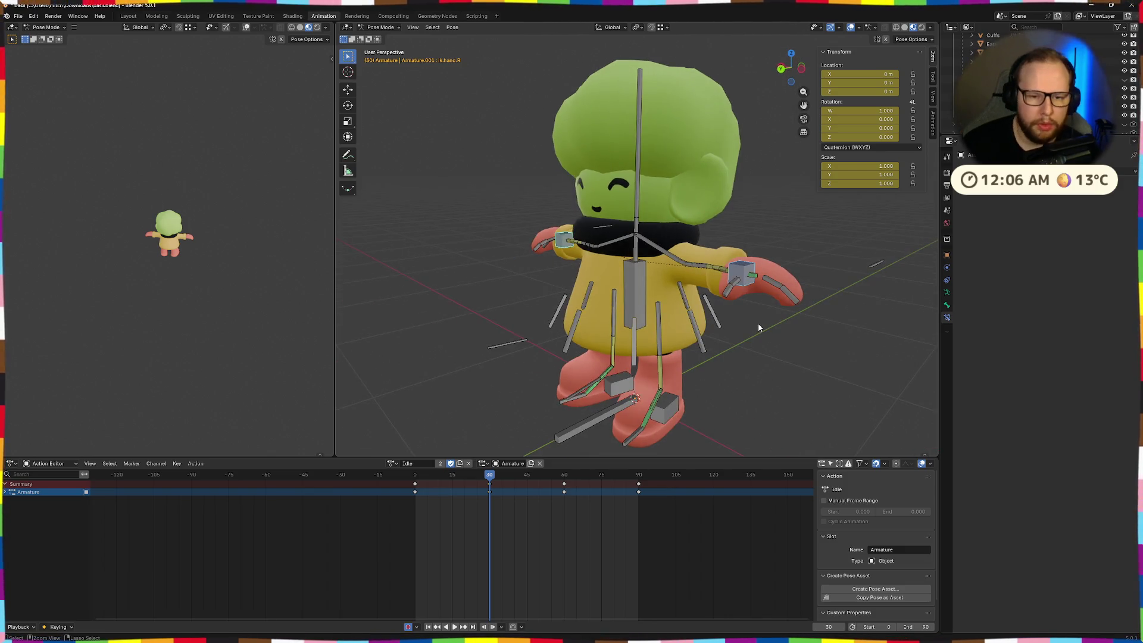
pyautogui.moveTo(488, 475)
pyautogui.mouseDown()
pyautogui.moveTo(415, 477)
pyautogui.moveTo(489, 475)
pyautogui.mouseUp()
pyautogui.hotkey('ctrl', 'v')
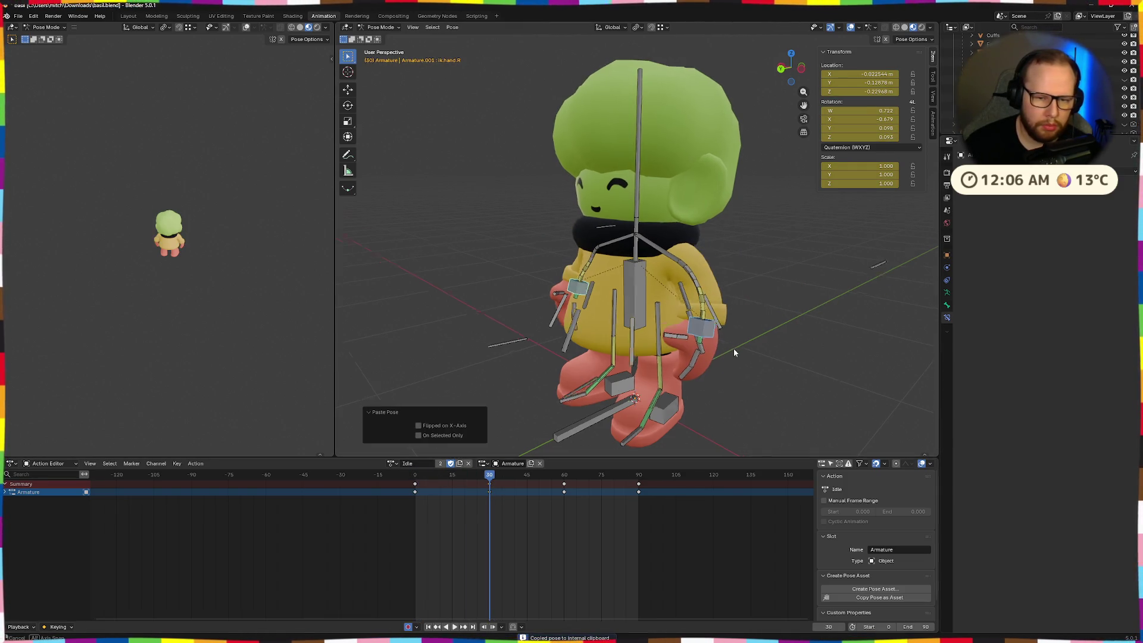
pyautogui.moveTo(734, 353); pyautogui.dragTo(704, 339, button='middle')
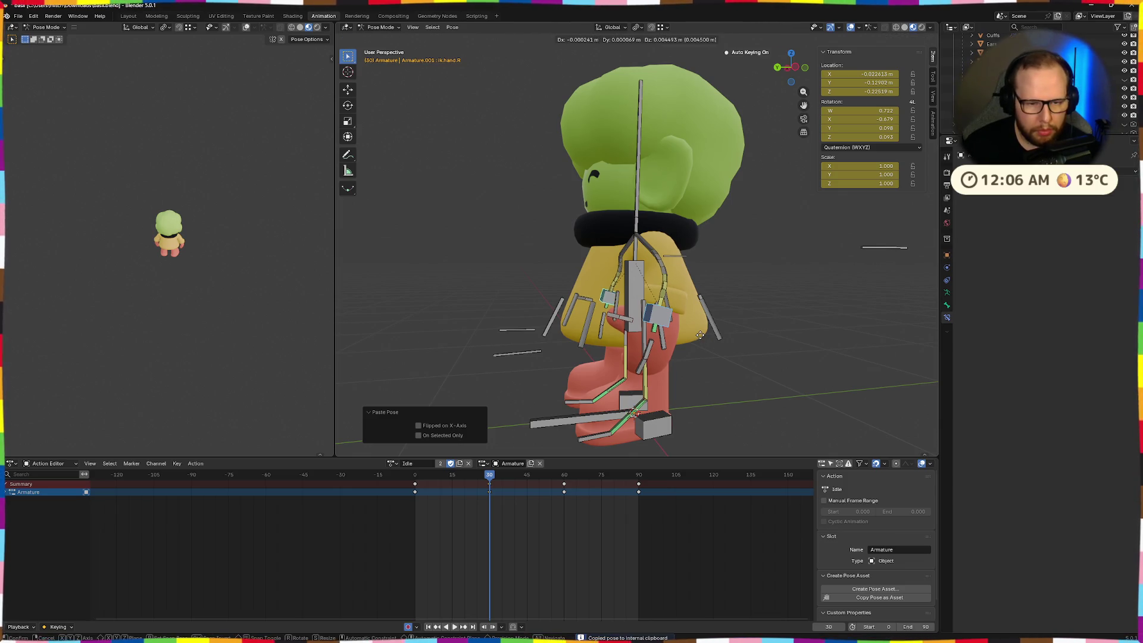
pyautogui.click(697, 332)
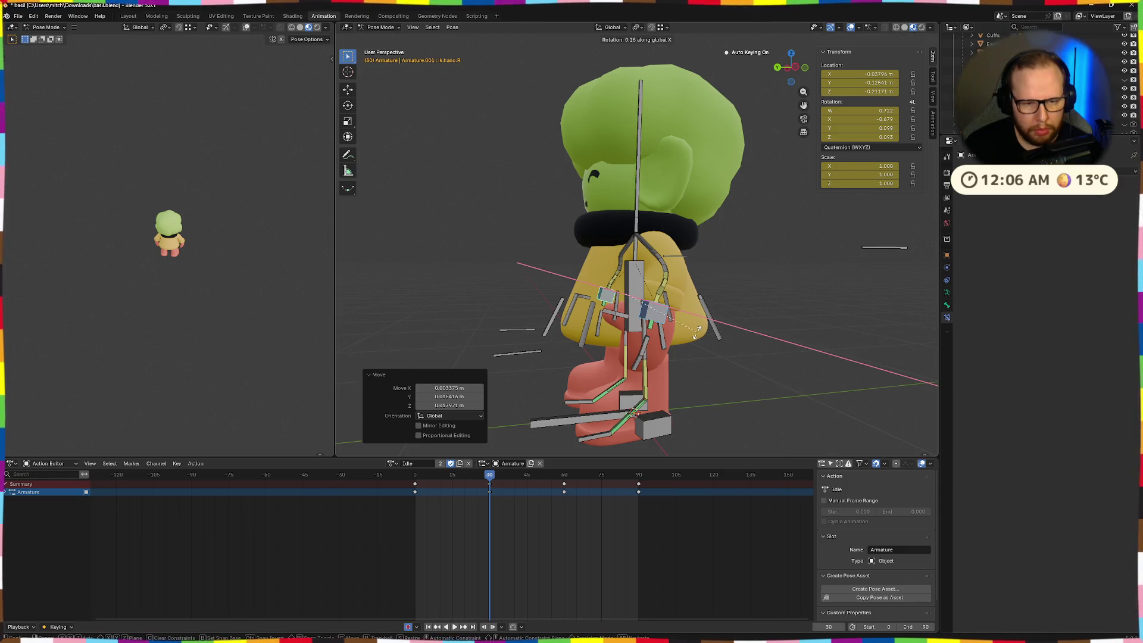
pyautogui.click(686, 329)
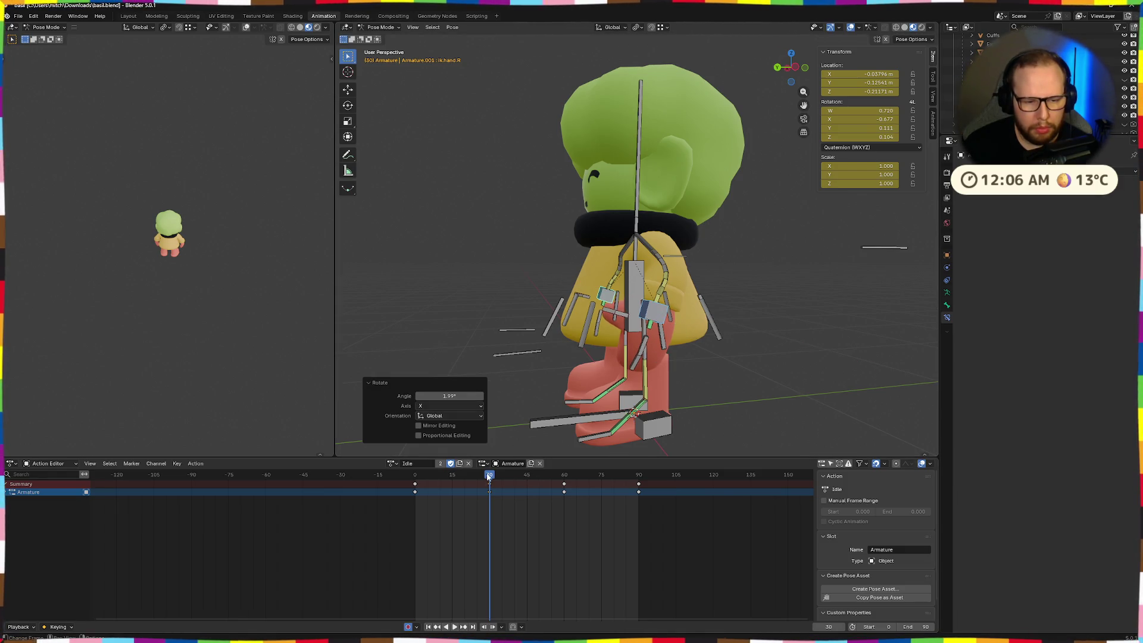
pyautogui.press('i')
# - Play back the idle loop to review it, then deselect the bone and keyframes
pyautogui.press('space')
pyautogui.moveTo(564, 487)
pyautogui.mouseDown()
pyautogui.moveTo(625, 485)
pyautogui.moveTo(565, 487)
pyautogui.mouseUp()
pyautogui.moveTo(655, 375); pyautogui.dragTo(657, 366, button='middle')
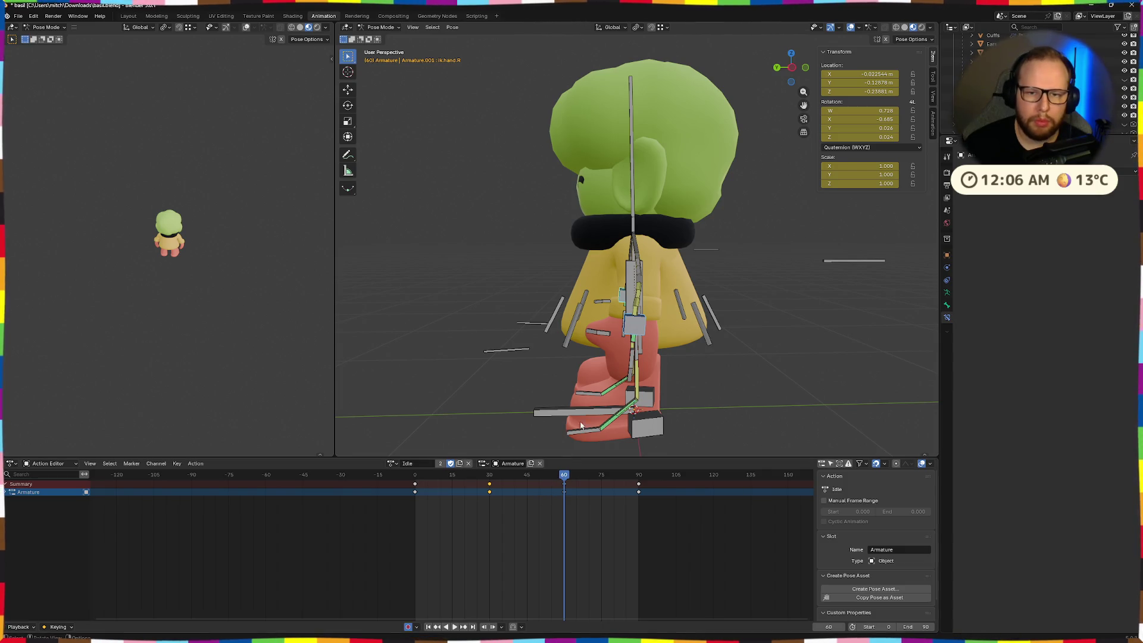
pyautogui.scroll(2, 599, 411)
pyautogui.press('space')
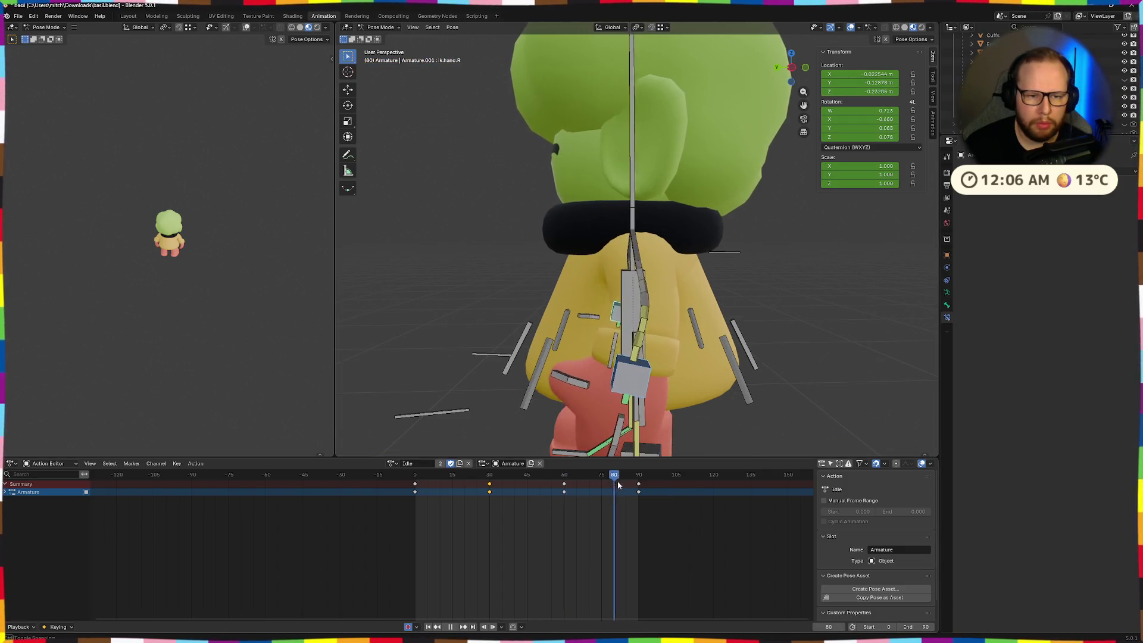
pyautogui.press('space')
pyautogui.click(637, 486)
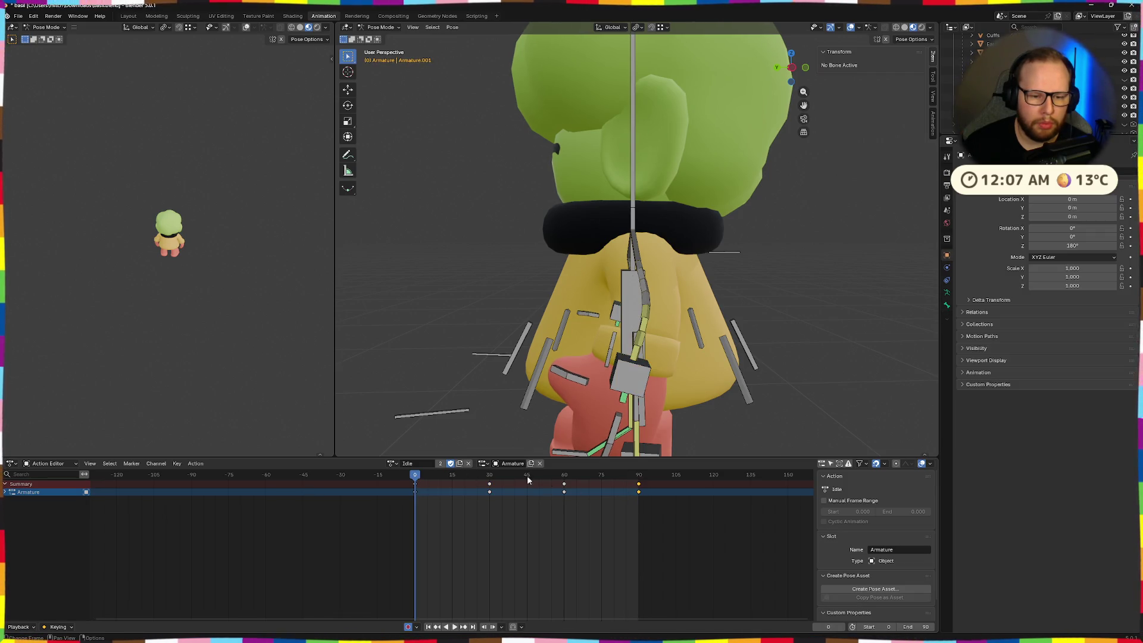
# - Key control.torso at frame 60 with a small forward tilt of about -0.95°
pyautogui.moveTo(564, 477); pyautogui.dragTo(476, 479)
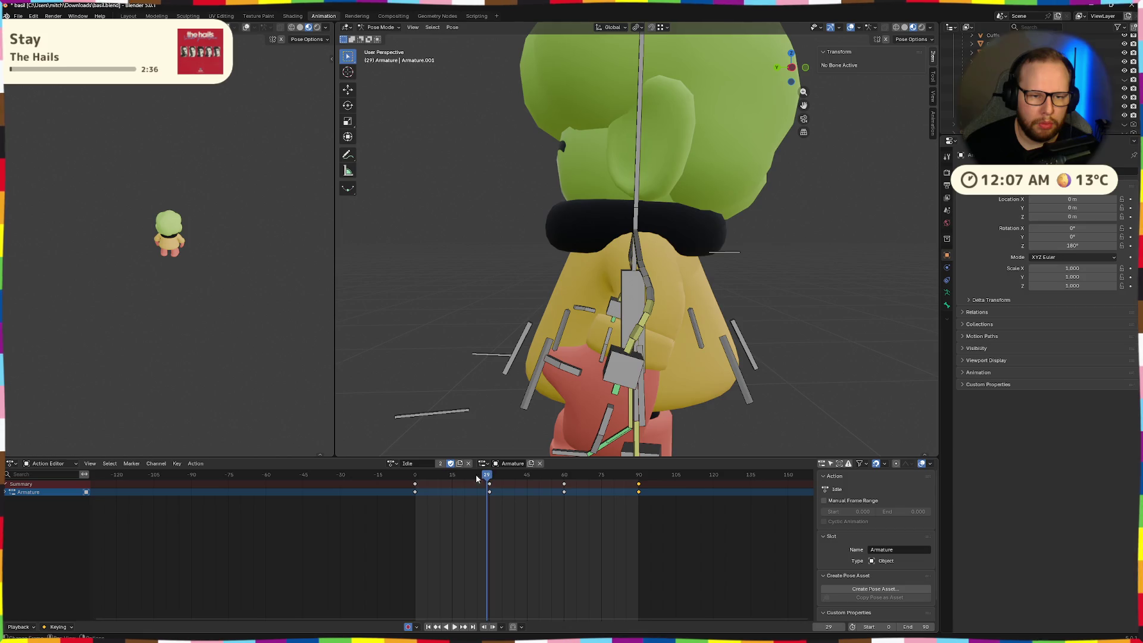
pyautogui.click(418, 474)
pyautogui.click(566, 474)
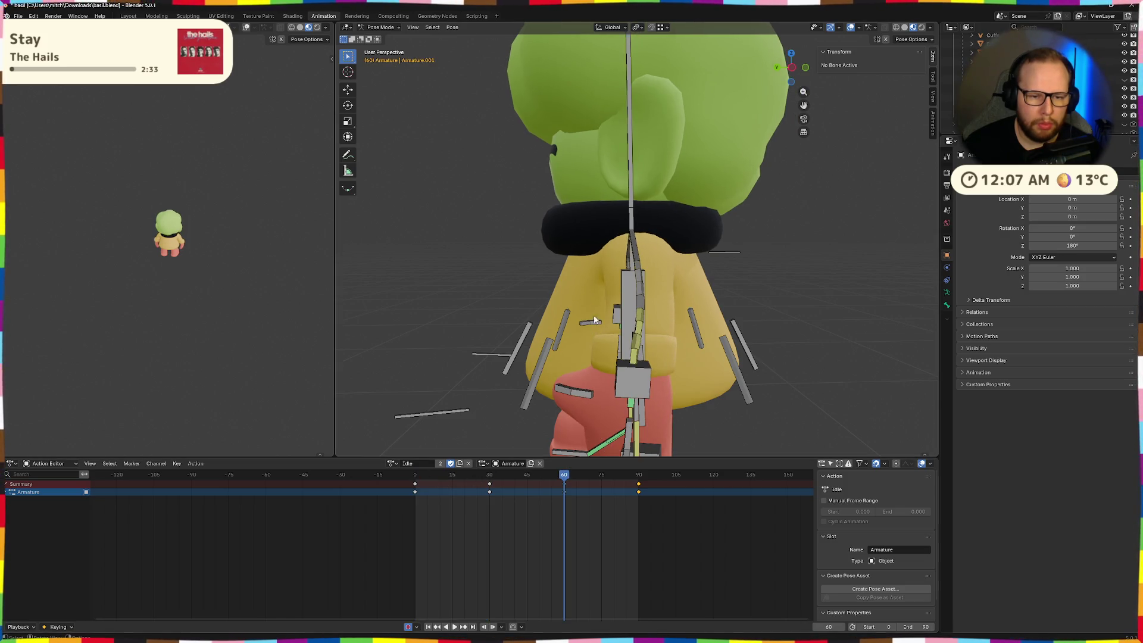
pyautogui.click(622, 301)
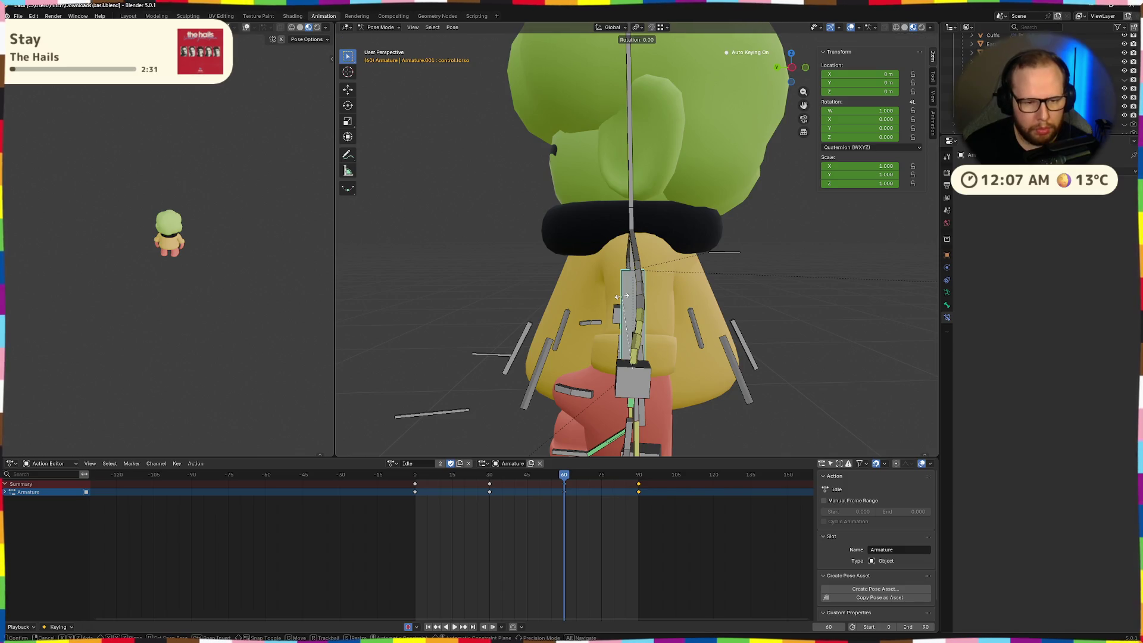
pyautogui.click(621, 302)
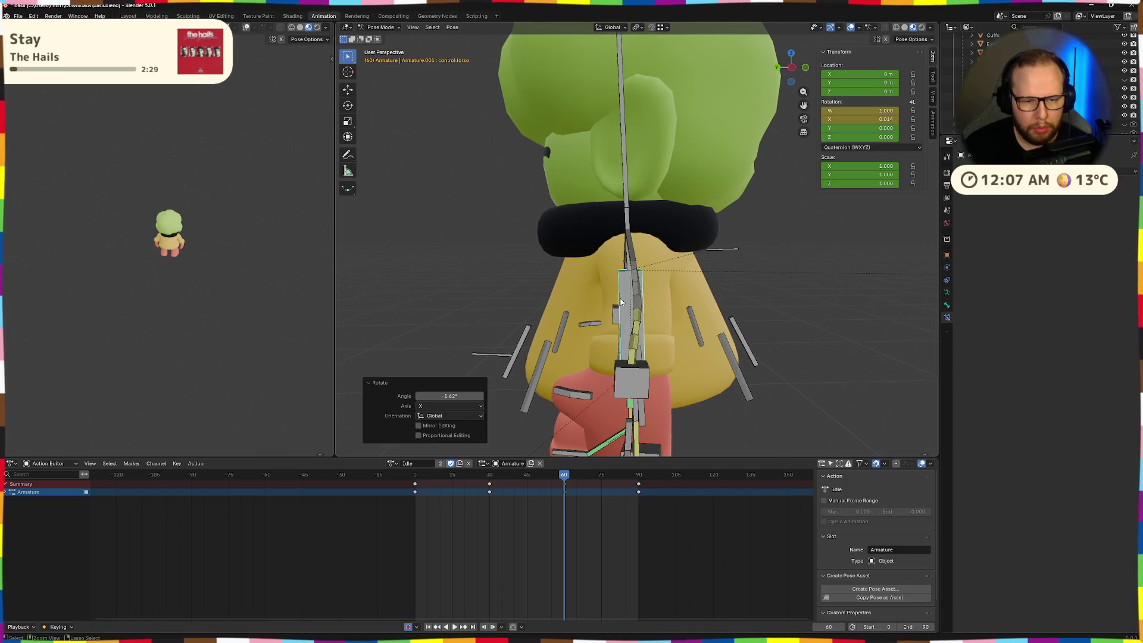
pyautogui.hotkey('ctrl', 'z')
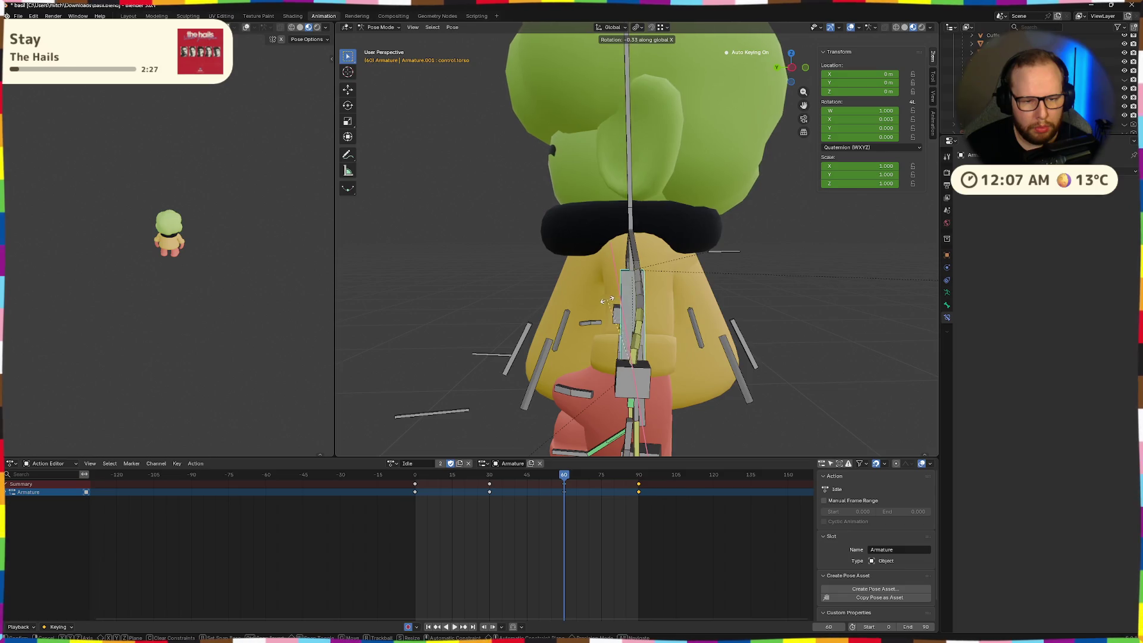
pyautogui.click(619, 301)
# - Play and scrub the loop around frame 60 to review the torso sway
pyautogui.moveTo(555, 477); pyautogui.dragTo(417, 475)
pyautogui.press('space')
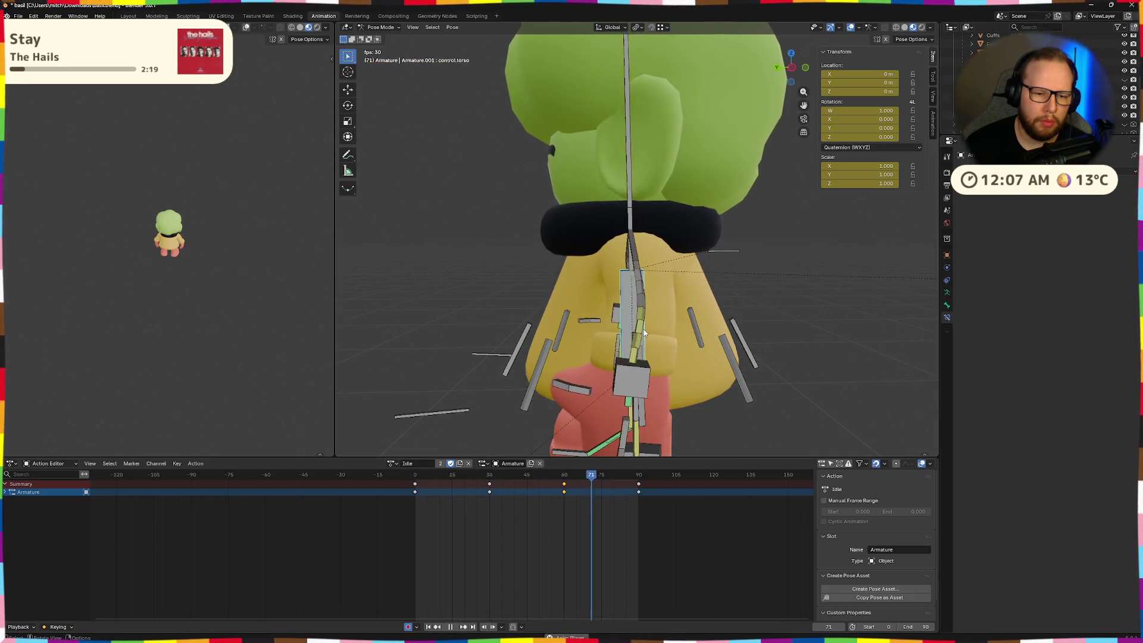
pyautogui.press('space')
pyautogui.moveTo(579, 476); pyautogui.dragTo(414, 476)
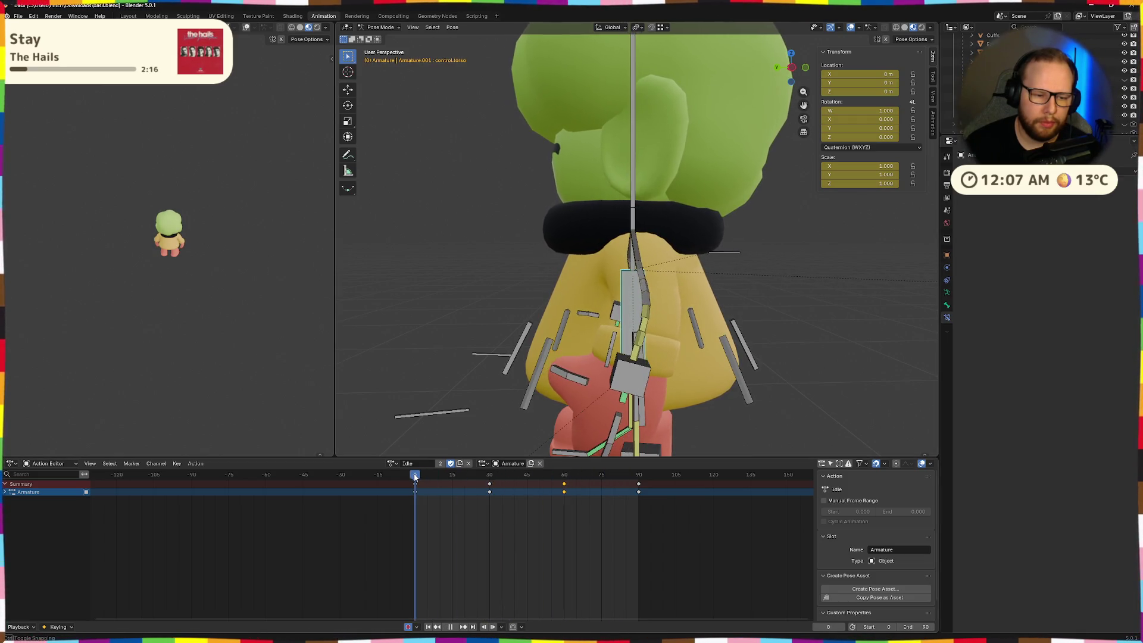
pyautogui.click(562, 475)
pyautogui.press('space')
pyautogui.moveTo(563, 475)
pyautogui.mouseDown()
pyautogui.moveTo(415, 475)
pyautogui.moveTo(640, 476)
pyautogui.mouseUp()
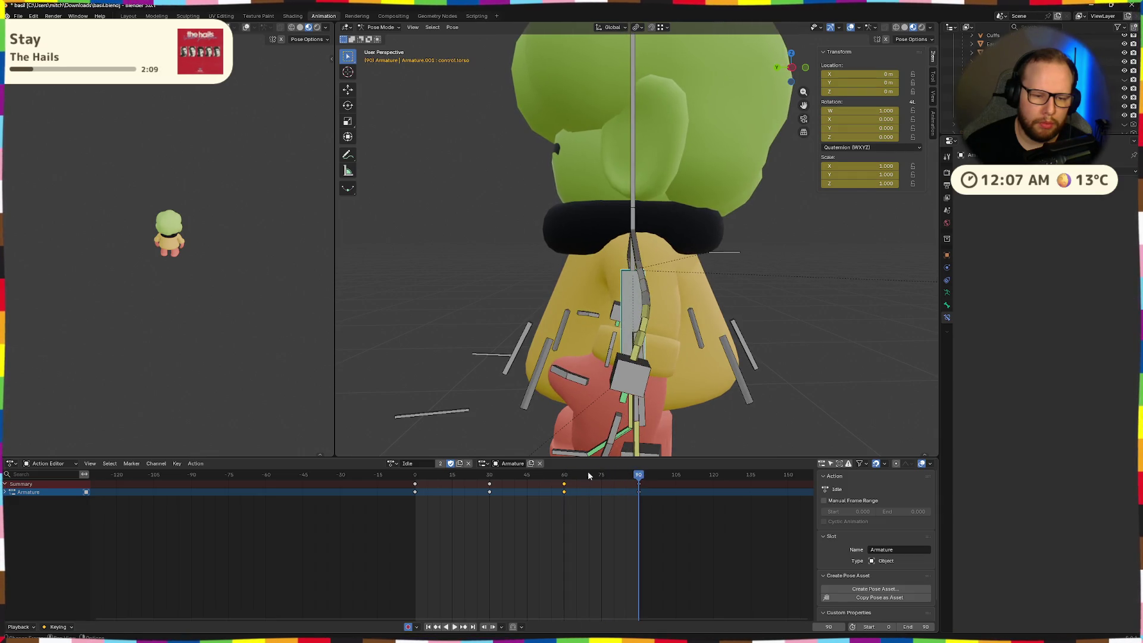
pyautogui.press('space')
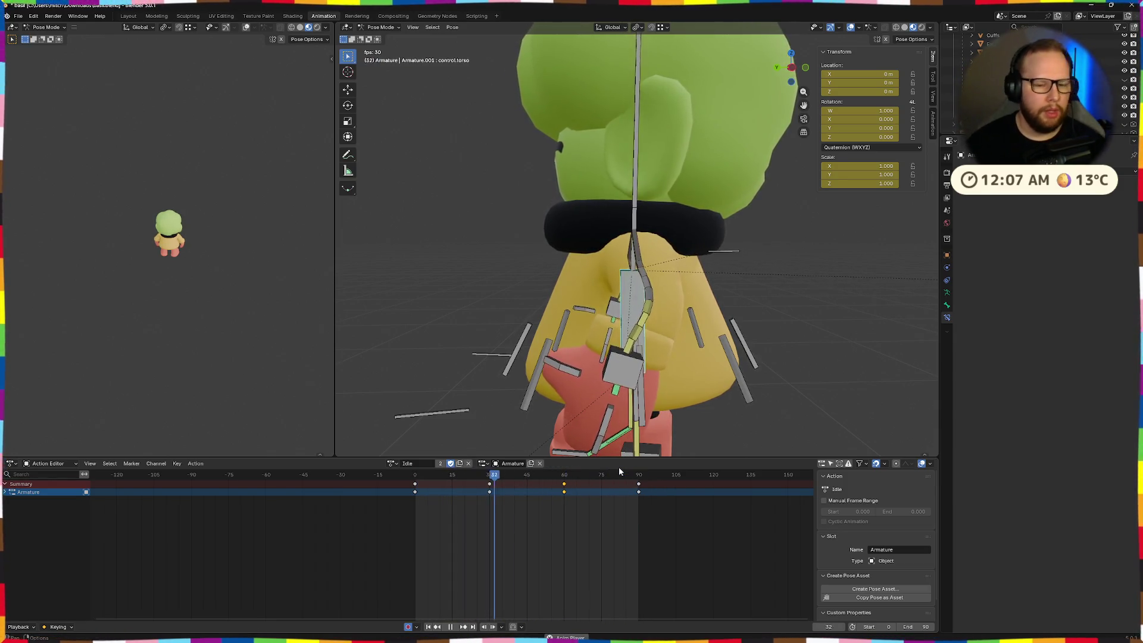
# - Orbit around the character from front to back to inspect the sway
pyautogui.scroll(-5, 750, 328)
pyautogui.moveTo(751, 327)
pyautogui.mouseDown(button='middle')
pyautogui.moveTo(692, 338)
pyautogui.moveTo(762, 348)
pyautogui.mouseUp(button='middle')
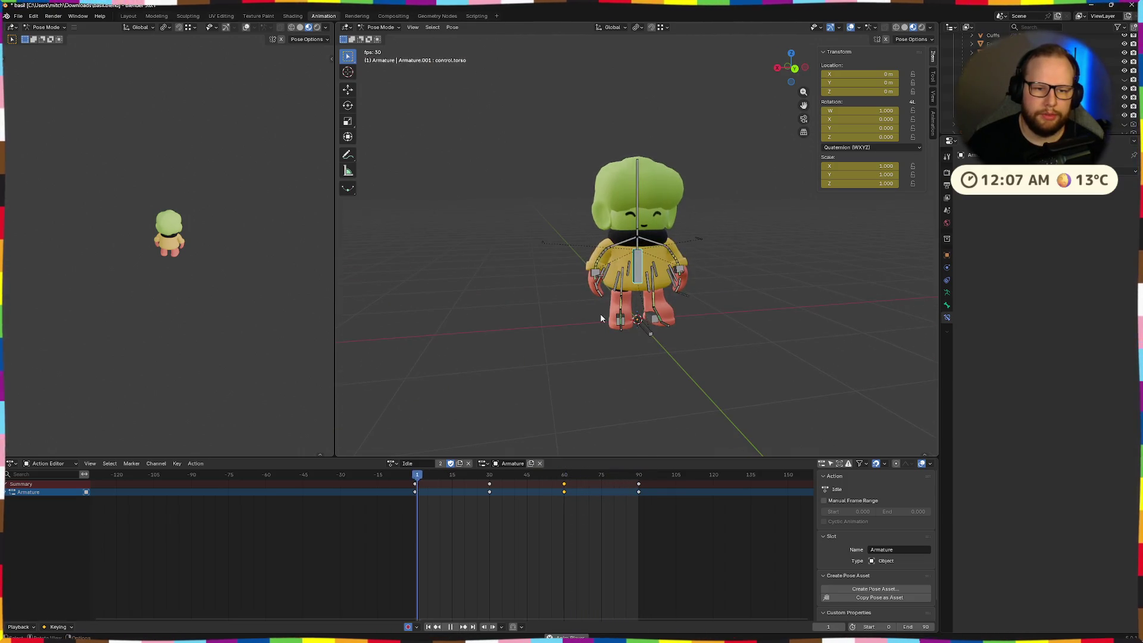
pyautogui.moveTo(600, 313); pyautogui.dragTo(679, 319, button='middle')
pyautogui.scroll(4, 691, 268)
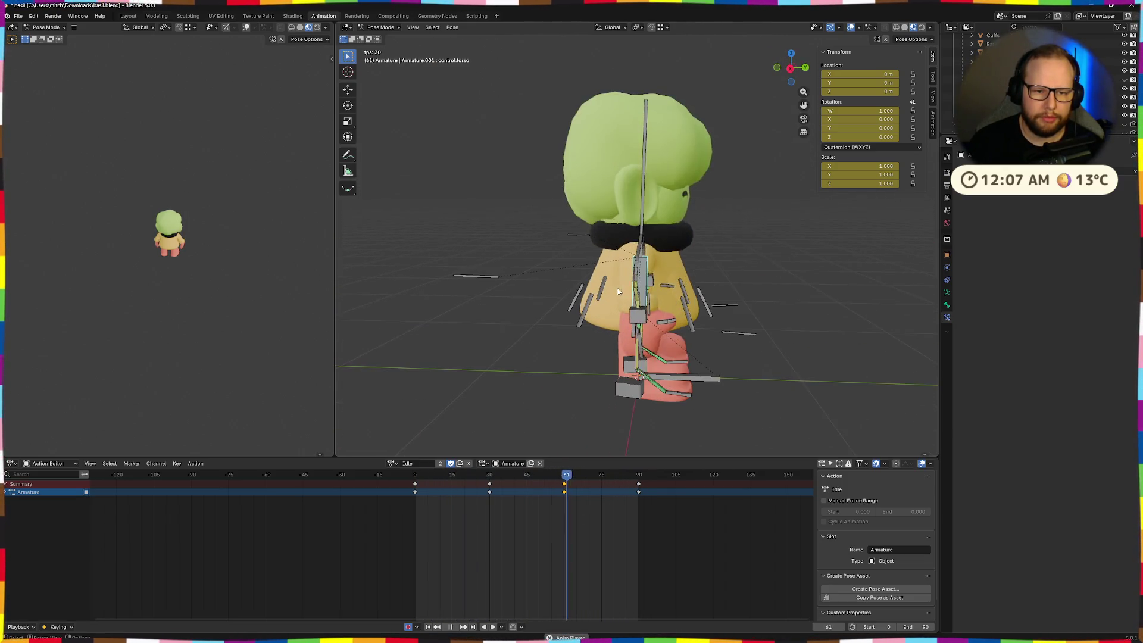
pyautogui.moveTo(691, 267); pyautogui.dragTo(677, 277, button='middle')
pyautogui.press('space')
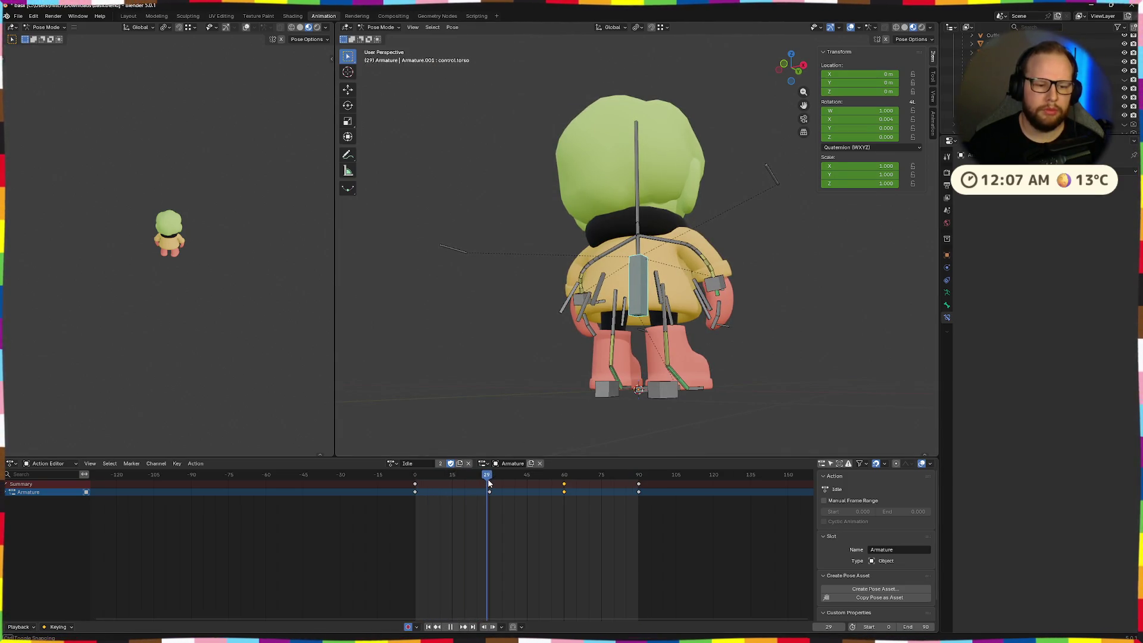
pyautogui.moveTo(488, 479); pyautogui.dragTo(490, 478)
pyautogui.moveTo(661, 363)
pyautogui.mouseDown(button='middle')
pyautogui.moveTo(621, 384)
pyautogui.moveTo(634, 368)
pyautogui.mouseUp(button='middle')
# - Lower the torso slightly at frame 60 to add a small dip
pyautogui.press('space')
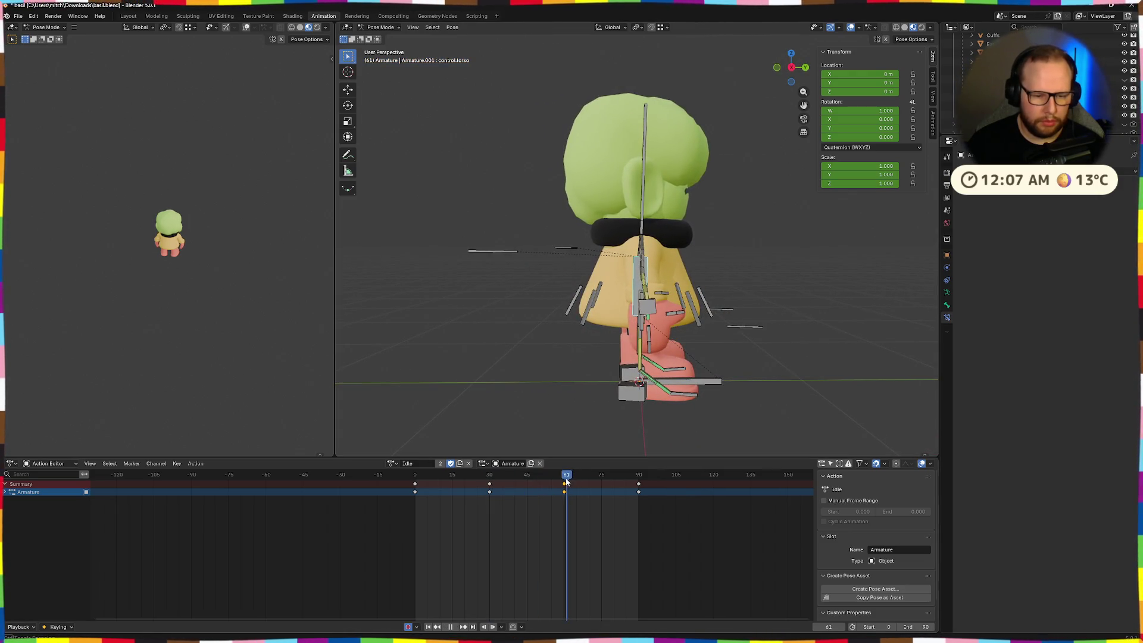
pyautogui.press('g')
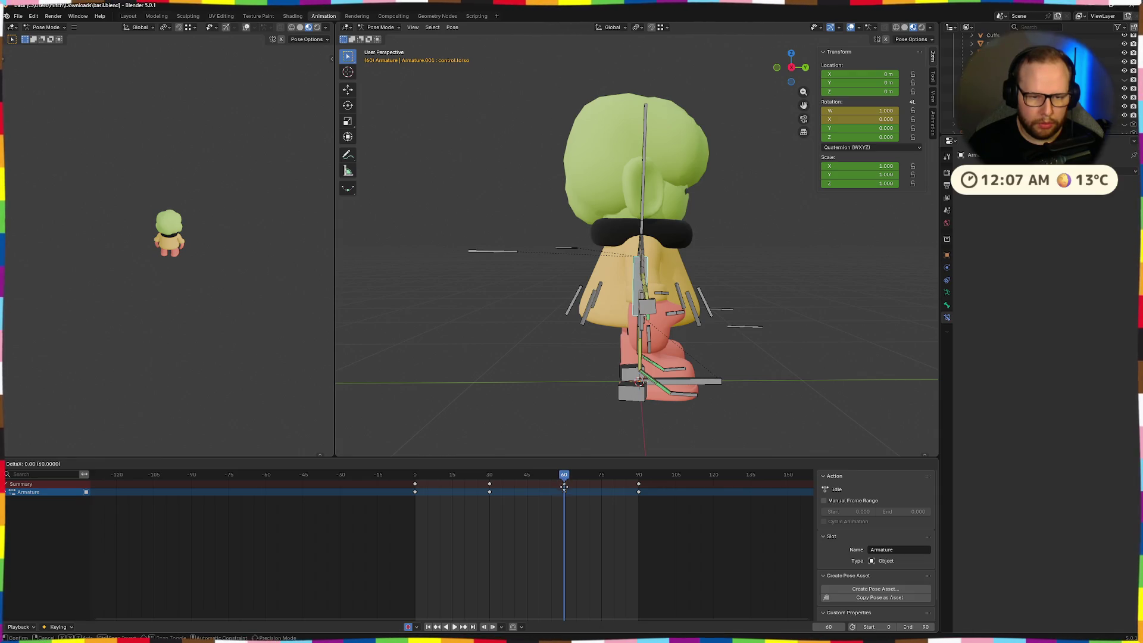
pyautogui.press('Escape')
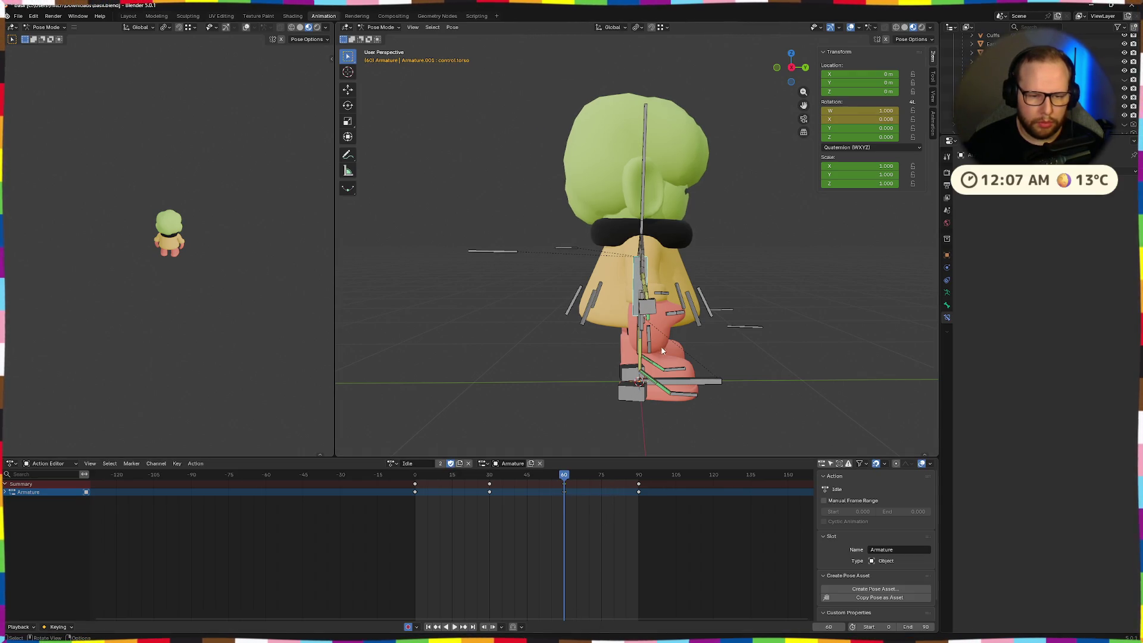
pyautogui.click(673, 334)
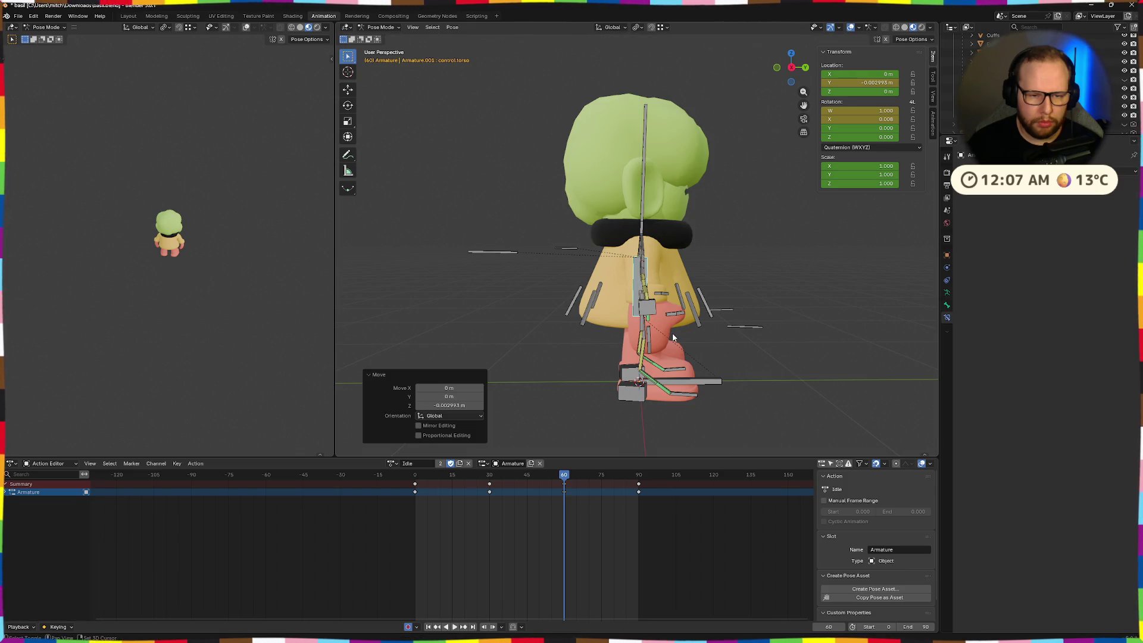
# - Replay and scrub the loop from several angles to check the torso dip, then clear the selection
pyautogui.press('space')
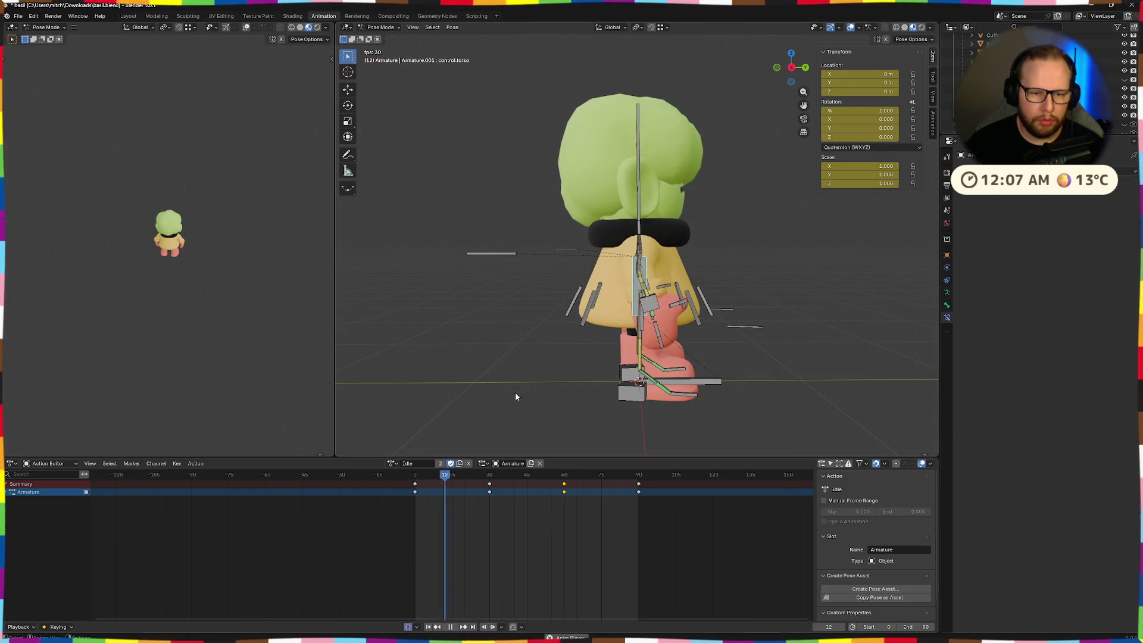
pyautogui.moveTo(536, 383); pyautogui.dragTo(720, 339, button='middle')
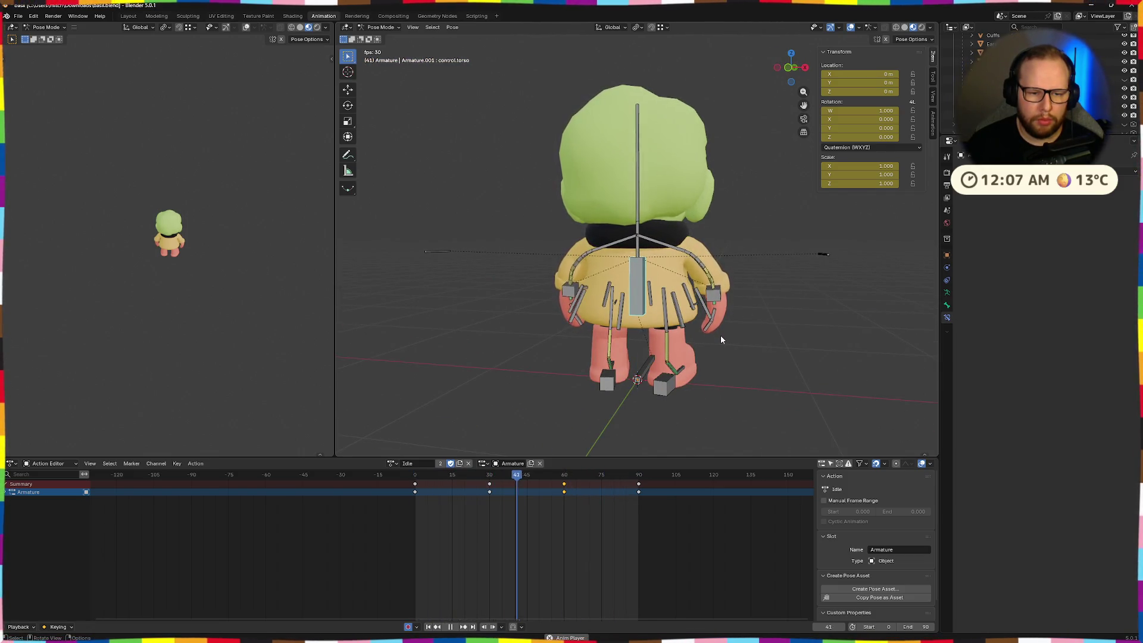
pyautogui.press('space')
pyautogui.moveTo(737, 352); pyautogui.dragTo(636, 429, button='middle')
pyautogui.moveTo(641, 483)
pyautogui.mouseDown()
pyautogui.moveTo(433, 488)
pyautogui.moveTo(481, 488)
pyautogui.mouseUp()
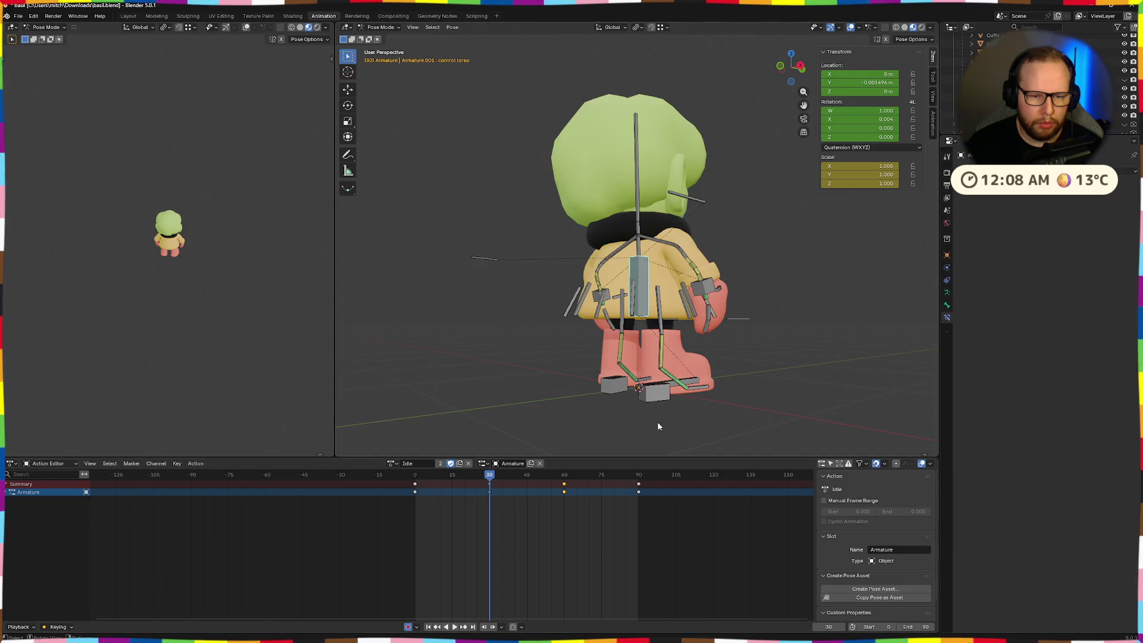
pyautogui.moveTo(659, 426); pyautogui.dragTo(612, 417, button='middle')
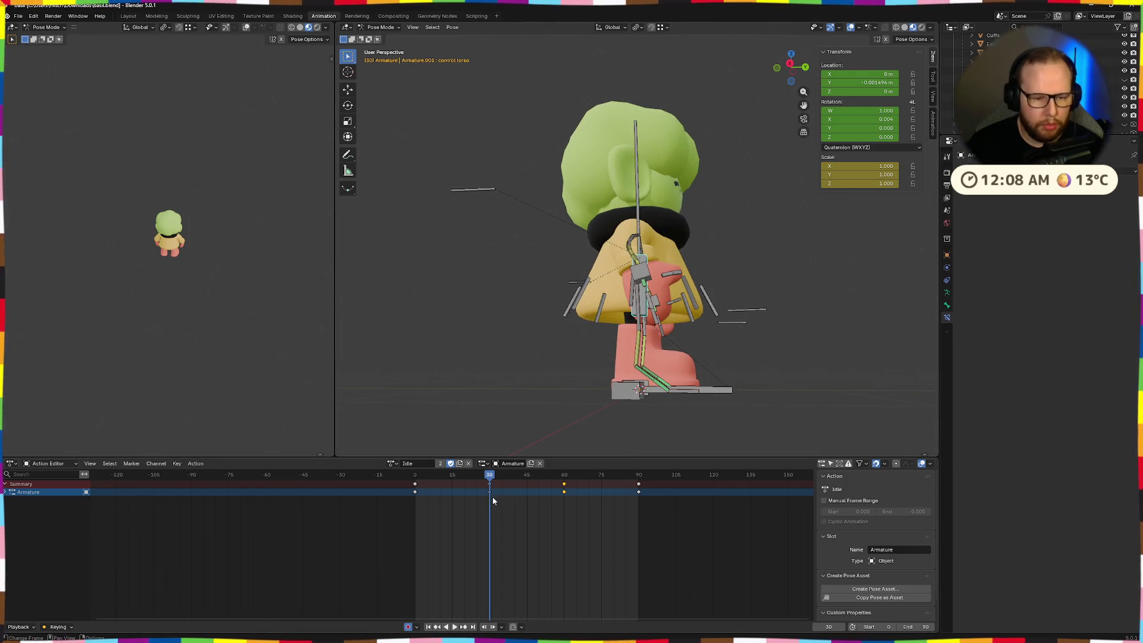
pyautogui.moveTo(498, 478); pyautogui.dragTo(639, 484)
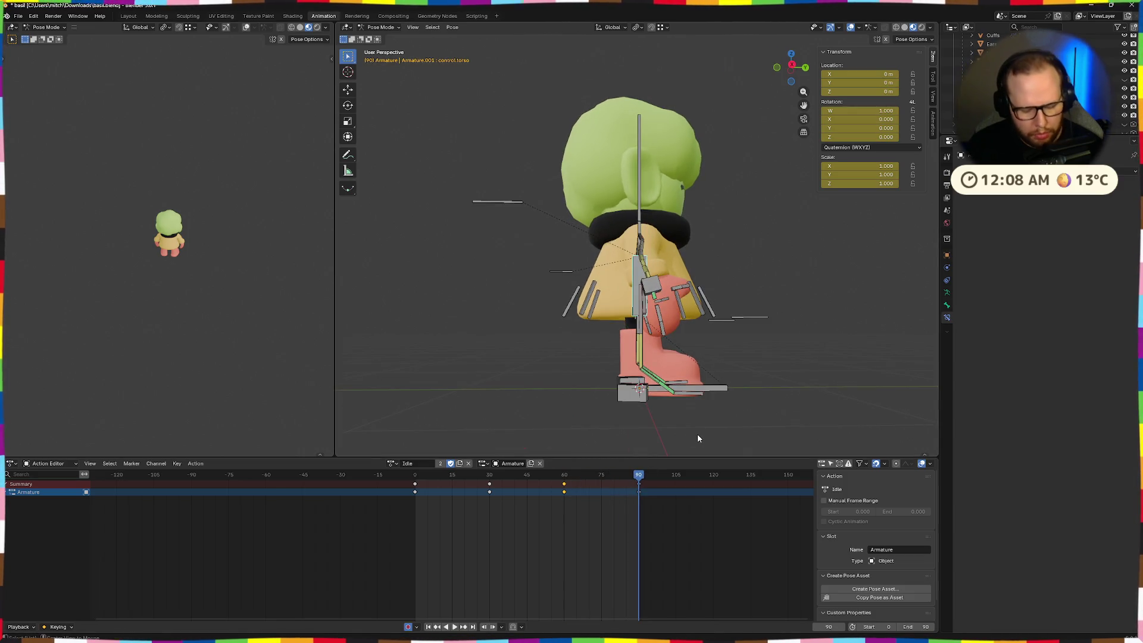
pyautogui.click(415, 488)
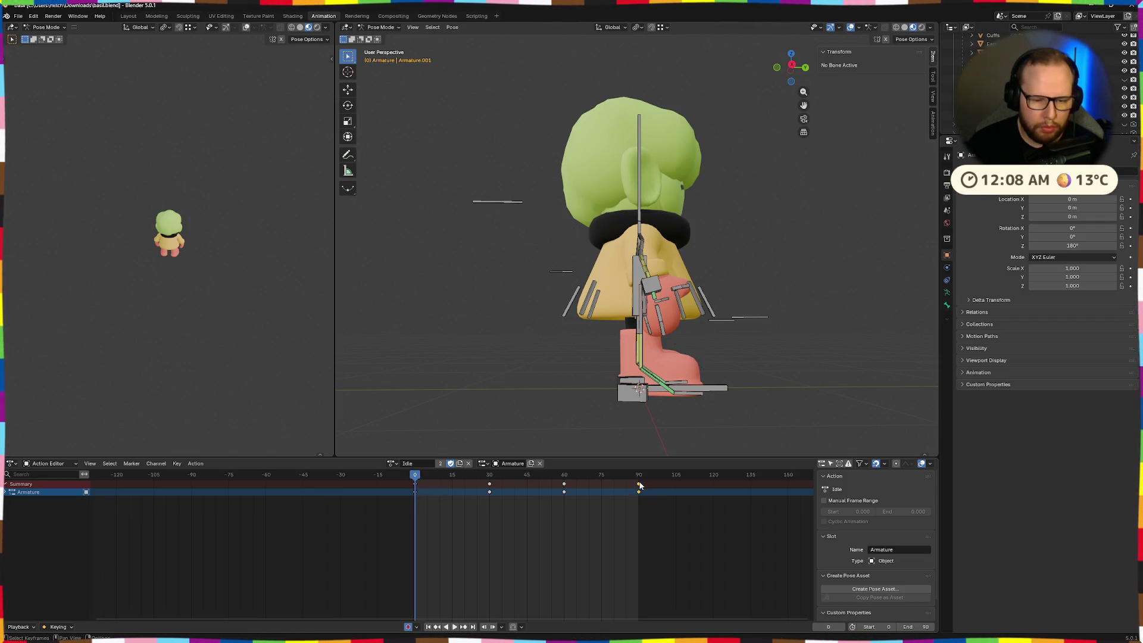
# - Play the Idle loop while orbiting to a back view of the character
pyautogui.press('space')
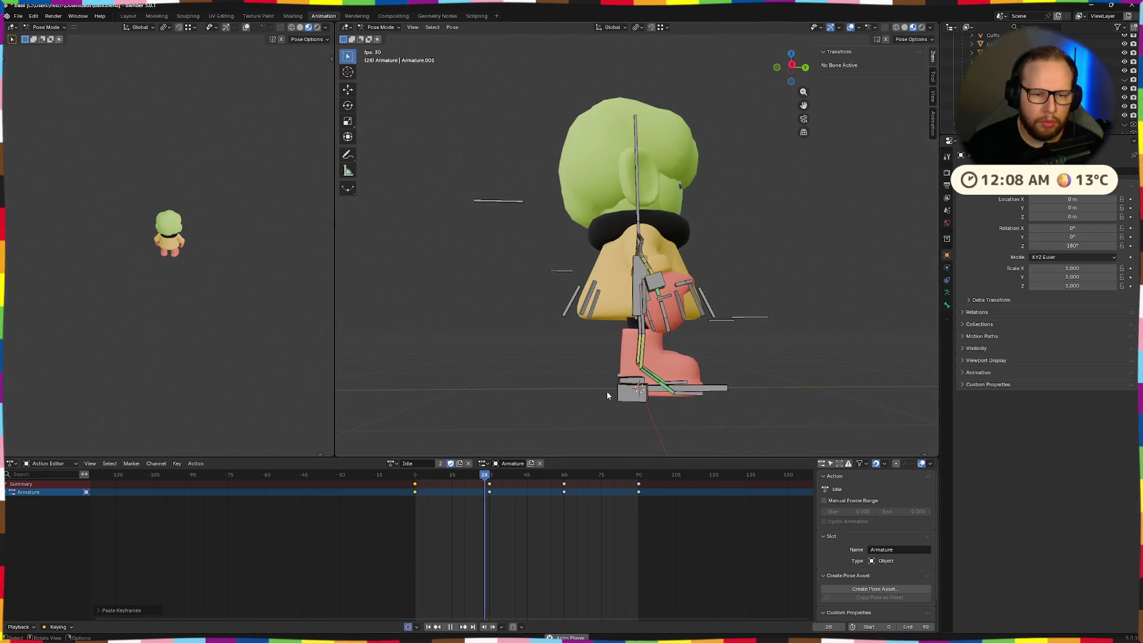
pyautogui.moveTo(577, 367)
pyautogui.mouseDown(button='middle')
pyautogui.moveTo(637, 398)
pyautogui.moveTo(688, 396)
pyautogui.moveTo(676, 349)
pyautogui.moveTo(744, 344)
pyautogui.mouseUp(button='middle')
pyautogui.scroll(3, 688, 395)
pyautogui.scroll(-3, 690, 395)
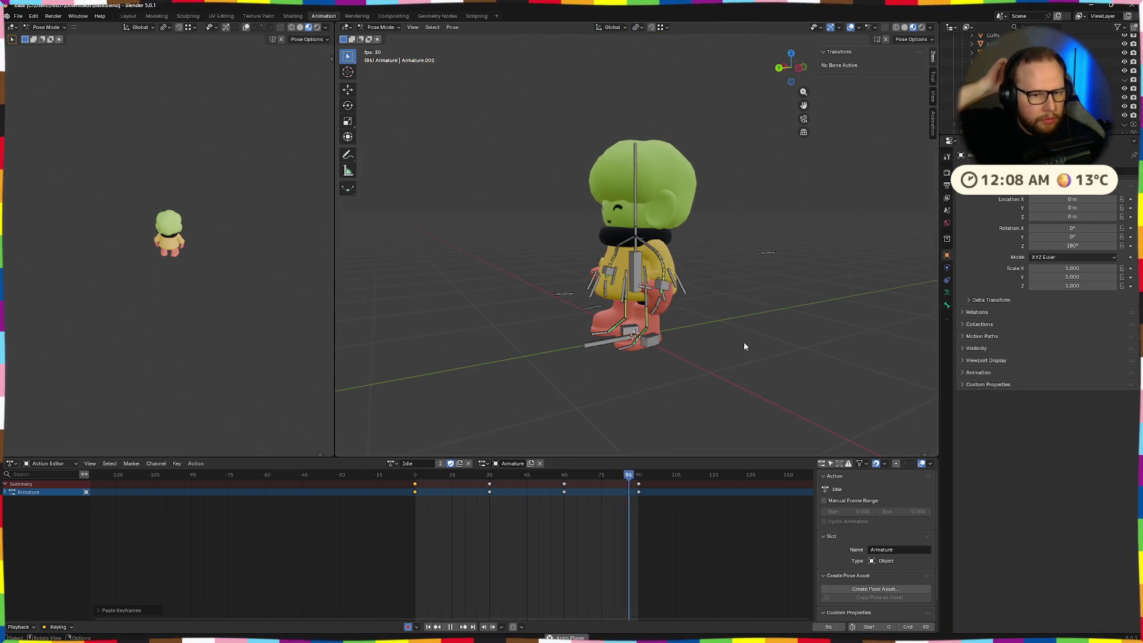
pyautogui.moveTo(745, 344); pyautogui.dragTo(717, 362, button='middle')
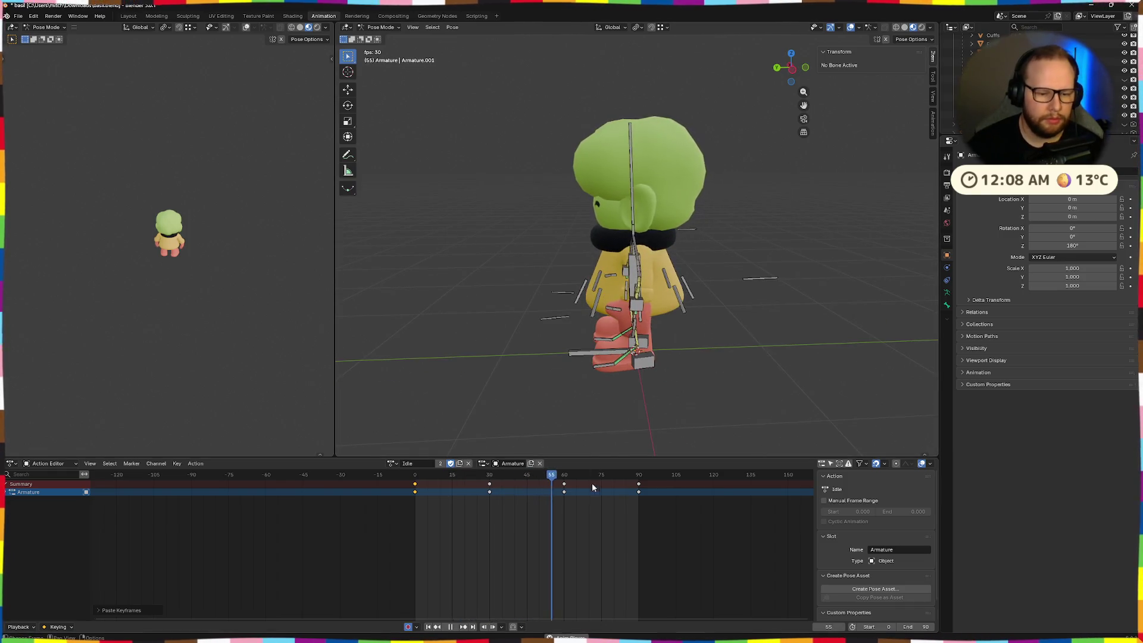
# - Go to frame 30 and select the head bone from a higher rear view
pyautogui.moveTo(549, 478); pyautogui.dragTo(489, 477)
pyautogui.moveTo(712, 431); pyautogui.dragTo(617, 215, button='middle')
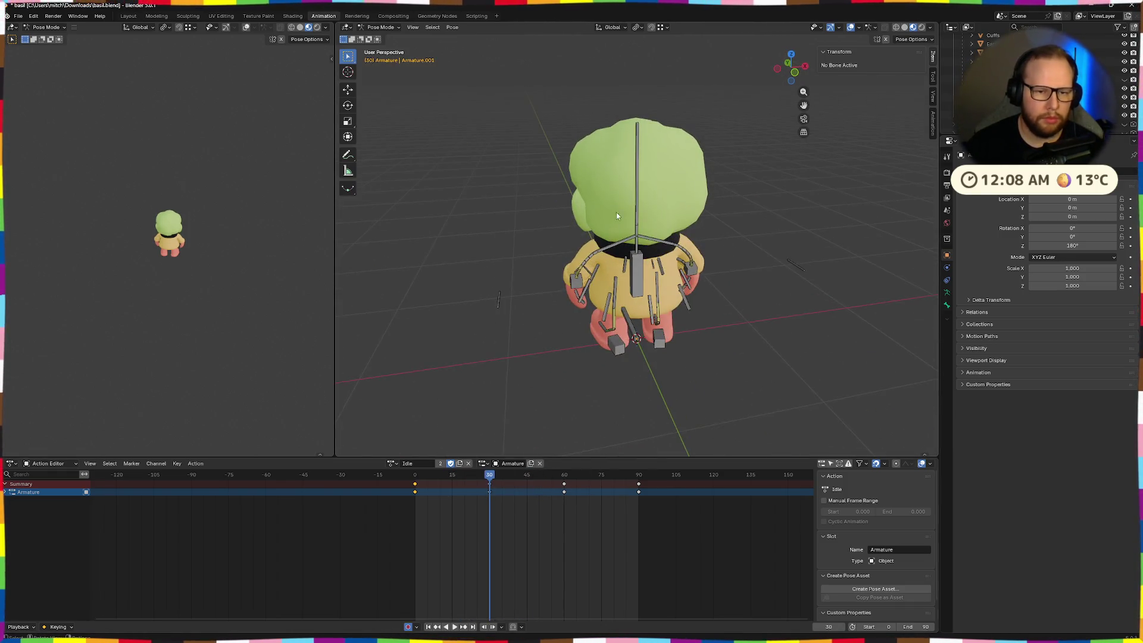
pyautogui.click(637, 232)
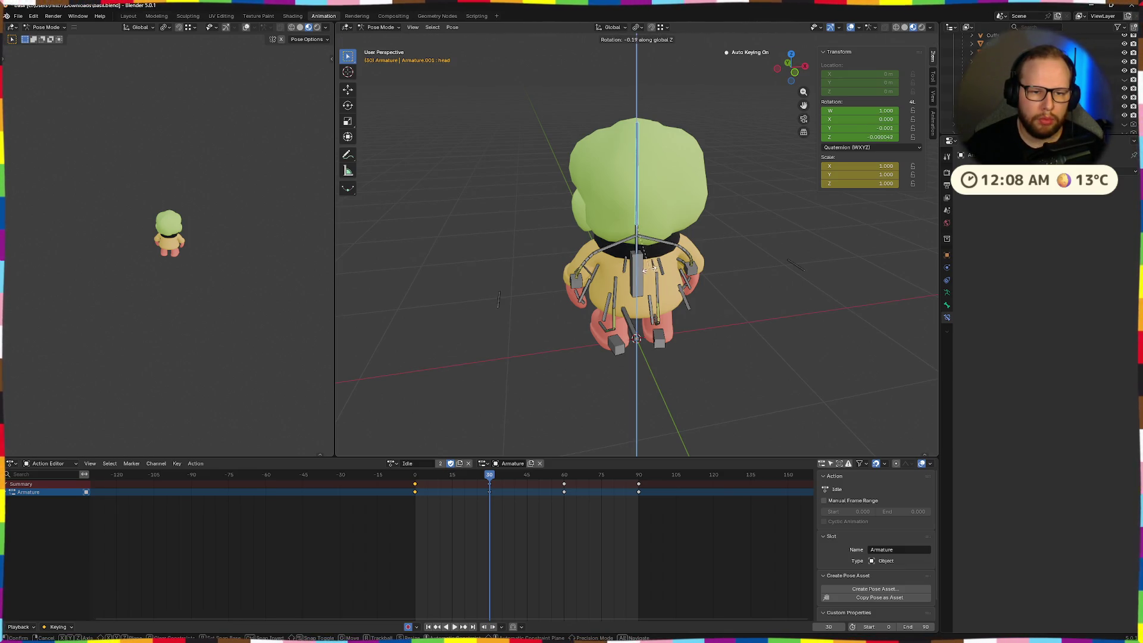
# - Key the slight head turn at frame 30, then tilt the head about -1.64° at frame 60
pyautogui.click(582, 269)
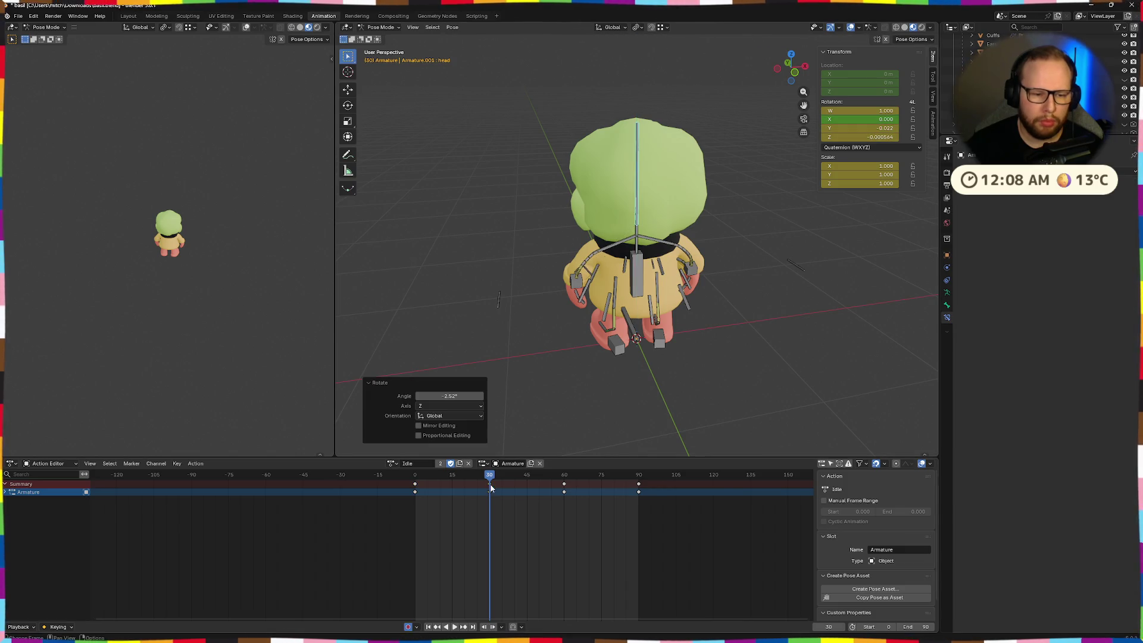
pyautogui.moveTo(490, 484); pyautogui.dragTo(563, 475)
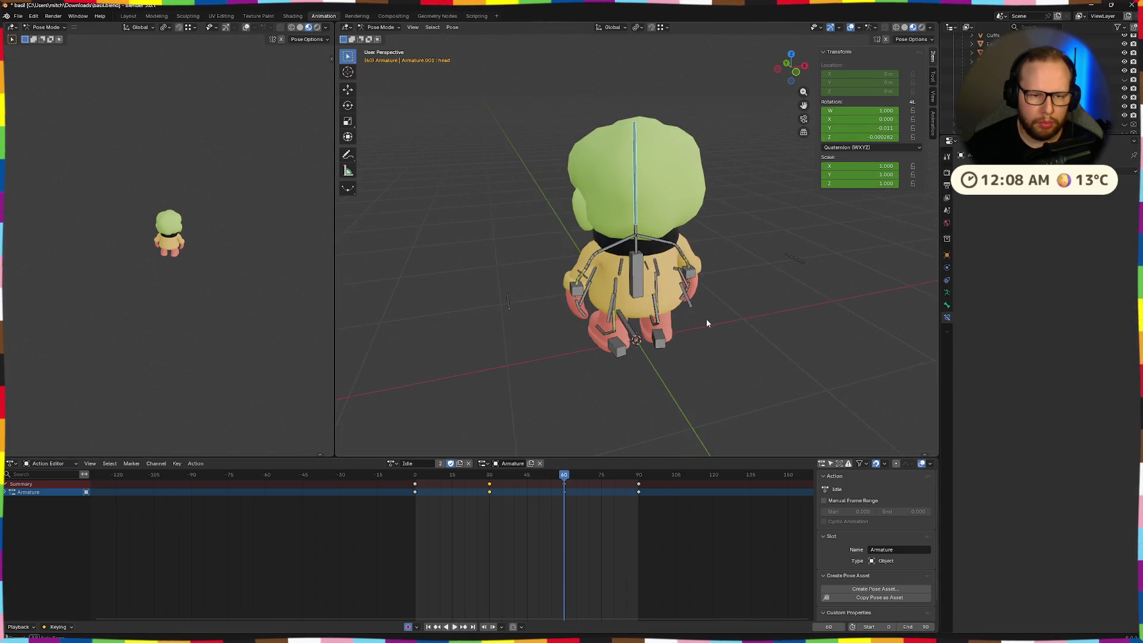
pyautogui.moveTo(707, 323); pyautogui.dragTo(740, 308, button='middle')
pyautogui.press('s')
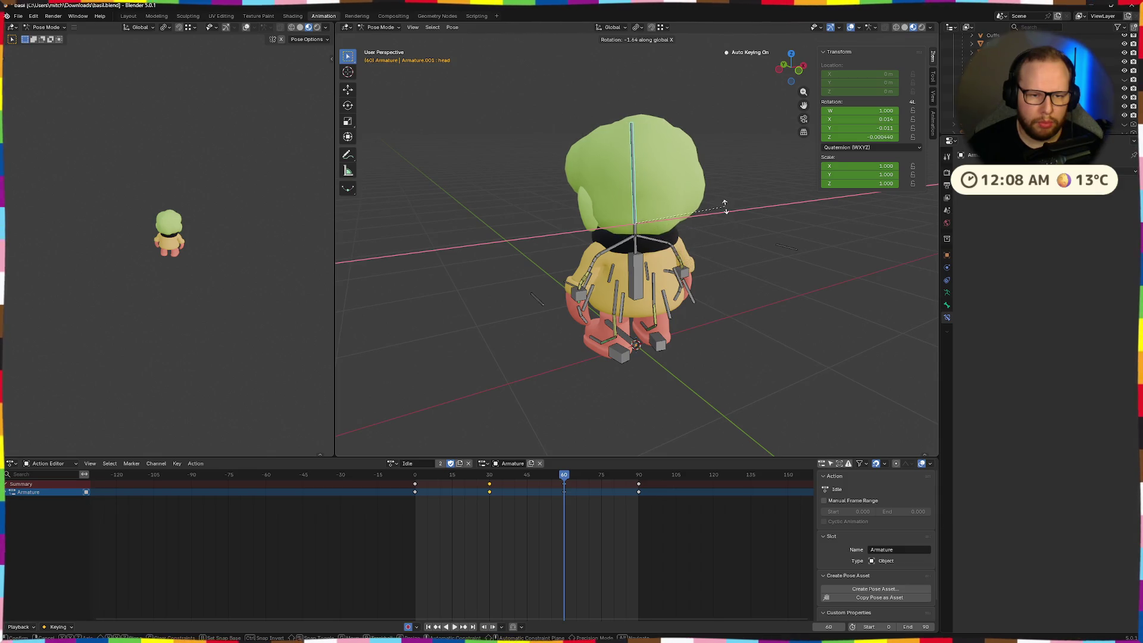
pyautogui.click(725, 206)
pyautogui.moveTo(750, 238)
pyautogui.mouseDown(button='middle')
pyautogui.moveTo(792, 290)
pyautogui.moveTo(688, 403)
pyautogui.mouseUp(button='middle')
# - Play the idle loop and orbit around the character to preview the head sway
pyautogui.moveTo(563, 479); pyautogui.dragTo(638, 476)
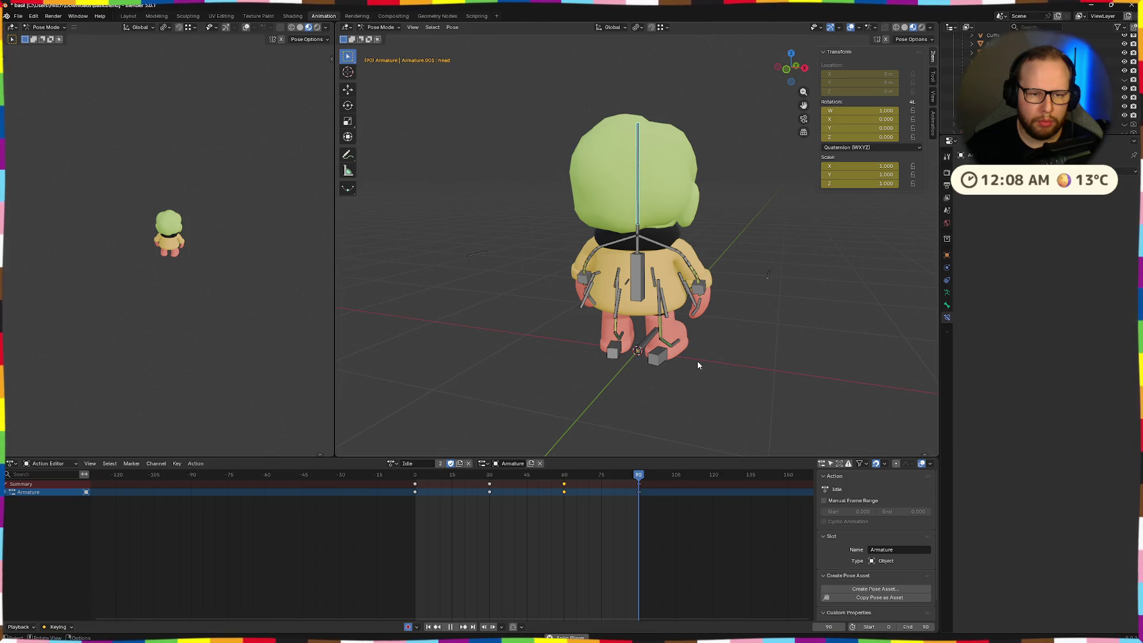
pyautogui.press('space')
pyautogui.moveTo(581, 359)
pyautogui.mouseDown(button='middle')
pyautogui.moveTo(703, 385)
pyautogui.moveTo(765, 375)
pyautogui.mouseUp(button='middle')
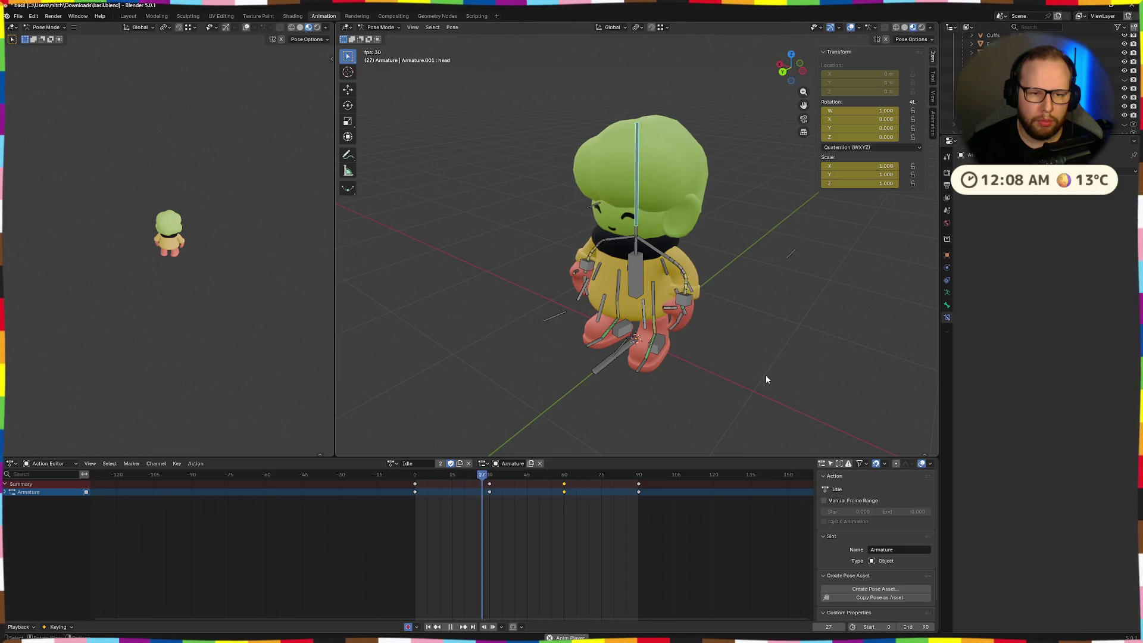
pyautogui.moveTo(765, 375); pyautogui.dragTo(605, 373, button='middle')
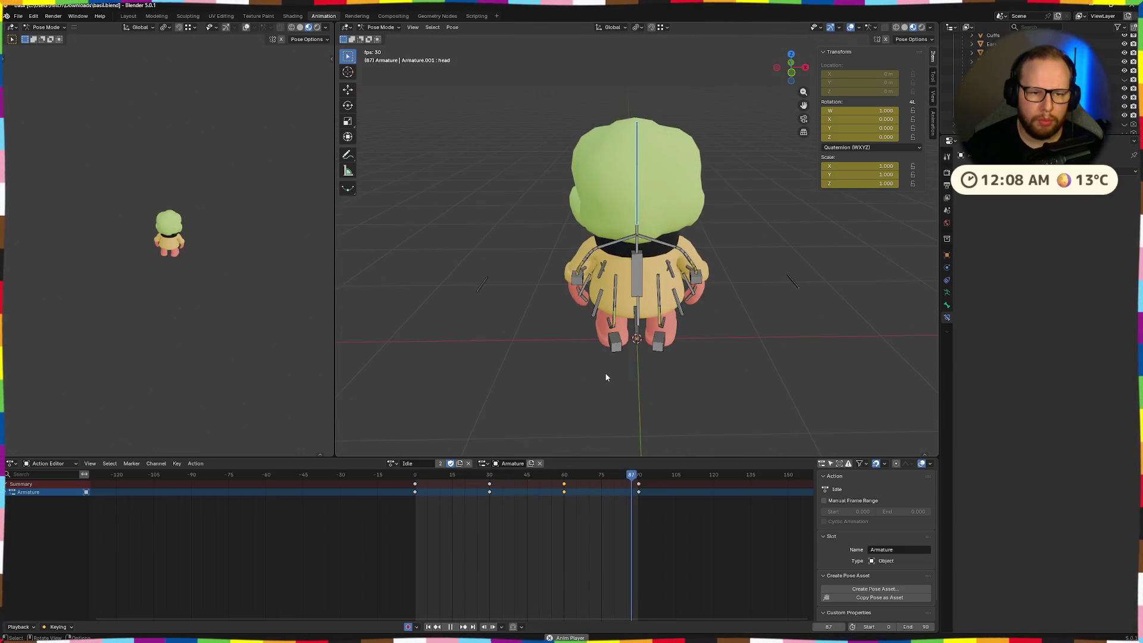
pyautogui.moveTo(524, 377)
pyautogui.mouseDown(button='middle')
pyautogui.moveTo(583, 393)
pyautogui.moveTo(696, 379)
pyautogui.mouseUp(button='middle')
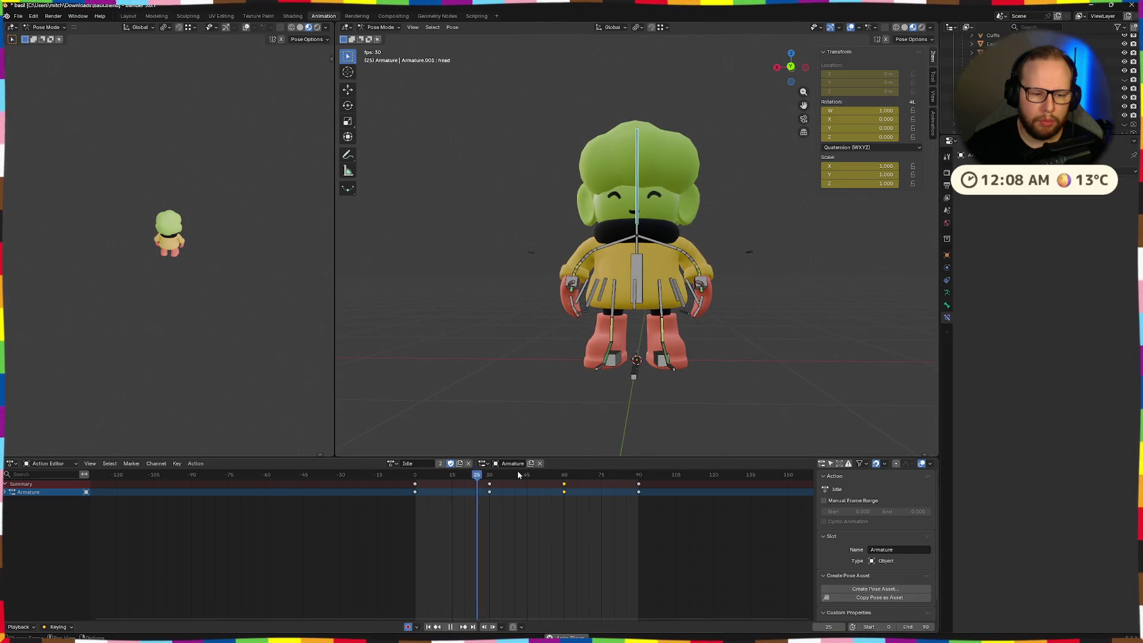
pyautogui.moveTo(493, 476); pyautogui.dragTo(489, 480)
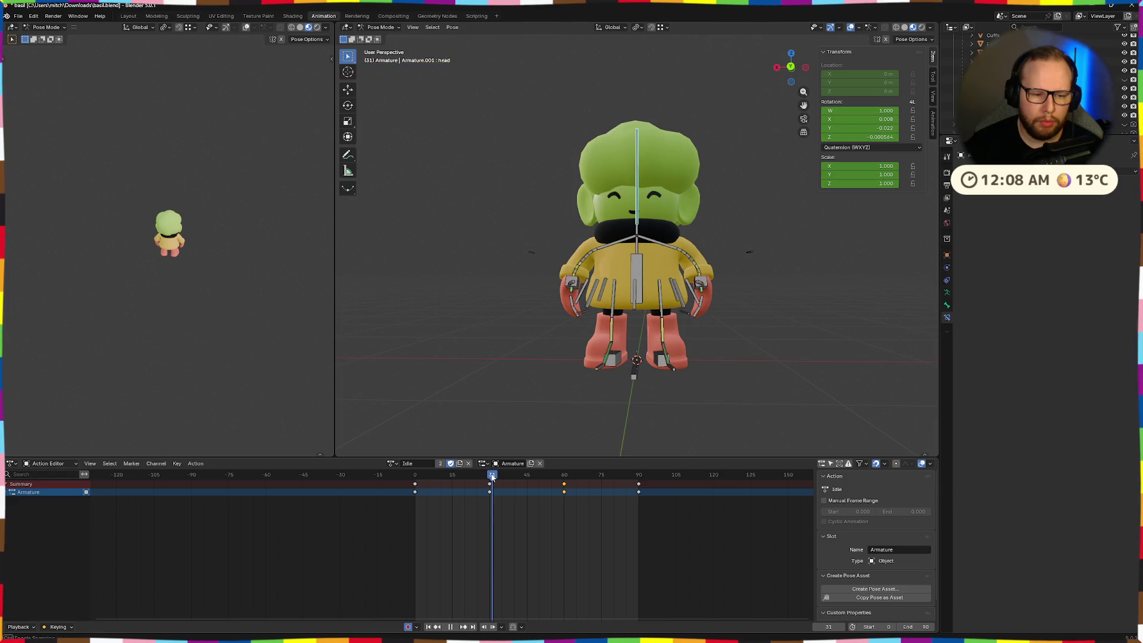
pyautogui.moveTo(667, 405); pyautogui.dragTo(694, 393, button='middle')
pyautogui.scroll(3, 788, 301)
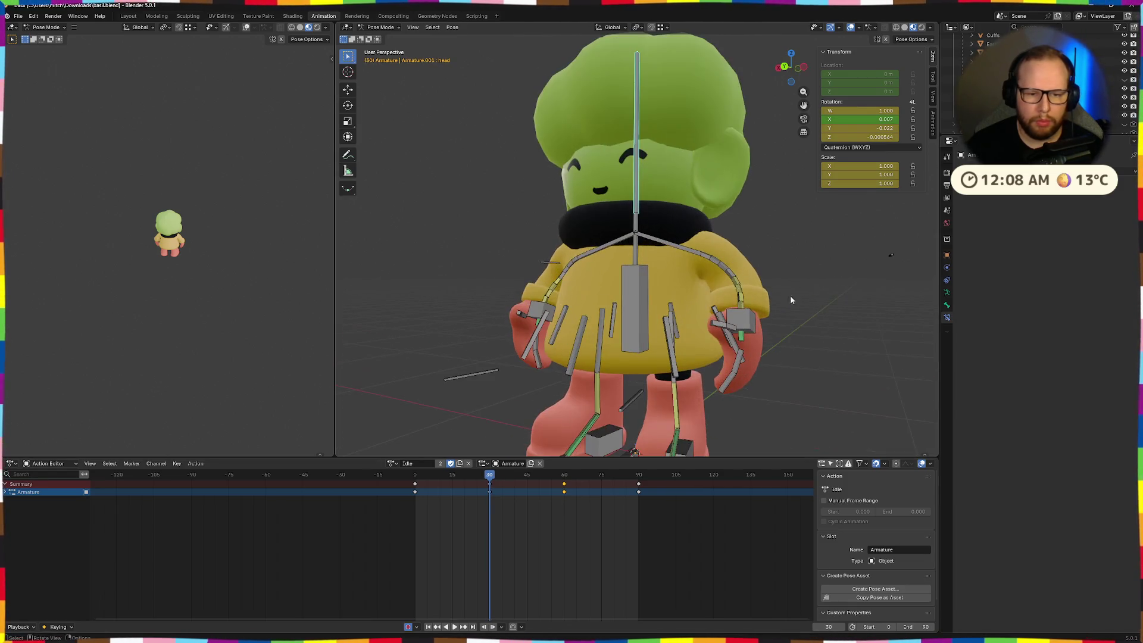
# - At frame 30, move ik.hand.L and bend finger.001.L about -8.22° on its local X axis
pyautogui.click(750, 326)
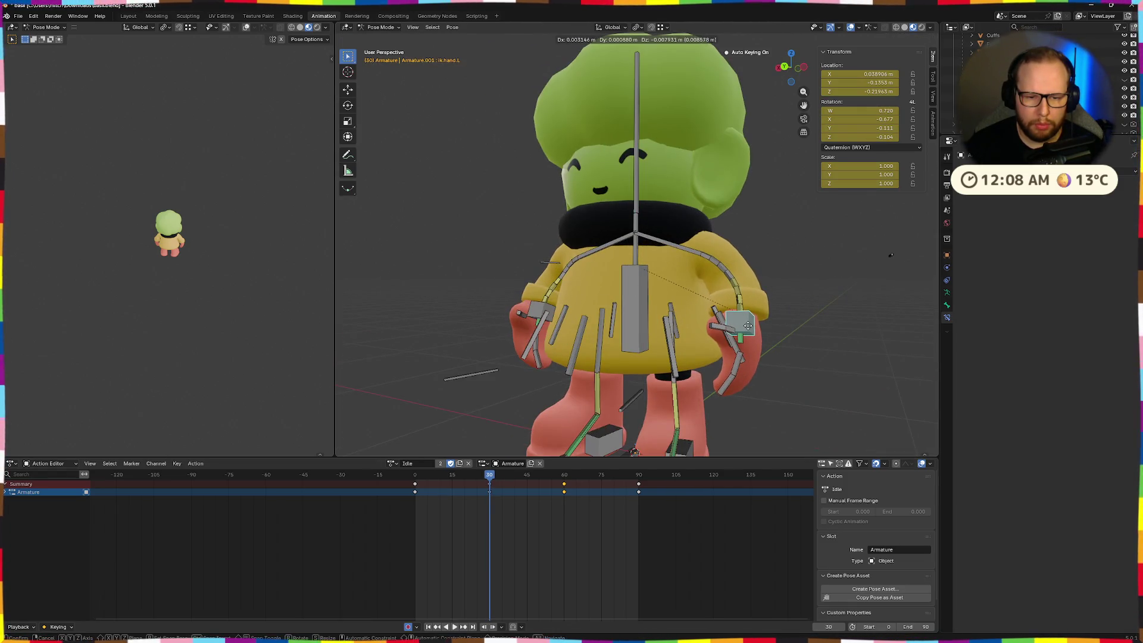
pyautogui.click(748, 325)
pyautogui.click(712, 314)
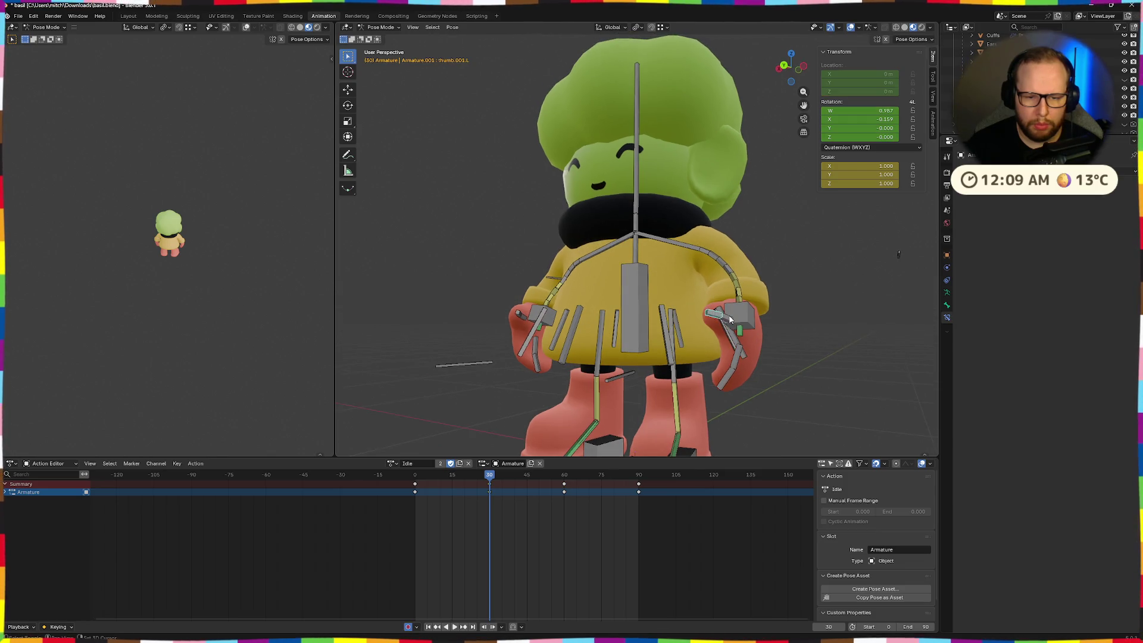
pyautogui.click(736, 368)
pyautogui.press('r')
pyautogui.press('x')
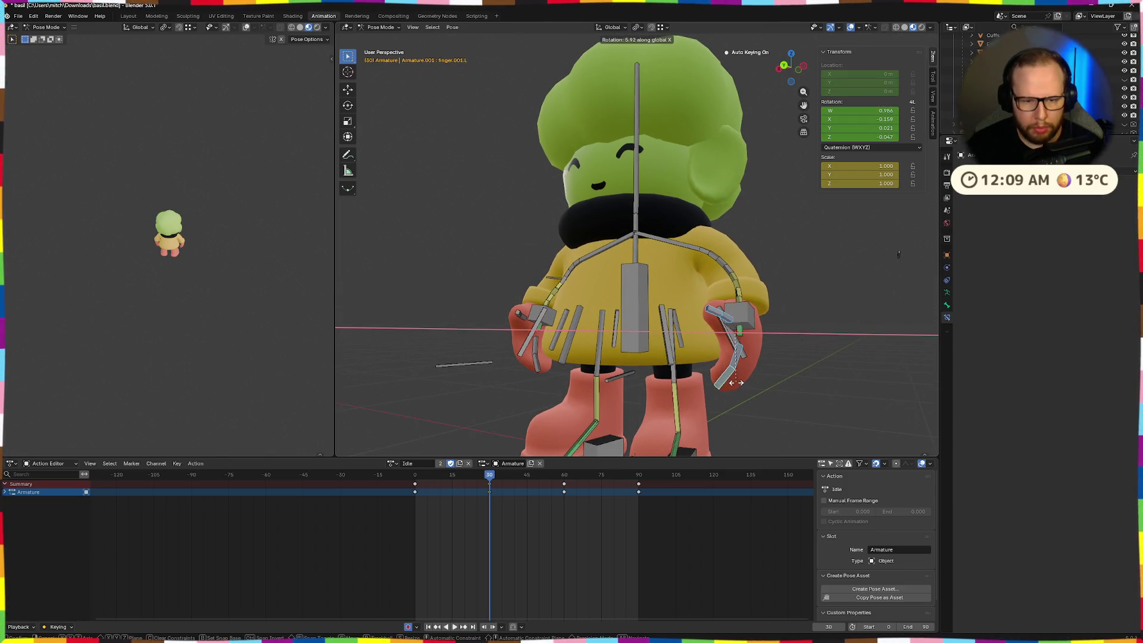
pyautogui.click(731, 380)
pyautogui.press('x')
pyautogui.press('x')
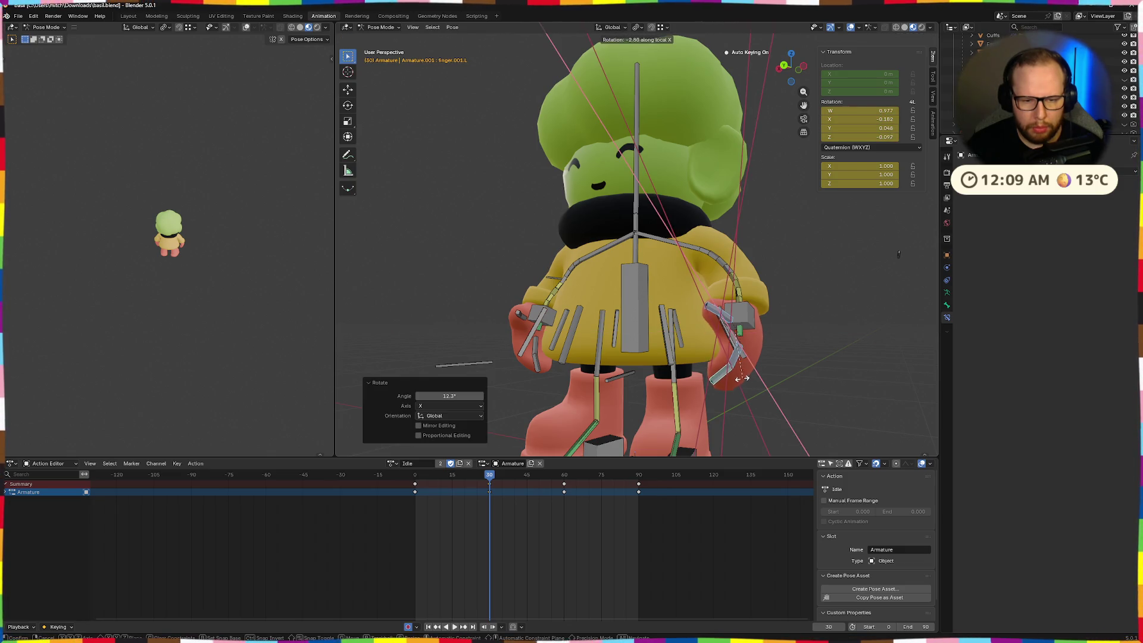
pyautogui.click(738, 377)
pyautogui.moveTo(738, 377); pyautogui.dragTo(522, 362, button='middle')
# - Move ik.hand.R and bend finger.001.R about -7.47° on its local X axis
pyautogui.click(520, 319)
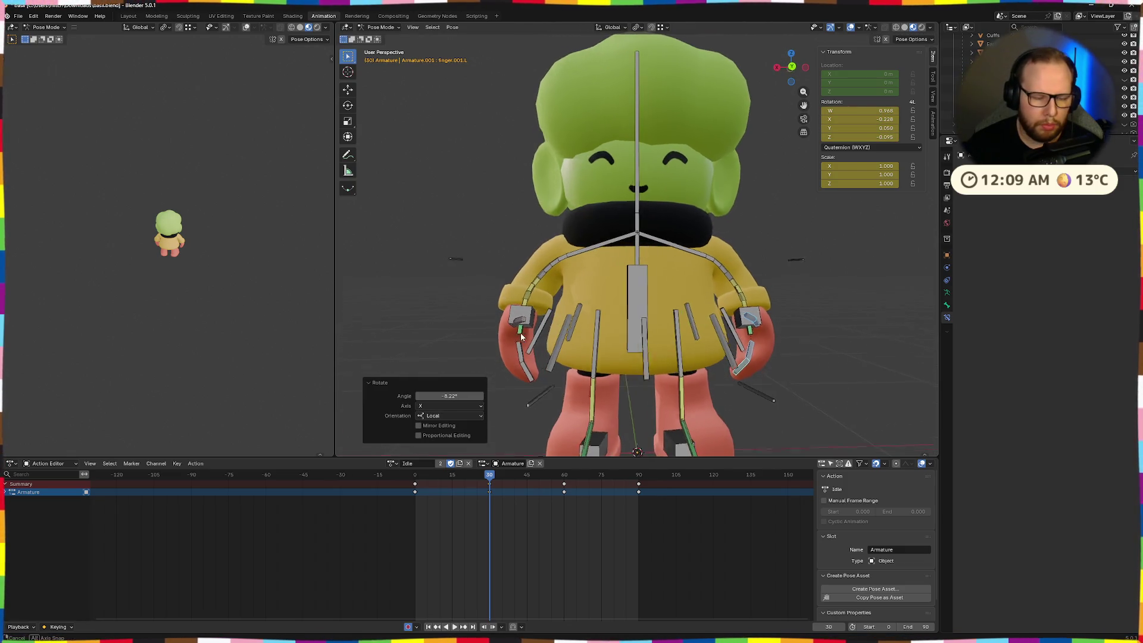
pyautogui.moveTo(519, 320); pyautogui.dragTo(613, 346, button='middle')
pyautogui.press('g')
pyautogui.click(576, 335)
pyautogui.click(650, 298)
pyautogui.click(621, 363)
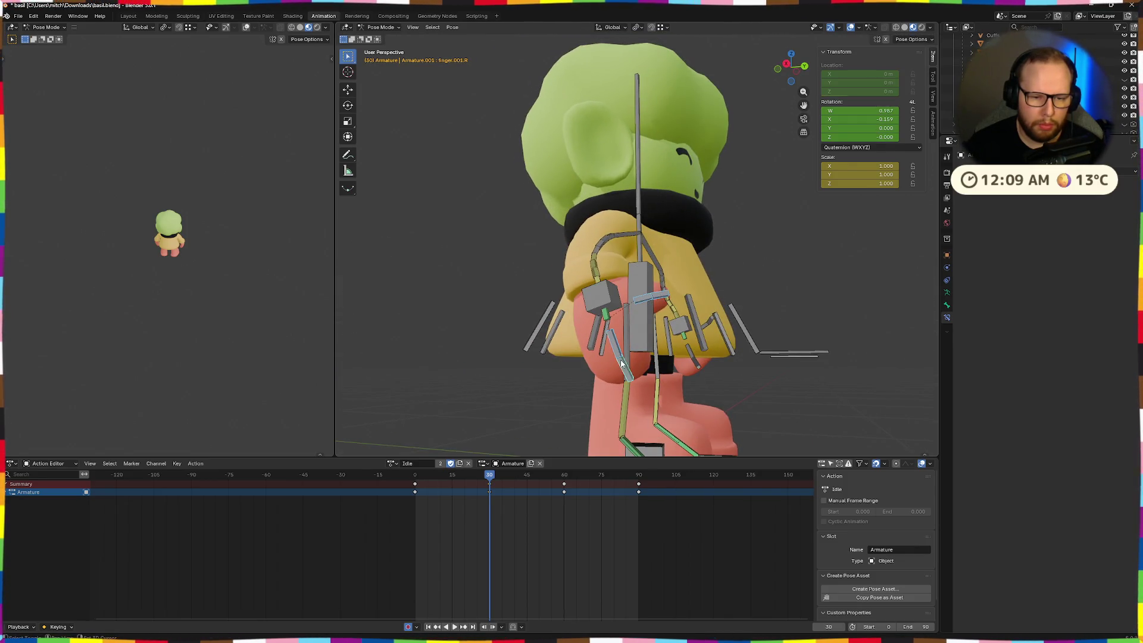
pyautogui.press('x')
pyautogui.click(658, 379)
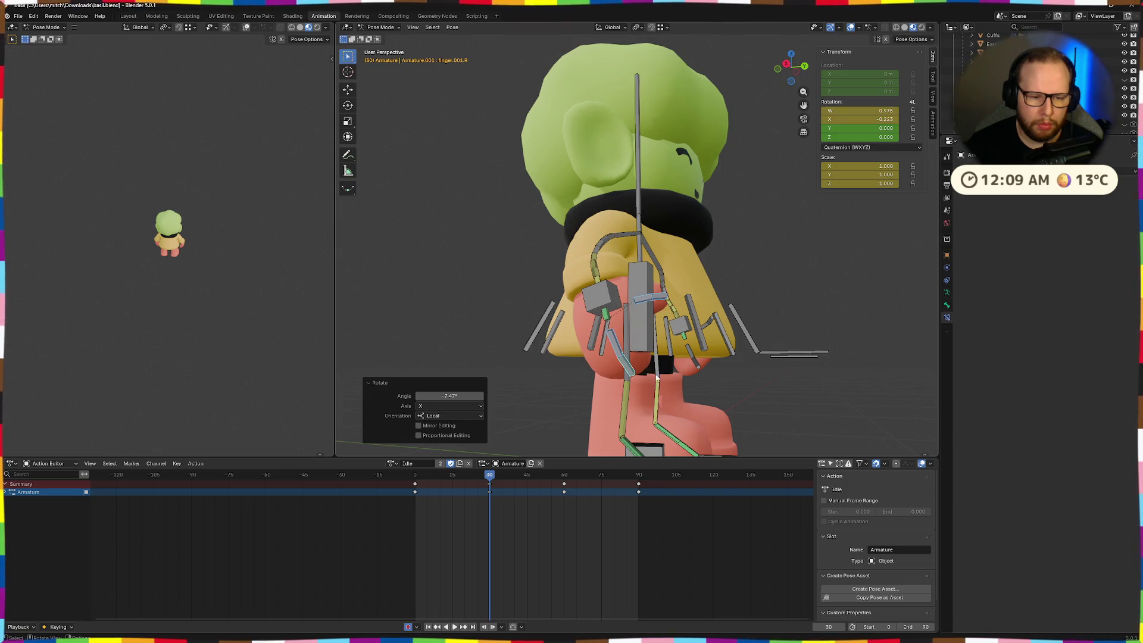
# - Play the animation from the start and orbit to a frontal view to review the hands
pyautogui.moveTo(493, 474); pyautogui.dragTo(415, 474)
pyautogui.press('space')
pyautogui.moveTo(565, 375); pyautogui.dragTo(734, 373, button='middle')
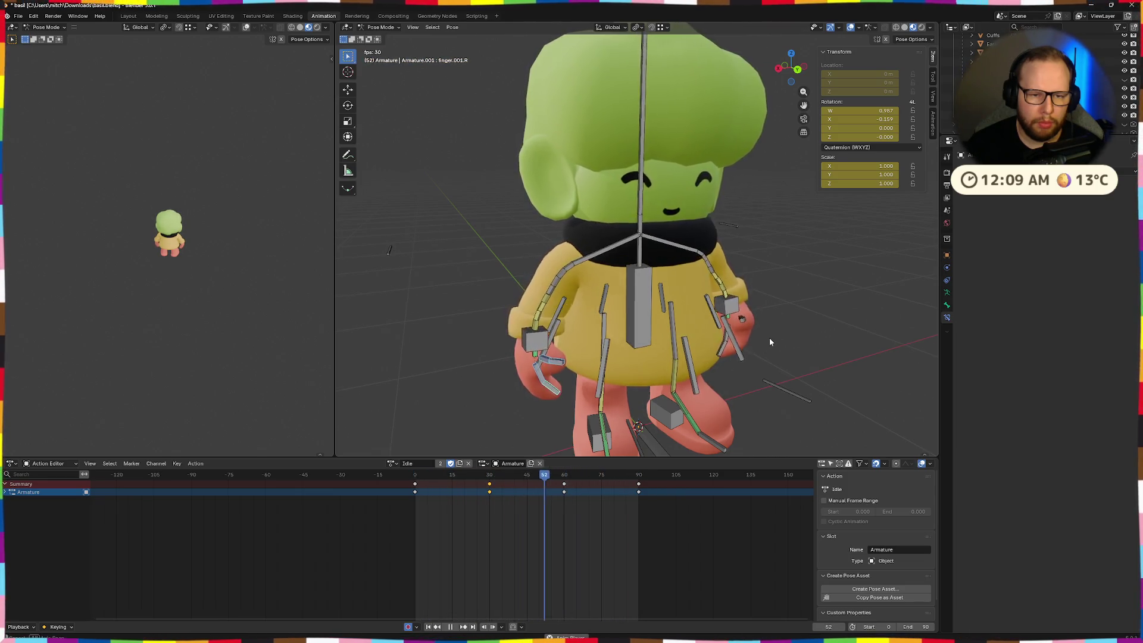
pyautogui.moveTo(734, 376)
pyautogui.mouseDown(button='middle')
pyautogui.moveTo(713, 333)
pyautogui.moveTo(726, 345)
pyautogui.moveTo(680, 346)
pyautogui.moveTo(704, 328)
pyautogui.moveTo(684, 352)
pyautogui.moveTo(581, 378)
pyautogui.moveTo(649, 344)
pyautogui.moveTo(634, 331)
pyautogui.moveTo(712, 348)
pyautogui.moveTo(714, 320)
pyautogui.moveTo(655, 374)
pyautogui.moveTo(605, 385)
pyautogui.moveTo(698, 337)
pyautogui.moveTo(726, 349)
pyautogui.mouseUp(button='middle')
pyautogui.scroll(-4, 697, 334)
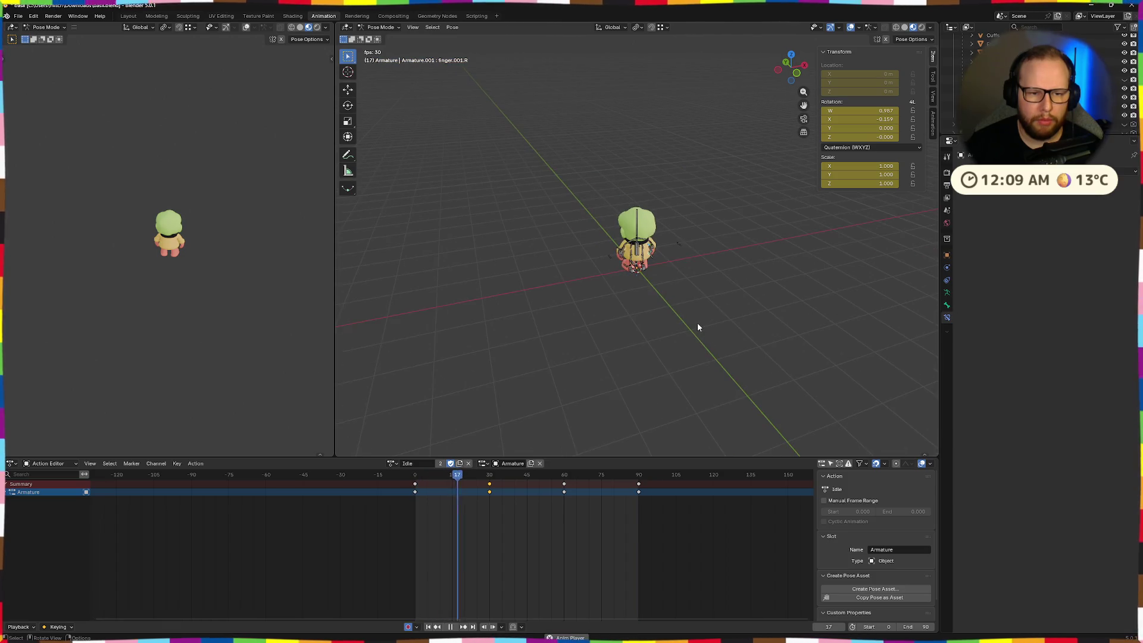
pyautogui.scroll(4, 741, 229)
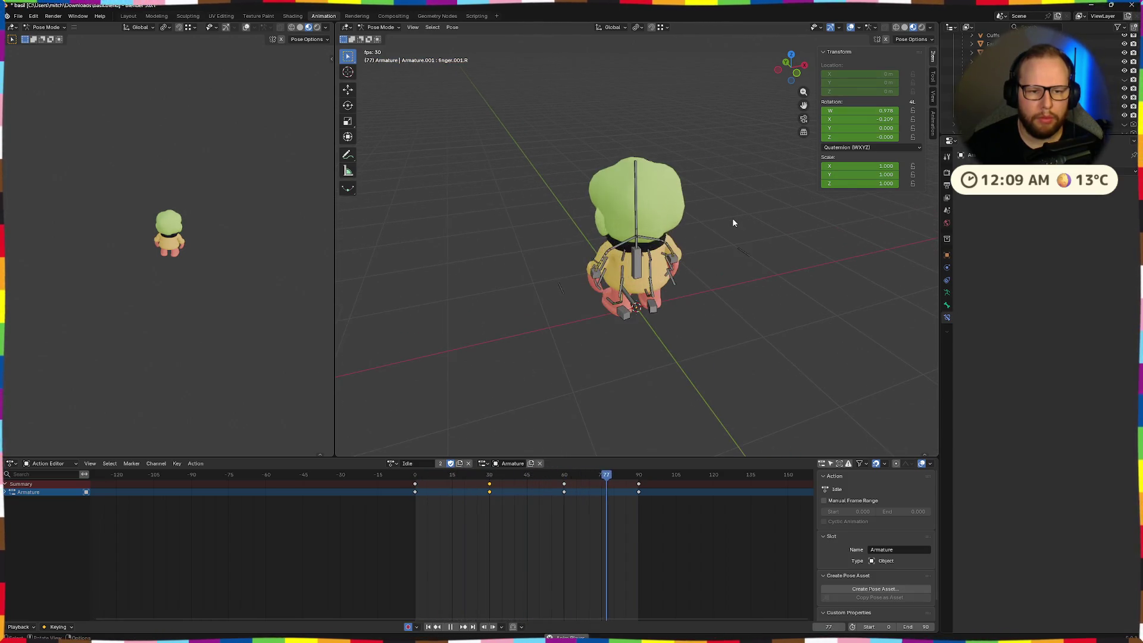
pyautogui.moveTo(709, 272); pyautogui.dragTo(707, 272, button='middle')
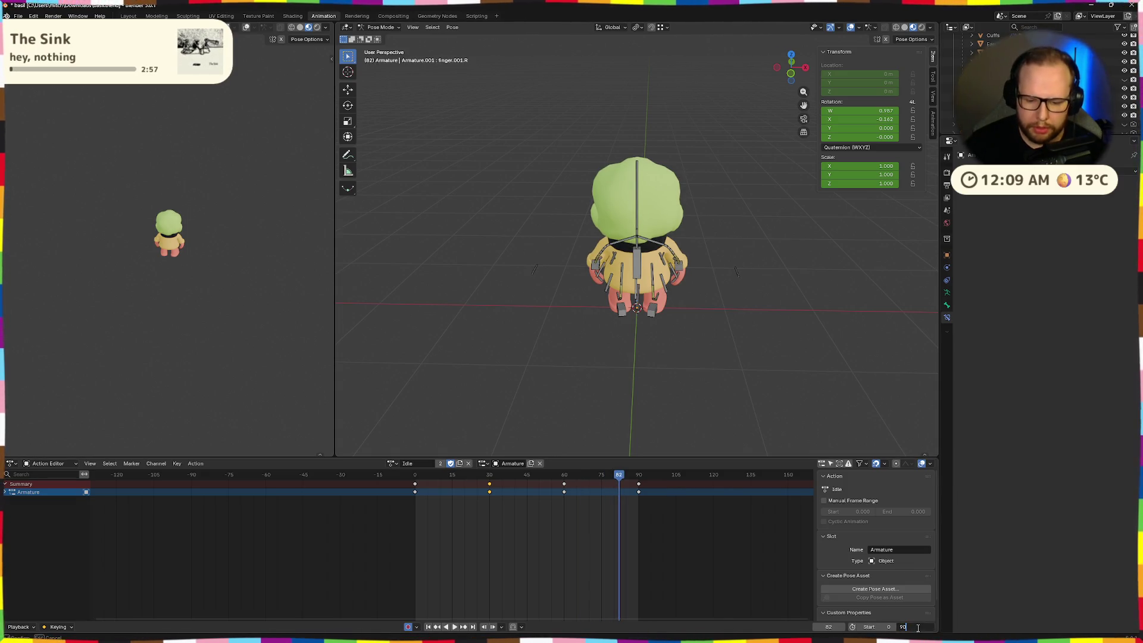
pyautogui.write('*2')
# - Set the timeline End frame to 150 and return the playhead to frame 0
pyautogui.press('Return')
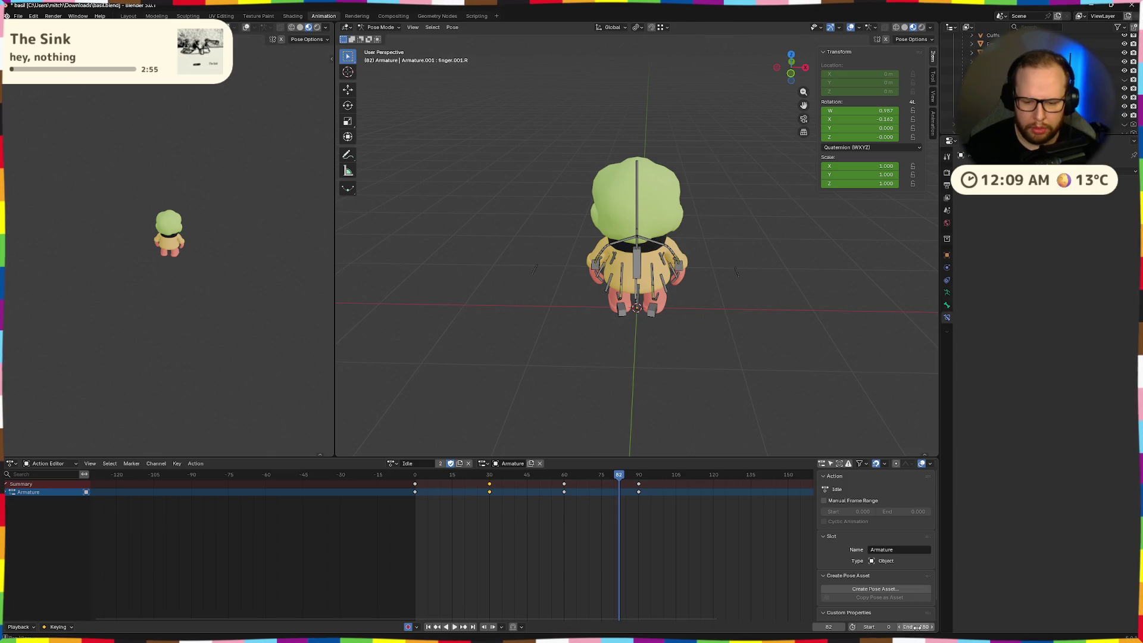
pyautogui.moveTo(414, 481)
pyautogui.mouseDown()
pyautogui.moveTo(495, 505)
pyautogui.moveTo(416, 494)
pyautogui.mouseUp()
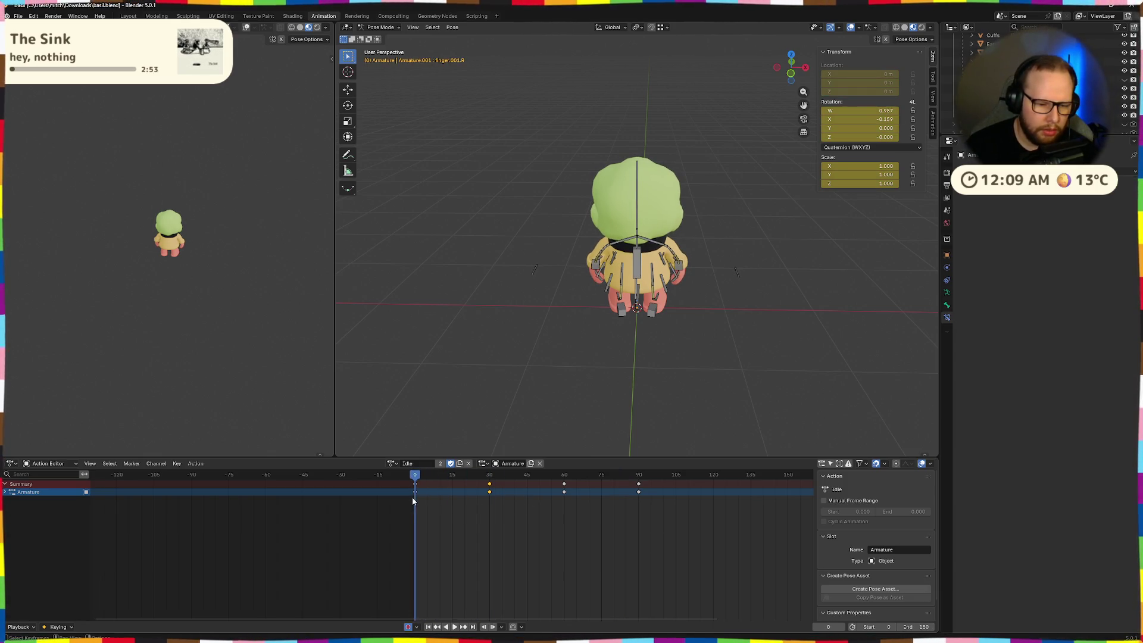
pyautogui.click(416, 495)
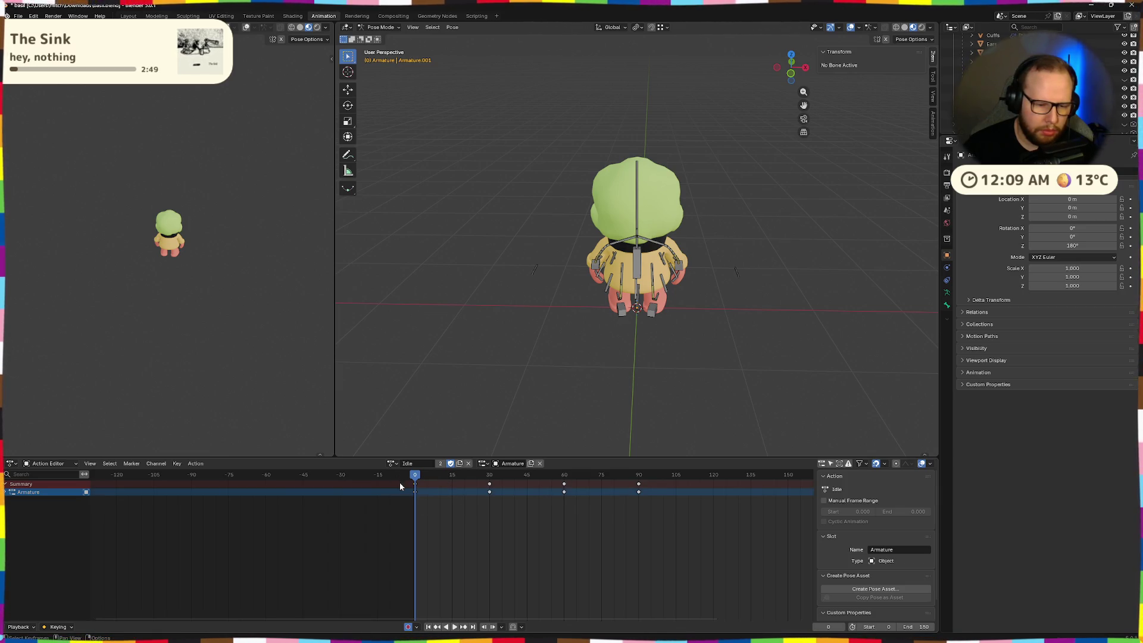
# - Copy the frame 30 and 60 keyframes to frames 120 and 150, then review playback
pyautogui.moveTo(556, 506); pyautogui.dragTo(376, 481)
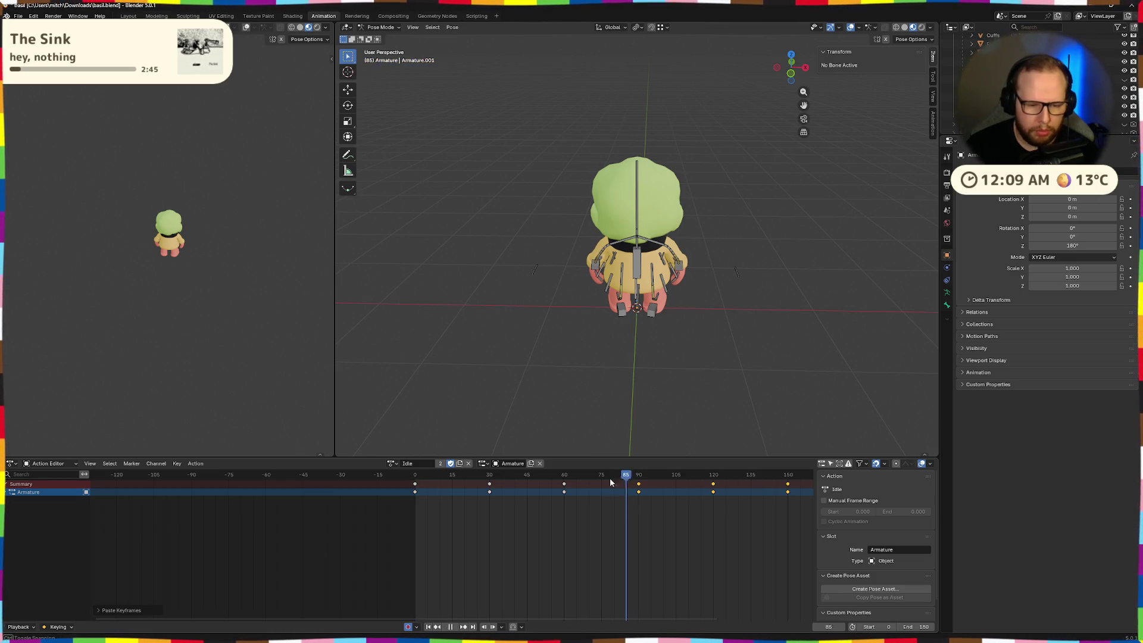
pyautogui.click(398, 476)
pyautogui.scroll(-4, 726, 342)
pyautogui.scroll(-3, 731, 499)
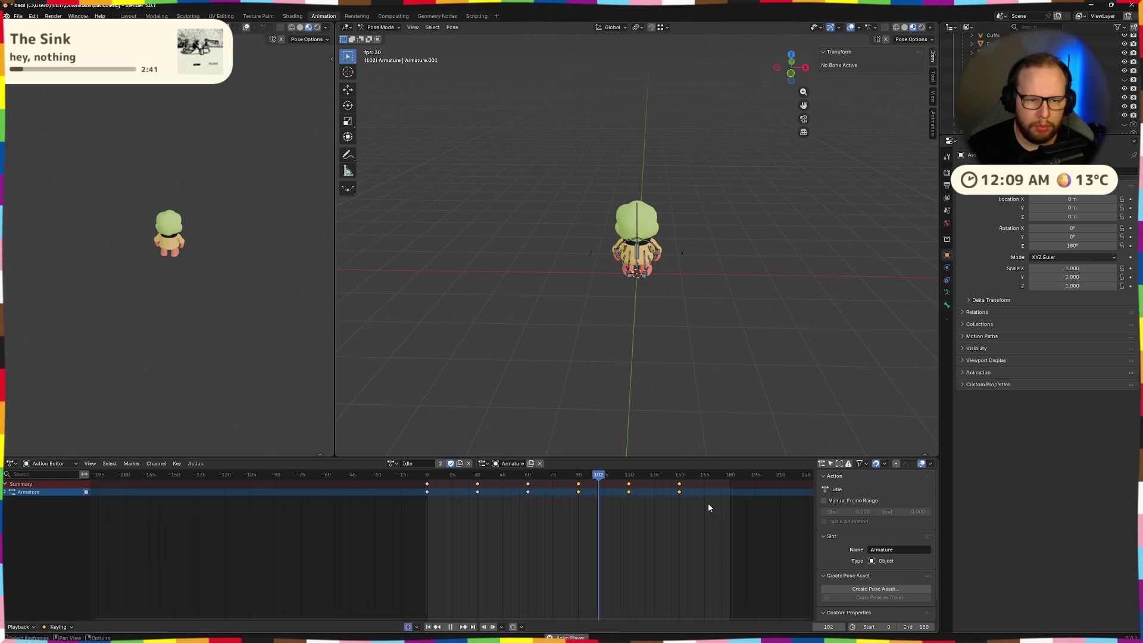
pyautogui.press('space')
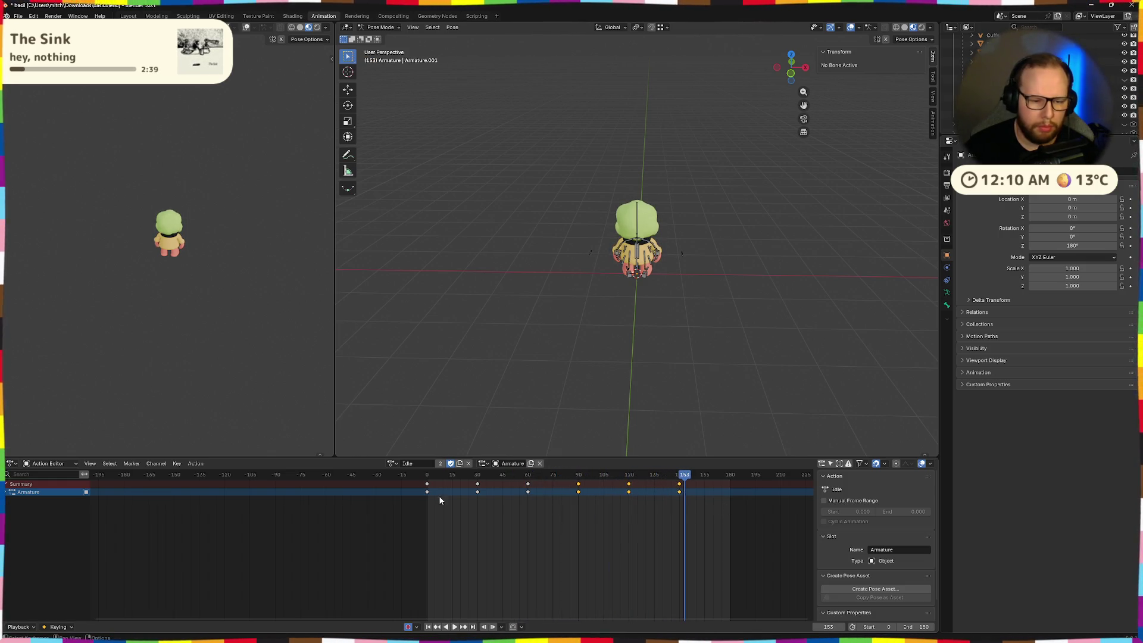
pyautogui.click(426, 474)
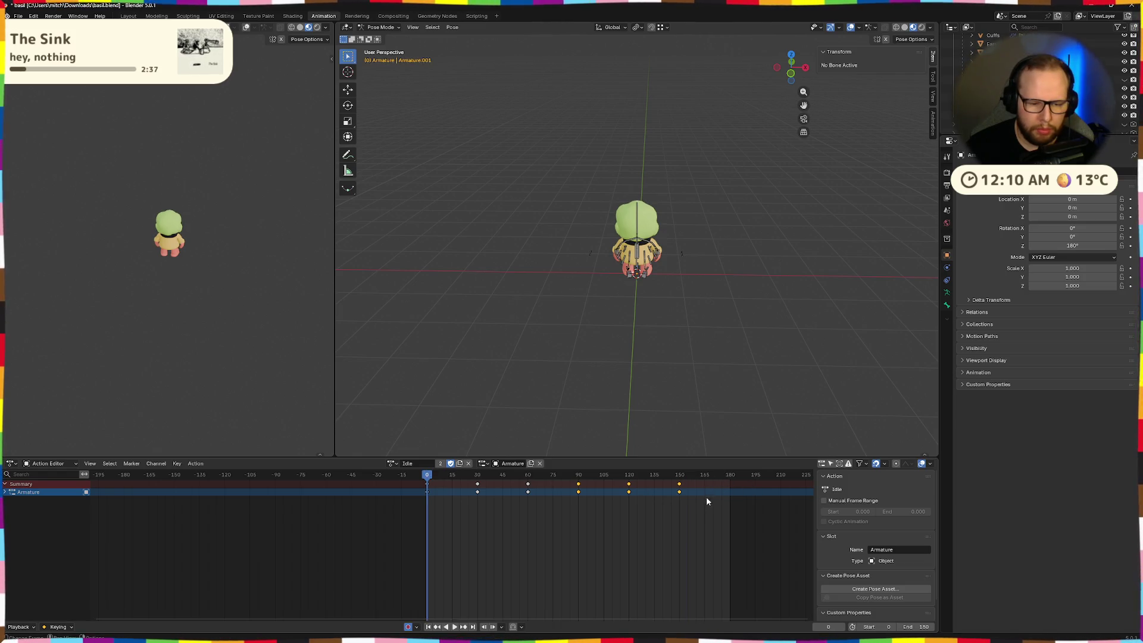
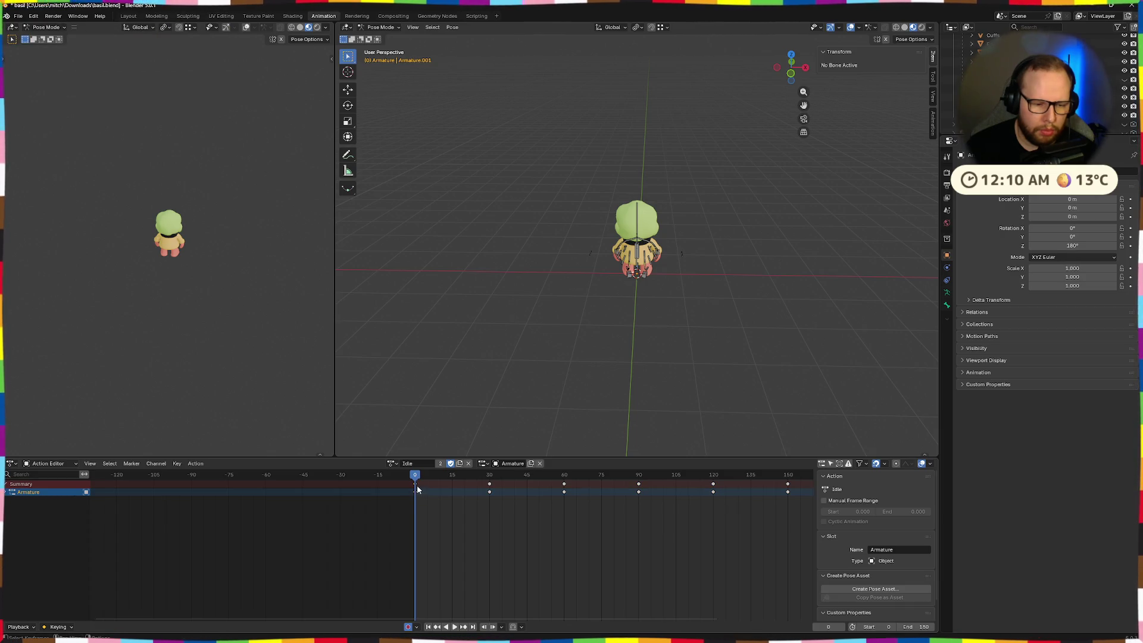
# - Paste the copied Idle keyframes at frame 180, then play the loop from the start and watch it from the front
pyautogui.scroll(-2, 735, 477)
pyautogui.hotkey('shift', 'Right')
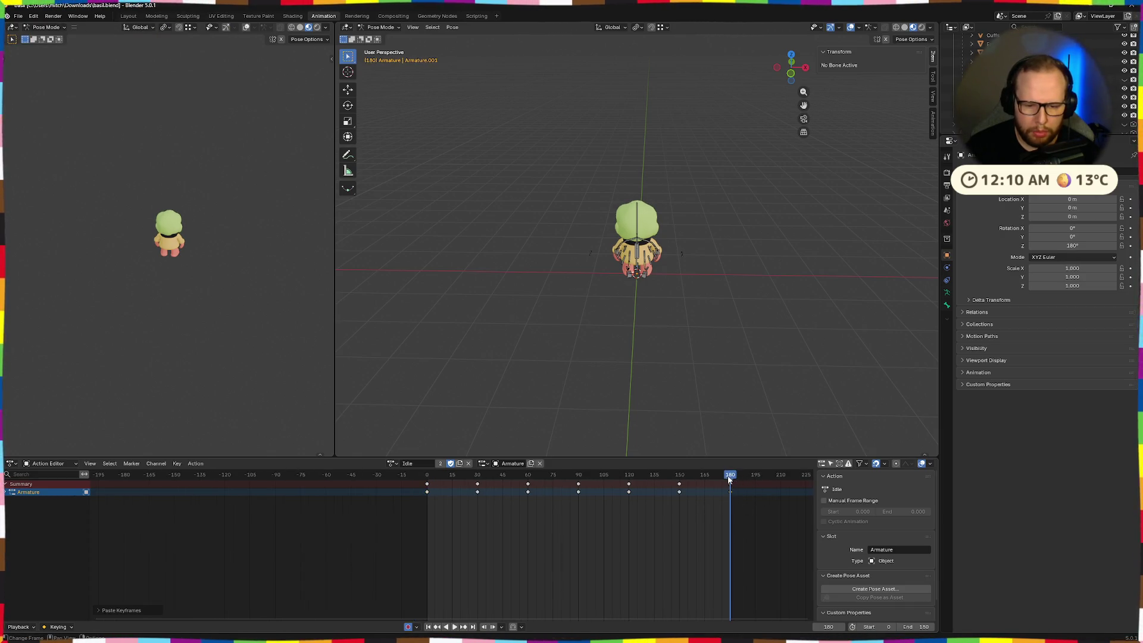
pyautogui.hotkey('shift', 'Left')
pyautogui.press('space')
pyautogui.scroll(3, 764, 348)
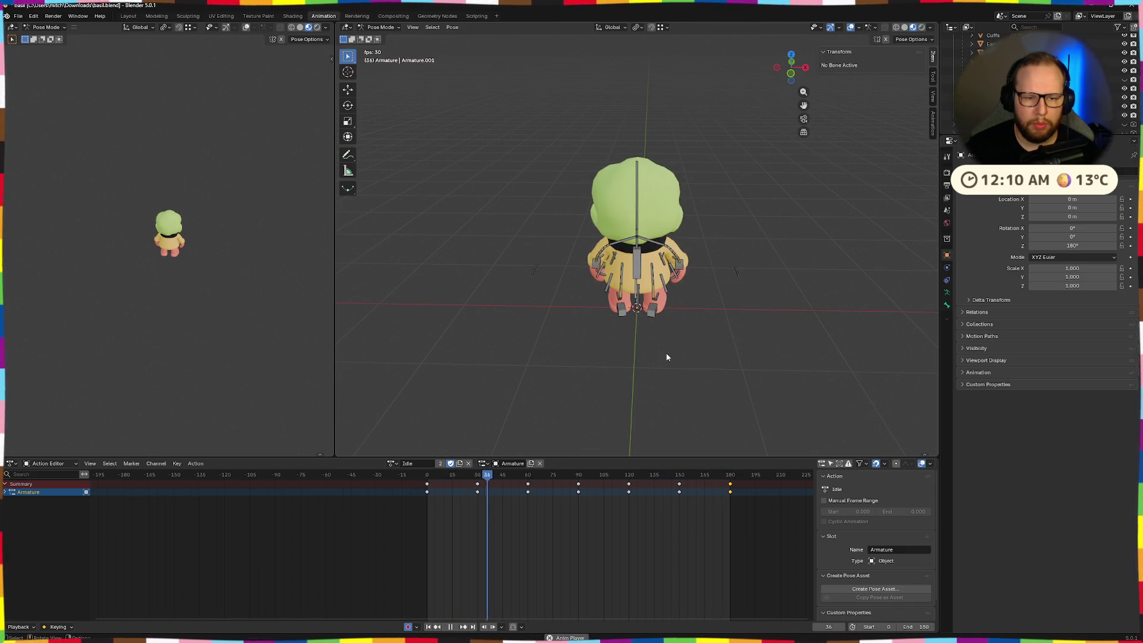
pyautogui.scroll(3, 666, 357)
pyautogui.moveTo(667, 357); pyautogui.dragTo(858, 339, button='middle')
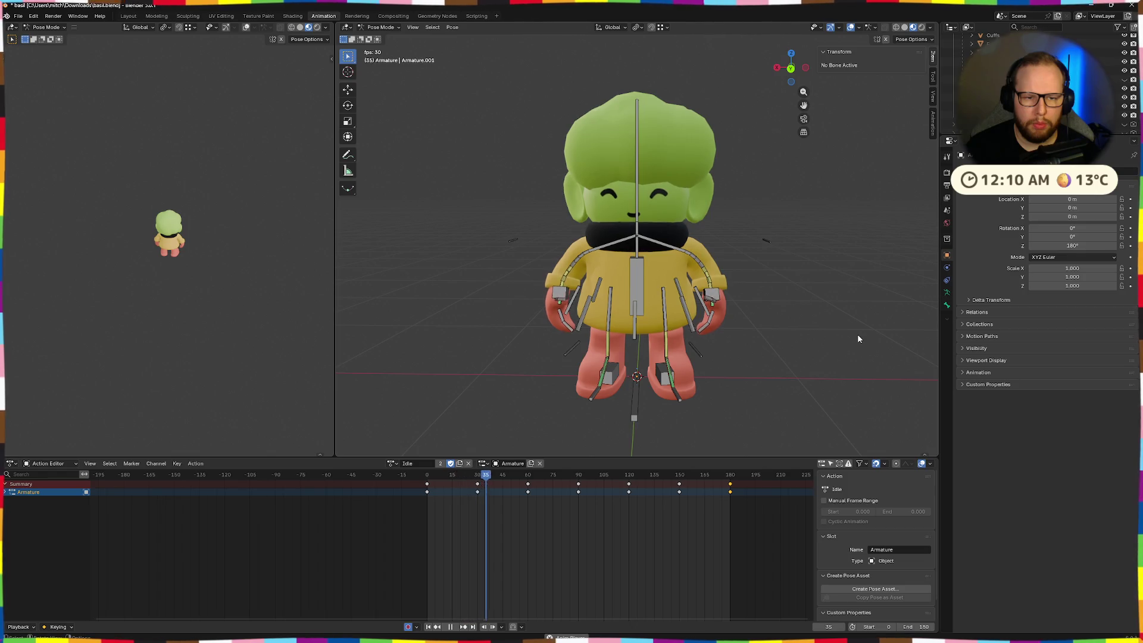
pyautogui.press('space')
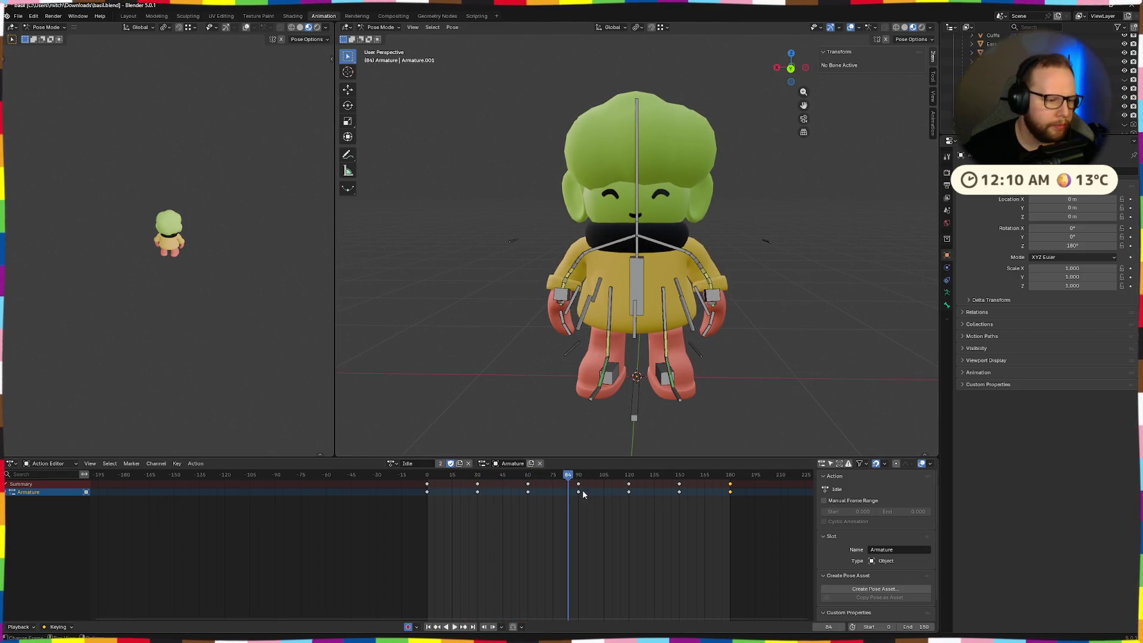
# - Set the scene's End frame to 179 so the final pose doesn't repeat
pyautogui.moveTo(753, 446)
pyautogui.mouseDown(button='middle')
pyautogui.moveTo(773, 393)
pyautogui.moveTo(691, 384)
pyautogui.mouseUp(button='middle')
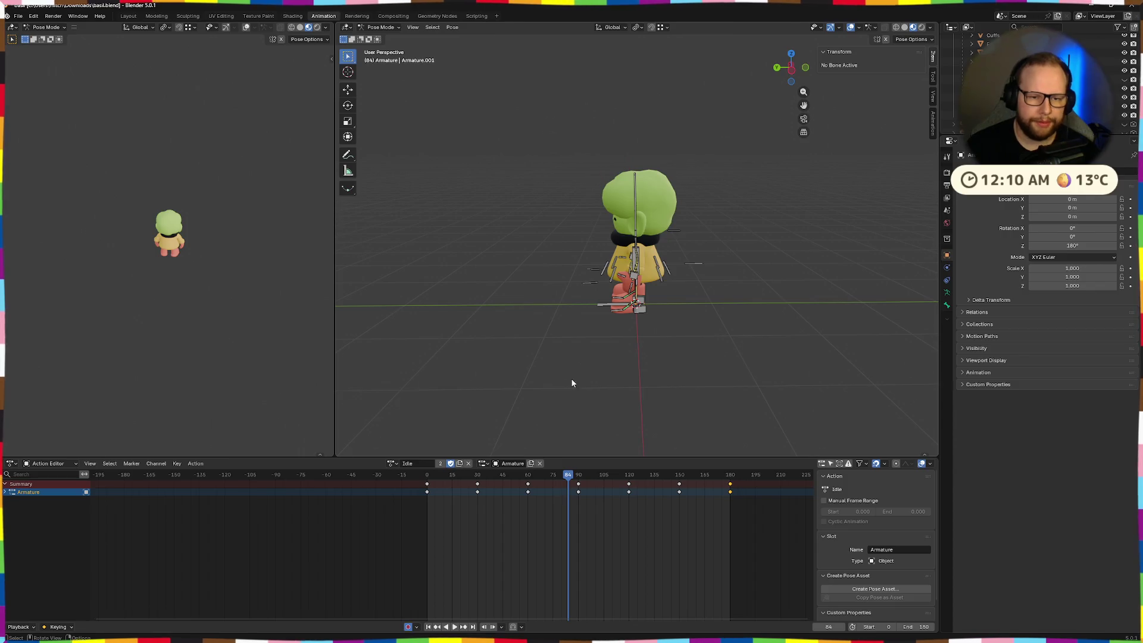
pyautogui.moveTo(572, 382); pyautogui.dragTo(712, 377, button='middle')
pyautogui.press('space')
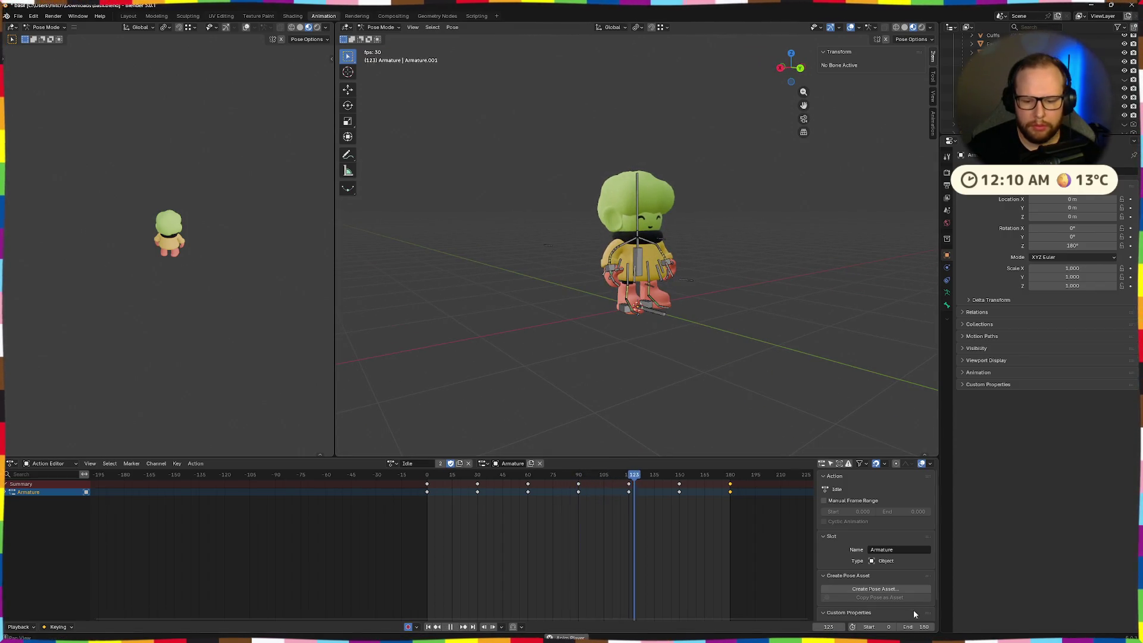
pyautogui.write('179')
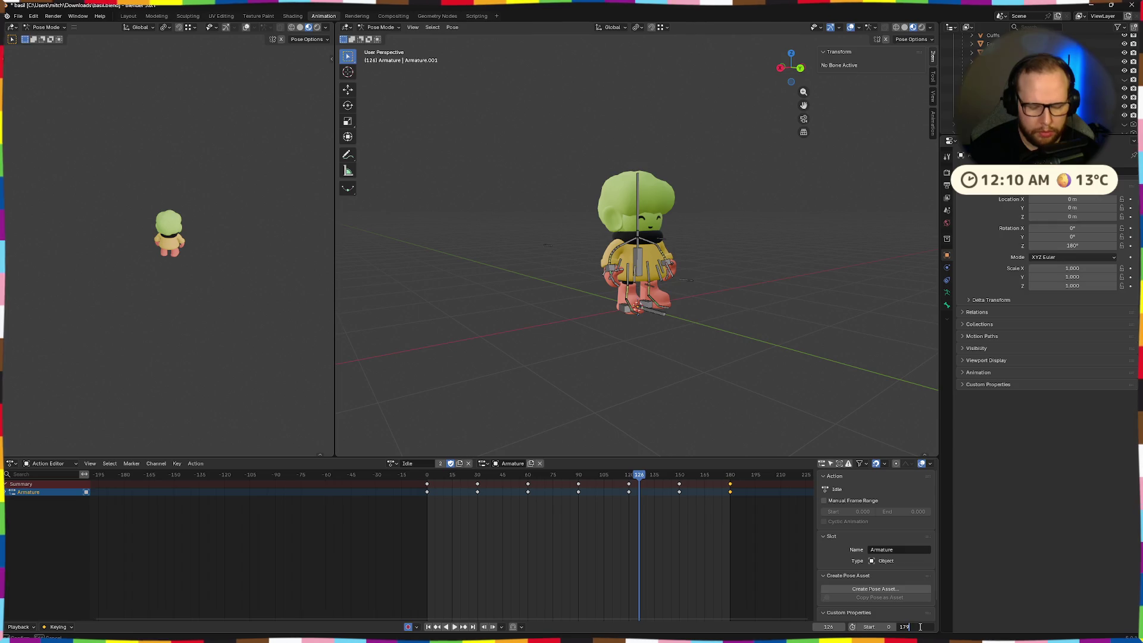
pyautogui.press('Return')
# - Replay the Idle loop and review it from several angles around the character
pyautogui.press('space')
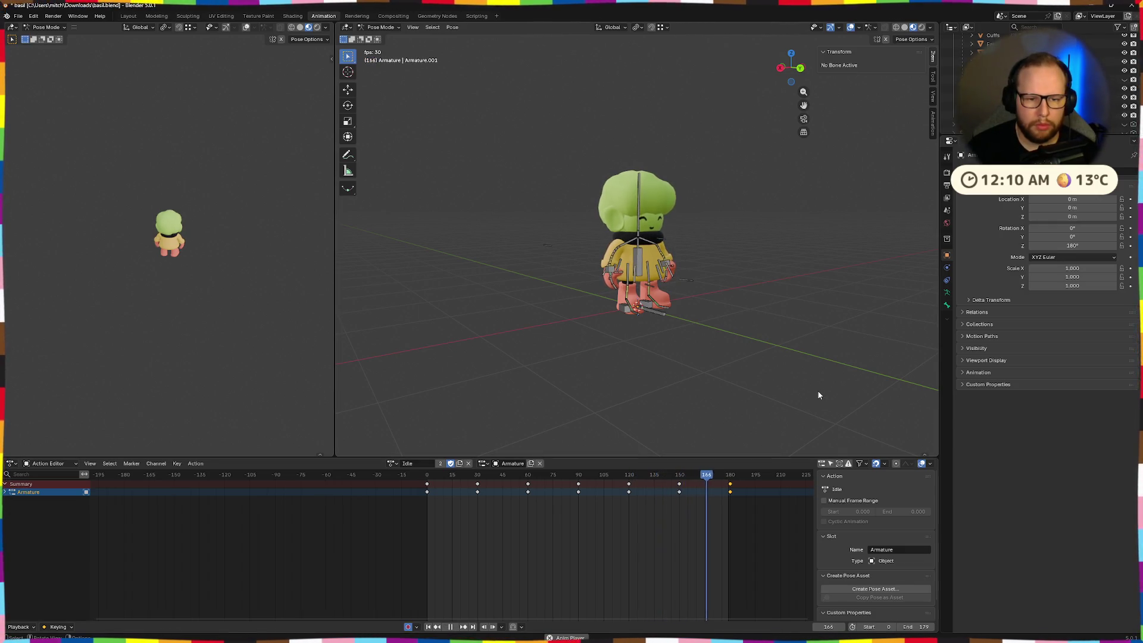
pyautogui.moveTo(818, 395)
pyautogui.mouseDown(button='middle')
pyautogui.moveTo(693, 407)
pyautogui.moveTo(786, 365)
pyautogui.moveTo(676, 373)
pyautogui.moveTo(740, 396)
pyautogui.moveTo(595, 390)
pyautogui.moveTo(665, 403)
pyautogui.mouseUp(button='middle')
pyautogui.scroll(6, 706, 407)
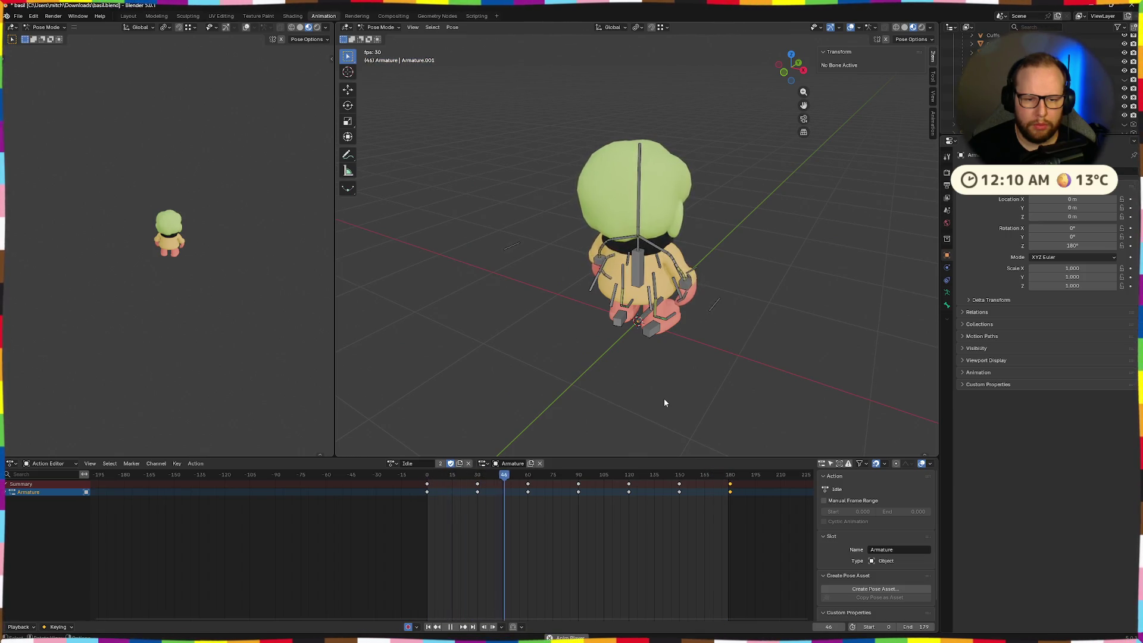
pyautogui.moveTo(673, 383)
pyautogui.keyDown('alt'); pyautogui.mouseDown(button='middle')
pyautogui.moveTo(714, 365)
pyautogui.moveTo(796, 365)
pyautogui.mouseUp(button='middle'); pyautogui.keyUp('alt')
pyautogui.scroll(5, 773, 352)
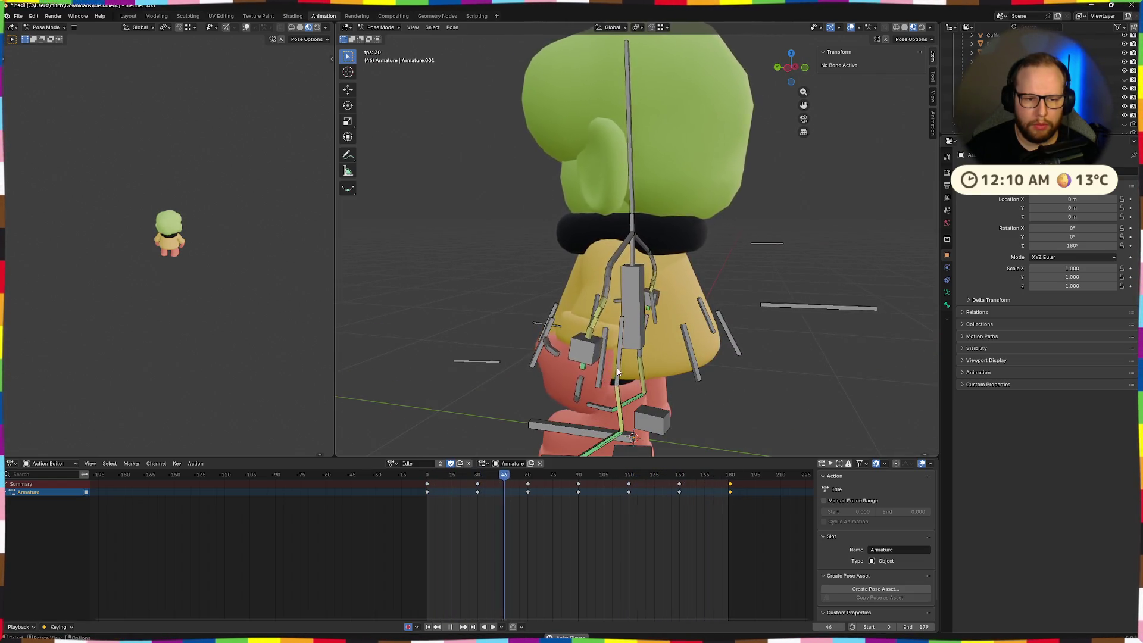
pyautogui.moveTo(618, 372)
pyautogui.mouseDown(button='middle')
pyautogui.moveTo(636, 356)
pyautogui.moveTo(627, 328)
pyautogui.mouseUp(button='middle')
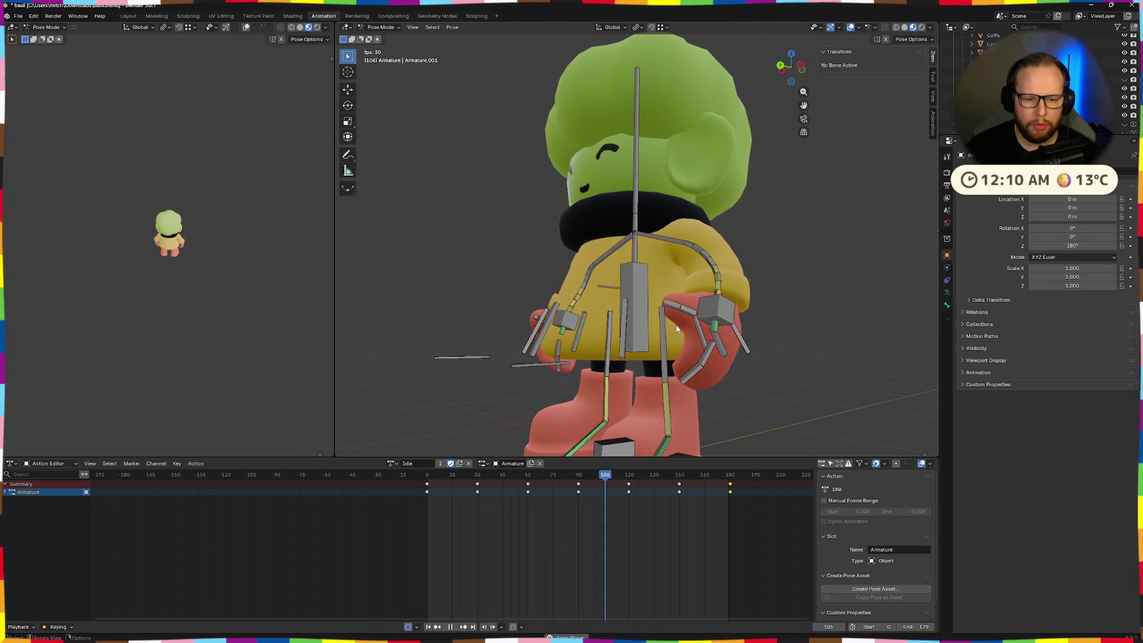
pyautogui.moveTo(677, 329); pyautogui.dragTo(712, 338, button='middle')
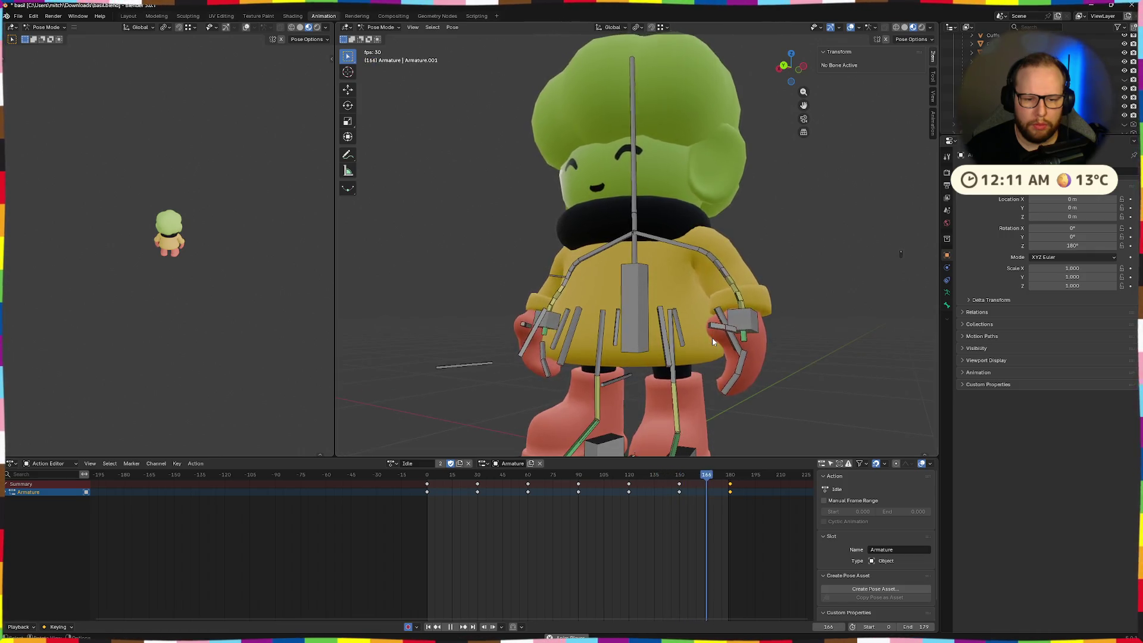
pyautogui.press('space')
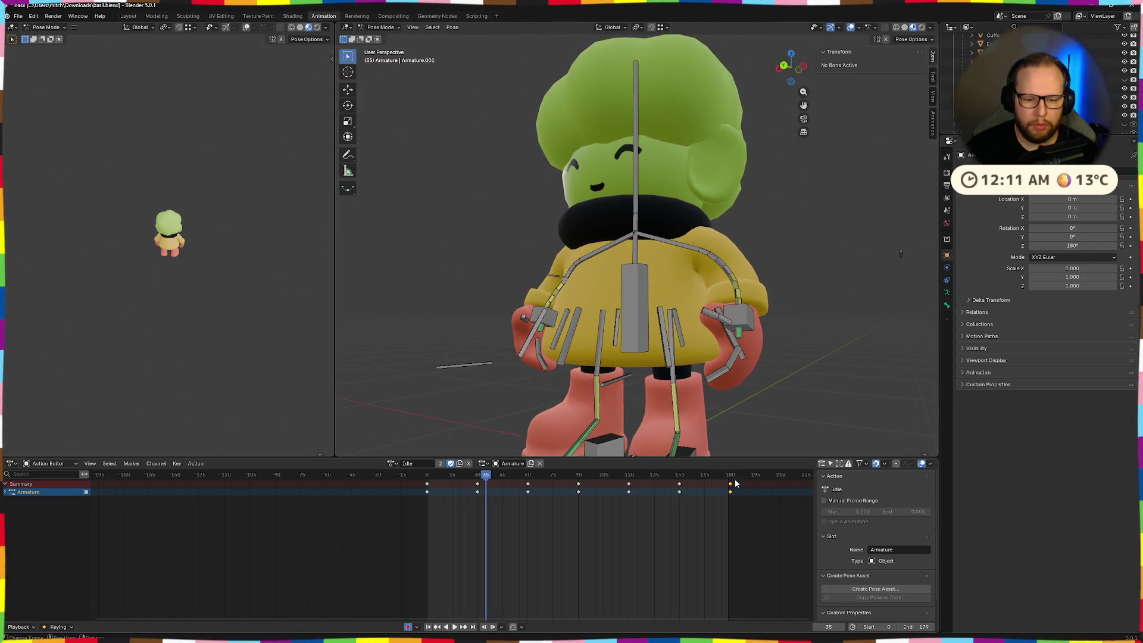
# - At frame 180, rotate the thumb.R bone about -3.94° on its local X axis
pyautogui.click(732, 477)
pyautogui.moveTo(741, 338); pyautogui.dragTo(751, 338, button='middle')
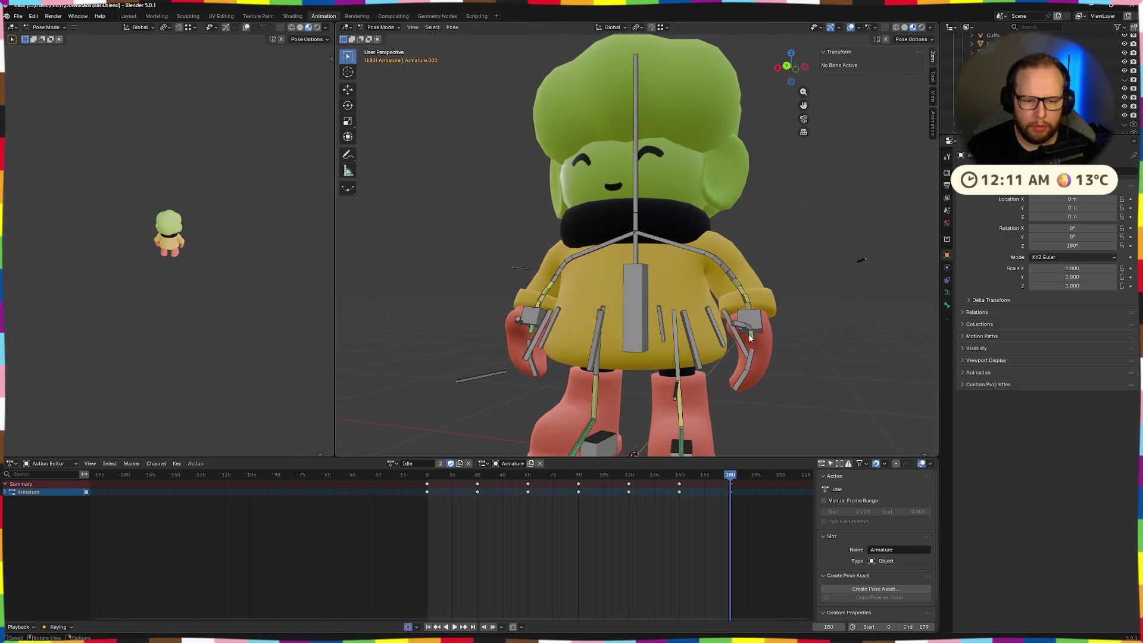
pyautogui.click(738, 328)
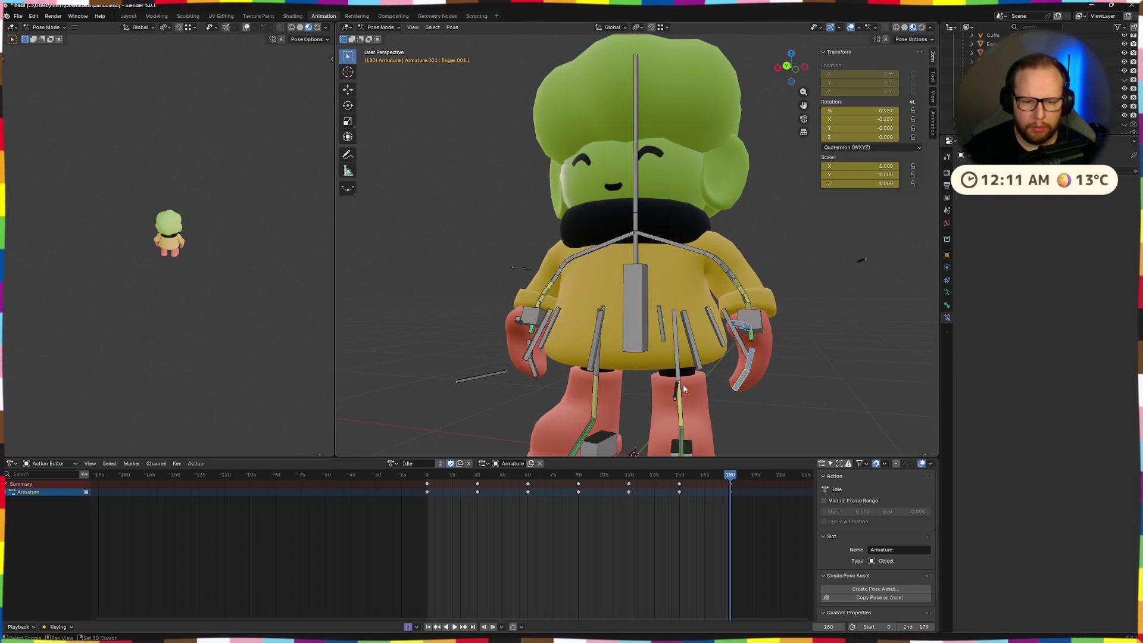
pyautogui.moveTo(596, 372); pyautogui.dragTo(568, 373, button='middle')
pyautogui.click(520, 353)
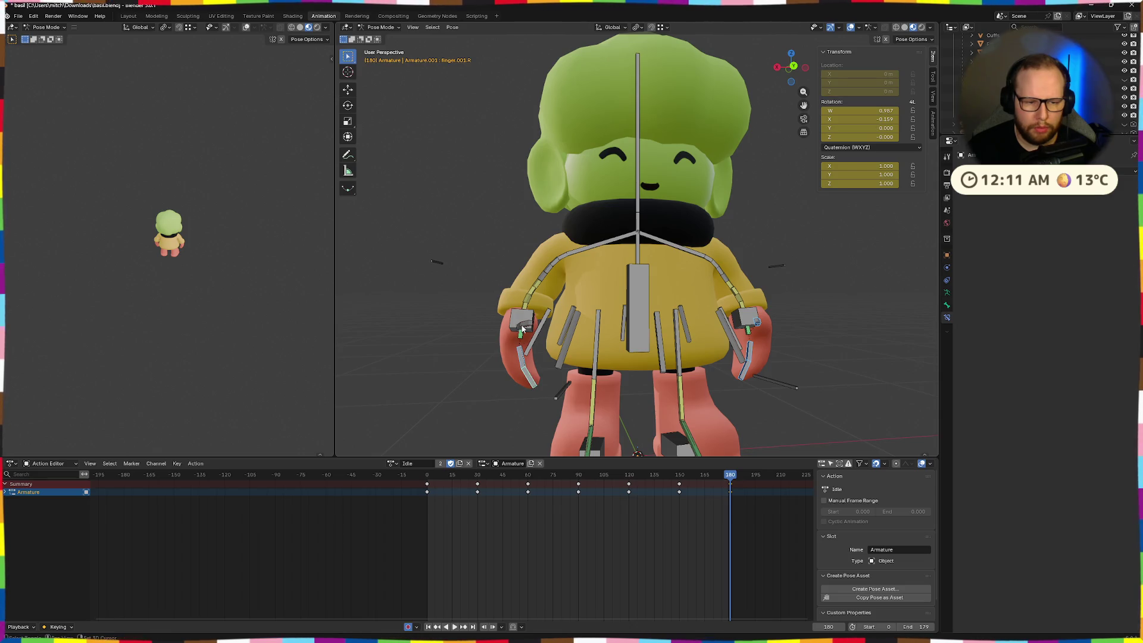
pyautogui.click(522, 328)
pyautogui.moveTo(523, 329); pyautogui.dragTo(557, 337, button='middle')
pyautogui.press('r')
pyautogui.press('x')
pyautogui.press('x')
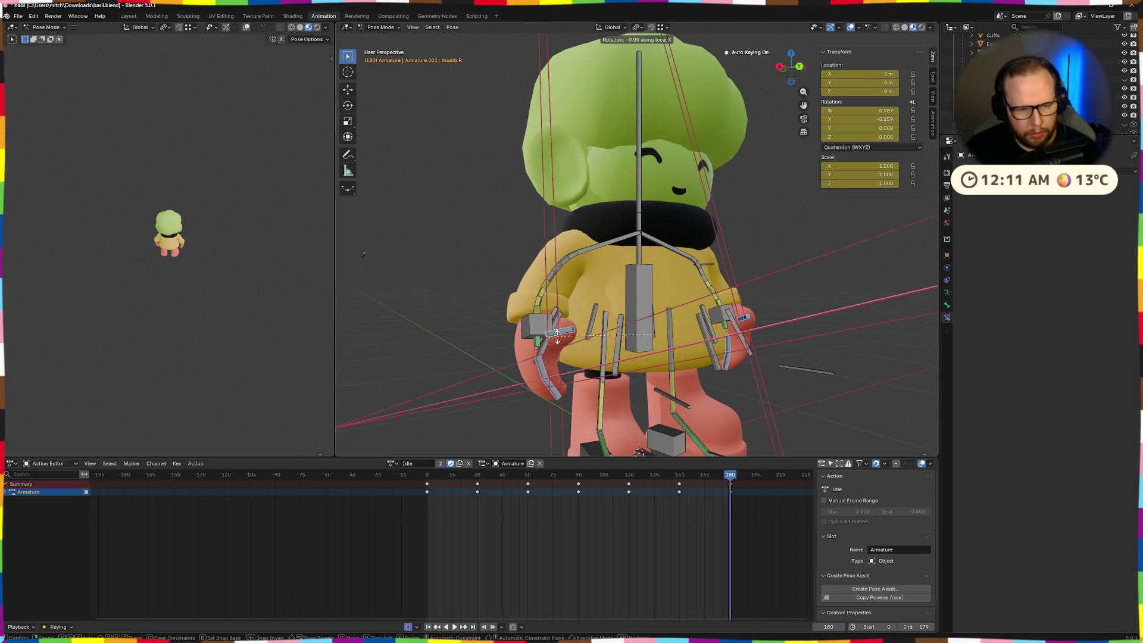
pyautogui.click(564, 331)
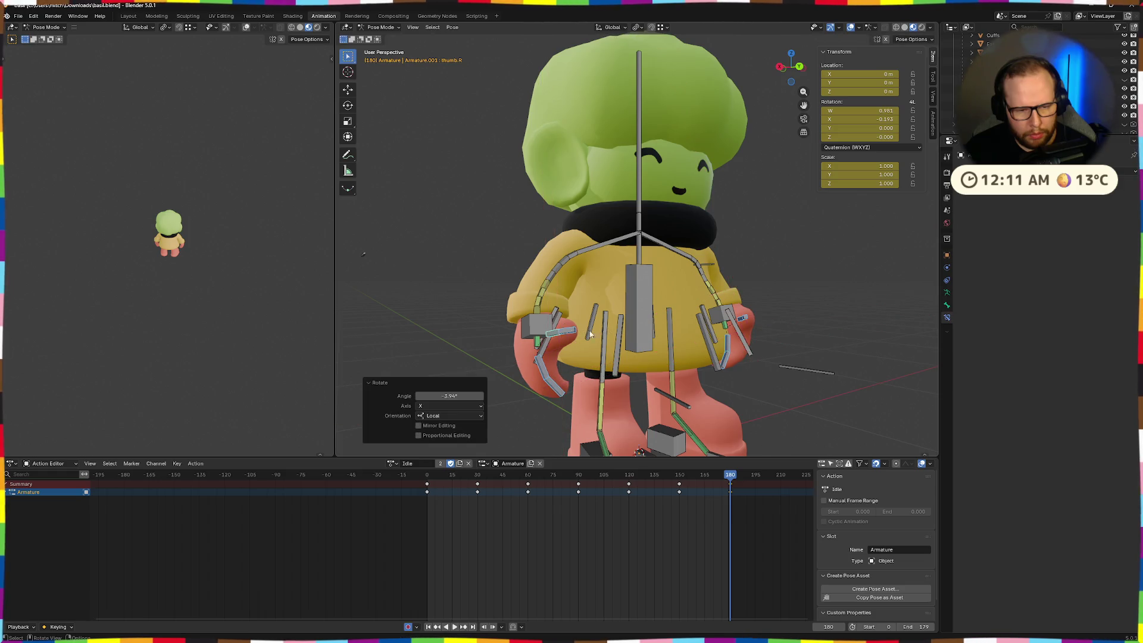
# - Check the change in playback, then insert a keyframe at frame 180
pyautogui.press('space')
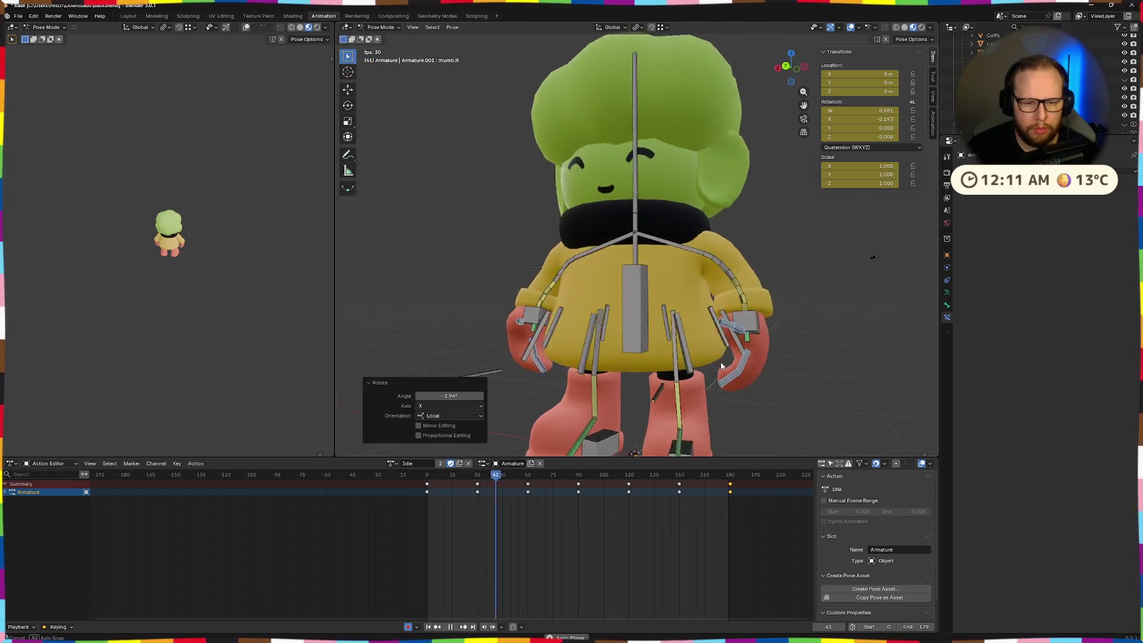
pyautogui.moveTo(766, 357); pyautogui.dragTo(847, 382, button='middle')
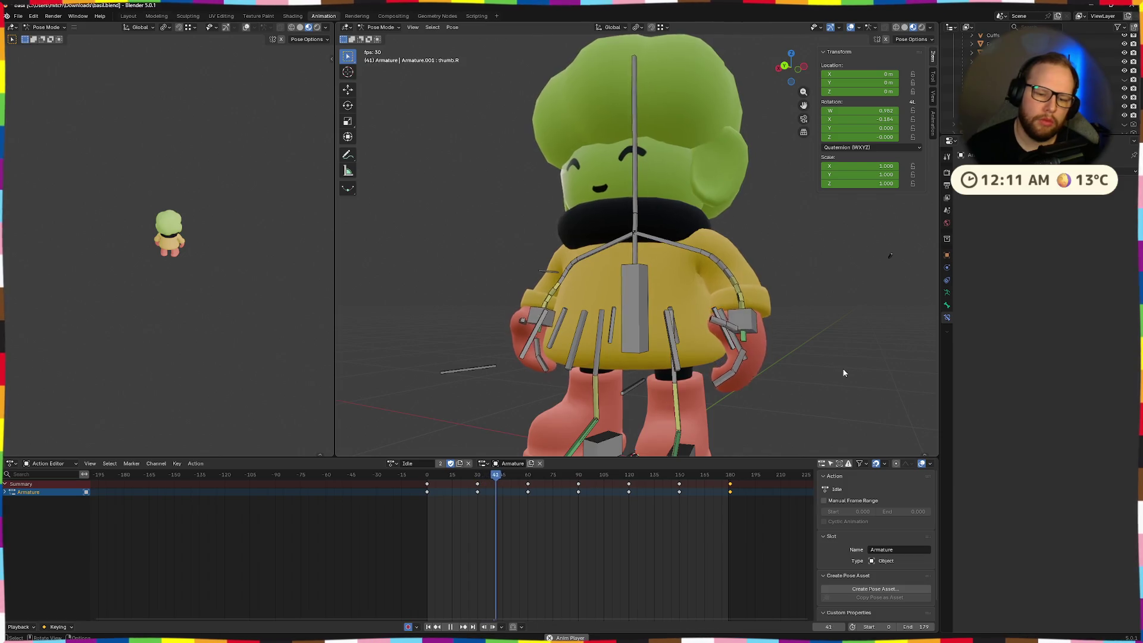
pyautogui.press('space')
pyautogui.press('Up')
pyautogui.press('Up')
pyautogui.press('Up')
pyautogui.press('i')
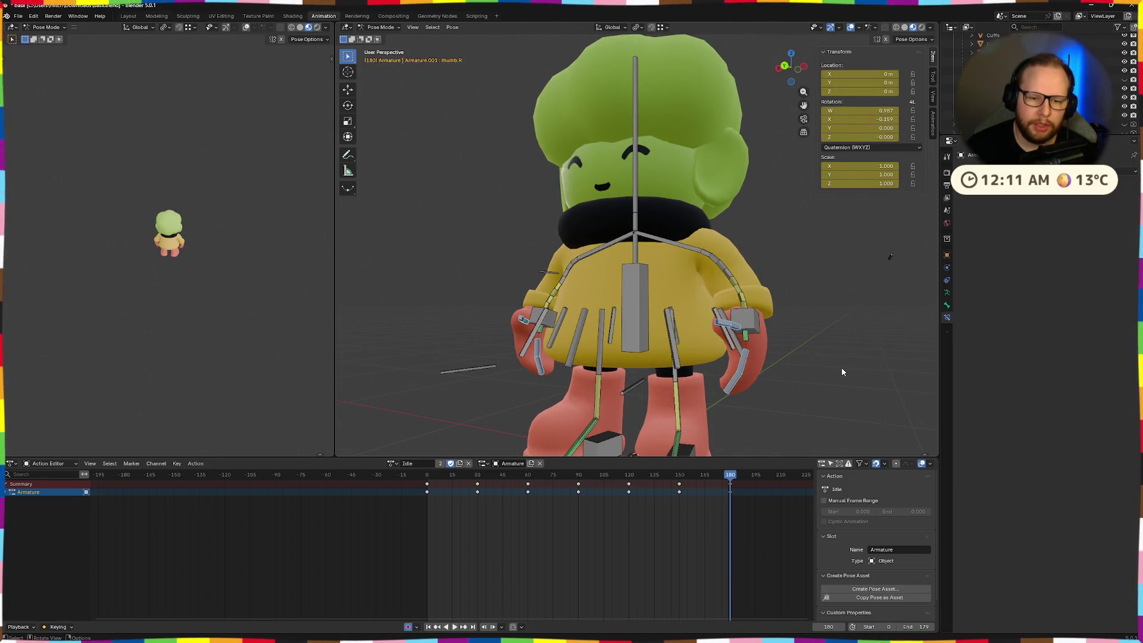
# - Replay the Idle loop and scrub to around frame 46 to review the motion
pyautogui.press('space')
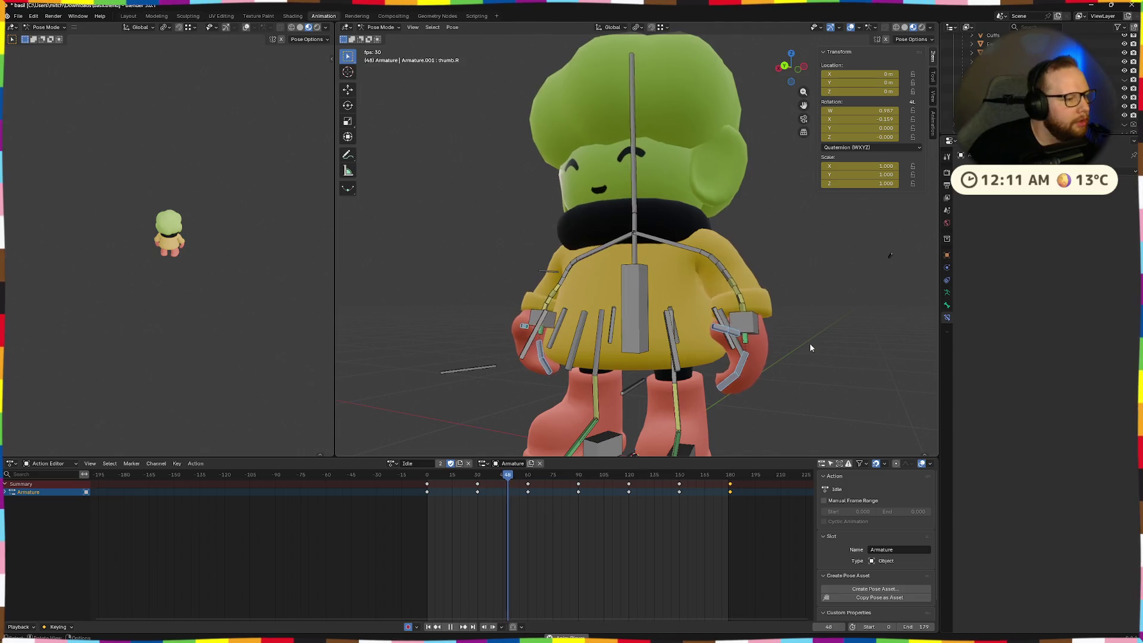
pyautogui.scroll(-3, 623, 375)
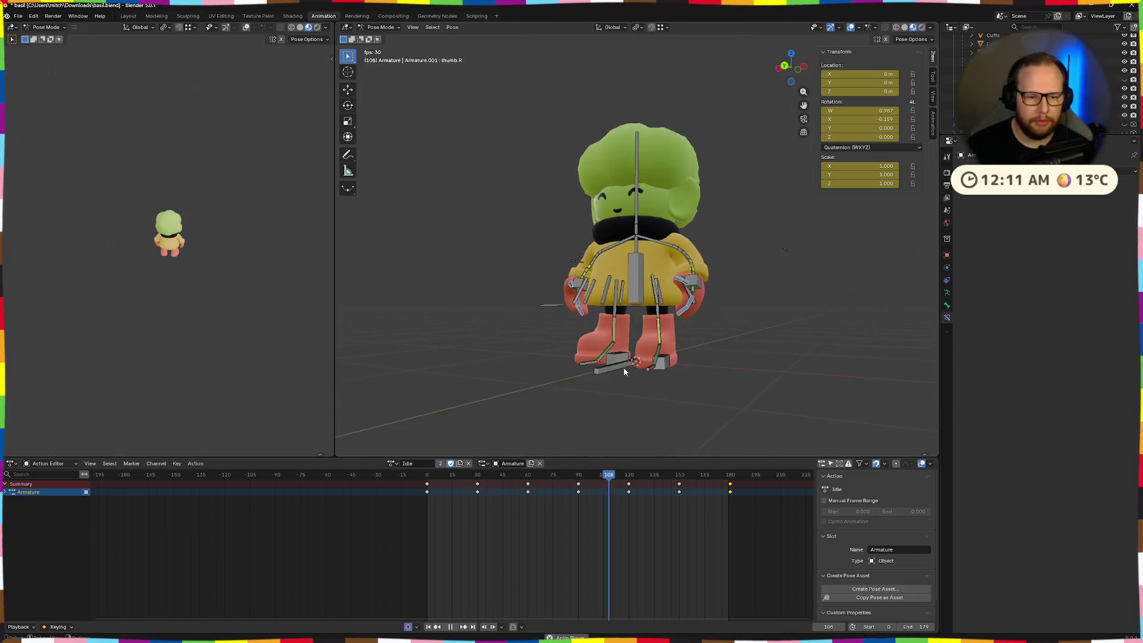
pyautogui.moveTo(625, 377); pyautogui.dragTo(730, 379, button='middle')
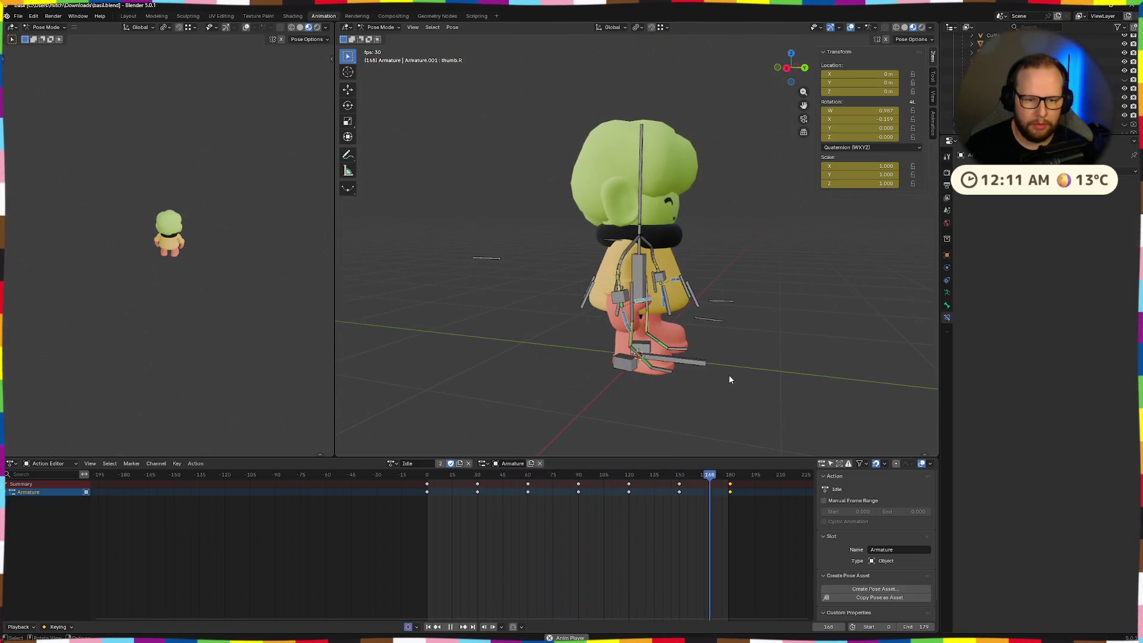
pyautogui.moveTo(504, 474)
pyautogui.mouseDown()
pyautogui.moveTo(493, 476)
pyautogui.moveTo(528, 481)
pyautogui.moveTo(480, 478)
pyautogui.mouseUp()
pyautogui.scroll(5, 611, 404)
pyautogui.moveTo(619, 416)
pyautogui.mouseDown(button='middle')
pyautogui.moveTo(692, 383)
pyautogui.moveTo(575, 393)
pyautogui.mouseUp(button='middle')
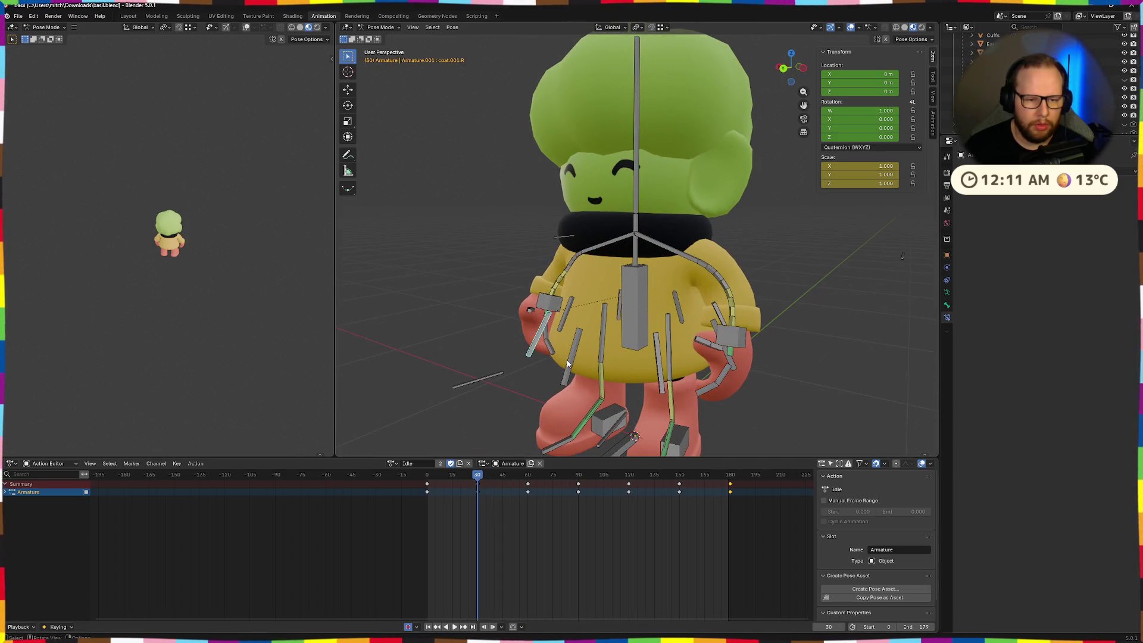
# - Nudge the selected coat bones and rotate them -15° about local X
pyautogui.moveTo(663, 381)
pyautogui.mouseDown(button='middle')
pyautogui.moveTo(637, 363)
pyautogui.moveTo(603, 394)
pyautogui.mouseUp(button='middle')
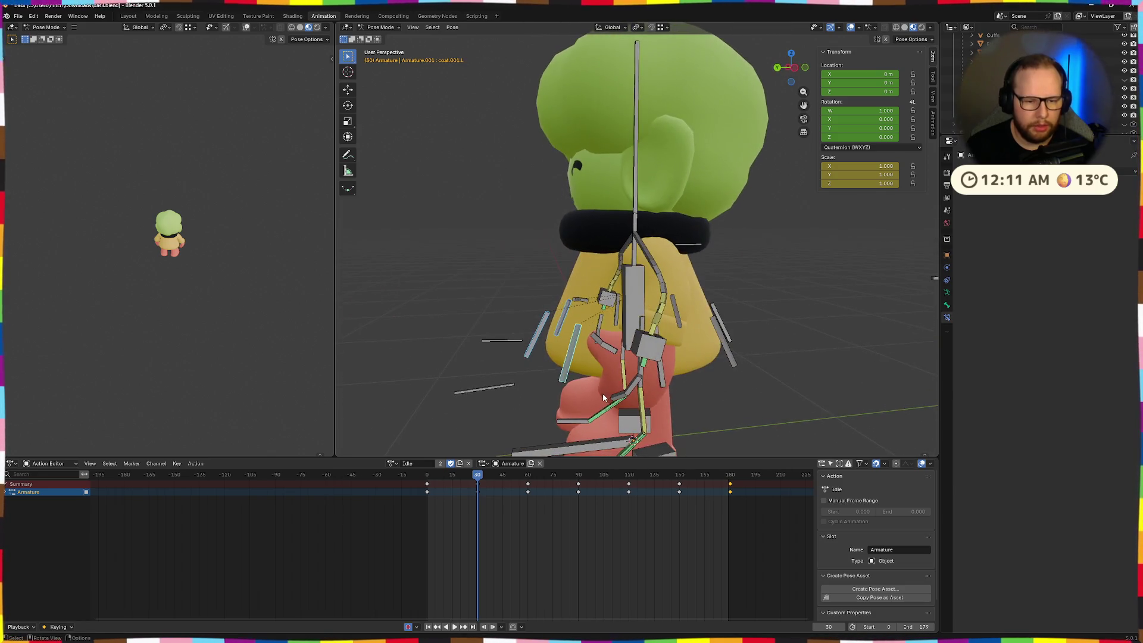
pyautogui.press('g')
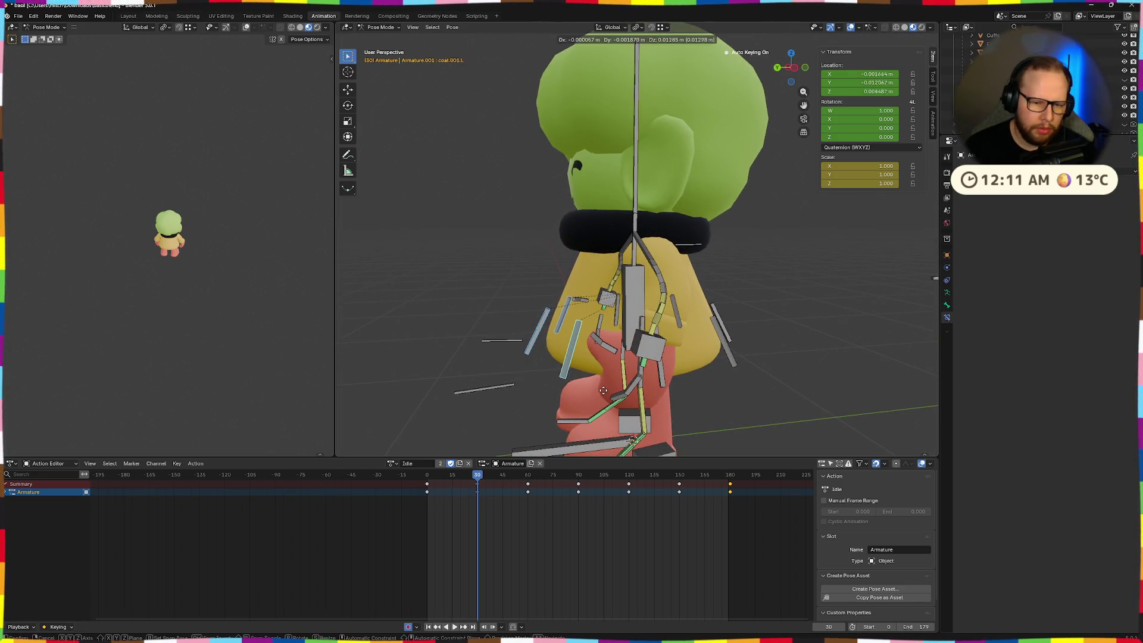
pyautogui.click(603, 388)
pyautogui.press('r')
pyautogui.press('x')
pyautogui.press('x')
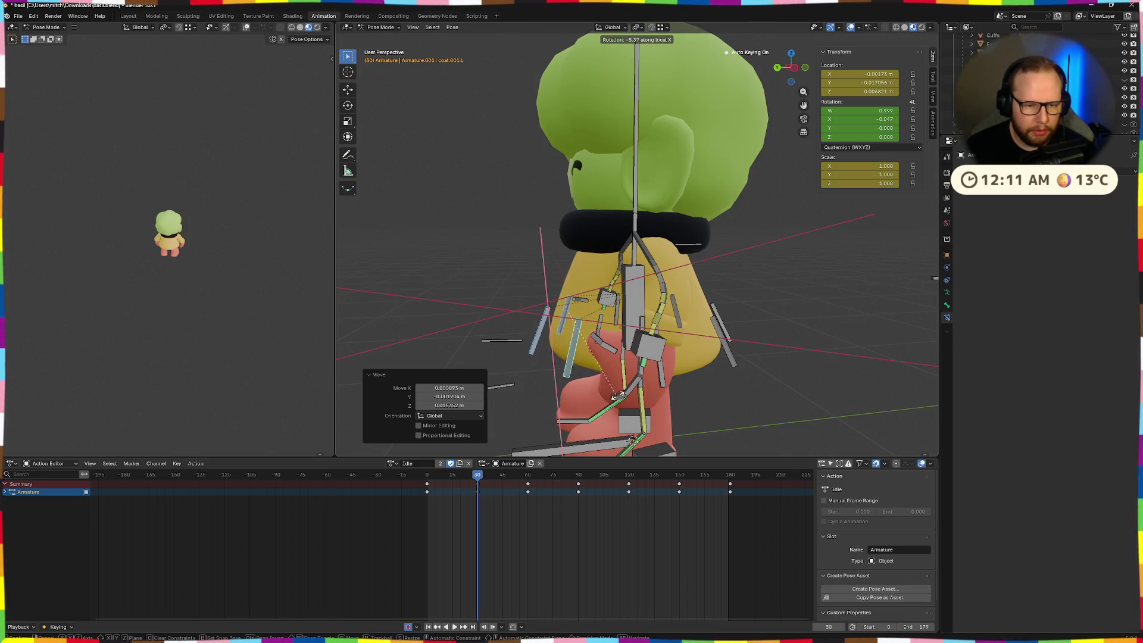
pyautogui.write('-15')
pyautogui.press('Return')
pyautogui.moveTo(603, 388); pyautogui.dragTo(663, 371, button='middle')
pyautogui.press('space')
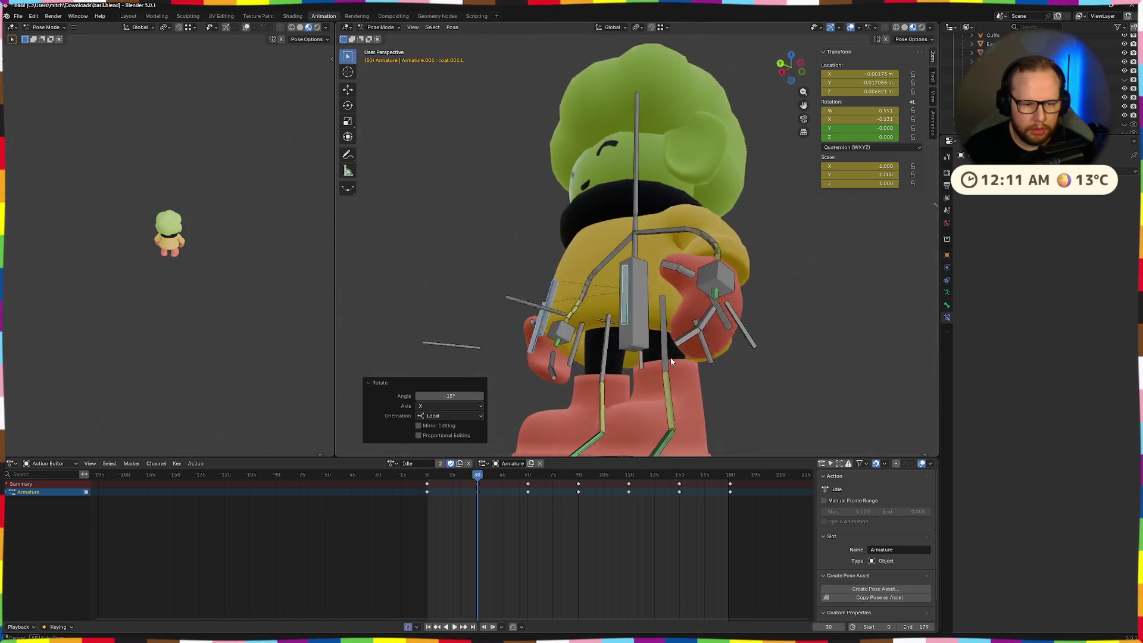
# - At around frame 57, rotate the coat bones again about the X axis
pyautogui.click(481, 479)
pyautogui.moveTo(481, 478); pyautogui.dragTo(524, 482)
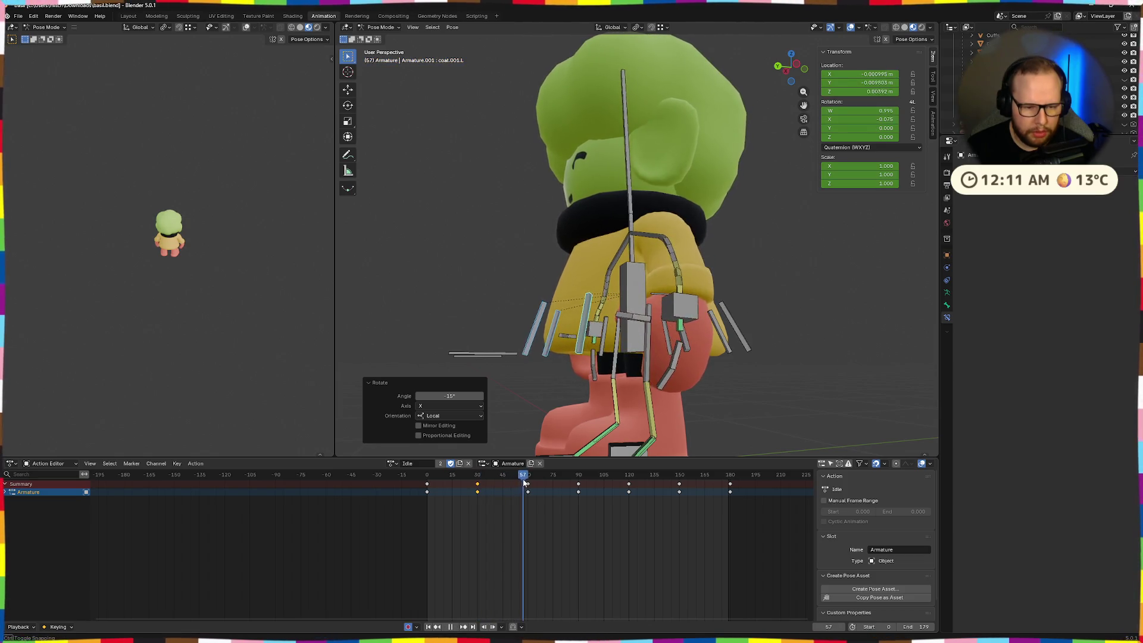
pyautogui.press('space')
pyautogui.moveTo(583, 429); pyautogui.dragTo(618, 441, button='middle')
pyautogui.press('r')
pyautogui.press('x')
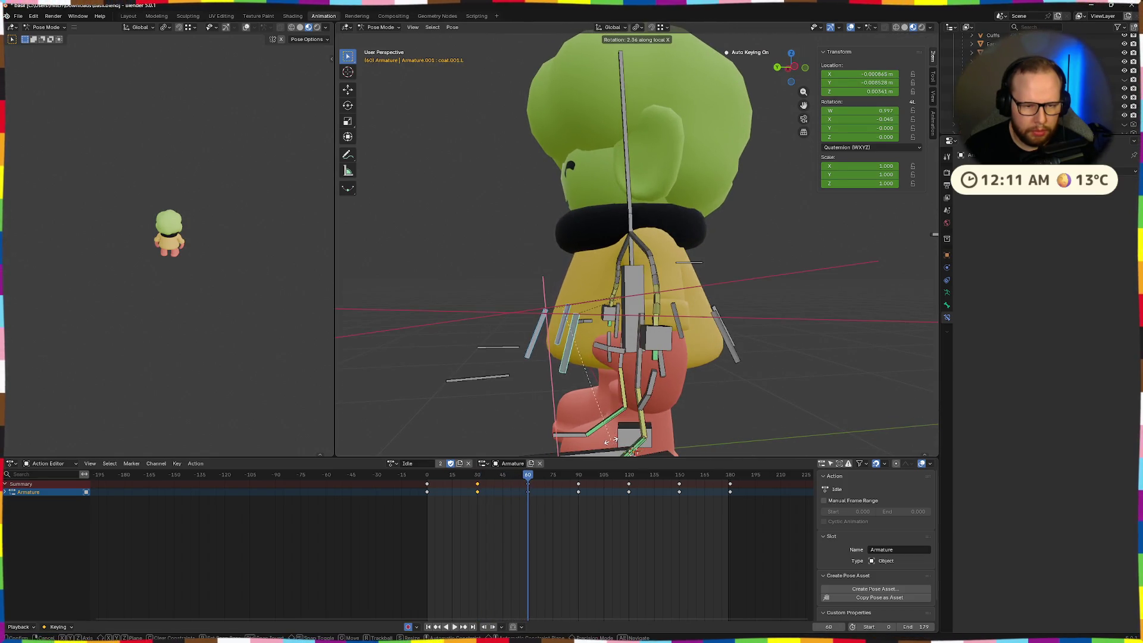
pyautogui.click(581, 427)
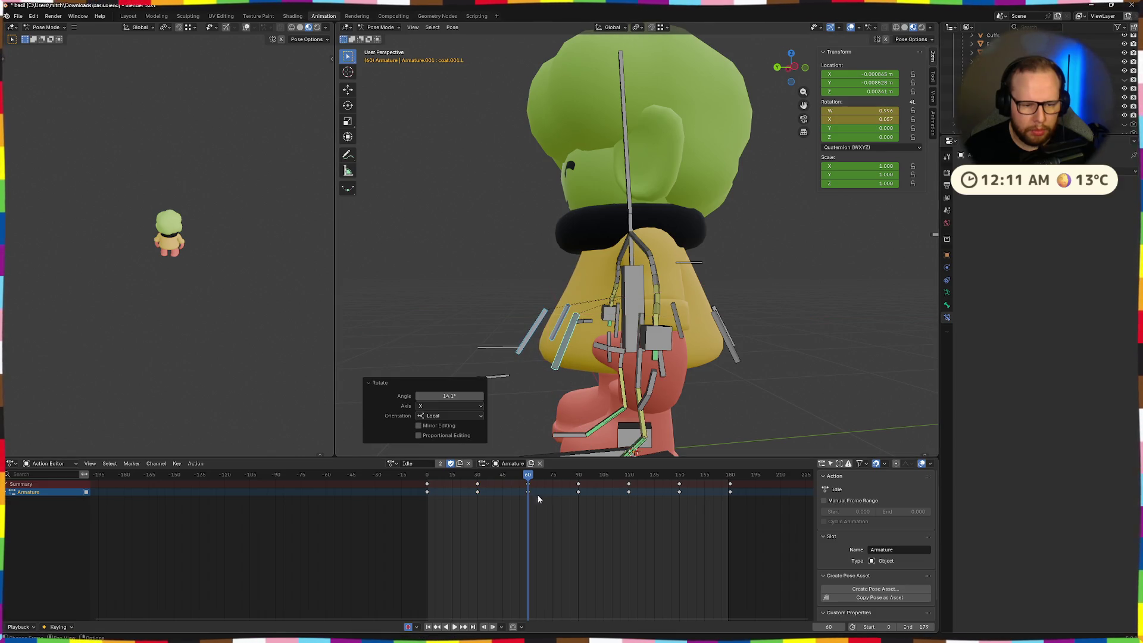
# - Play the animation from the start and review it from the front view
pyautogui.moveTo(535, 478); pyautogui.dragTo(578, 478)
pyautogui.press('space')
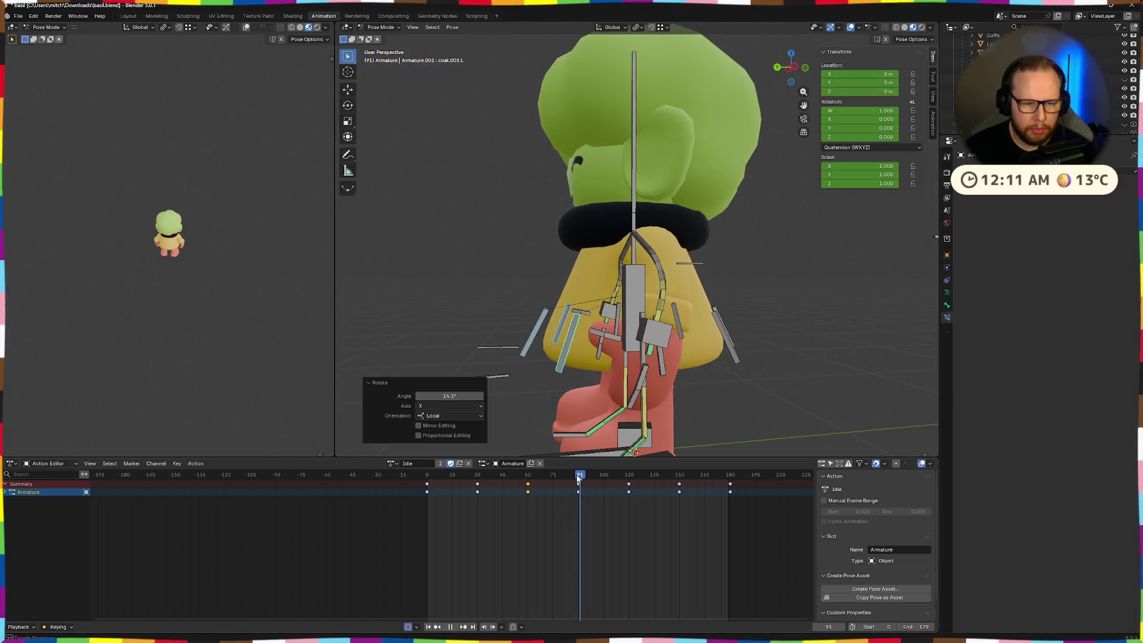
pyautogui.click(428, 480)
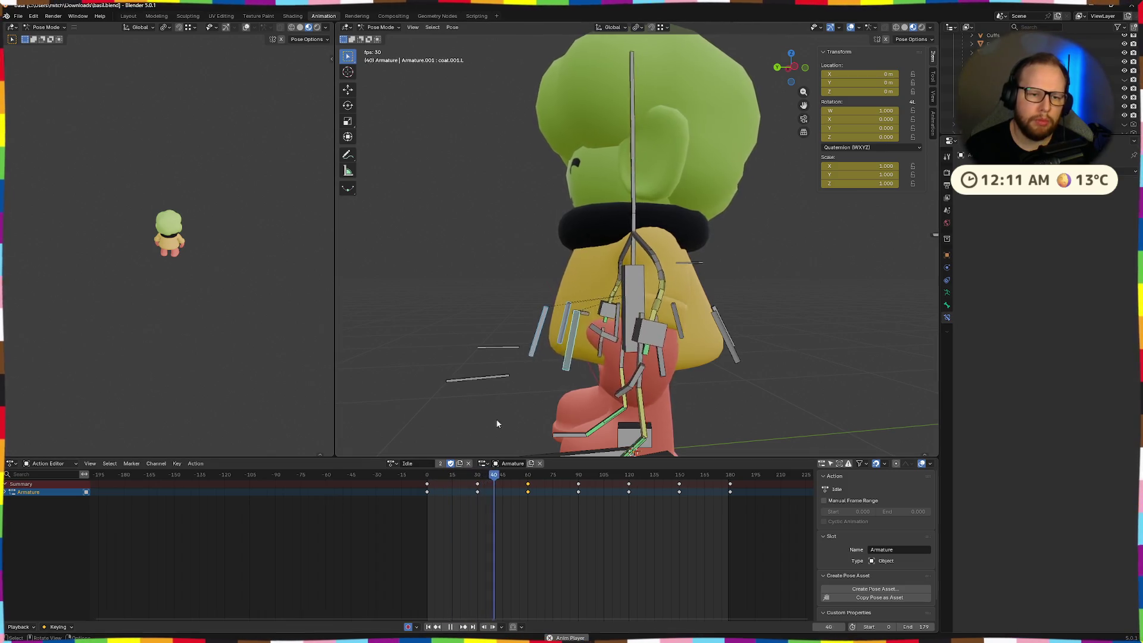
pyautogui.press('KP_1')
pyautogui.scroll(-3, 633, 377)
pyautogui.moveTo(630, 384)
pyautogui.mouseDown(button='middle')
pyautogui.moveTo(741, 388)
pyautogui.moveTo(715, 367)
pyautogui.moveTo(760, 383)
pyautogui.mouseUp(button='middle')
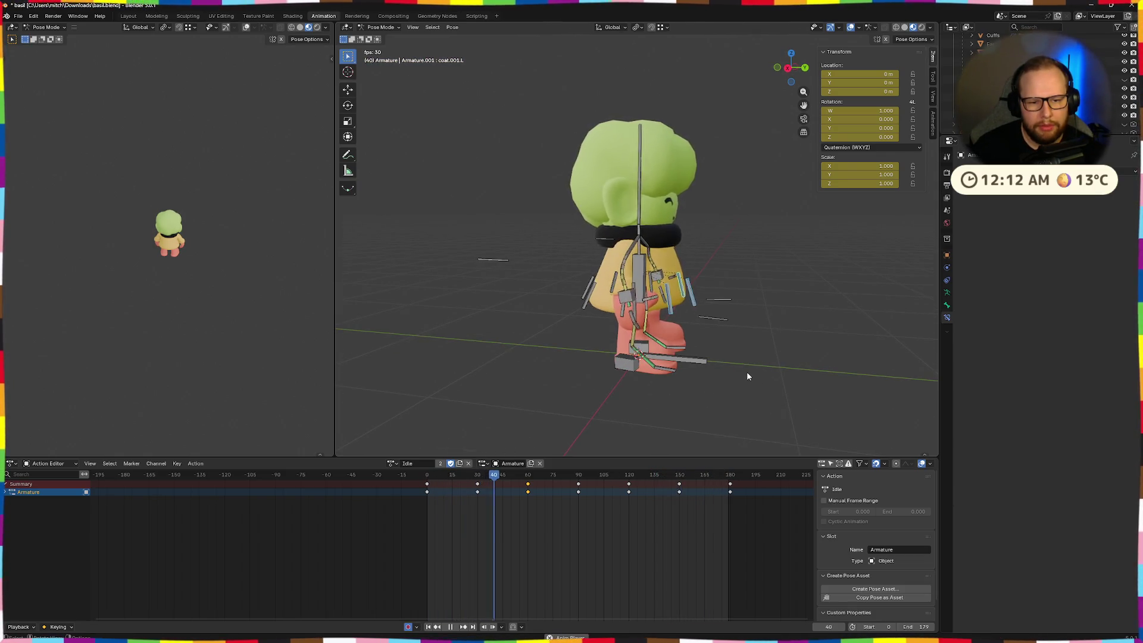
# - Adjust the coat bone rotation at frame 30 and replay from the first frame
pyautogui.moveTo(521, 474); pyautogui.dragTo(477, 486)
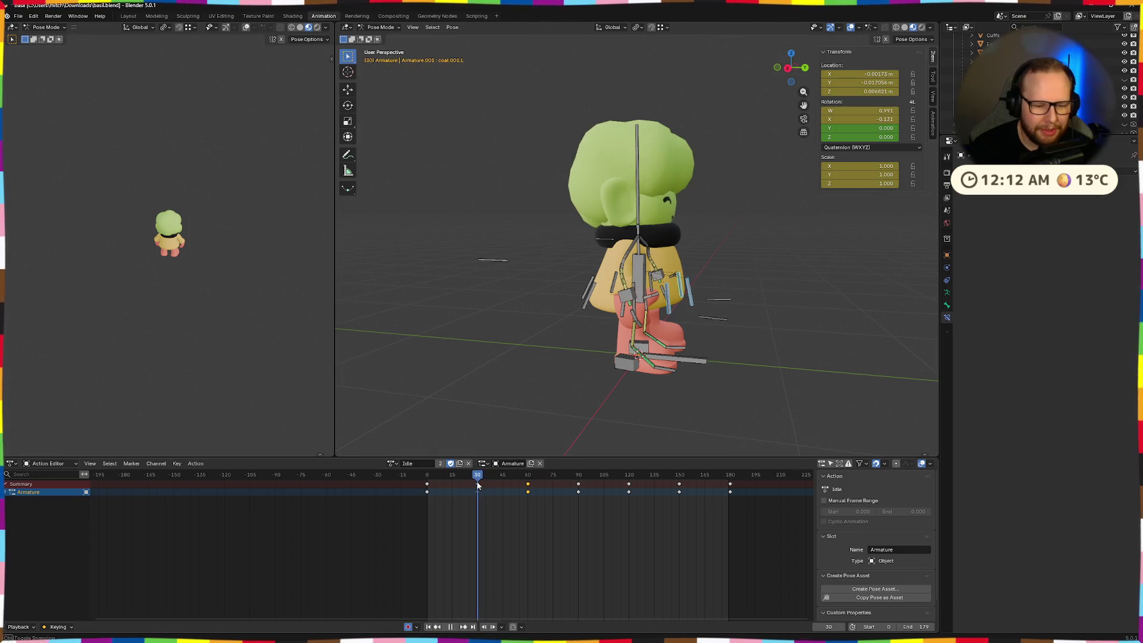
pyautogui.click(724, 382)
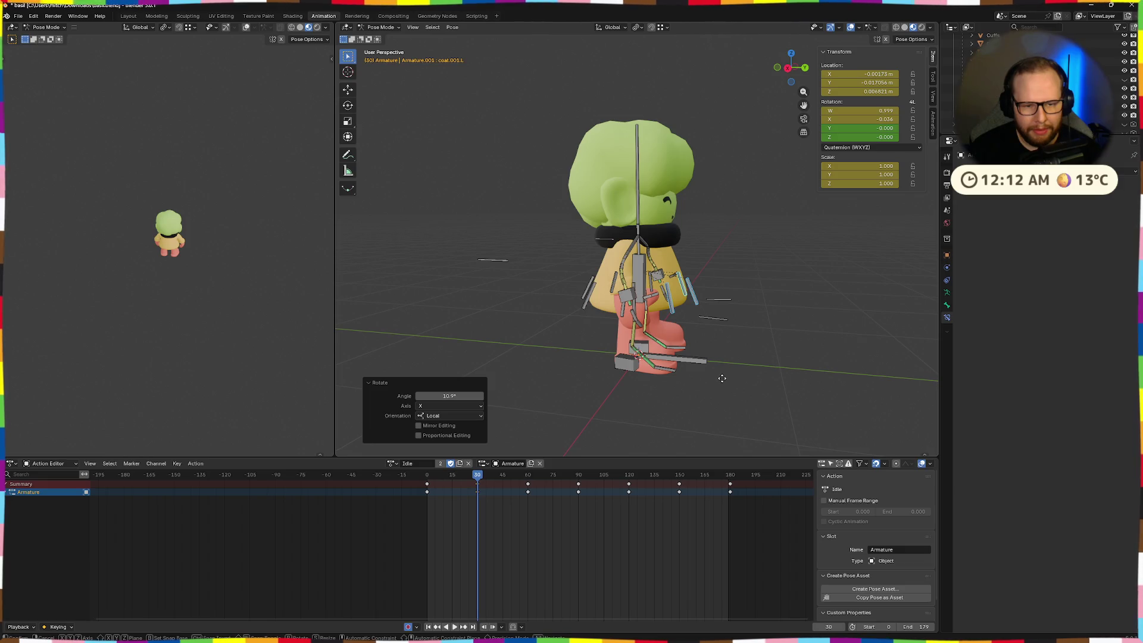
pyautogui.hotkey('shift', 'Left')
pyautogui.press('space')
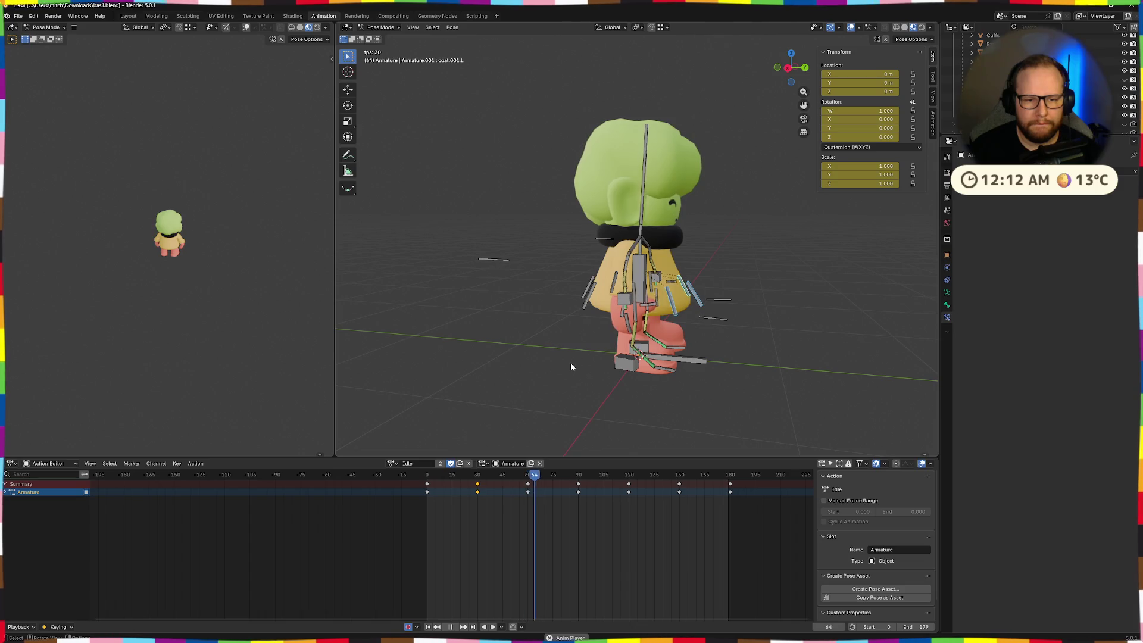
pyautogui.moveTo(864, 340); pyautogui.dragTo(702, 355, button='middle')
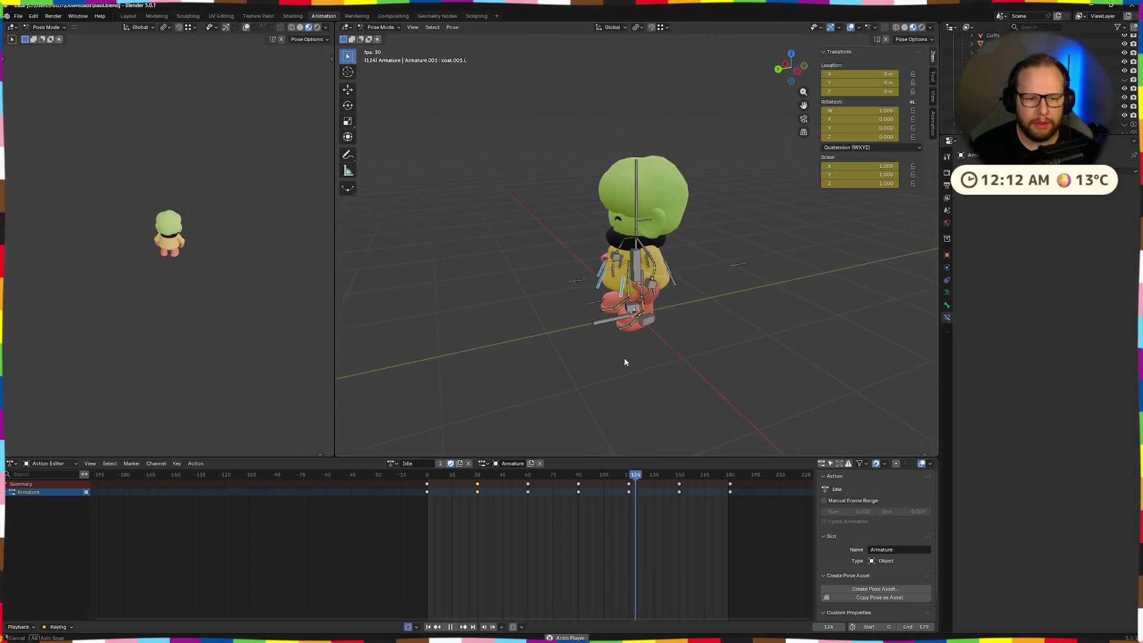
pyautogui.scroll(5, 749, 335)
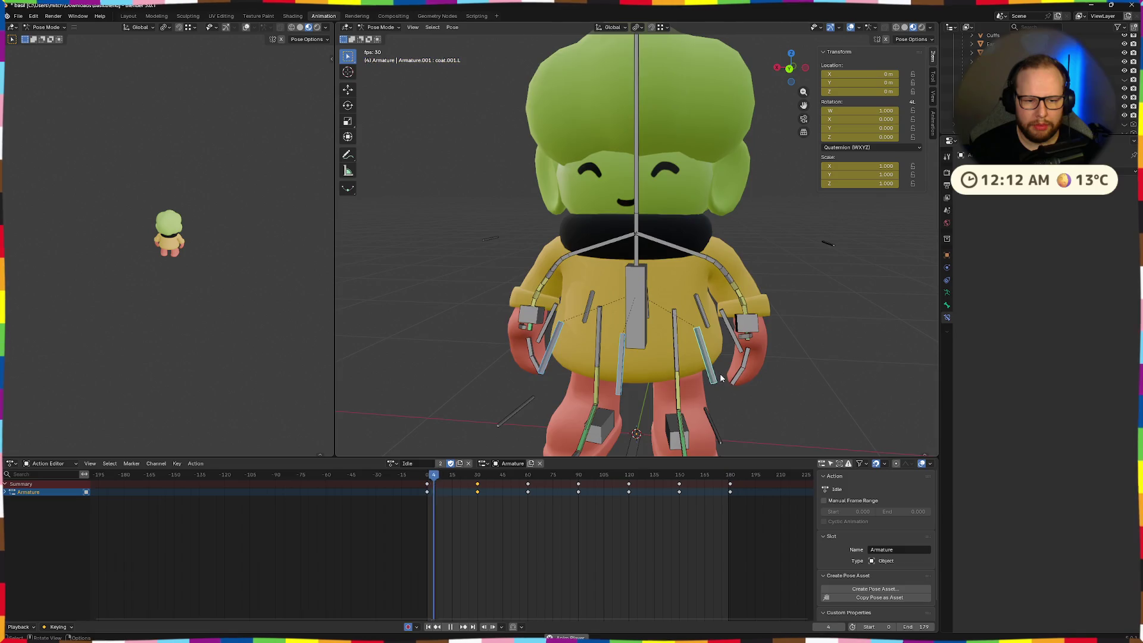
pyautogui.moveTo(765, 366); pyautogui.dragTo(726, 375, button='middle')
# - At frame 30, rotate coat.001.R about 4.98° on local X, keying it
pyautogui.moveTo(525, 474); pyautogui.dragTo(478, 479)
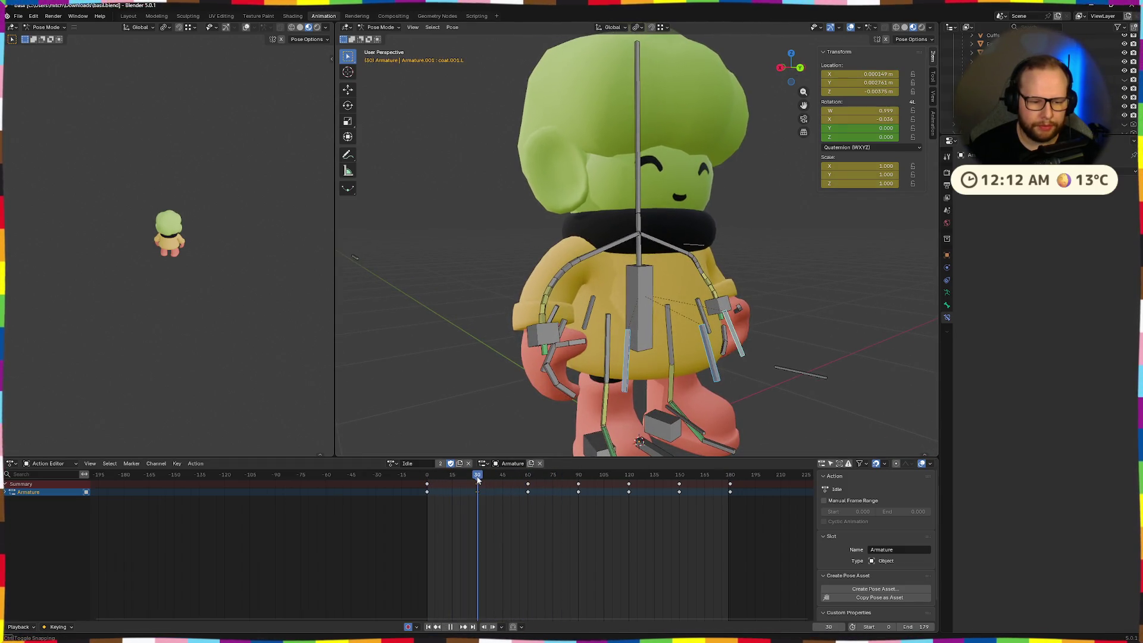
pyautogui.click(744, 344)
pyautogui.moveTo(744, 346); pyautogui.dragTo(735, 367, button='middle')
pyautogui.click(721, 367)
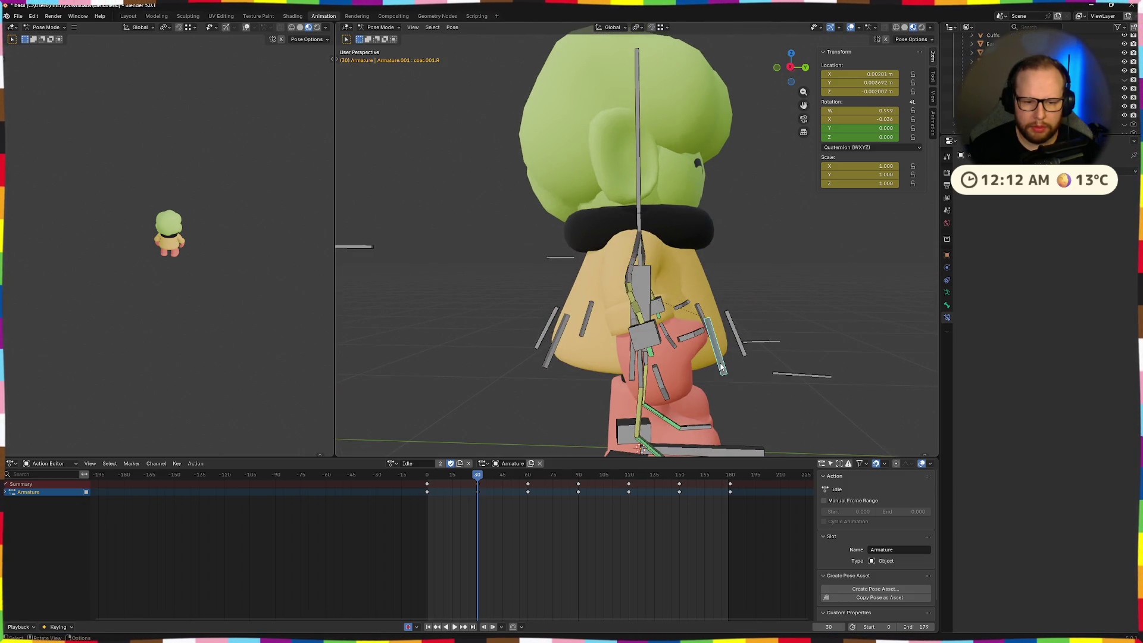
pyautogui.press('x')
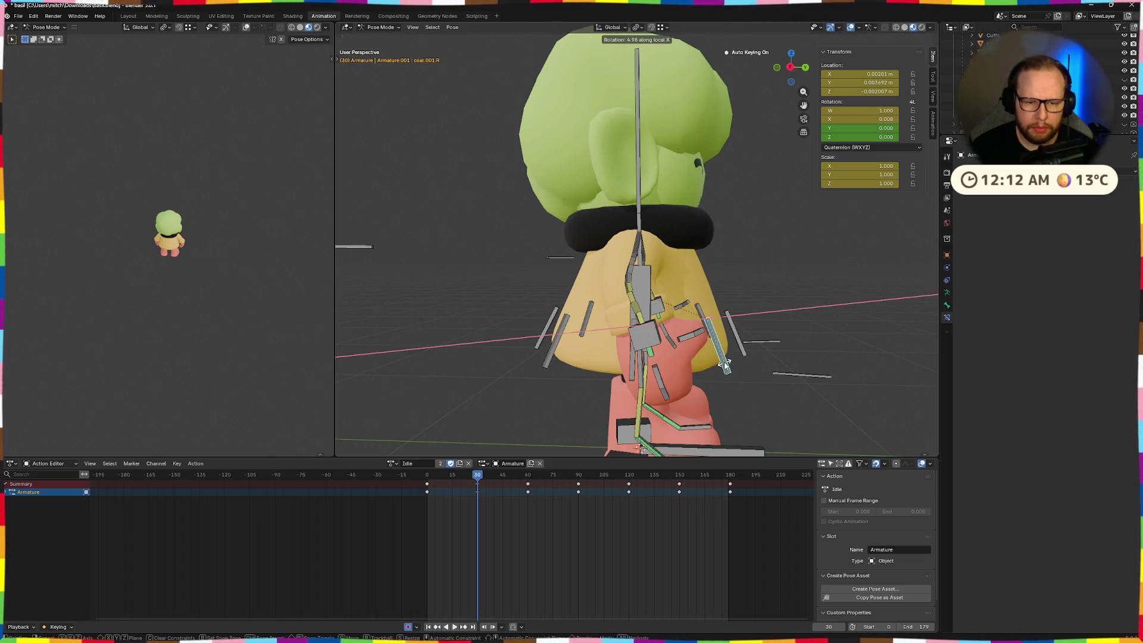
pyautogui.click(725, 365)
# - Replay the Idle loop from the front, checking frames 28 and 121
pyautogui.press('KP_1')
pyautogui.press('space')
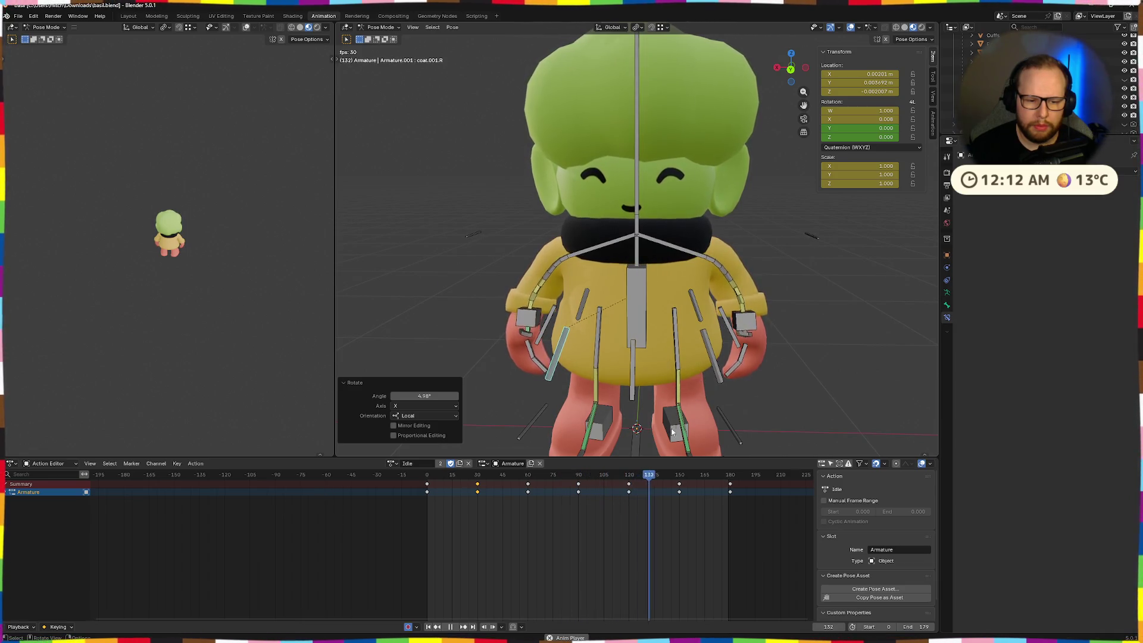
pyautogui.click(475, 484)
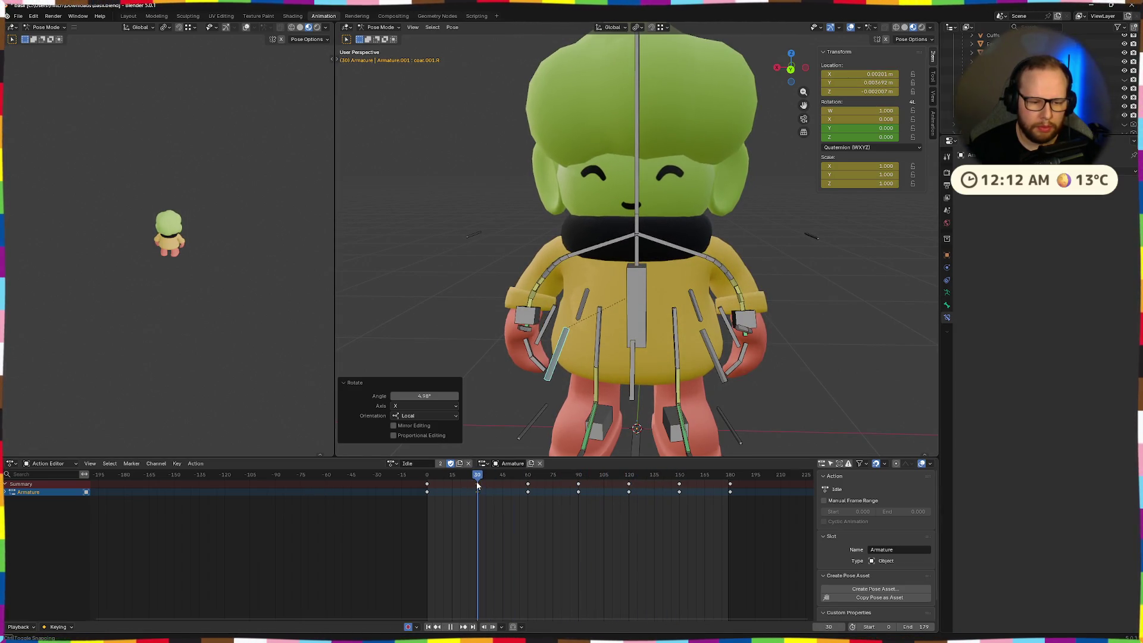
pyautogui.press('space')
pyautogui.click(632, 477)
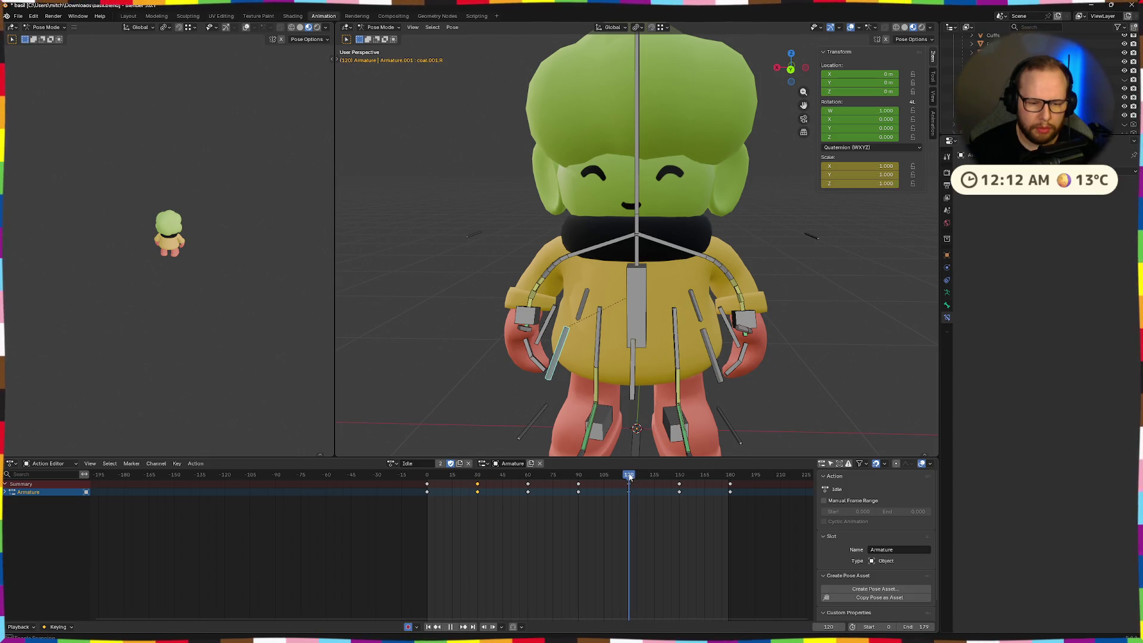
pyautogui.hotkey('shift', 'Left')
pyautogui.press('space')
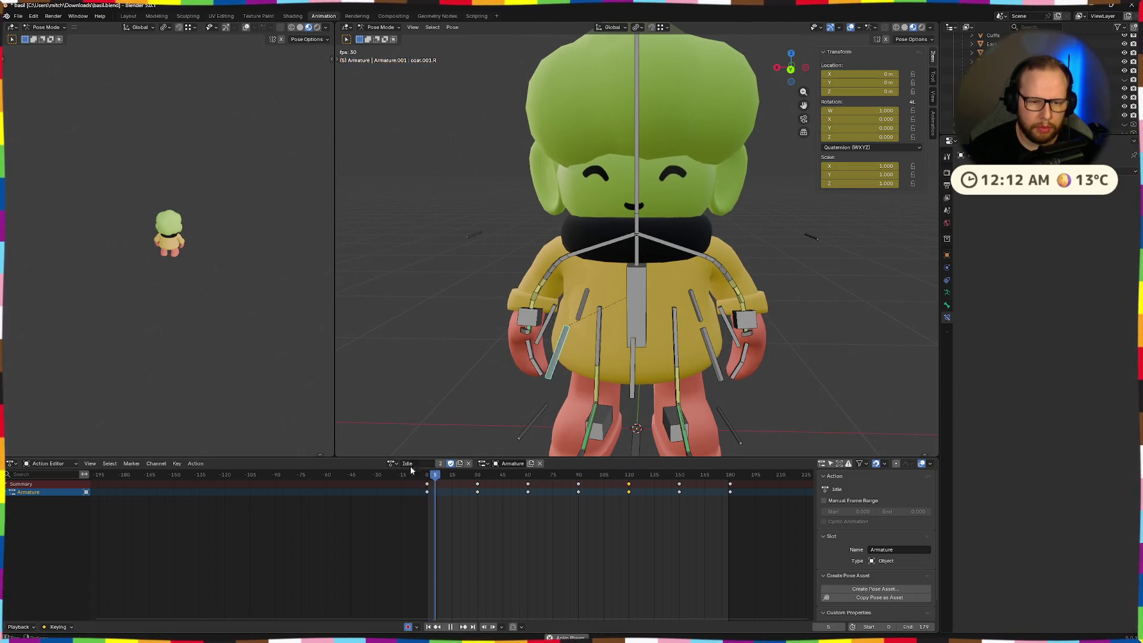
pyautogui.moveTo(786, 404); pyautogui.dragTo(674, 404, button='middle')
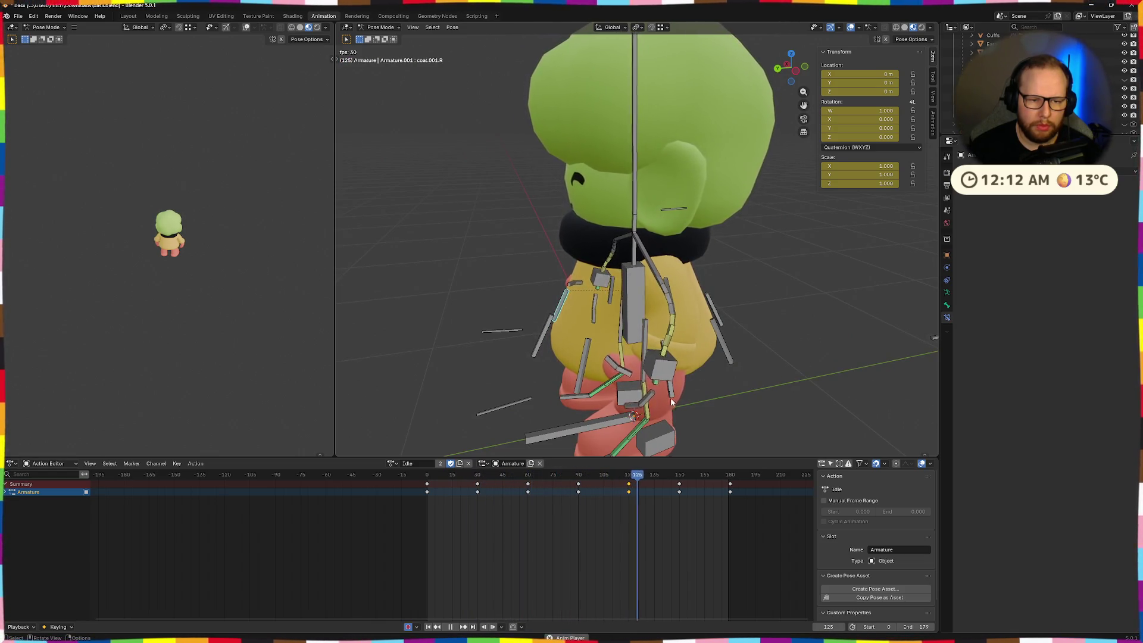
pyautogui.moveTo(671, 398)
pyautogui.mouseDown(button='middle')
pyautogui.moveTo(538, 374)
pyautogui.moveTo(629, 353)
pyautogui.moveTo(734, 367)
pyautogui.moveTo(727, 356)
pyautogui.moveTo(558, 356)
pyautogui.moveTo(626, 331)
pyautogui.mouseUp(button='middle')
pyautogui.scroll(5, 571, 356)
pyautogui.scroll(-8, 655, 332)
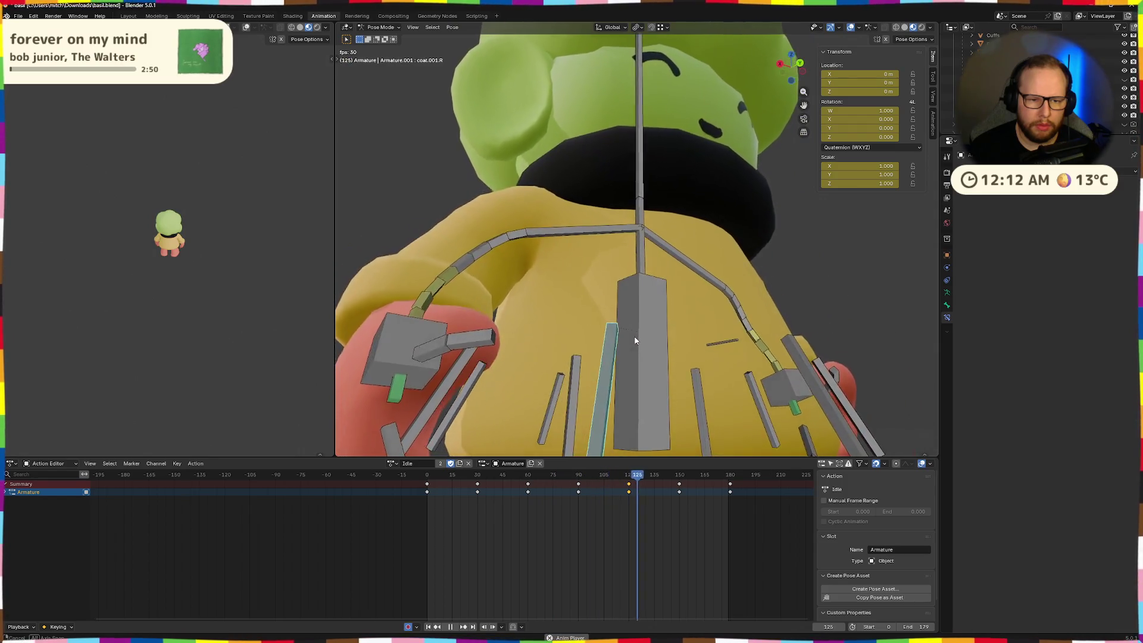
pyautogui.moveTo(718, 338); pyautogui.dragTo(575, 360, button='middle')
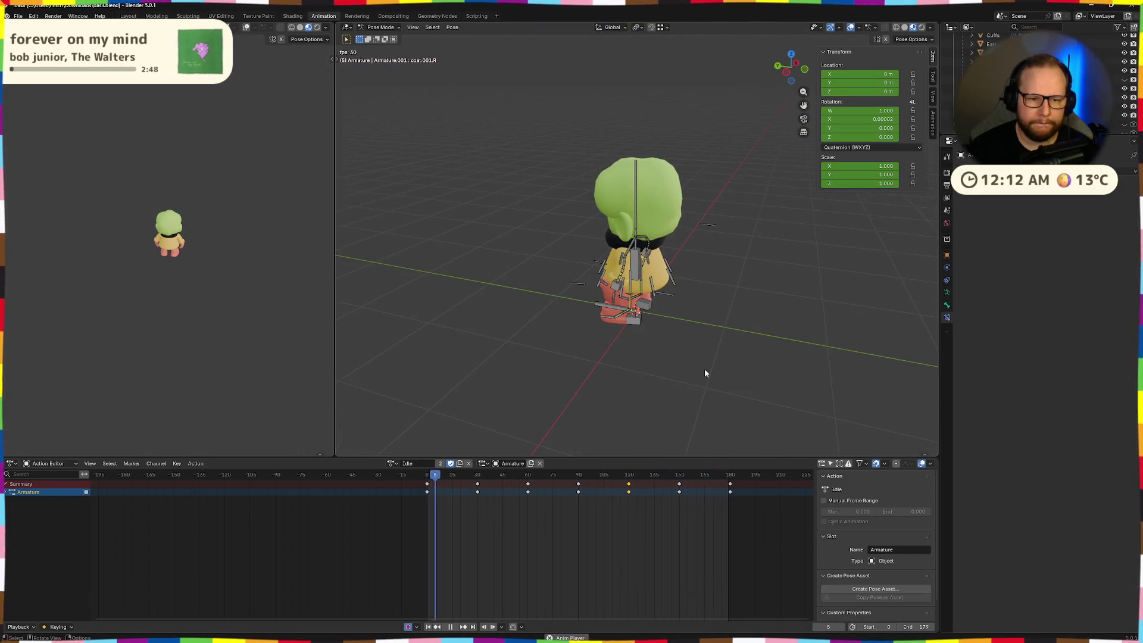
pyautogui.moveTo(705, 373)
pyautogui.mouseDown(button='middle')
pyautogui.moveTo(617, 357)
pyautogui.moveTo(702, 360)
pyautogui.mouseUp(button='middle')
pyautogui.scroll(5, 618, 358)
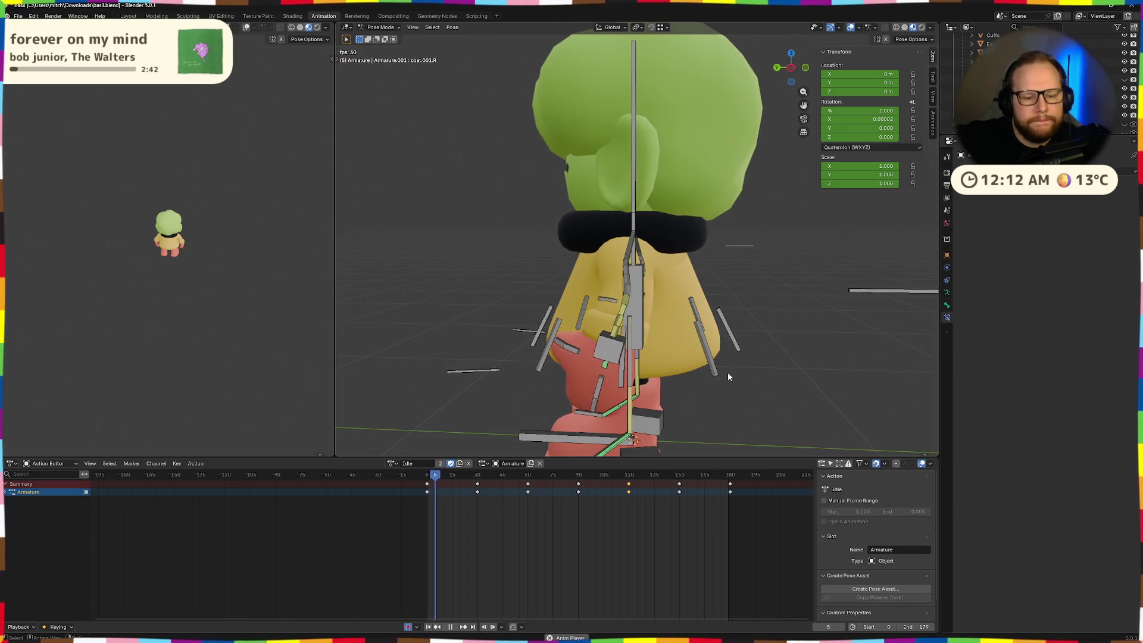
pyautogui.scroll(-8, 727, 377)
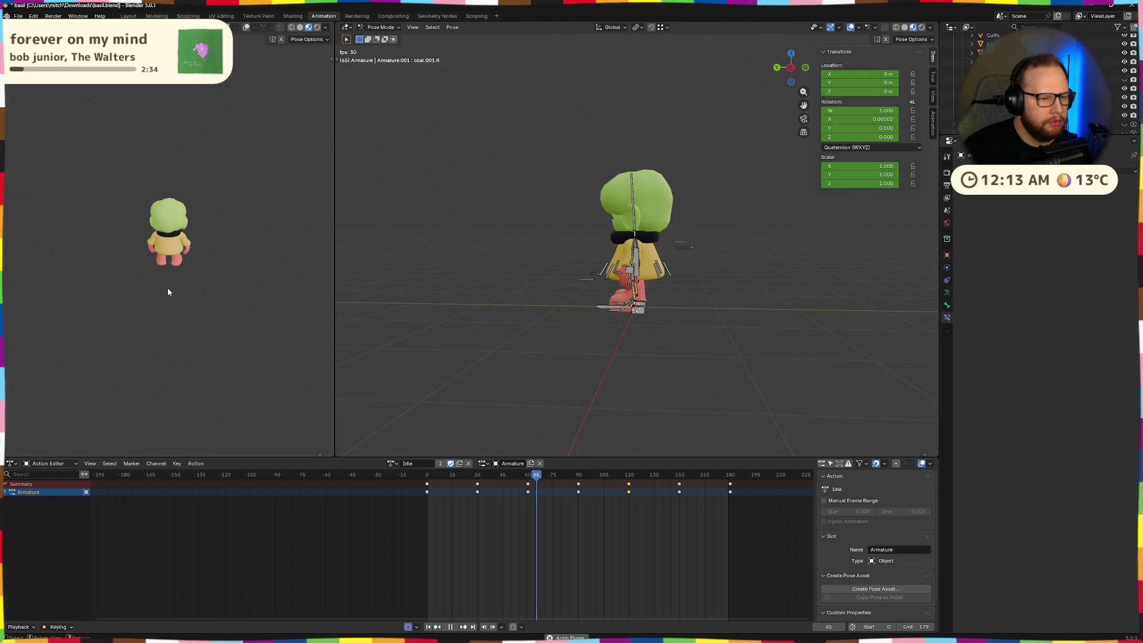
pyautogui.moveTo(168, 288); pyautogui.dragTo(11, 277, button='middle')
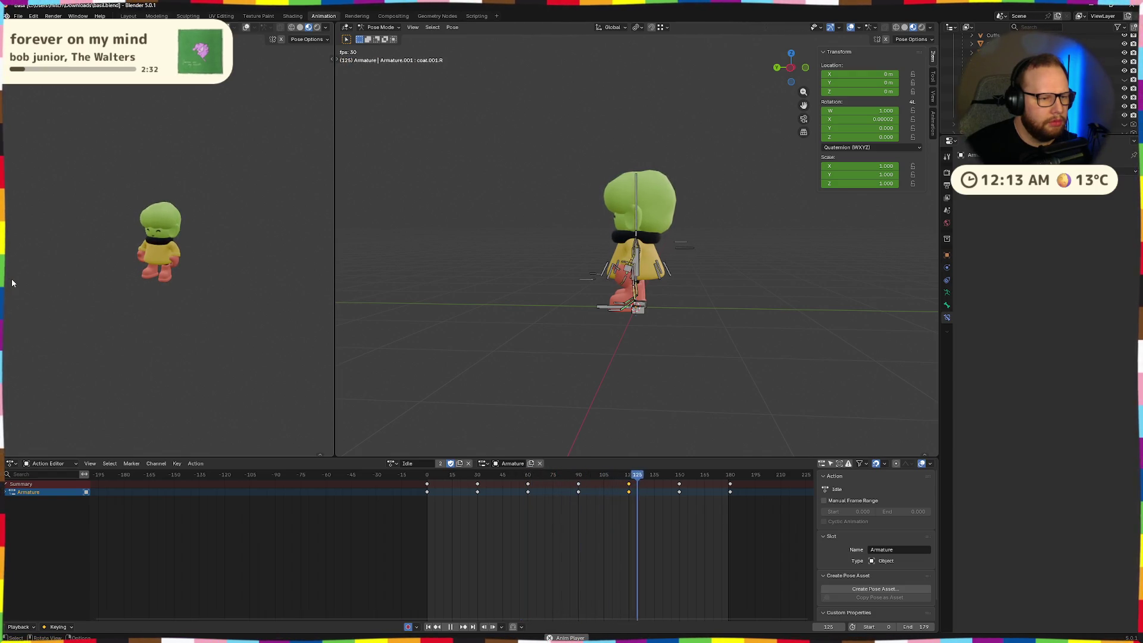
pyautogui.moveTo(189, 286)
pyautogui.mouseDown(button='middle')
pyautogui.moveTo(177, 304)
pyautogui.moveTo(67, 293)
pyautogui.mouseUp(button='middle')
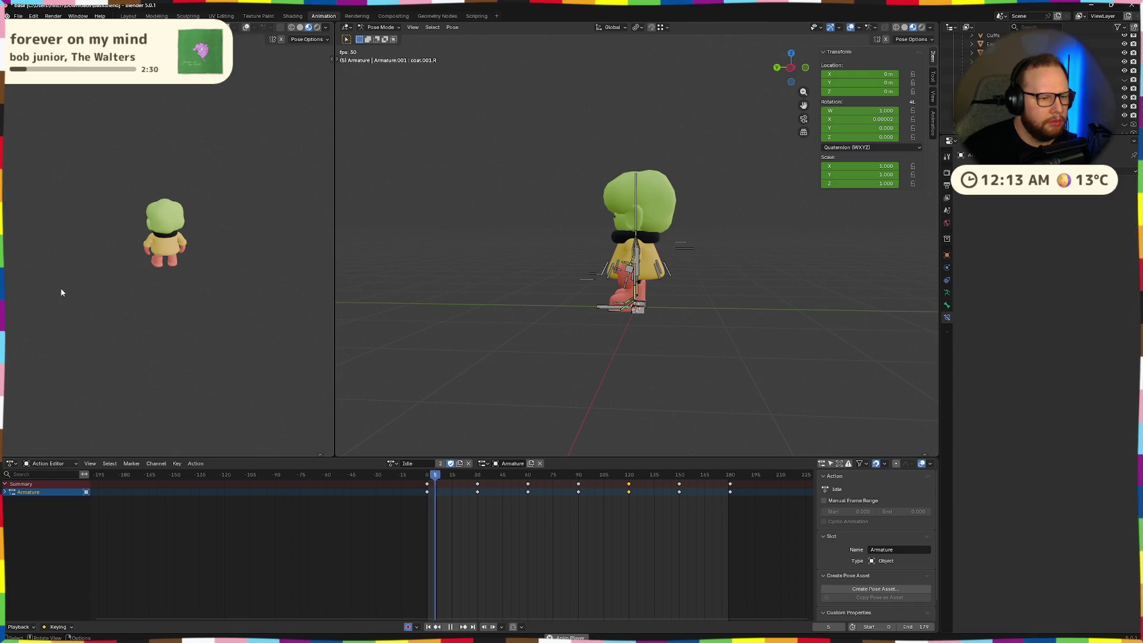
pyautogui.scroll(8, 680, 348)
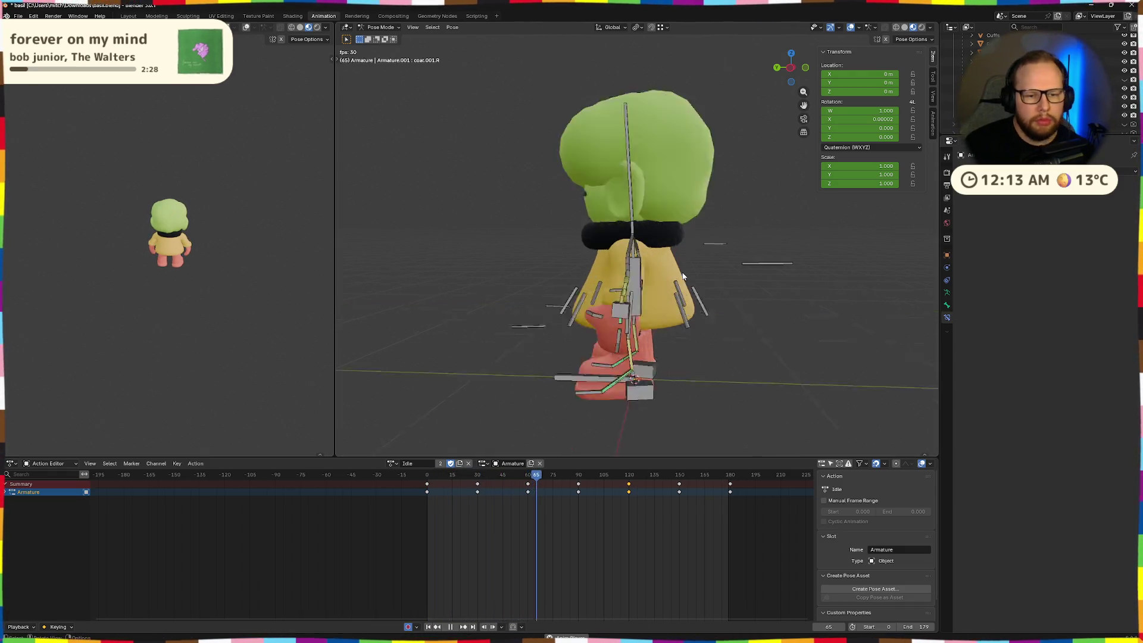
pyautogui.moveTo(548, 474)
pyautogui.mouseDown()
pyautogui.moveTo(474, 474)
pyautogui.moveTo(527, 474)
pyautogui.mouseUp()
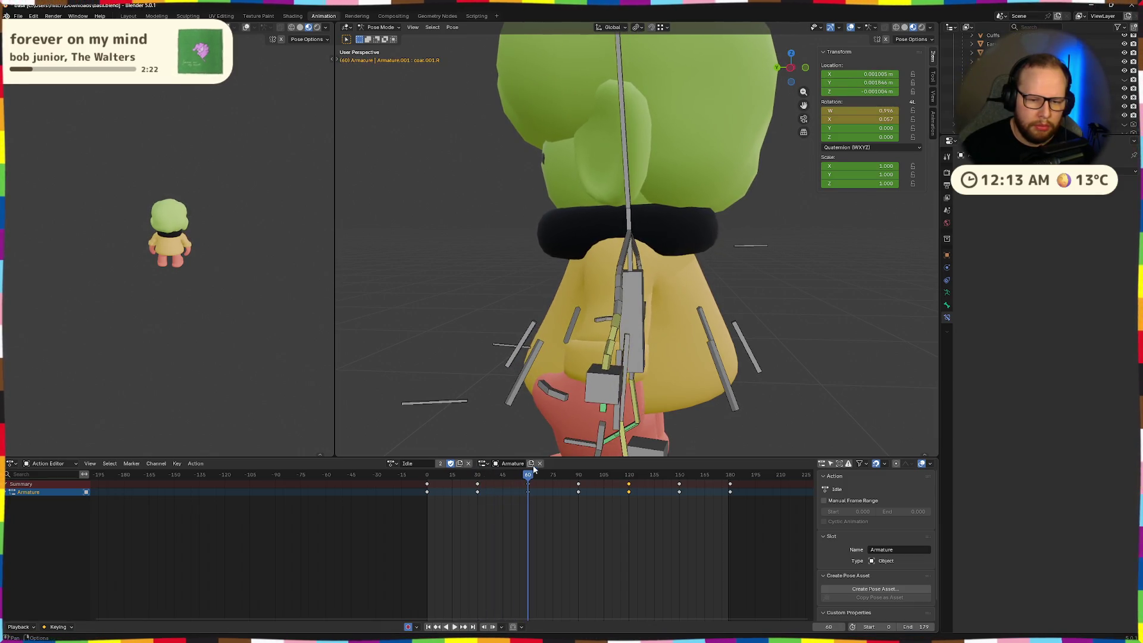
# - Rotate the coat.003.L bone 6.69° about X and reposition the coat bones
pyautogui.click(754, 366)
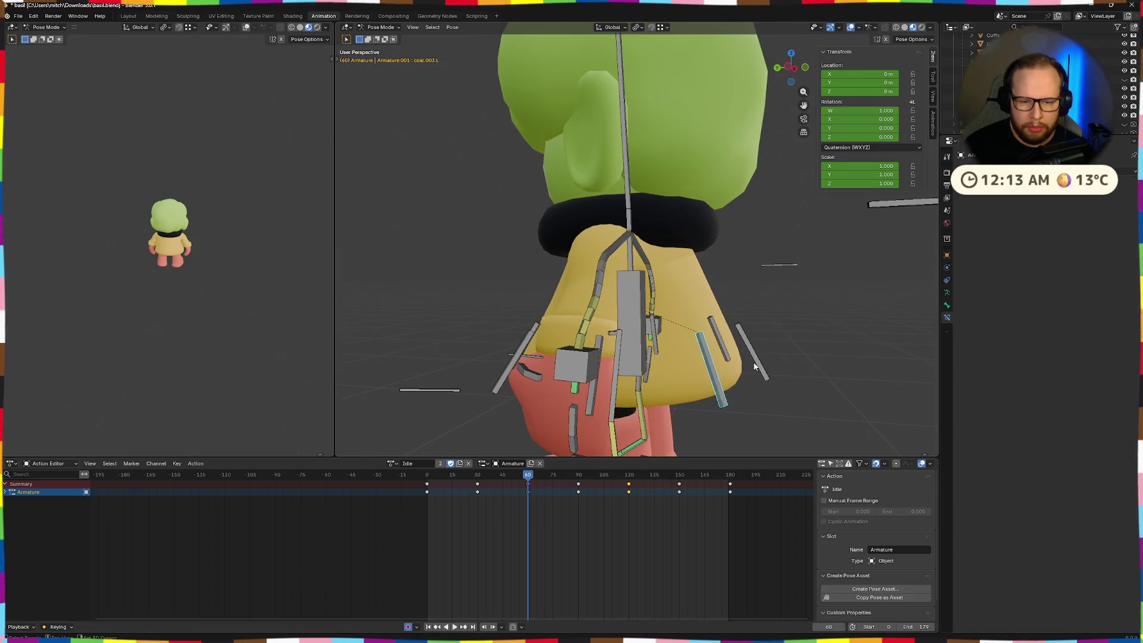
pyautogui.press('x')
pyautogui.click(727, 351)
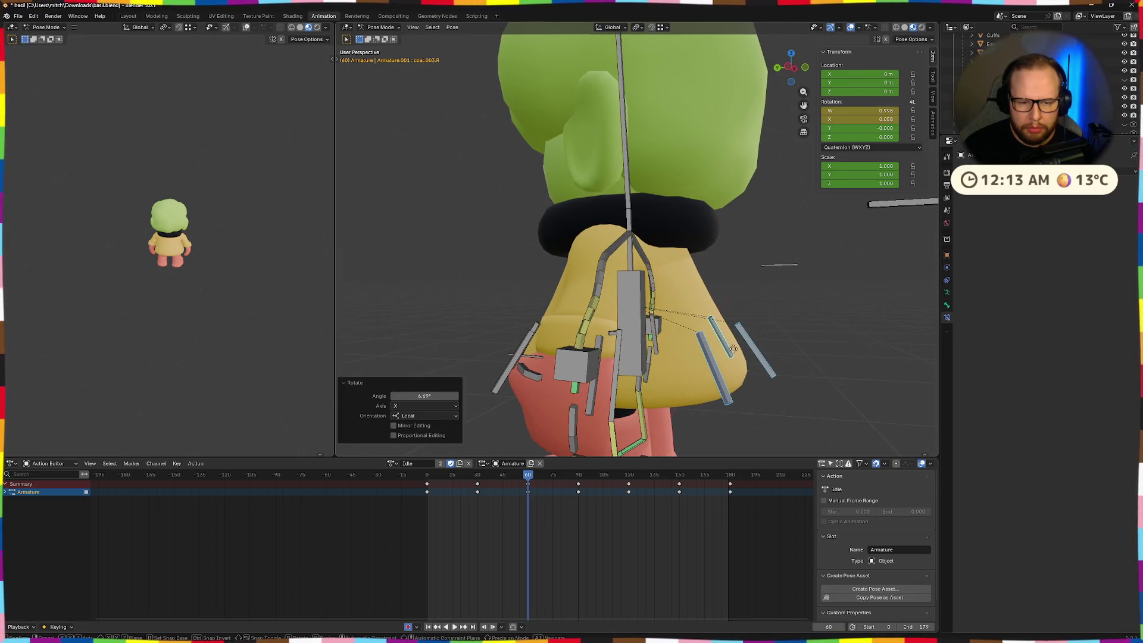
pyautogui.press('g')
pyautogui.click(719, 356)
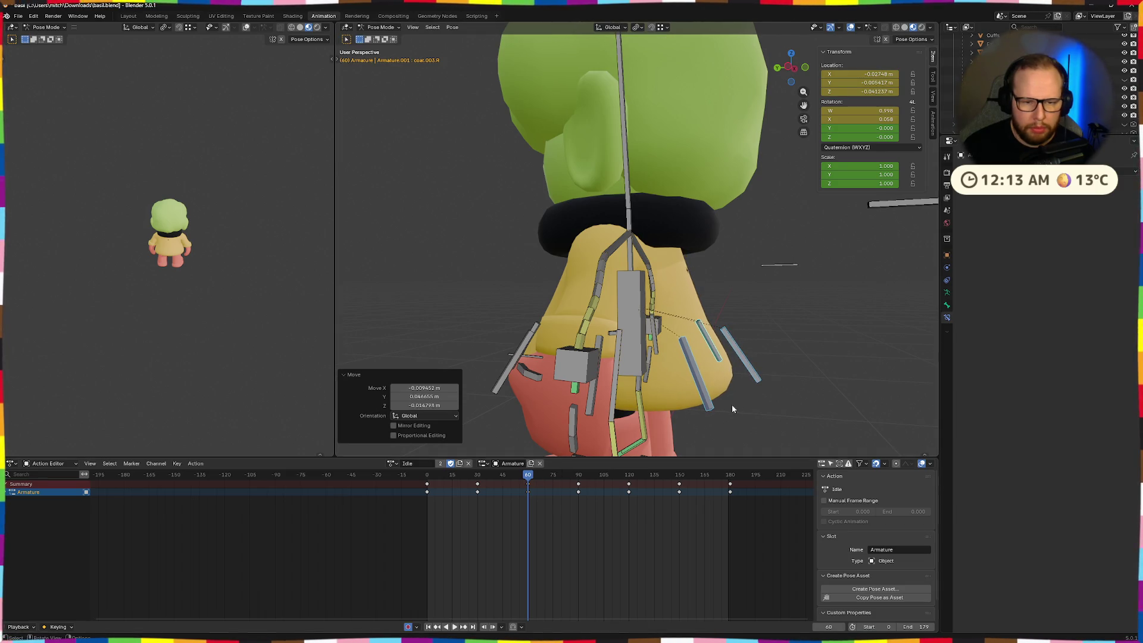
pyautogui.moveTo(732, 408)
pyautogui.mouseDown(button='middle')
pyautogui.moveTo(723, 401)
pyautogui.moveTo(631, 453)
pyautogui.mouseUp(button='middle')
pyautogui.press('g')
pyautogui.click(713, 406)
# - At frame 88, move the coat.003 bones, rotate them about -9.28° on local X, and key the pose
pyautogui.moveTo(531, 476); pyautogui.dragTo(575, 477)
pyautogui.press('g')
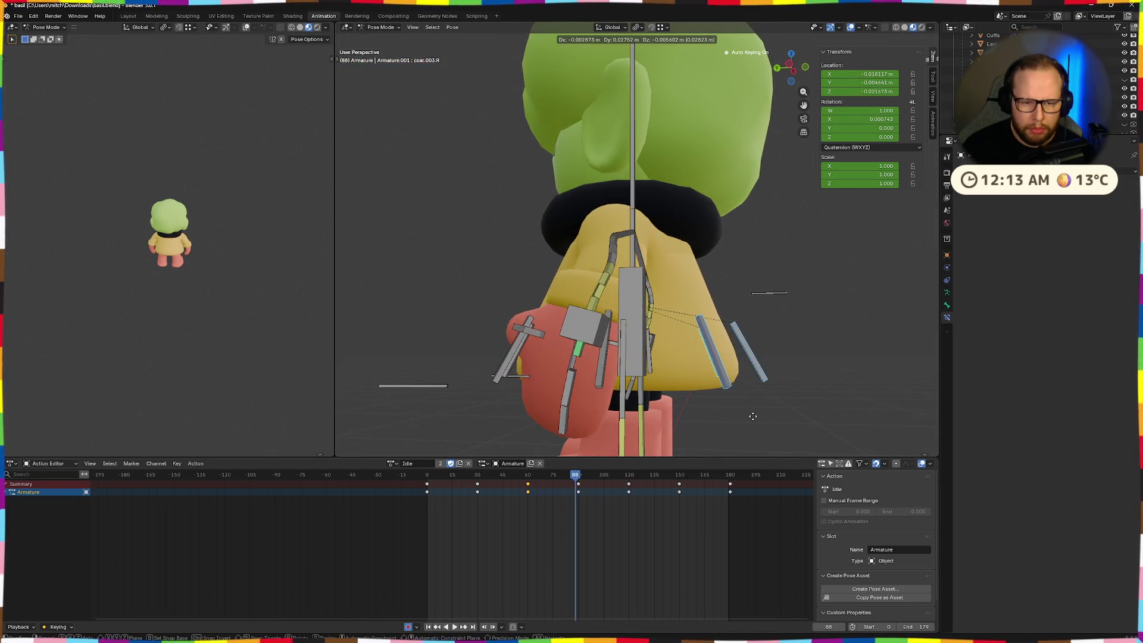
pyautogui.click(753, 415)
pyautogui.press('r')
pyautogui.press('x')
pyautogui.press('x')
pyautogui.click(737, 422)
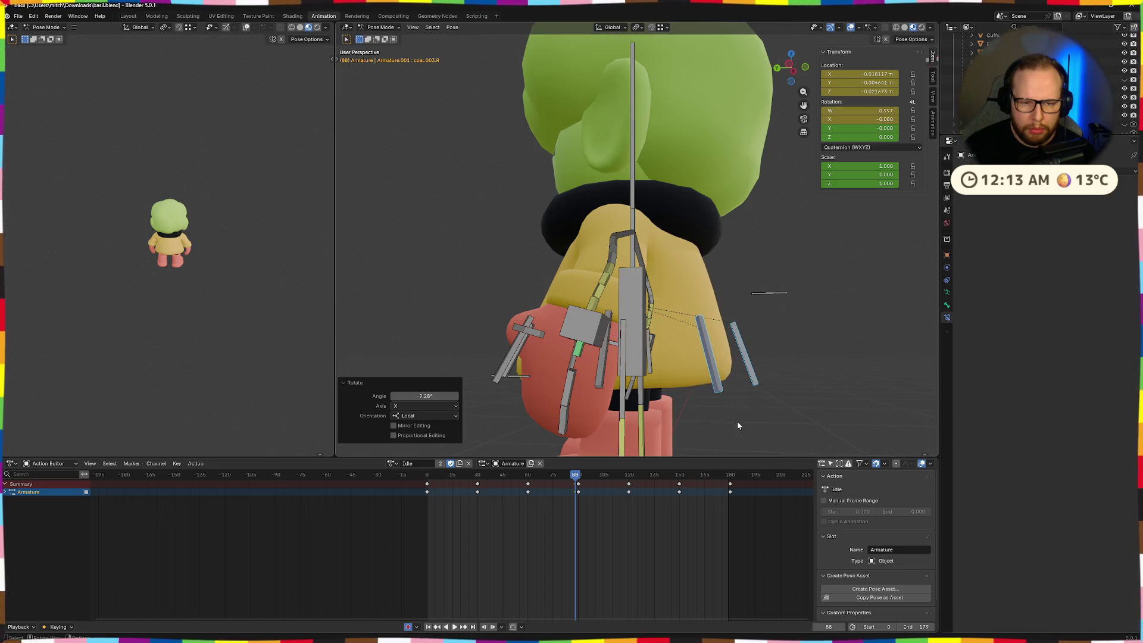
pyautogui.press('g')
pyautogui.click(737, 424)
pyautogui.moveTo(737, 424); pyautogui.dragTo(708, 438, button='middle')
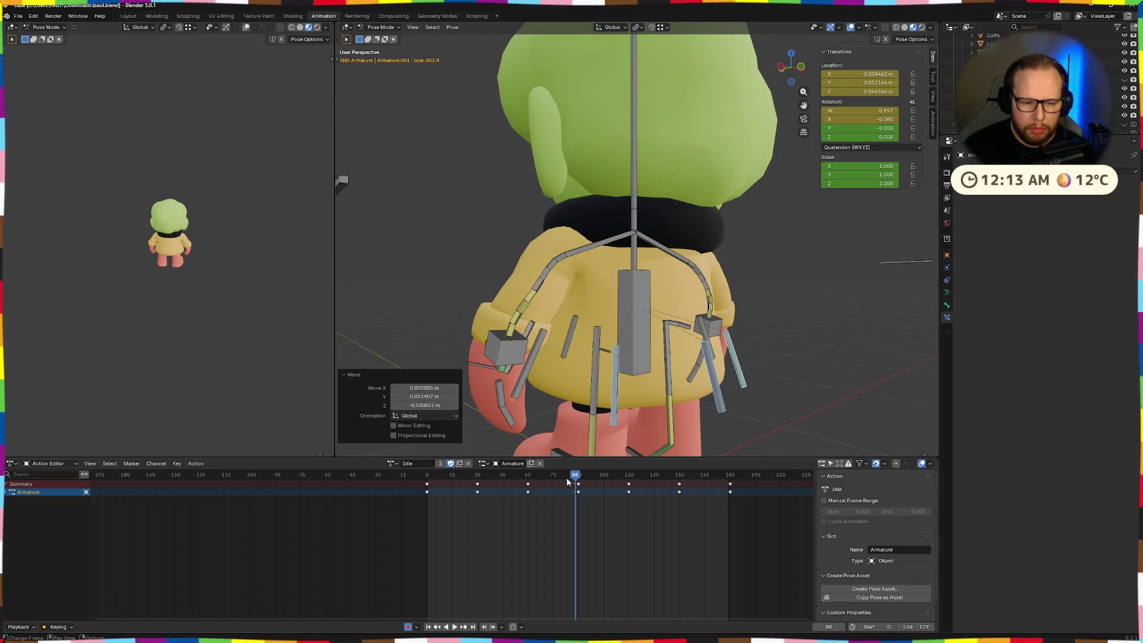
pyautogui.press('i')
# - Shift the frame-88 keys to about frame 90 and preview the Idle animation
pyautogui.hotkey('shift', 'Left')
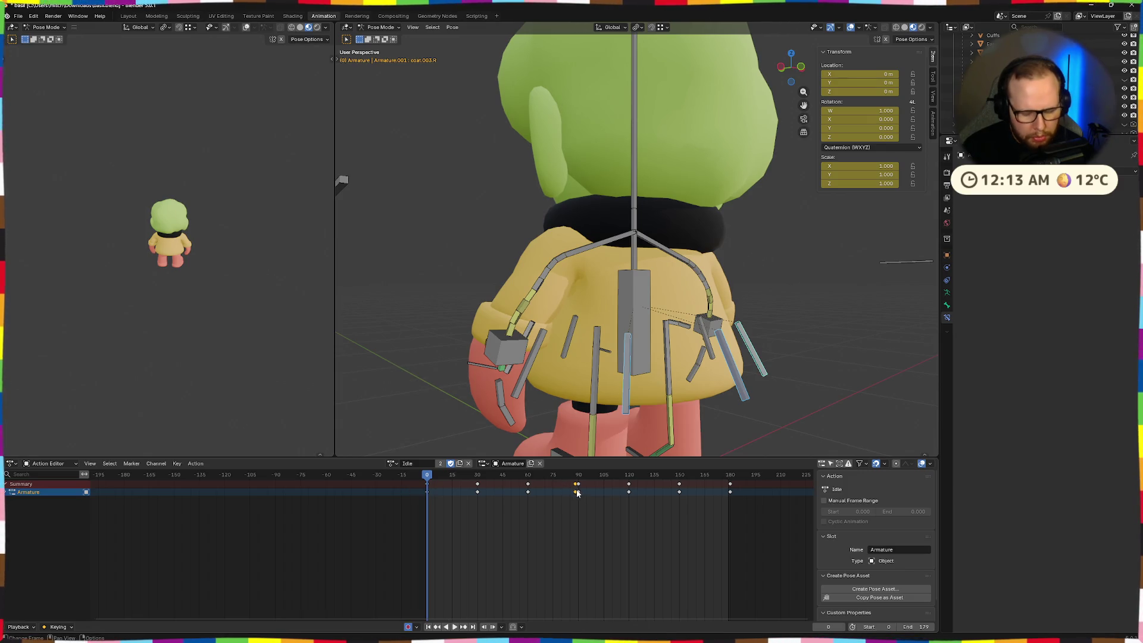
pyautogui.moveTo(576, 491); pyautogui.dragTo(577, 503)
pyautogui.press('space')
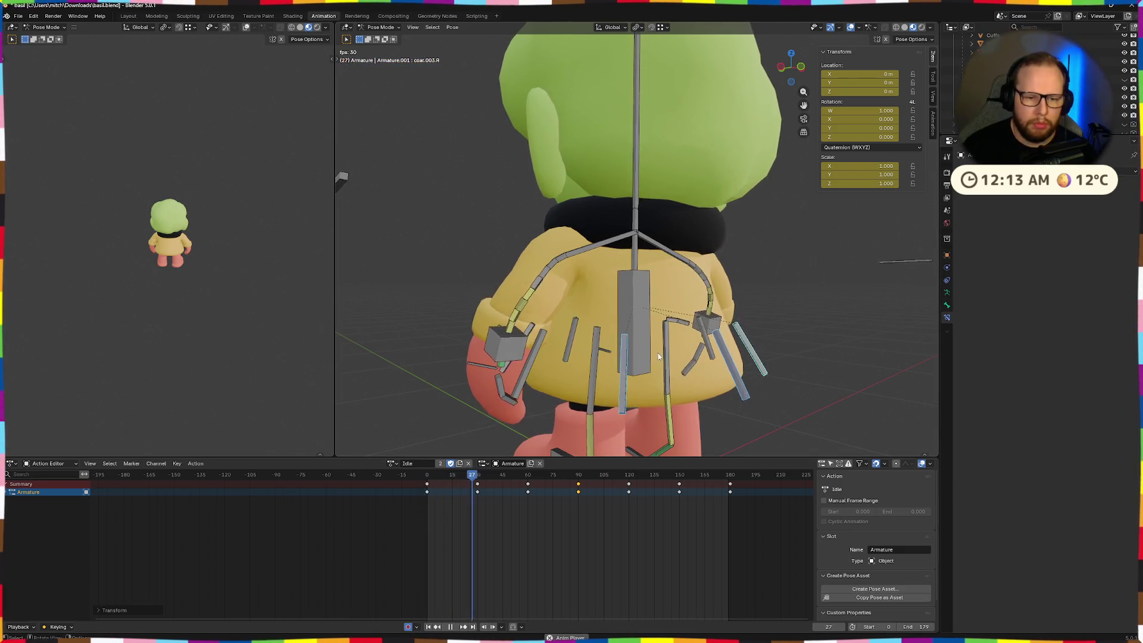
# - Review the loop from behind, then set the scene End frame to 90
pyautogui.scroll(-5, 726, 383)
pyautogui.moveTo(658, 356)
pyautogui.mouseDown(button='middle')
pyautogui.moveTo(726, 384)
pyautogui.moveTo(695, 383)
pyautogui.moveTo(681, 380)
pyautogui.moveTo(717, 362)
pyautogui.mouseUp(button='middle')
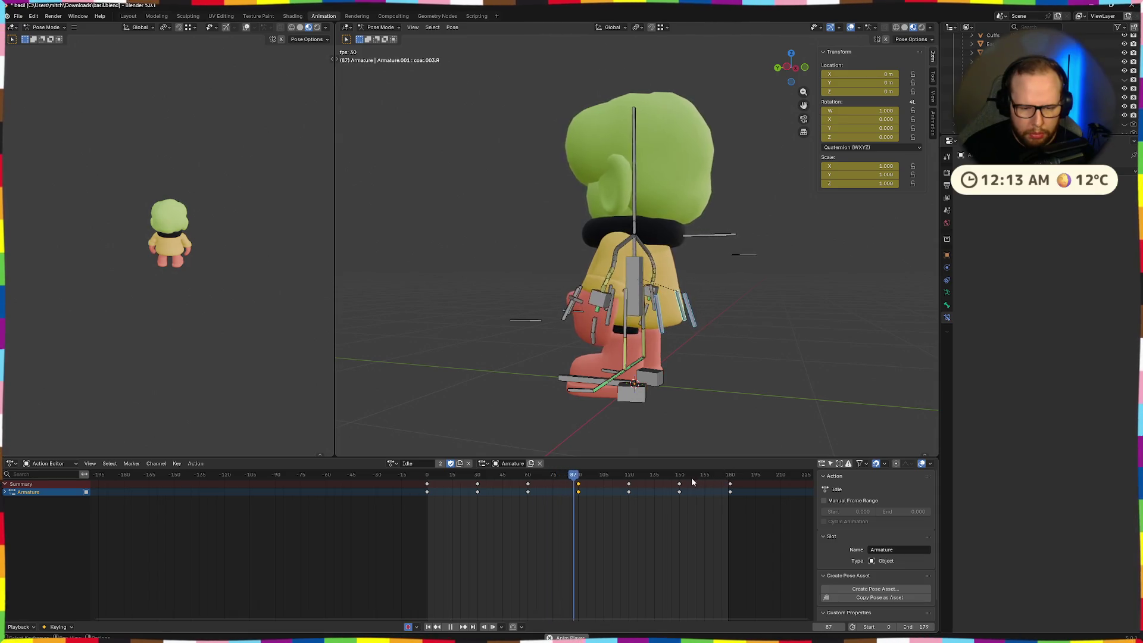
pyautogui.moveTo(691, 381)
pyautogui.mouseDown(button='middle')
pyautogui.moveTo(708, 370)
pyautogui.moveTo(705, 387)
pyautogui.moveTo(684, 389)
pyautogui.moveTo(737, 366)
pyautogui.moveTo(740, 342)
pyautogui.mouseUp(button='middle')
pyautogui.scroll(5, 720, 389)
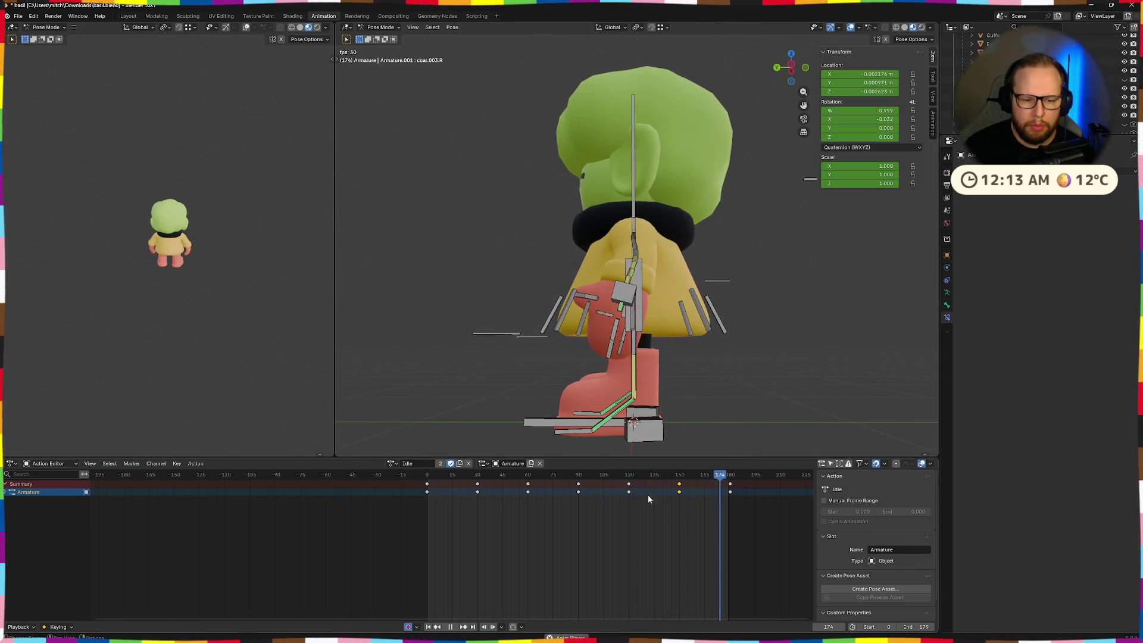
pyautogui.press('space')
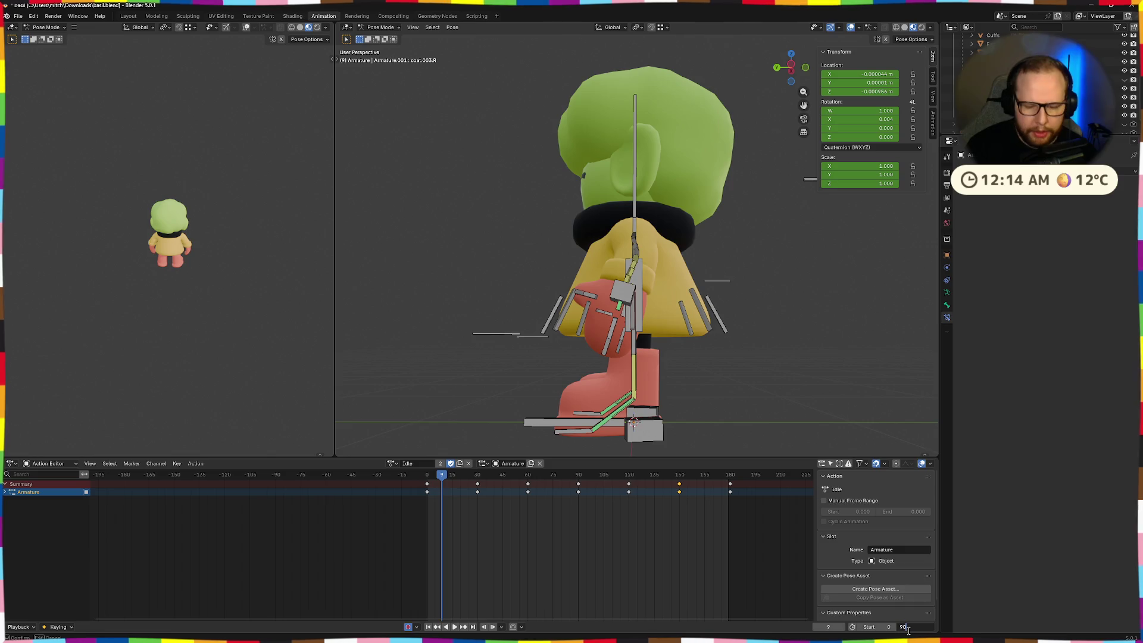
pyautogui.press('Return')
# - Delete the keyframes at frames 120, 150 and 180
pyautogui.moveTo(607, 564)
pyautogui.mouseDown()
pyautogui.moveTo(727, 468)
pyautogui.moveTo(755, 469)
pyautogui.mouseUp()
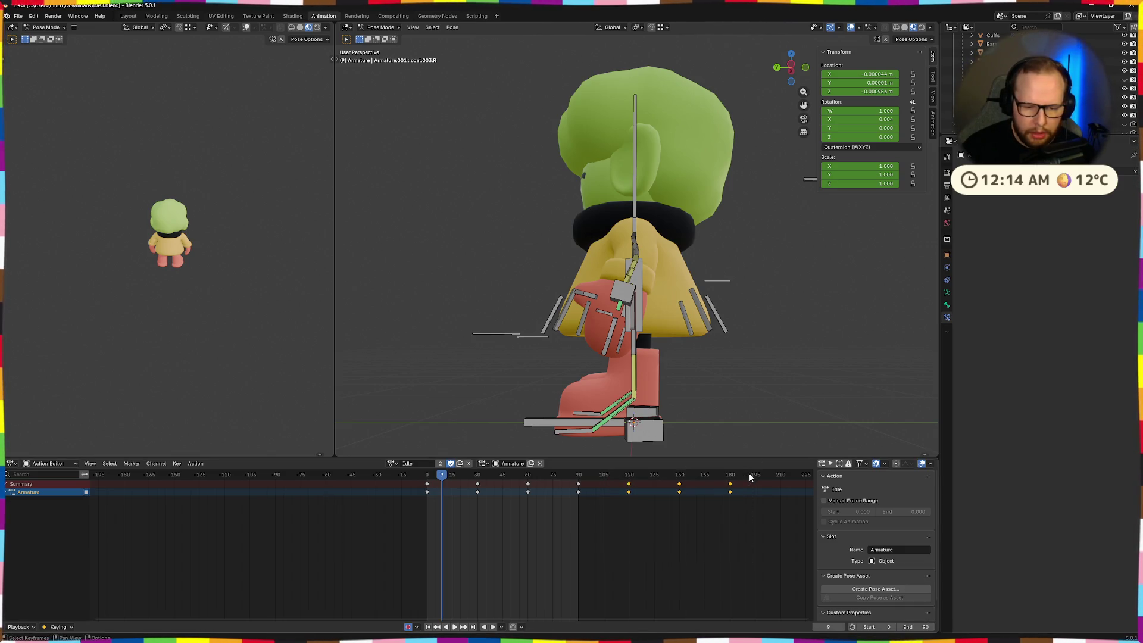
pyautogui.click(748, 474)
pyautogui.click(429, 475)
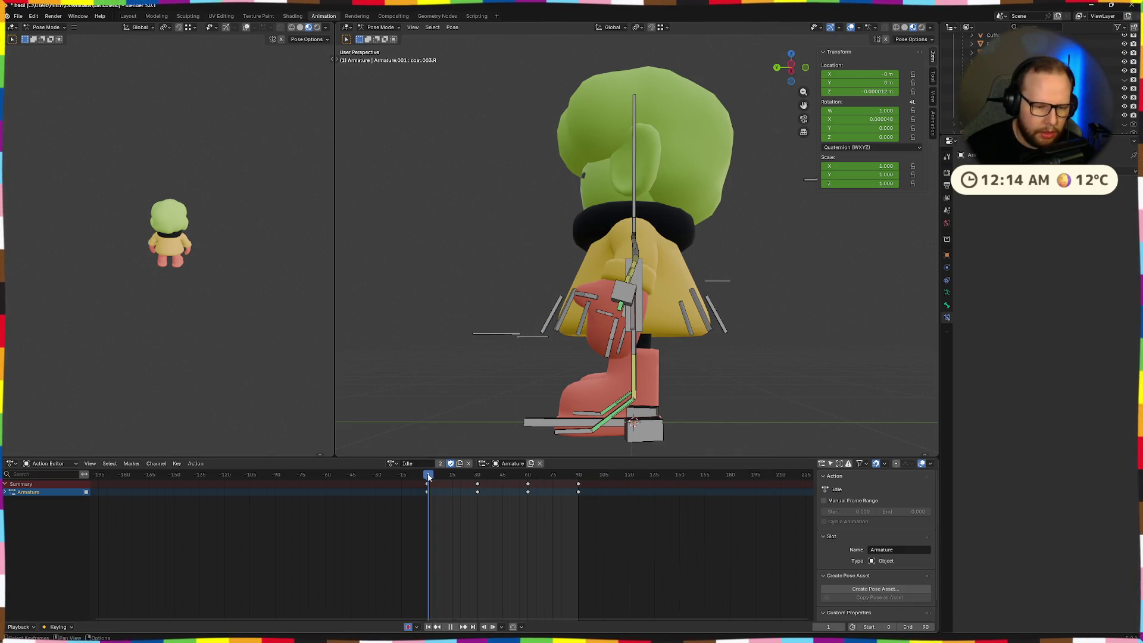
# - Copy the frame 0 keyframes and paste them at frame 90 to close the loop
pyautogui.hotkey('ctrl', 'c')
pyautogui.click(429, 491)
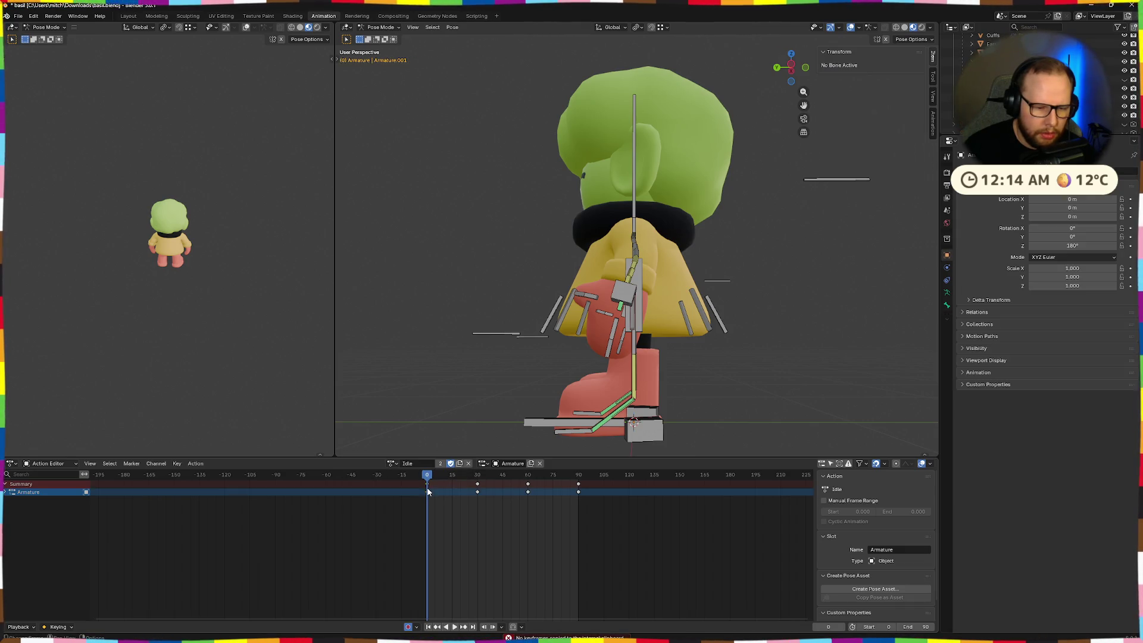
pyautogui.moveTo(427, 495)
pyautogui.mouseDown()
pyautogui.moveTo(381, 497)
pyautogui.moveTo(531, 527)
pyautogui.moveTo(424, 513)
pyautogui.moveTo(430, 503)
pyautogui.mouseUp()
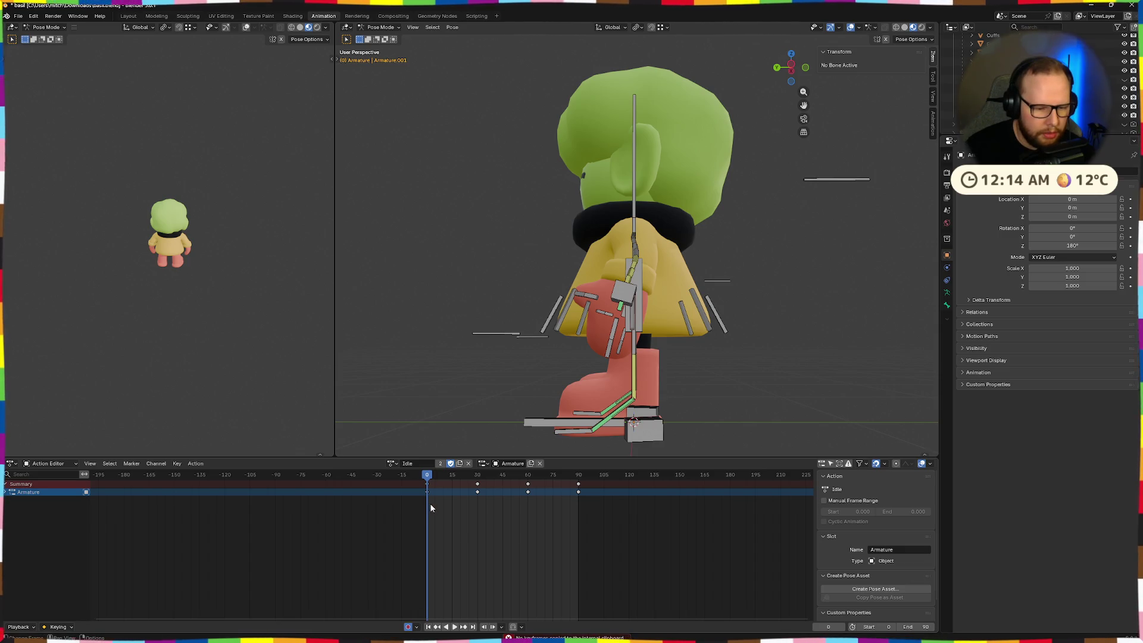
pyautogui.click(580, 475)
pyautogui.hotkey('ctrl', 'v')
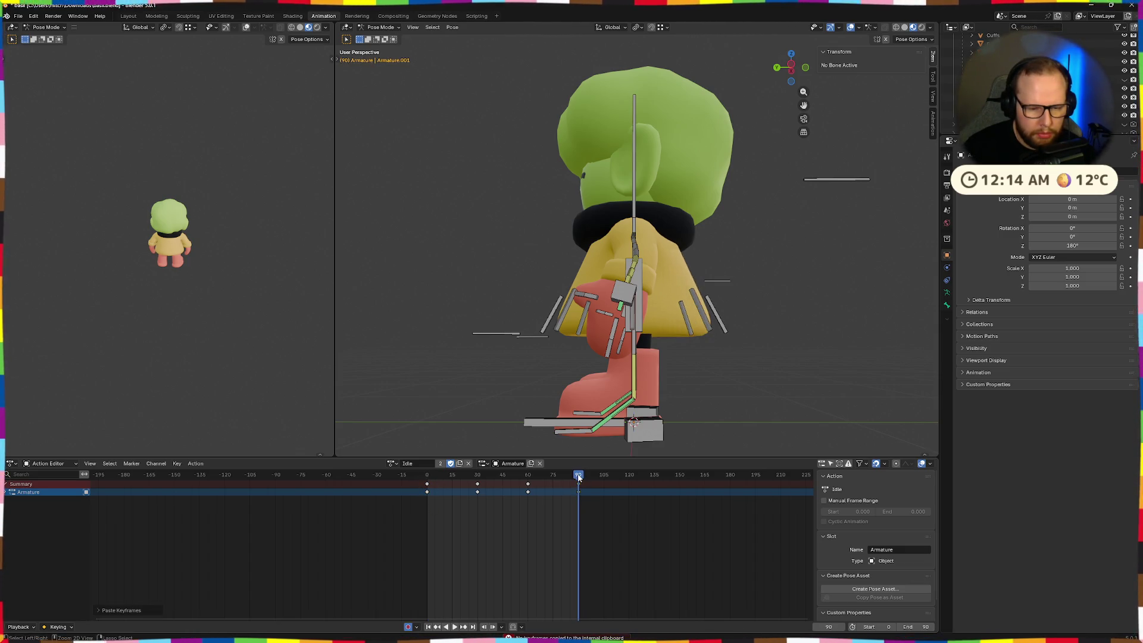
# - Play the trimmed loop to check it, then select the three right skirt bones
pyautogui.moveTo(732, 386); pyautogui.dragTo(752, 386, button='middle')
pyautogui.press('space')
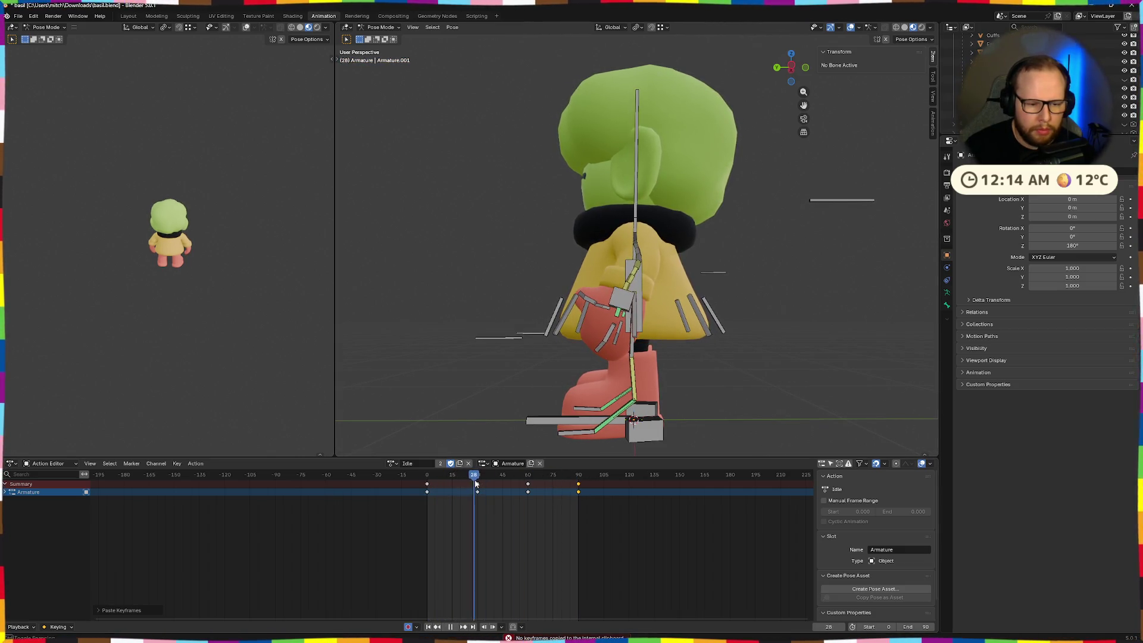
pyautogui.press('space')
pyautogui.moveTo(702, 393)
pyautogui.mouseDown(button='middle')
pyautogui.moveTo(740, 395)
pyautogui.moveTo(702, 314)
pyautogui.mouseUp(button='middle')
pyautogui.moveTo(676, 294); pyautogui.dragTo(735, 369)
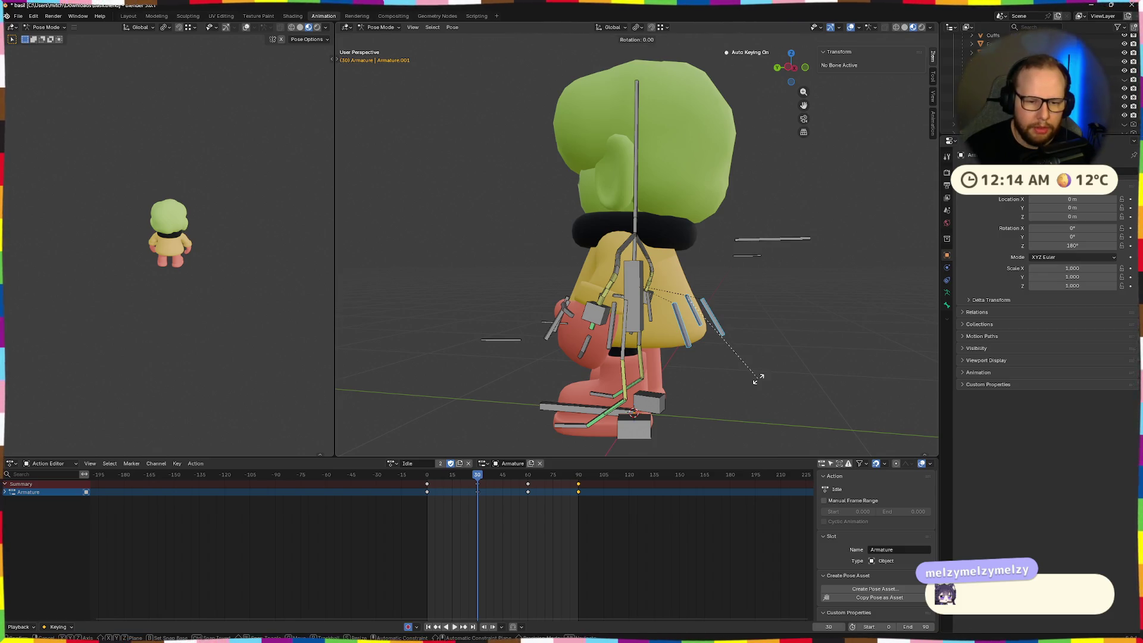
# - Rotate the skirt bones twice on their local X axis, then deselect them
pyautogui.press('x')
pyautogui.press('x')
pyautogui.click(749, 381)
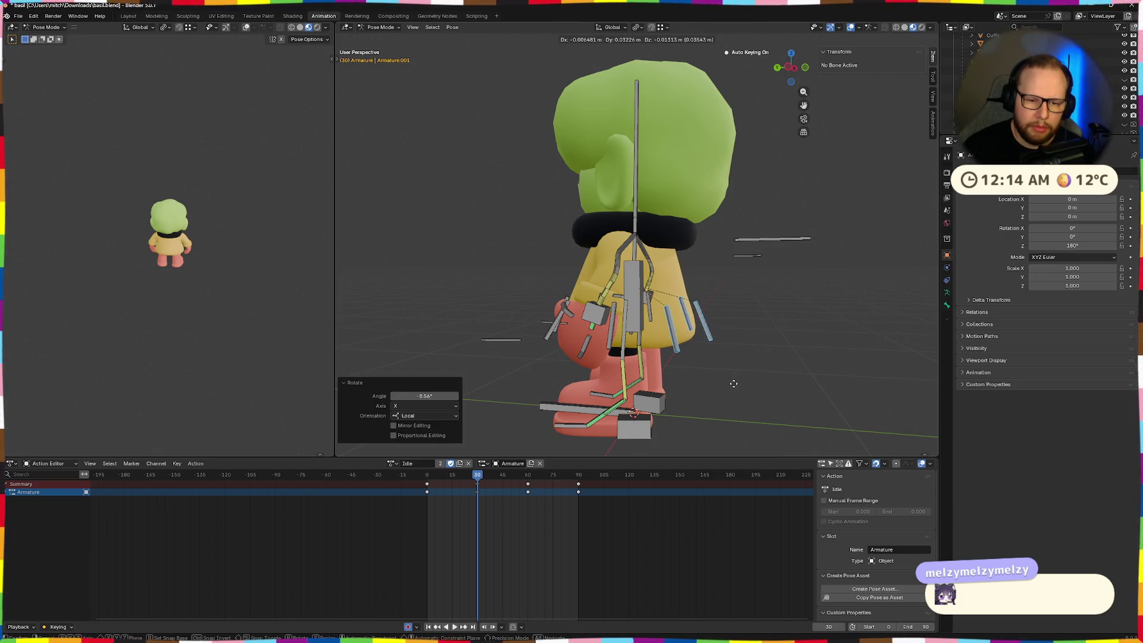
pyautogui.press('r')
pyautogui.press('x')
pyautogui.click(718, 384)
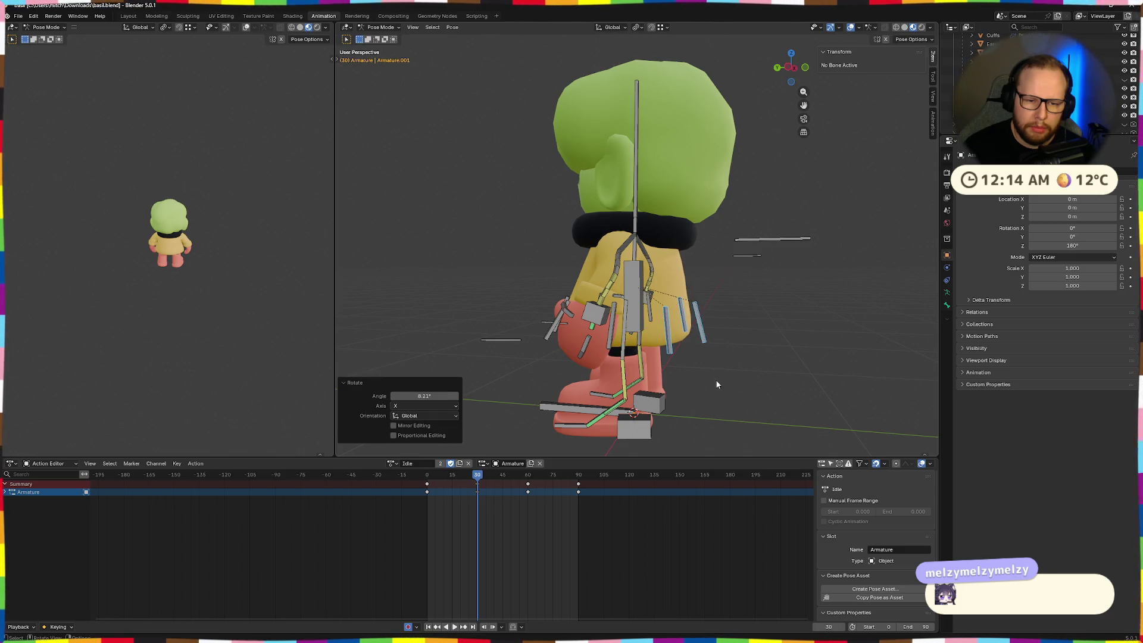
pyautogui.hotkey('alt', 'a')
# - At frame 60, box-select the two right arm bones and move them upward
pyautogui.moveTo(727, 370)
pyautogui.mouseDown(button='middle')
pyautogui.moveTo(704, 344)
pyautogui.moveTo(730, 370)
pyautogui.mouseUp(button='middle')
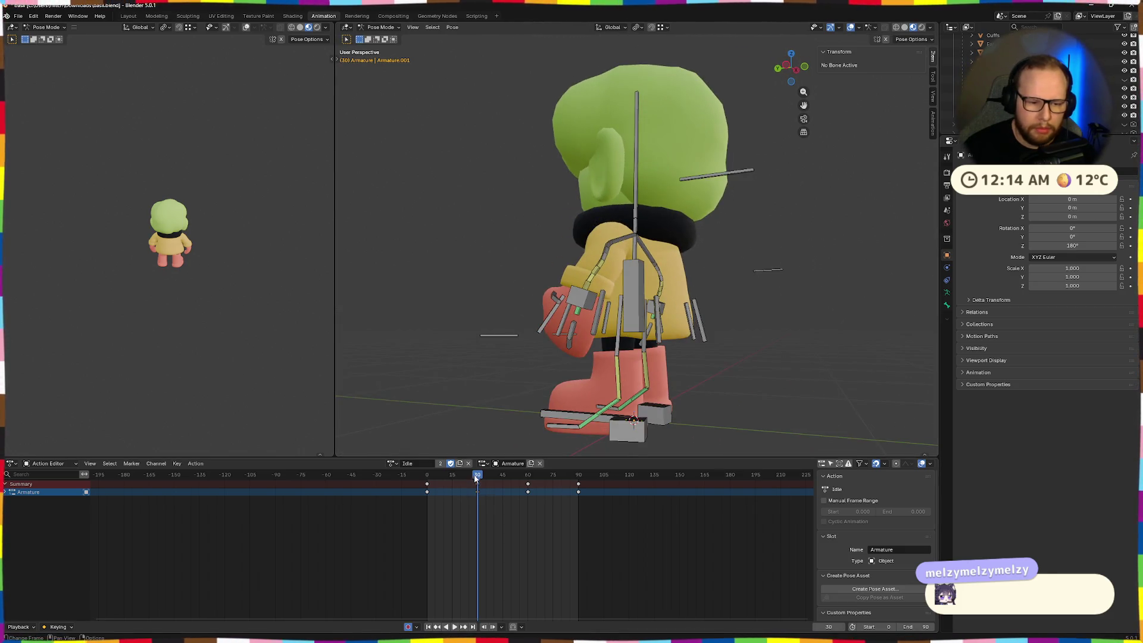
pyautogui.moveTo(476, 478); pyautogui.dragTo(528, 476)
pyautogui.moveTo(739, 411)
pyautogui.mouseDown(button='middle')
pyautogui.moveTo(755, 432)
pyautogui.moveTo(737, 434)
pyautogui.mouseUp(button='middle')
pyautogui.moveTo(677, 285); pyautogui.dragTo(725, 364)
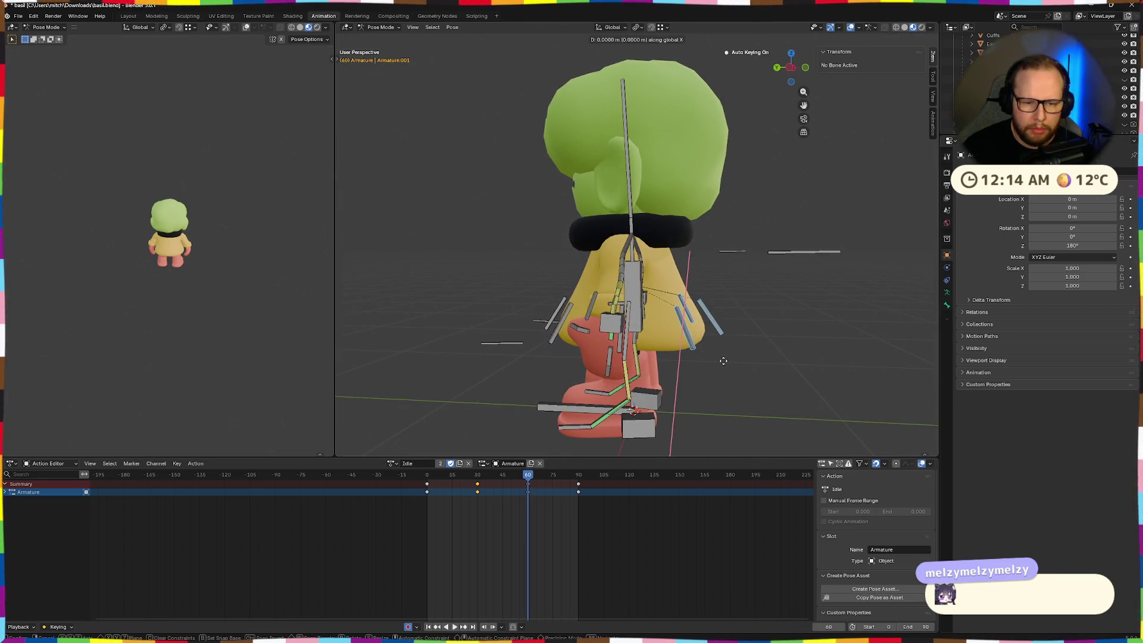
pyautogui.click(717, 354)
# - Rotate the arm bones 11.3° on local X, rotate them back slightly, and keyframe frame 60
pyautogui.press('r')
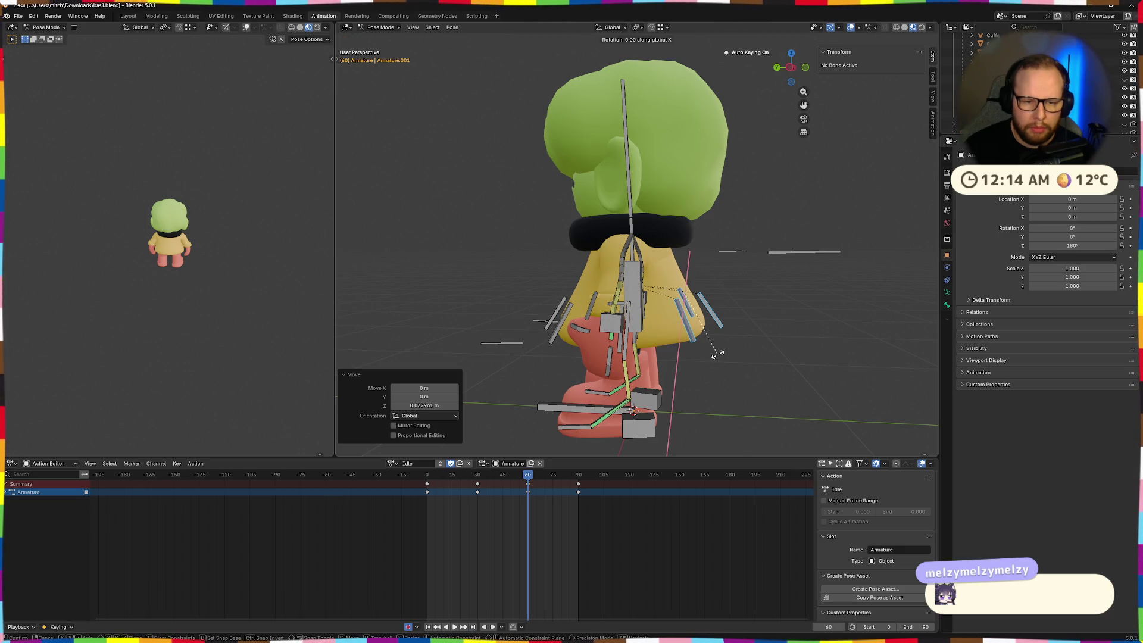
pyautogui.press('x')
pyautogui.press('x')
pyautogui.click(725, 341)
pyautogui.press('r')
pyautogui.press('x')
pyautogui.press('x')
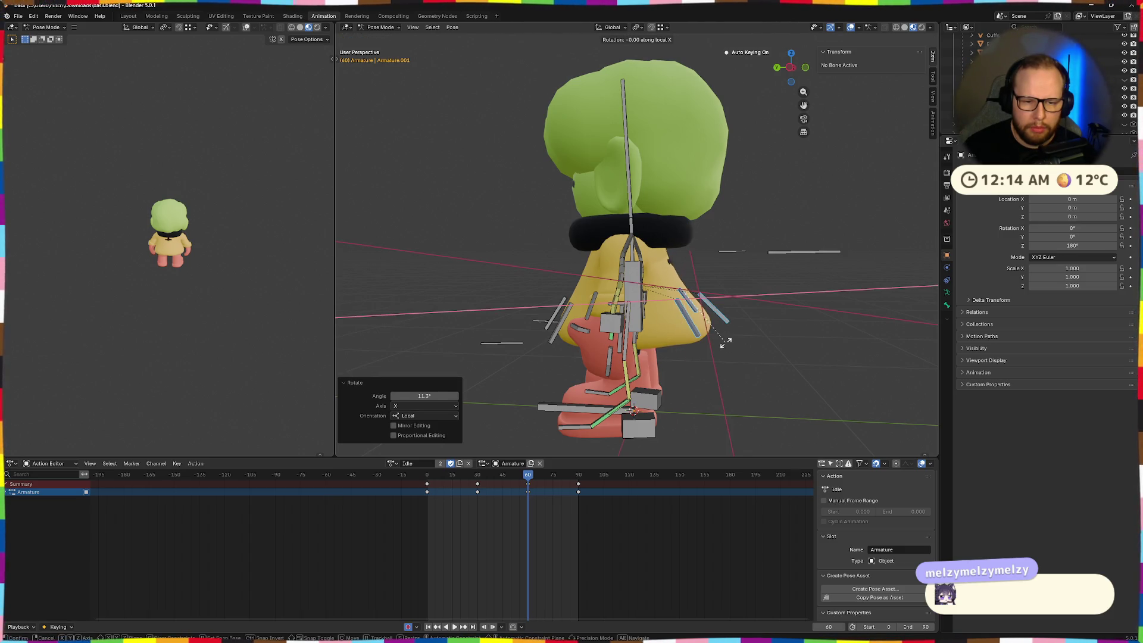
pyautogui.click(704, 352)
pyautogui.click(700, 344)
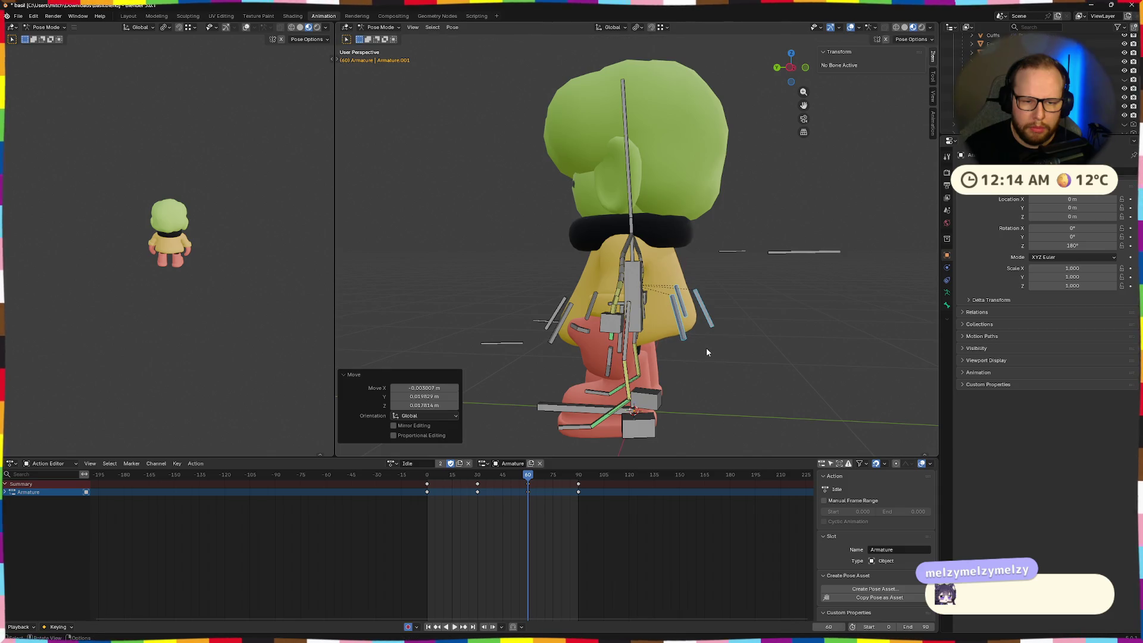
pyautogui.moveTo(706, 348); pyautogui.dragTo(677, 372, button='middle')
pyautogui.press('i')
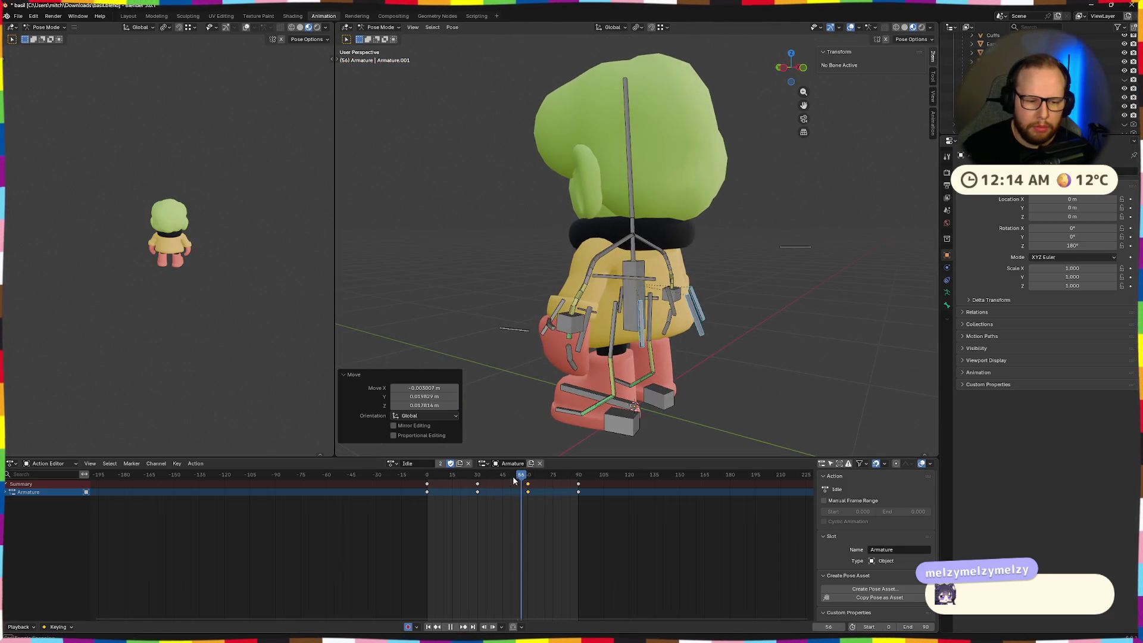
# - Paste the pose as a keyframe at frame 0 and play the animation to review it
pyautogui.click(427, 476)
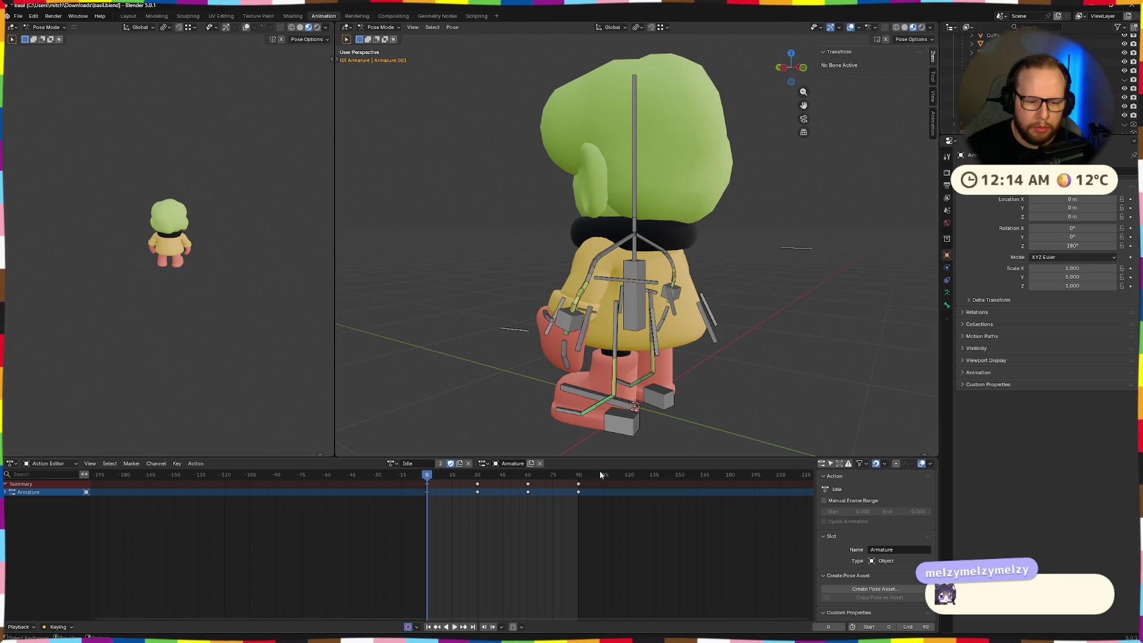
pyautogui.hotkey('ctrl', 'v')
pyautogui.press('space')
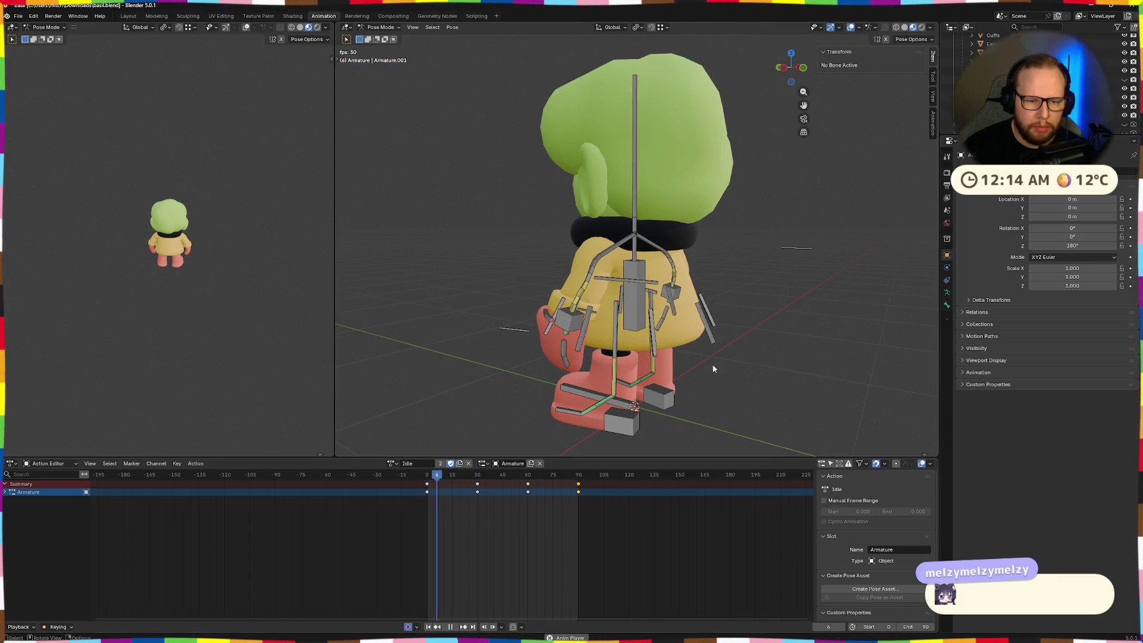
pyautogui.moveTo(712, 363); pyautogui.dragTo(695, 381, button='middle')
pyautogui.moveTo(524, 398); pyautogui.dragTo(580, 386, button='middle')
pyautogui.press('space')
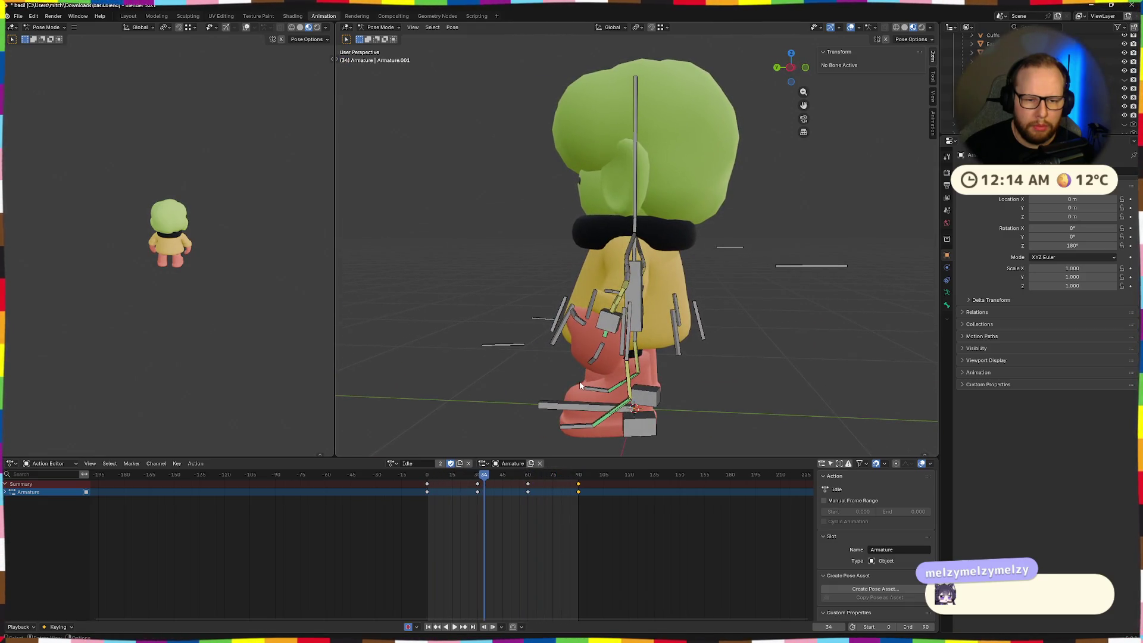
pyautogui.press('space')
# - At frame 30, move the bones and rotate them -9.23° to adjust the sway pose
pyautogui.click(477, 477)
pyautogui.press('space')
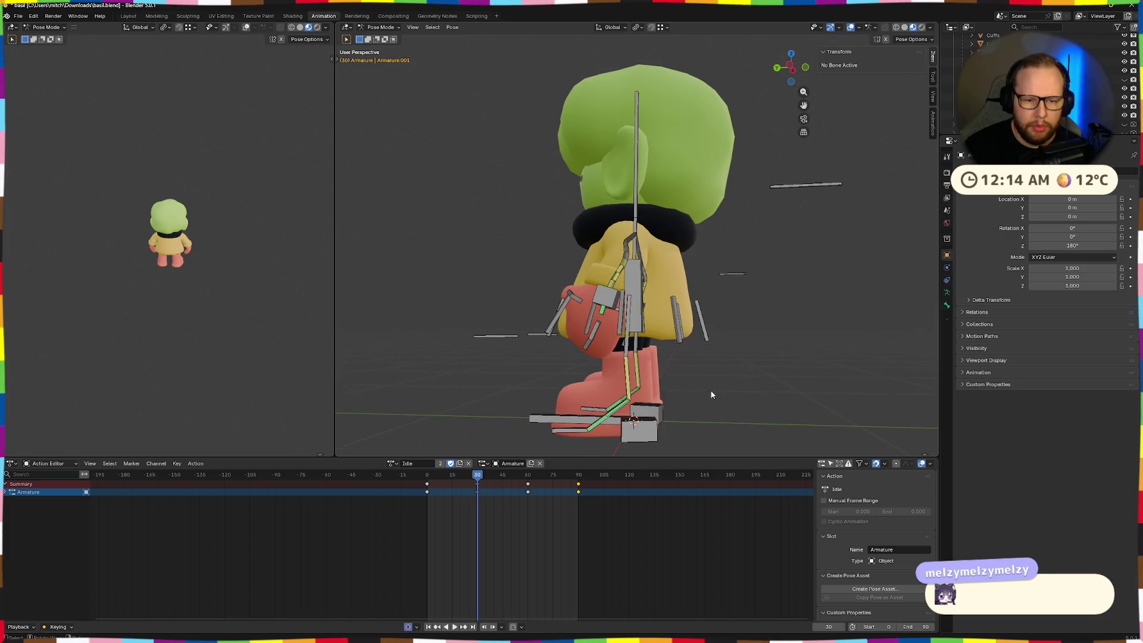
pyautogui.click(715, 349)
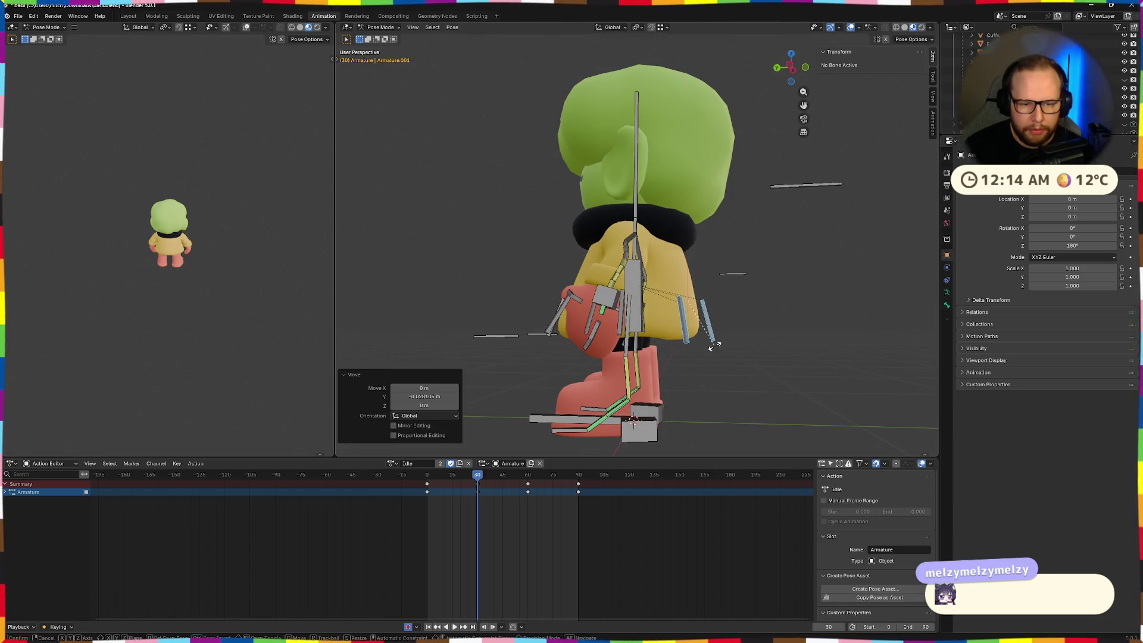
pyautogui.click(721, 343)
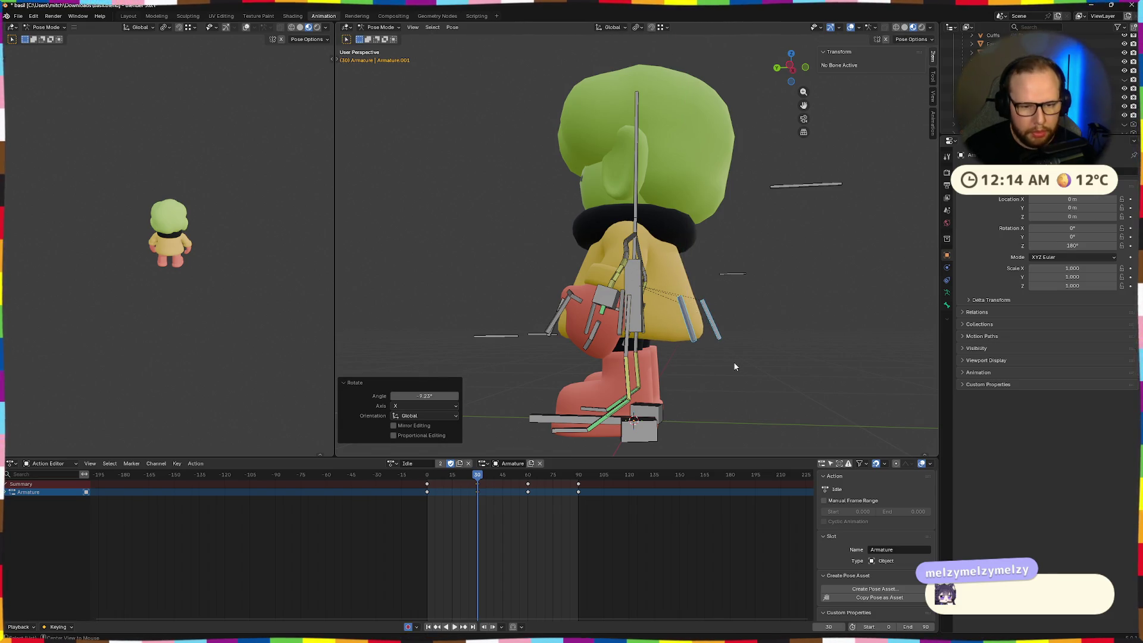
pyautogui.press('g')
pyautogui.click(730, 362)
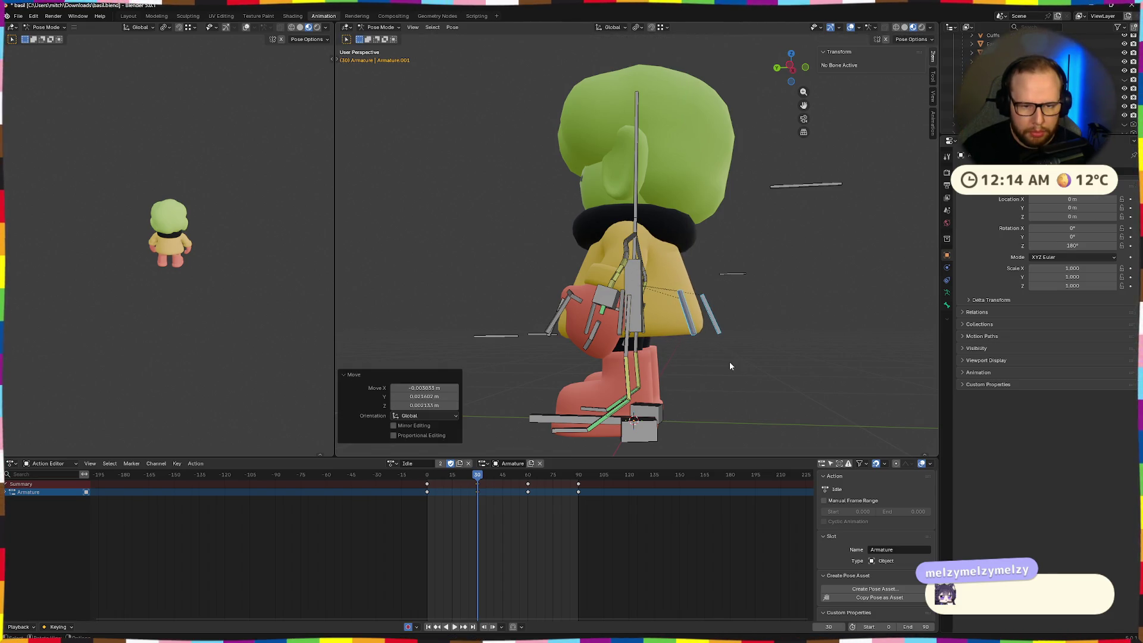
# - Replay the animation from frame 0 and check the pose around frame 61
pyautogui.moveTo(482, 486); pyautogui.dragTo(428, 486)
pyautogui.press('space')
pyautogui.moveTo(702, 381)
pyautogui.mouseDown(button='middle')
pyautogui.moveTo(745, 409)
pyautogui.moveTo(675, 415)
pyautogui.moveTo(644, 395)
pyautogui.moveTo(679, 380)
pyautogui.mouseUp(button='middle')
pyautogui.click(529, 474)
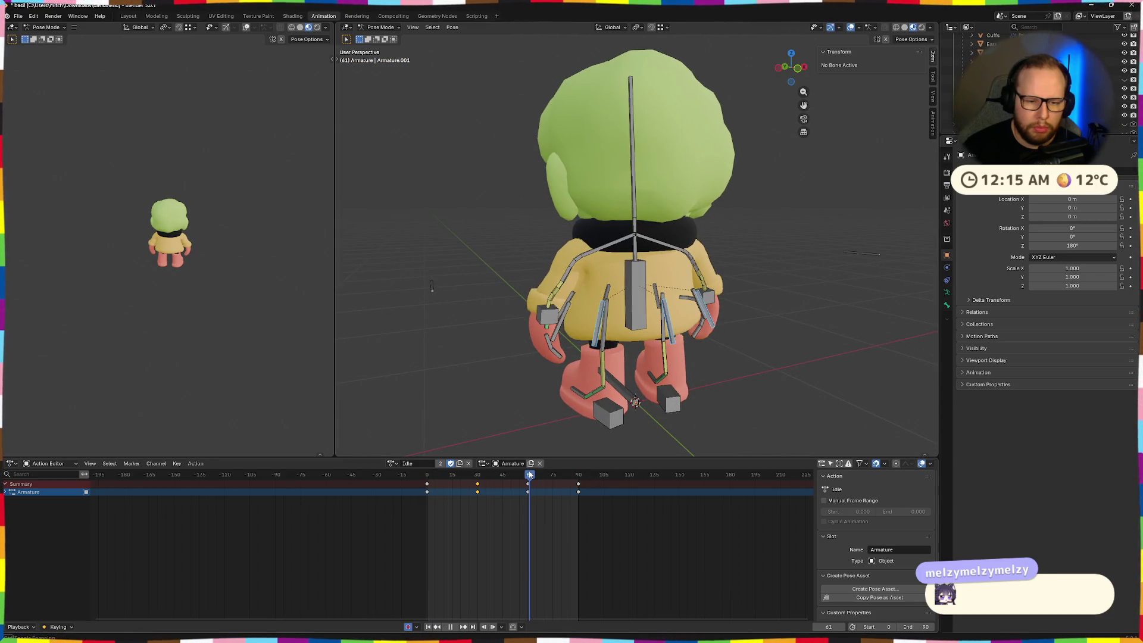
# - Adjust the bone position, re-key the pose at frame 60, and play to review the motion
pyautogui.moveTo(626, 428)
pyautogui.mouseDown(button='middle')
pyautogui.moveTo(691, 422)
pyautogui.moveTo(702, 403)
pyautogui.mouseUp(button='middle')
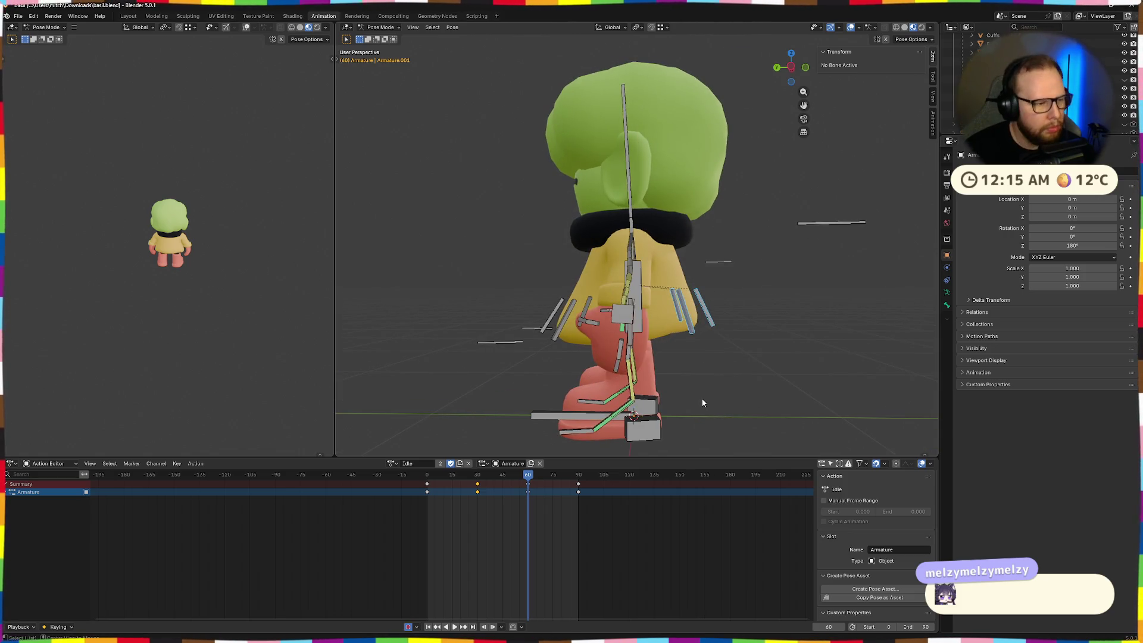
pyautogui.moveTo(862, 295); pyautogui.dragTo(795, 332, button='middle')
pyautogui.moveTo(513, 477); pyautogui.dragTo(427, 474)
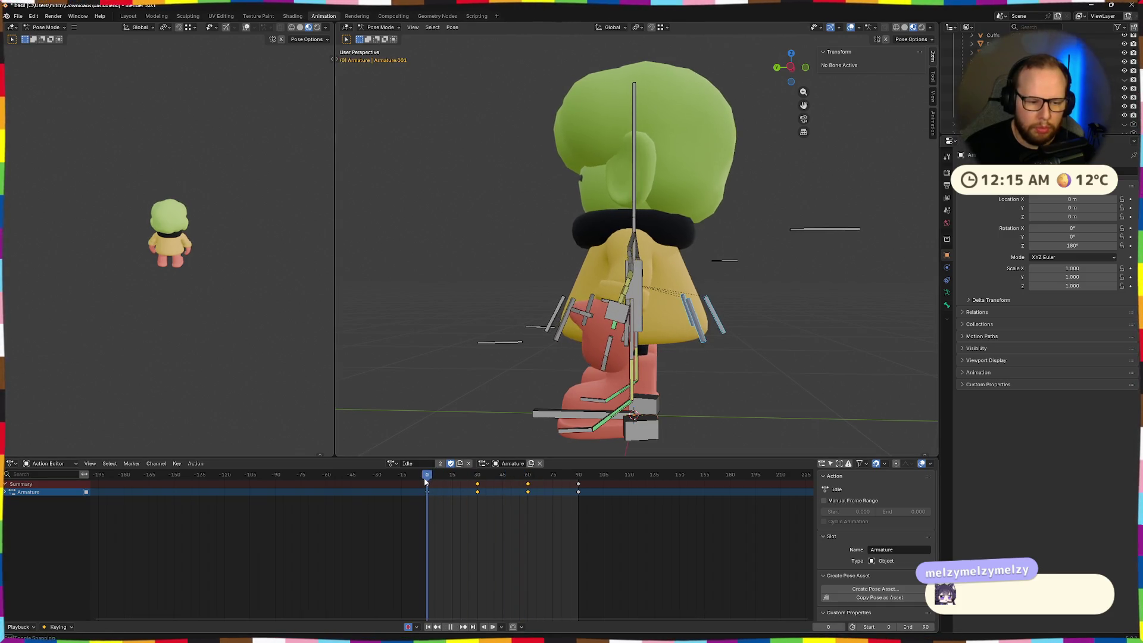
pyautogui.press('space')
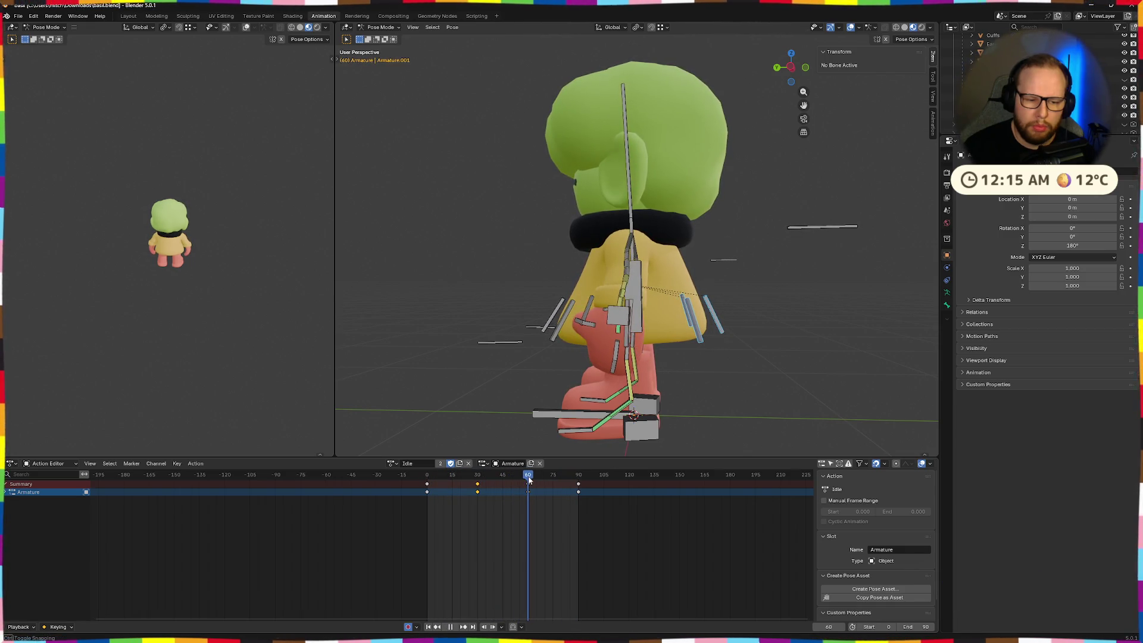
pyautogui.click(712, 343)
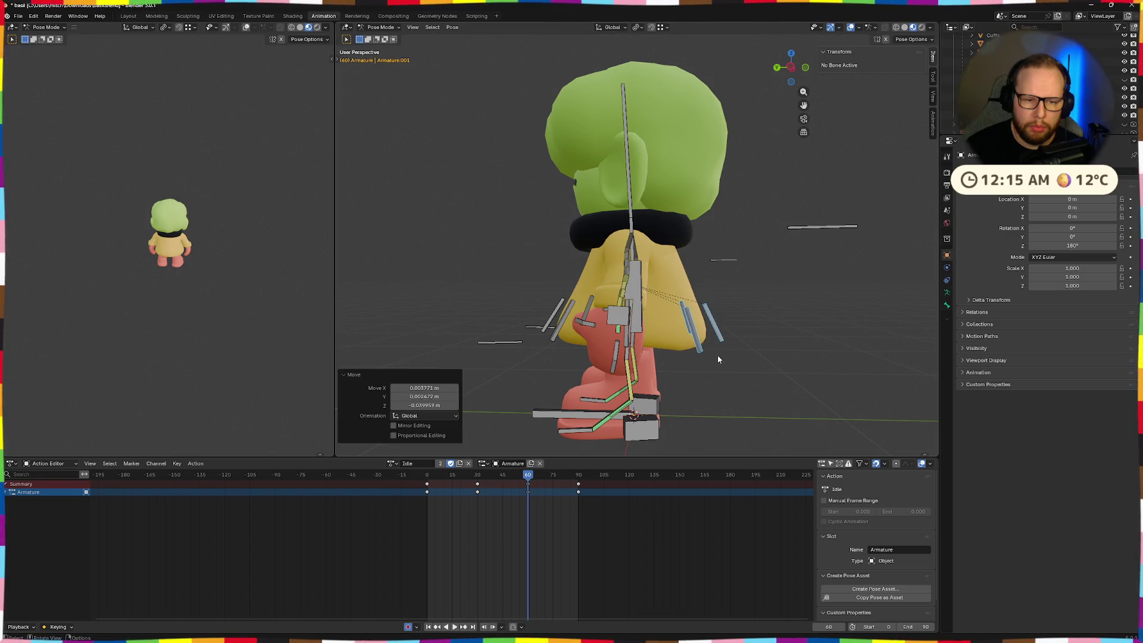
pyautogui.press('i')
pyautogui.press('space')
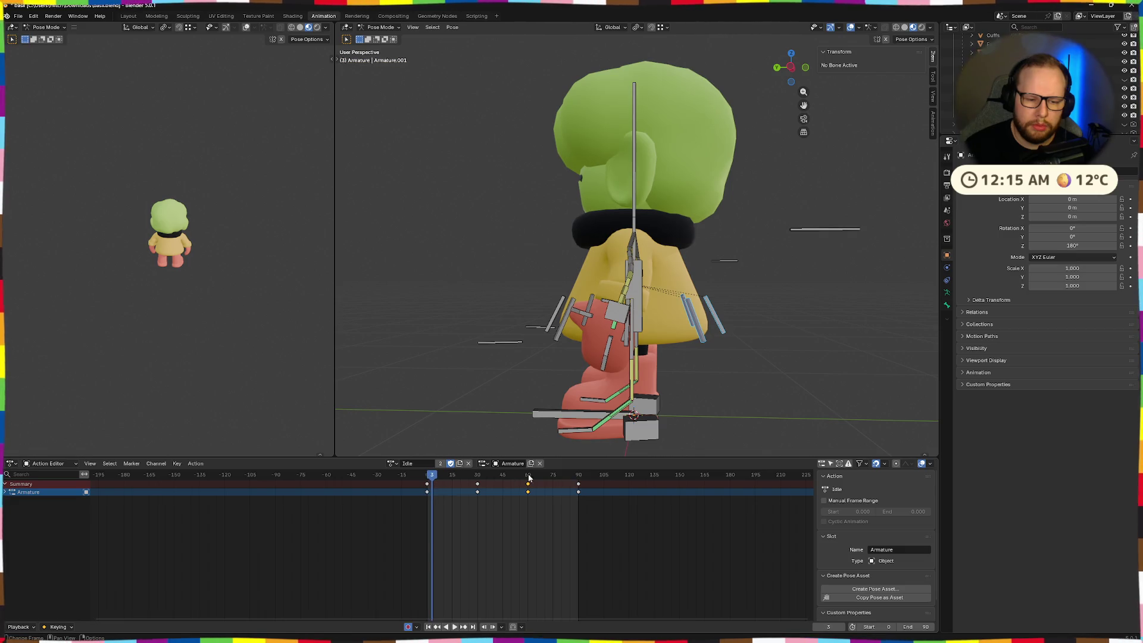
# - Copy the frame 60 key to frame 75, preview the loop, then delete the frame 75 key
pyautogui.moveTo(583, 502); pyautogui.dragTo(532, 494)
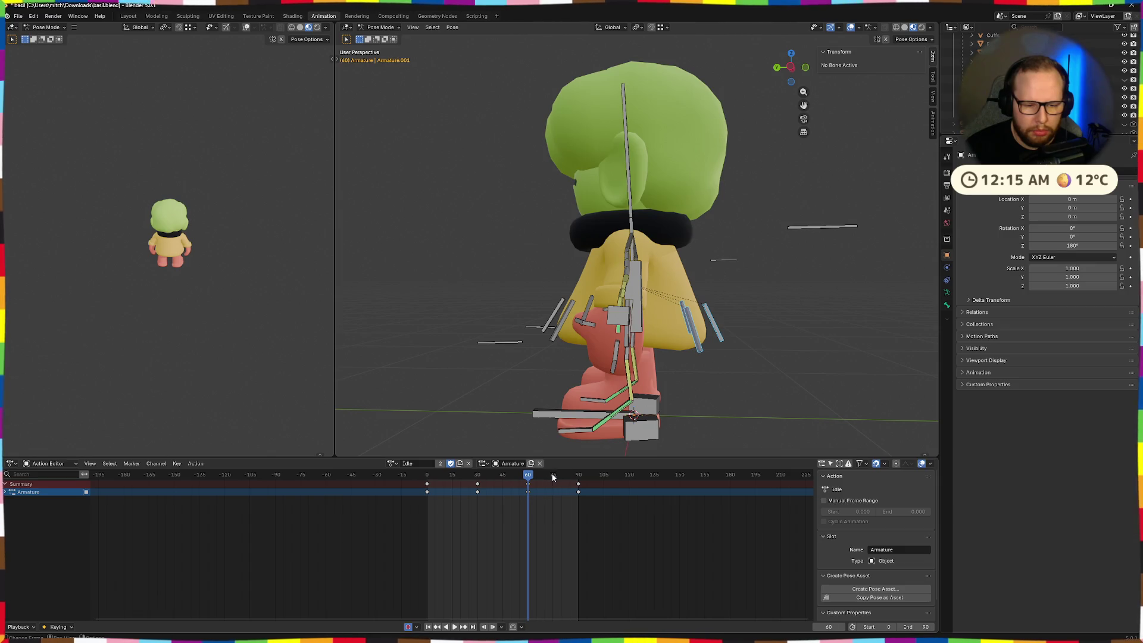
pyautogui.press('i')
pyautogui.click(553, 475)
pyautogui.press('i')
pyautogui.moveTo(554, 478); pyautogui.dragTo(433, 479)
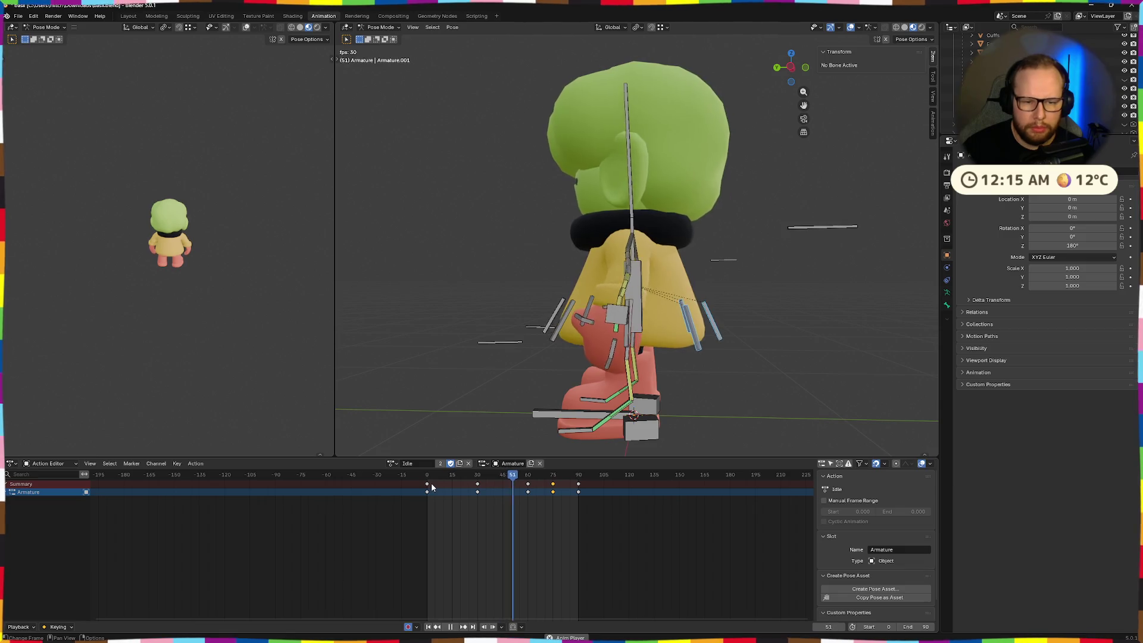
pyautogui.press('space')
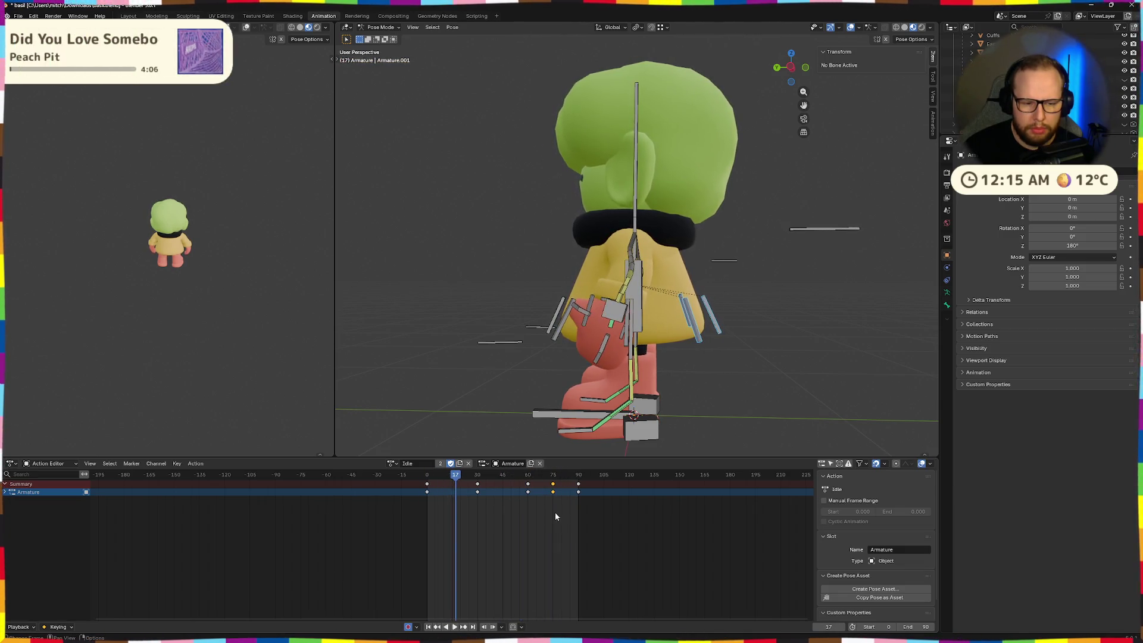
pyautogui.press('x')
pyautogui.click(555, 502)
pyautogui.scroll(-2, 565, 495)
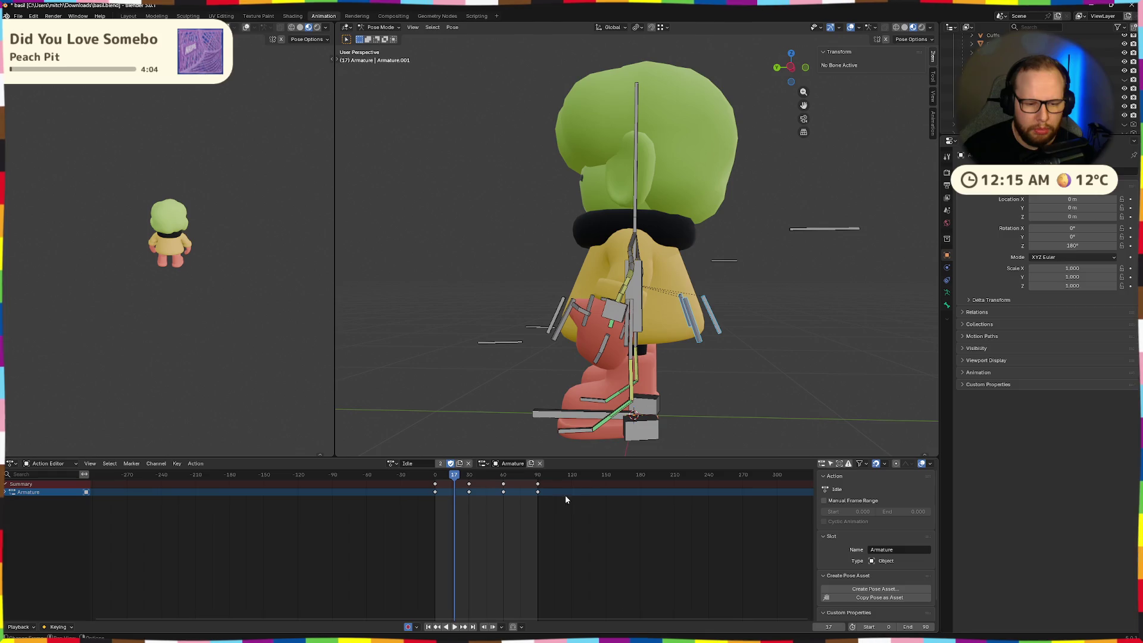
# - At frame 60, move the selected bone slightly along its local Z axis
pyautogui.moveTo(456, 477); pyautogui.dragTo(436, 476)
pyautogui.press('space')
pyautogui.press('space')
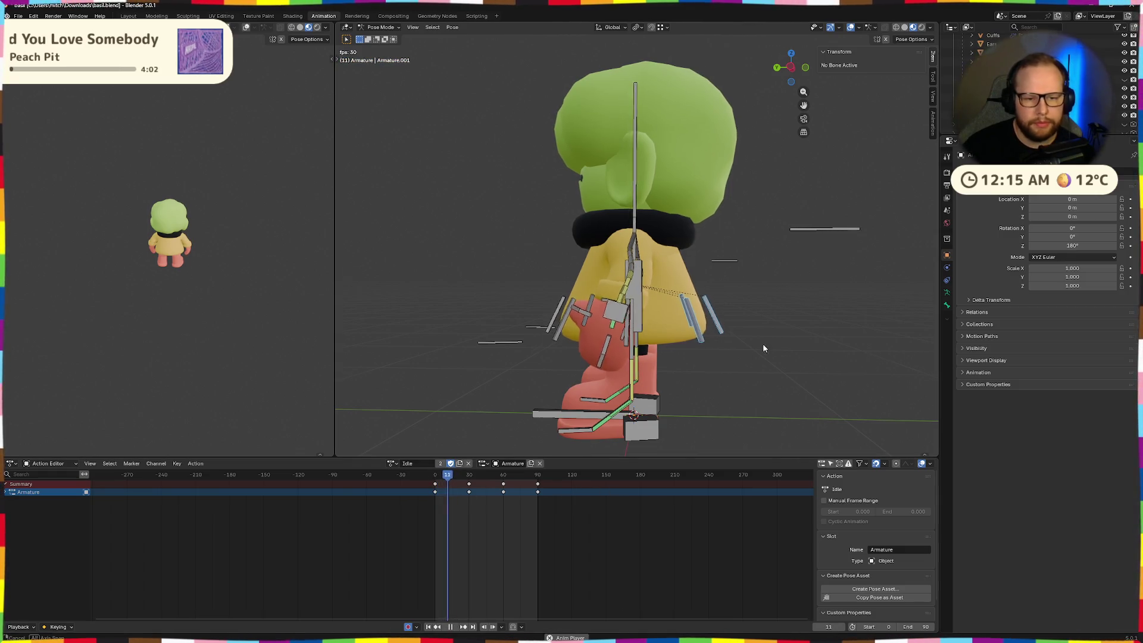
pyautogui.moveTo(762, 343); pyautogui.dragTo(703, 365, button='middle')
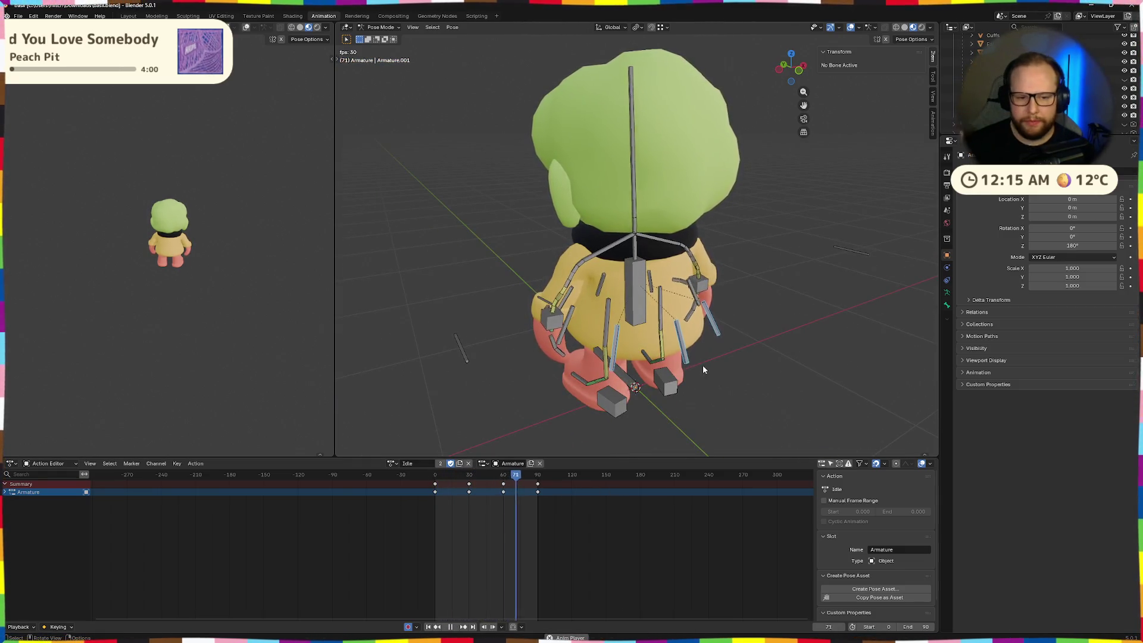
pyautogui.click(503, 477)
pyautogui.moveTo(685, 387); pyautogui.dragTo(770, 358, button='middle')
pyautogui.press('g')
pyautogui.press('z')
pyautogui.press('z')
pyautogui.press('z')
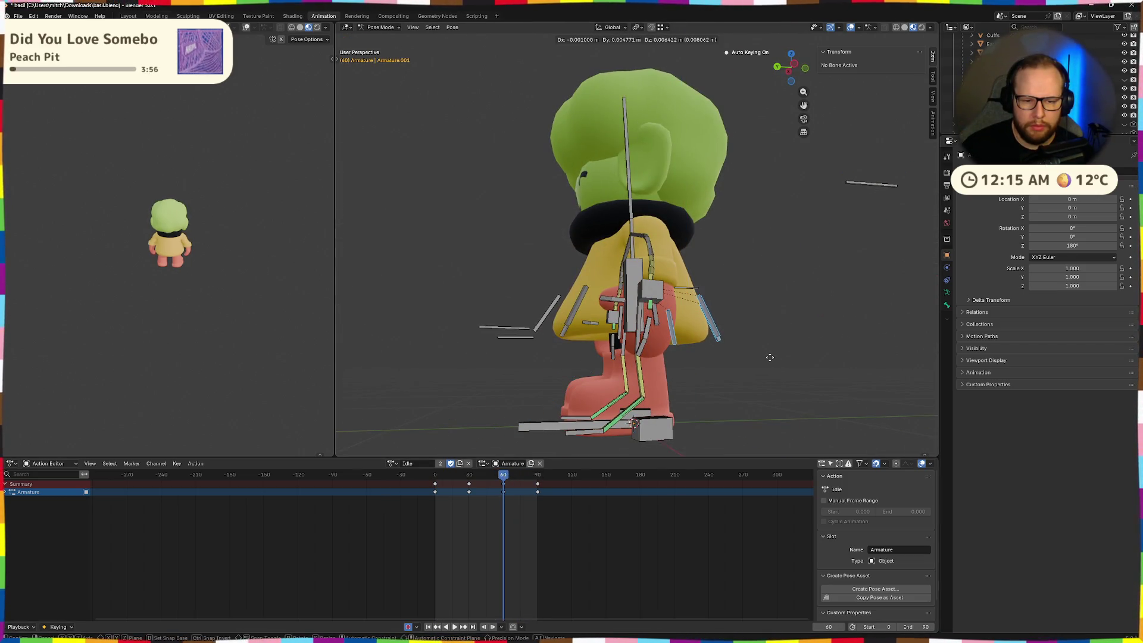
pyautogui.click(769, 356)
# - Play the animation and orbit the views to review the change, ending near frame 26
pyautogui.press('space')
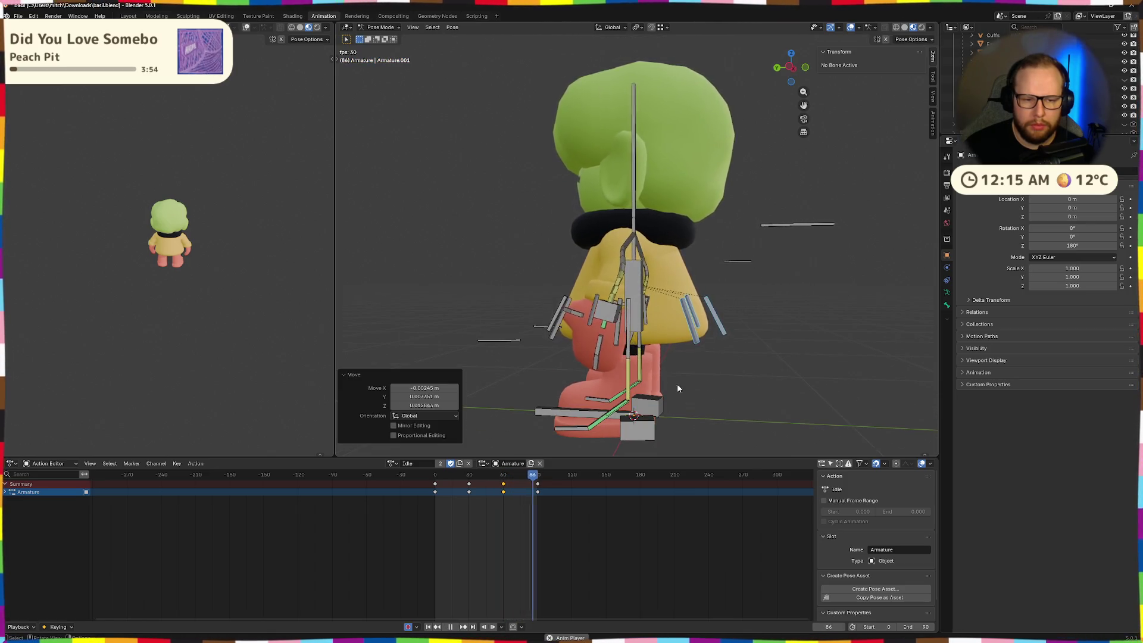
pyautogui.scroll(-4, 676, 383)
pyautogui.moveTo(588, 397)
pyautogui.mouseDown(button='middle')
pyautogui.moveTo(702, 403)
pyautogui.moveTo(574, 416)
pyautogui.moveTo(641, 339)
pyautogui.mouseUp(button='middle')
pyautogui.moveTo(120, 284); pyautogui.dragTo(198, 291, button='middle')
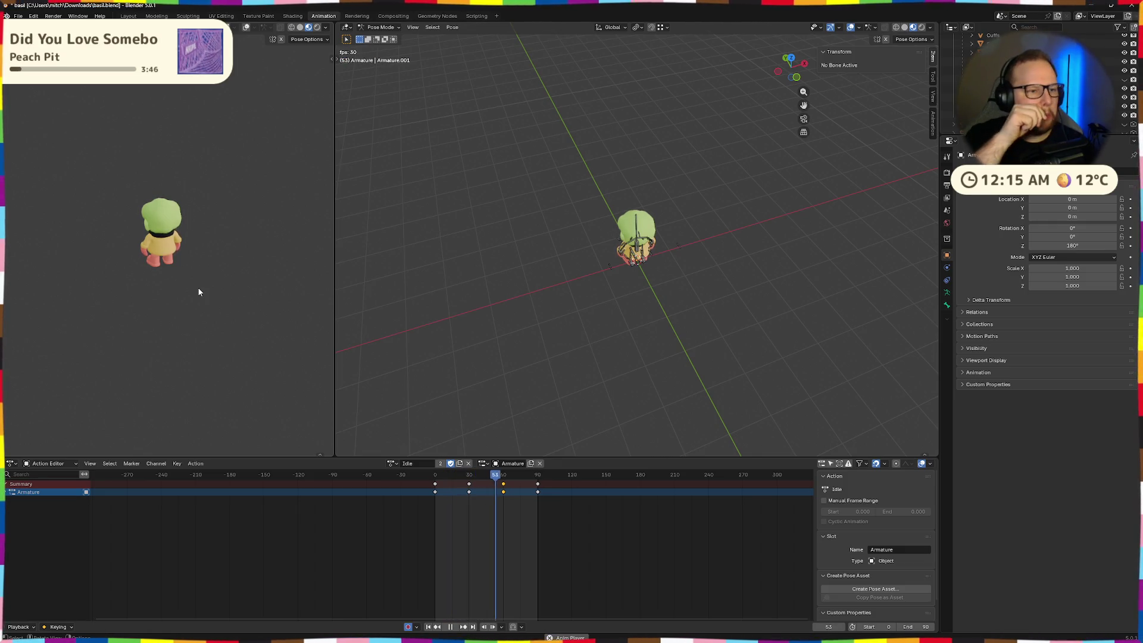
pyautogui.scroll(5, 231, 269)
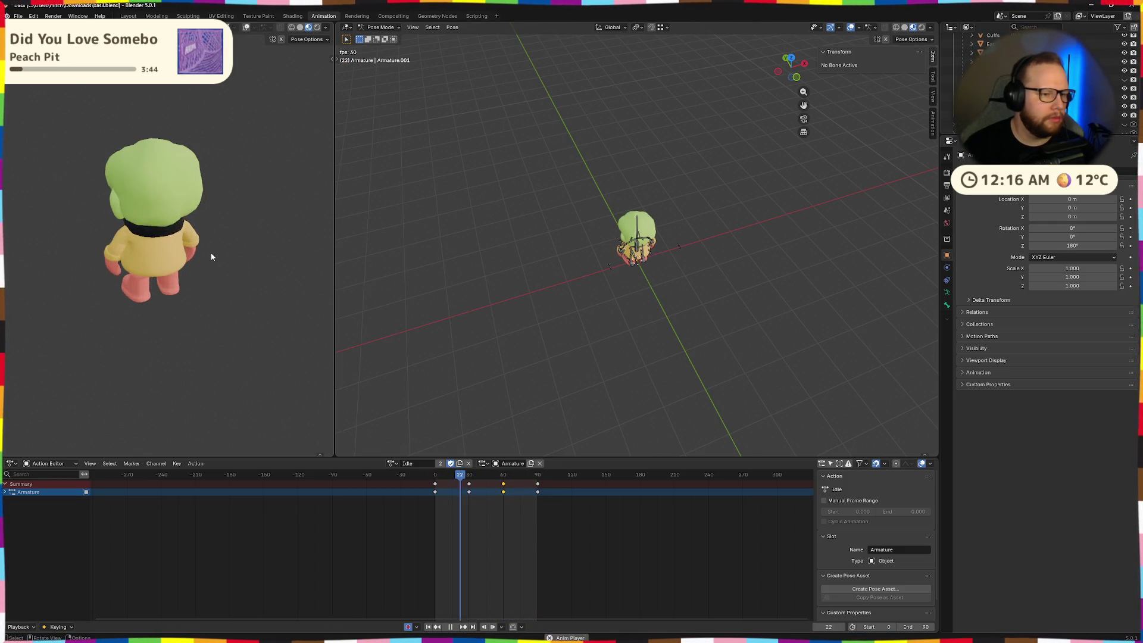
pyautogui.scroll(-3, 233, 268)
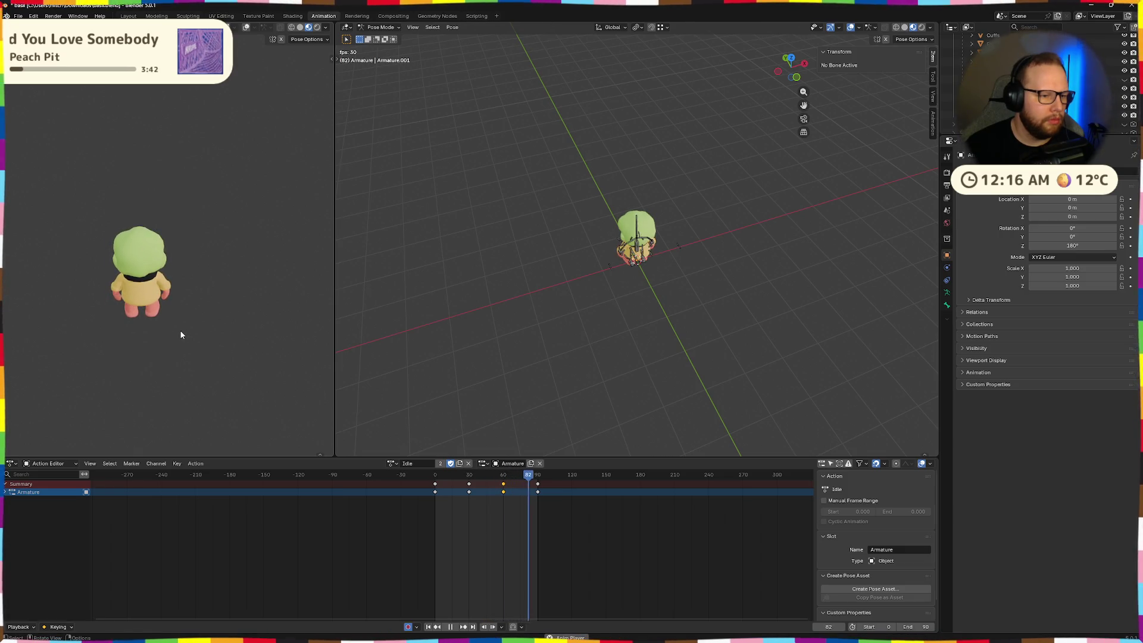
pyautogui.scroll(5, 655, 265)
pyautogui.moveTo(468, 476)
pyautogui.mouseDown()
pyautogui.moveTo(483, 479)
pyautogui.moveTo(434, 481)
pyautogui.moveTo(466, 482)
pyautogui.mouseUp()
pyautogui.moveTo(620, 280)
pyautogui.mouseDown(button='middle')
pyautogui.moveTo(658, 320)
pyautogui.moveTo(683, 322)
pyautogui.moveTo(693, 344)
pyautogui.mouseUp(button='middle')
# - Select ik.hand.L at frame 30, then move and rotate it
pyautogui.click(692, 344)
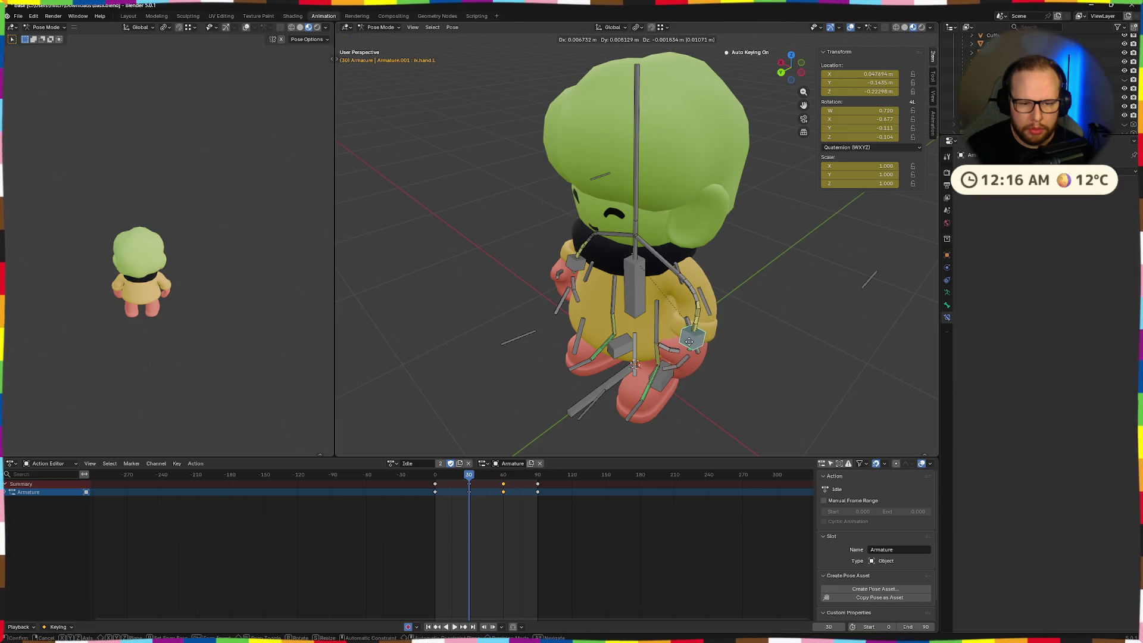
pyautogui.click(688, 339)
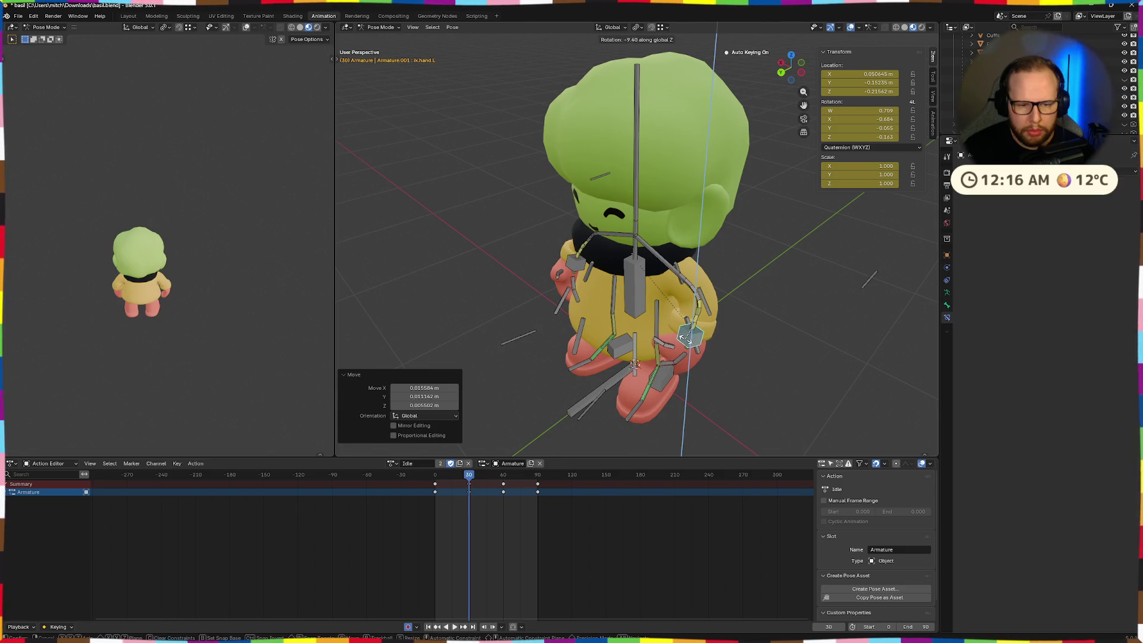
pyautogui.click(685, 336)
pyautogui.moveTo(685, 336)
pyautogui.mouseDown(button='middle')
pyautogui.moveTo(759, 327)
pyautogui.moveTo(734, 321)
pyautogui.mouseUp(button='middle')
pyautogui.moveTo(611, 352)
pyautogui.mouseDown(button='middle')
pyautogui.moveTo(706, 348)
pyautogui.moveTo(684, 352)
pyautogui.mouseUp(button='middle')
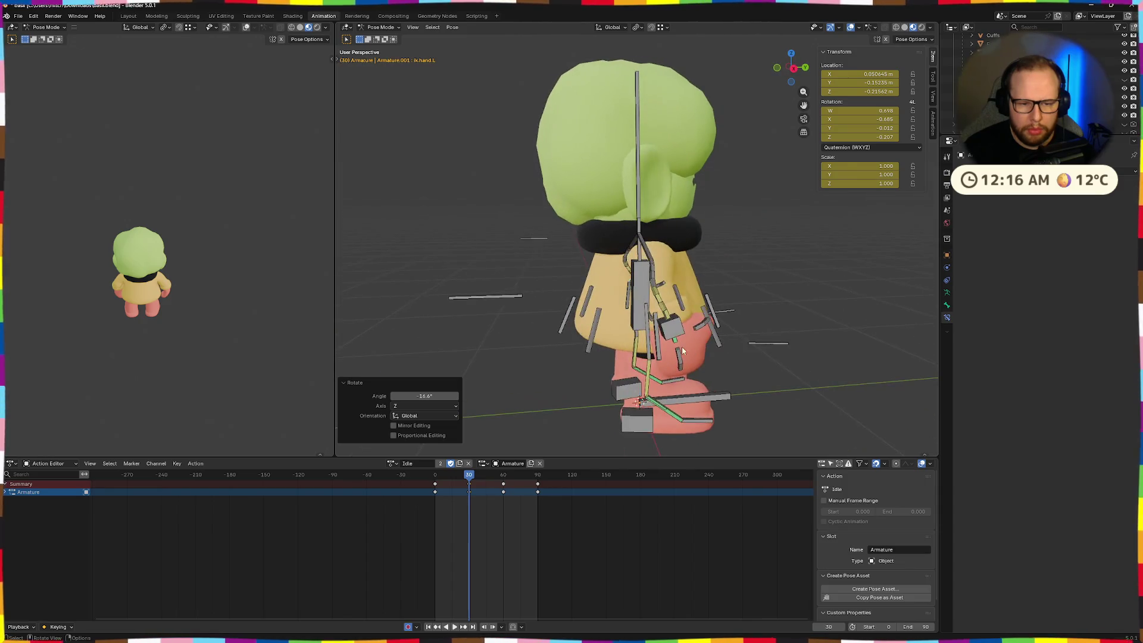
# - Select ik.hand.R, move it, and rotate it on the global Z axis
pyautogui.click(667, 329)
pyautogui.press('g')
pyautogui.click(676, 337)
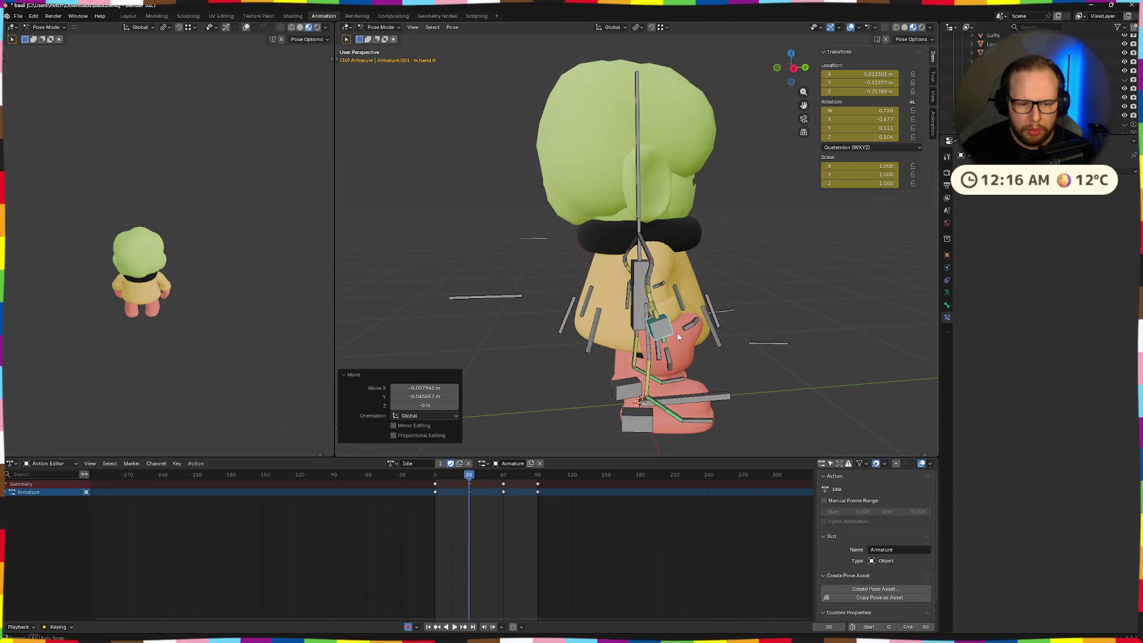
pyautogui.moveTo(677, 337); pyautogui.dragTo(655, 370, button='middle')
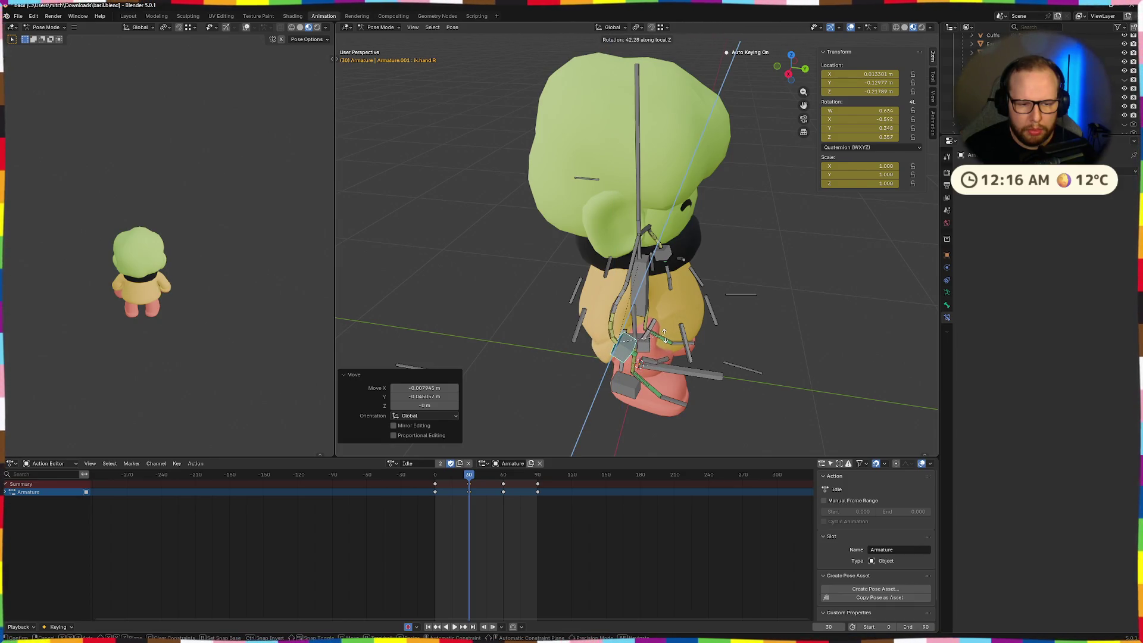
pyautogui.press('z')
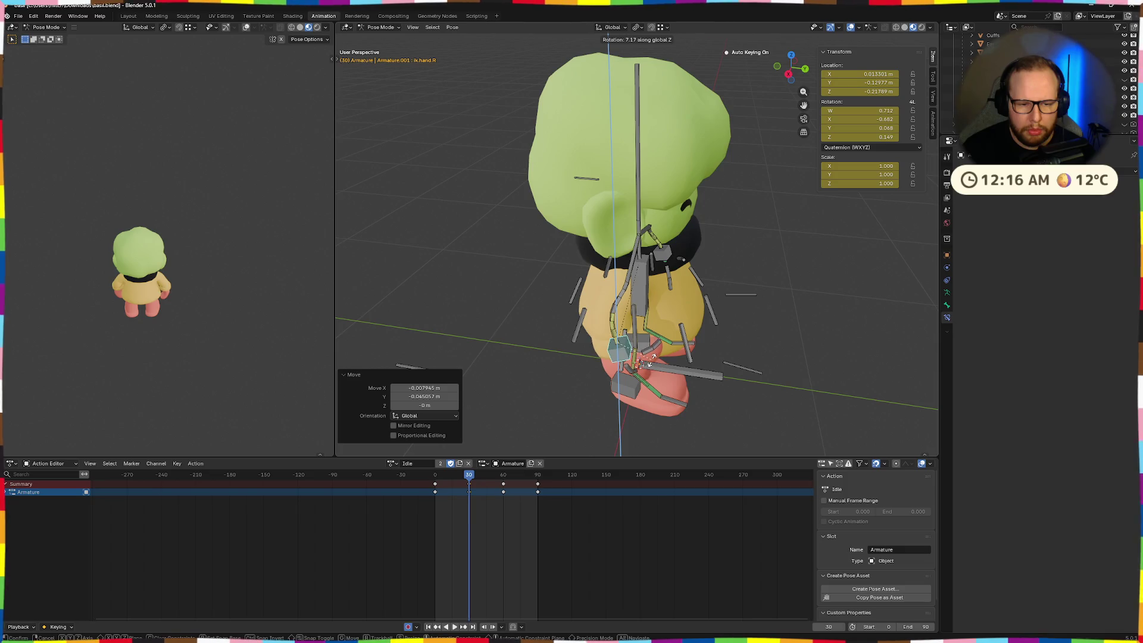
pyautogui.click(654, 358)
pyautogui.moveTo(654, 358); pyautogui.dragTo(679, 351, button='middle')
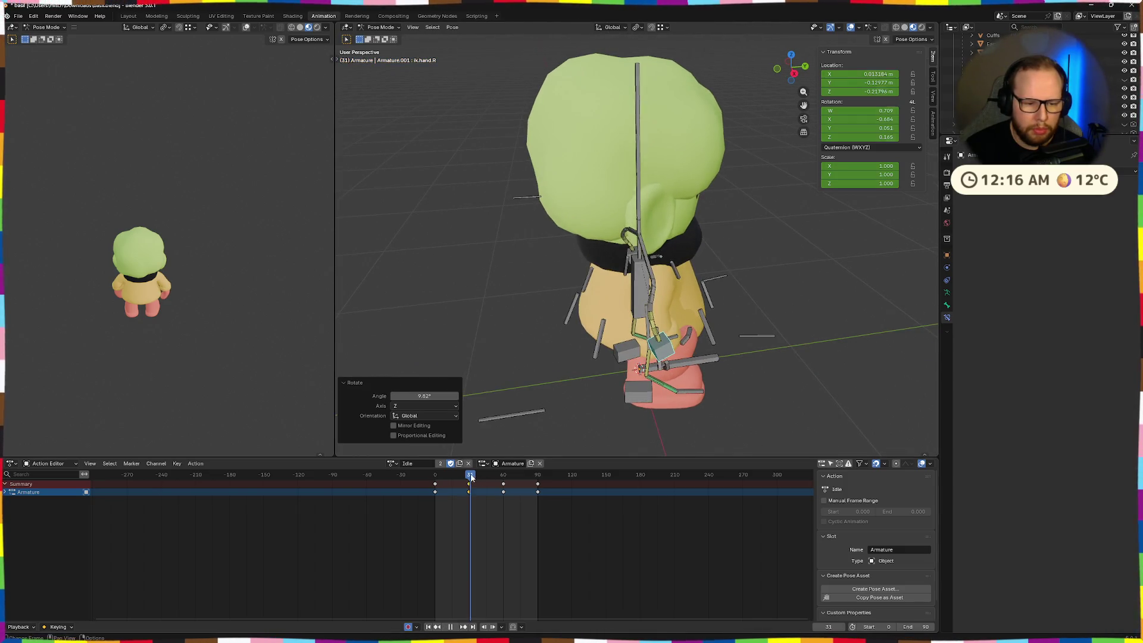
# - Play the animation to check the hands, set the end frame to 89, and return to frame 30
pyautogui.moveTo(471, 477); pyautogui.dragTo(525, 477)
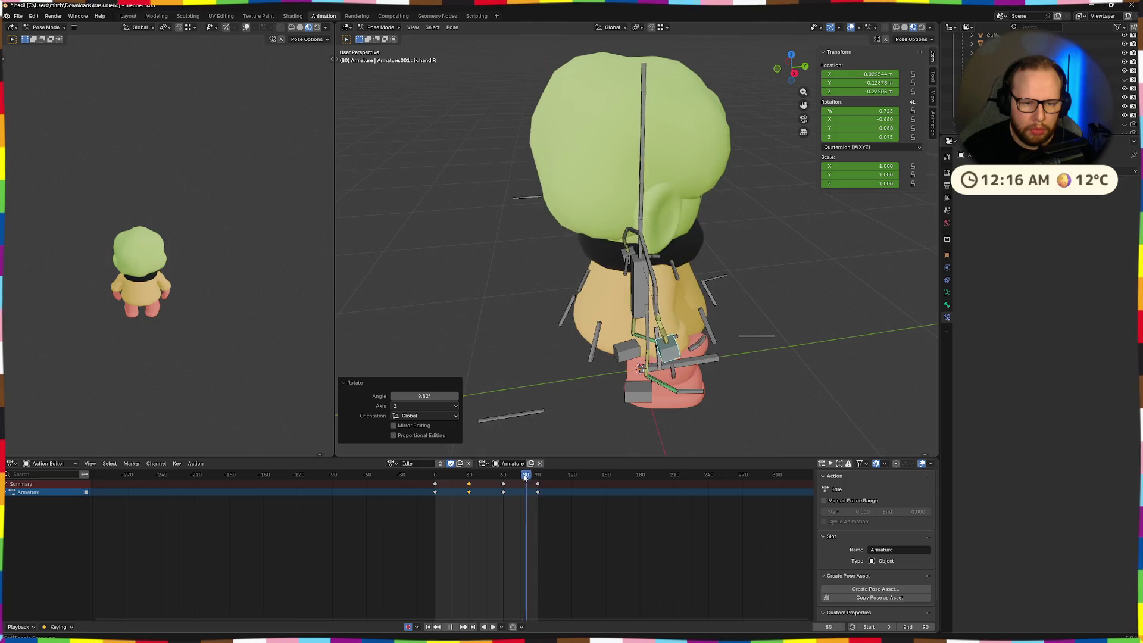
pyautogui.press('space')
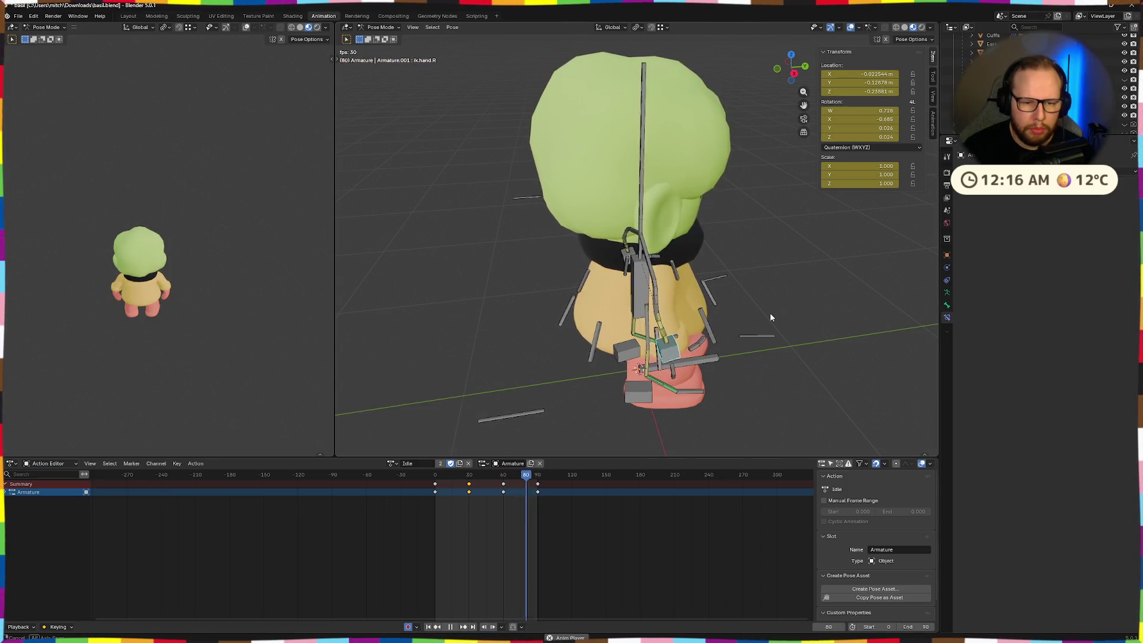
pyautogui.moveTo(748, 327)
pyautogui.mouseDown(button='middle')
pyautogui.moveTo(551, 365)
pyautogui.moveTo(632, 363)
pyautogui.moveTo(668, 344)
pyautogui.moveTo(720, 354)
pyautogui.moveTo(766, 323)
pyautogui.mouseUp(button='middle')
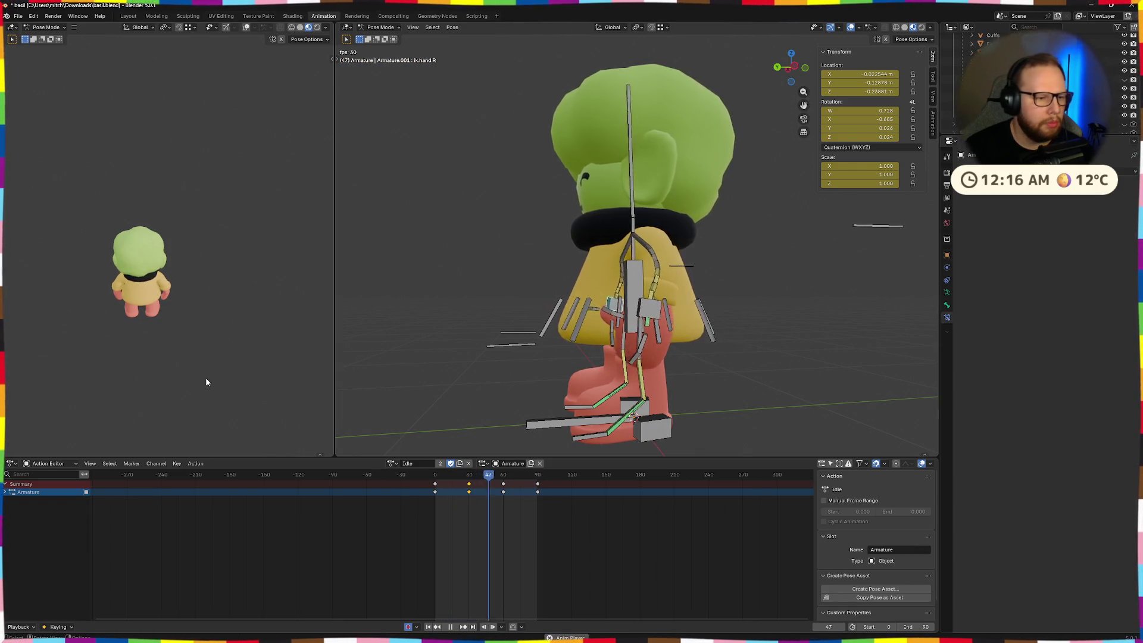
pyautogui.moveTo(159, 315); pyautogui.dragTo(172, 311, button='middle')
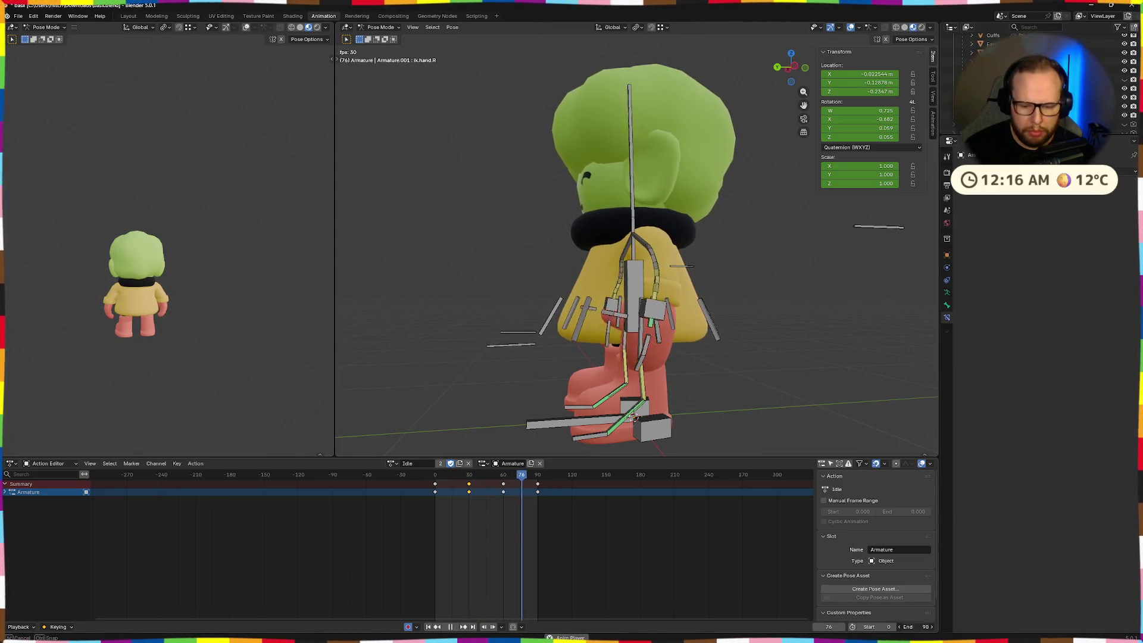
pyautogui.moveTo(922, 627); pyautogui.dragTo(919, 626)
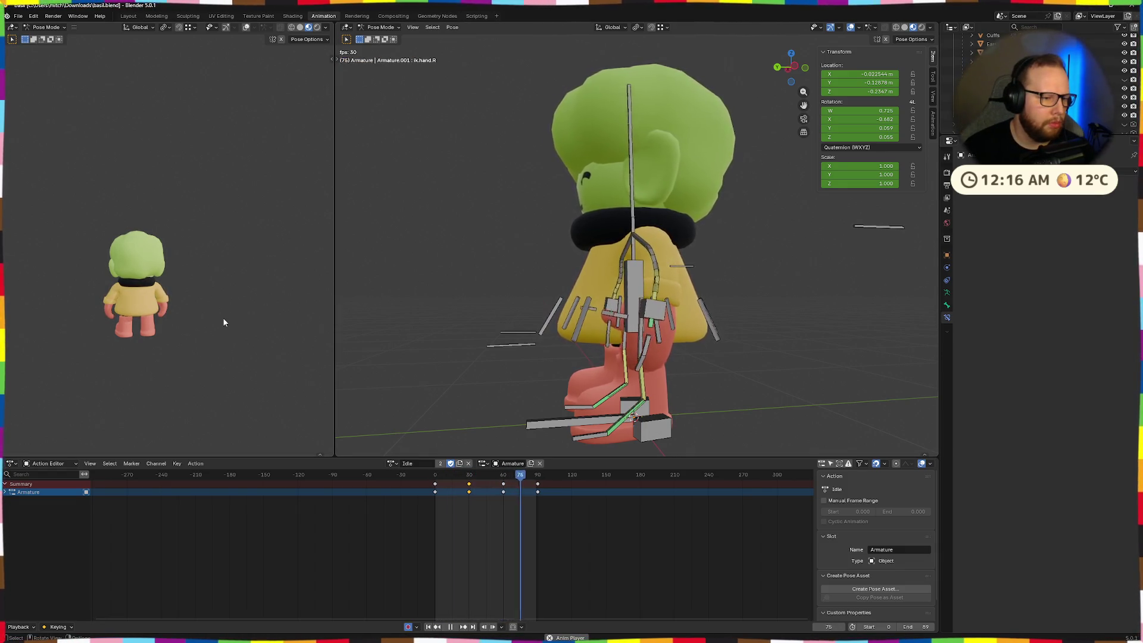
pyautogui.moveTo(219, 308); pyautogui.dragTo(176, 310, button='middle')
pyautogui.scroll(-3, 190, 318)
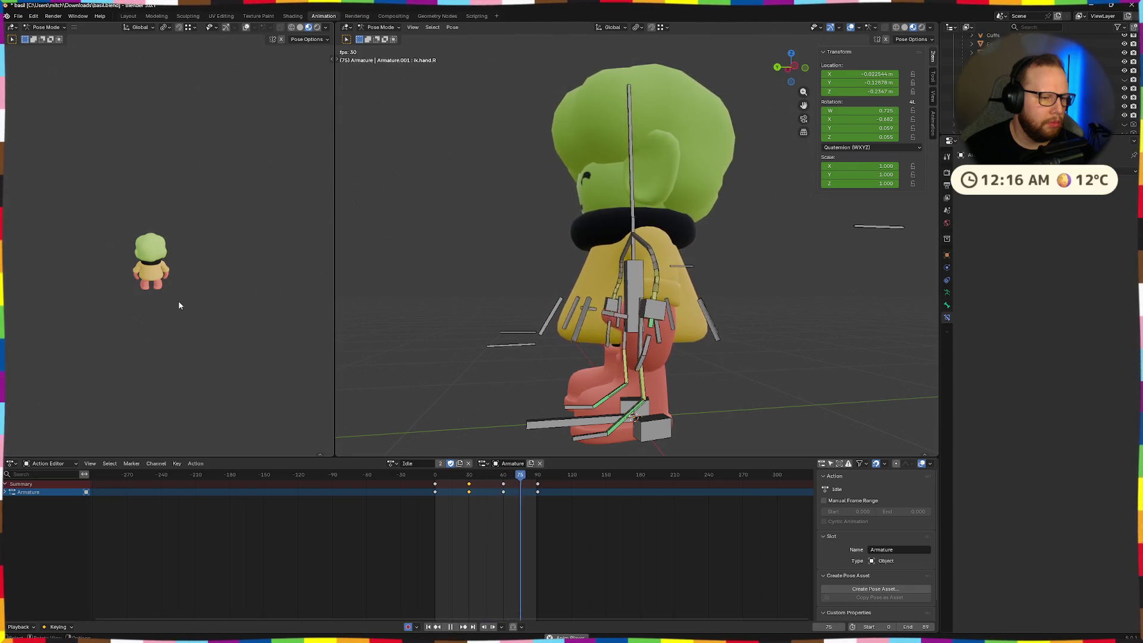
pyautogui.moveTo(443, 484)
pyautogui.mouseDown()
pyautogui.moveTo(535, 487)
pyautogui.moveTo(433, 484)
pyautogui.moveTo(509, 488)
pyautogui.mouseUp()
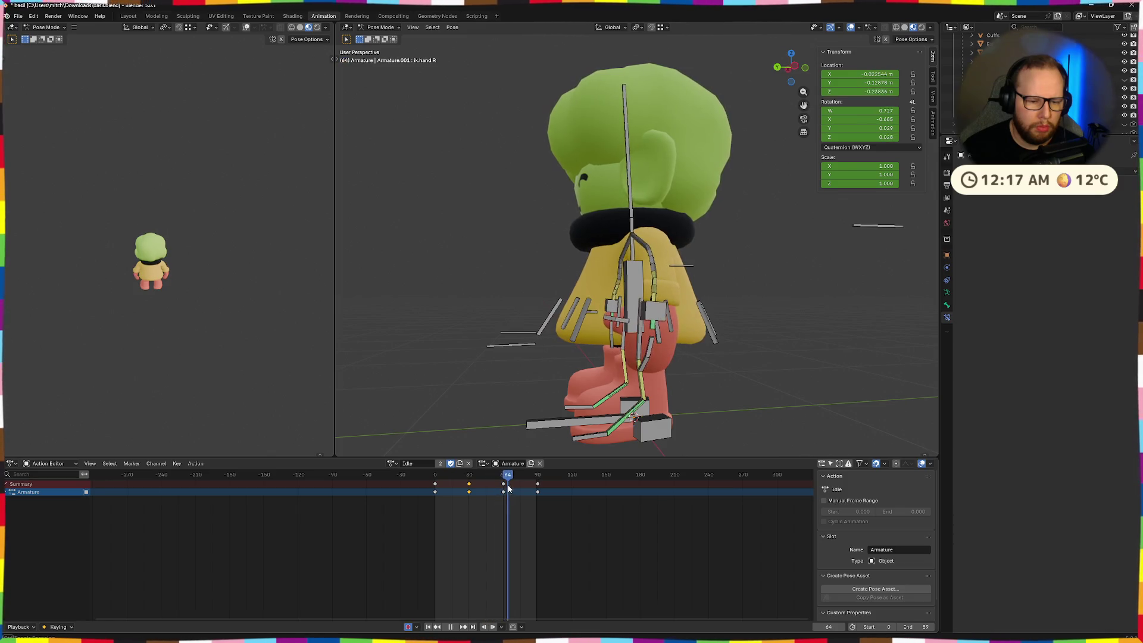
pyautogui.moveTo(596, 387); pyautogui.dragTo(628, 393, button='middle')
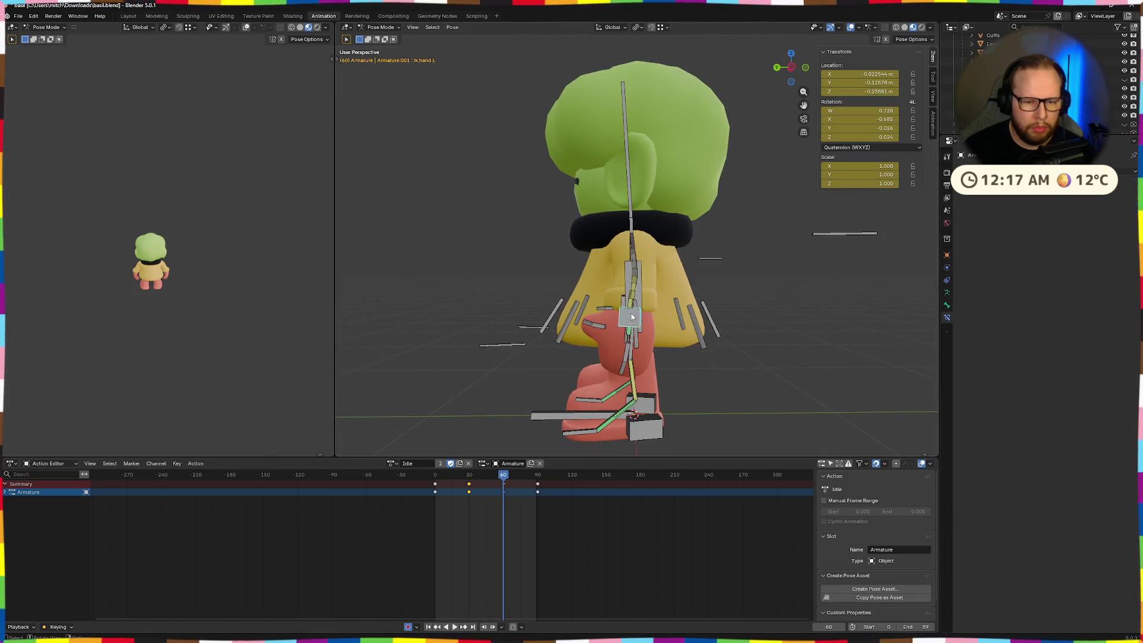
# - Move the bone and rotate it 9.02°
pyautogui.moveTo(632, 317); pyautogui.dragTo(618, 351, button='middle')
pyautogui.click(621, 347)
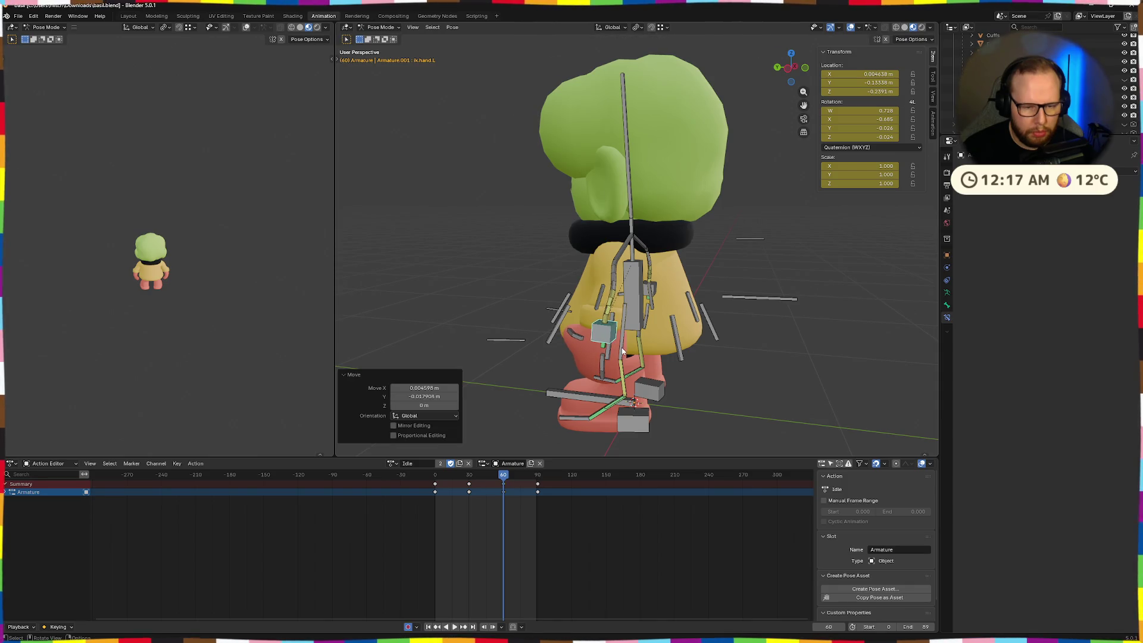
pyautogui.press('r')
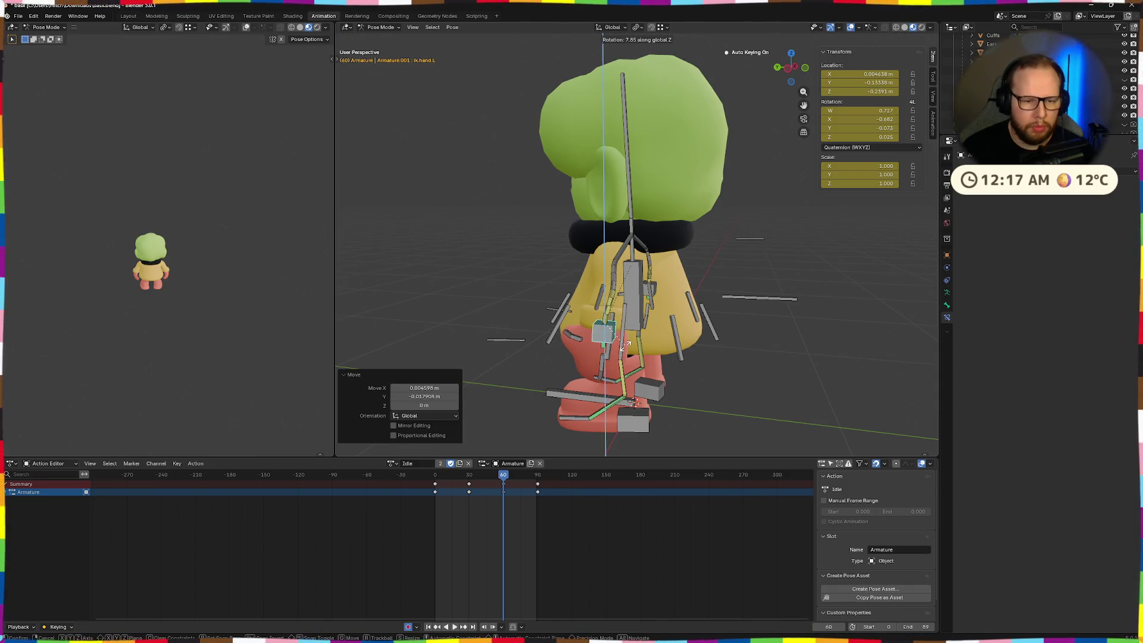
pyautogui.click(627, 344)
pyautogui.moveTo(625, 345); pyautogui.dragTo(598, 336, button='middle')
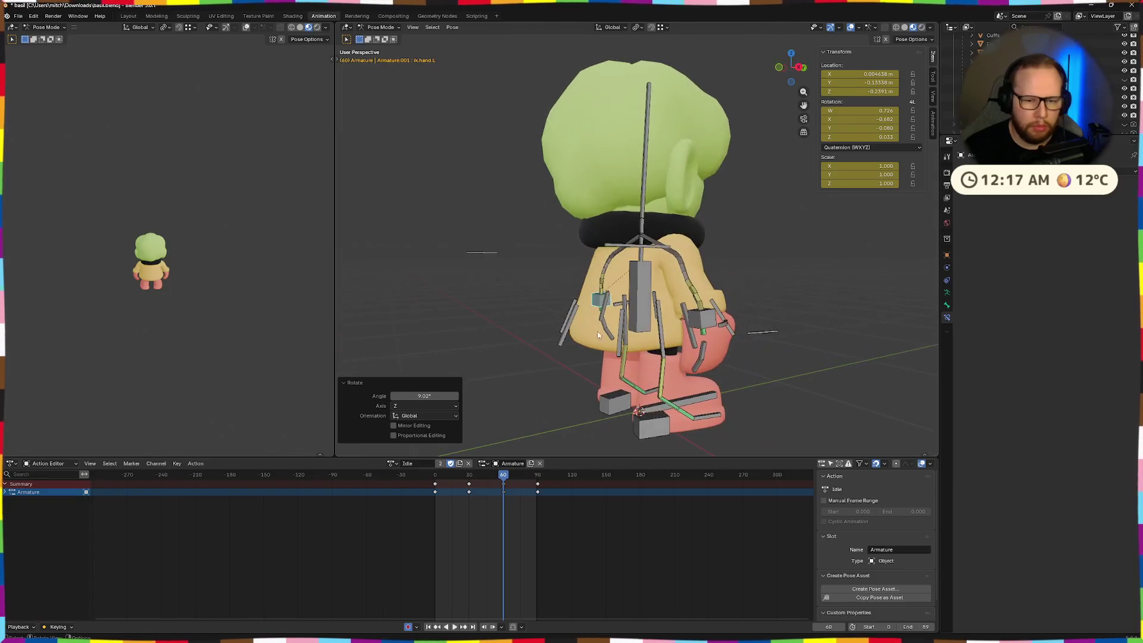
pyautogui.moveTo(709, 327); pyautogui.dragTo(685, 332, button='middle')
# - Move and rotate the ik.hand.R bone, then play the animation to check the pose
pyautogui.click(681, 330)
pyautogui.press('g')
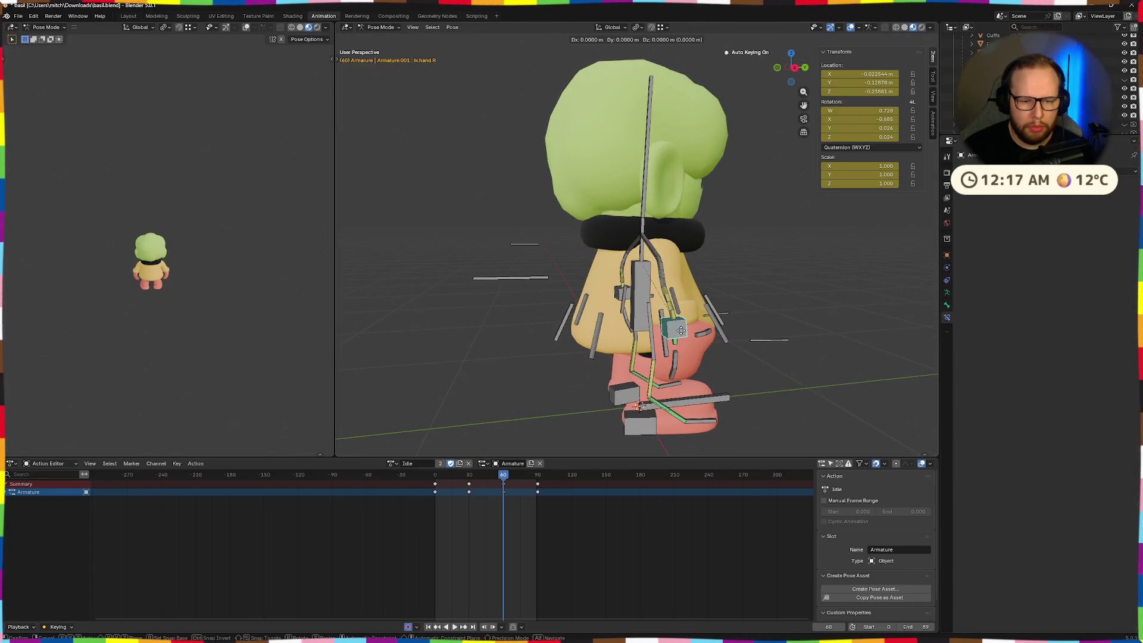
pyautogui.click(673, 332)
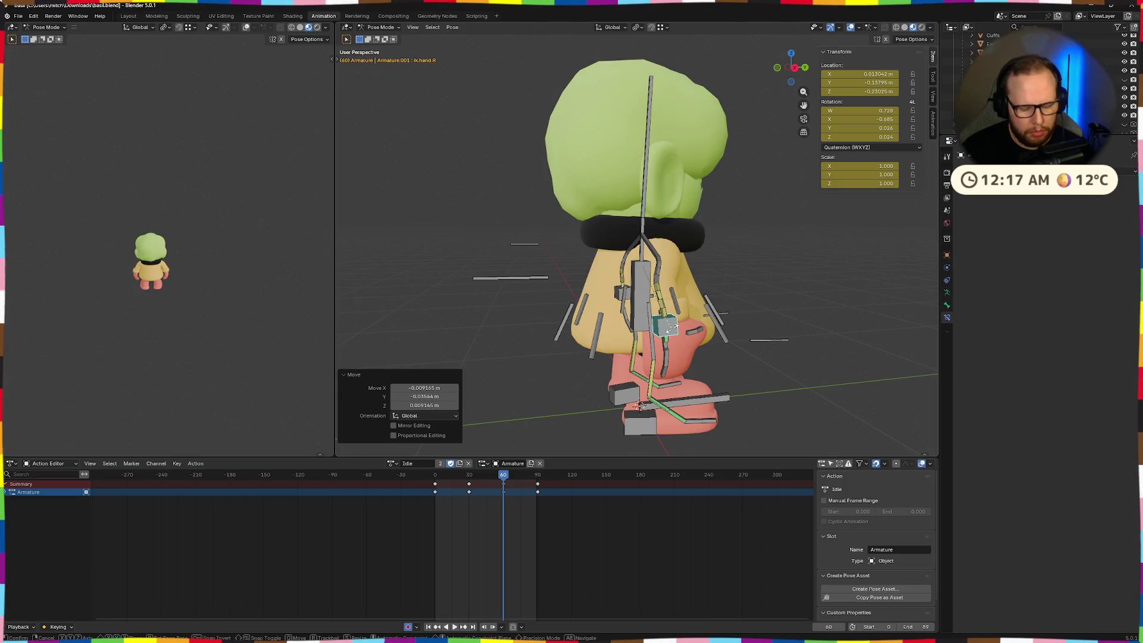
pyautogui.press('z')
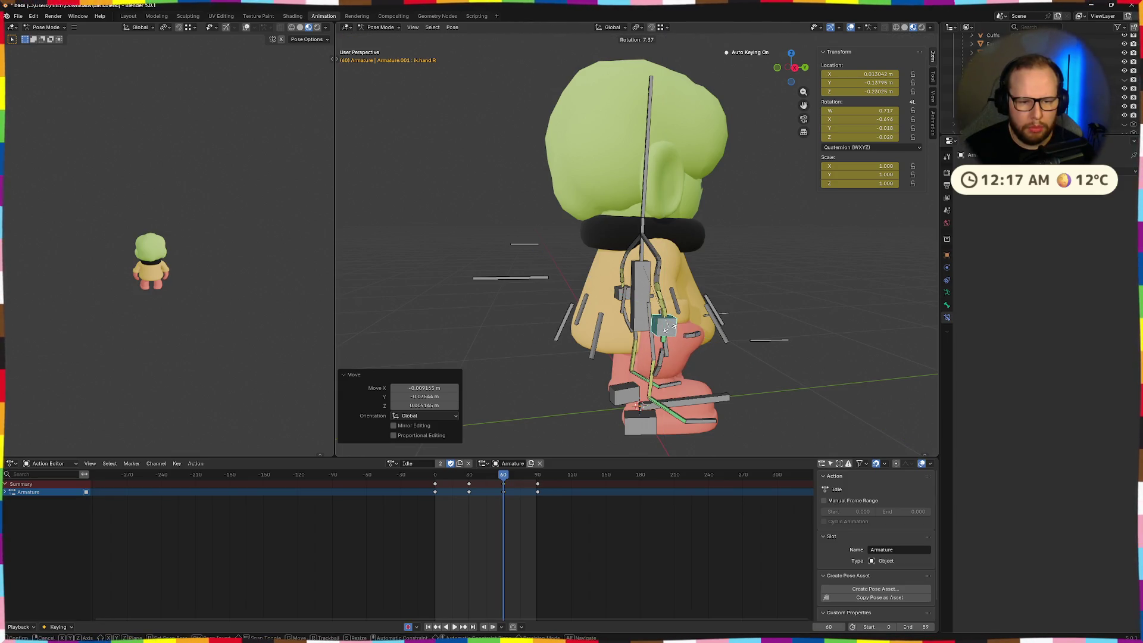
pyautogui.click(672, 328)
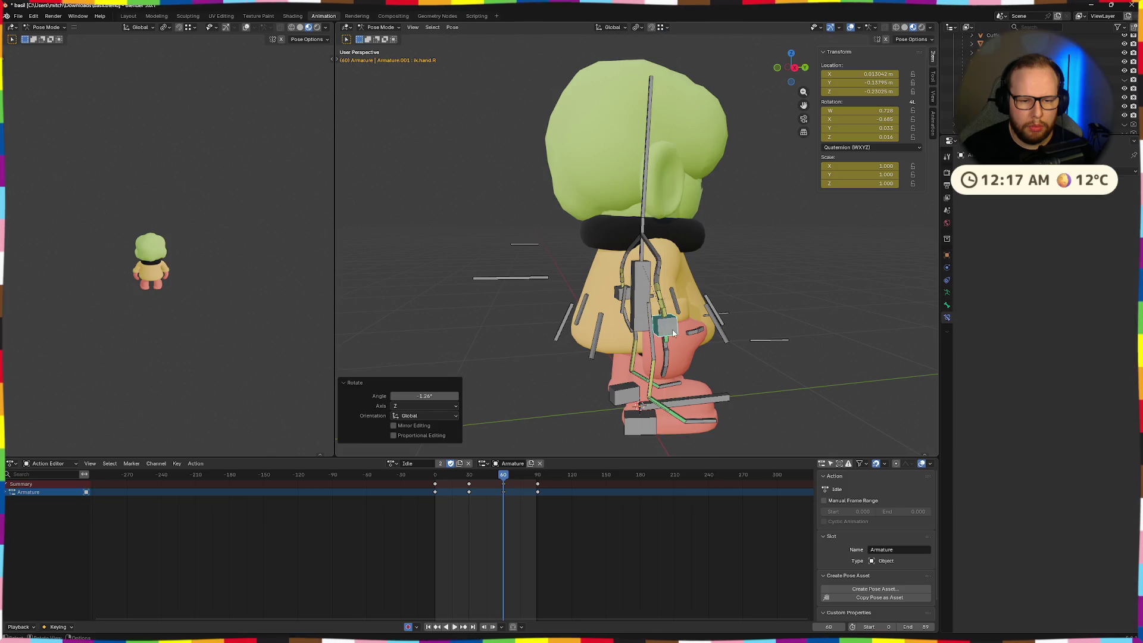
pyautogui.moveTo(672, 328); pyautogui.dragTo(747, 328, button='middle')
pyautogui.press('space')
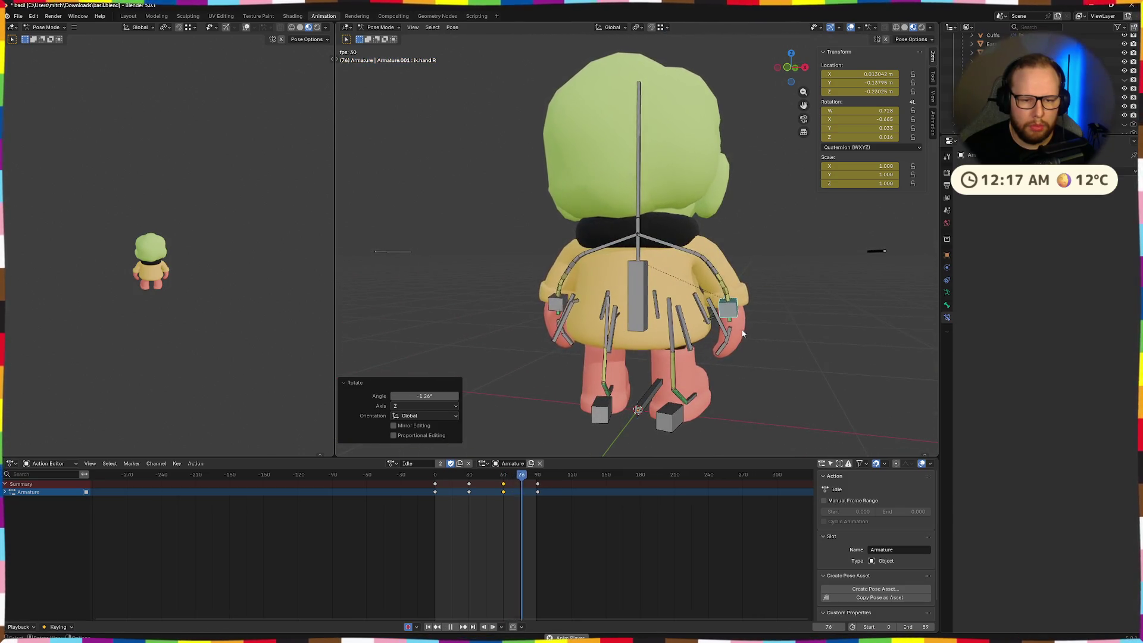
pyautogui.moveTo(467, 359); pyautogui.dragTo(534, 394, button='middle')
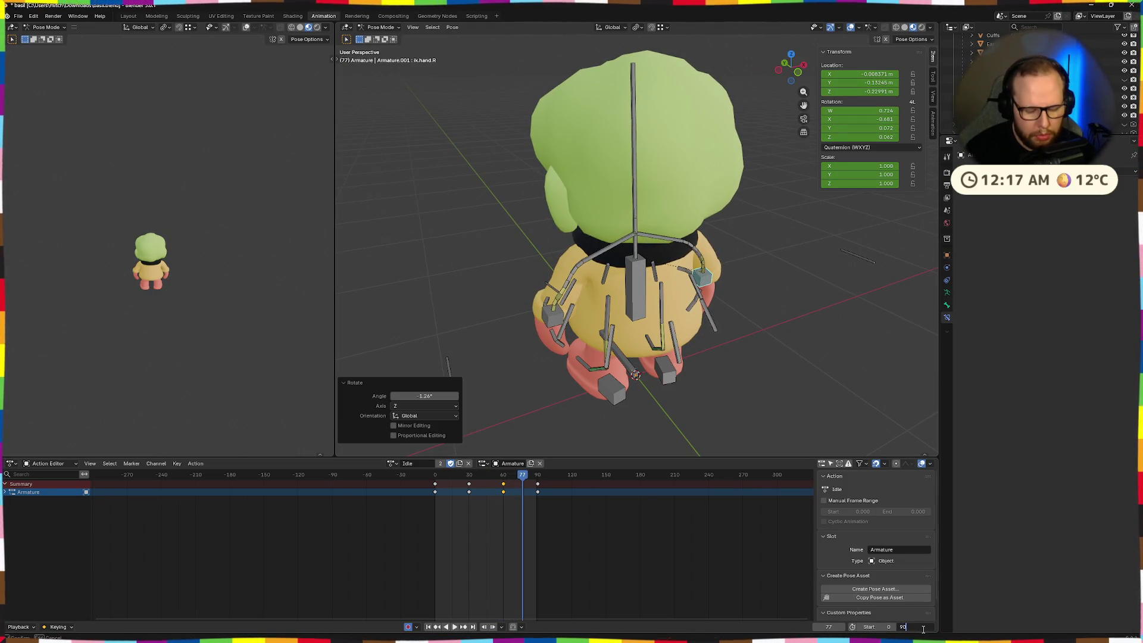
# - Set the End frame to 180, select the keys at 0, 30 and 60, and paste the pose mirrored
pyautogui.write('180')
pyautogui.press('Return')
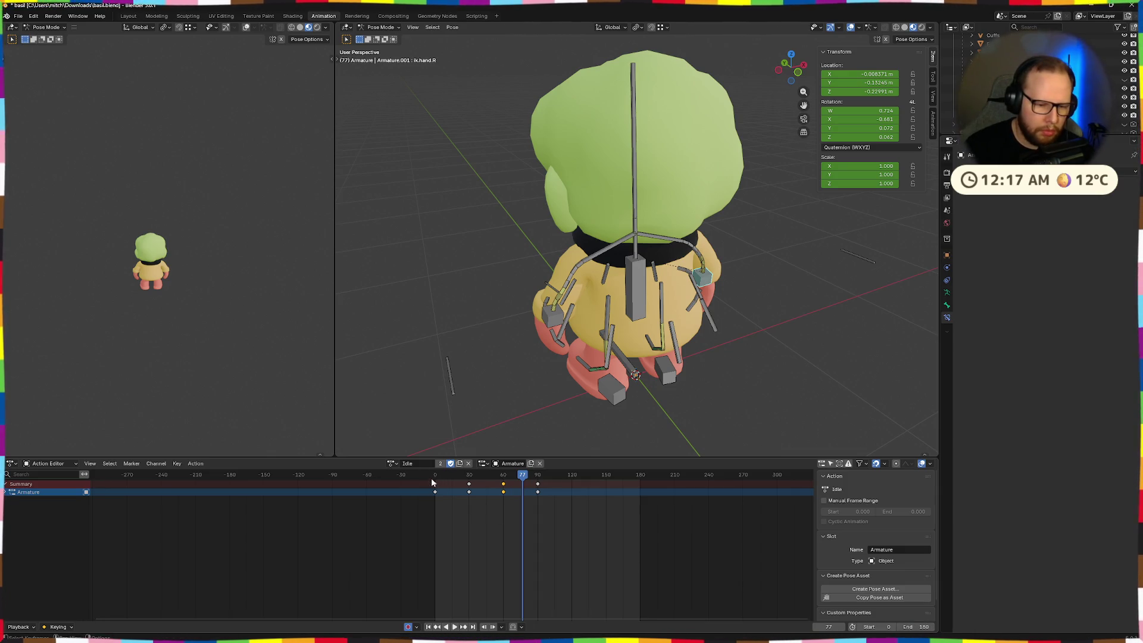
pyautogui.click(438, 475)
pyautogui.moveTo(513, 513); pyautogui.dragTo(423, 477)
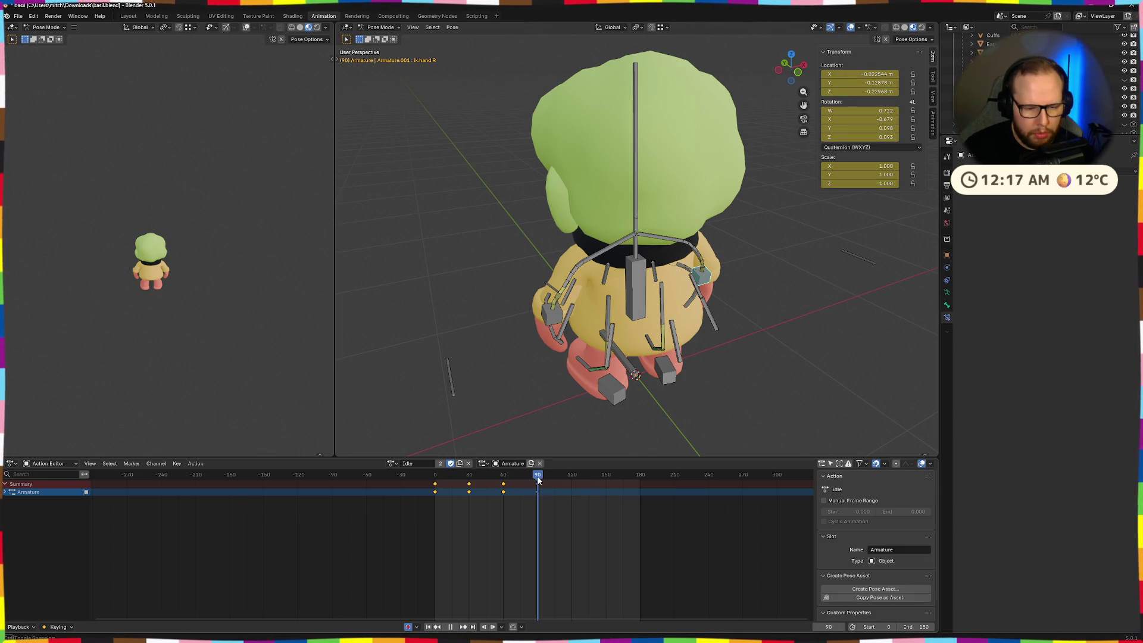
pyautogui.hotkey('ctrl', 'shift', 'v')
# - Clear the selection, select all existing keyframes, and move the playhead to around frame 90
pyautogui.click(630, 445)
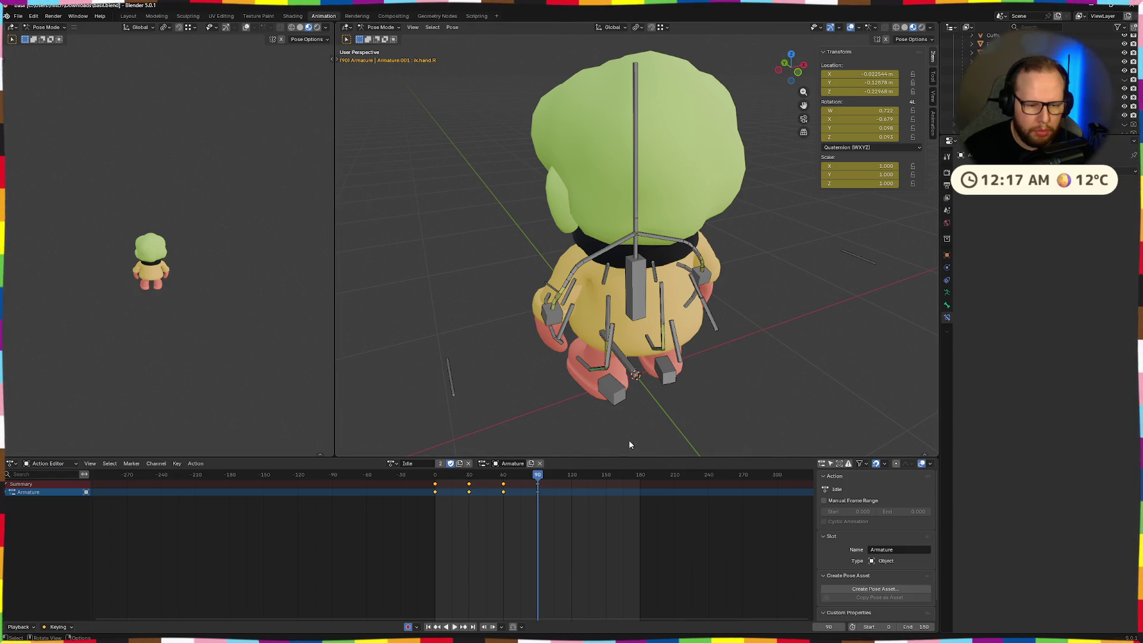
pyautogui.click(543, 513)
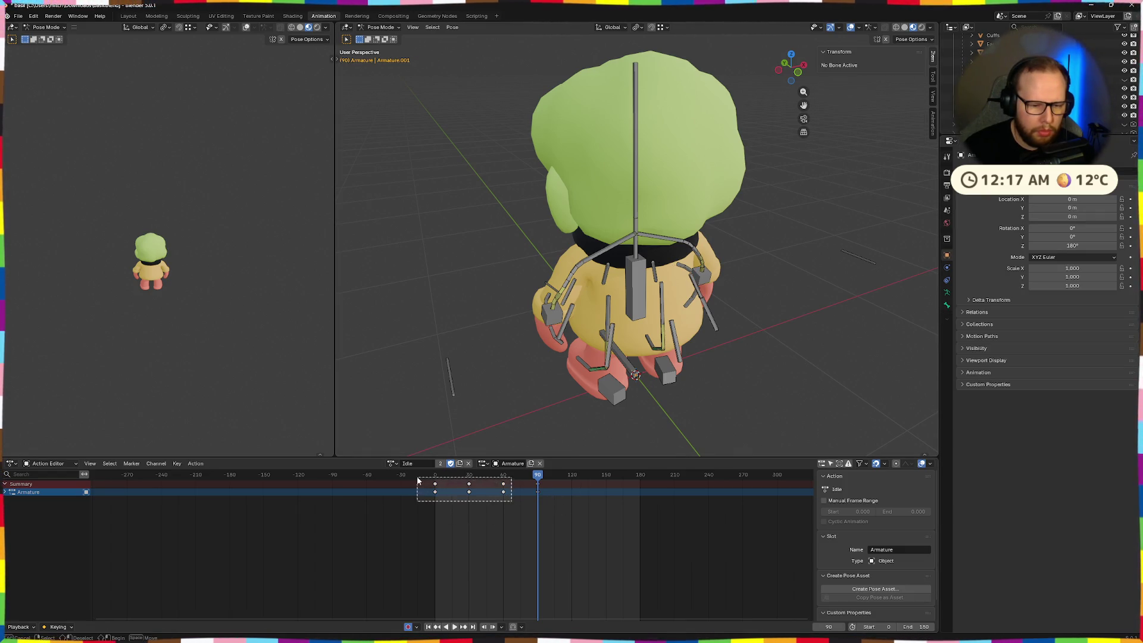
pyautogui.moveTo(418, 480); pyautogui.dragTo(417, 478)
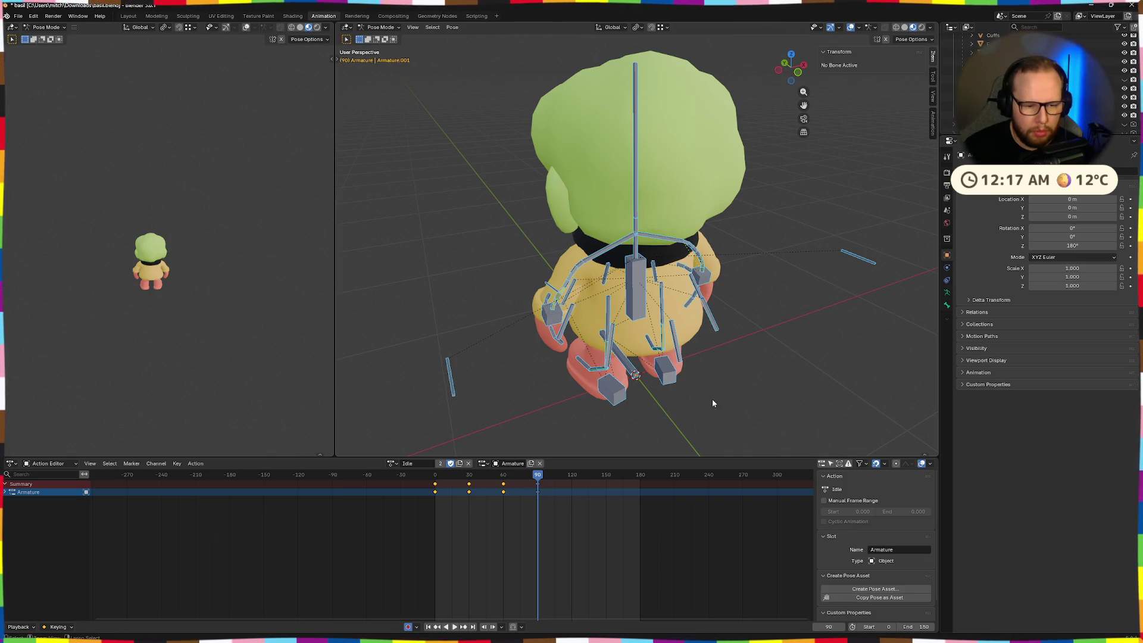
pyautogui.click(490, 550)
pyautogui.moveTo(506, 506); pyautogui.dragTo(416, 478)
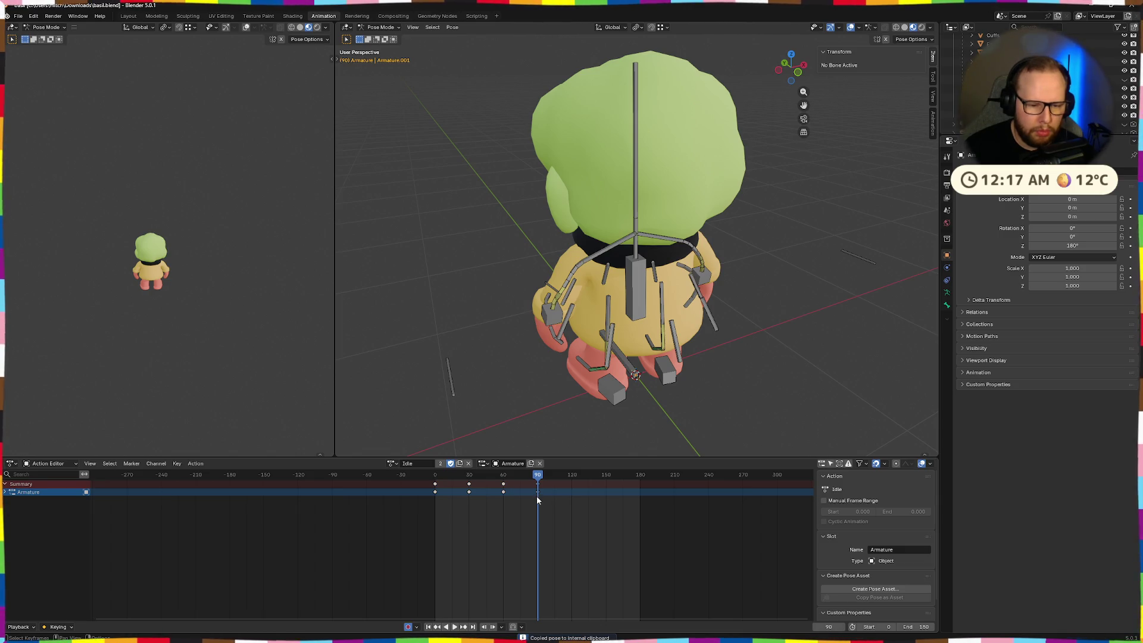
pyautogui.click(540, 475)
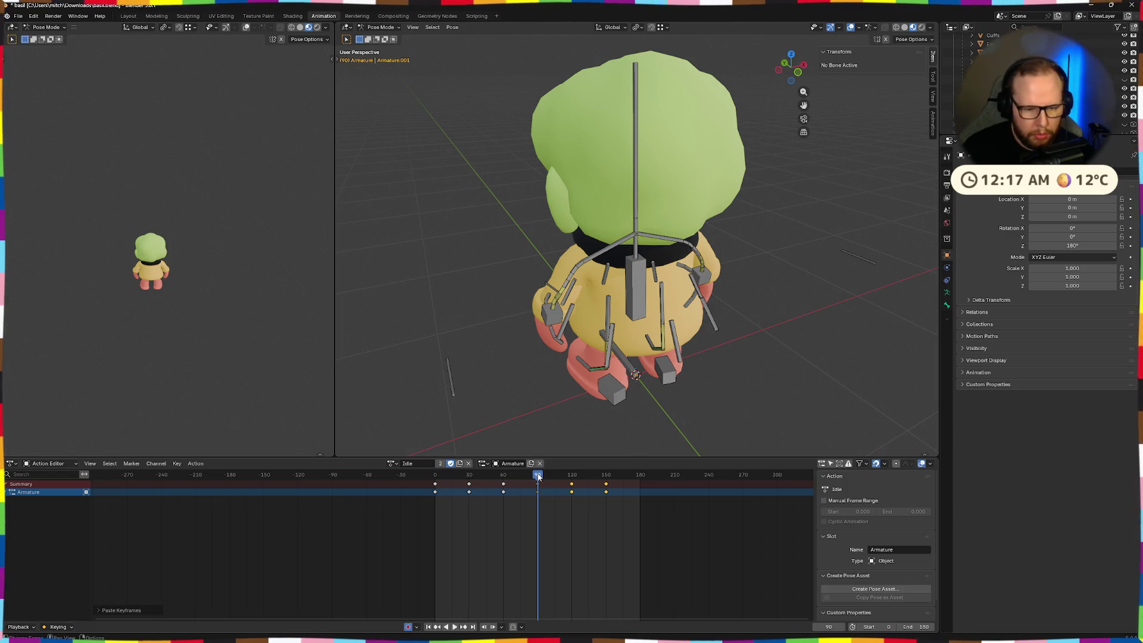
# - Paste the starting pose as the frame 180 keyframe and play the loop from the beginning
pyautogui.hotkey('shift', 'Left')
pyautogui.press('space')
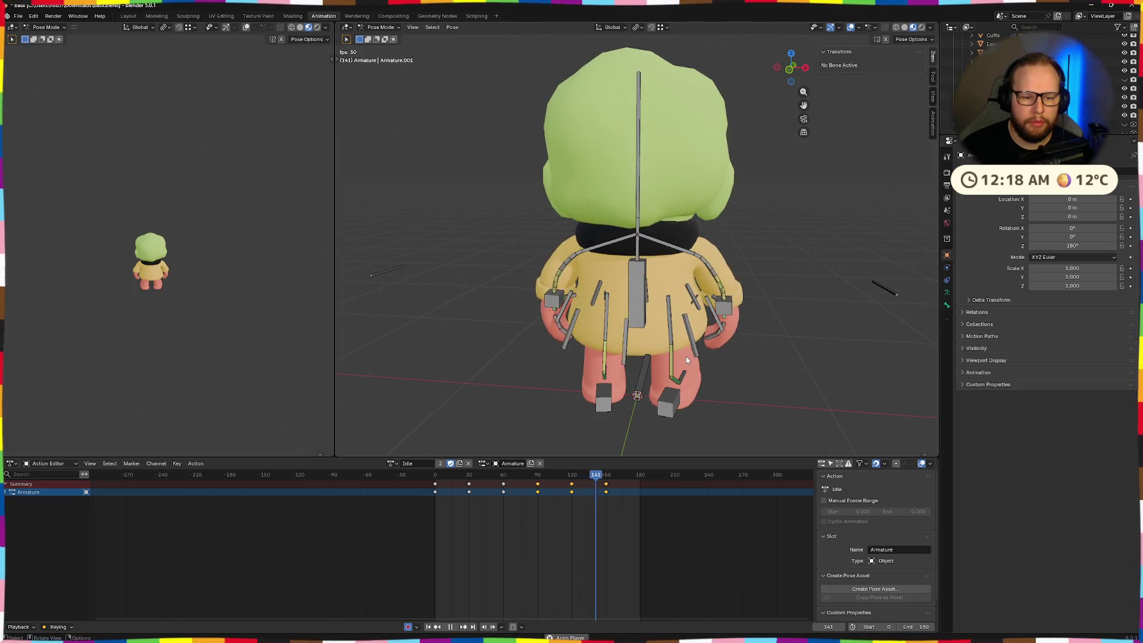
pyautogui.press('space')
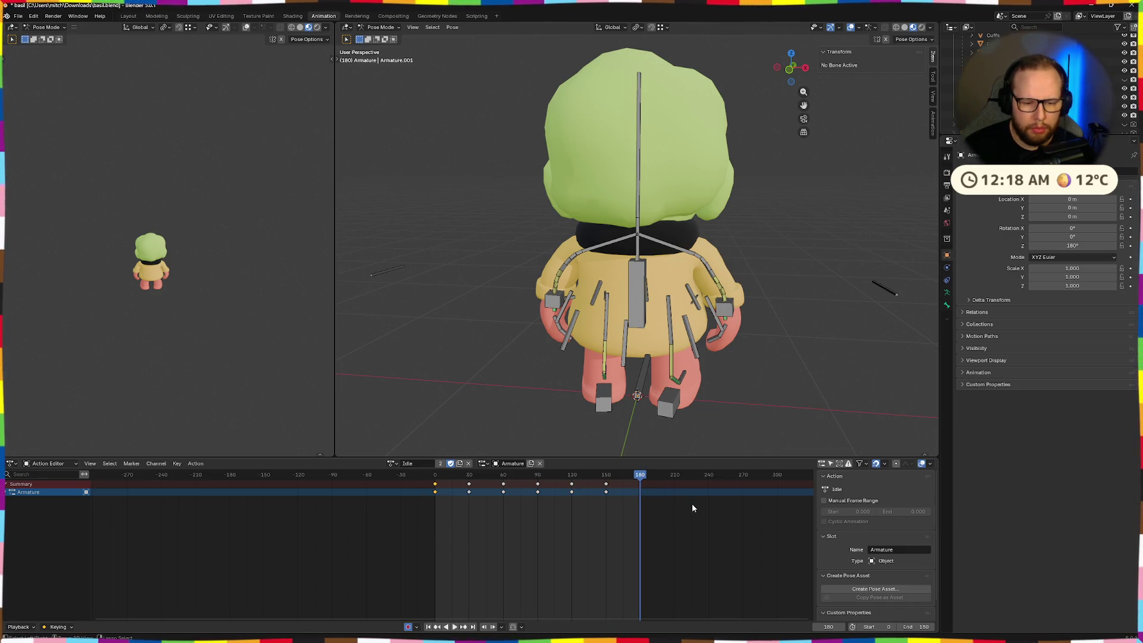
pyautogui.hotkey('ctrl', 'v')
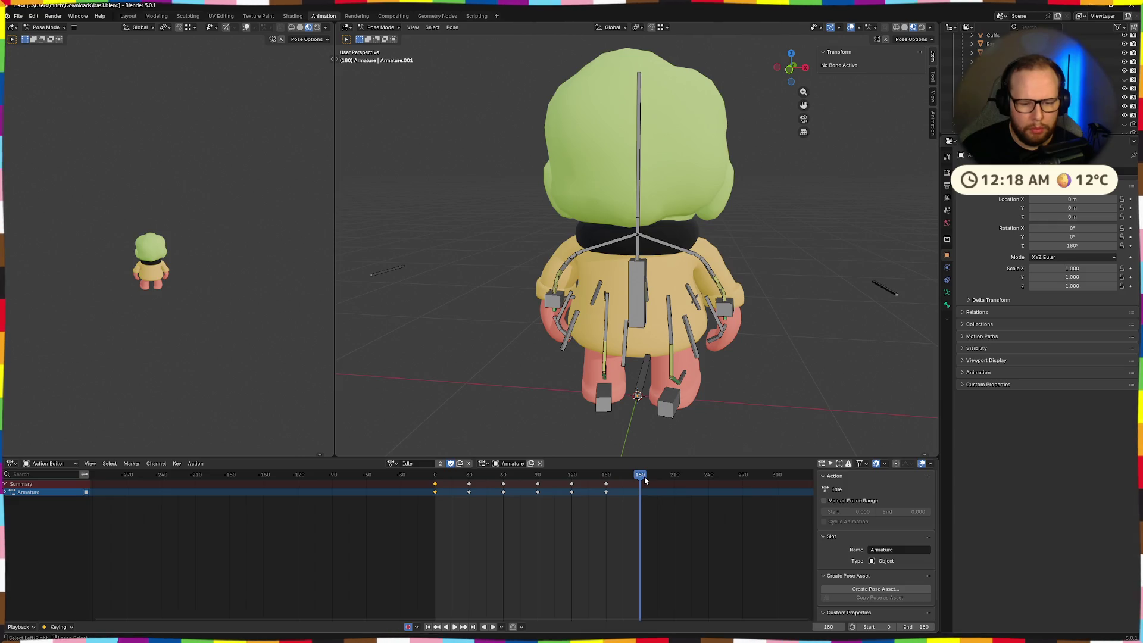
pyautogui.press('space')
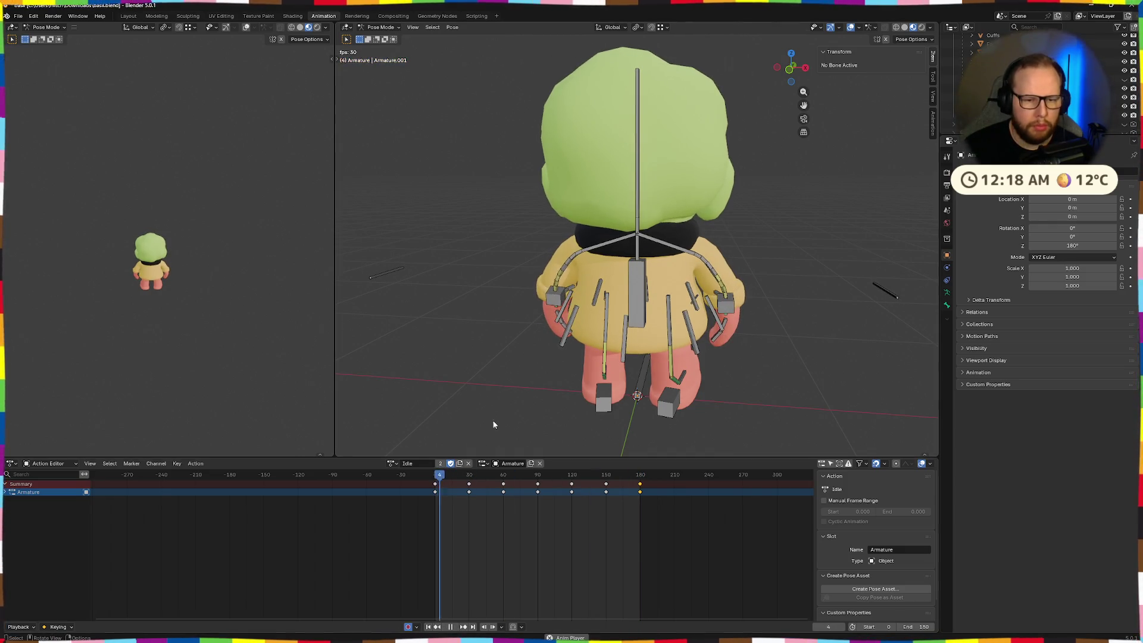
pyautogui.scroll(-5, 520, 348)
pyautogui.moveTo(498, 416)
pyautogui.mouseDown(button='middle')
pyautogui.moveTo(520, 348)
pyautogui.moveTo(674, 340)
pyautogui.moveTo(564, 342)
pyautogui.mouseUp(button='middle')
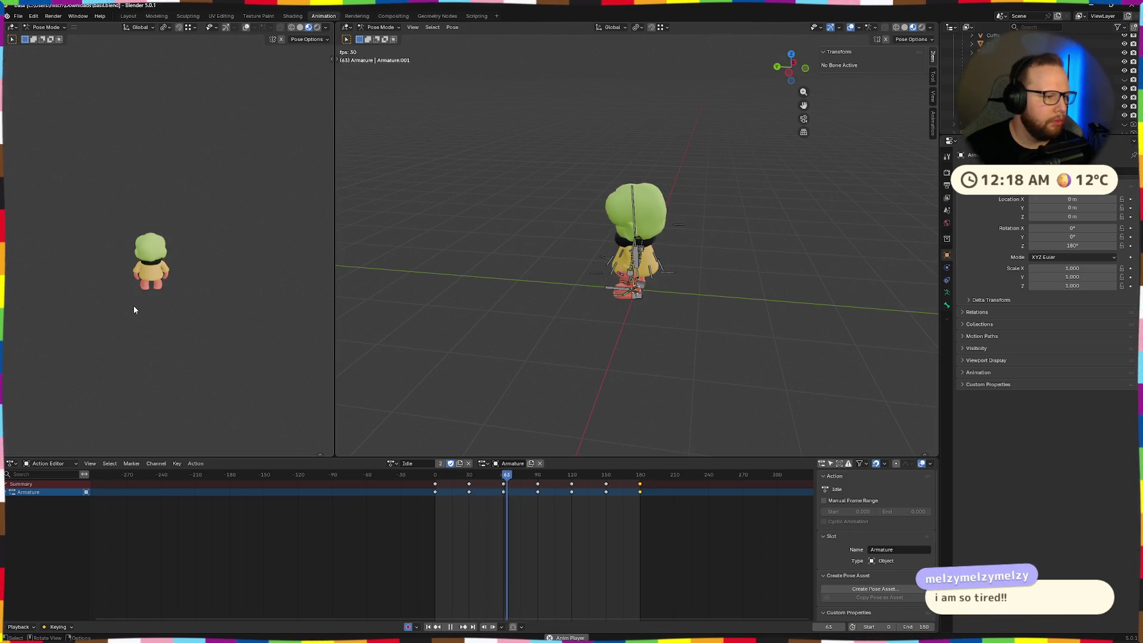
# - Zoom in to watch the 180-frame idle loop, then switch desktops to the Godot editor
pyautogui.scroll(1, 133, 305)
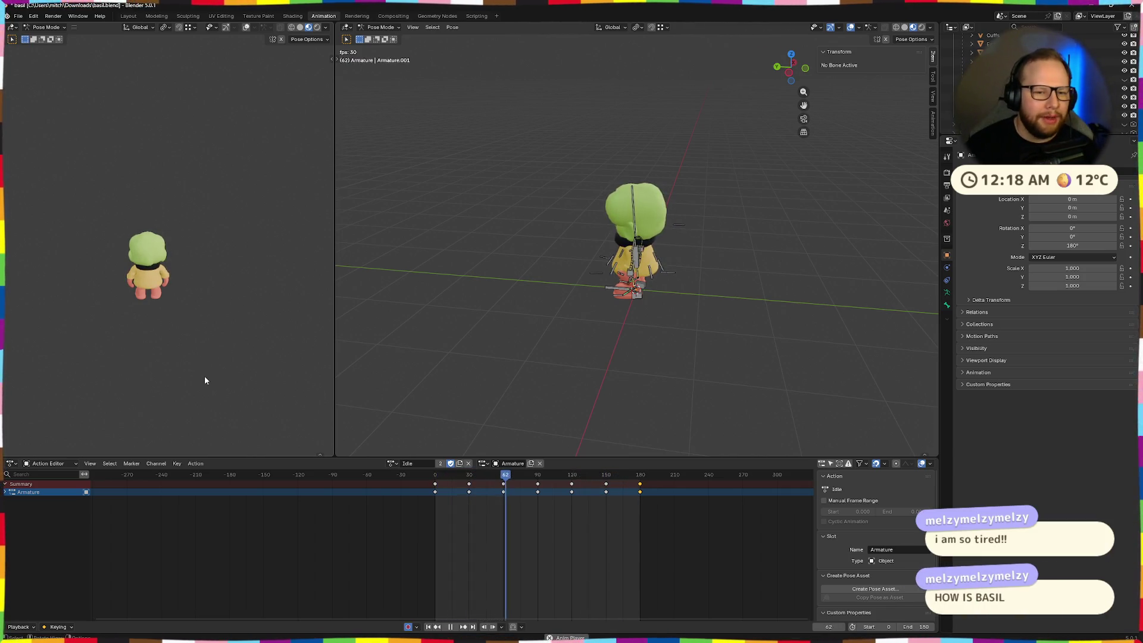
pyautogui.press('ctrl+super+Right')
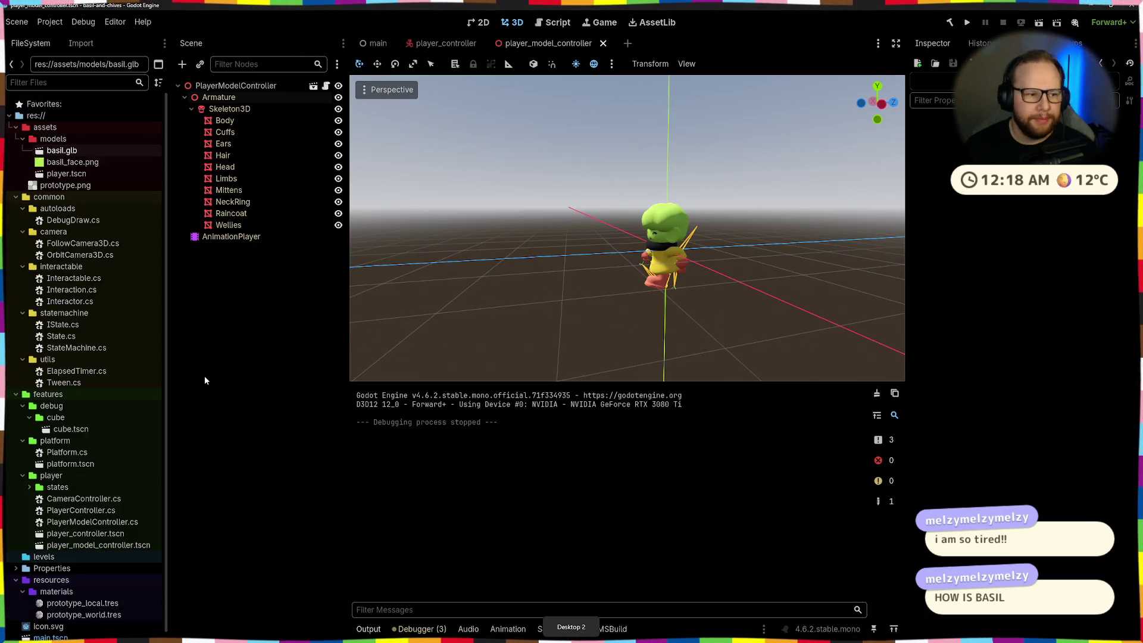
# - Play the imported Run animation from the AnimationPlayer and orbit around the character
pyautogui.click(231, 236)
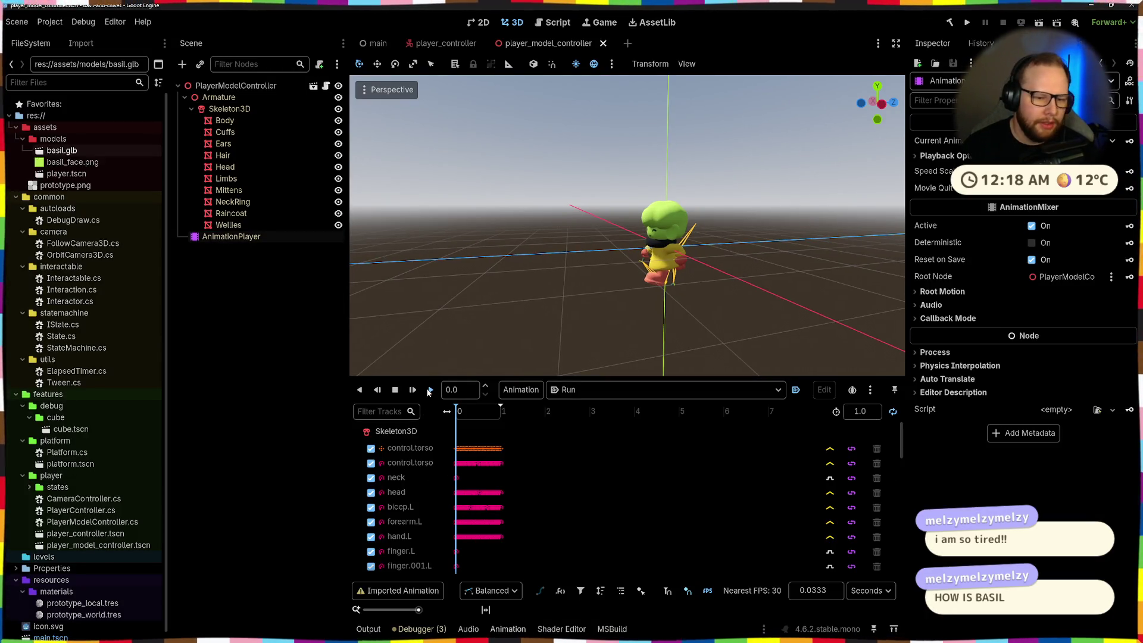
pyautogui.click(430, 390)
pyautogui.moveTo(712, 319)
pyautogui.mouseDown(button='middle')
pyautogui.moveTo(707, 327)
pyautogui.moveTo(759, 322)
pyautogui.moveTo(714, 306)
pyautogui.moveTo(668, 323)
pyautogui.moveTo(777, 335)
pyautogui.moveTo(663, 319)
pyautogui.mouseUp(button='middle')
pyautogui.scroll(8, 663, 319)
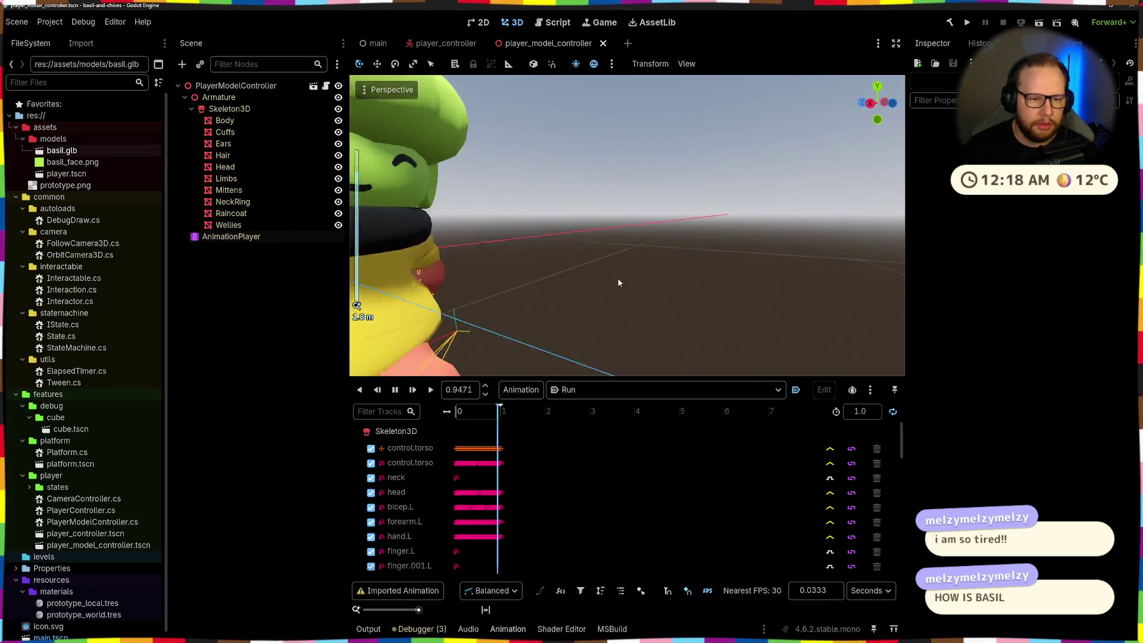
pyautogui.scroll(-5, 619, 283)
pyautogui.moveTo(619, 283); pyautogui.dragTo(612, 275, button='middle')
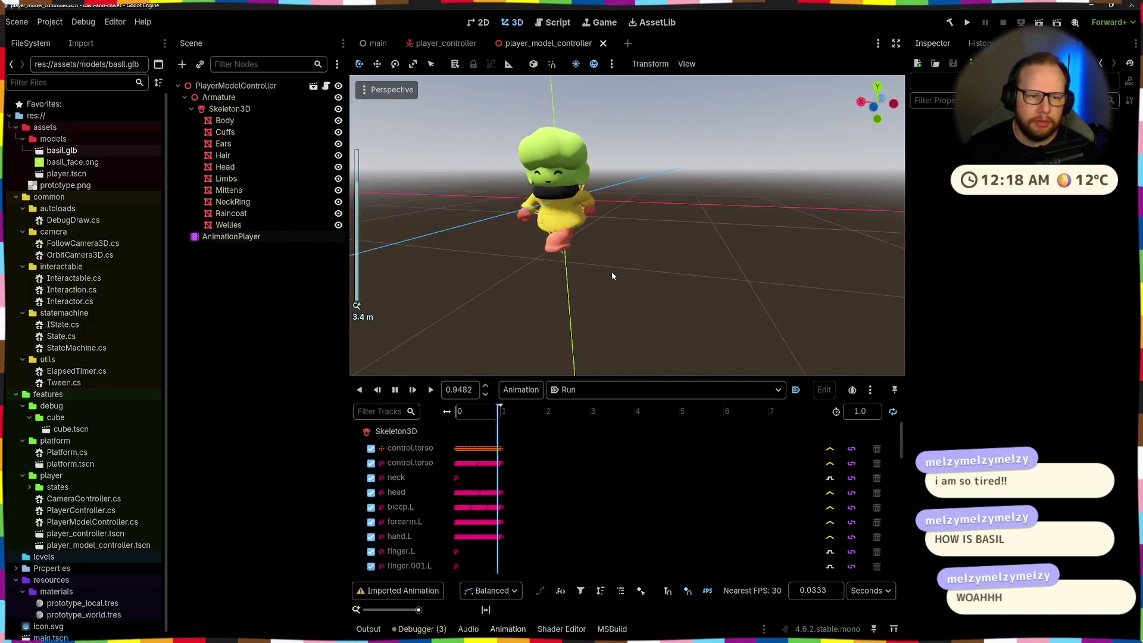
pyautogui.scroll(-5, 612, 274)
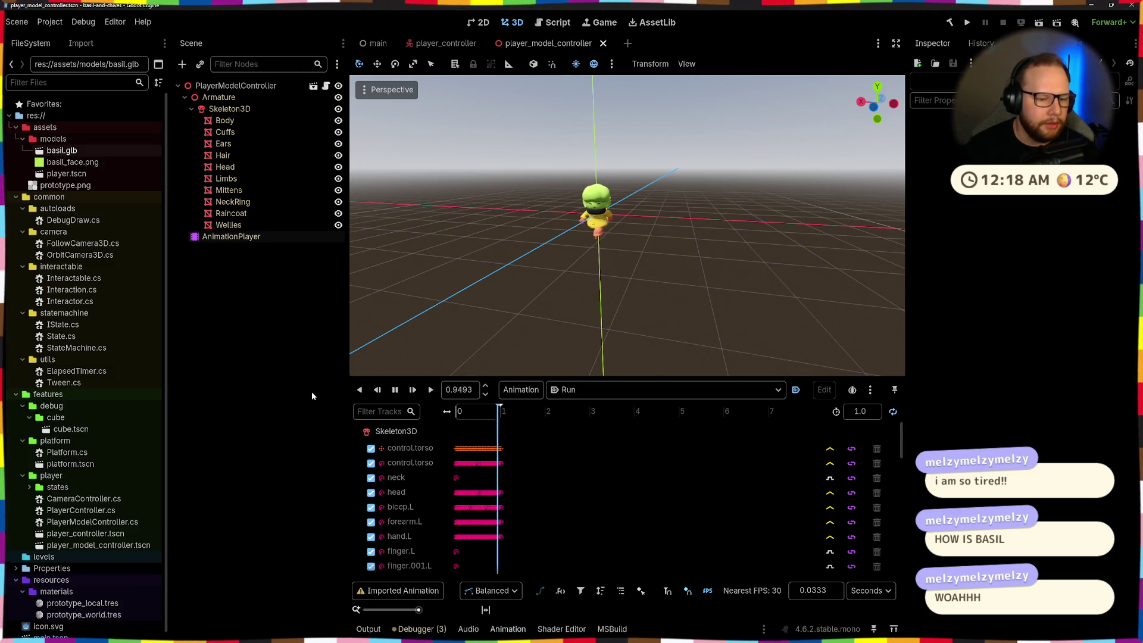
# - Toggle the Skeleton3D's Show Rest Only on and back off to compare rest pose
pyautogui.click(398, 432)
pyautogui.click(267, 373)
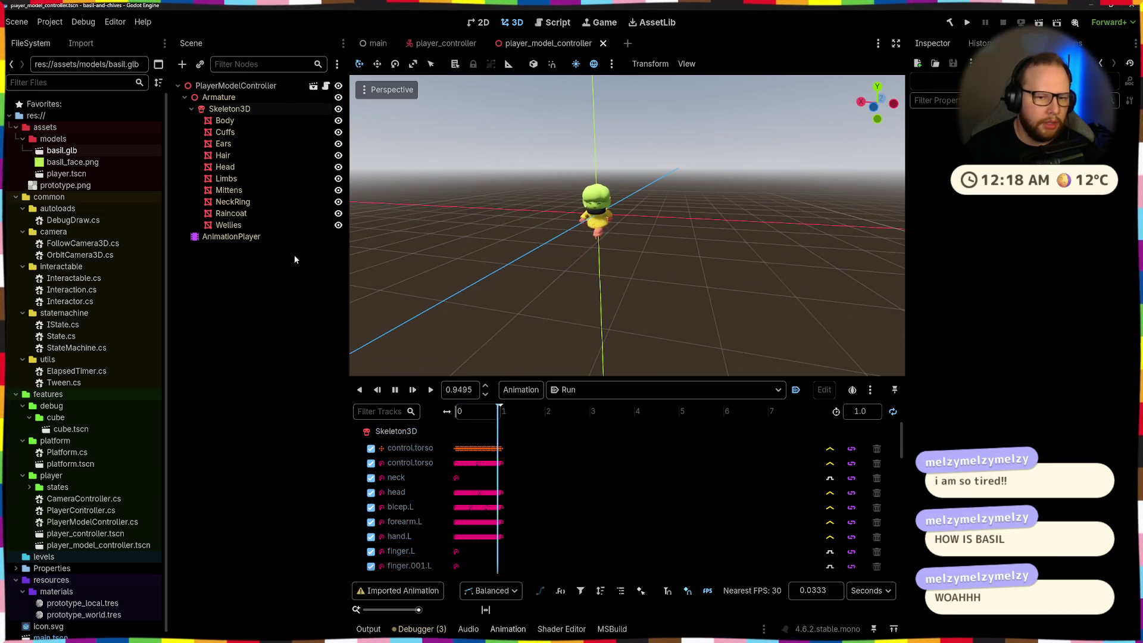
pyautogui.click(251, 108)
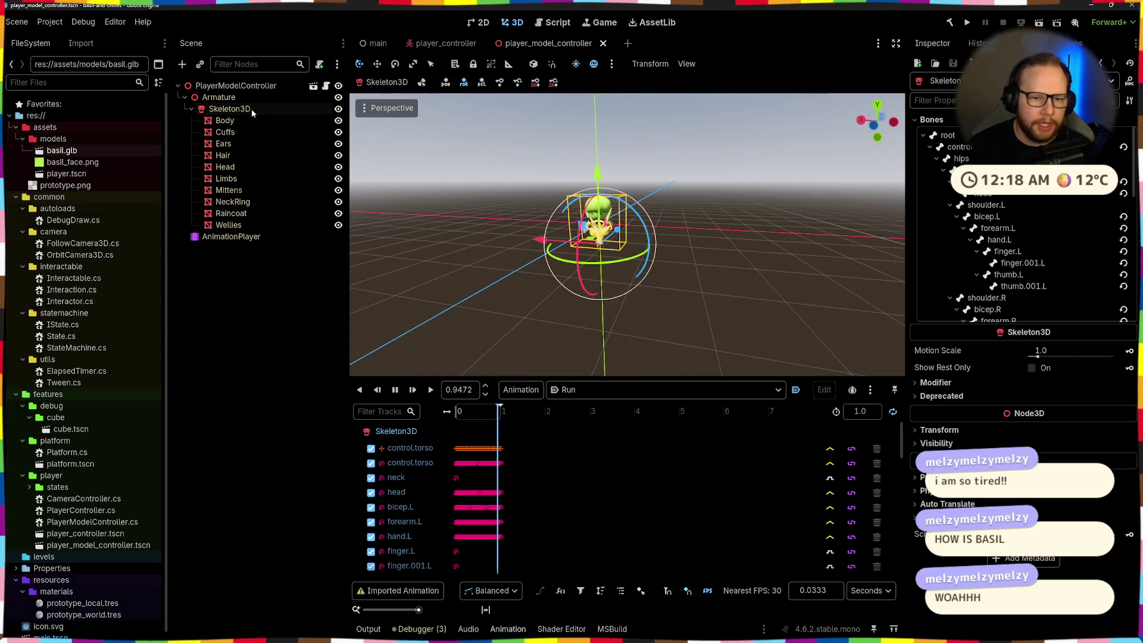
pyautogui.click(1033, 368)
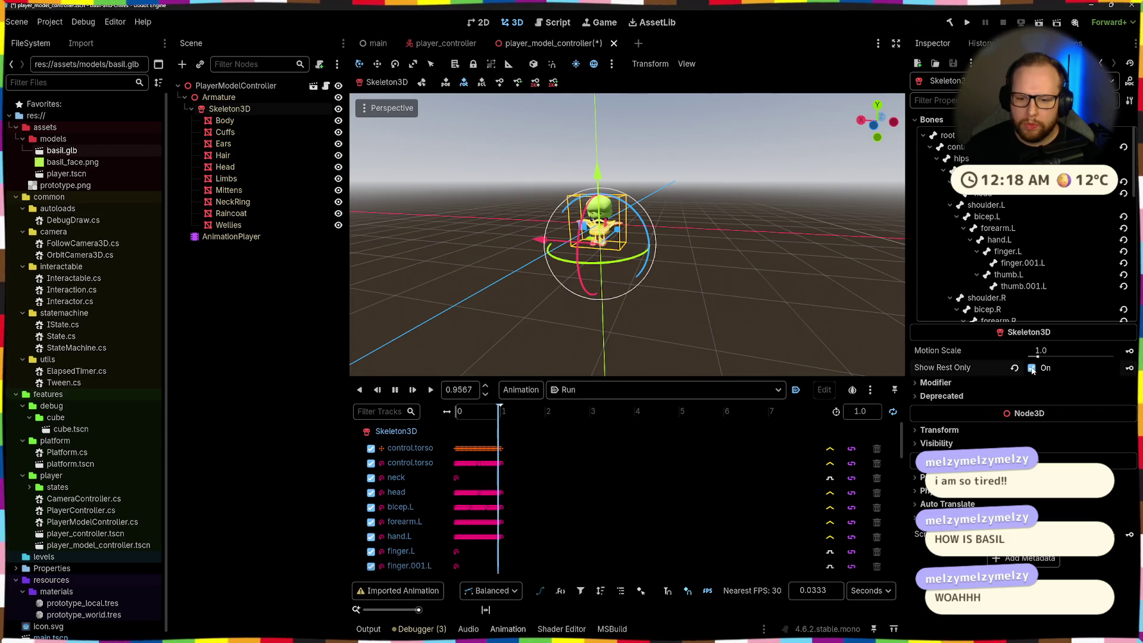
pyautogui.click(1032, 368)
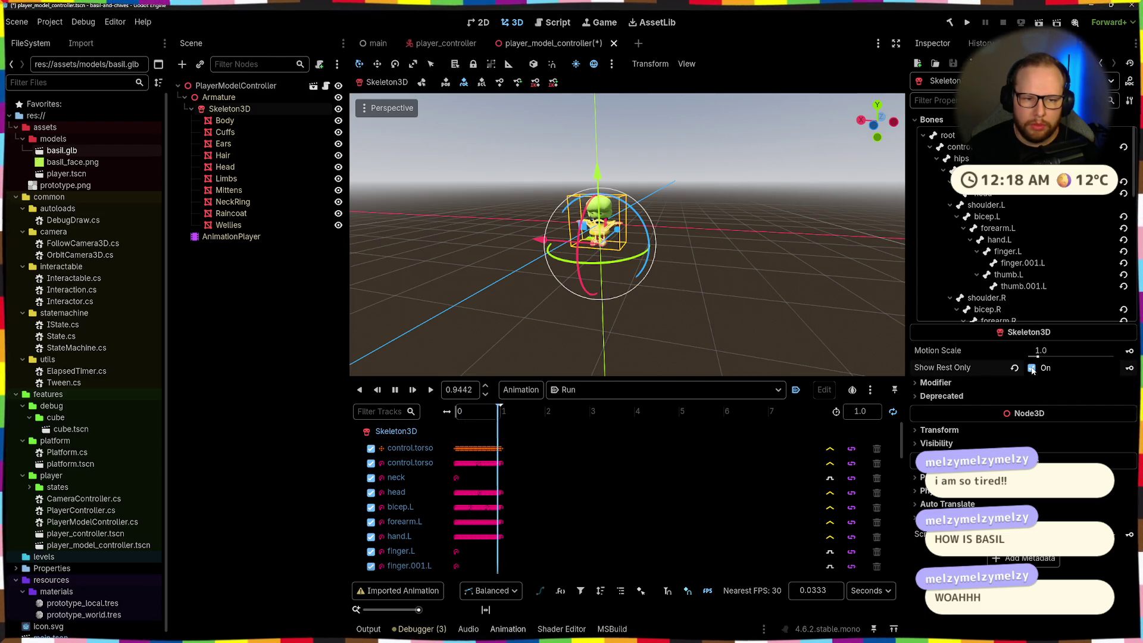
pyautogui.click(1032, 368)
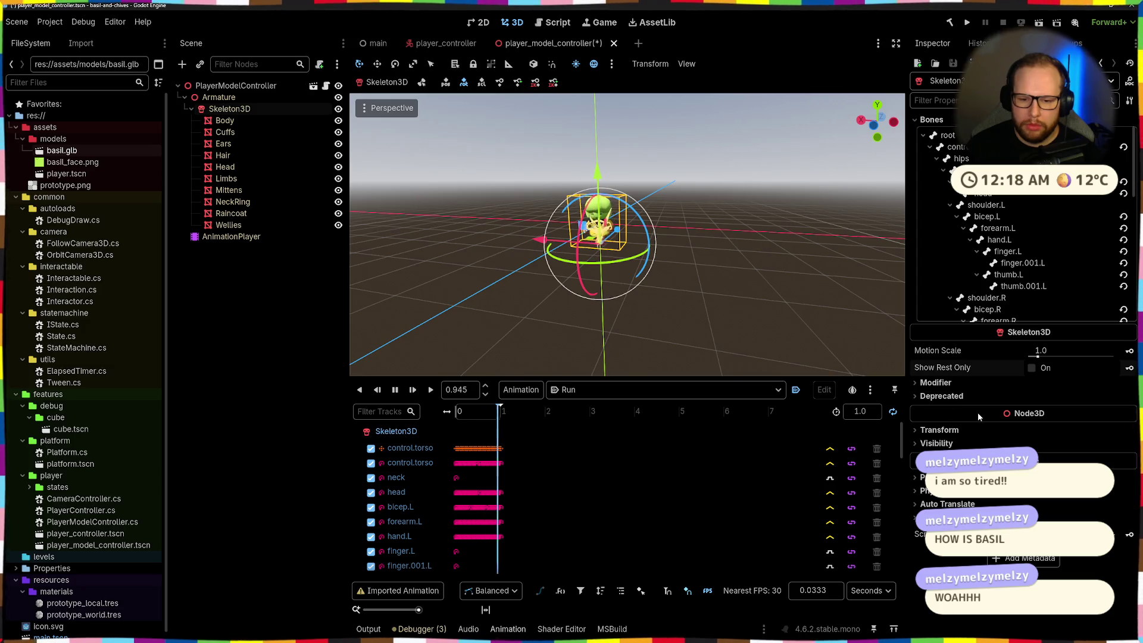
pyautogui.click(281, 271)
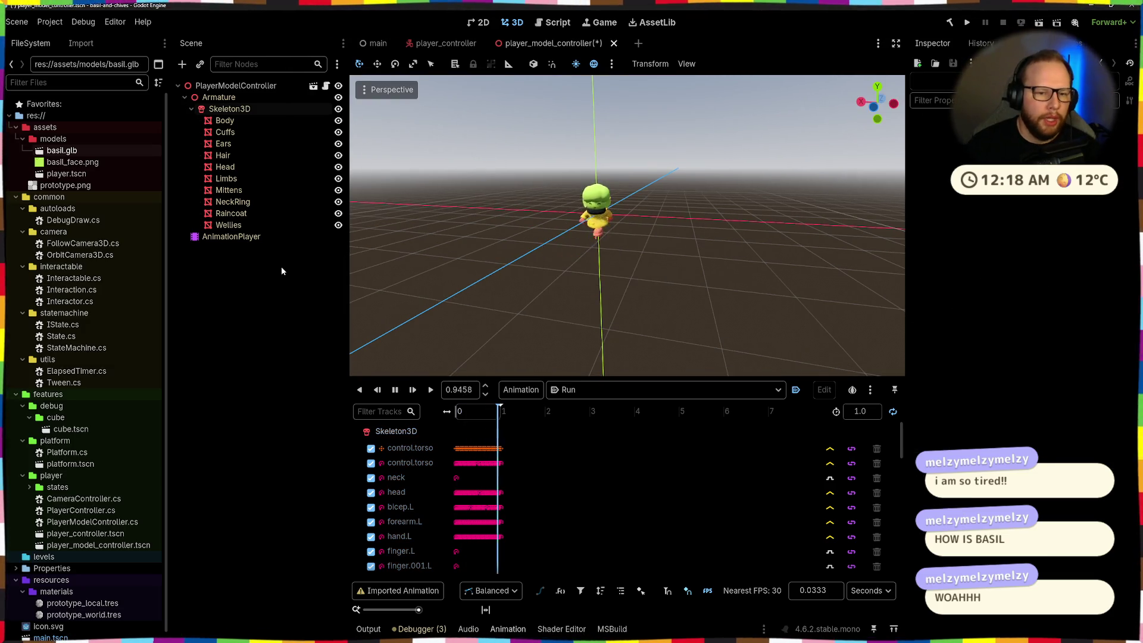
# - Return to Blender and orbit to a close overhead view of the character
pyautogui.hotkey('alt', 'Tab')
pyautogui.scroll(3, 708, 212)
pyautogui.moveTo(708, 212)
pyautogui.mouseDown(button='middle')
pyautogui.moveTo(649, 238)
pyautogui.moveTo(805, 227)
pyautogui.moveTo(747, 242)
pyautogui.moveTo(711, 301)
pyautogui.mouseUp(button='middle')
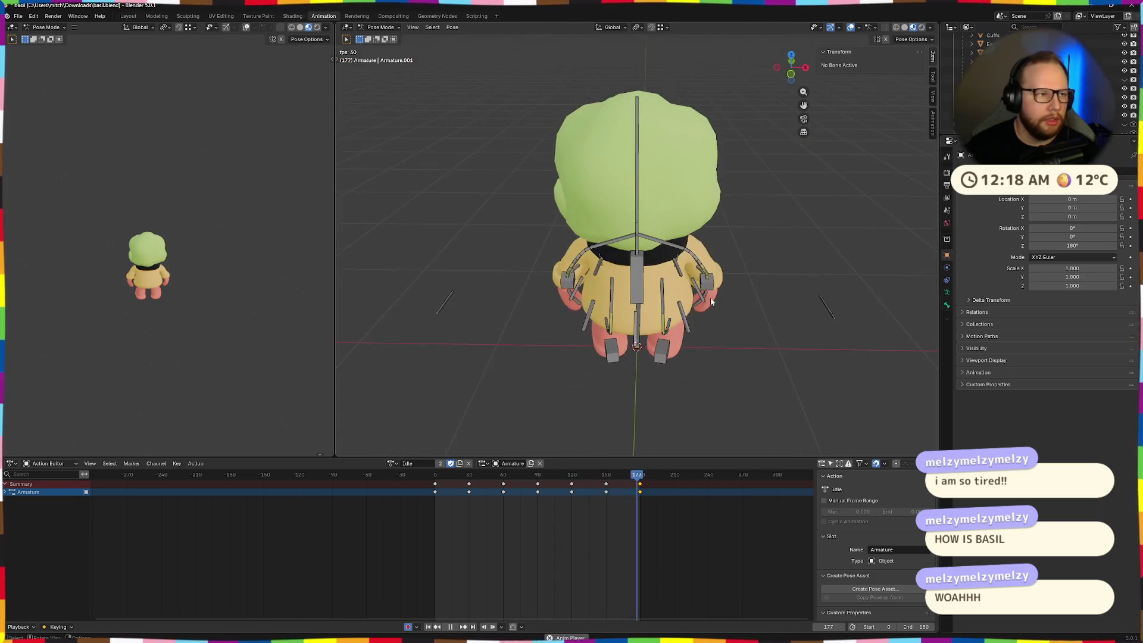
# - Save the Blender file, show the Graph Editor in the bottom area, and stop playback
pyautogui.hotkey('ctrl', 's')
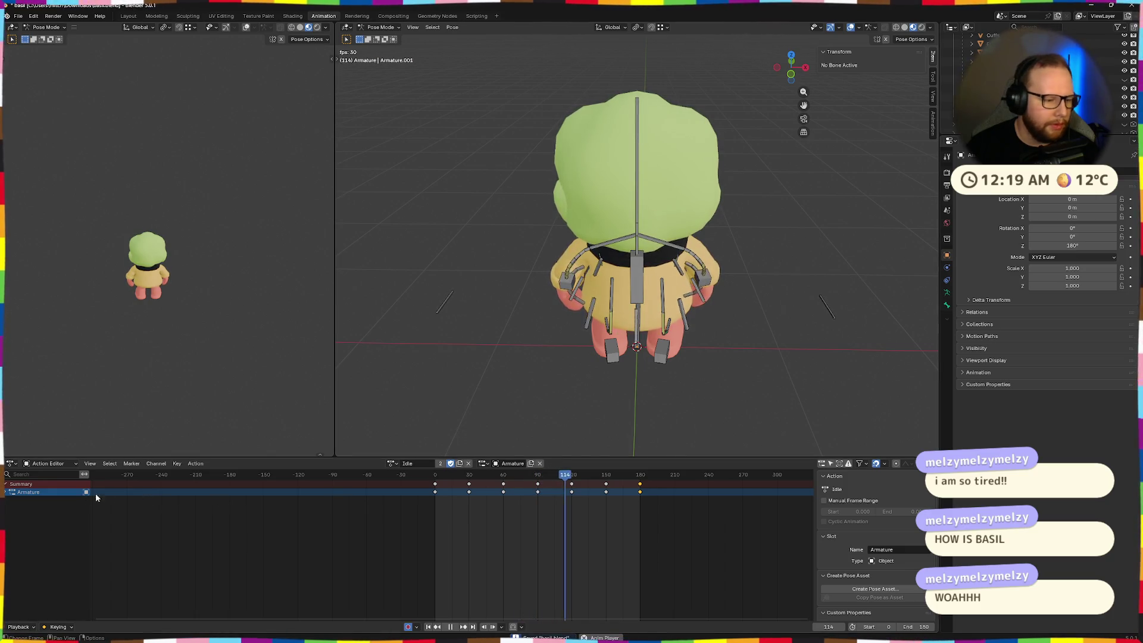
pyautogui.click(50, 463)
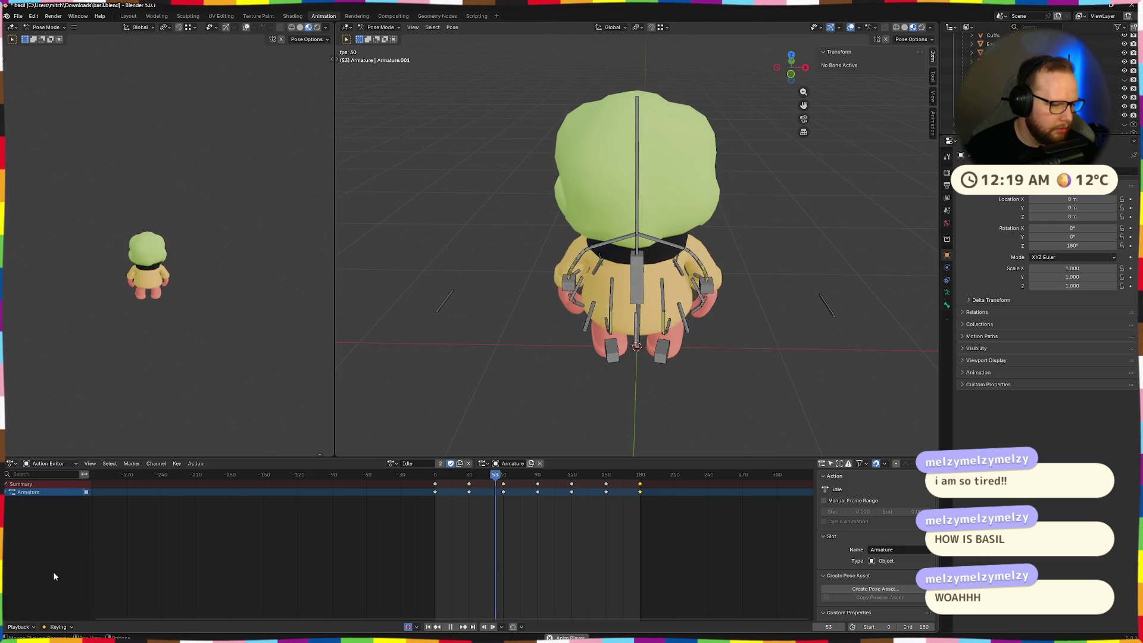
pyautogui.click(11, 463)
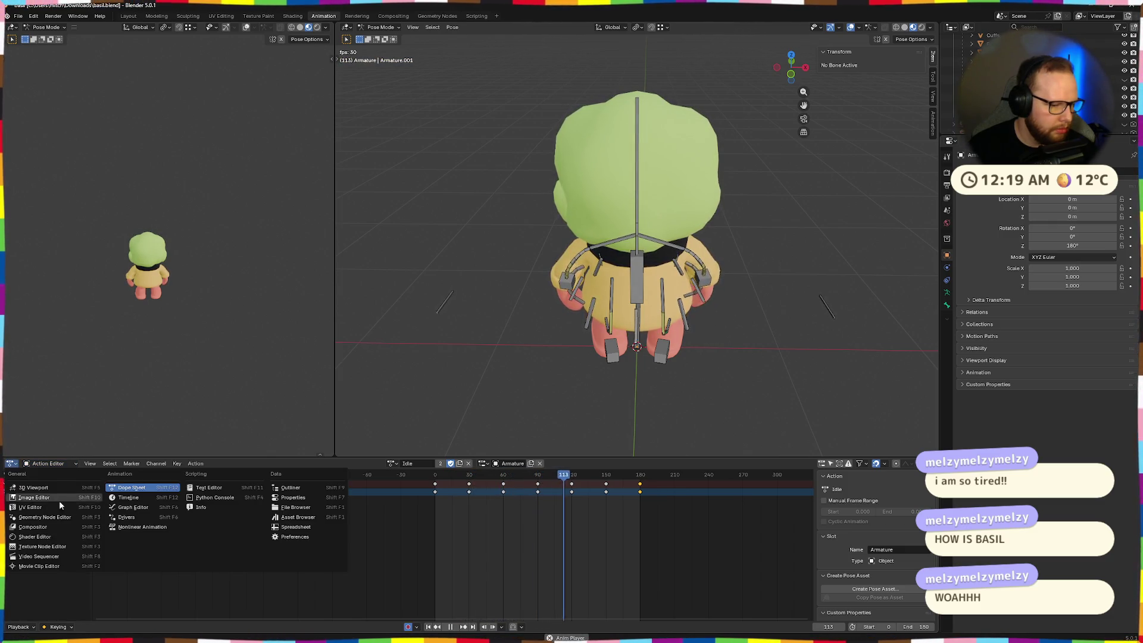
pyautogui.click(124, 507)
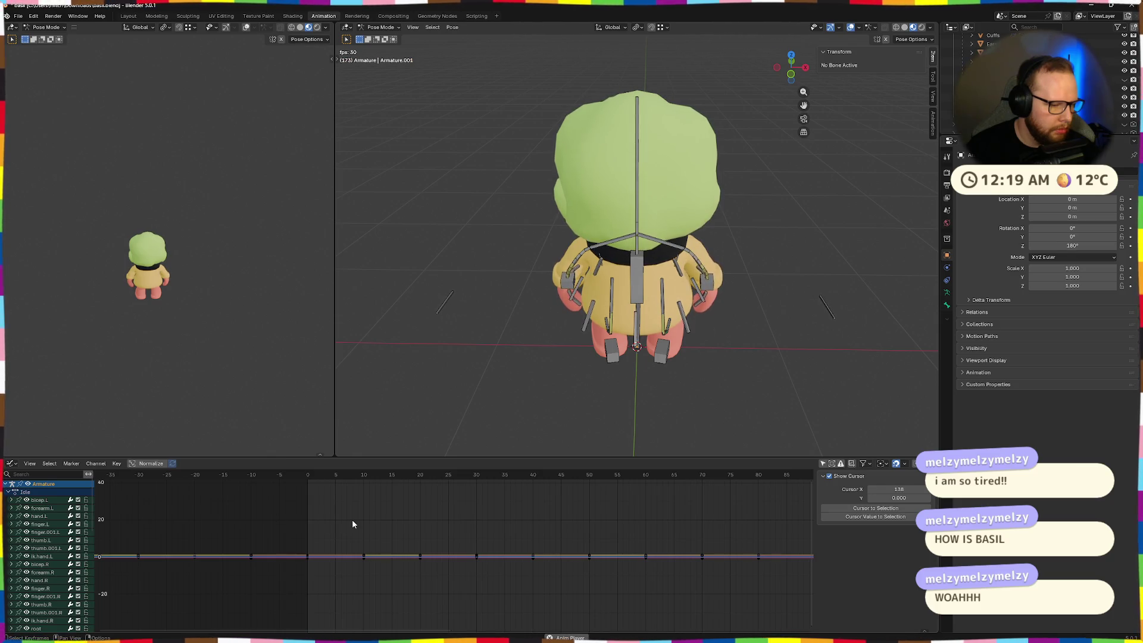
pyautogui.press('space')
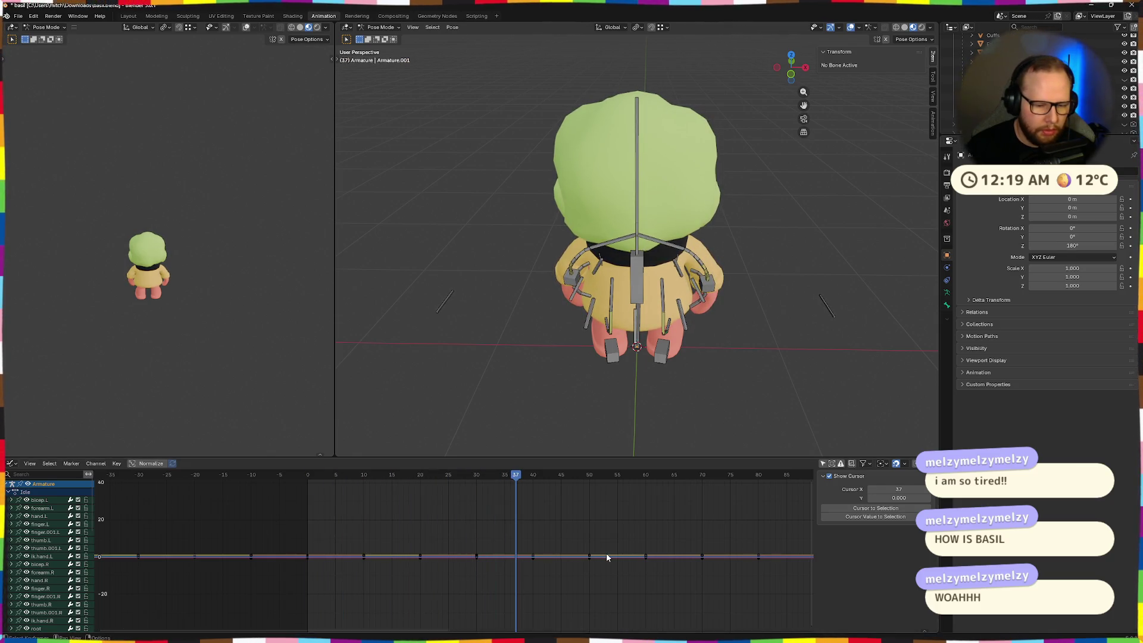
pyautogui.scroll(-2, 607, 558)
# - Add a Cycles modifier to the Idle F-curve, then switch the bottom panel to the Timeline
pyautogui.click(739, 554)
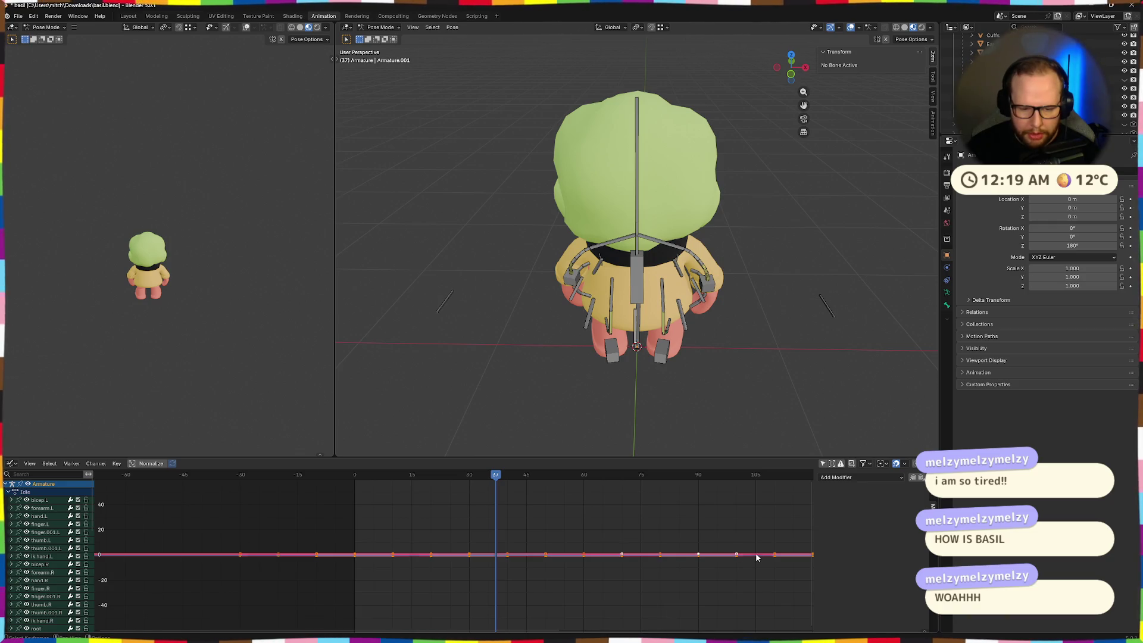
pyautogui.click(856, 478)
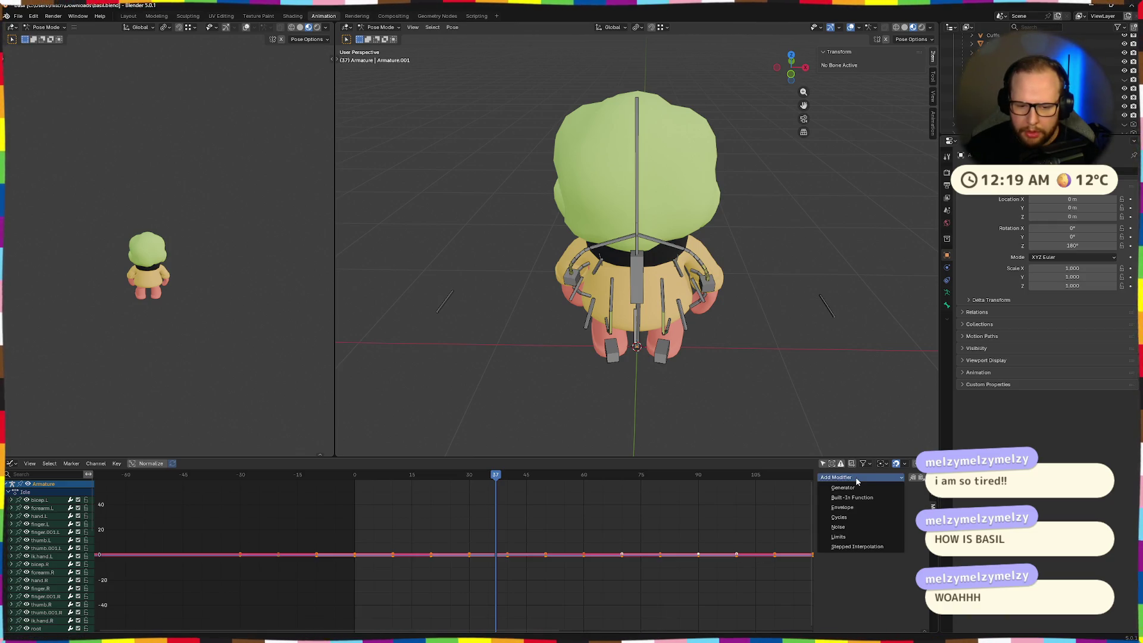
pyautogui.click(854, 517)
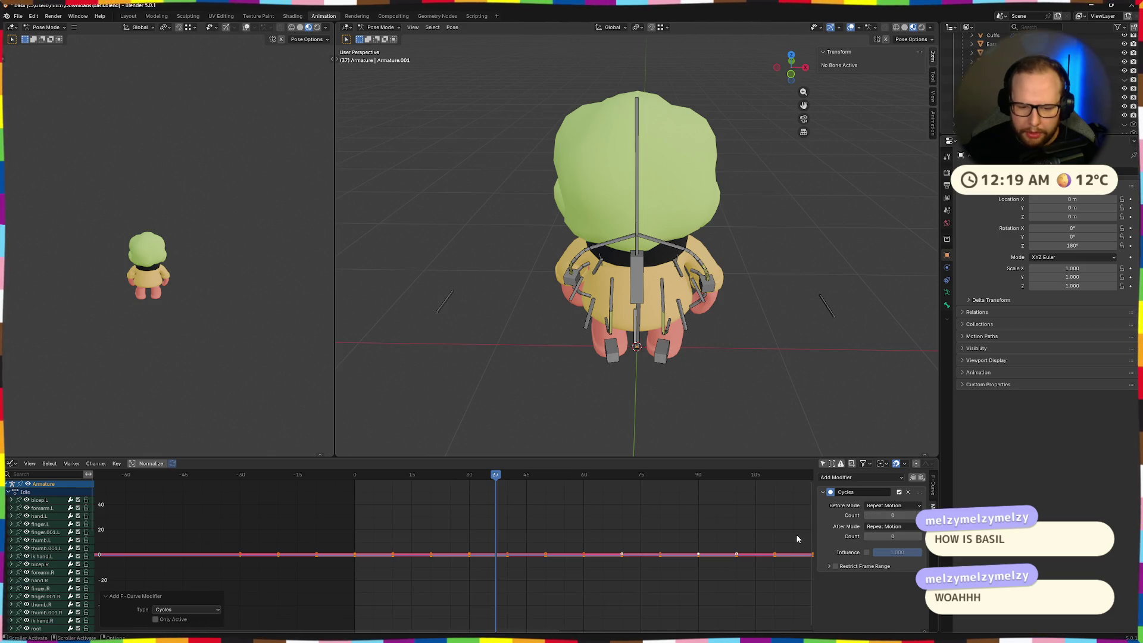
pyautogui.click(690, 526)
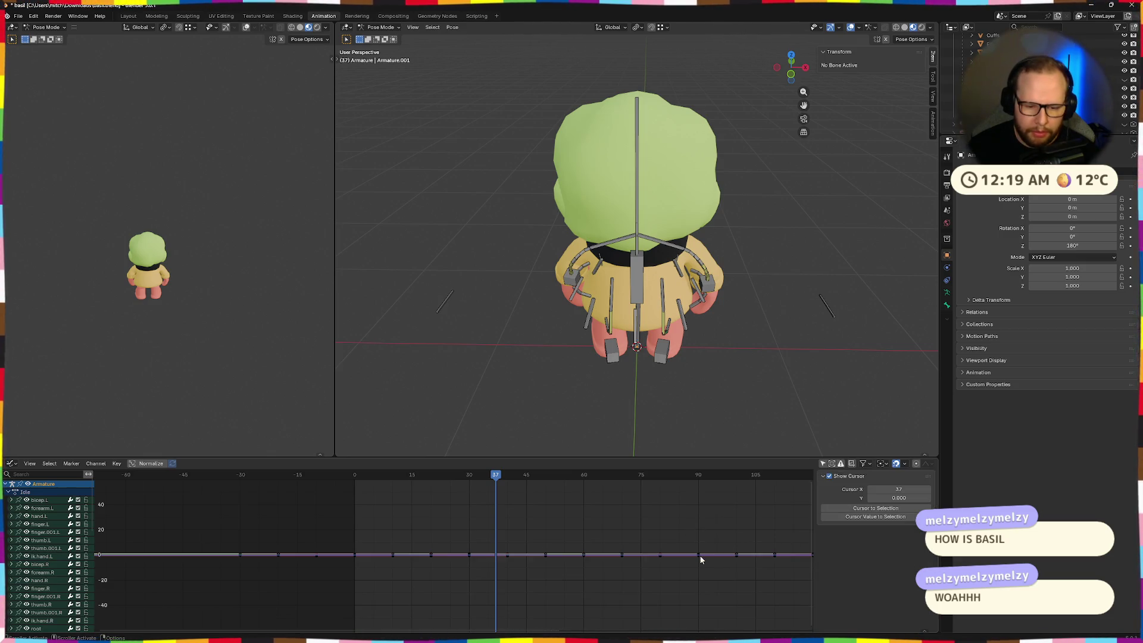
pyautogui.click(660, 556)
pyautogui.click(681, 528)
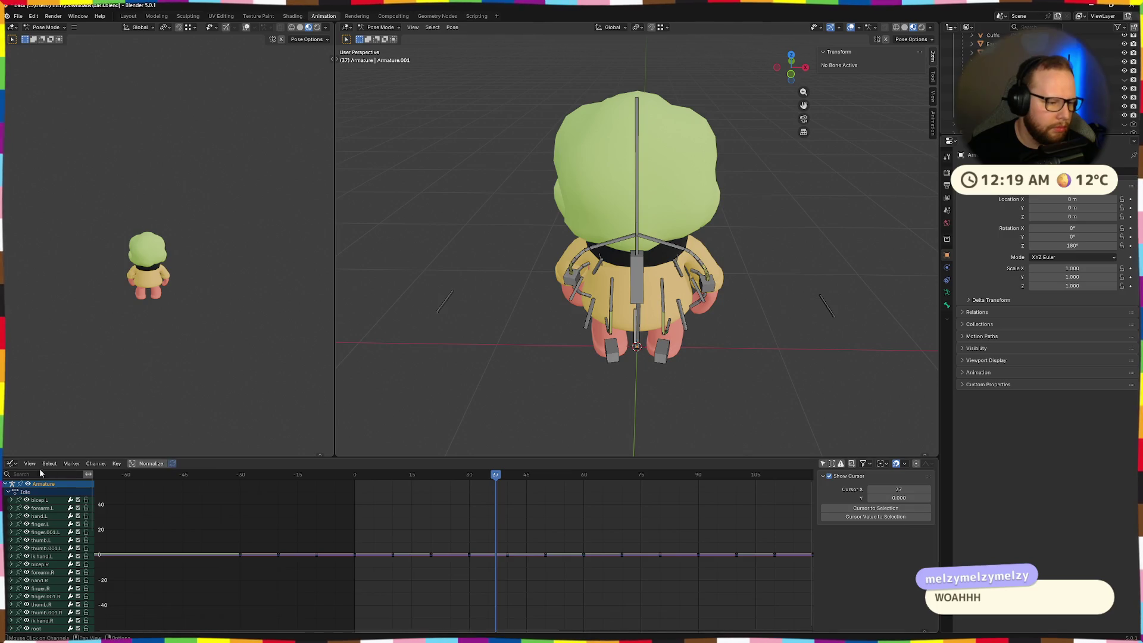
pyautogui.click(12, 464)
pyautogui.click(129, 498)
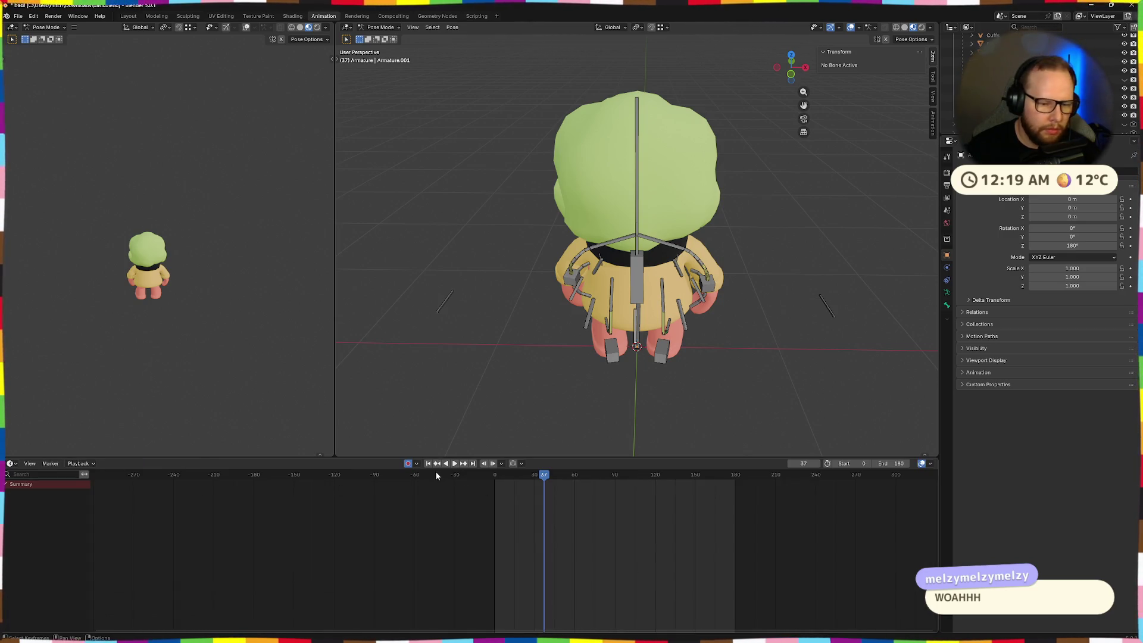
# - Switch the bottom panel to the Action Editor and play the Idle animation
pyautogui.click(10, 464)
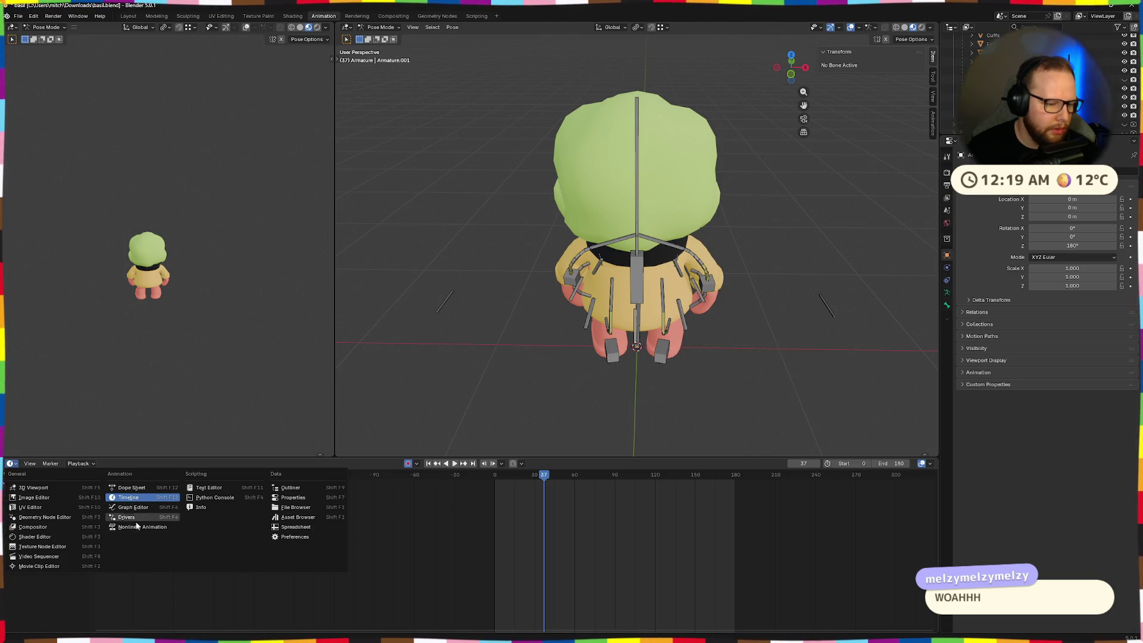
pyautogui.click(129, 487)
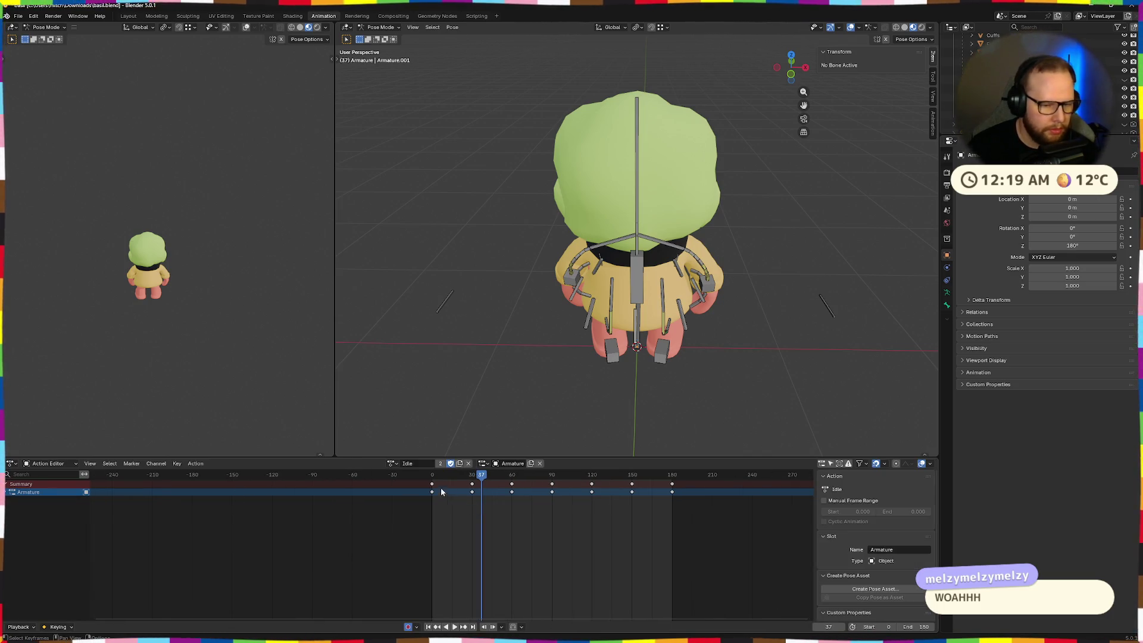
pyautogui.press('space')
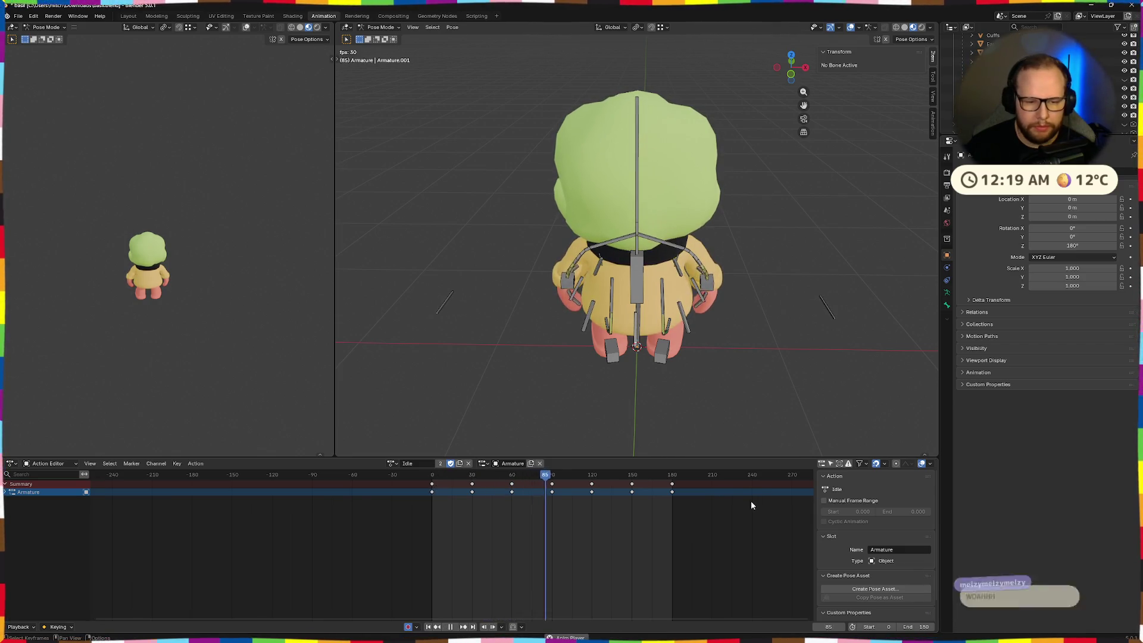
pyautogui.moveTo(622, 377)
pyautogui.mouseDown(button='middle')
pyautogui.moveTo(785, 363)
pyautogui.moveTo(727, 339)
pyautogui.moveTo(790, 349)
pyautogui.moveTo(608, 370)
pyautogui.mouseUp(button='middle')
pyautogui.scroll(-5, 786, 369)
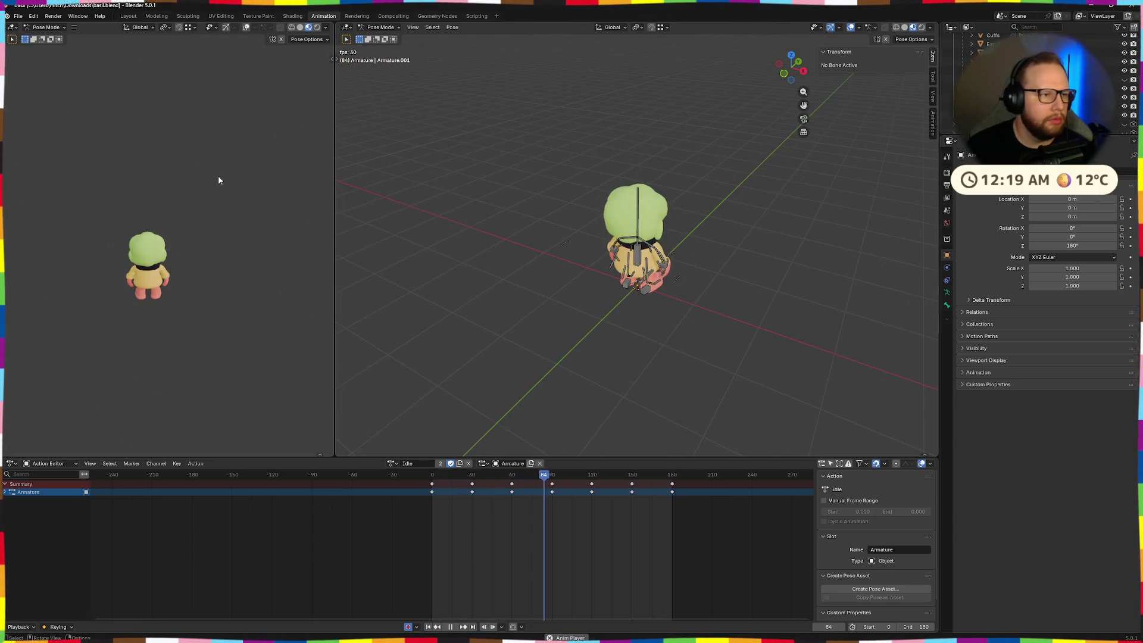
# - Export the model as basil.glb in glTF 2.0 format, then go to Godot
pyautogui.click(18, 16)
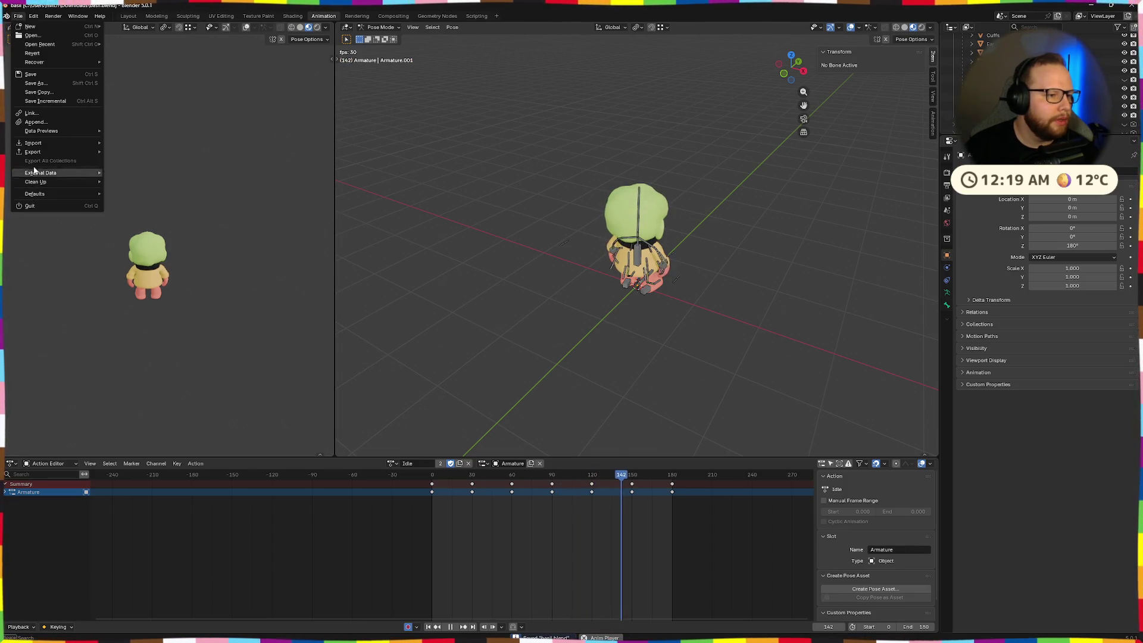
pyautogui.moveTo(71, 152)
pyautogui.click(161, 232)
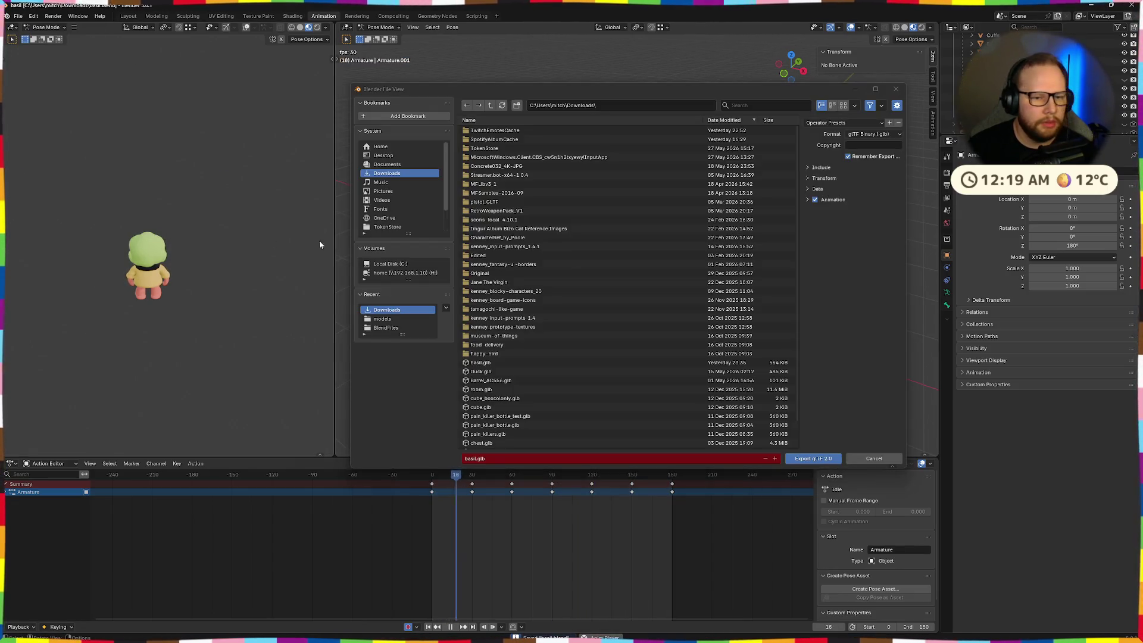
pyautogui.click(821, 456)
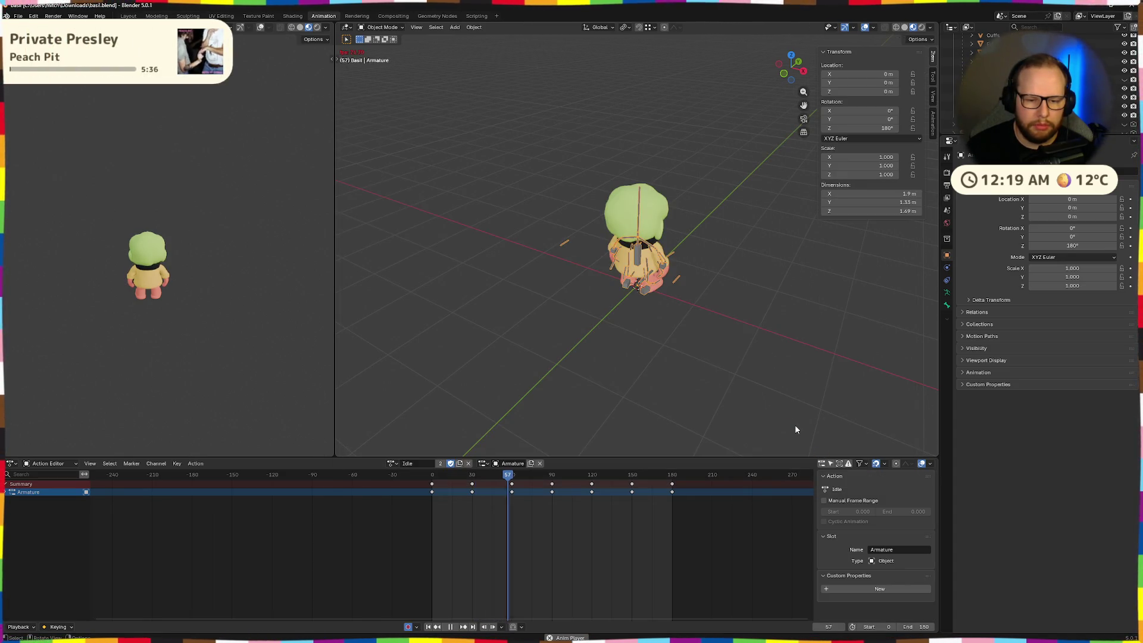
pyautogui.press('ctrl+super+Right')
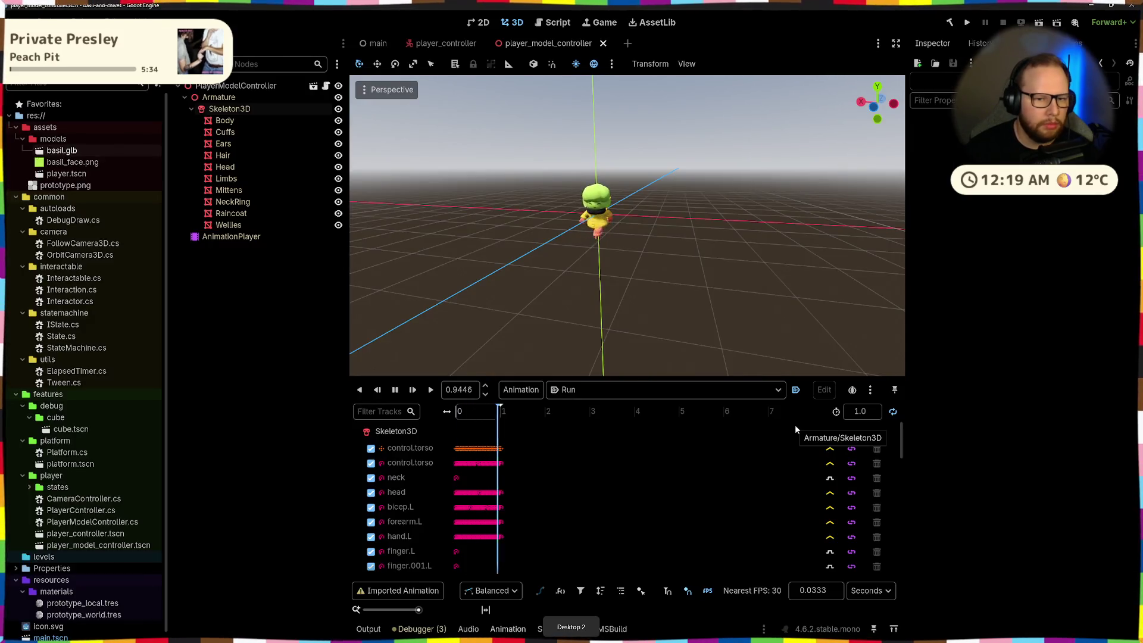
# - Drag basil.glb from Downloads into Godot's res://assets/models folder and open its import settings
pyautogui.press('super+e')
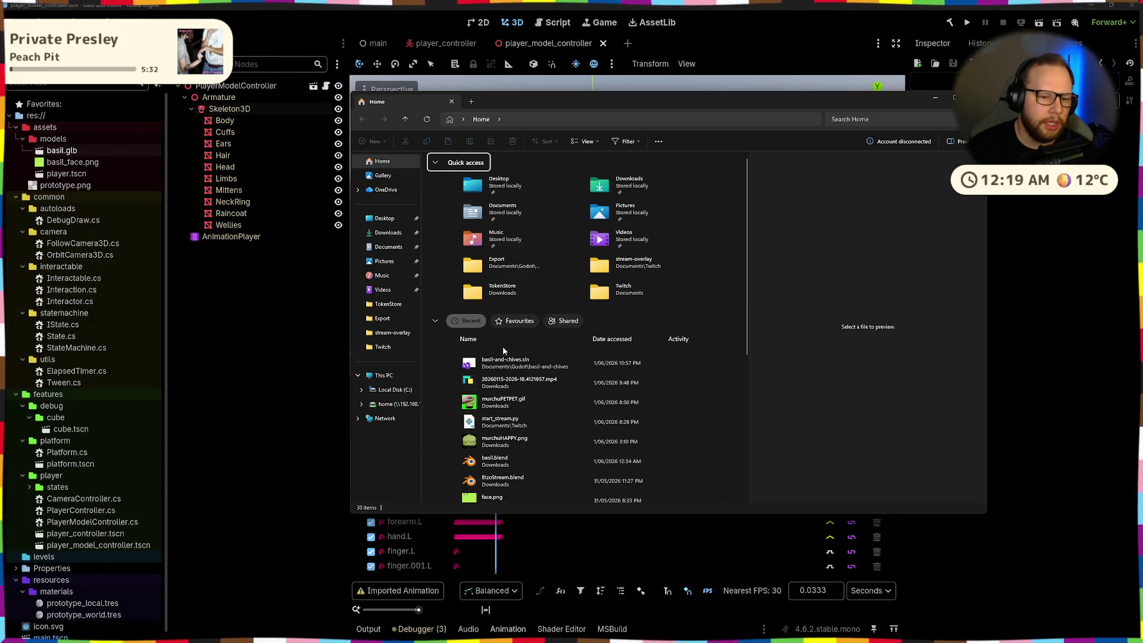
pyautogui.click(387, 233)
pyautogui.moveTo(458, 187); pyautogui.dragTo(74, 151)
pyautogui.moveTo(320, 170); pyautogui.dragTo(493, 185)
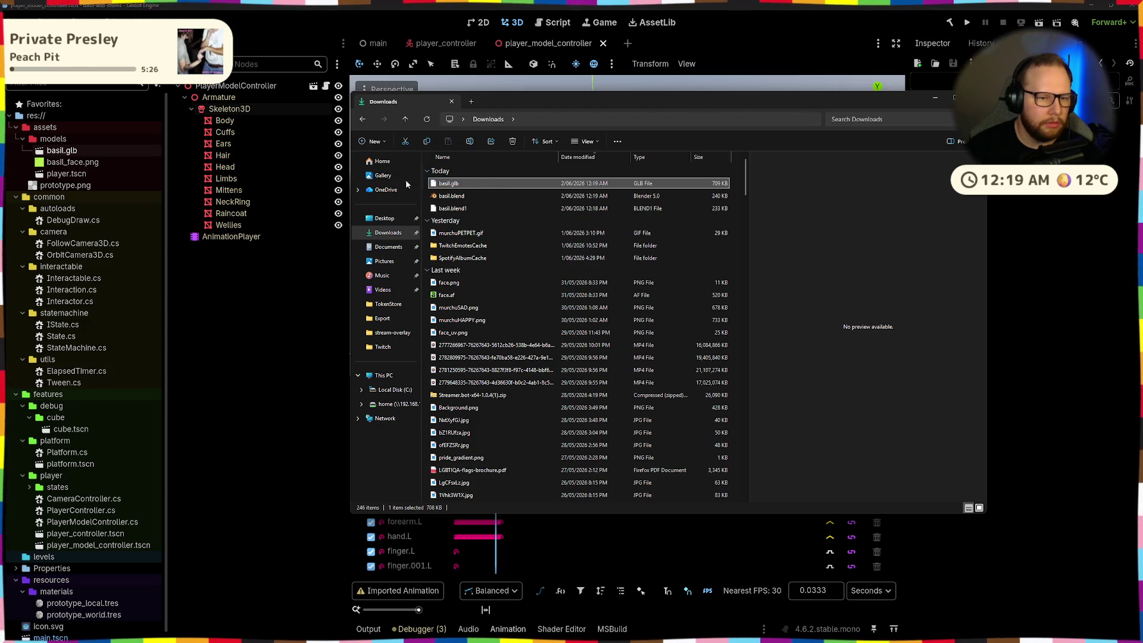
pyautogui.doubleClick(69, 152)
# - Preview basil.glb's Idle animation in the import settings, close them, and select AnimationPlayer
pyautogui.click(167, 402)
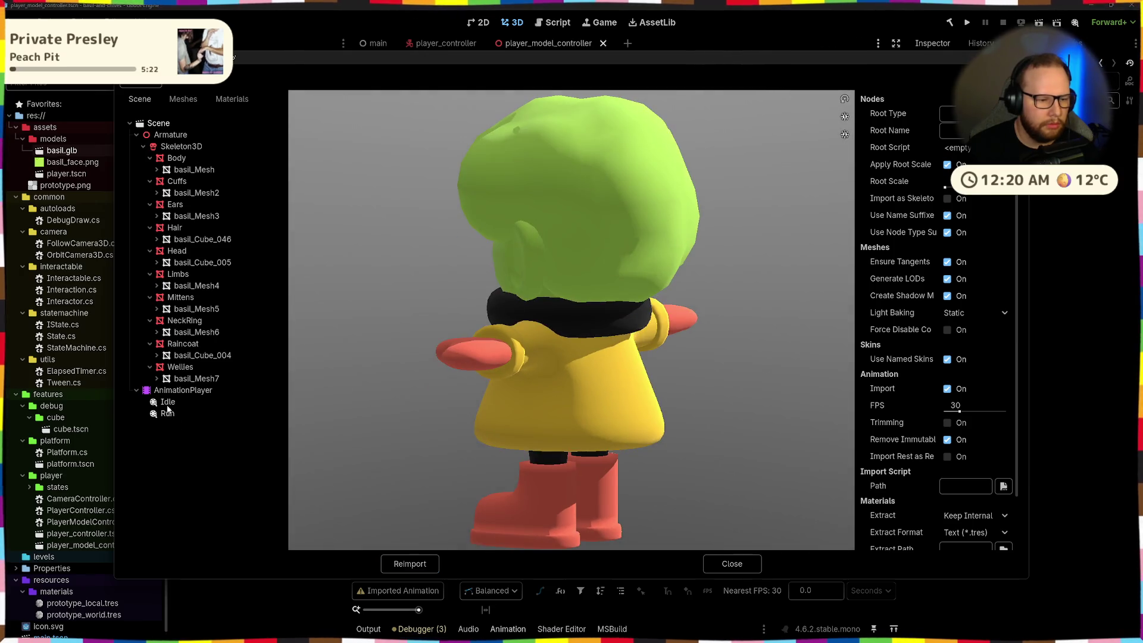
pyautogui.click(301, 540)
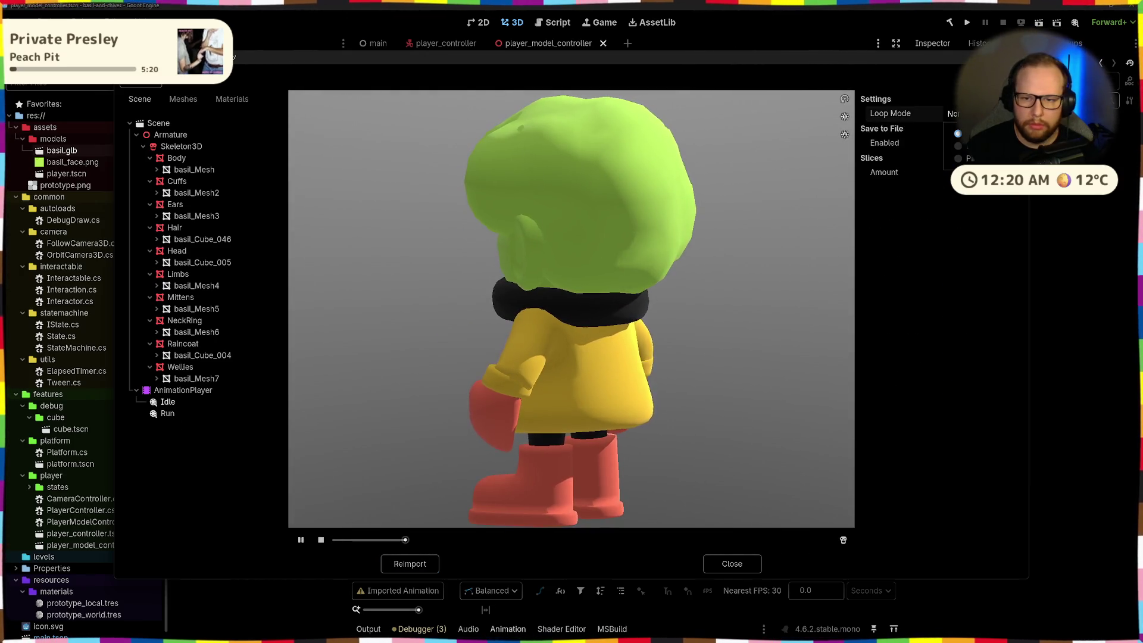
pyautogui.scroll(-5, 578, 441)
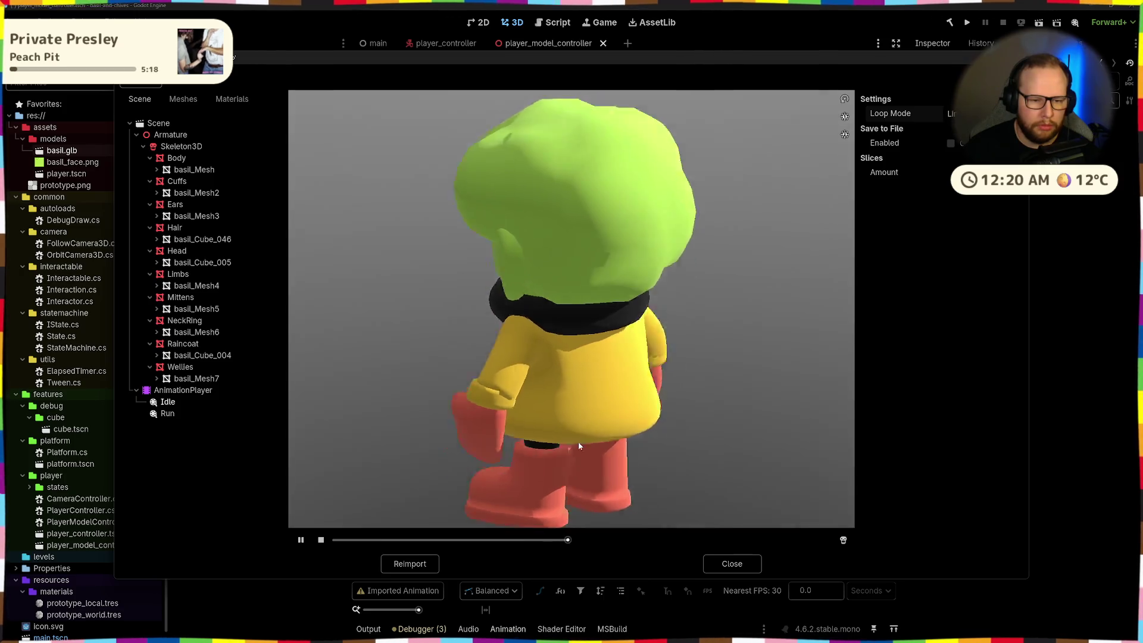
pyautogui.moveTo(541, 385); pyautogui.dragTo(567, 376)
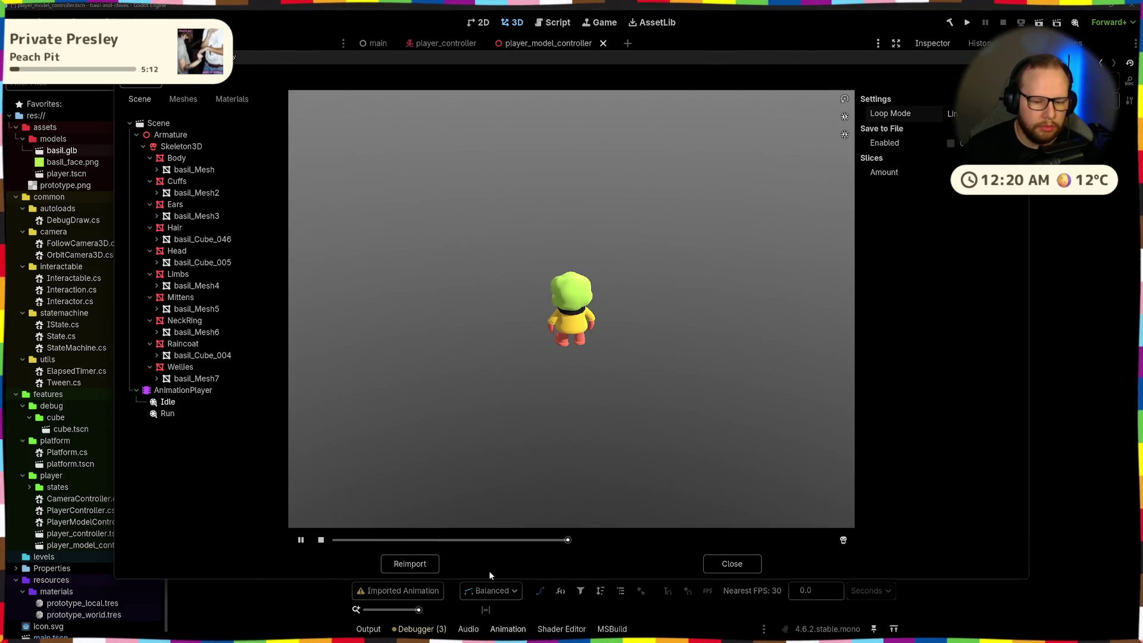
pyautogui.click(718, 560)
pyautogui.click(233, 241)
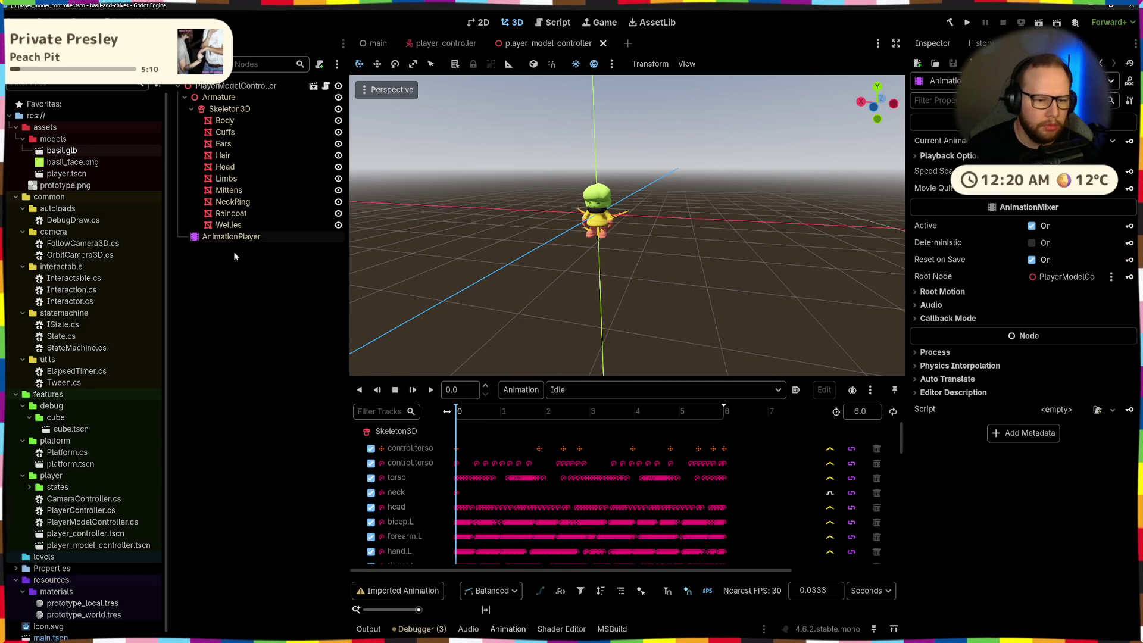
# - Keep Idle in the animation list, test-run the game, stop it, and reopen basil.glb's import settings
pyautogui.click(583, 393)
pyautogui.click(269, 348)
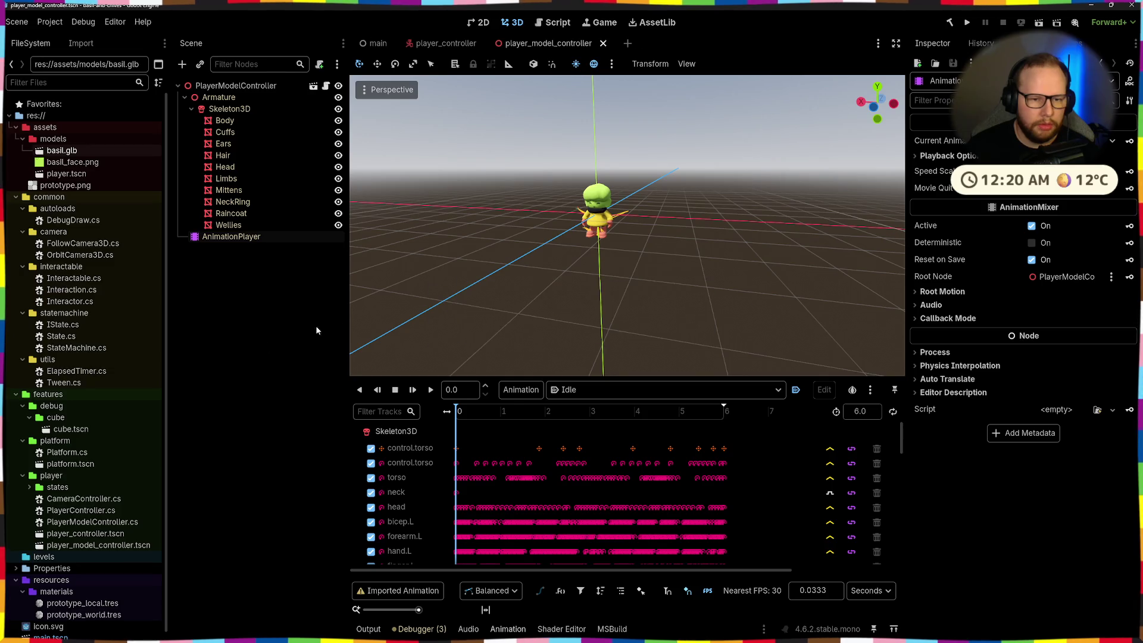
pyautogui.click(967, 23)
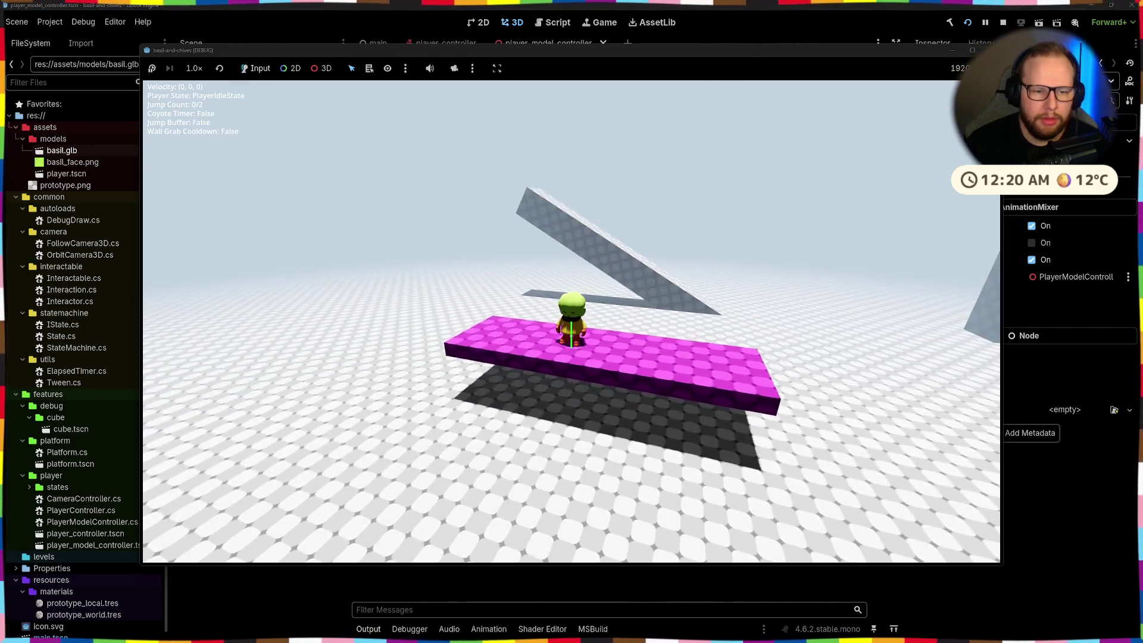
pyautogui.press('F8')
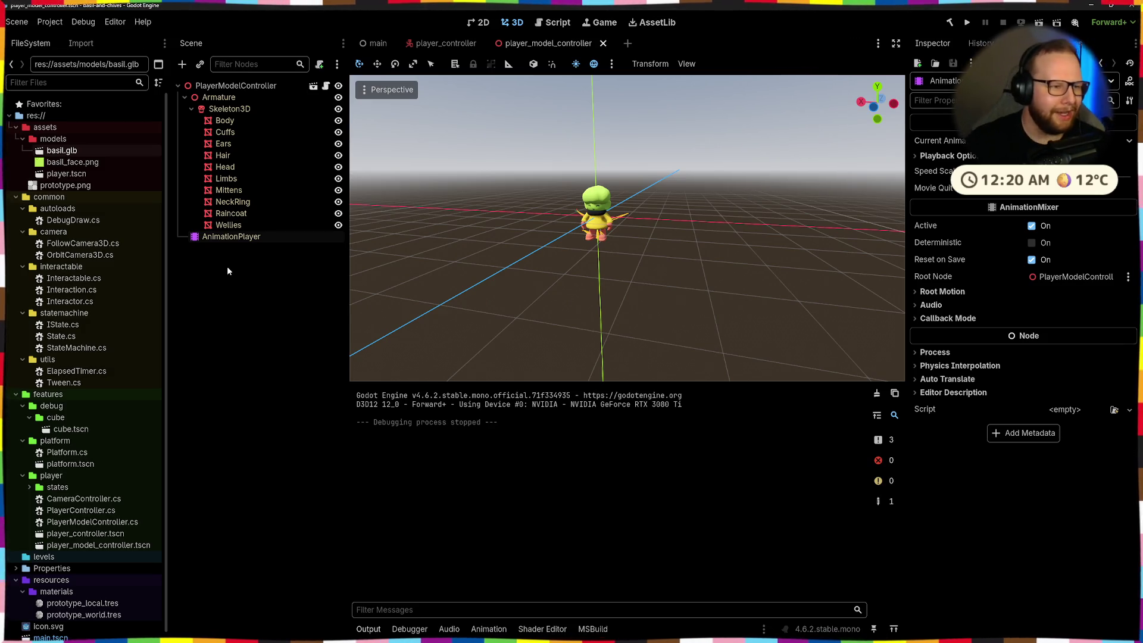
pyautogui.doubleClick(71, 151)
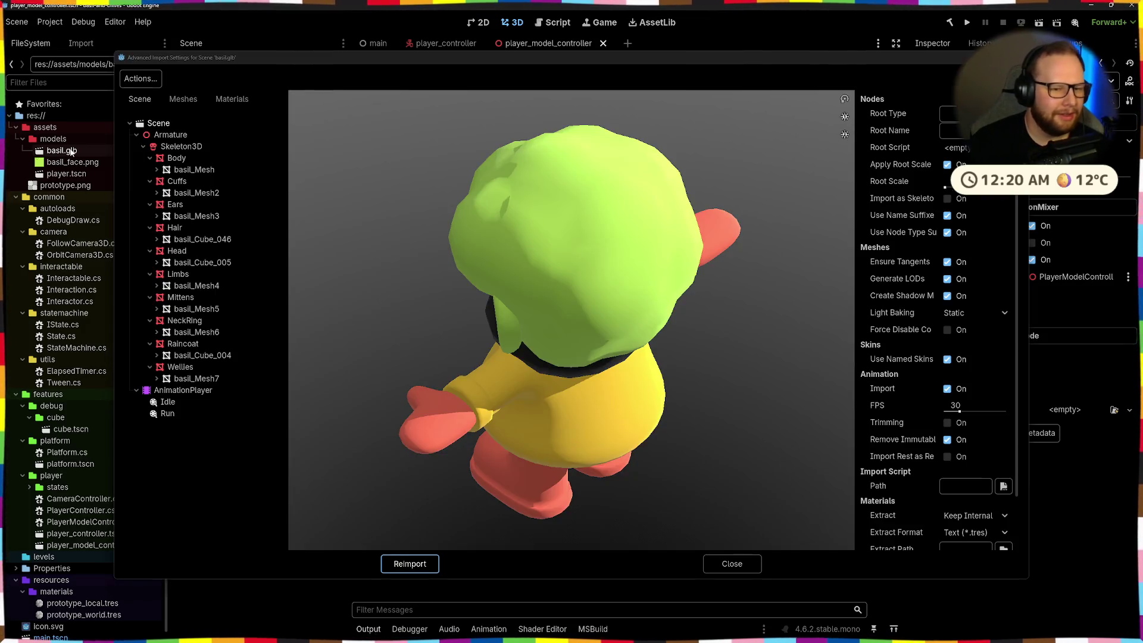
# - Adjust the Idle animation's loop mode and reimport basil.glb
pyautogui.click(168, 402)
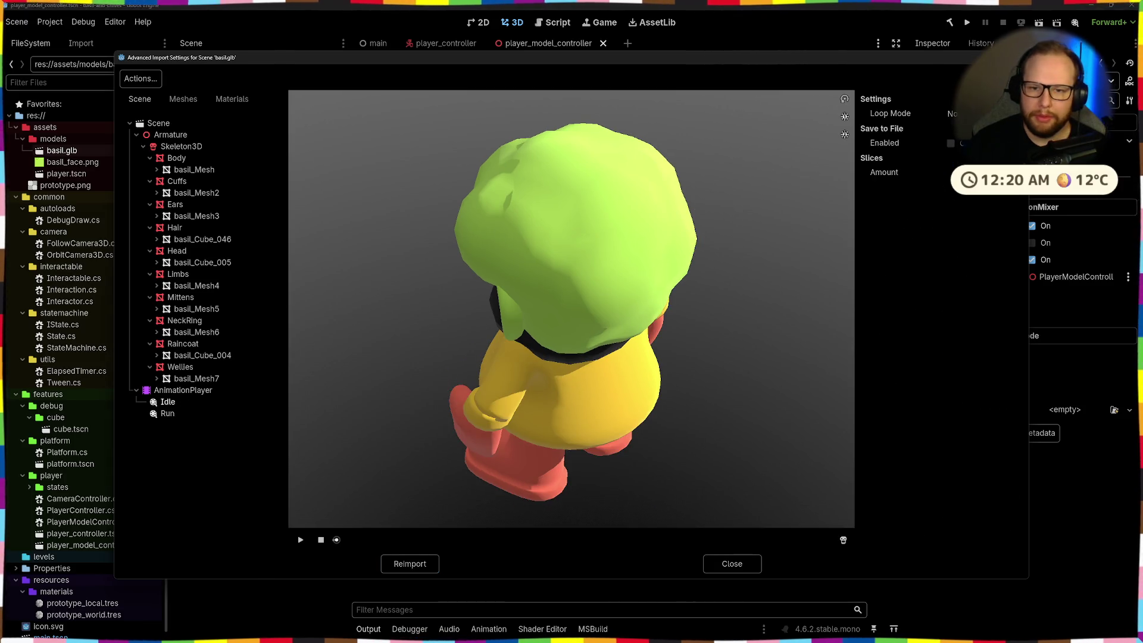
pyautogui.click(953, 113)
pyautogui.click(405, 564)
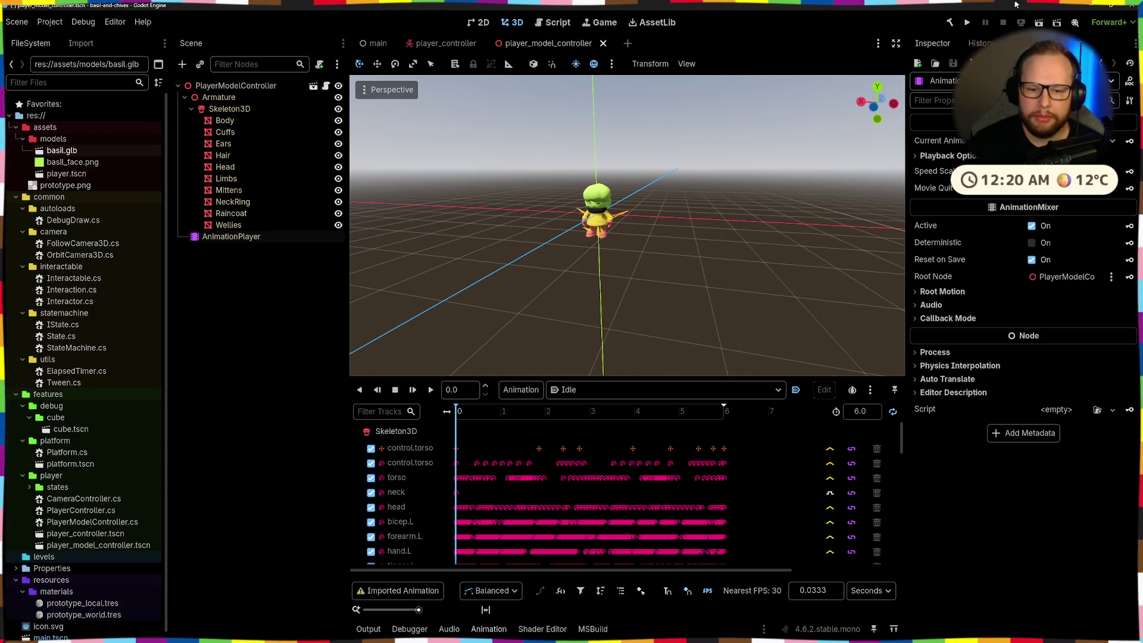
# - Test-run the game, walking the player with W and jumping, including a double jump
pyautogui.click(968, 23)
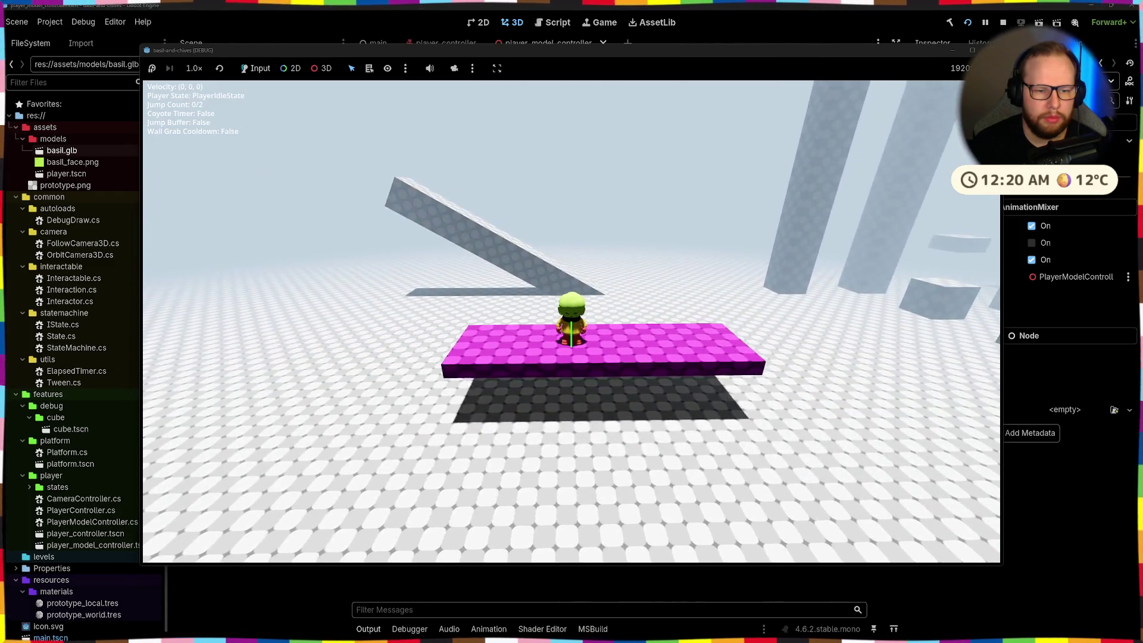
pyautogui.press('w')
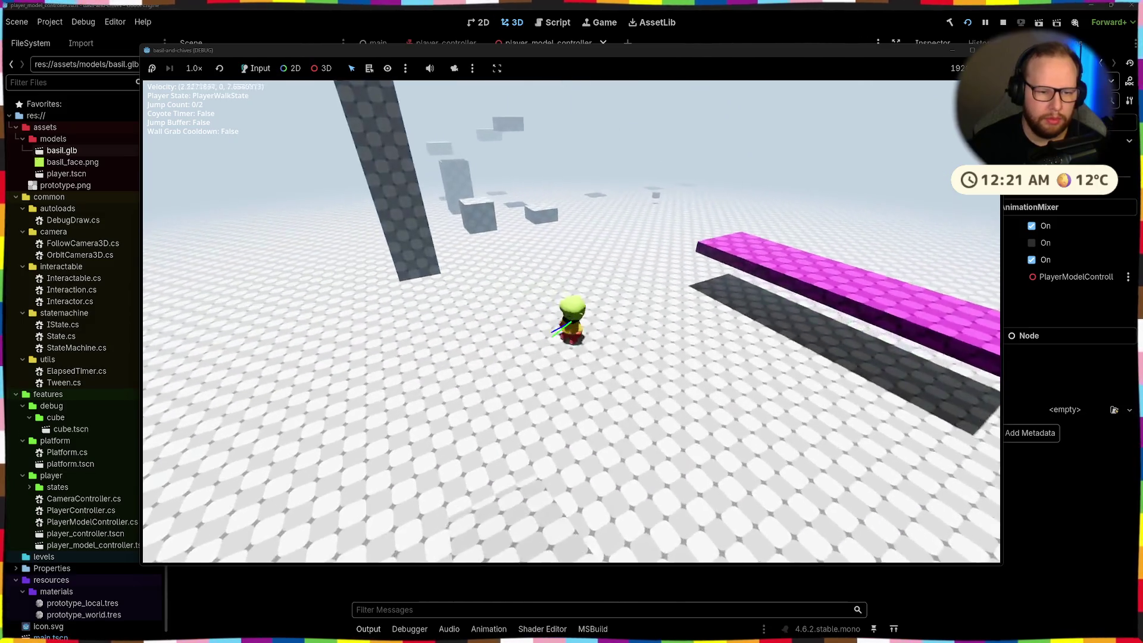
pyautogui.press('space')
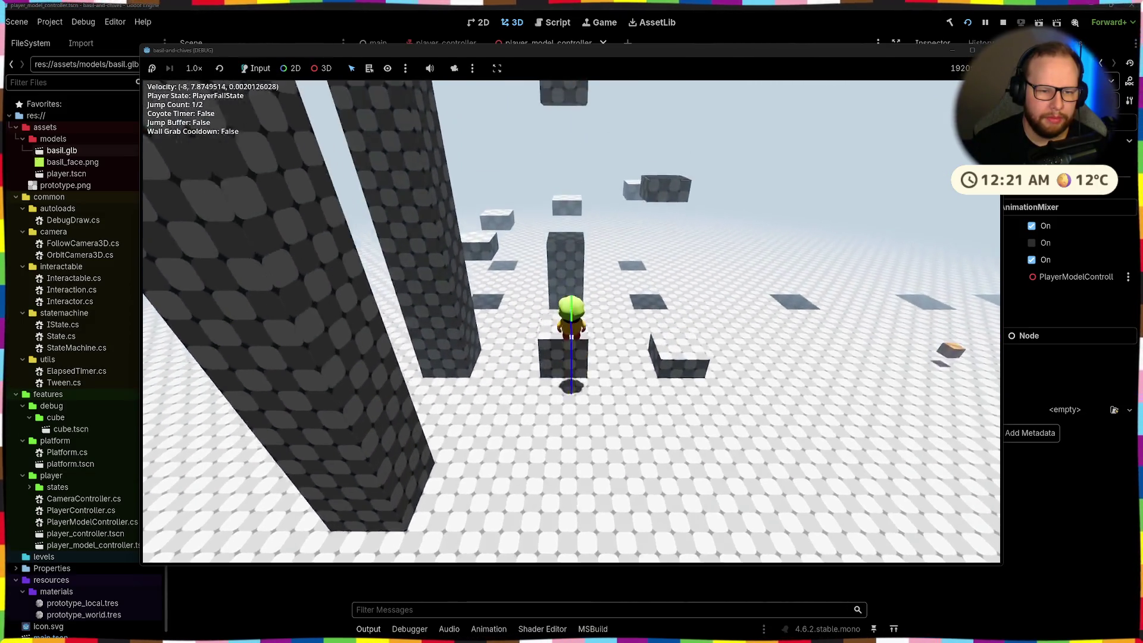
pyautogui.press('space')
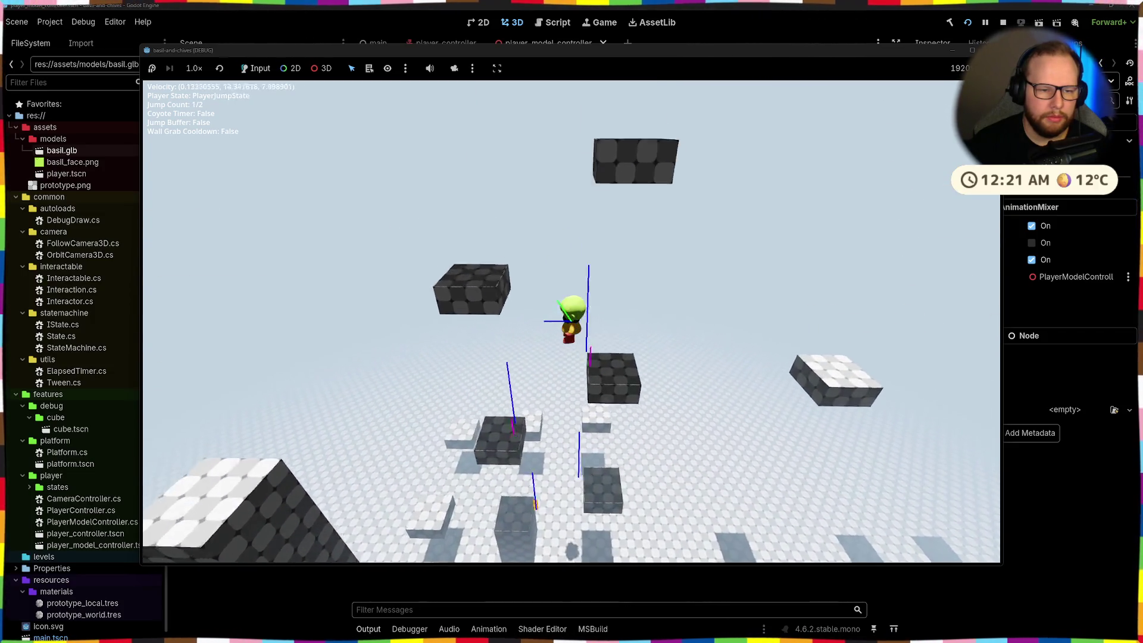
pyautogui.press('space')
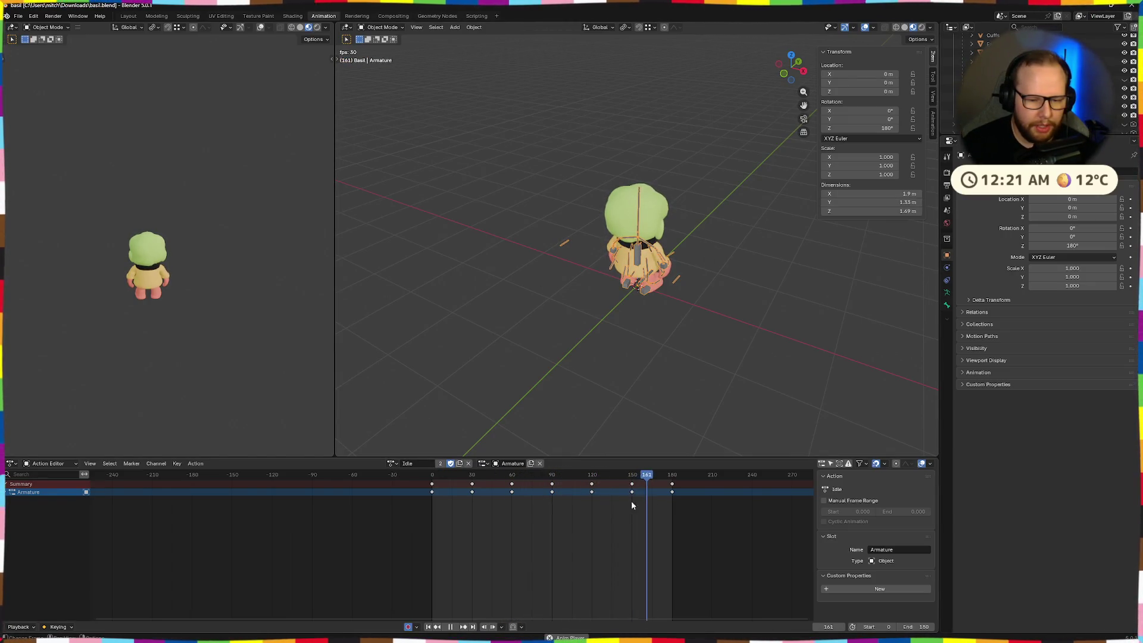
# - Stop the Idle playback at frame 0, orbit to a front view, and return to Godot
pyautogui.press('Escape')
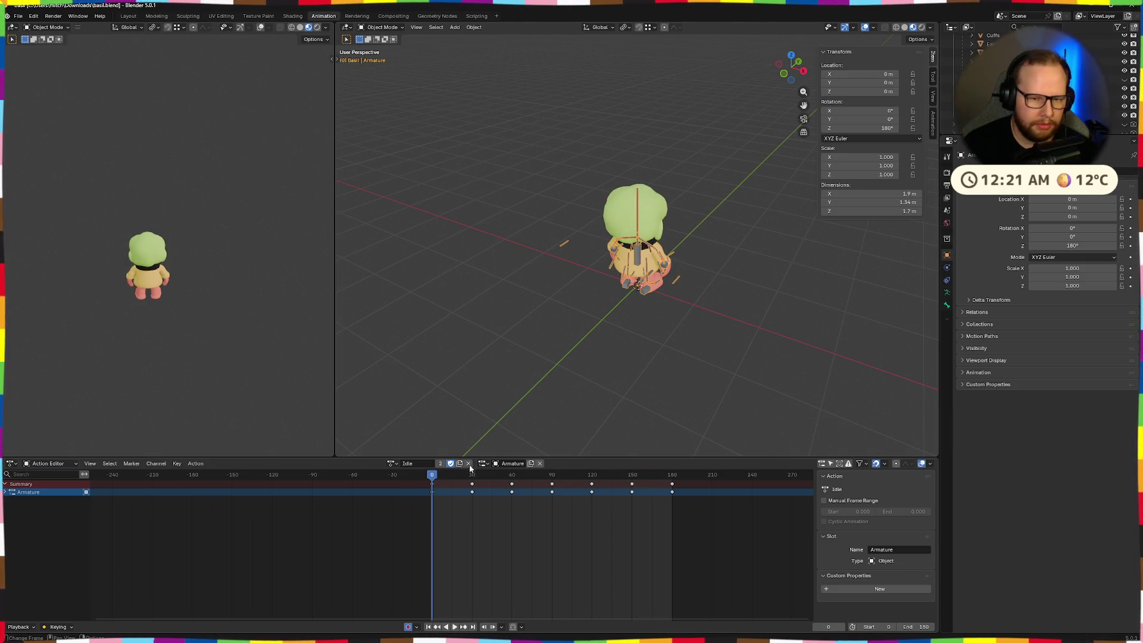
pyautogui.moveTo(536, 405)
pyautogui.mouseDown(button='middle')
pyautogui.moveTo(606, 349)
pyautogui.moveTo(497, 398)
pyautogui.moveTo(551, 425)
pyautogui.moveTo(597, 365)
pyautogui.mouseUp(button='middle')
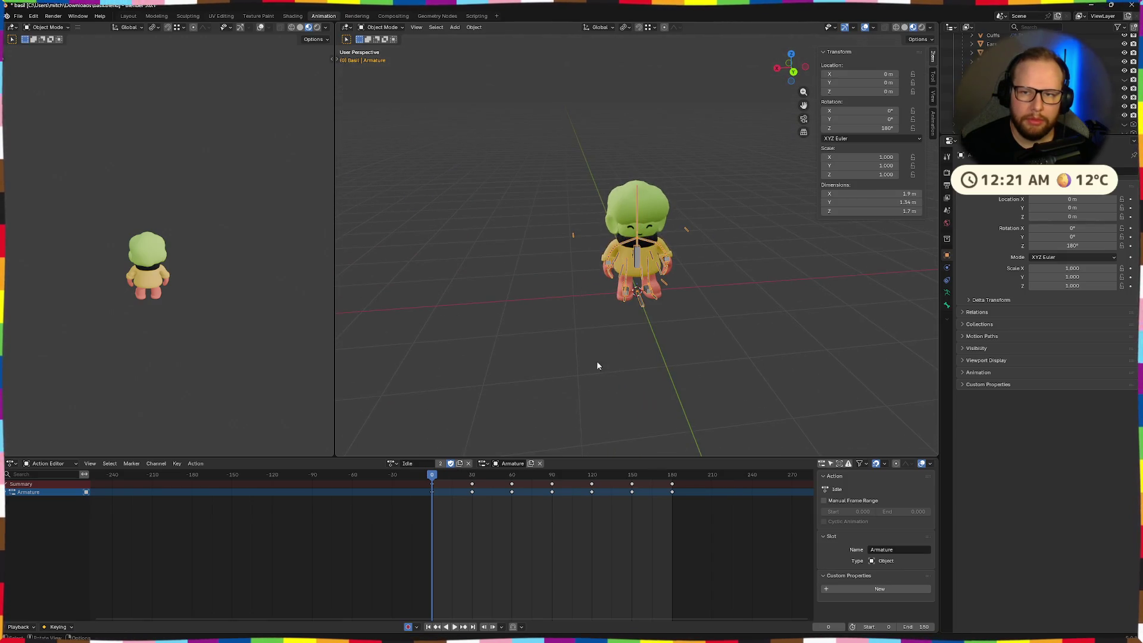
pyautogui.press('ctrl+super+Right')
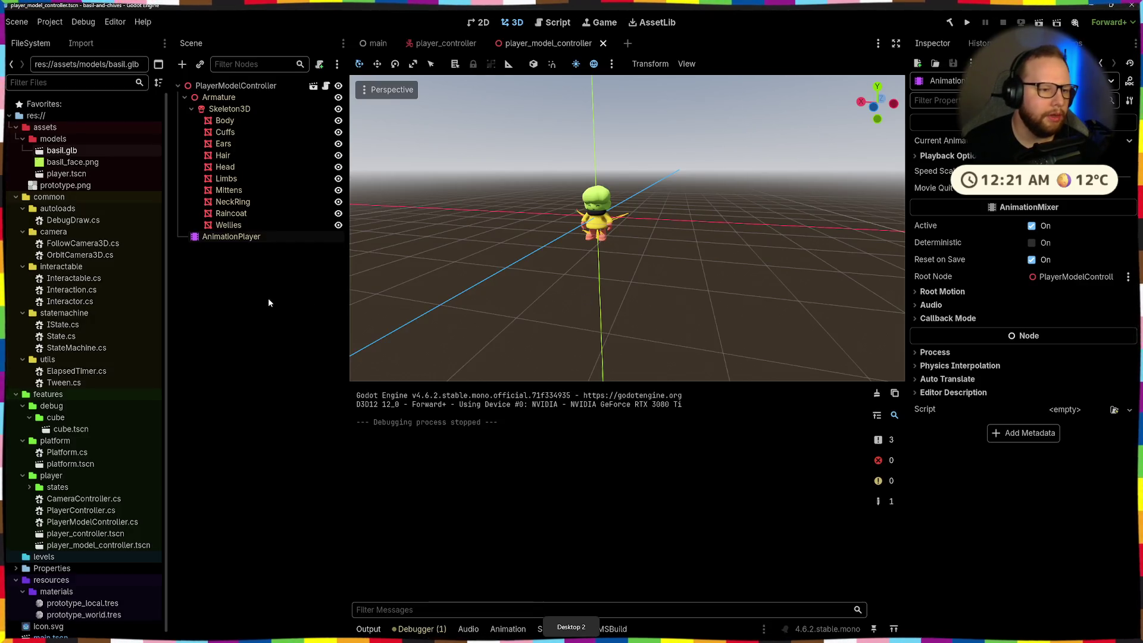
# - Add an AnimationTree child node under PlayerModelController and select it
pyautogui.click(225, 85)
pyautogui.hotkey('ctrl', 'a')
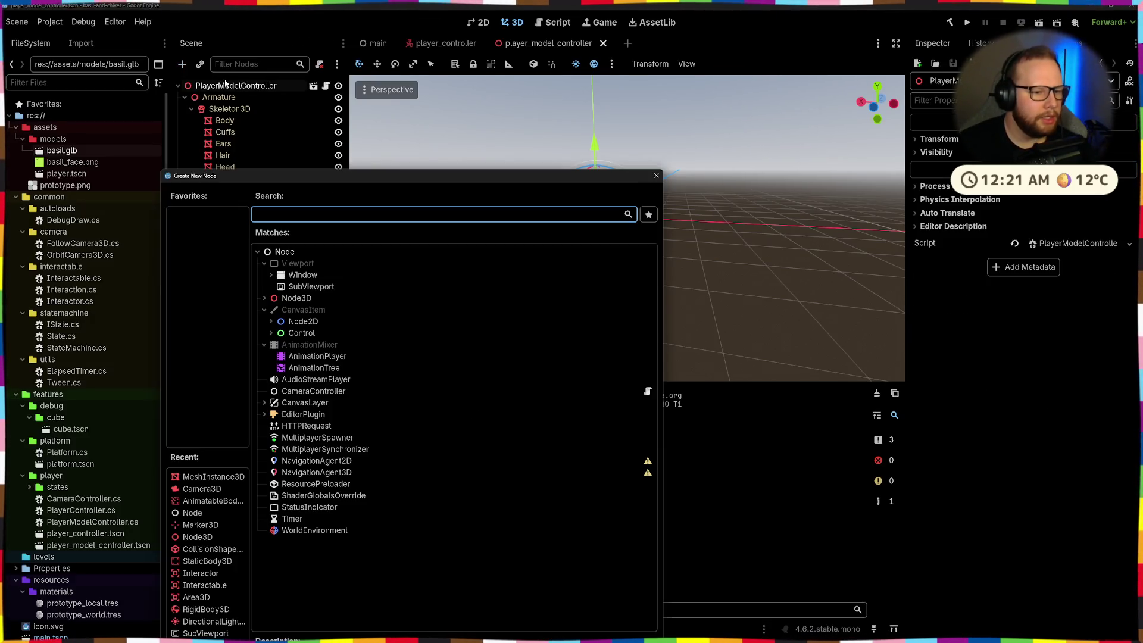
pyautogui.write('ani')
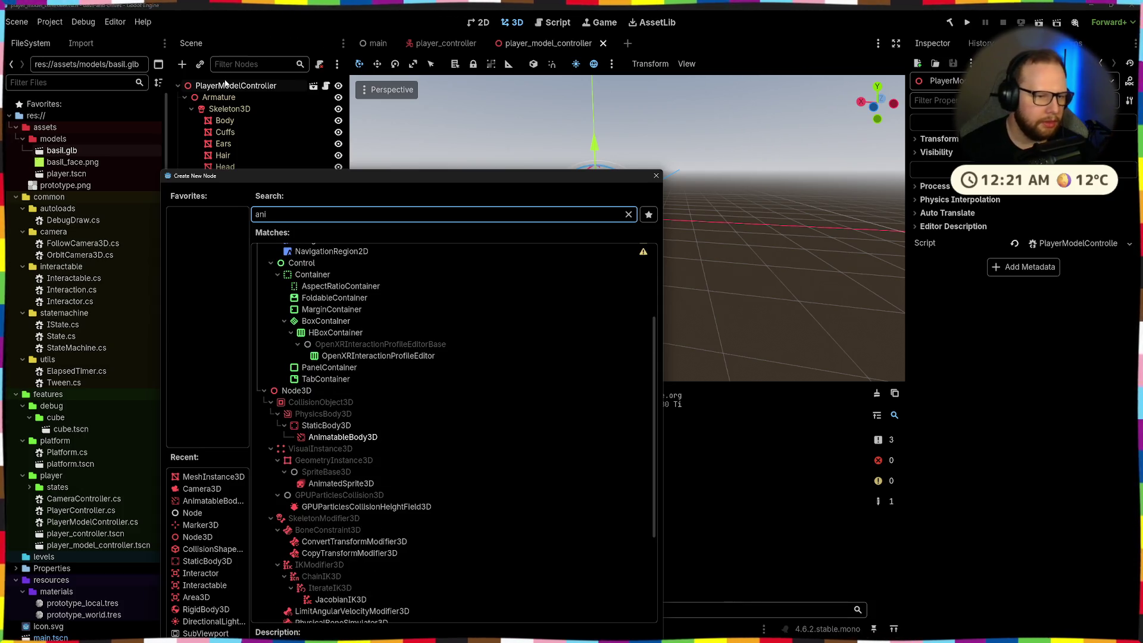
pyautogui.press('BackSpace')
pyautogui.press('BackSpace')
pyautogui.press('BackSpace')
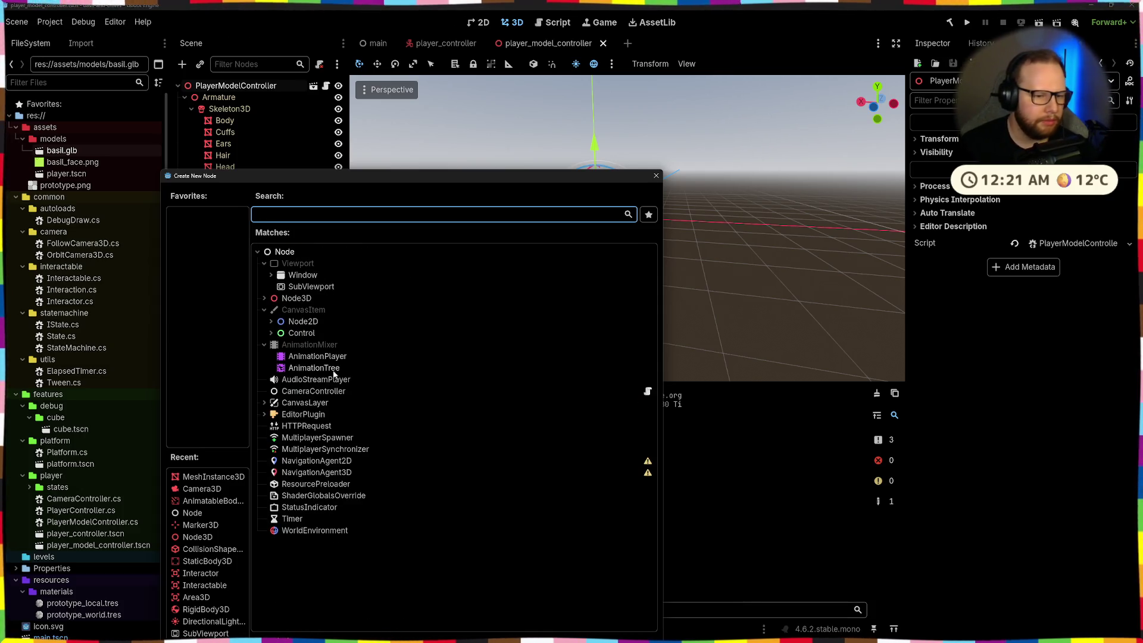
pyautogui.doubleClick(321, 369)
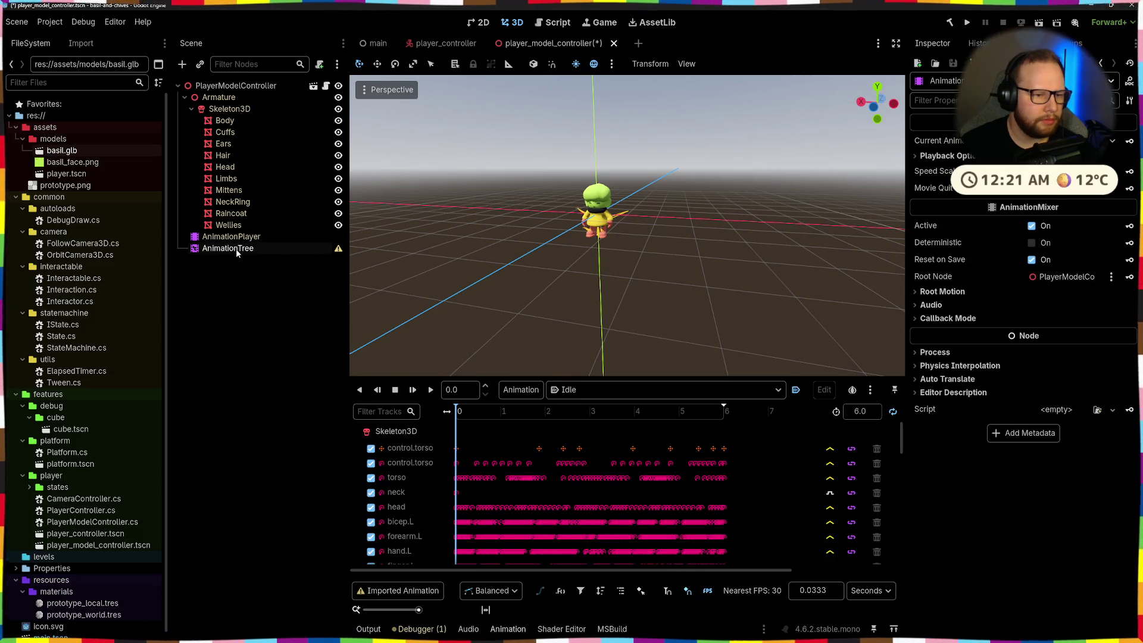
pyautogui.click(236, 248)
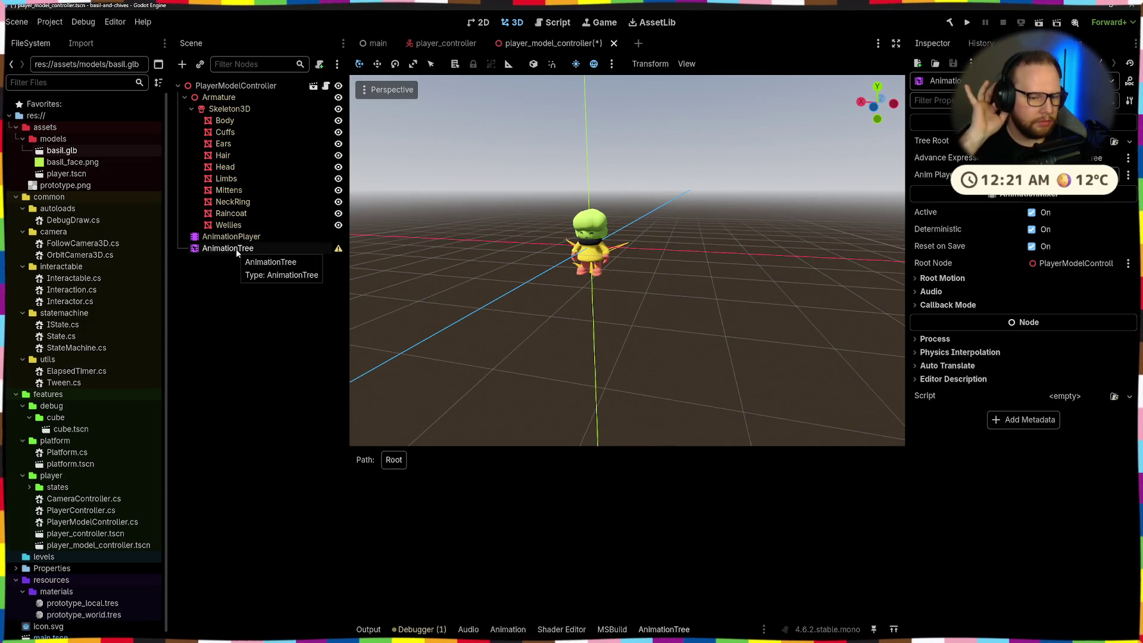
# - Create a new tree root animation node for the AnimationTree
pyautogui.click(1114, 143)
pyautogui.press('Escape')
pyautogui.click(1129, 142)
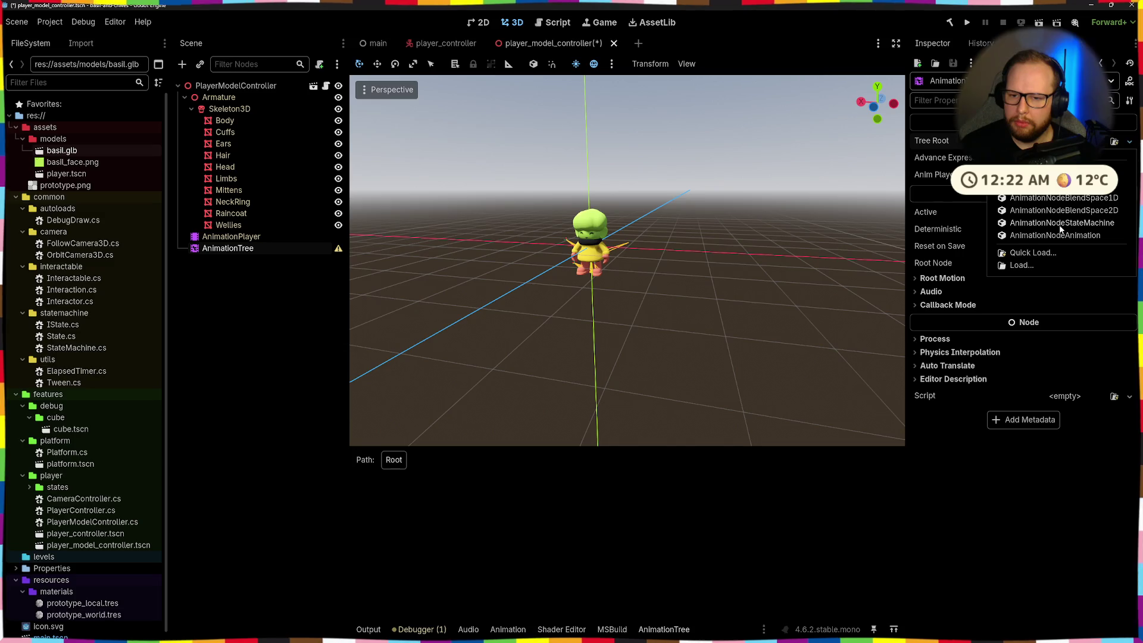
pyautogui.click(1057, 235)
pyautogui.click(1060, 140)
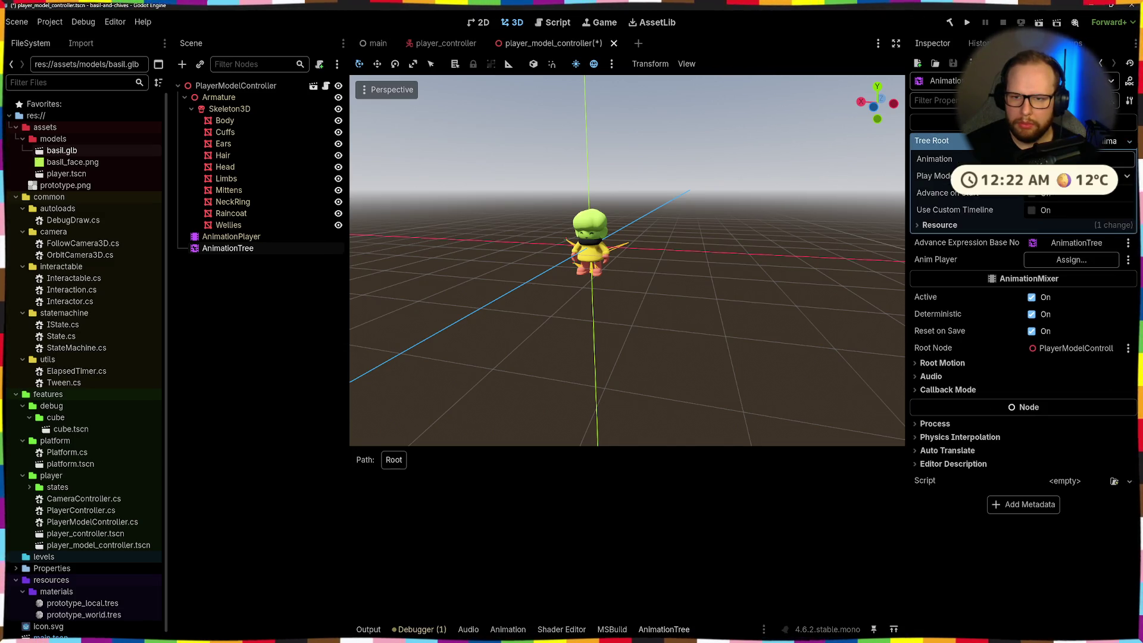
# - Set the AnimationTree's Anim Player to the AnimationPlayer node
pyautogui.click(1071, 174)
pyautogui.doubleClick(533, 332)
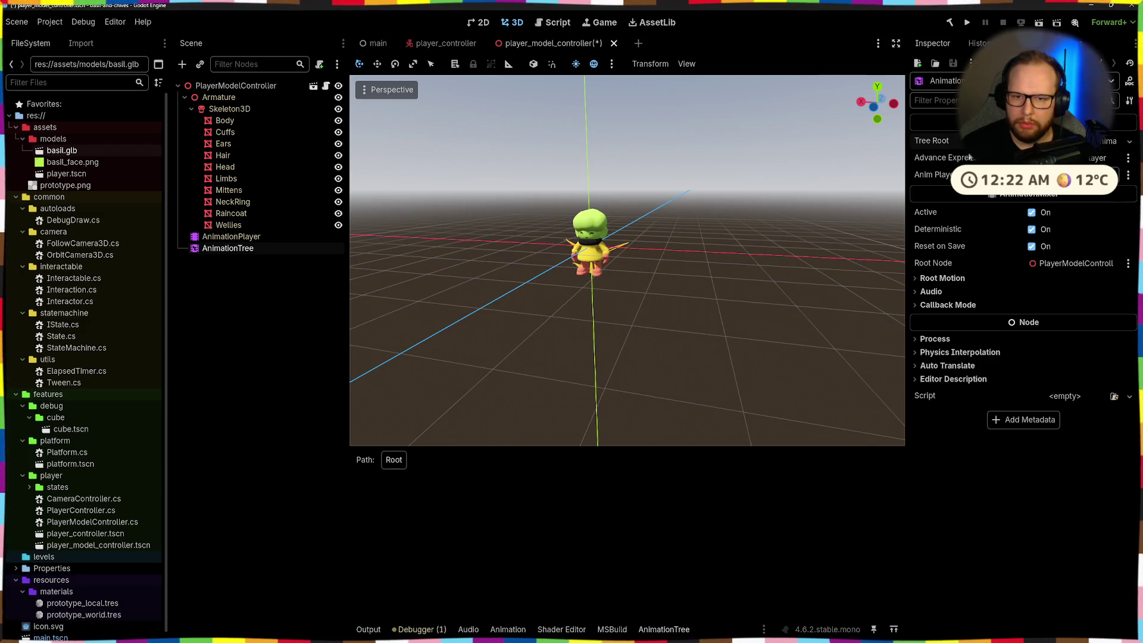
pyautogui.click(1072, 174)
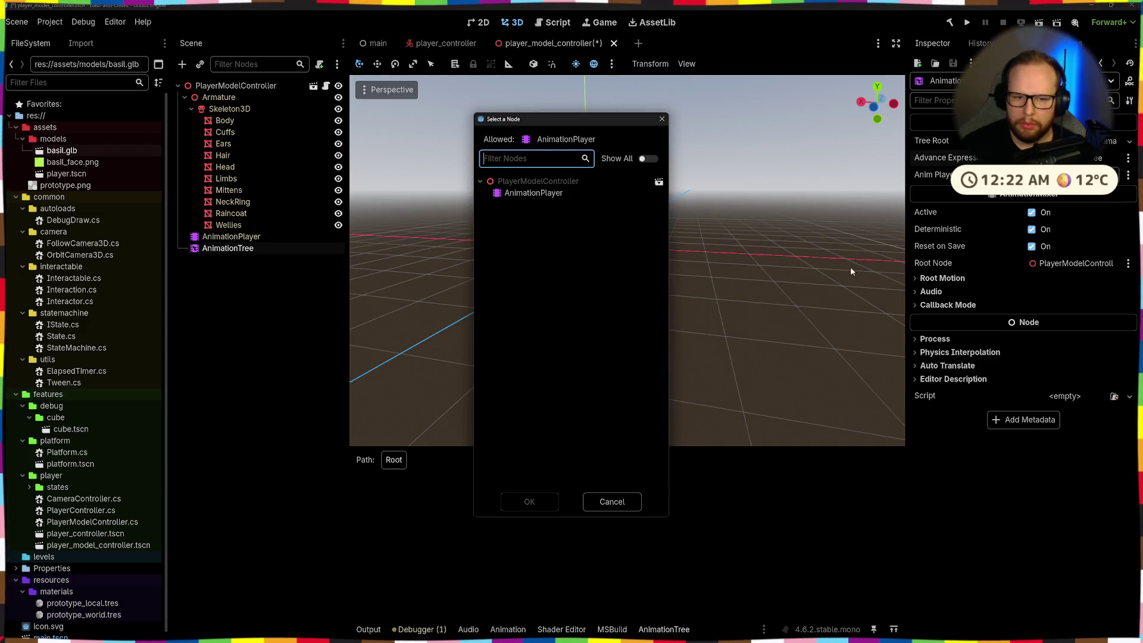
pyautogui.doubleClick(527, 192)
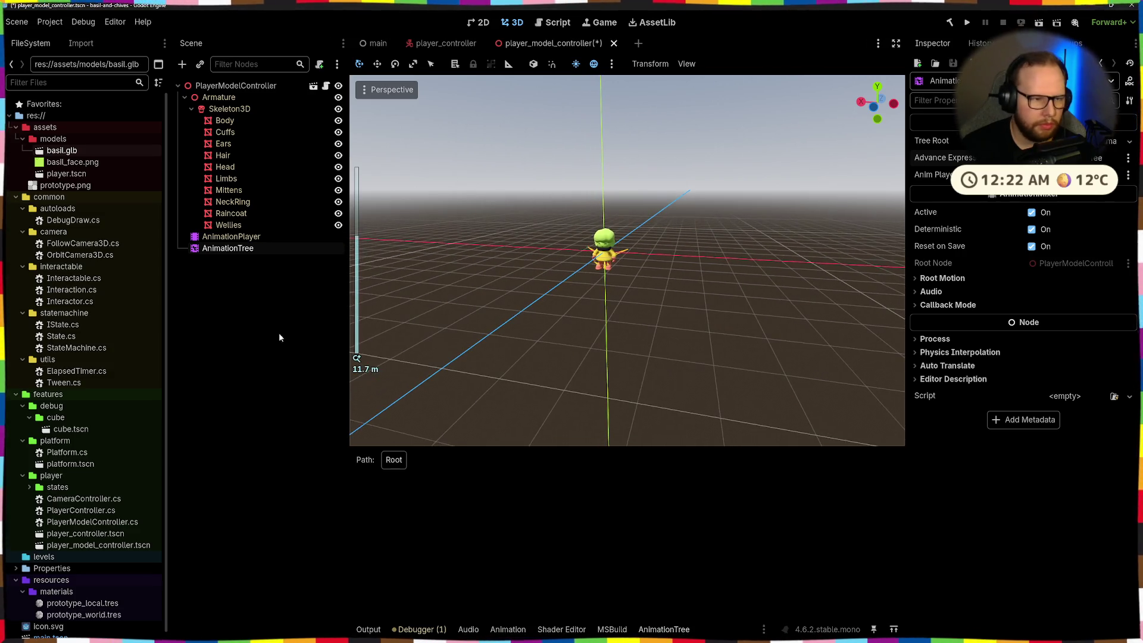
pyautogui.click(231, 237)
pyautogui.click(228, 248)
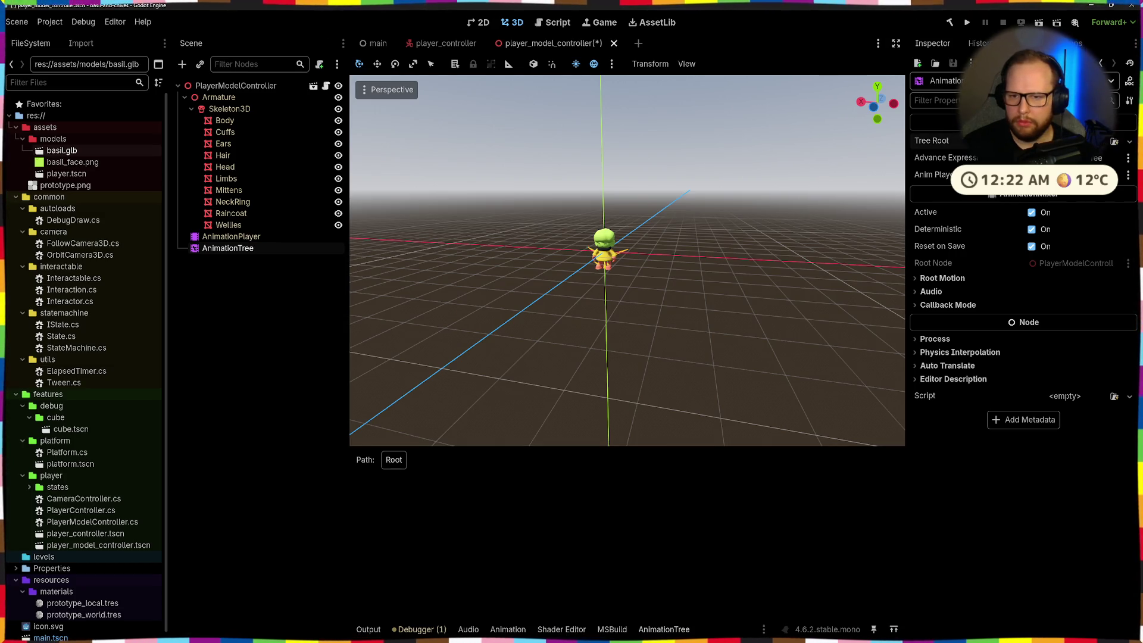
# - Make the tree root a New AnimationNodeStateMachine and select its Start state
pyautogui.click(1060, 142)
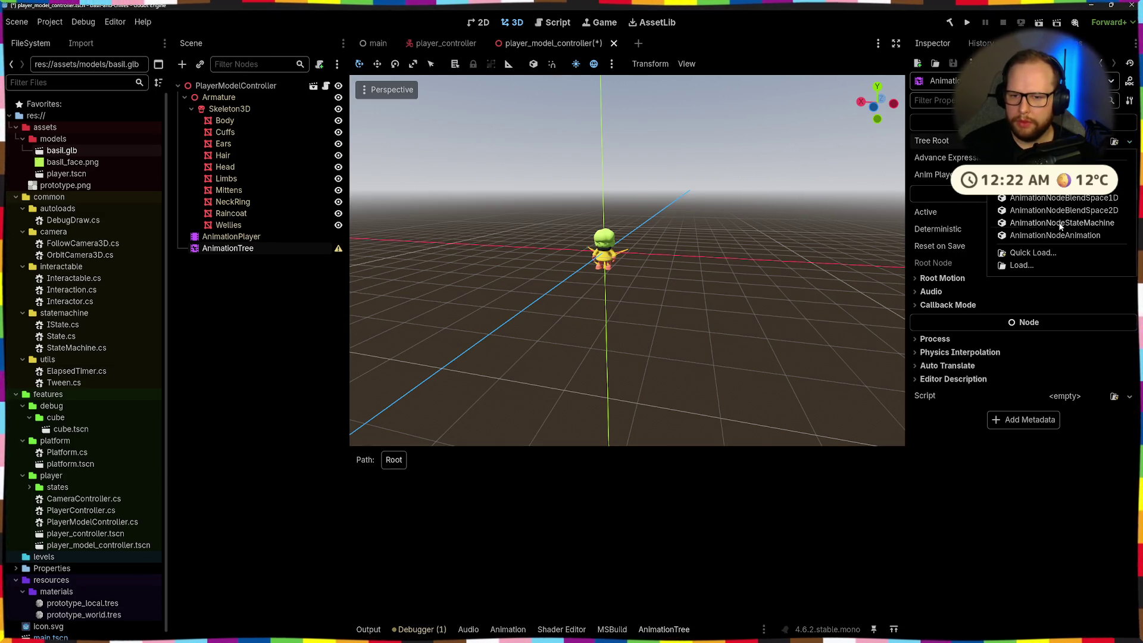
pyautogui.click(1059, 223)
pyautogui.click(481, 525)
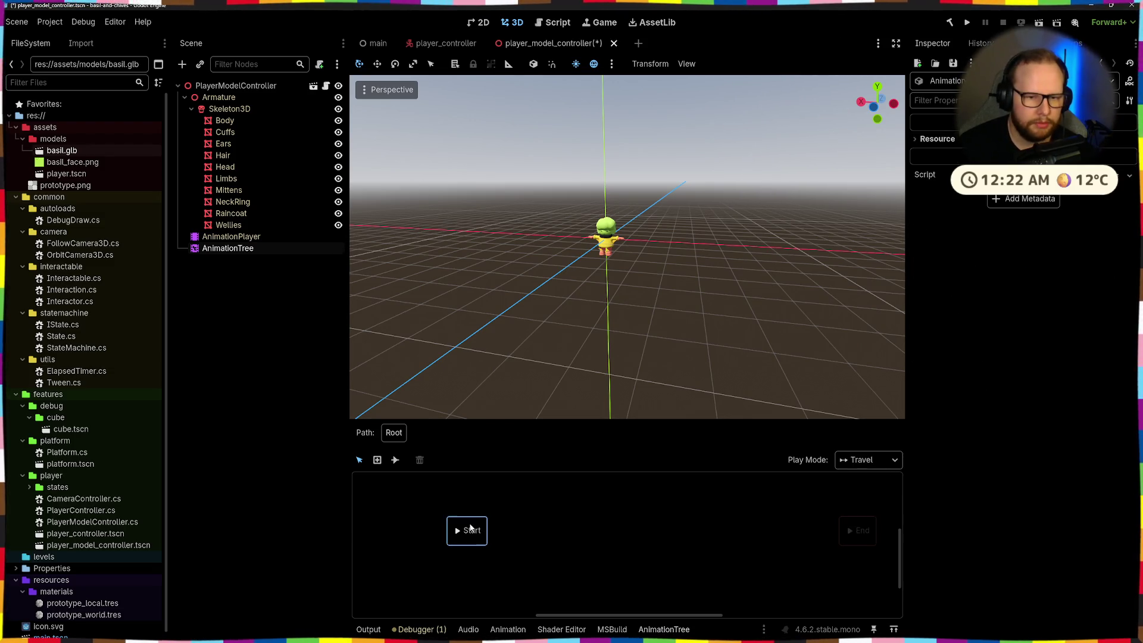
# - Move the Start state left and keep the Immediate transition type for connecting states
pyautogui.scroll(5, 577, 323)
pyautogui.moveTo(470, 536); pyautogui.dragTo(422, 527)
pyautogui.click(395, 460)
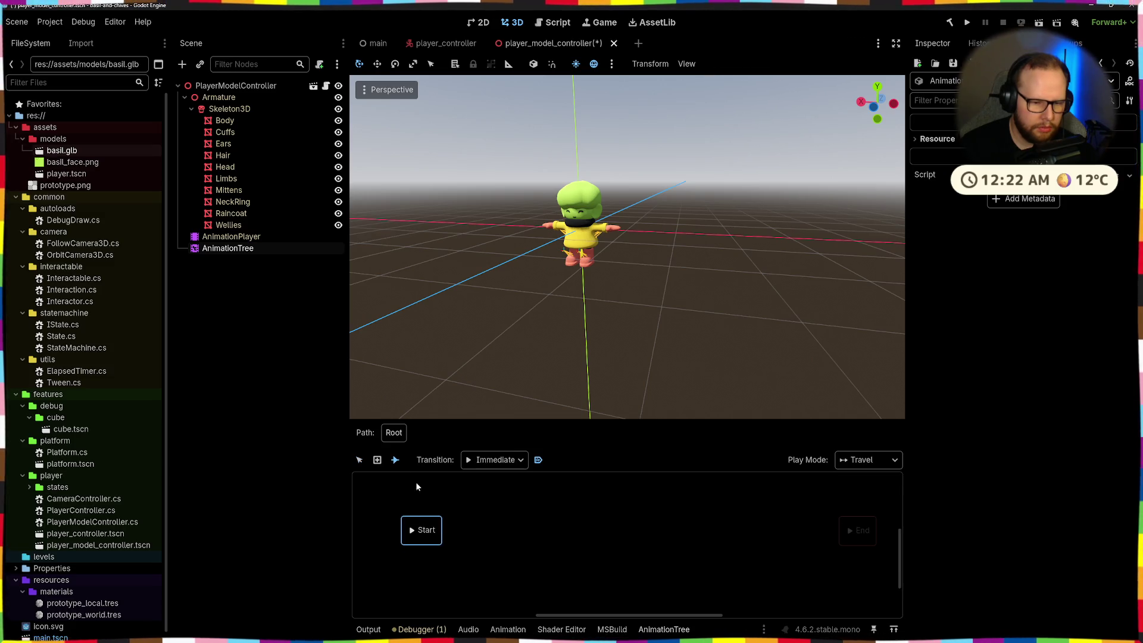
pyautogui.click(495, 460)
pyautogui.click(542, 465)
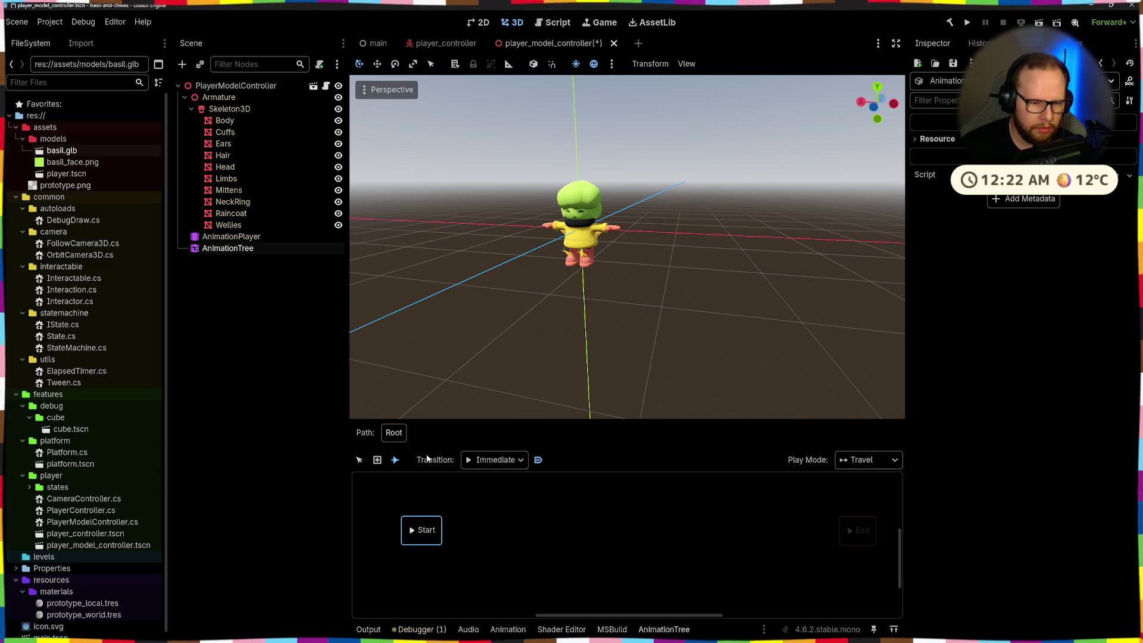
pyautogui.click(486, 461)
pyautogui.click(507, 481)
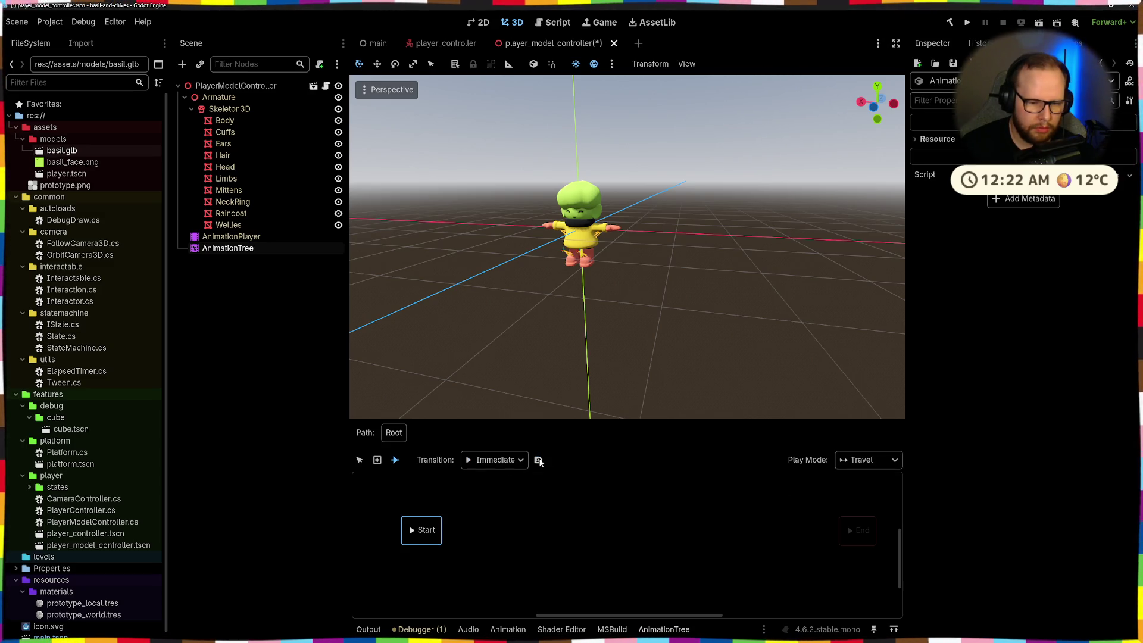
# - Draw a transition out of Start into a new Idle animation state
pyautogui.click(476, 542)
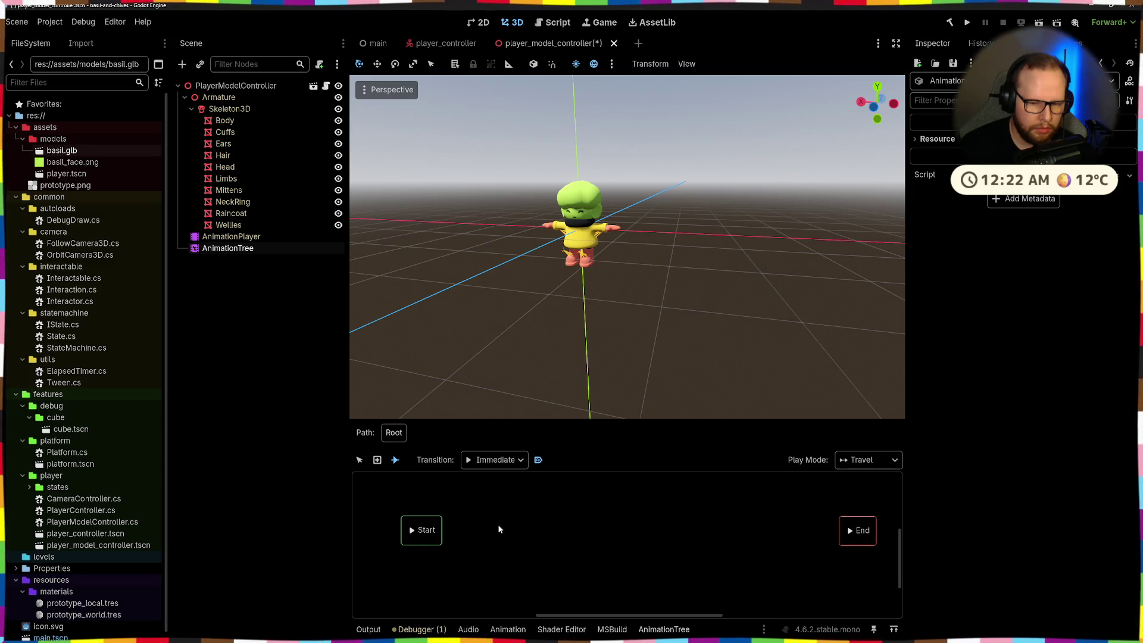
pyautogui.moveTo(433, 535); pyautogui.dragTo(452, 531)
pyautogui.moveTo(554, 546)
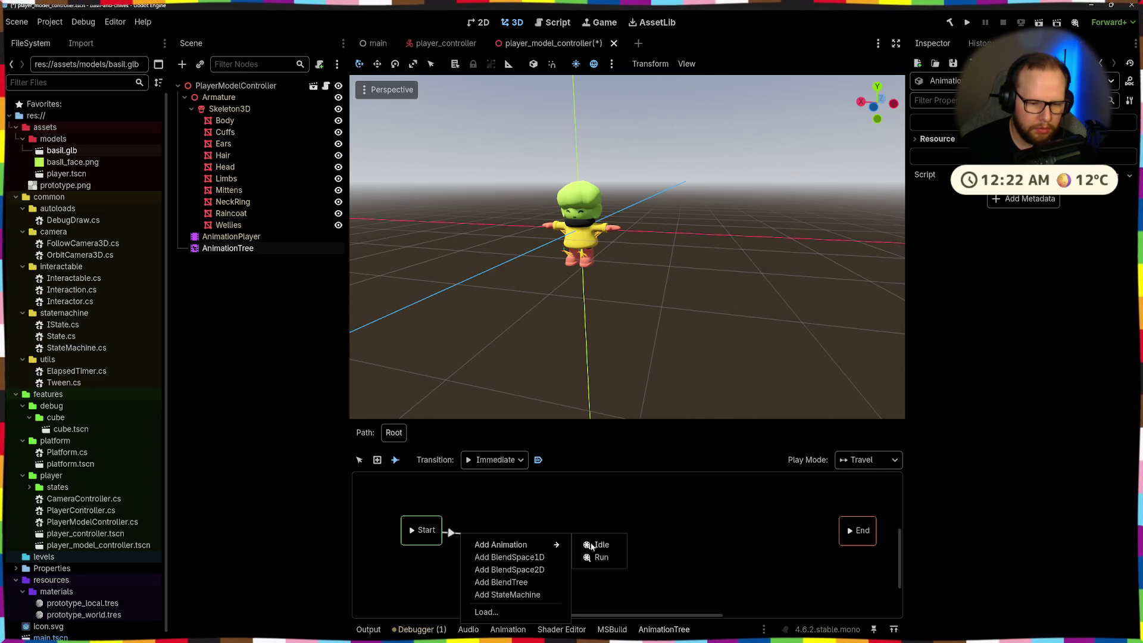
pyautogui.click(602, 546)
pyautogui.rightClick(464, 533)
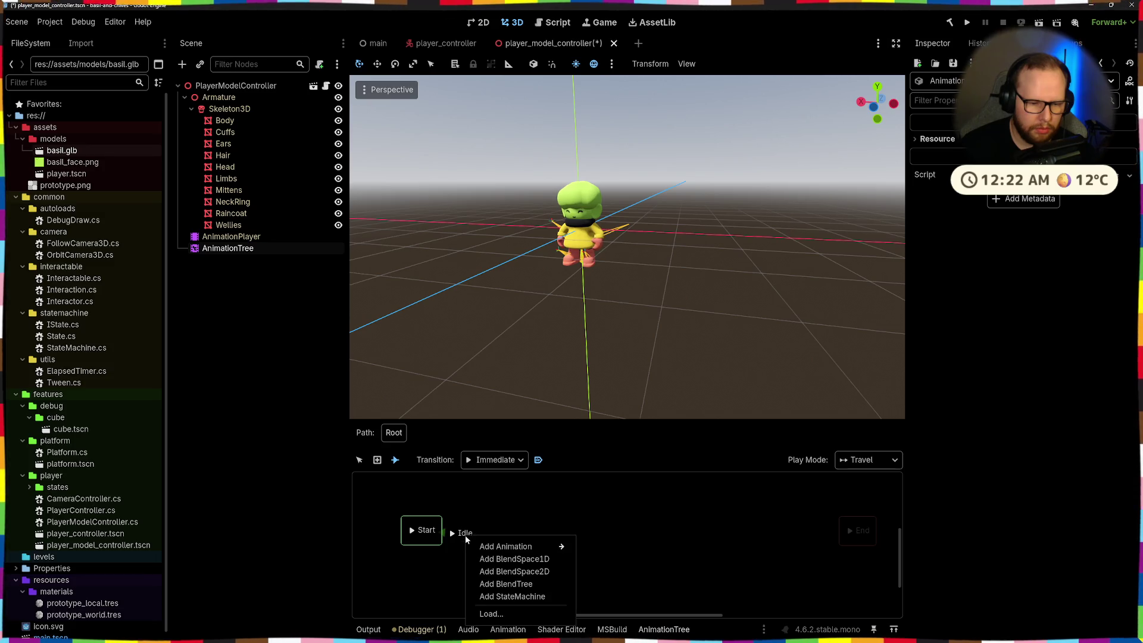
pyautogui.press('Escape')
# - Keep the state named Idle and move it right, away from Start
pyautogui.click(362, 465)
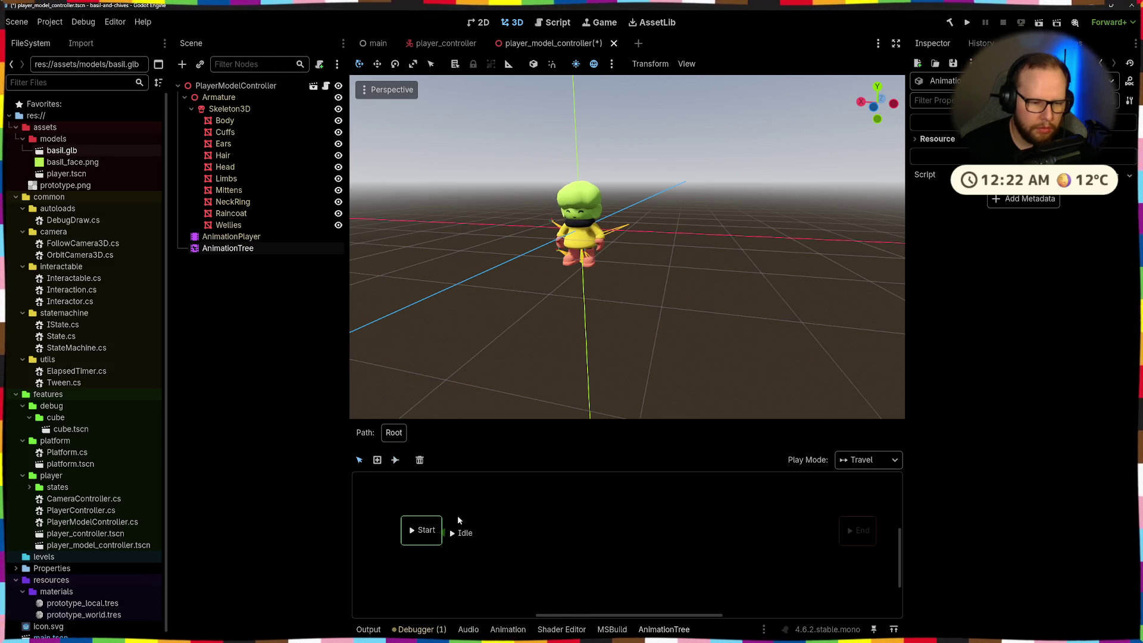
pyautogui.doubleClick(465, 533)
pyautogui.press('Return')
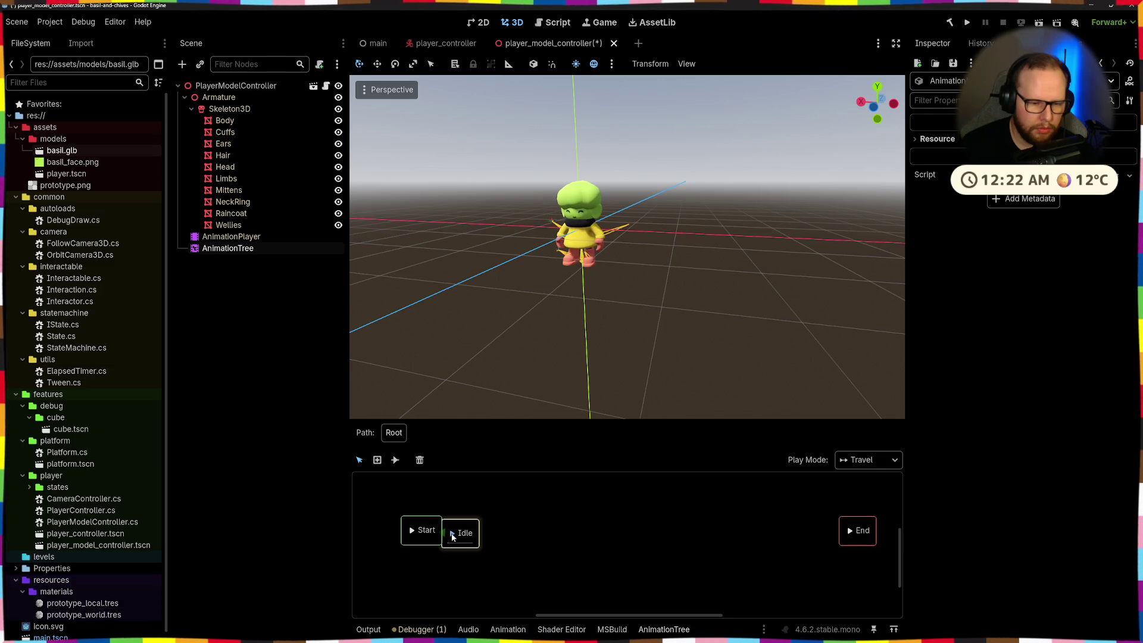
pyautogui.moveTo(476, 527); pyautogui.dragTo(509, 524)
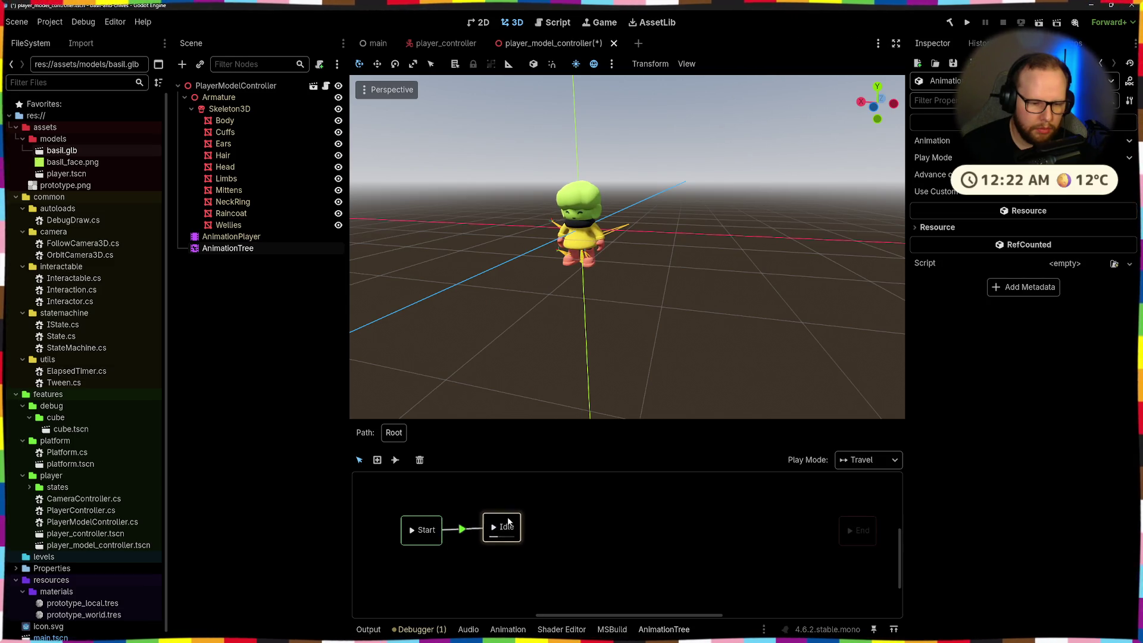
pyautogui.click(543, 517)
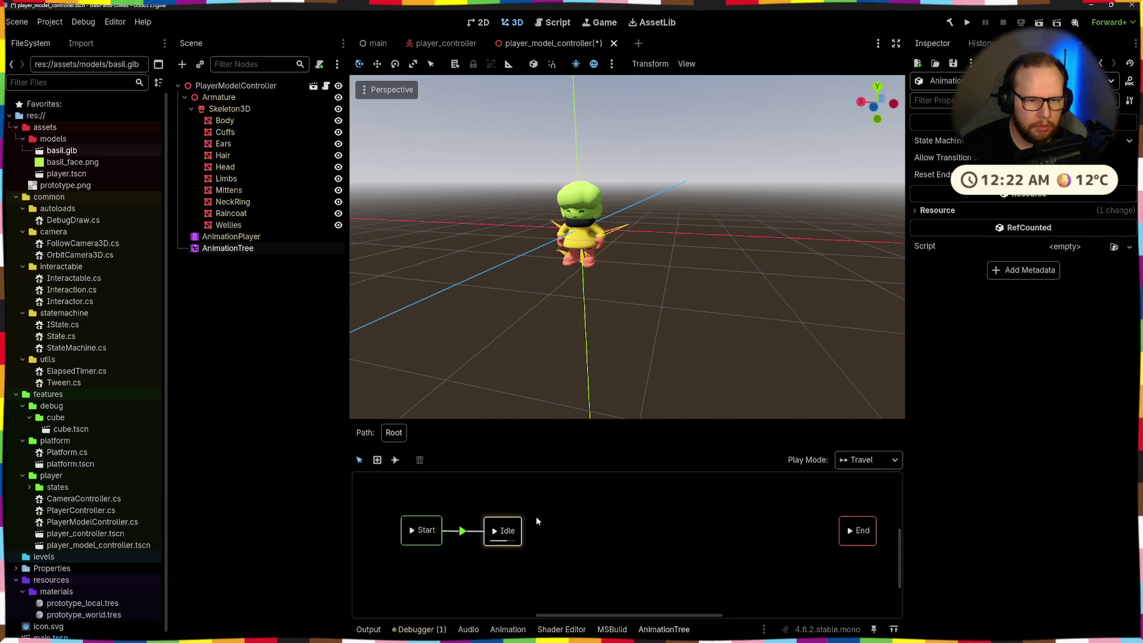
pyautogui.moveTo(539, 411); pyautogui.dragTo(548, 322, button='middle')
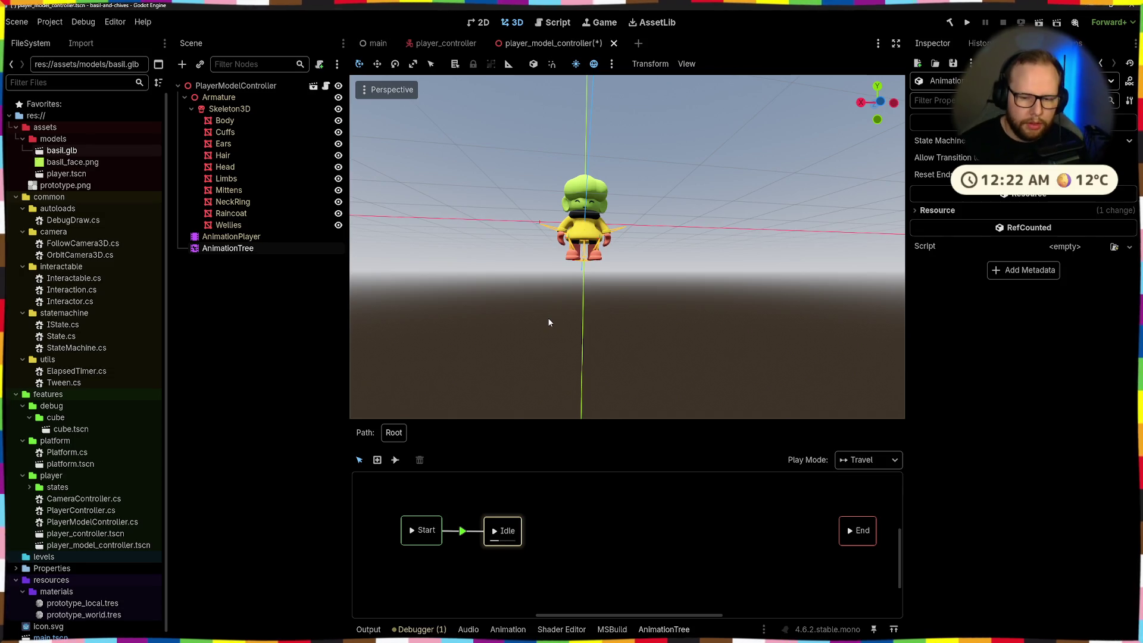
# - Select Idle, confirm Immediate transitions, and bring up the addable state types beside Idle
pyautogui.rightClick(866, 536)
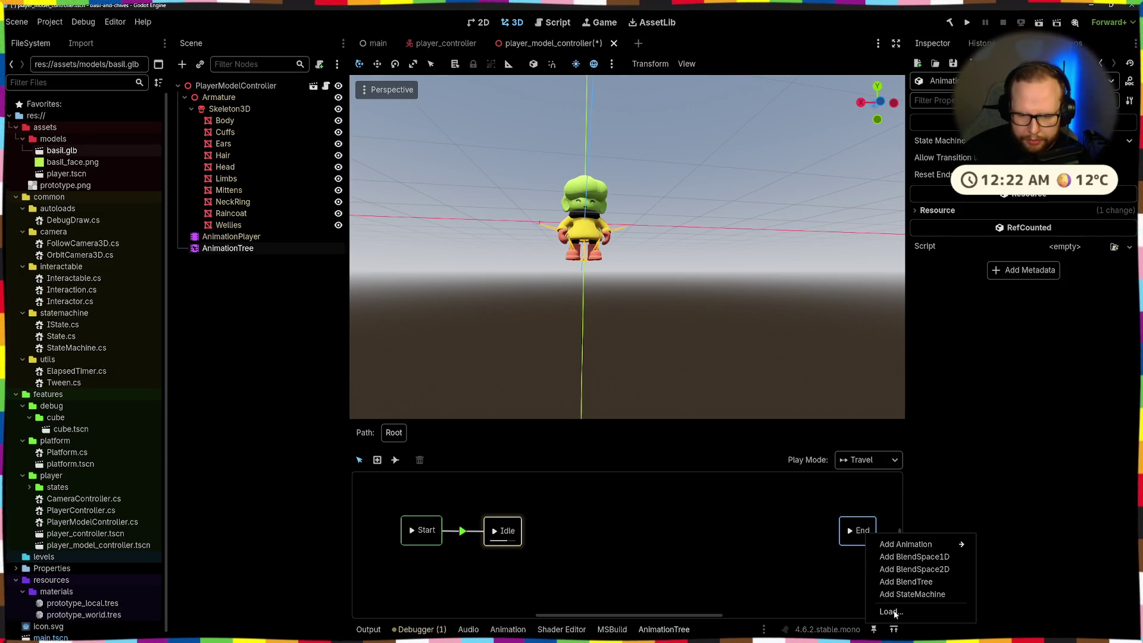
pyautogui.moveTo(917, 546)
pyautogui.click(490, 496)
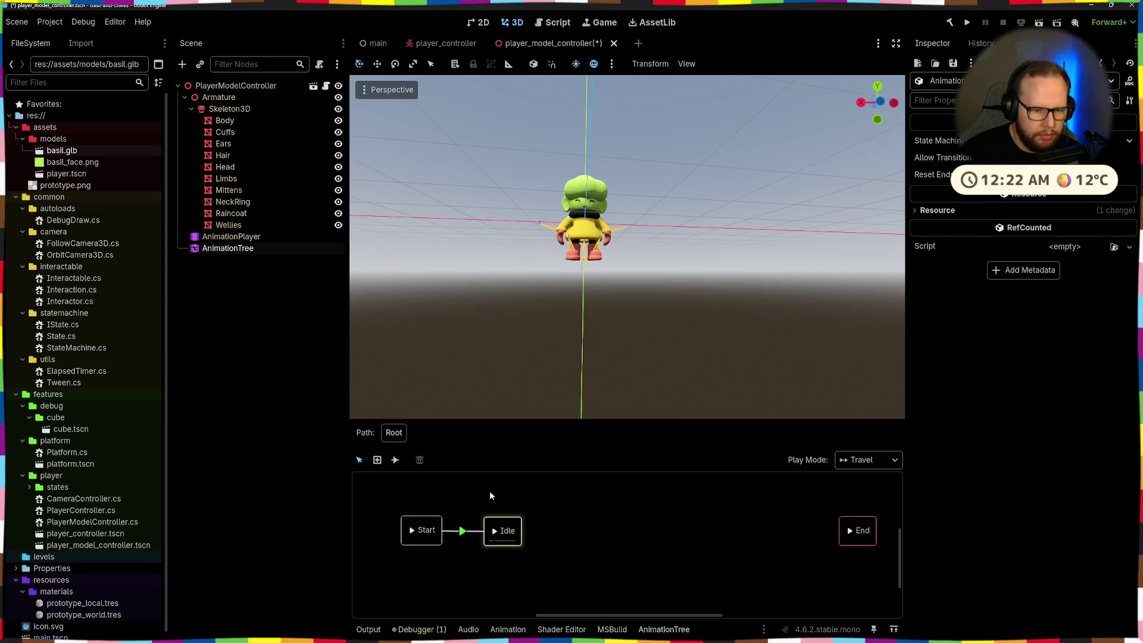
pyautogui.click(517, 540)
pyautogui.click(394, 467)
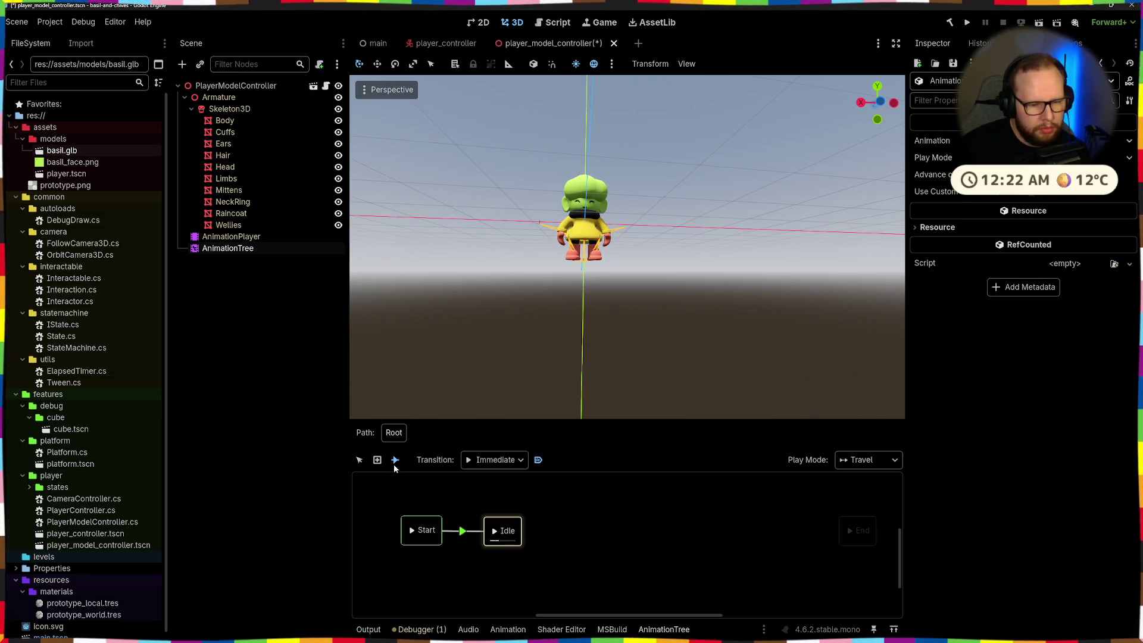
pyautogui.click(493, 462)
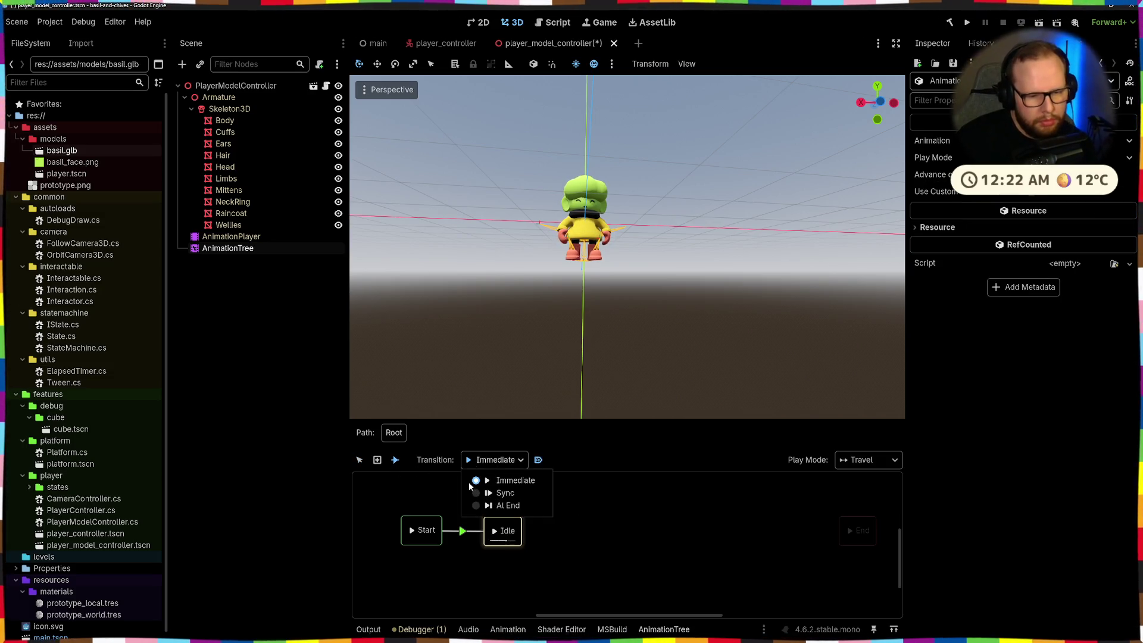
pyautogui.click(454, 493)
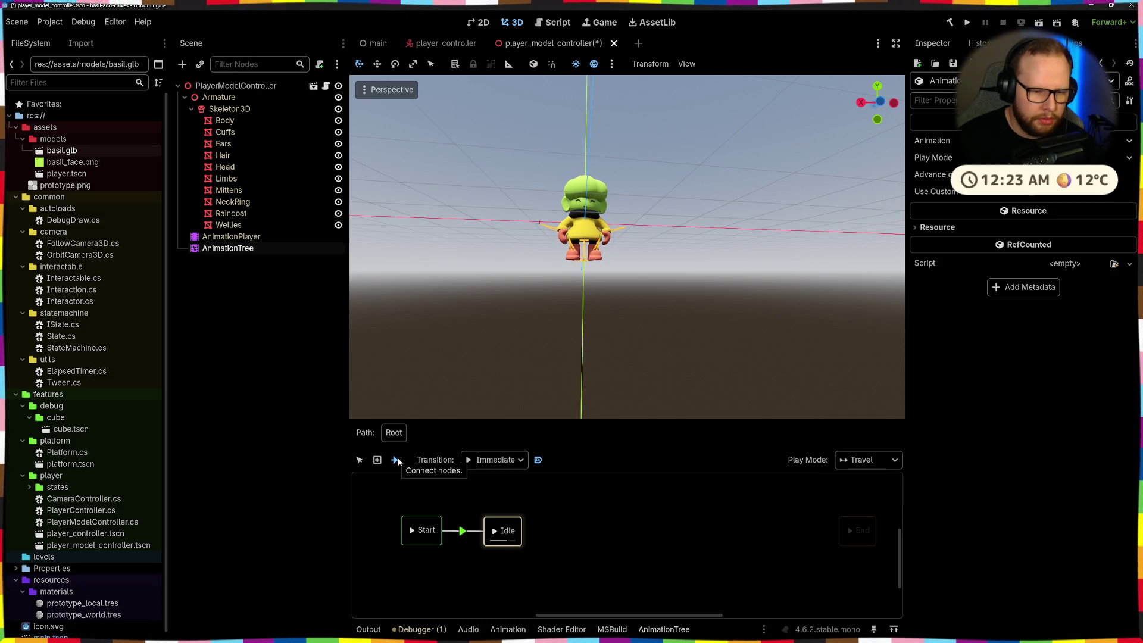
pyautogui.click(377, 460)
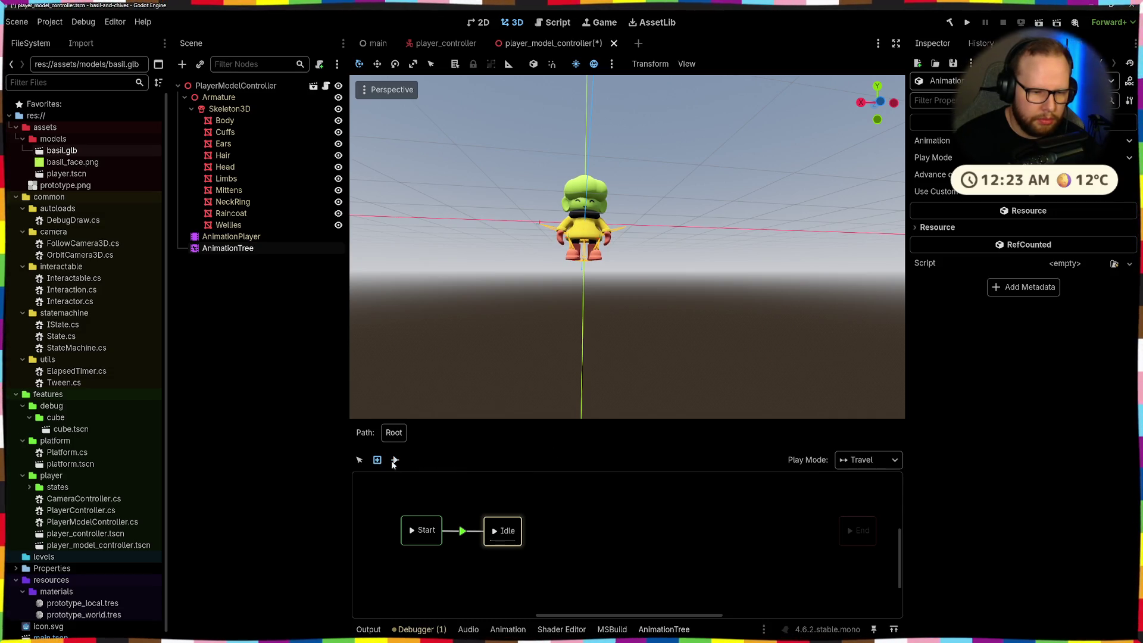
pyautogui.click(526, 542)
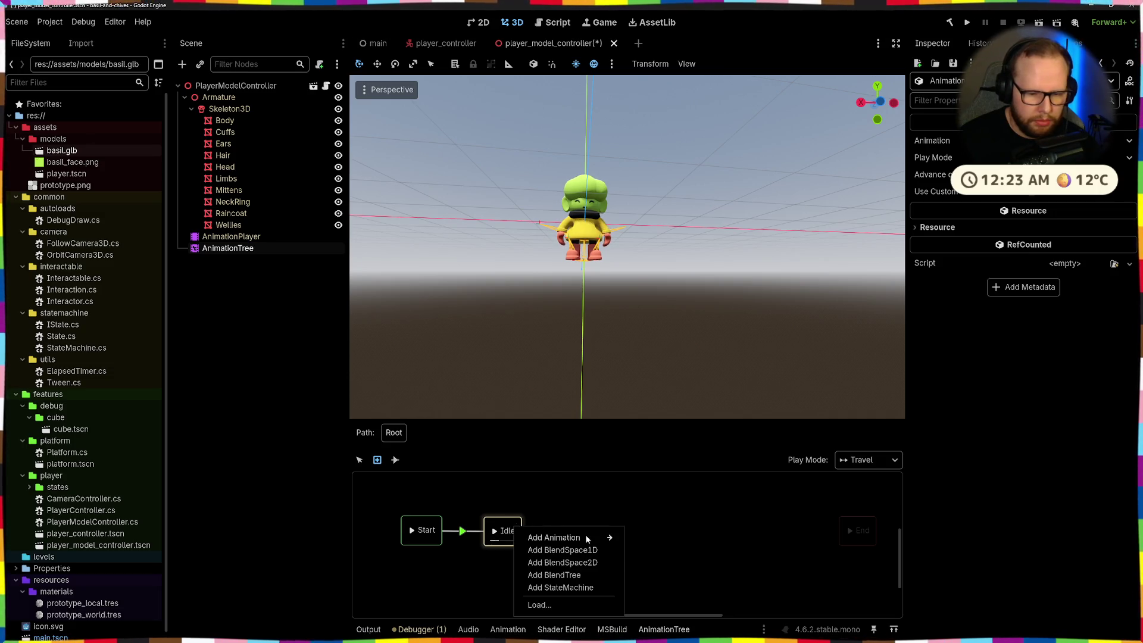
# - Undo an accidentally added nested state machine state and earlier graph edits
pyautogui.click(588, 588)
pyautogui.moveTo(589, 591)
pyautogui.mouseDown()
pyautogui.moveTo(592, 576)
pyautogui.moveTo(517, 529)
pyautogui.mouseUp()
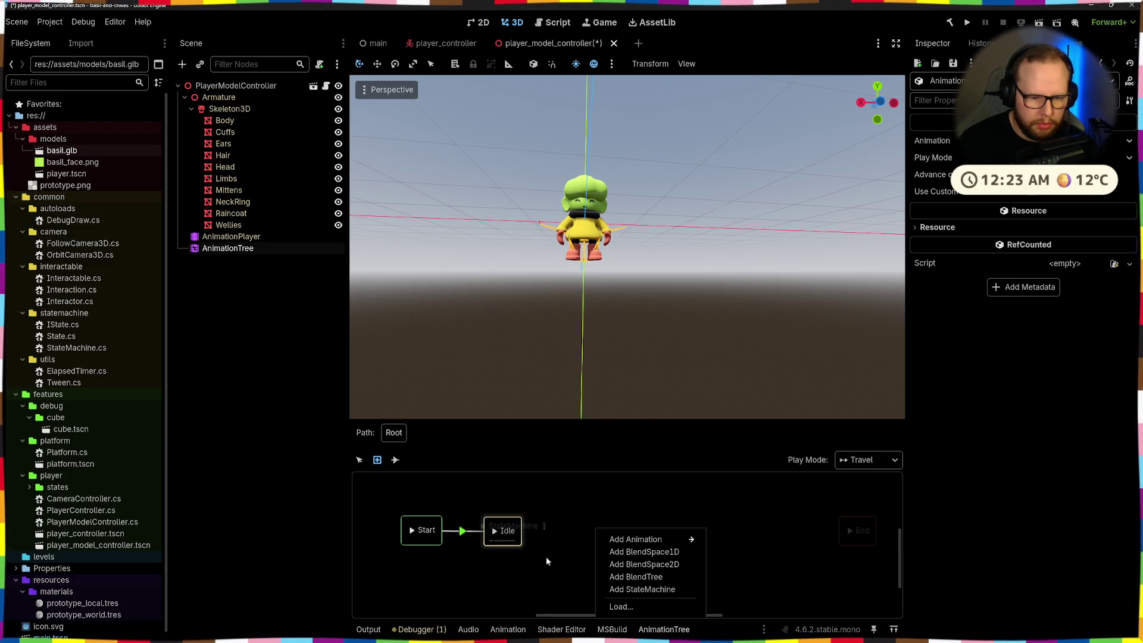
pyautogui.click(538, 530)
pyautogui.click(539, 530)
pyautogui.press('Escape')
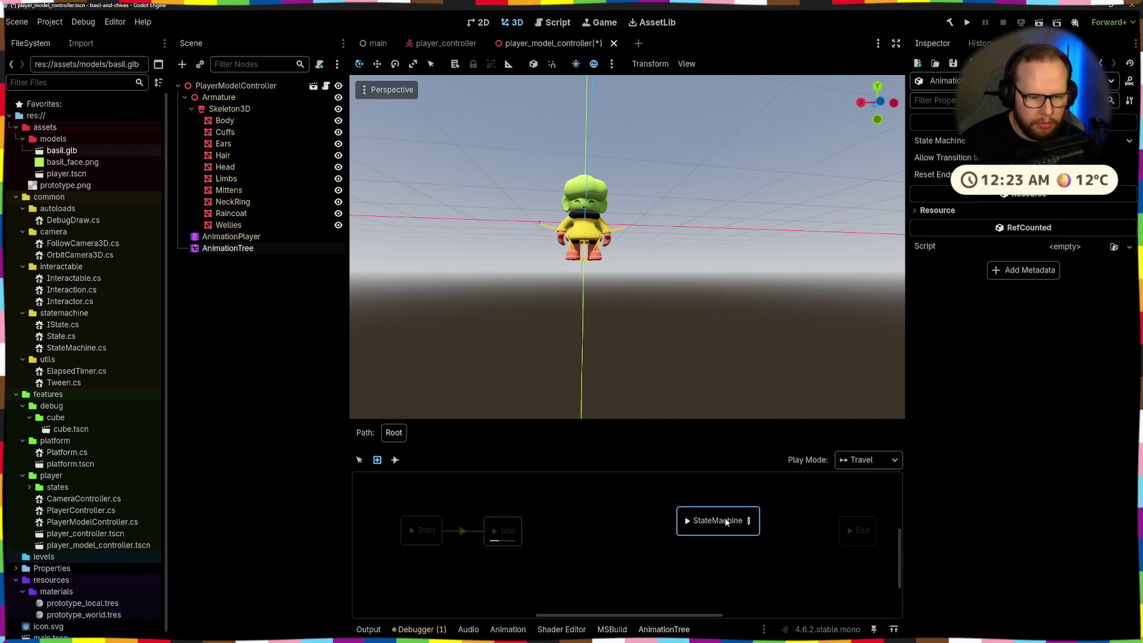
pyautogui.hotkey('ctrl', 'z')
pyautogui.hotkey('ctrl', 'z')
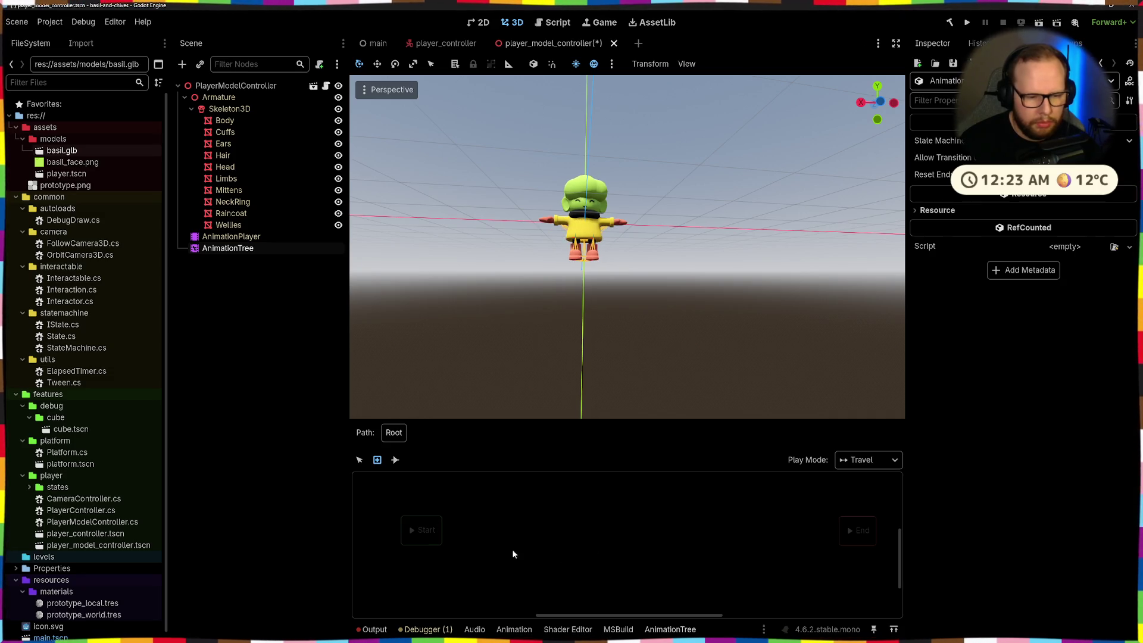
pyautogui.click(452, 539)
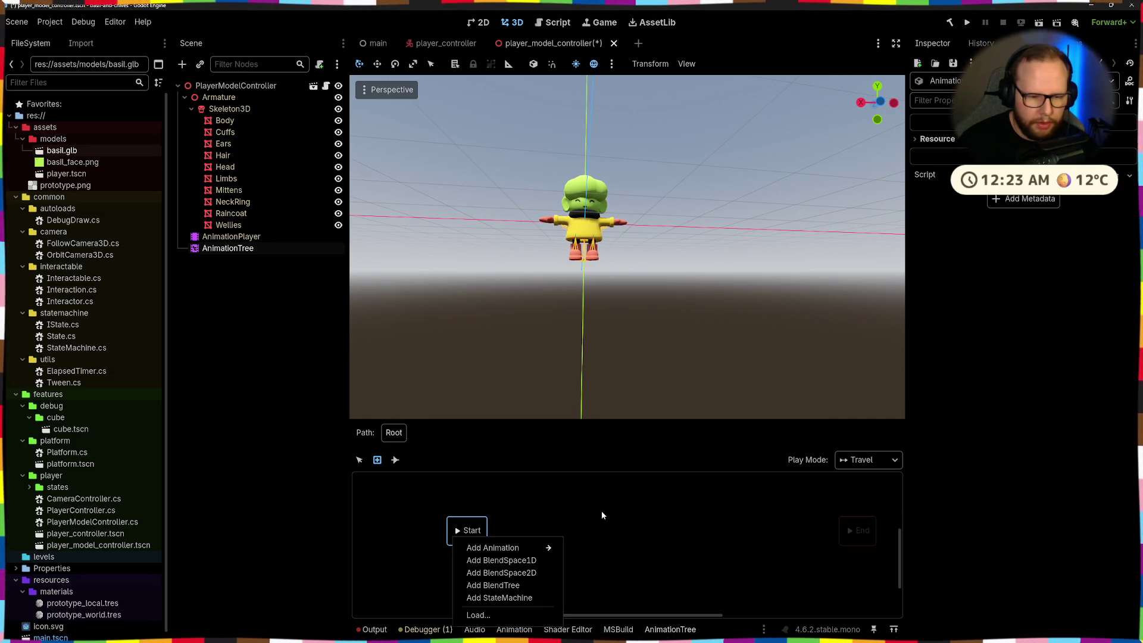
pyautogui.click(602, 515)
# - Revert to a rootless AnimationTree, bring up its Tree Root type list, and save the scene
pyautogui.click(430, 537)
pyautogui.click(393, 467)
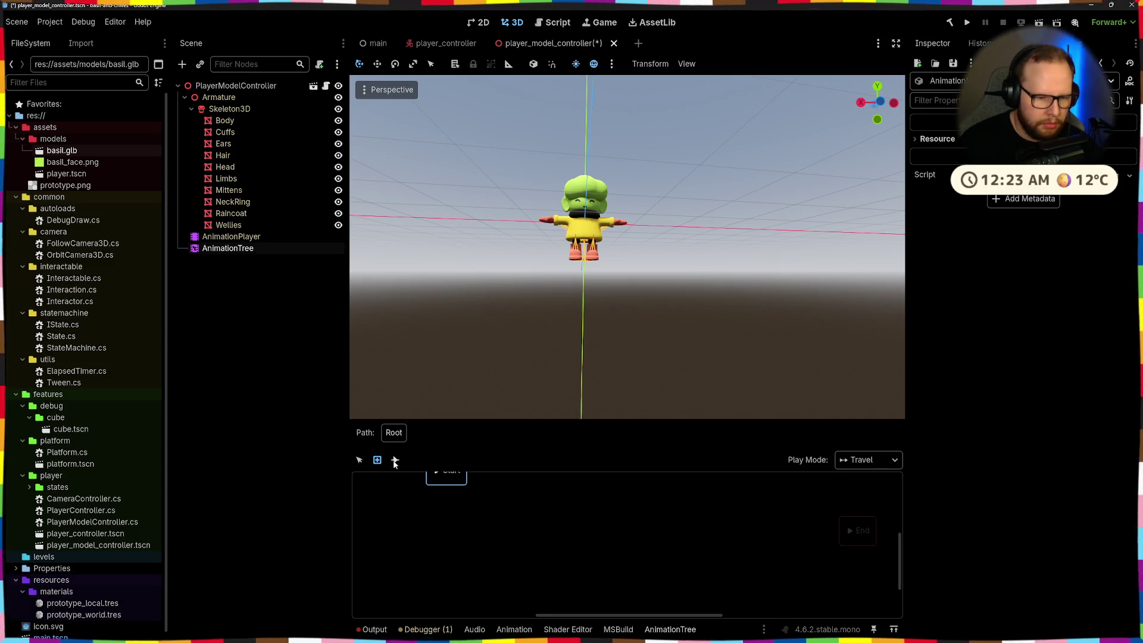
pyautogui.click(410, 535)
pyautogui.click(599, 508)
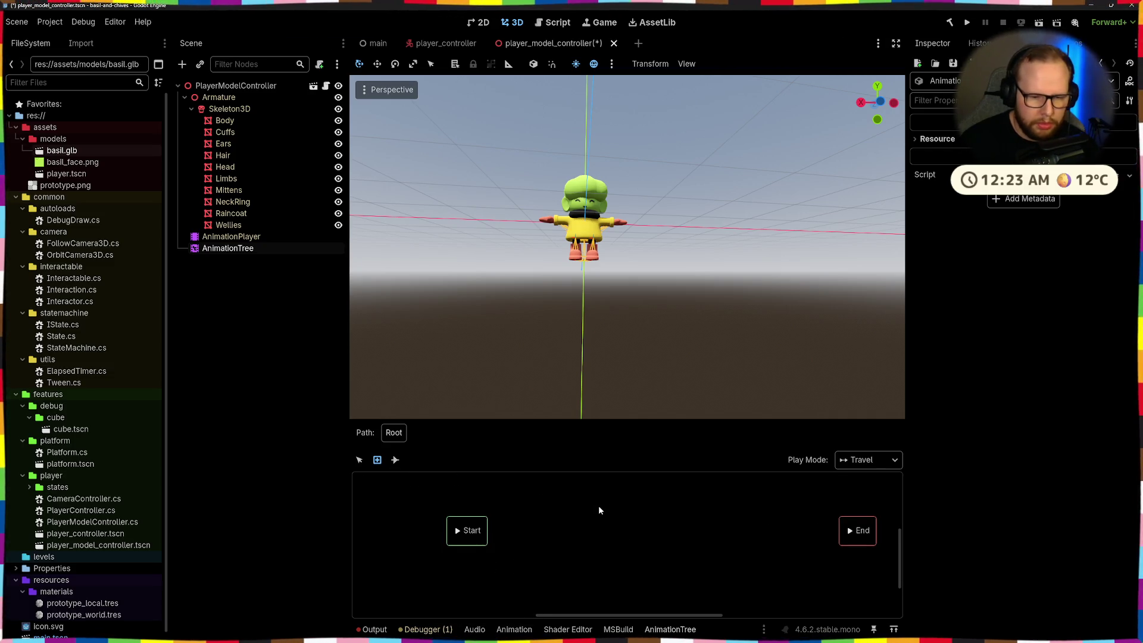
pyautogui.hotkey('ctrl', 'z')
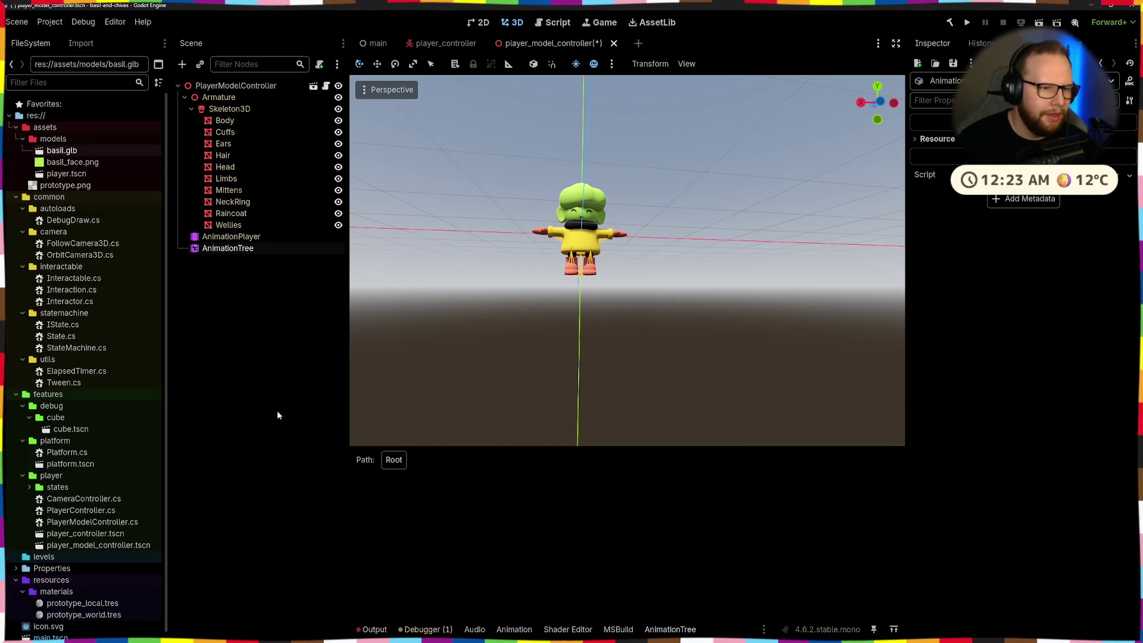
pyautogui.click(238, 247)
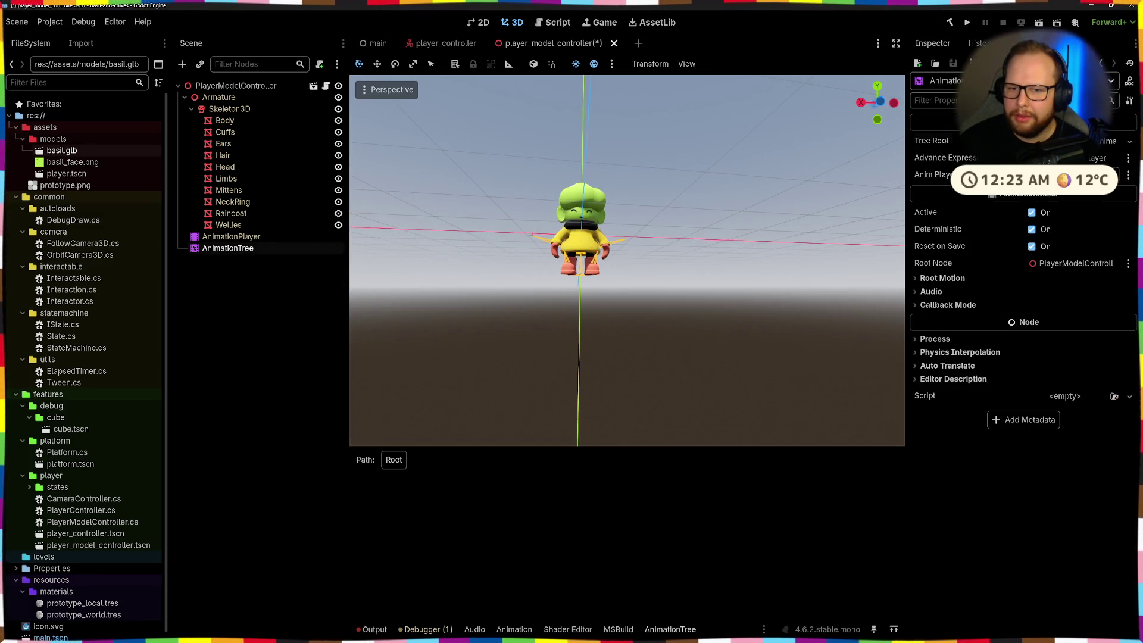
pyautogui.click(1048, 141)
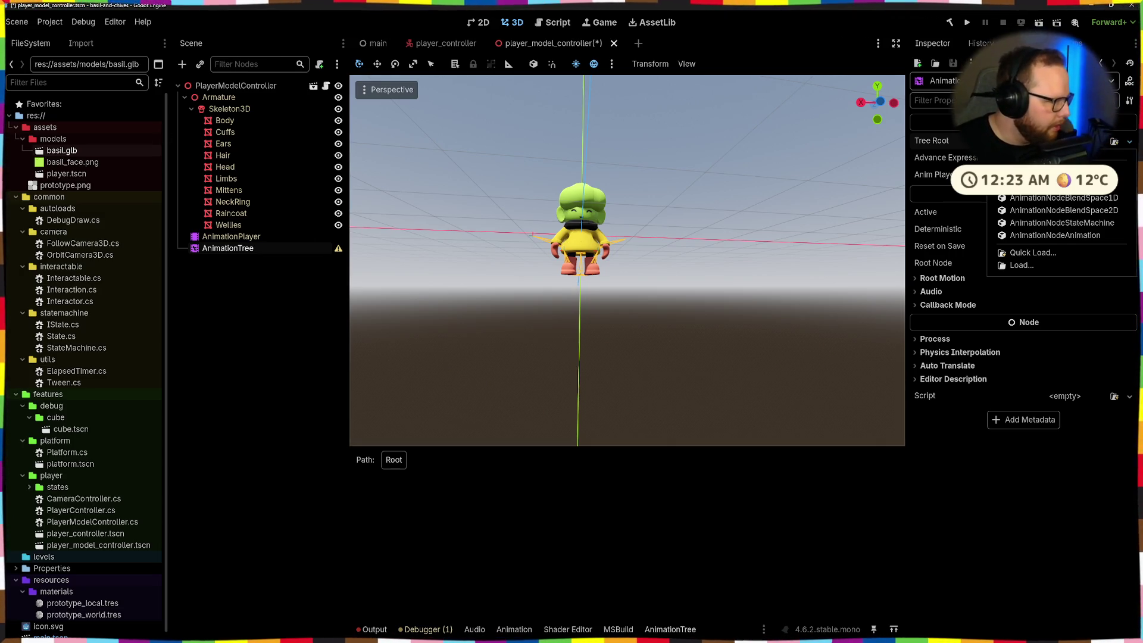
pyautogui.hotkey('ctrl', 's')
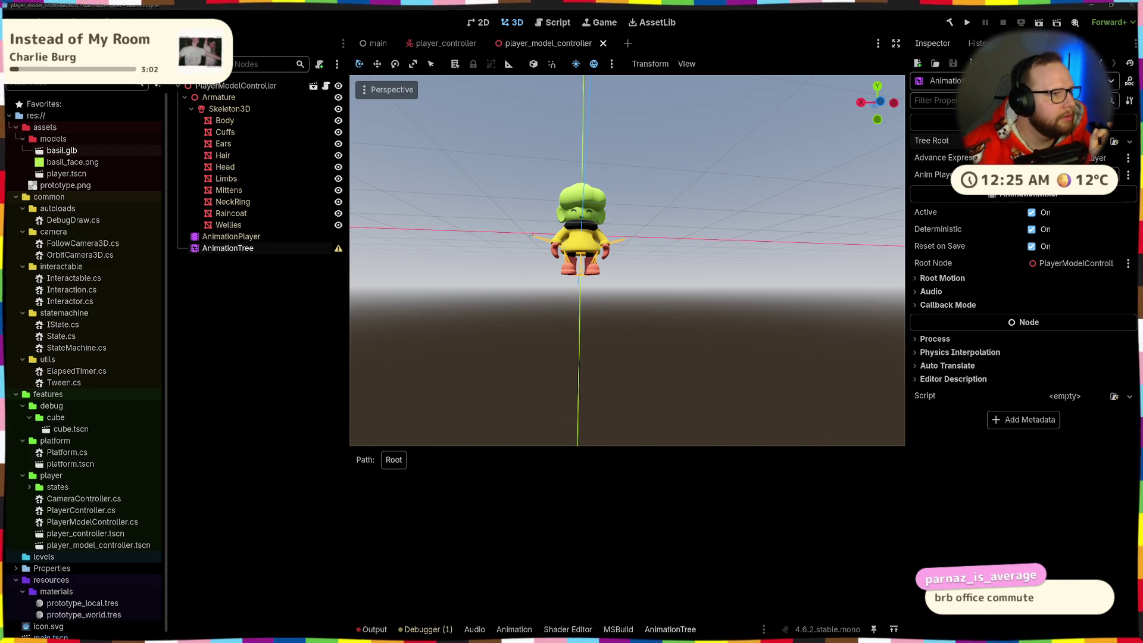
# - Reselect AnimationTree after AnimationPlayer in the Scene dock and show the Tree Root types
pyautogui.click(243, 376)
pyautogui.click(251, 240)
pyautogui.click(251, 248)
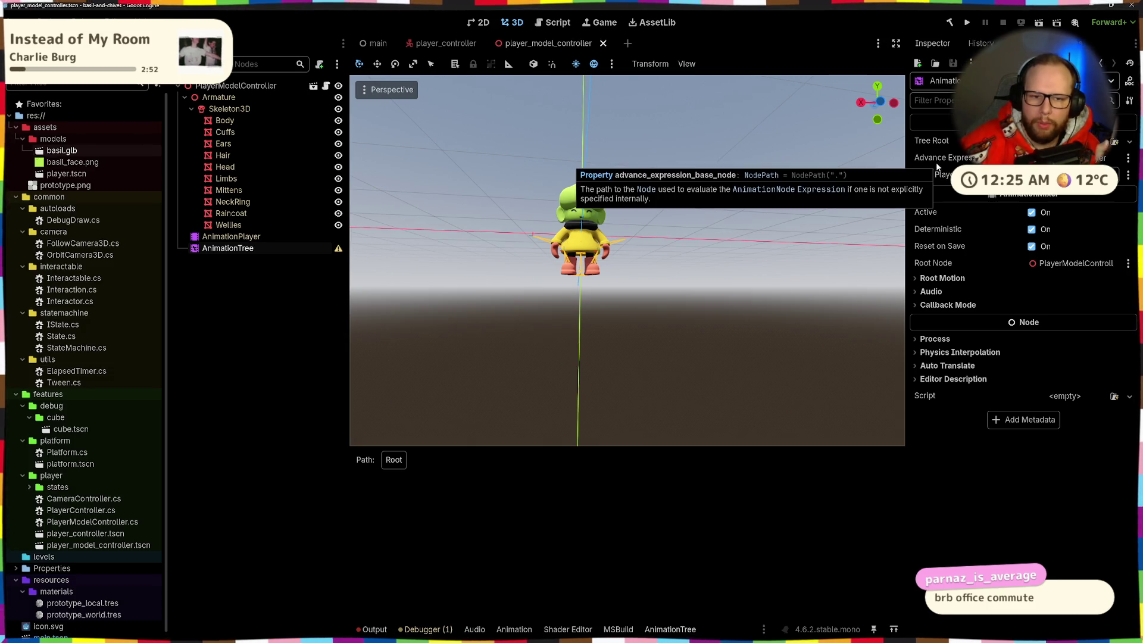
pyautogui.moveTo(931, 160)
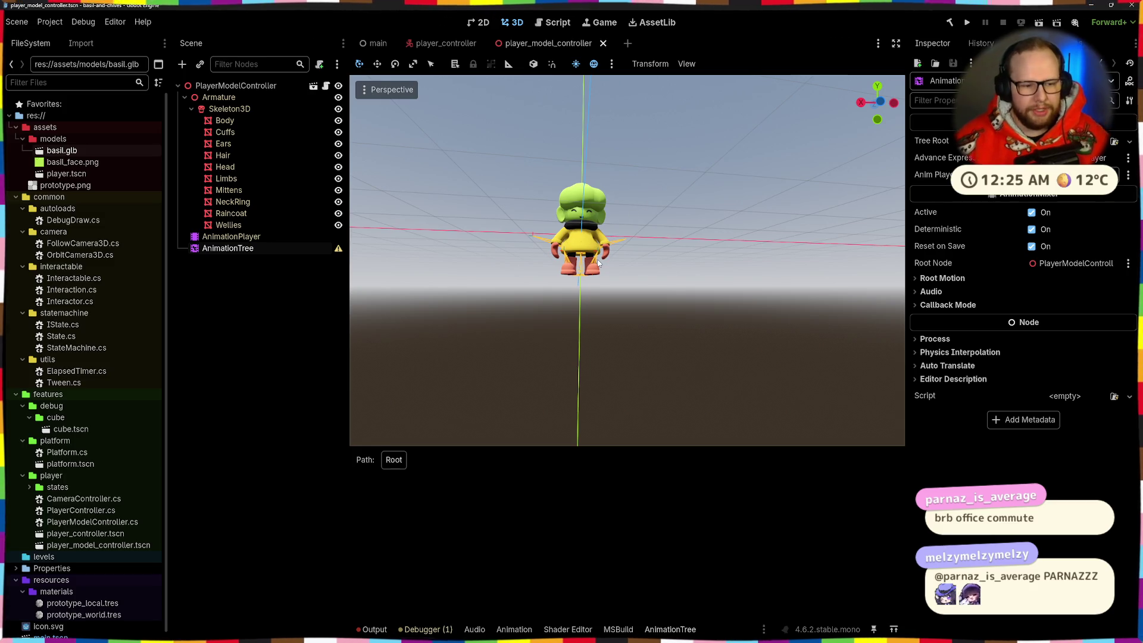
pyautogui.click(1129, 141)
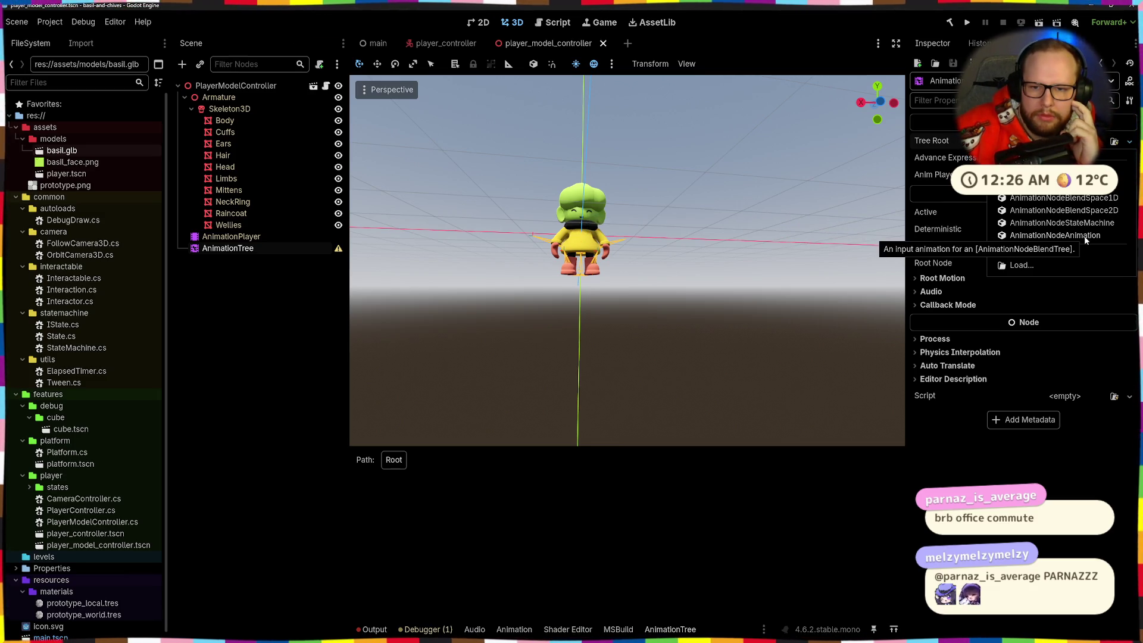
# - Make AnimationNodeAnimation the tree root and assign Anim Player to the AnimationPlayer node
pyautogui.click(1054, 235)
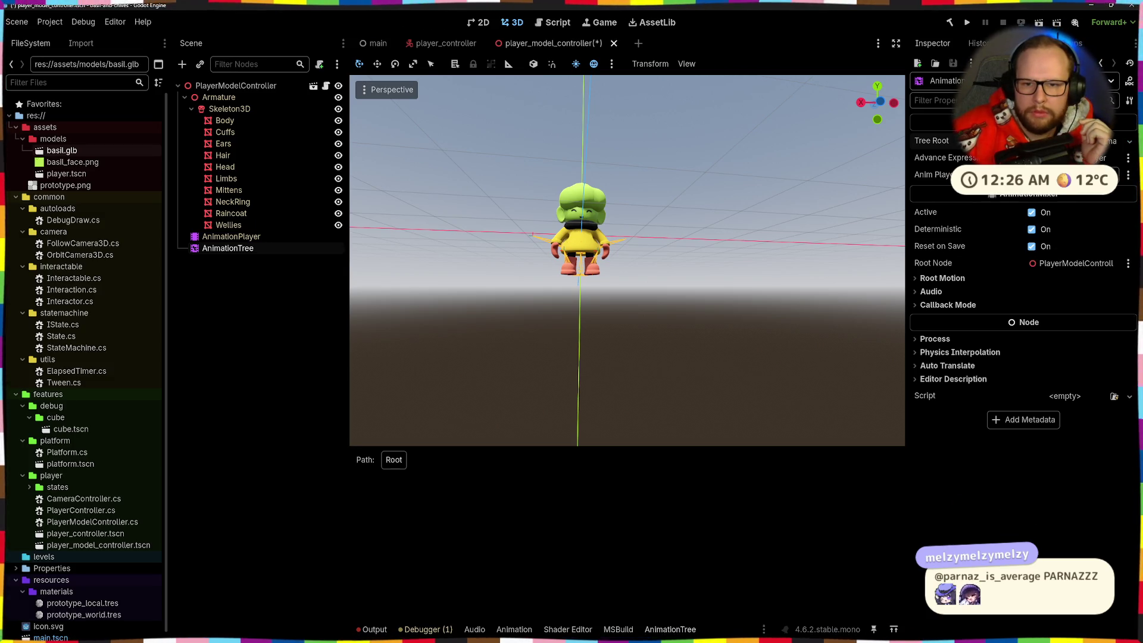
pyautogui.click(1042, 174)
pyautogui.click(539, 193)
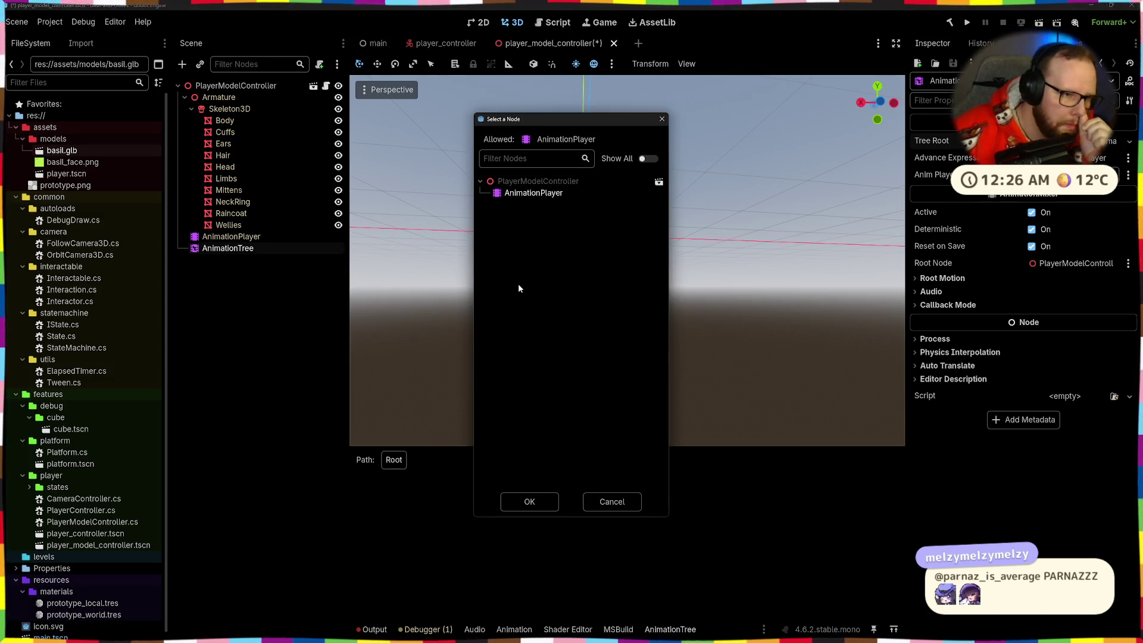
pyautogui.click(546, 499)
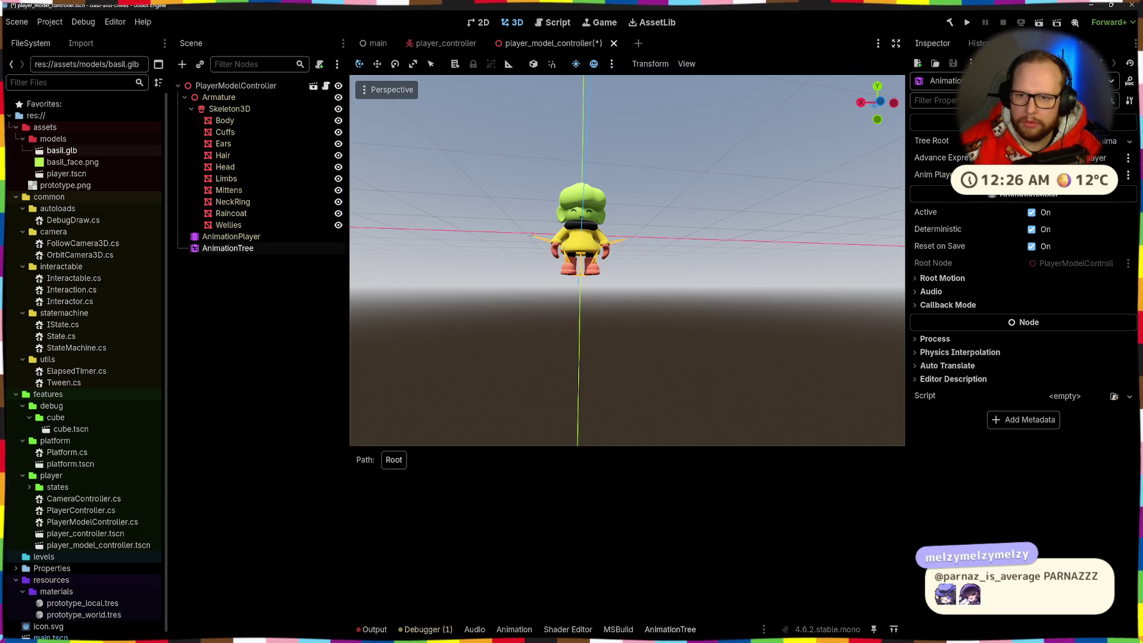
# - Change the tree root to AnimationNodeBlendSpace2D
pyautogui.click(1047, 141)
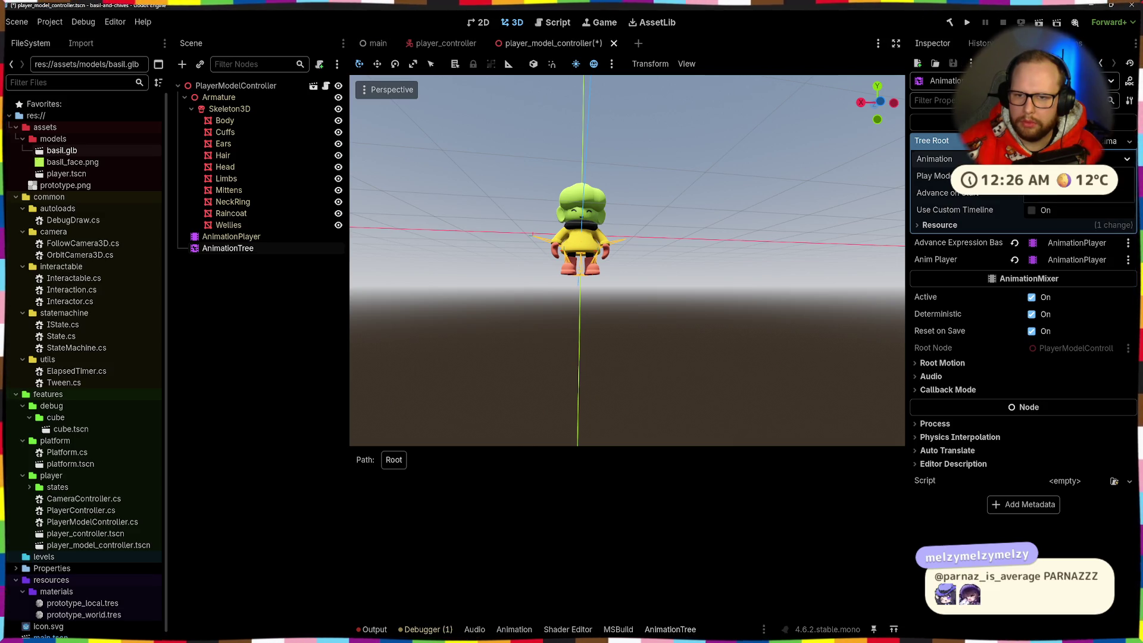
pyautogui.click(1047, 140)
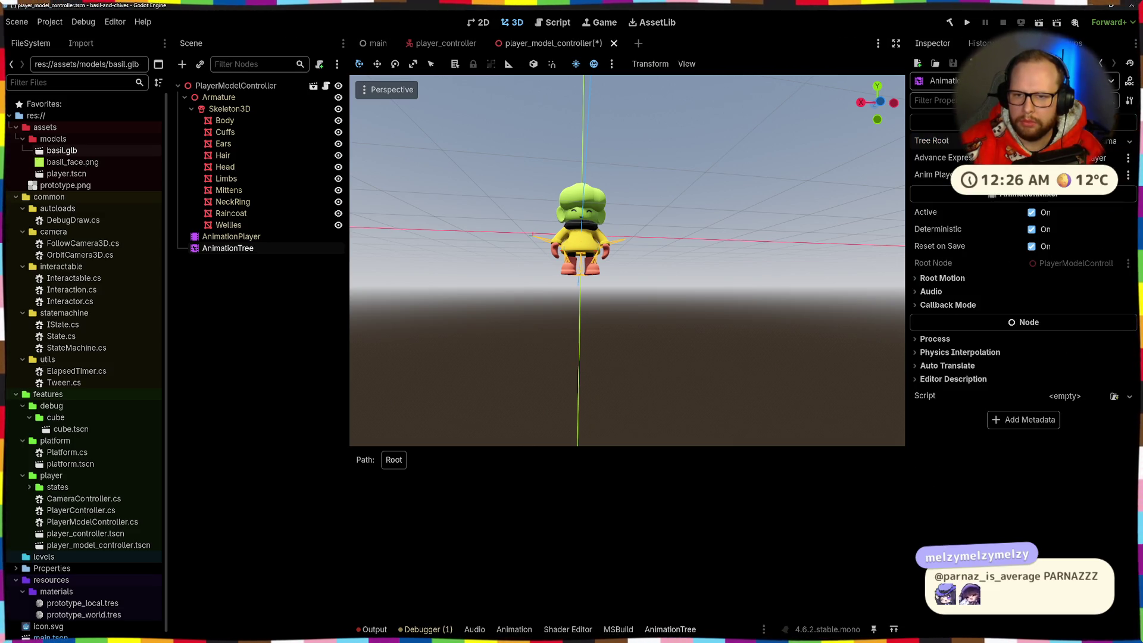
pyautogui.click(1129, 141)
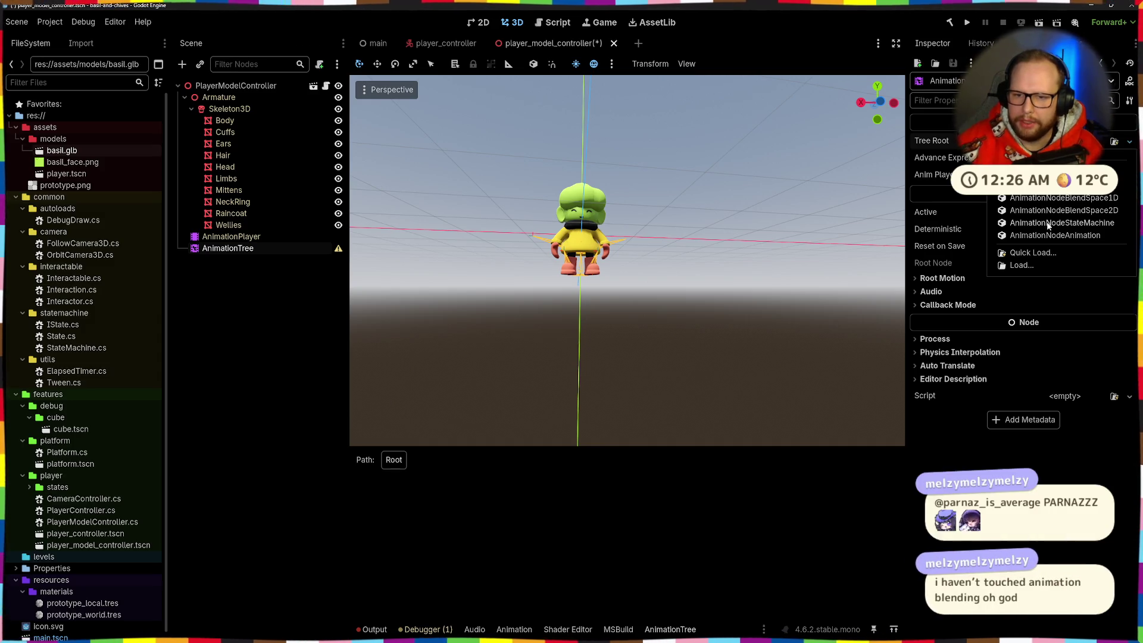
pyautogui.click(1050, 210)
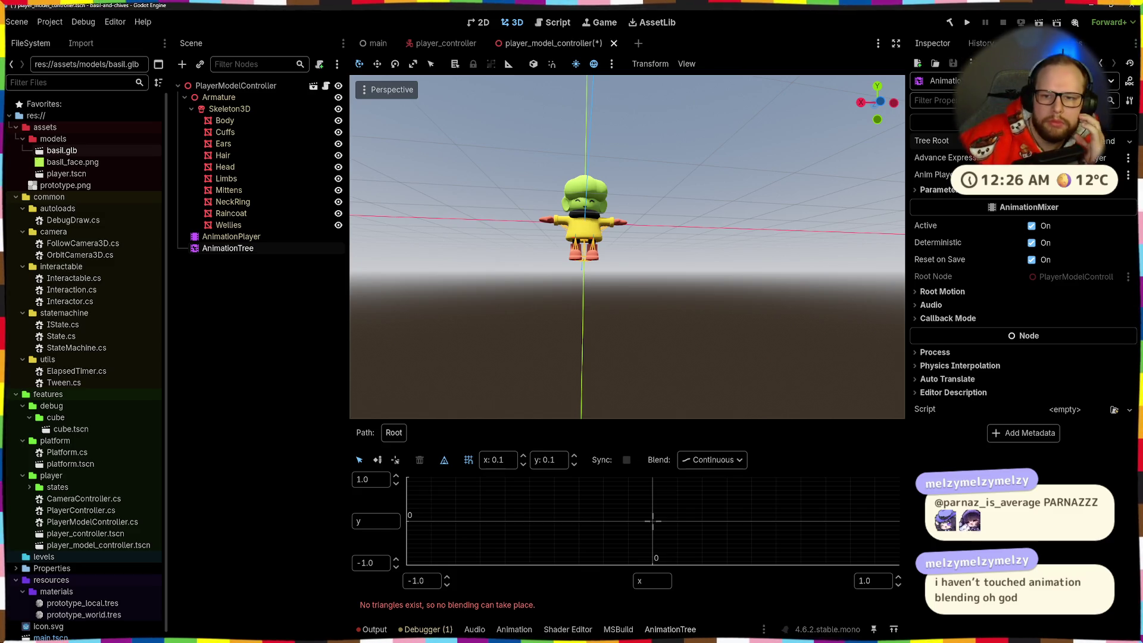
# - Replace the blend space with a new AnimationNodeStateMachine tree root and save the scene
pyautogui.hotkey('ctrl', 'z')
pyautogui.click(1130, 141)
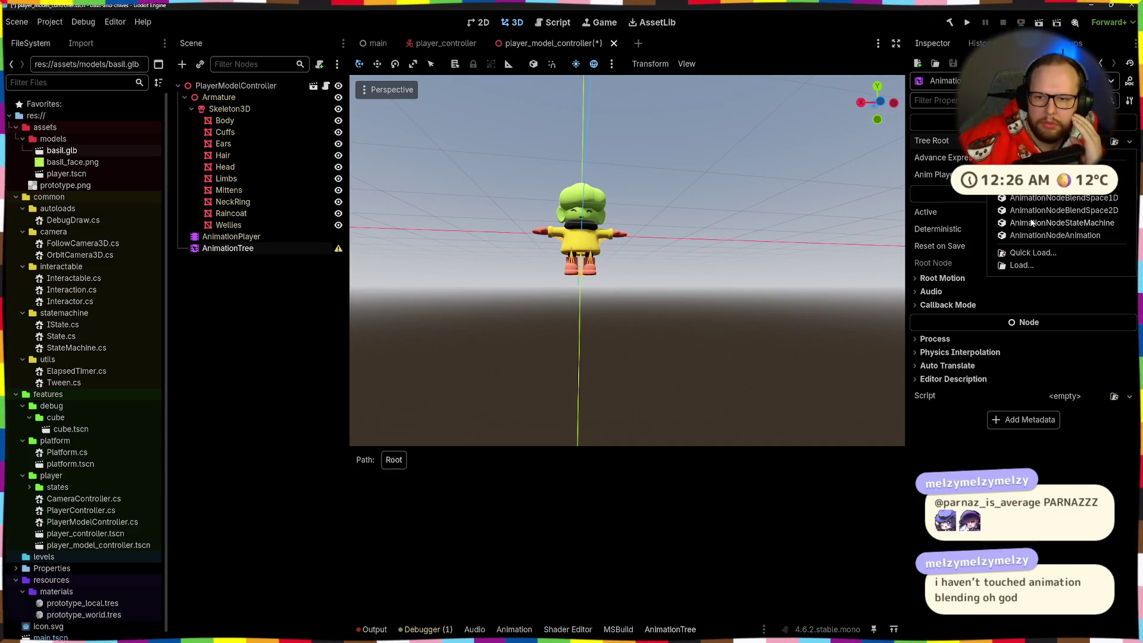
pyautogui.click(1032, 222)
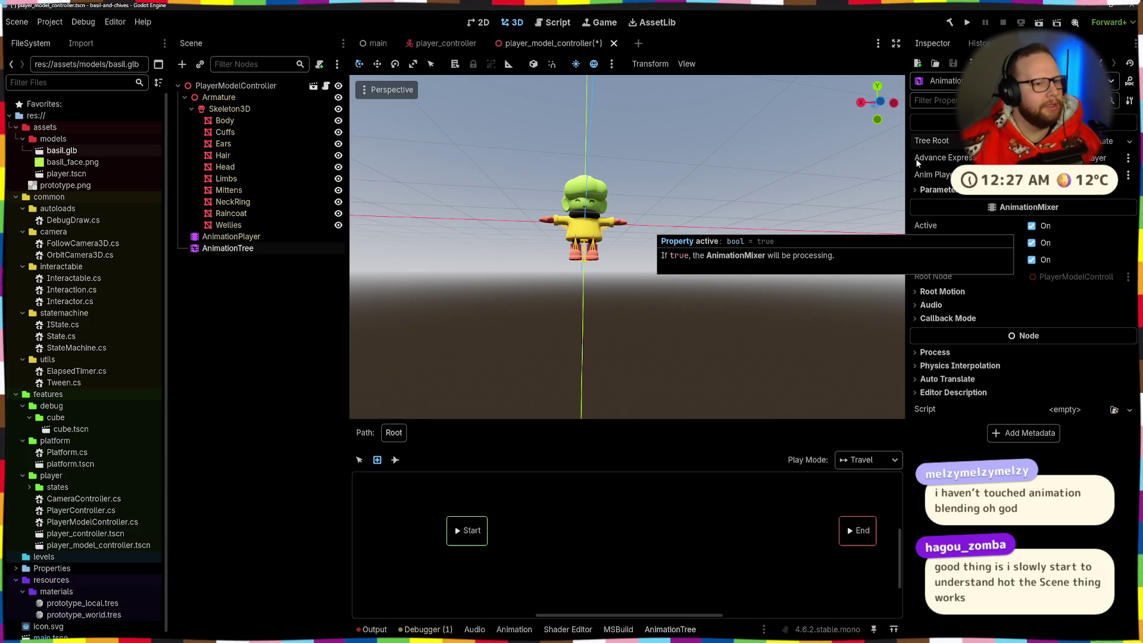
pyautogui.hotkey('ctrl', 's')
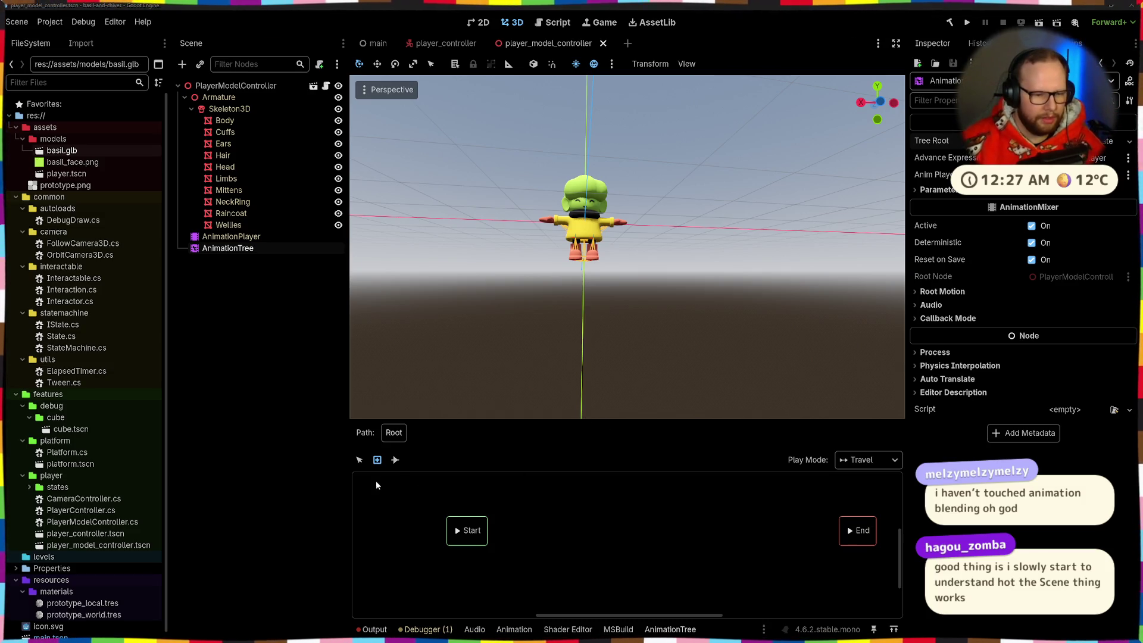
# - Draw a transition from Start into a new Idle animation state, then select Idle
pyautogui.click(394, 460)
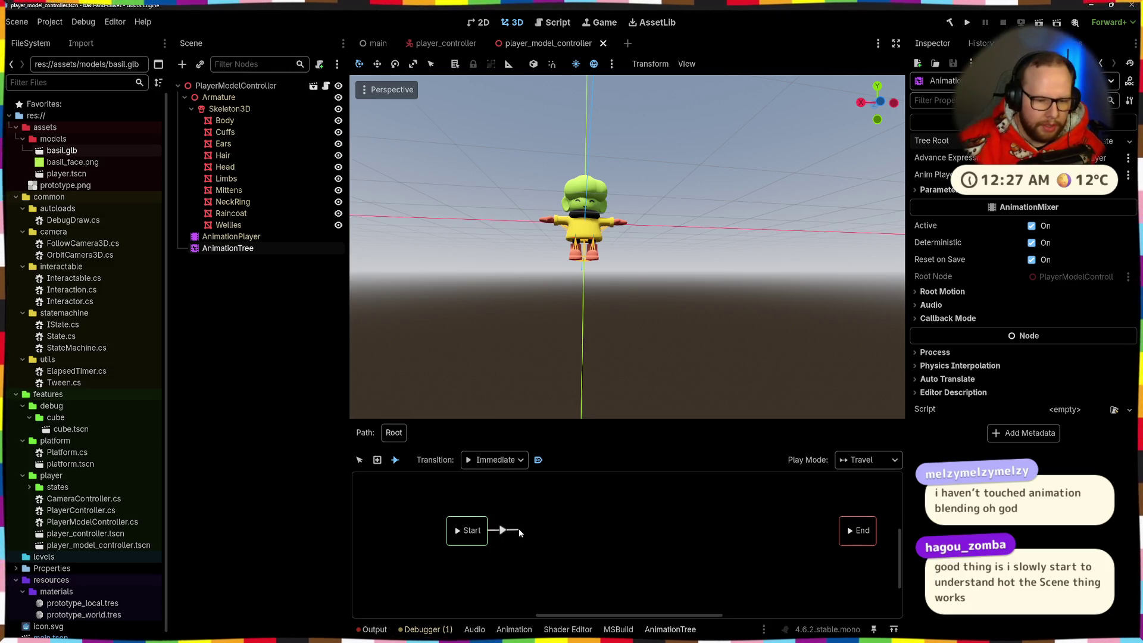
pyautogui.moveTo(519, 527); pyautogui.dragTo(522, 530)
pyautogui.click(658, 538)
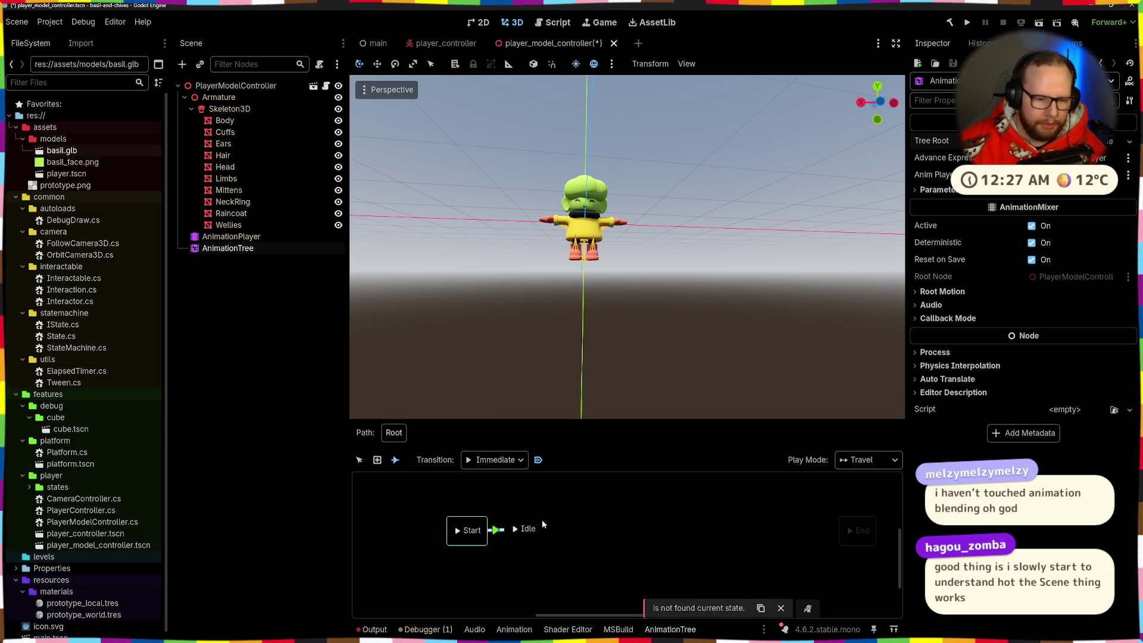
pyautogui.rightClick(542, 525)
pyautogui.click(513, 529)
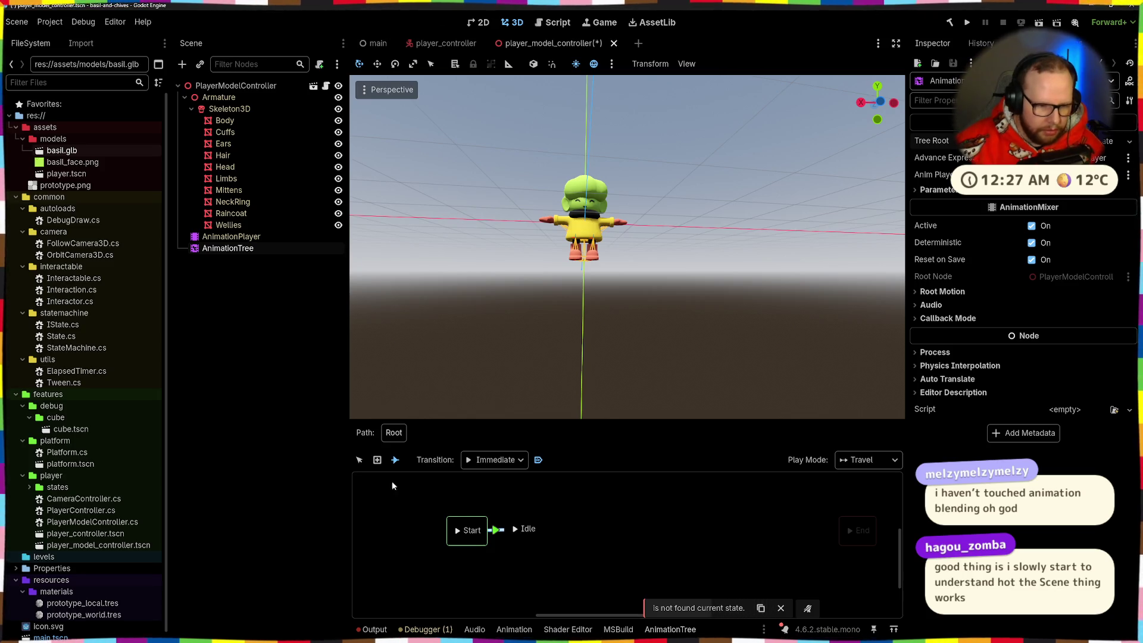
pyautogui.click(359, 460)
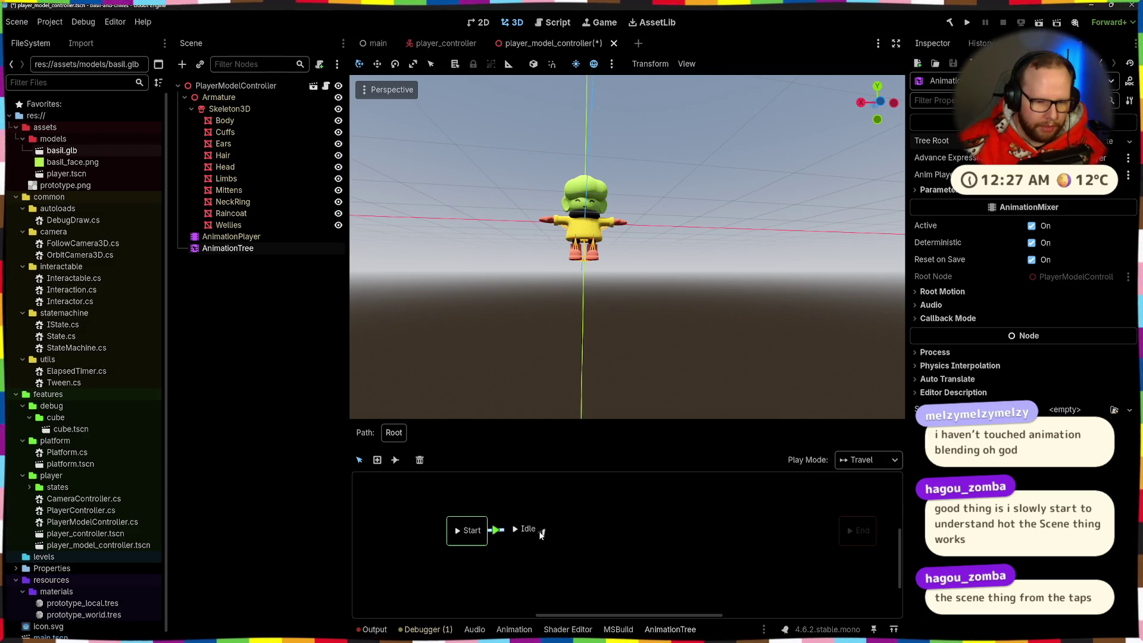
pyautogui.rightClick(549, 509)
pyautogui.press('Escape')
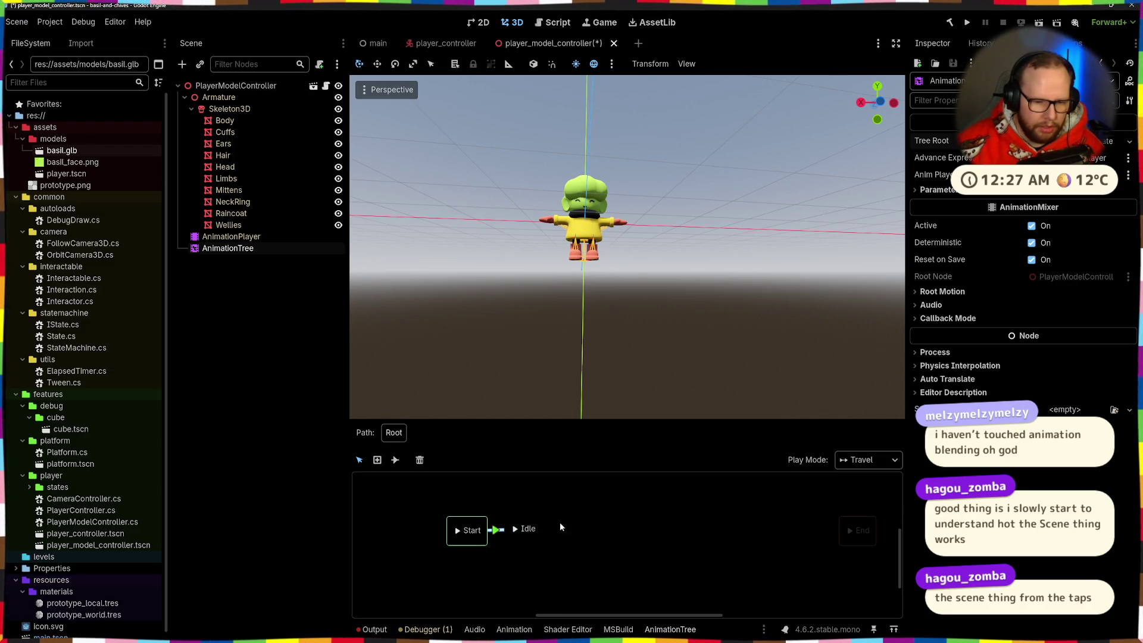
pyautogui.click(529, 528)
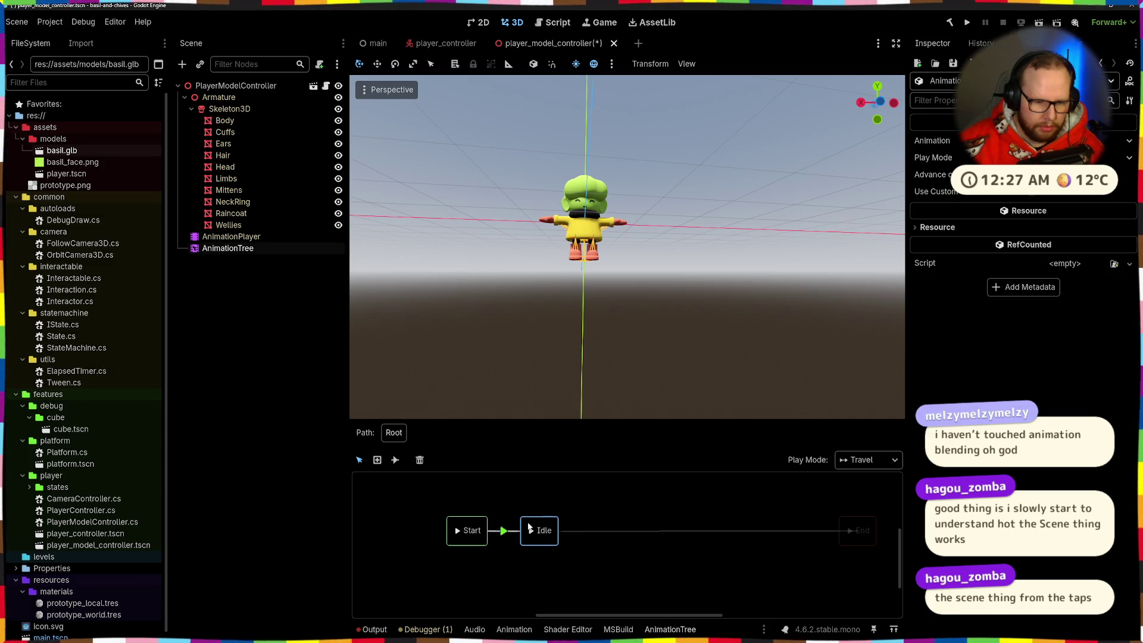